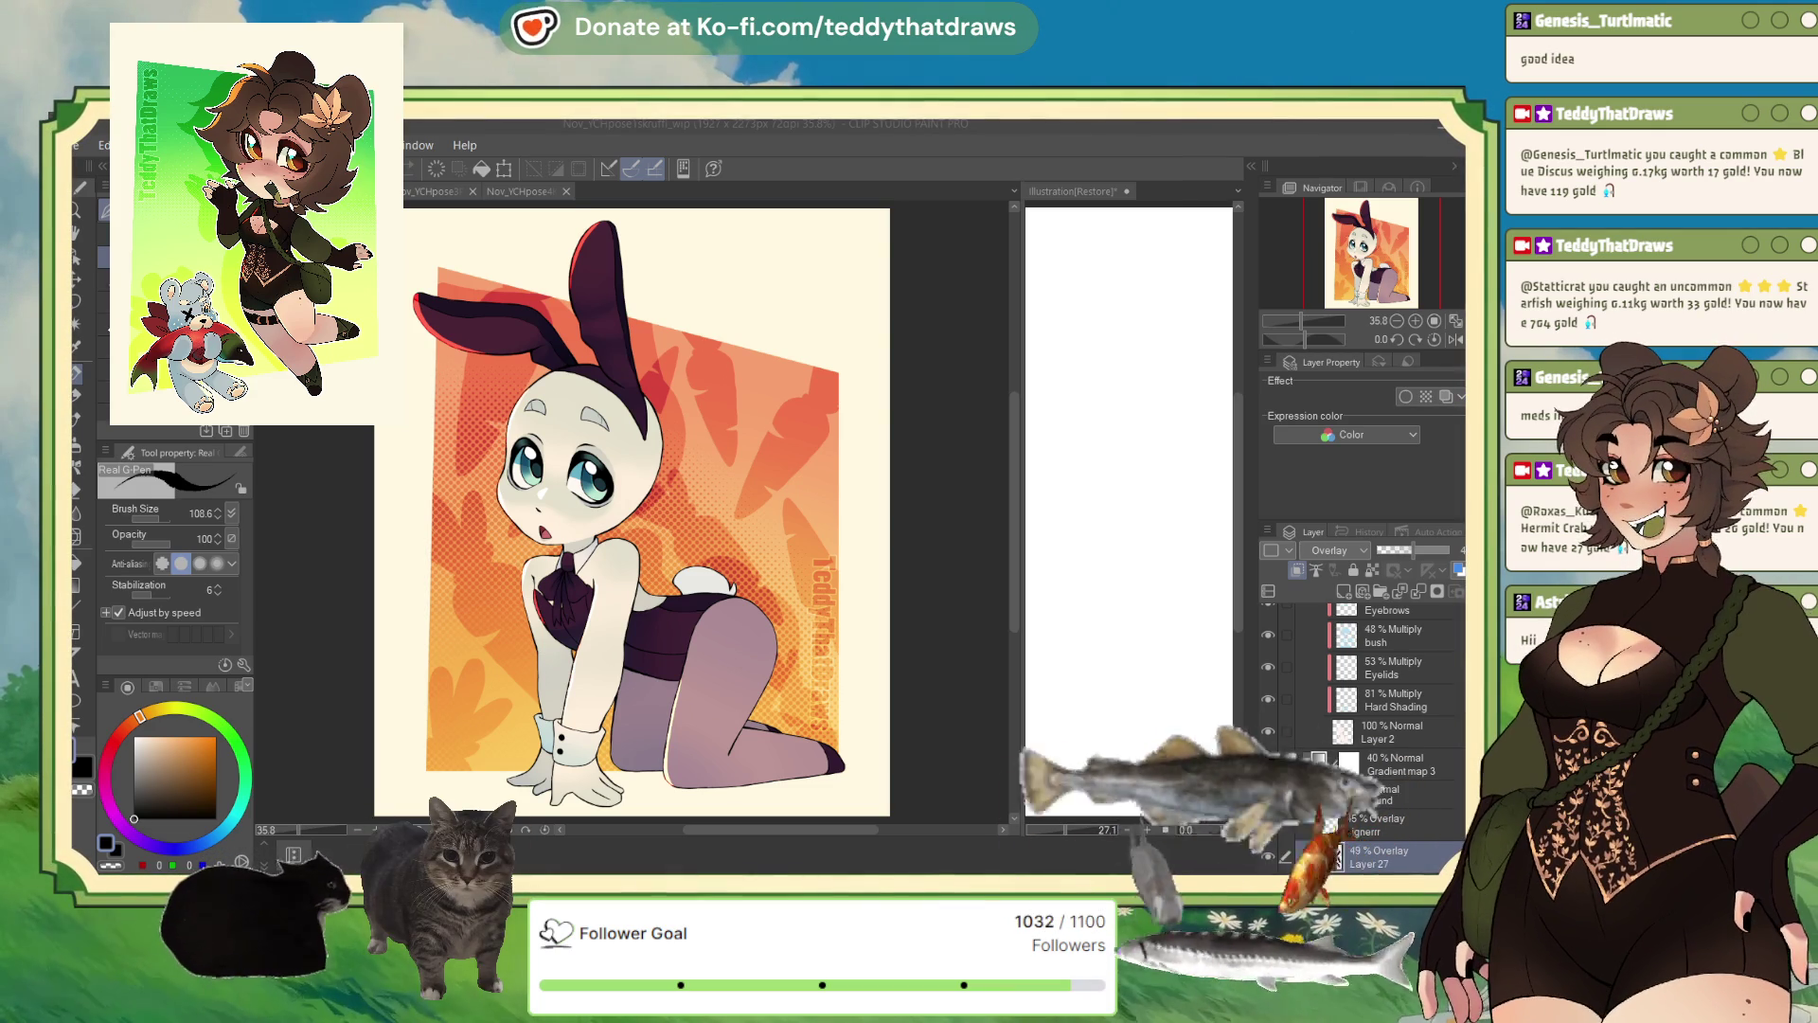
- Paste the yellow dog reference into Illustration(Restore), enlarged to fill the canvas, then return to the bunny
{"action": "left_click", "coordinate": [1090, 282]}
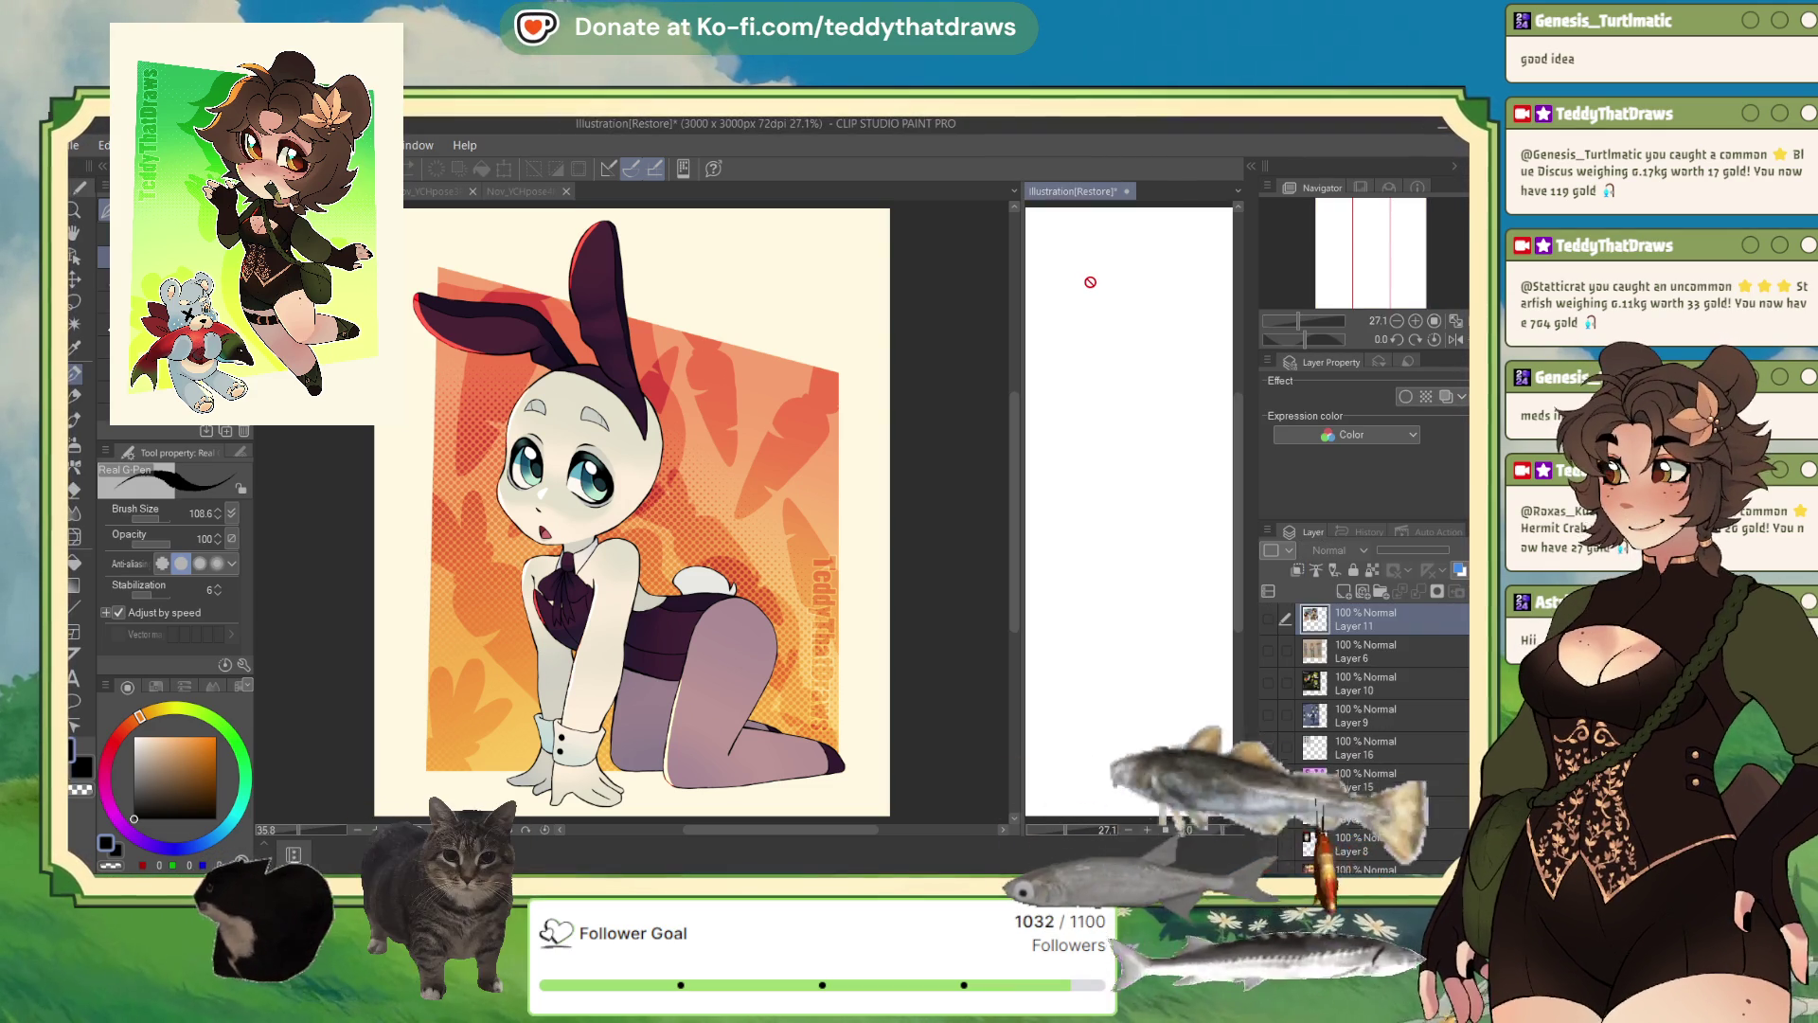
{"action": "key", "text": "ctrl+shift+n"}
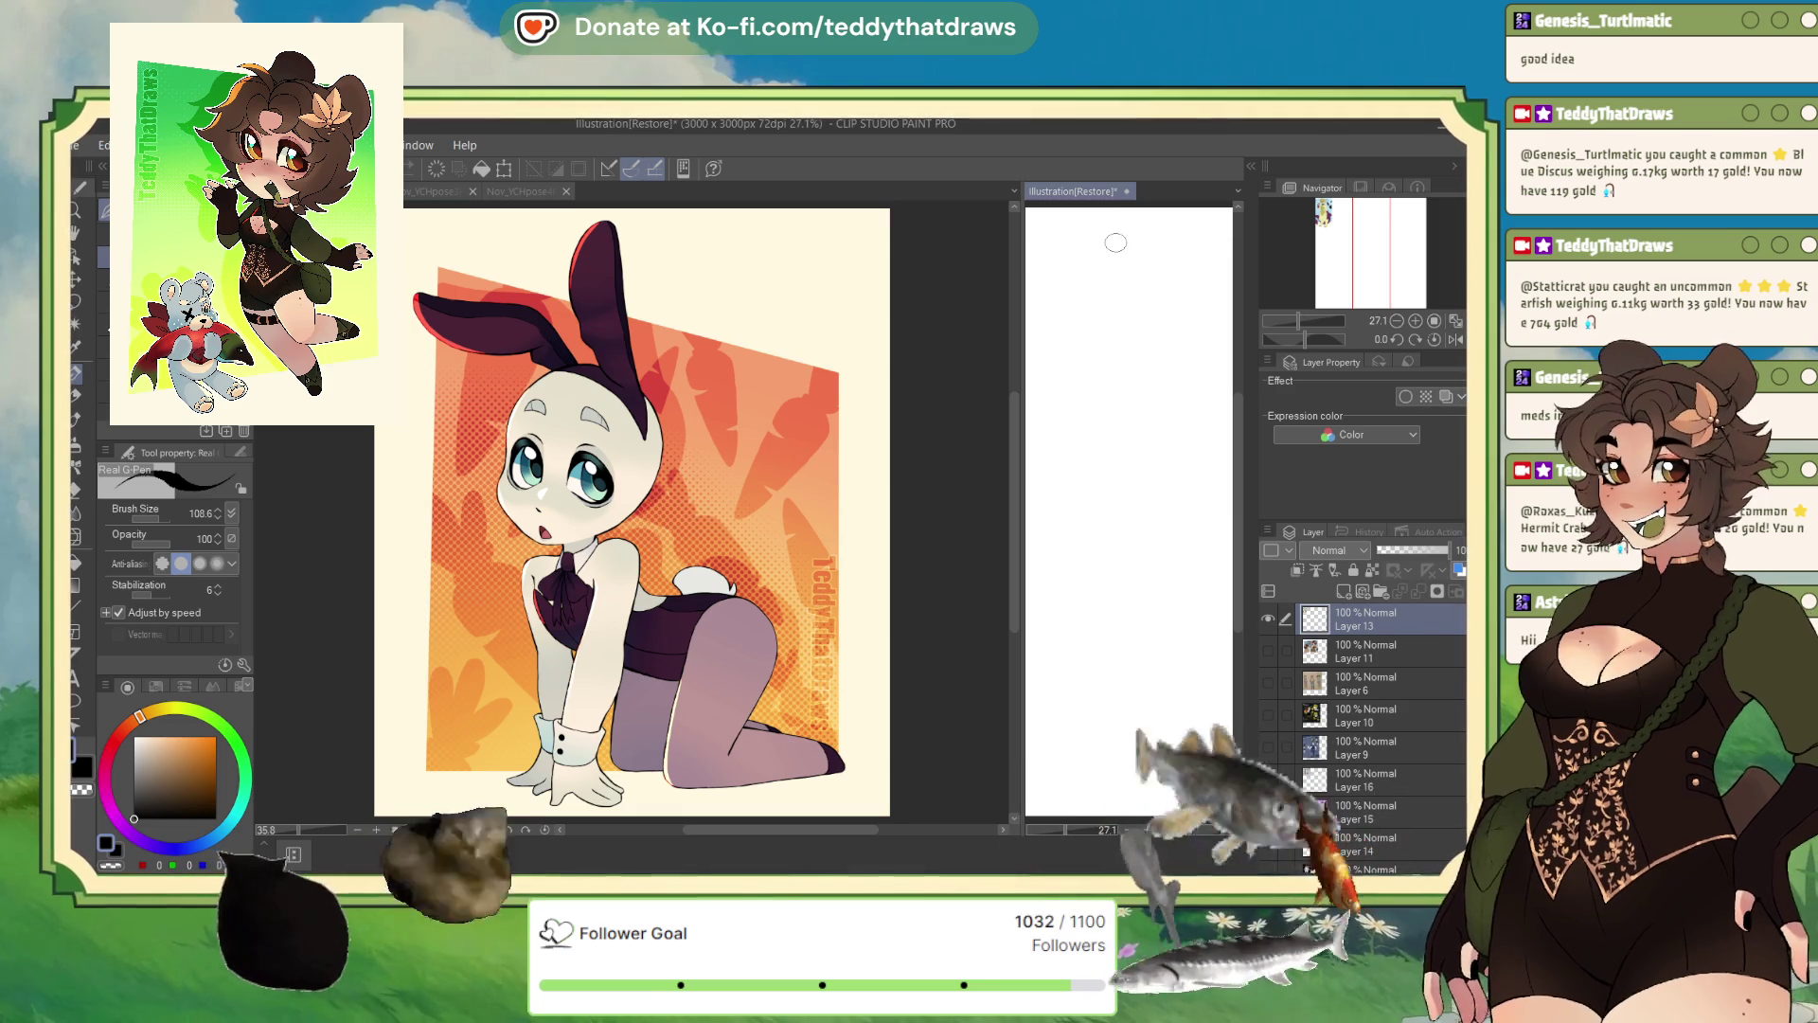
{"action": "scroll", "coordinate": [1127, 284], "scroll_direction": "down", "scroll_amount": 5}
{"action": "scroll", "coordinate": [1158, 313], "scroll_direction": "up", "scroll_amount": 1}
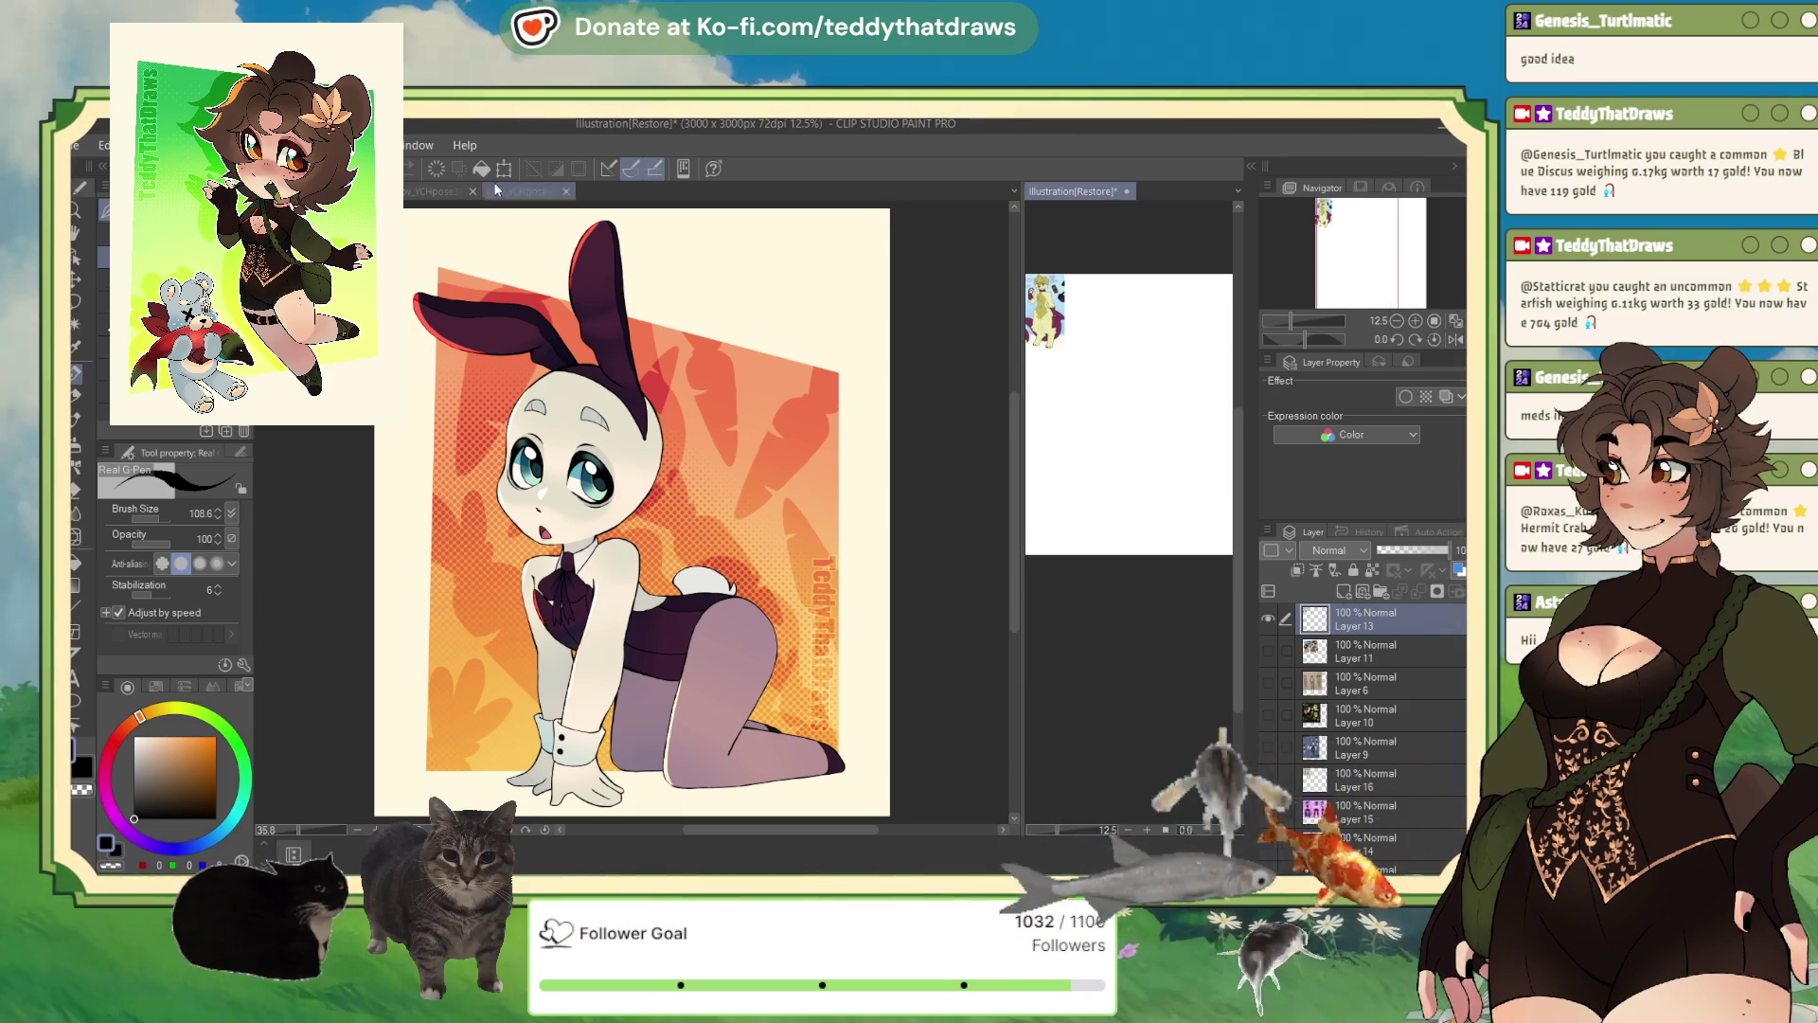
{"action": "key", "text": "ctrl+t"}
{"action": "left_click_drag", "start_coordinate": [1064, 346], "coordinate": [1231, 758]}
{"action": "key", "text": "Return"}
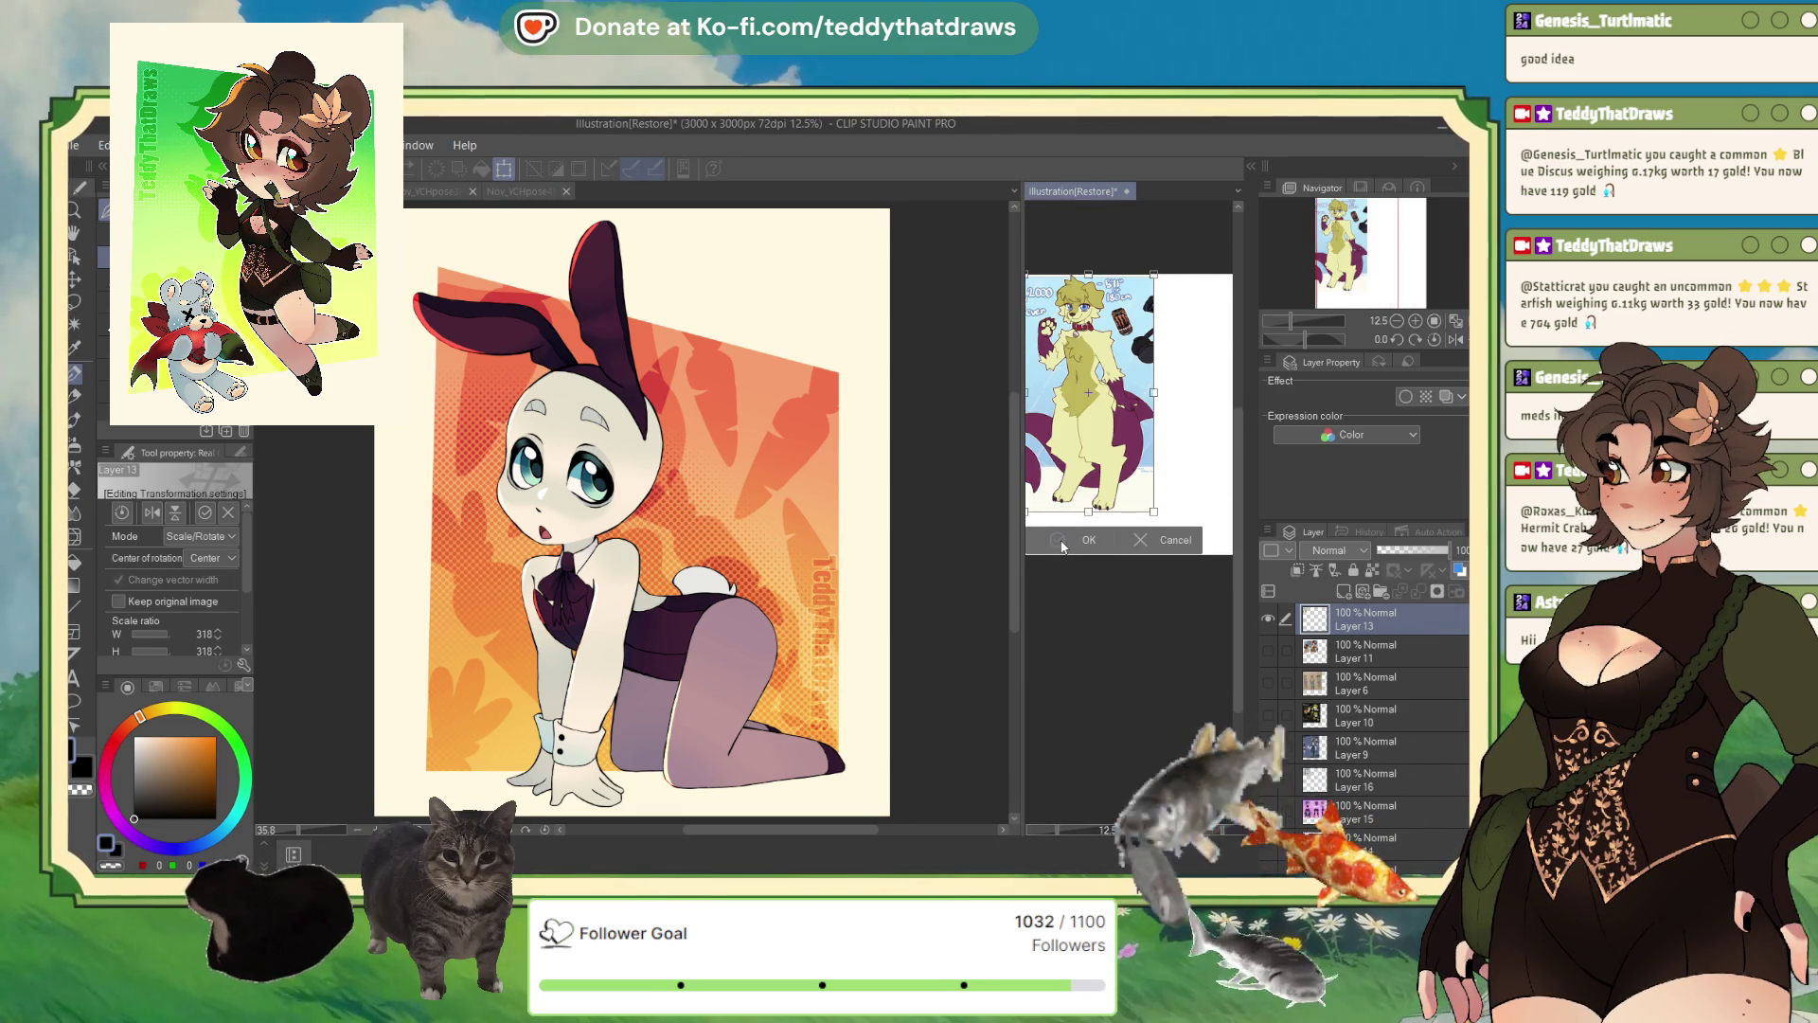
{"action": "scroll", "coordinate": [1127, 426], "scroll_direction": "down", "scroll_amount": 2}
{"action": "scroll", "coordinate": [1127, 426], "scroll_direction": "up", "scroll_amount": 5}
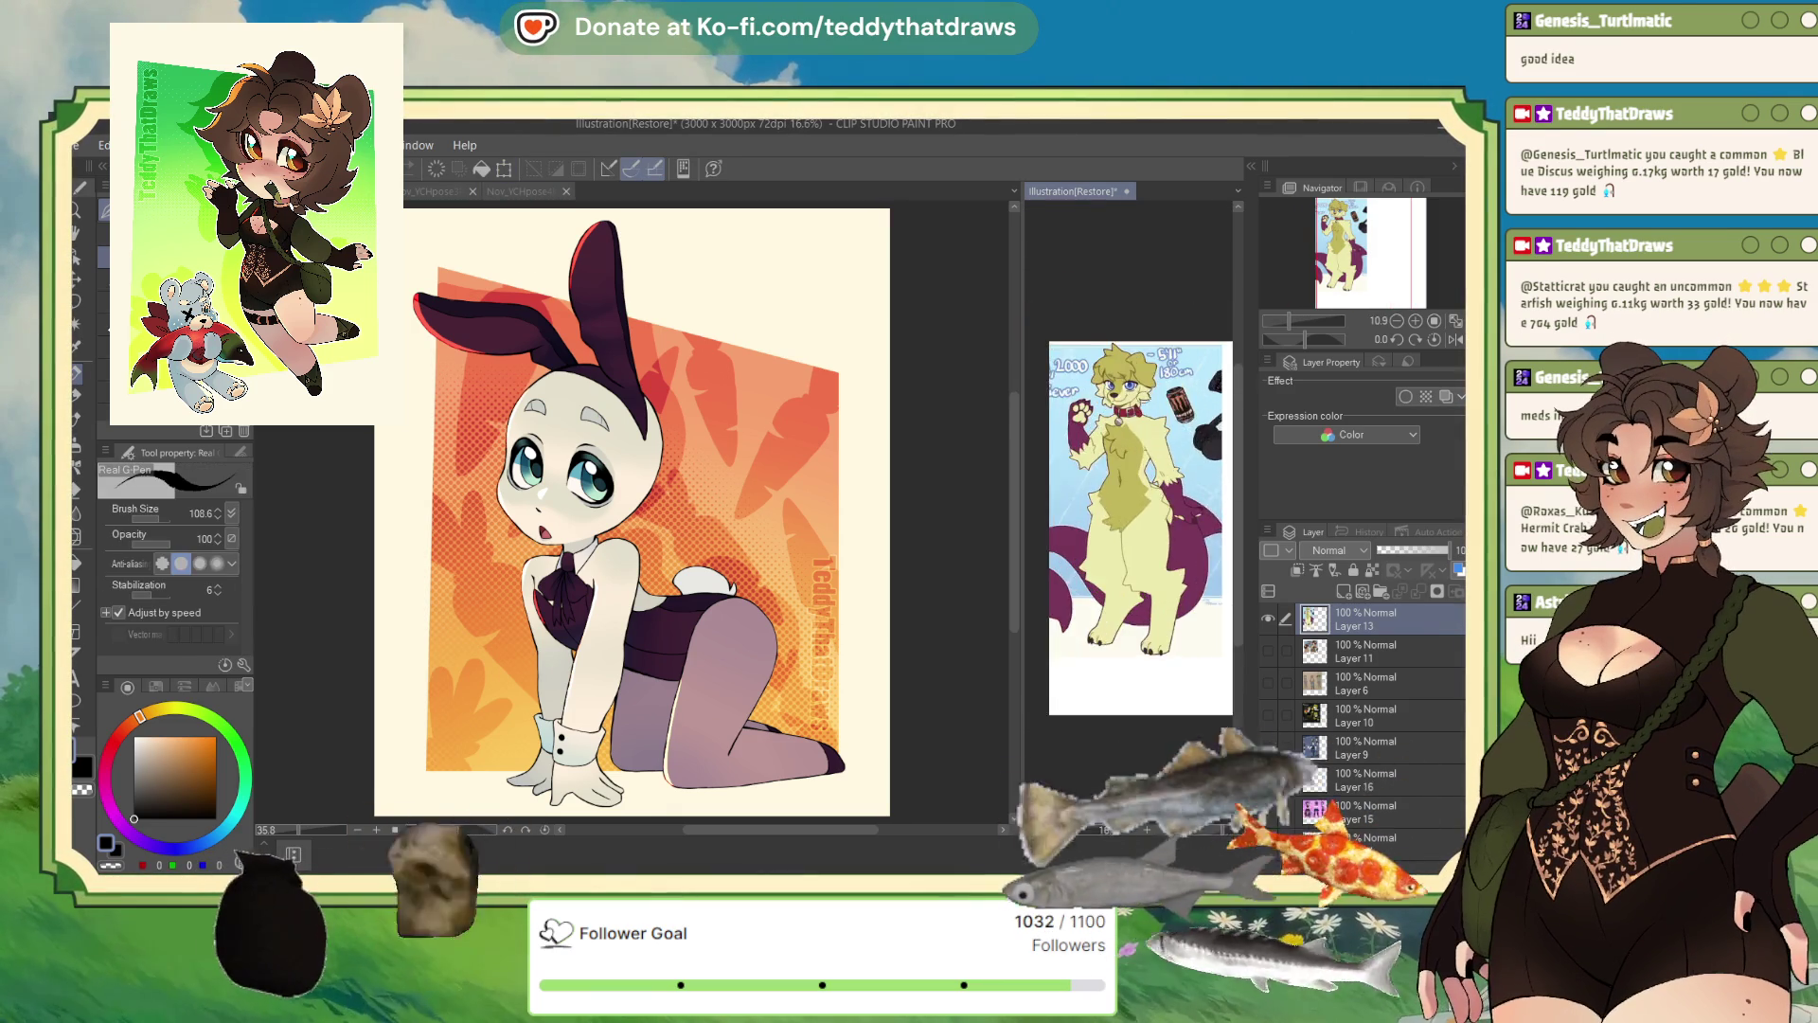
{"action": "left_click", "coordinate": [949, 418]}
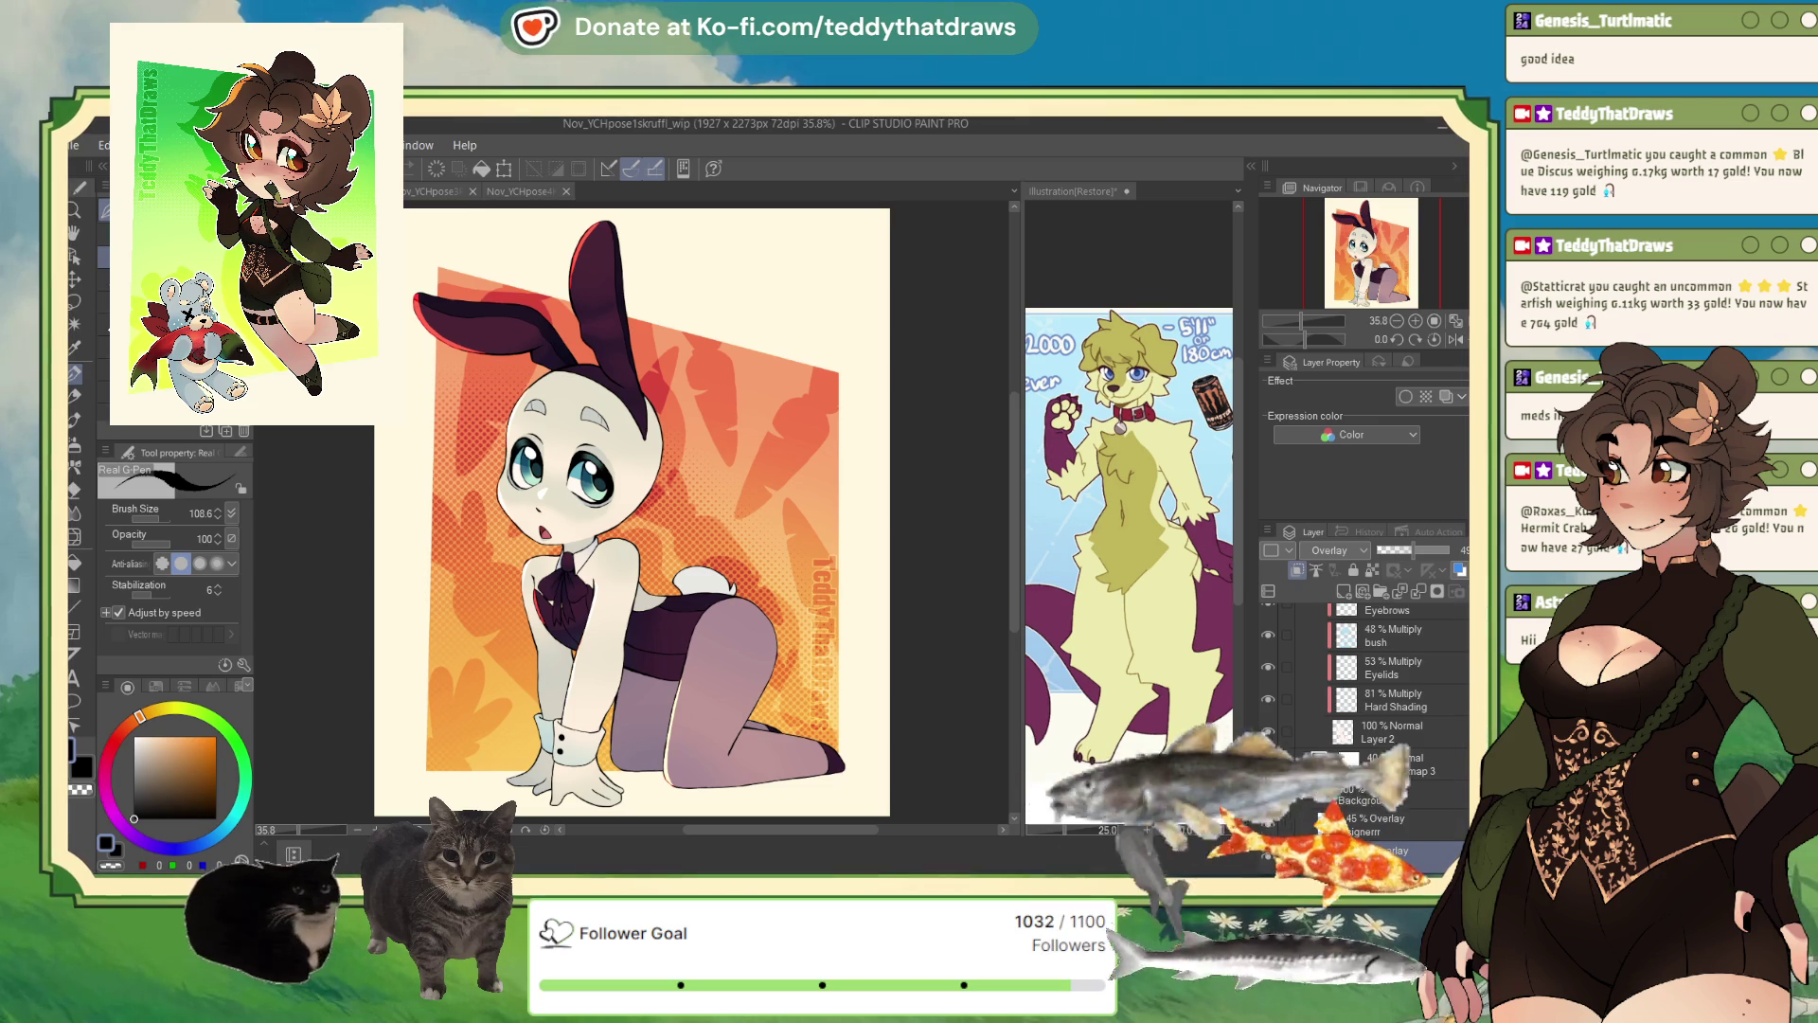
- Duplicate the Lineart layer and delete the Layer 27 Copy overlay
{"action": "scroll", "coordinate": [1416, 670], "scroll_direction": "up", "scroll_amount": 5}
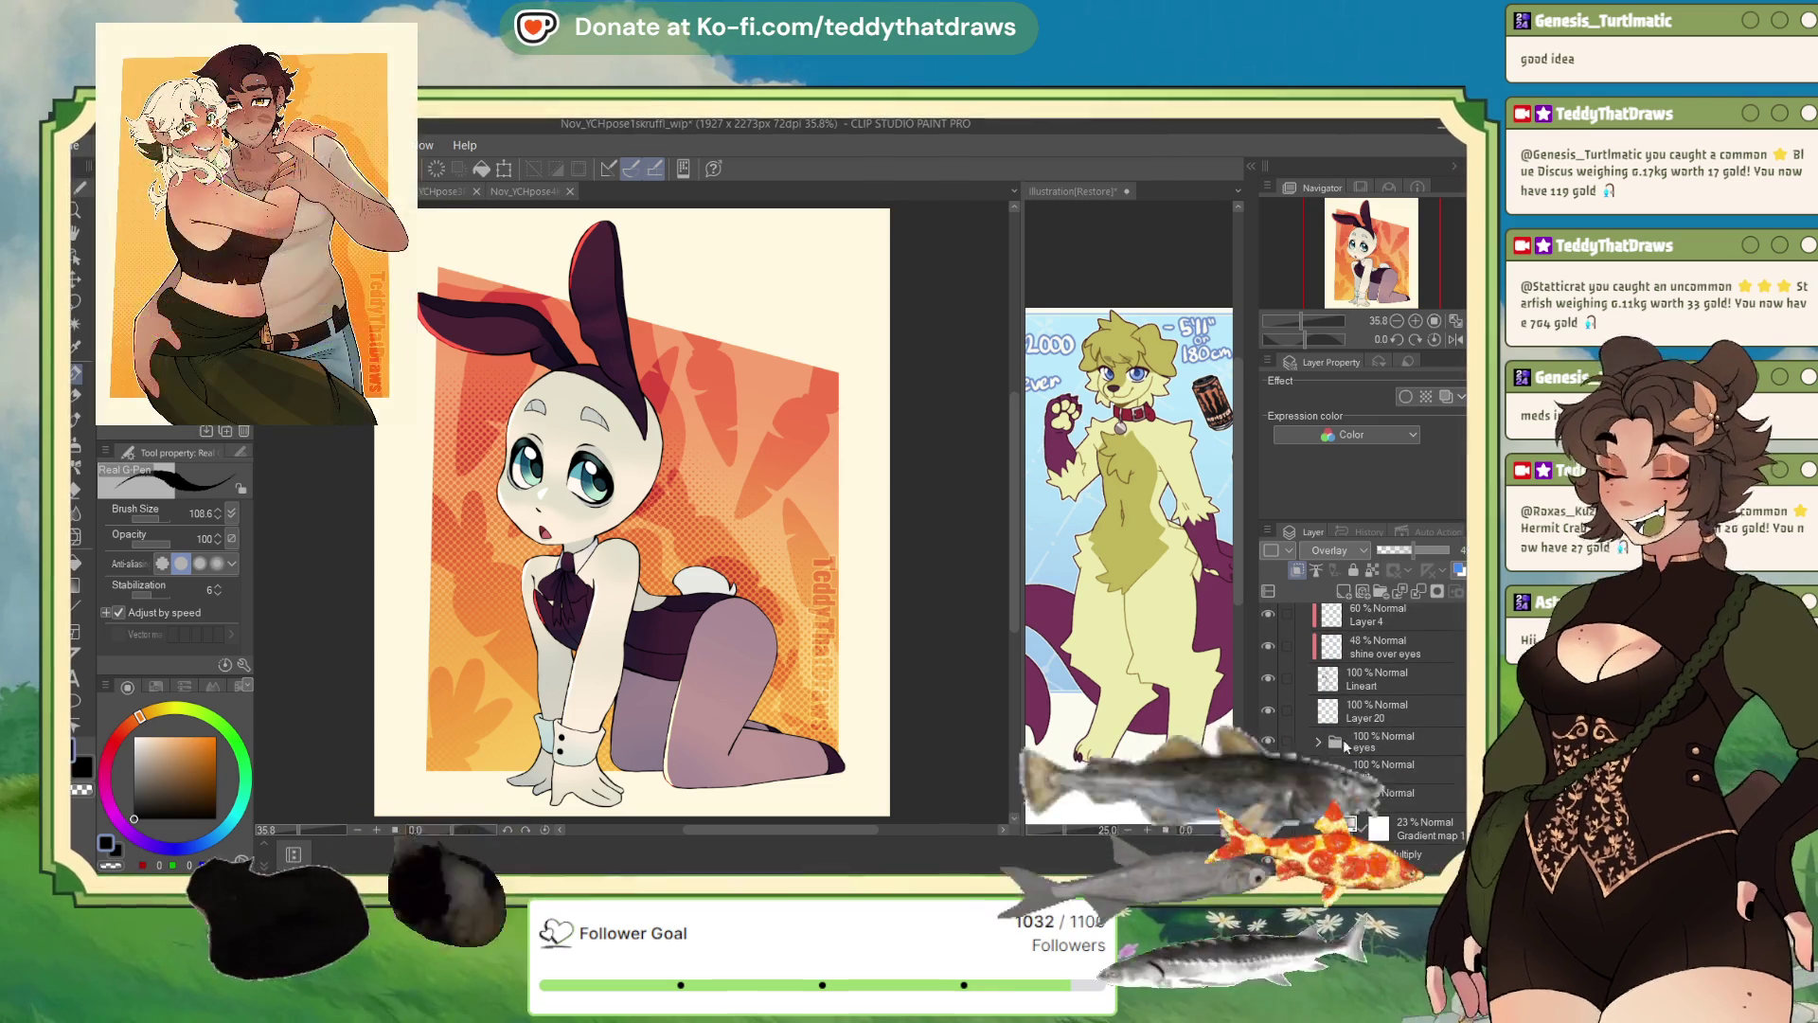
{"action": "left_click", "coordinate": [1317, 742]}
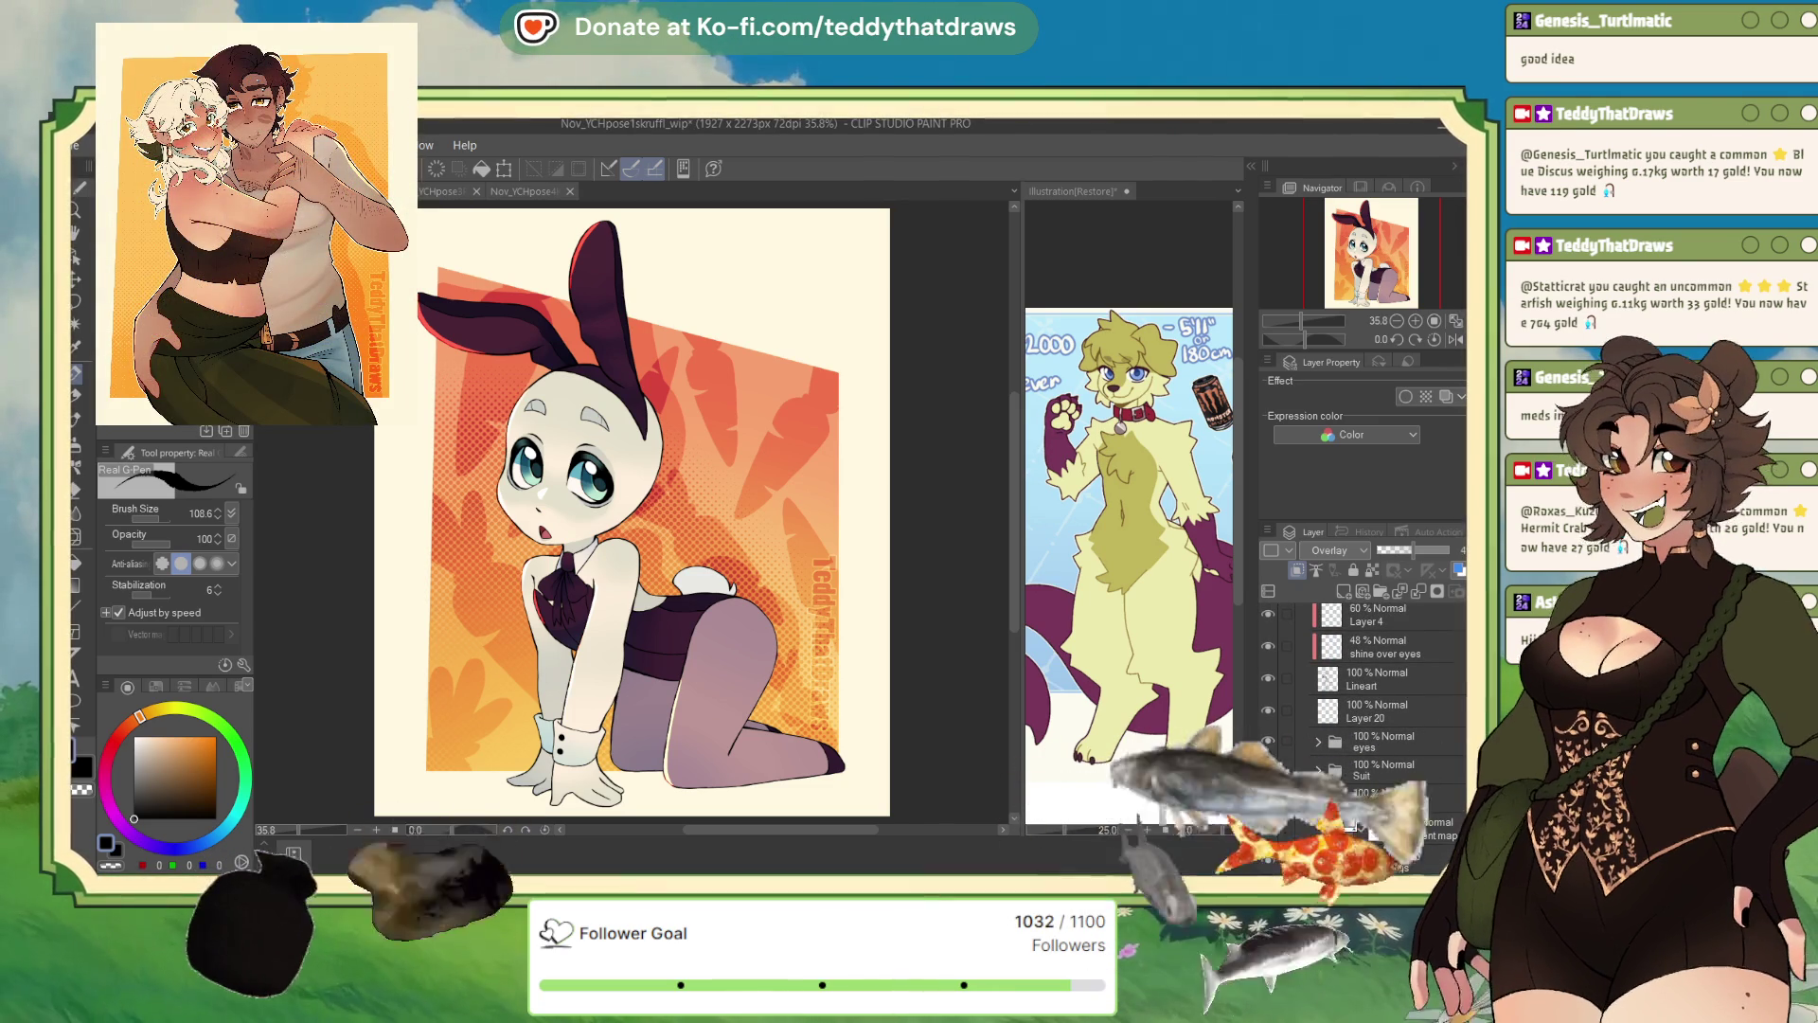
{"action": "scroll", "coordinate": [1363, 720], "scroll_direction": "up", "scroll_amount": 3}
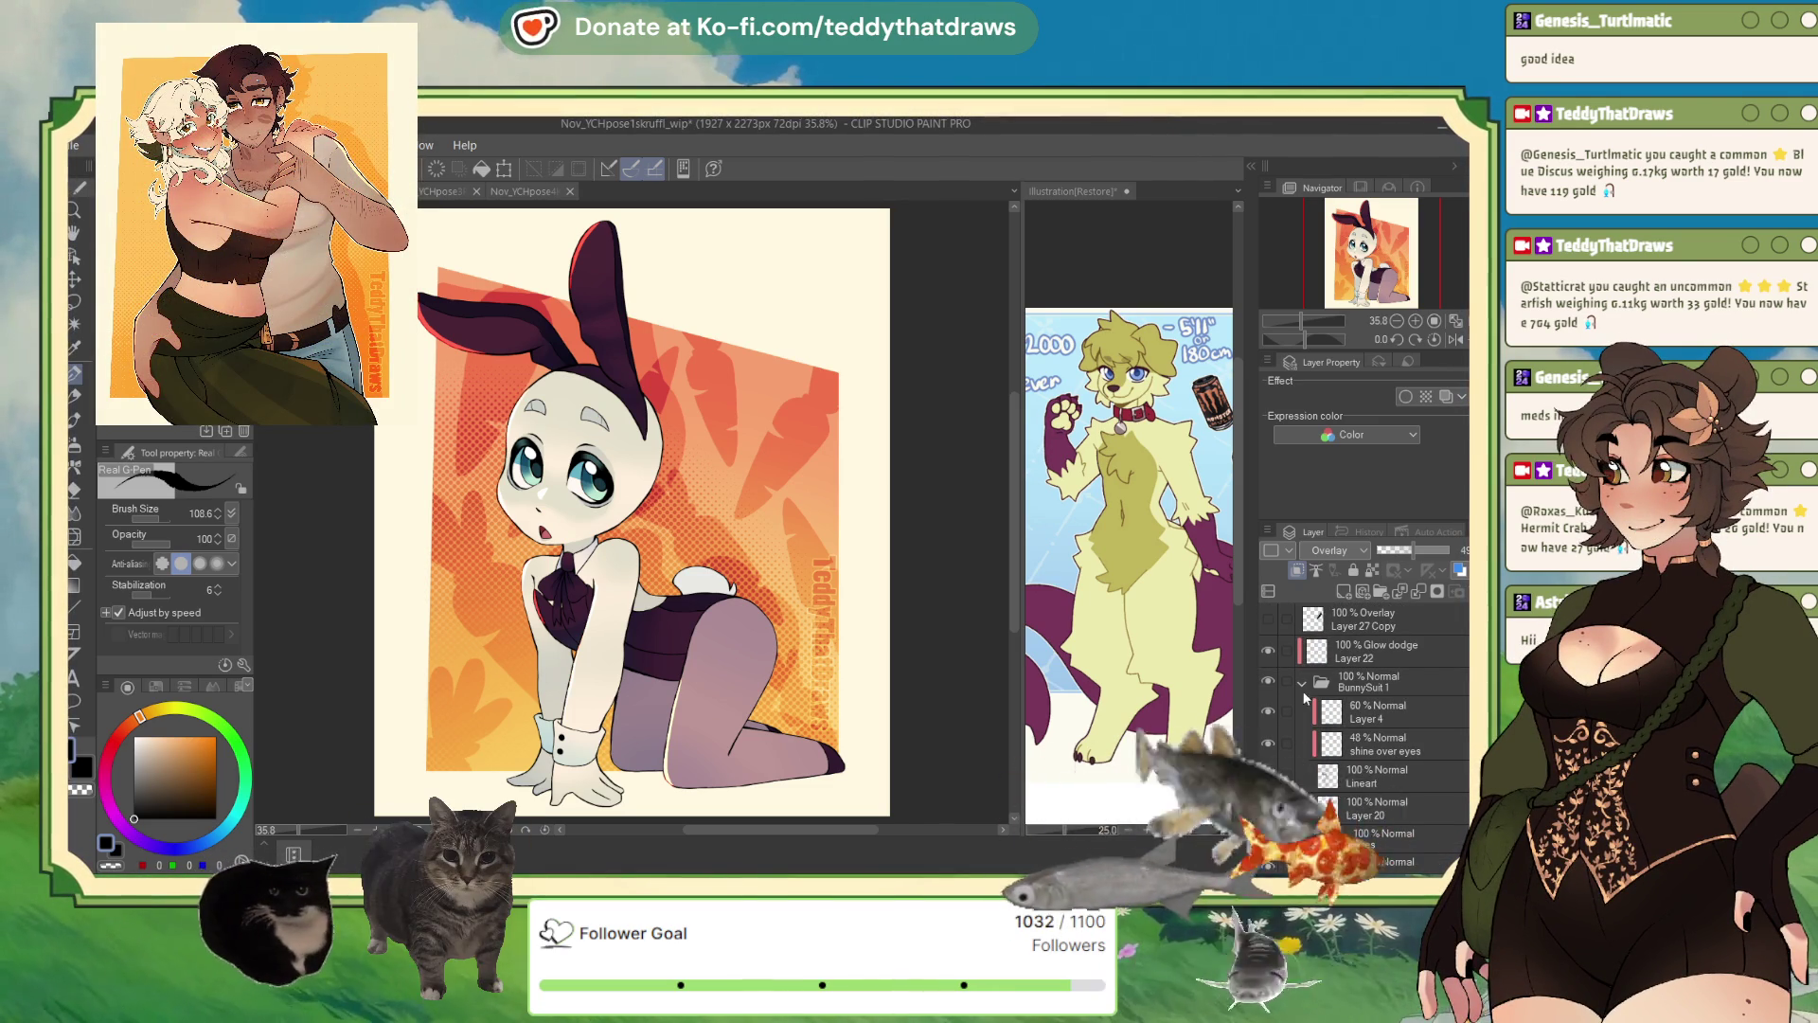
{"action": "left_click", "coordinate": [1380, 804]}
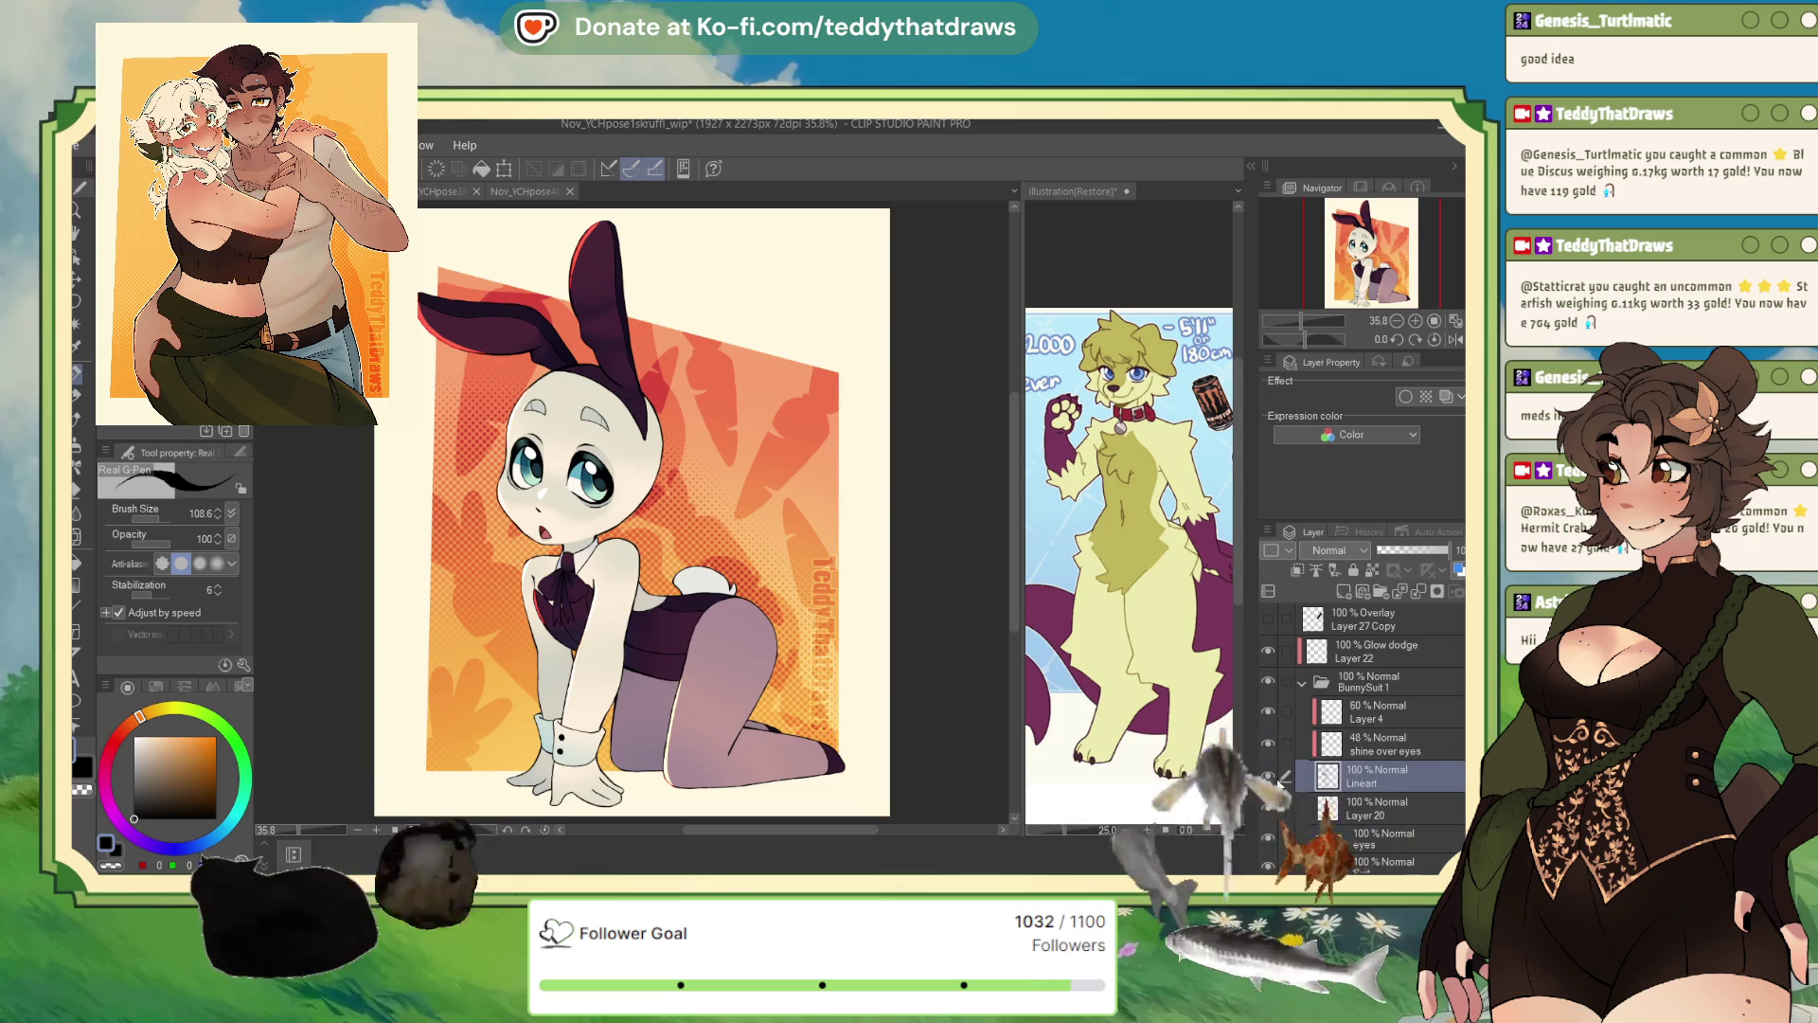
{"action": "left_click", "coordinate": [1378, 777]}
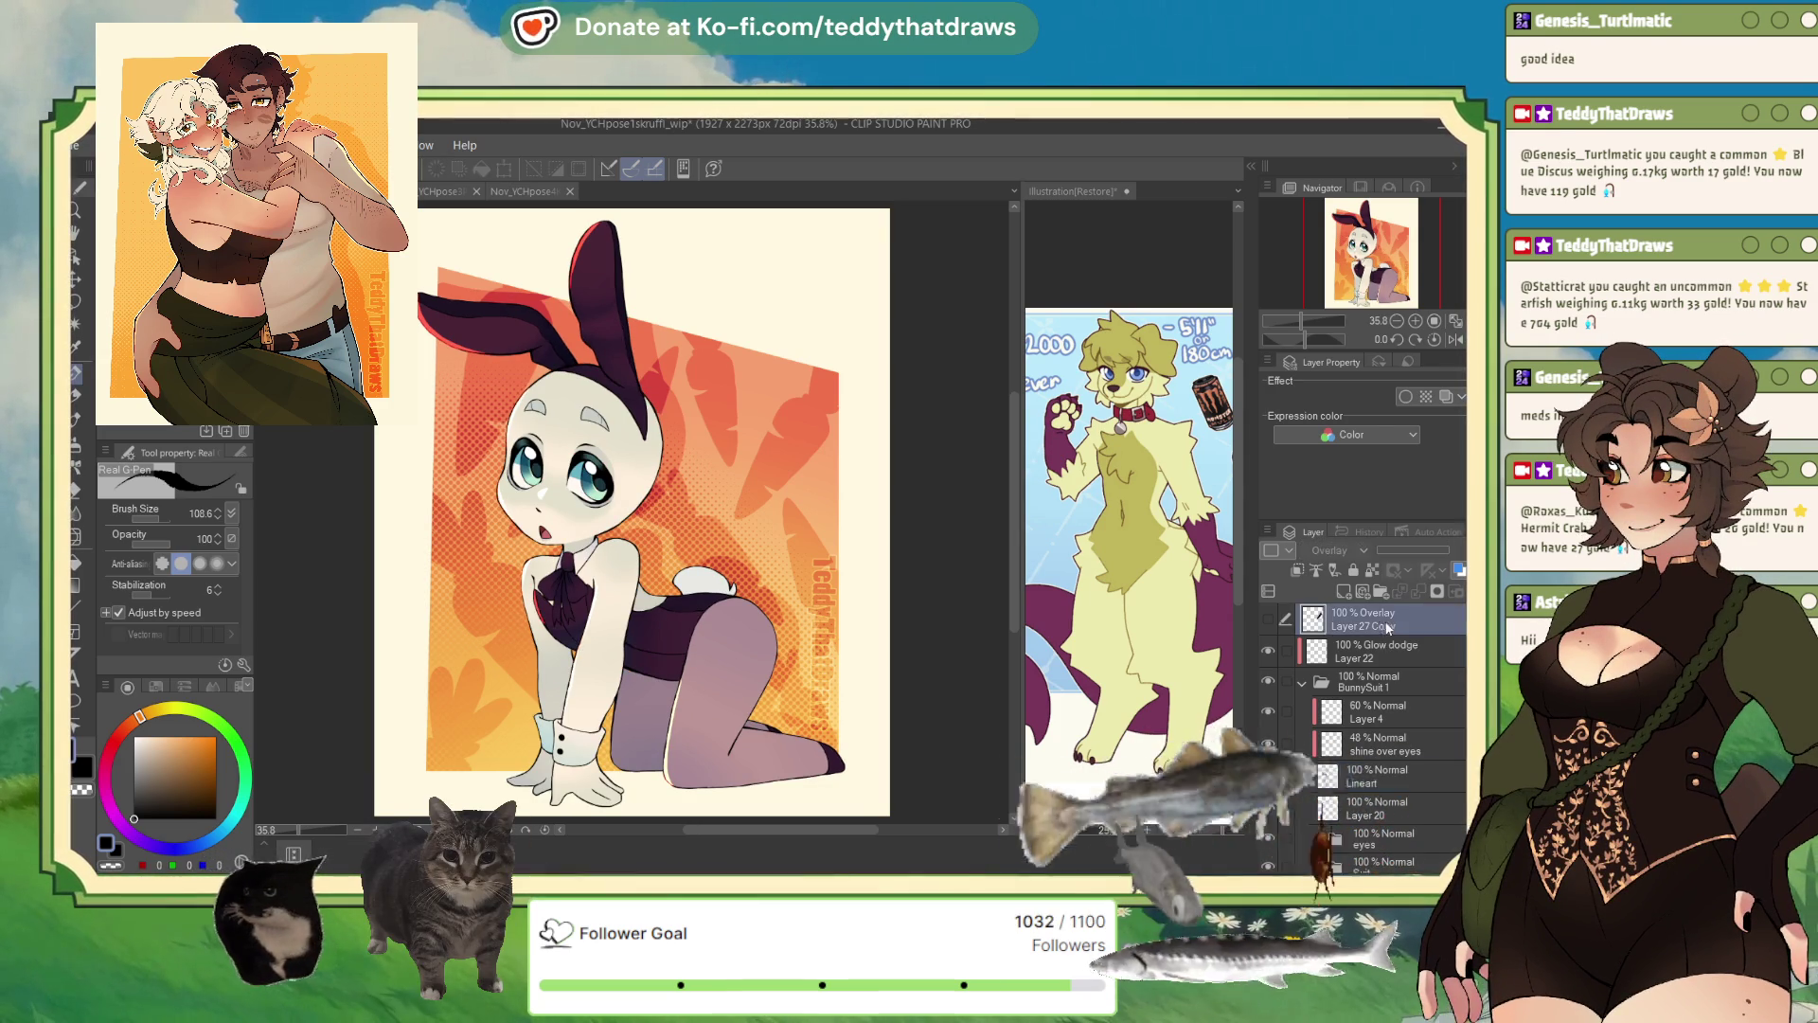
{"action": "key", "text": "ctrl+c"}
{"action": "key", "text": "ctrl+v"}
{"action": "left_click", "coordinate": [1371, 655]}
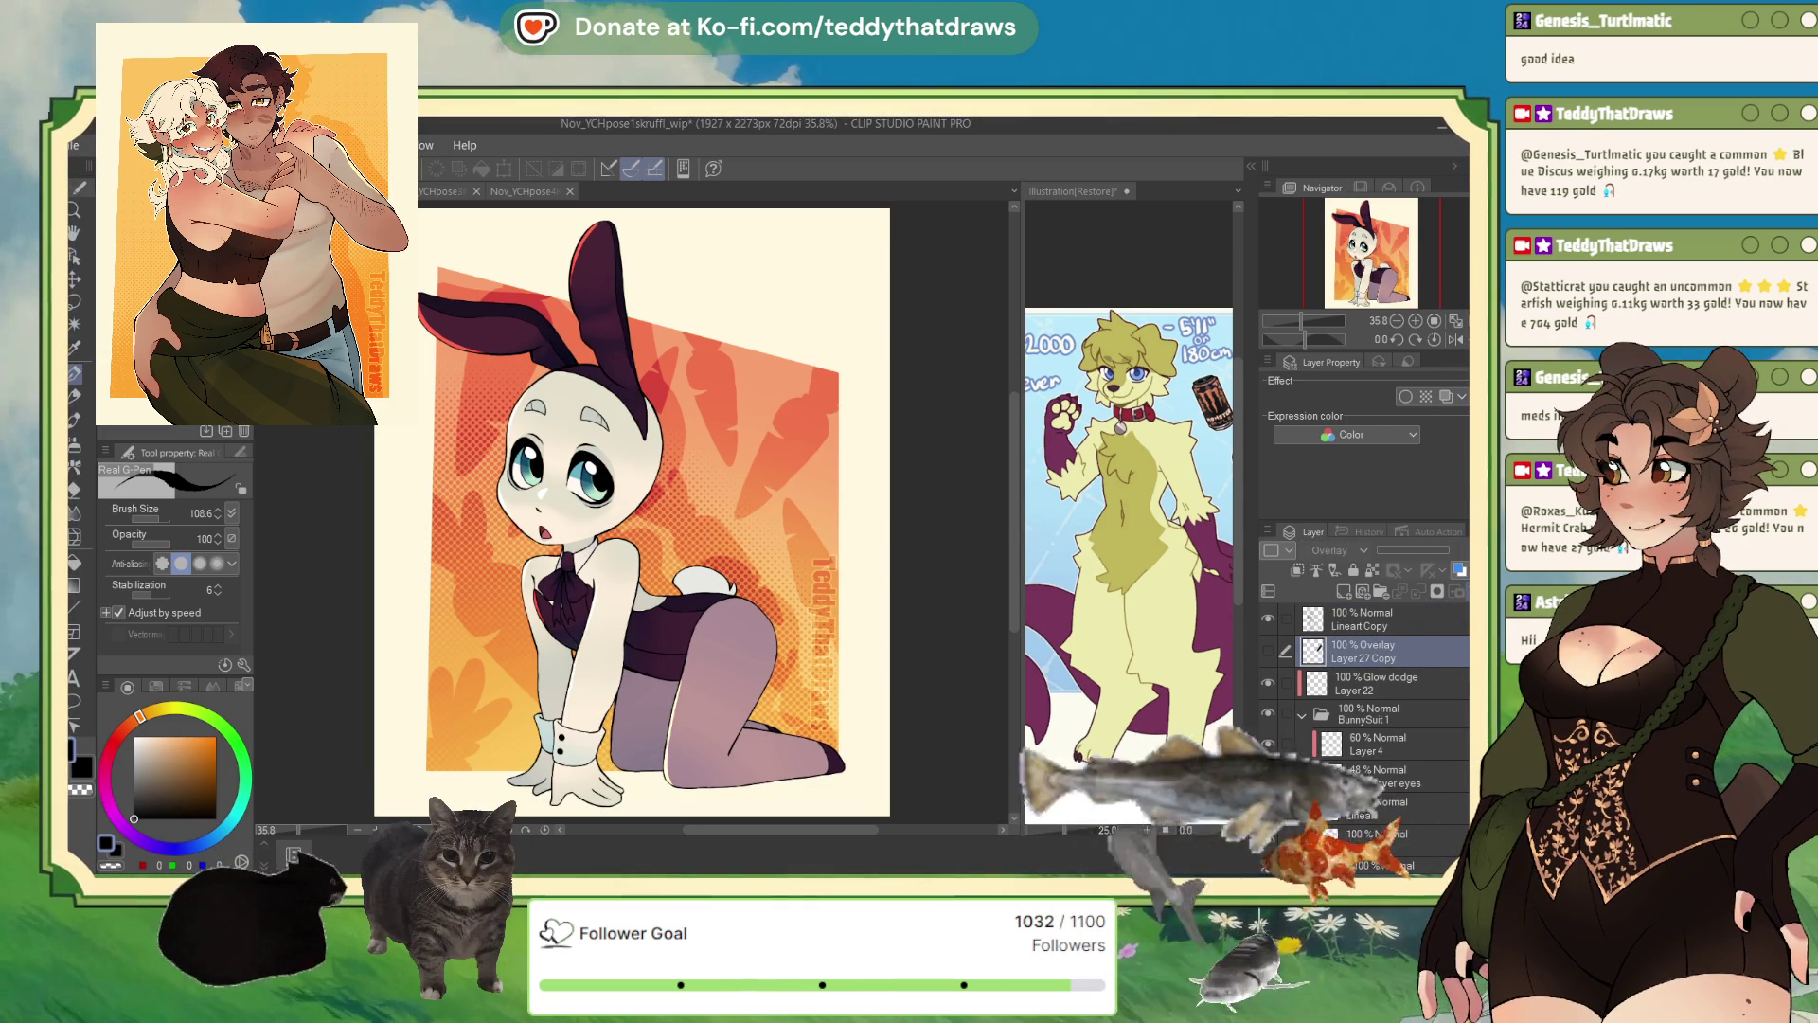
{"action": "key", "text": "Delete"}
- Hide the BunnySuit 1 and Background folders, fade Lineart Copy to 28%, and add a new layer
{"action": "left_click", "coordinate": [1351, 705]}
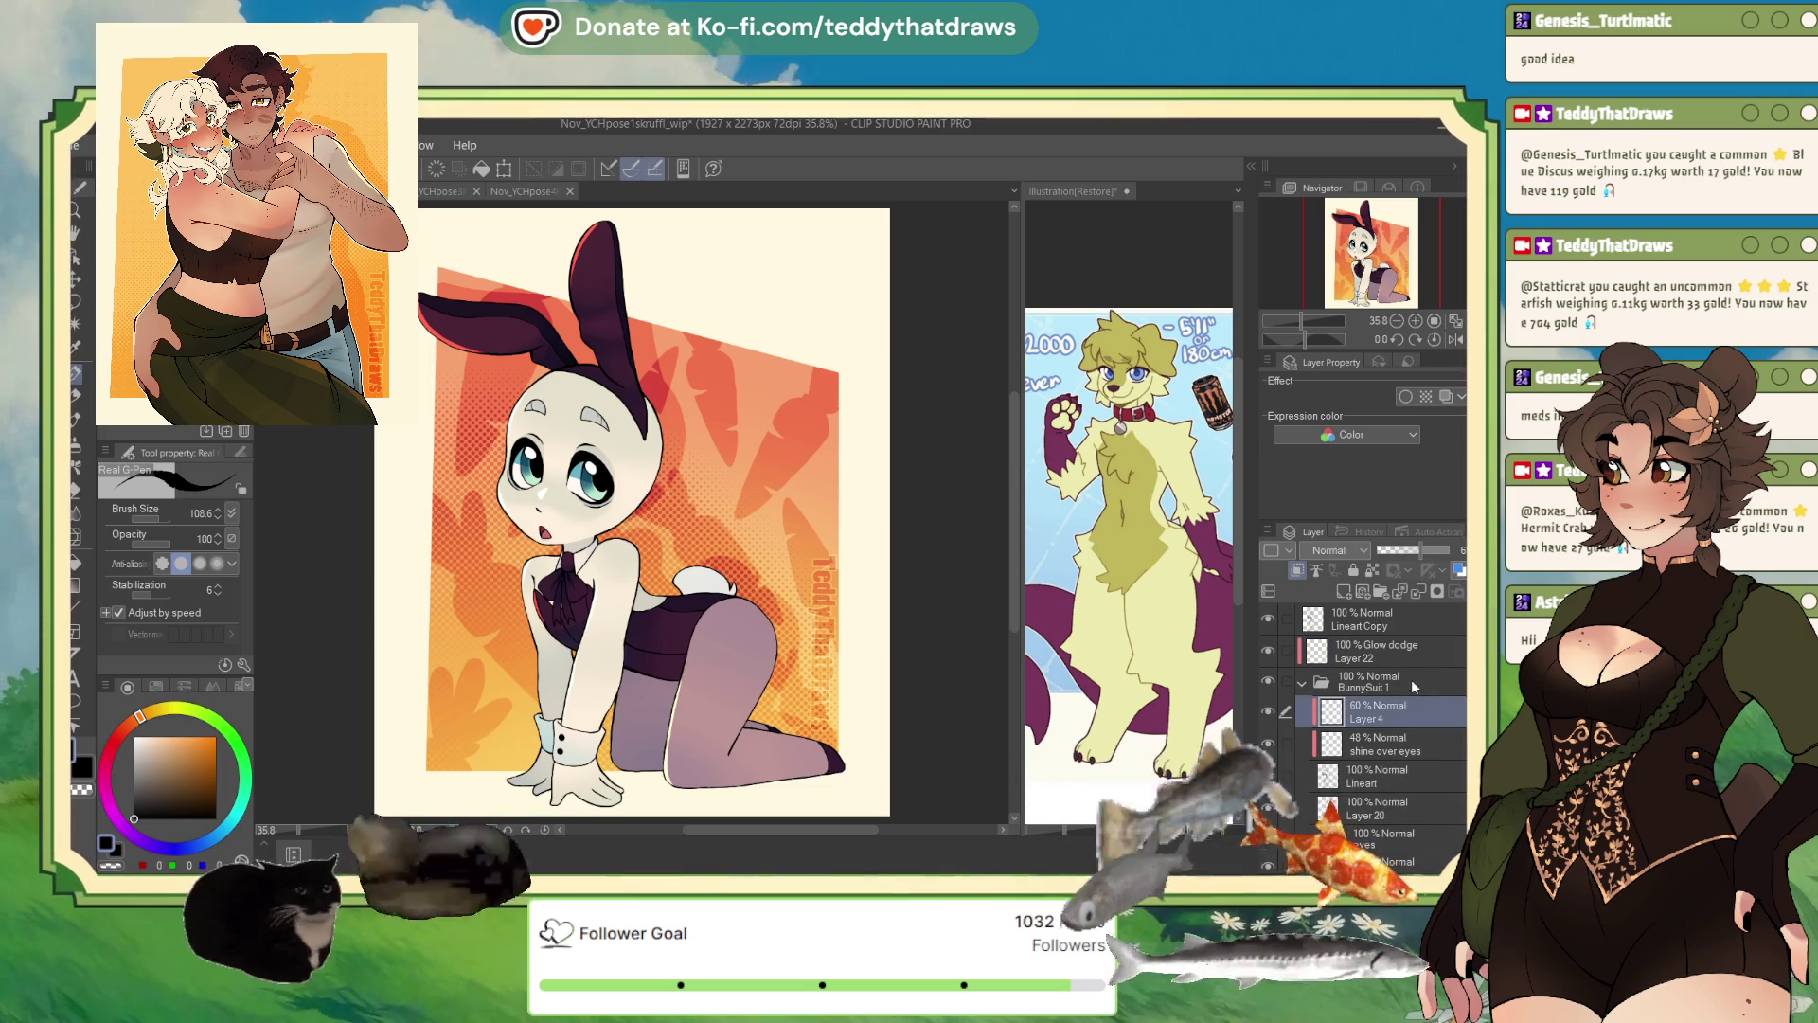
{"action": "left_click", "coordinate": [1303, 681]}
{"action": "left_click", "coordinate": [1268, 682]}
{"action": "left_click", "coordinate": [1356, 625]}
{"action": "left_click", "coordinate": [1301, 743]}
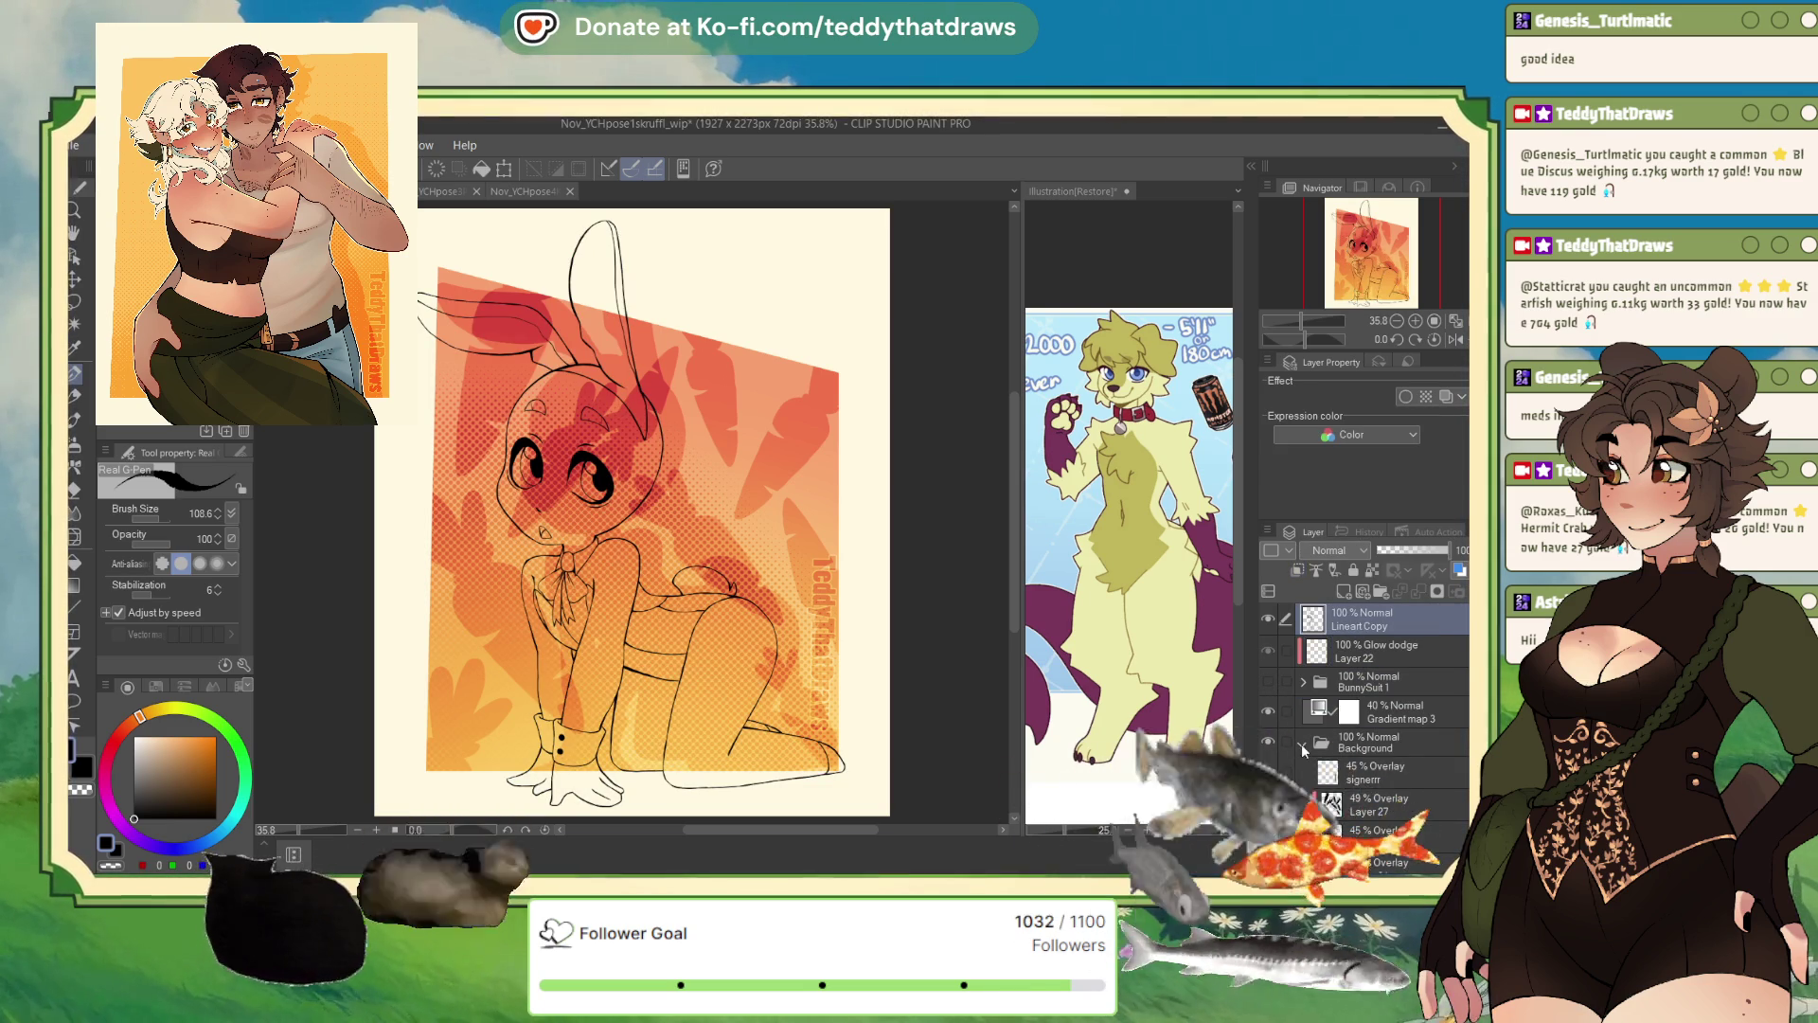
{"action": "left_click", "coordinate": [1268, 743]}
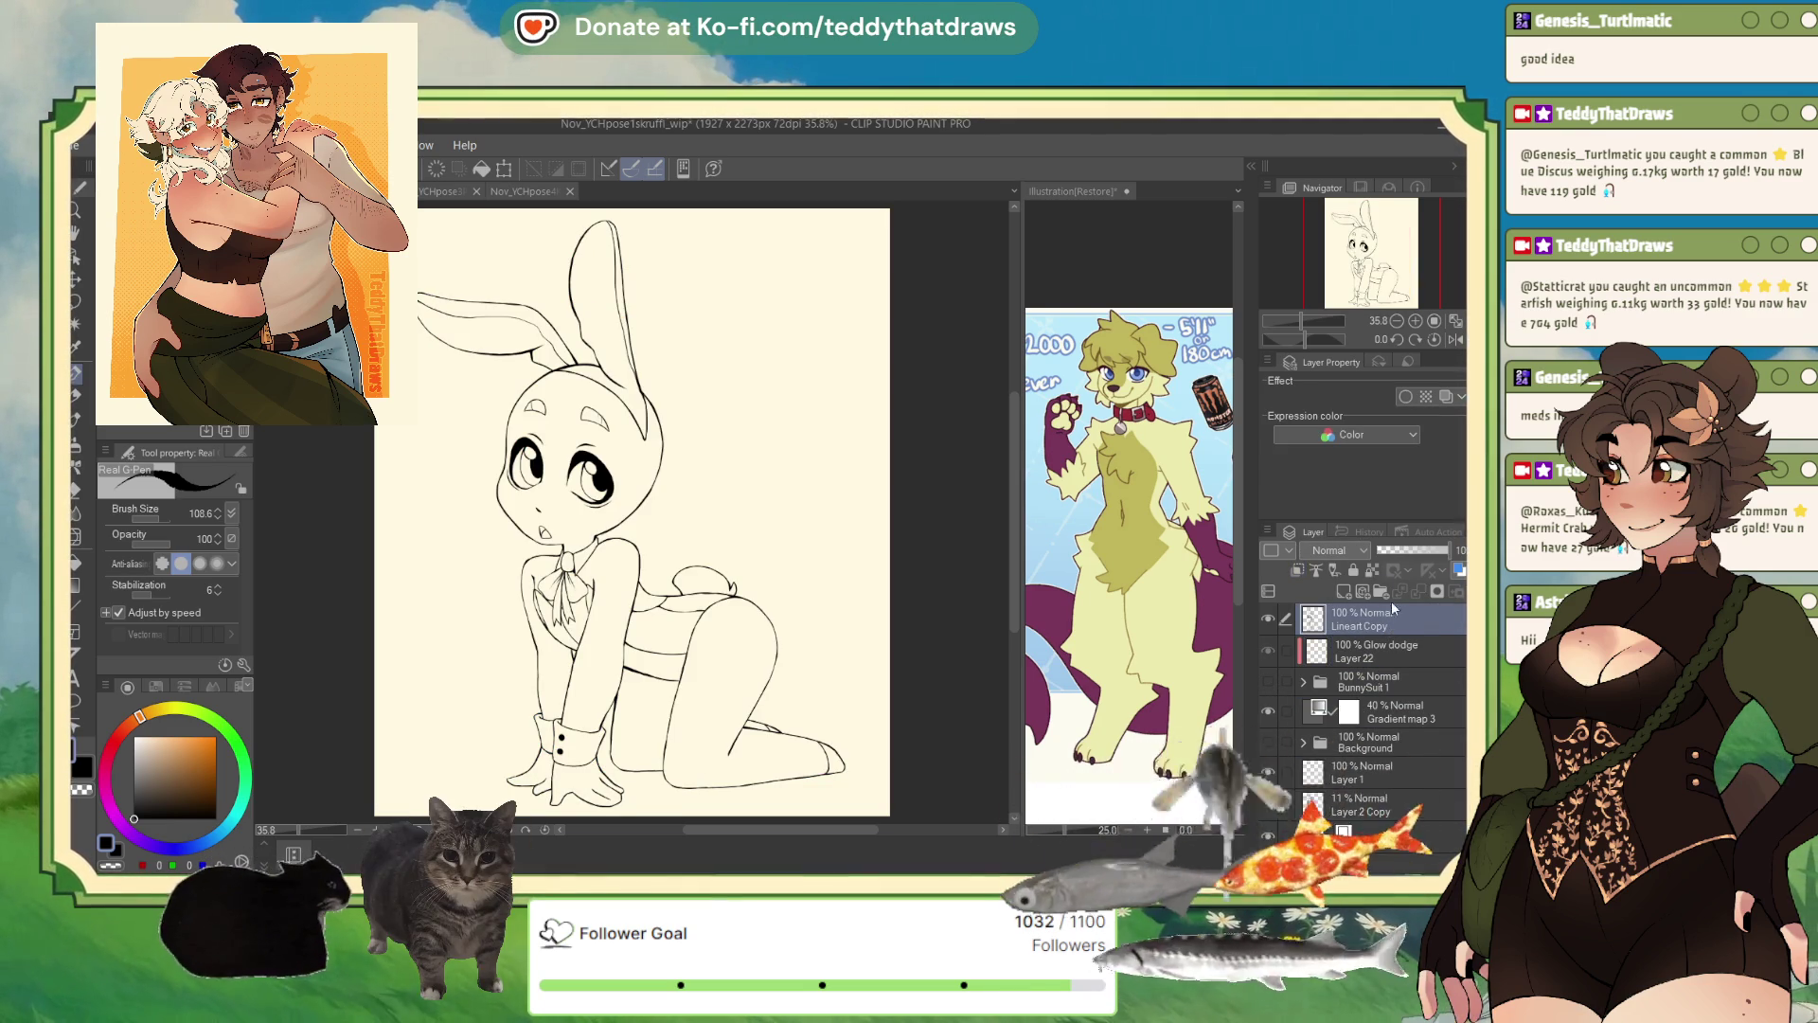
{"action": "left_click", "coordinate": [1395, 548]}
{"action": "left_click", "coordinate": [1339, 591]}
{"action": "scroll", "coordinate": [533, 209], "scroll_direction": "up", "scroll_amount": 2}
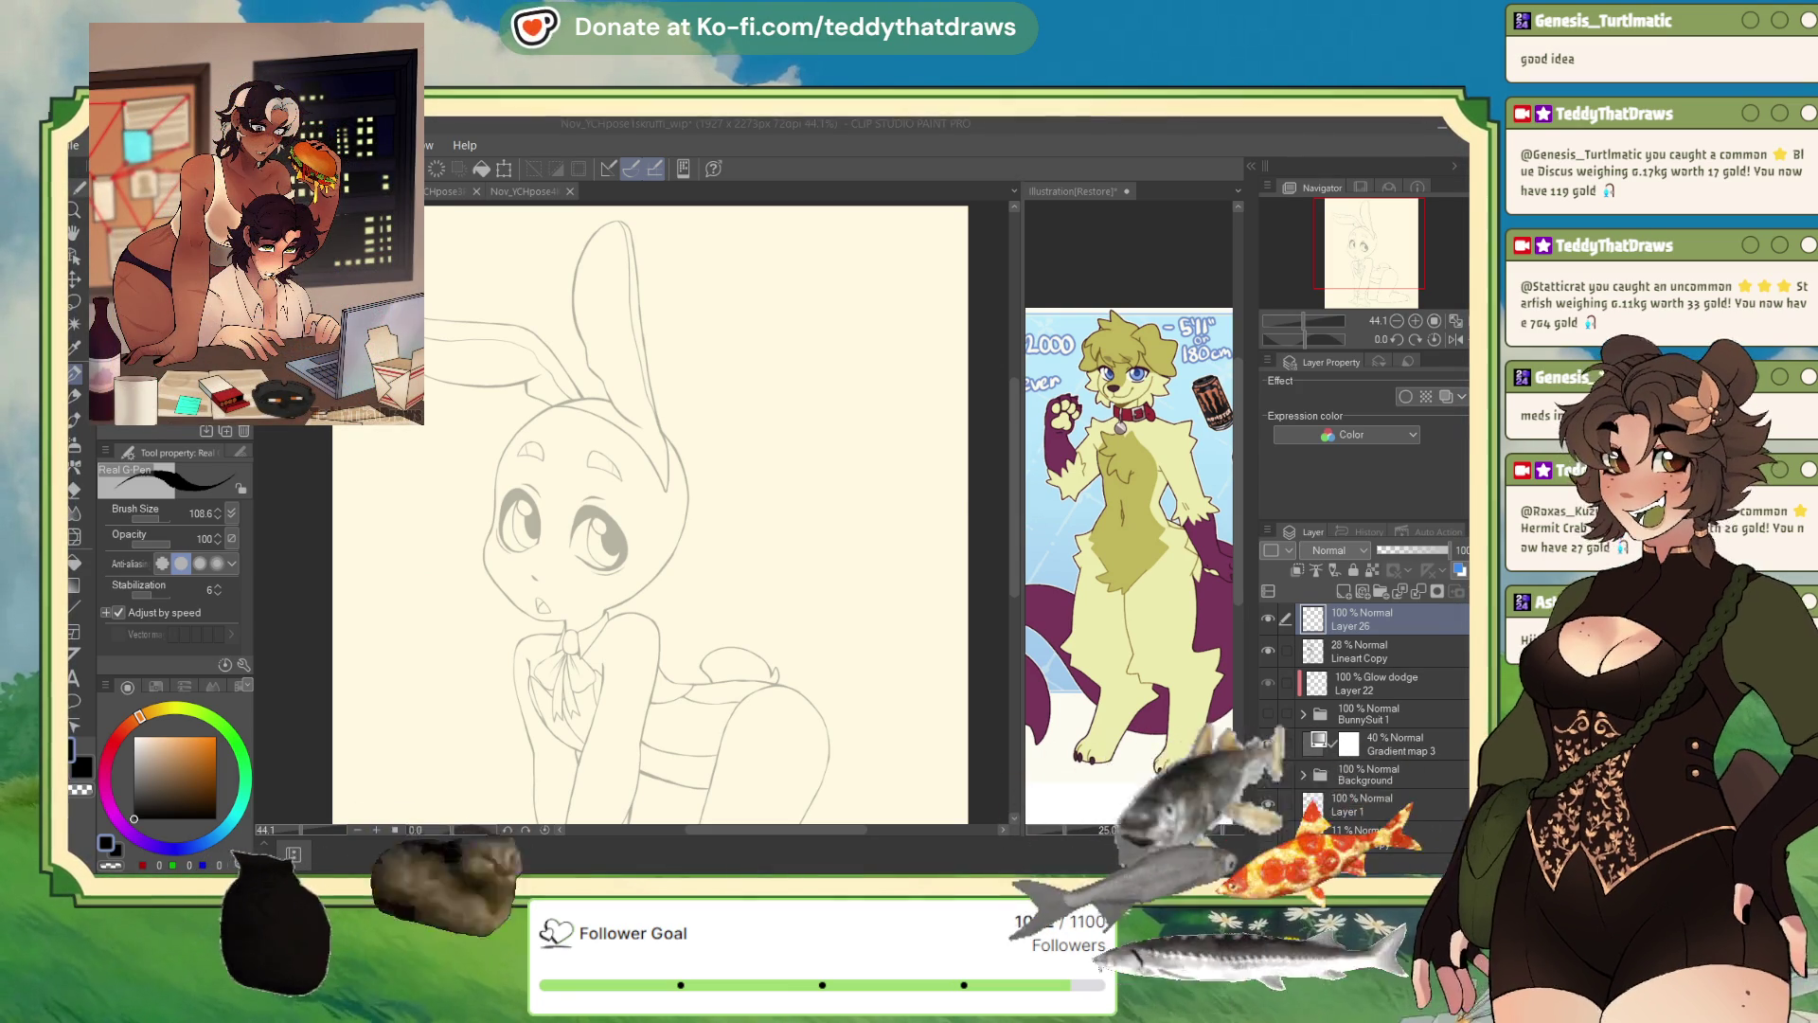
- Sketch the first fluffy hair stroke above the bunny's head, undoing stray eye strokes and resetting rotation to 0°
{"action": "left_click", "coordinate": [1456, 340]}
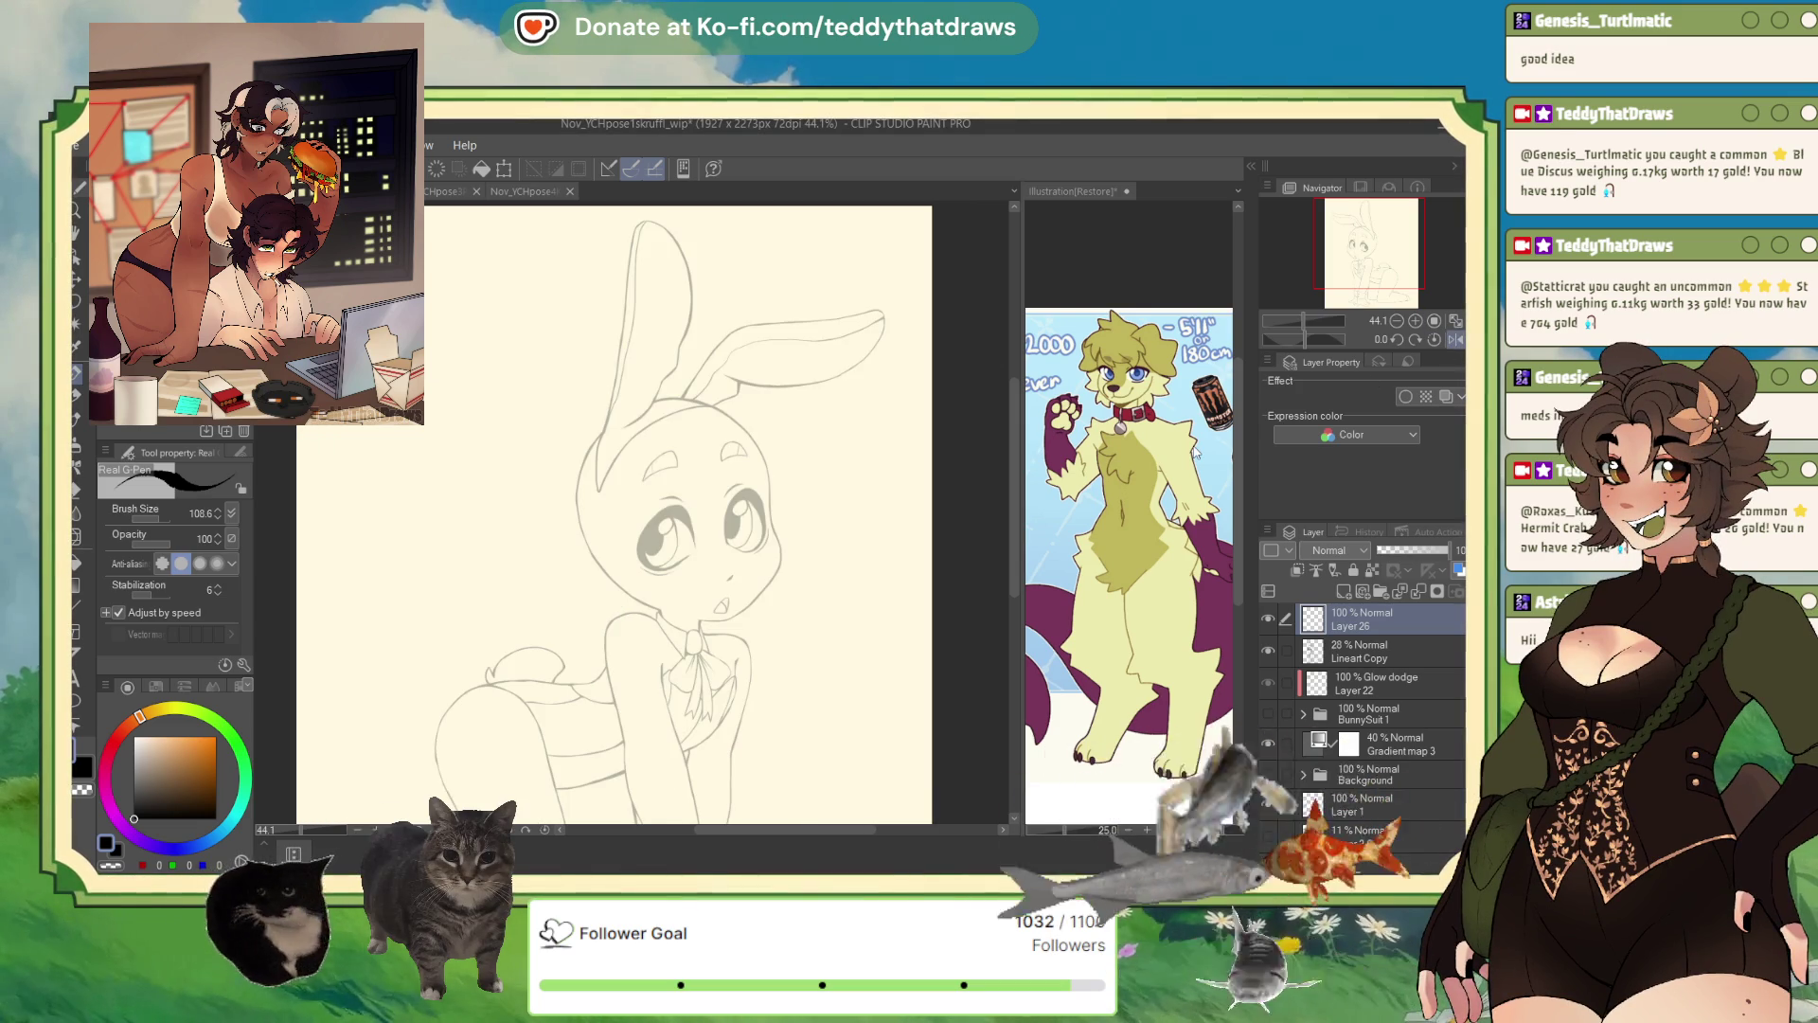
{"action": "left_click", "coordinate": [1455, 341]}
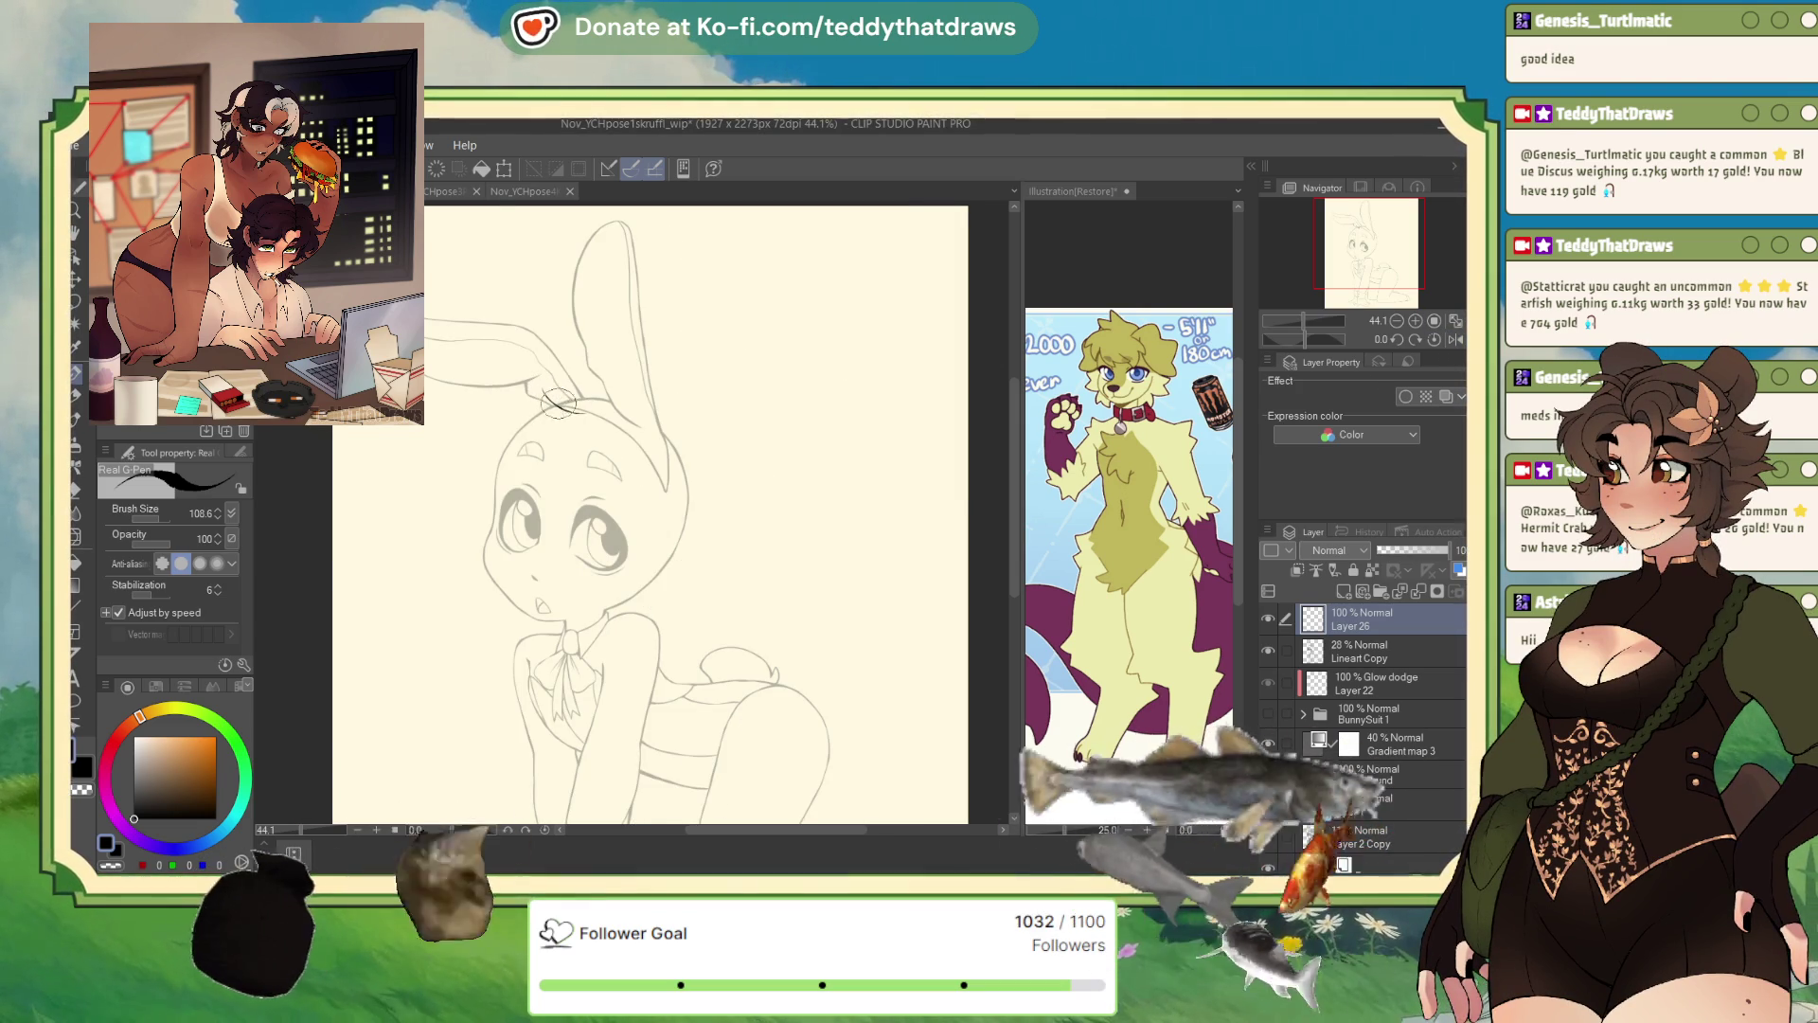
{"action": "mouse_move", "coordinate": [547, 395]}
{"action": "left_mouse_down"}
{"action": "mouse_move", "coordinate": [572, 409]}
{"action": "mouse_move", "coordinate": [536, 384]}
{"action": "left_mouse_up"}
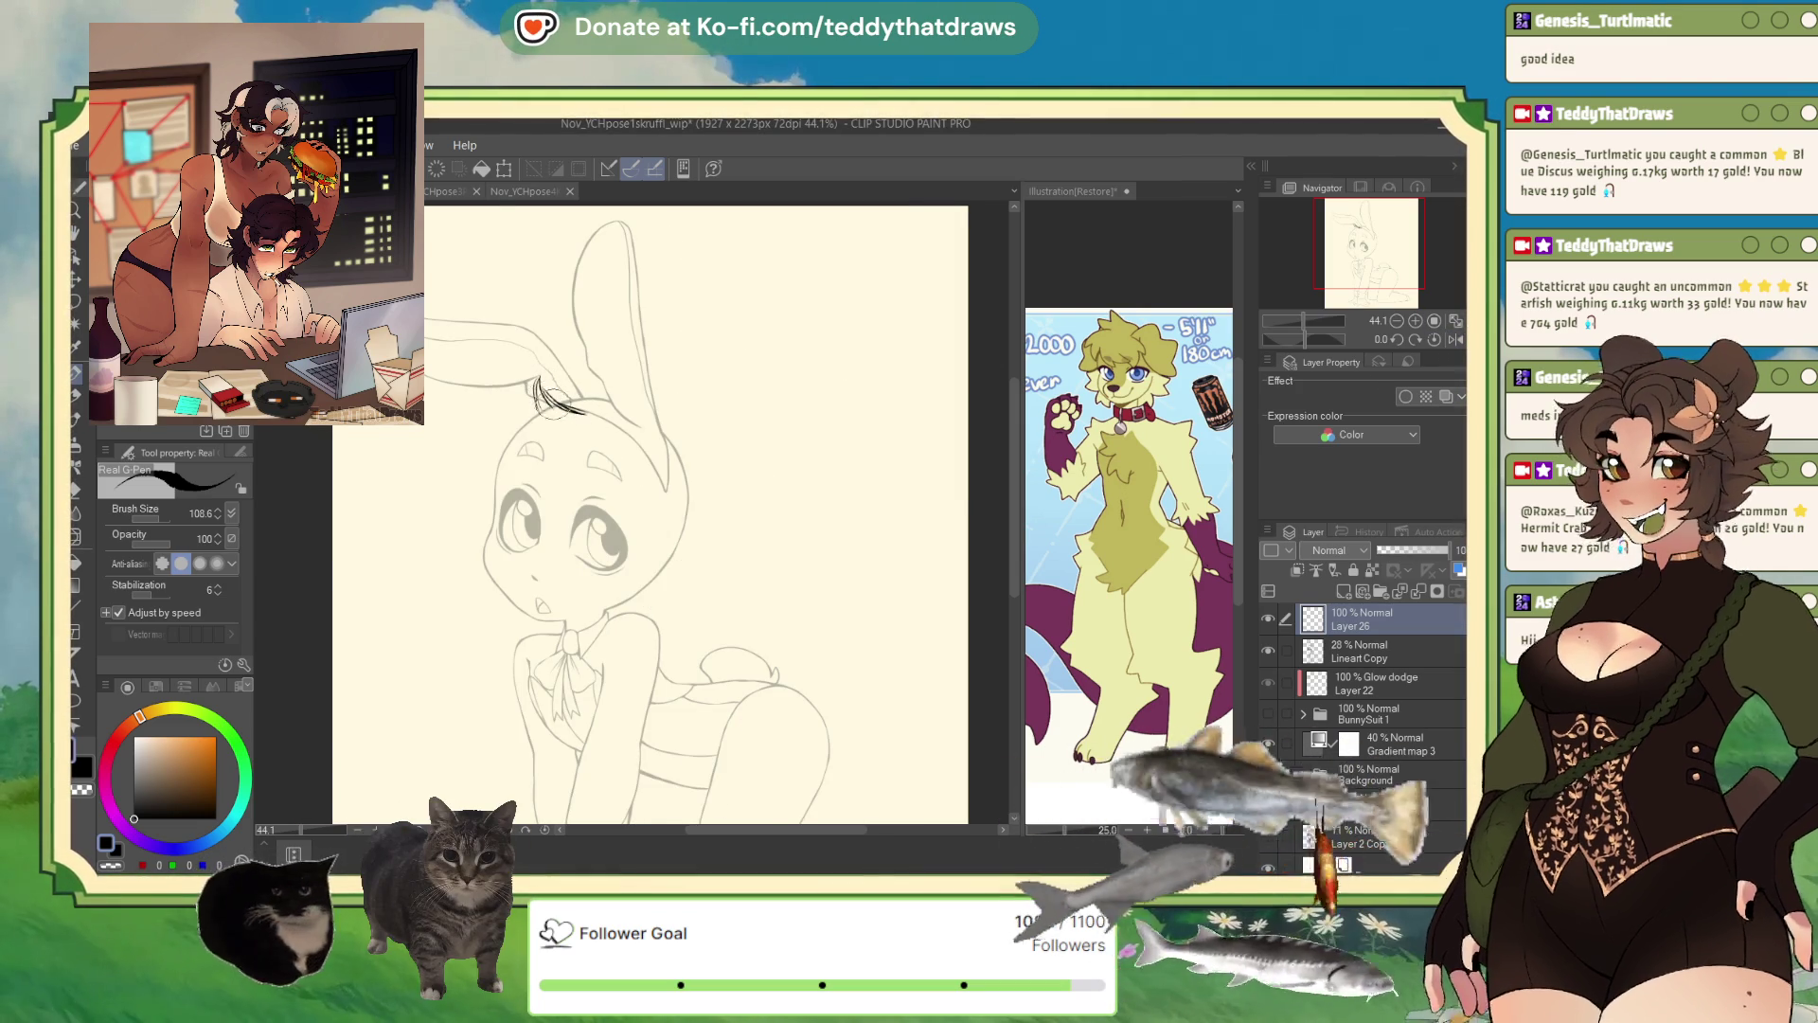
{"action": "left_click", "coordinate": [1455, 339]}
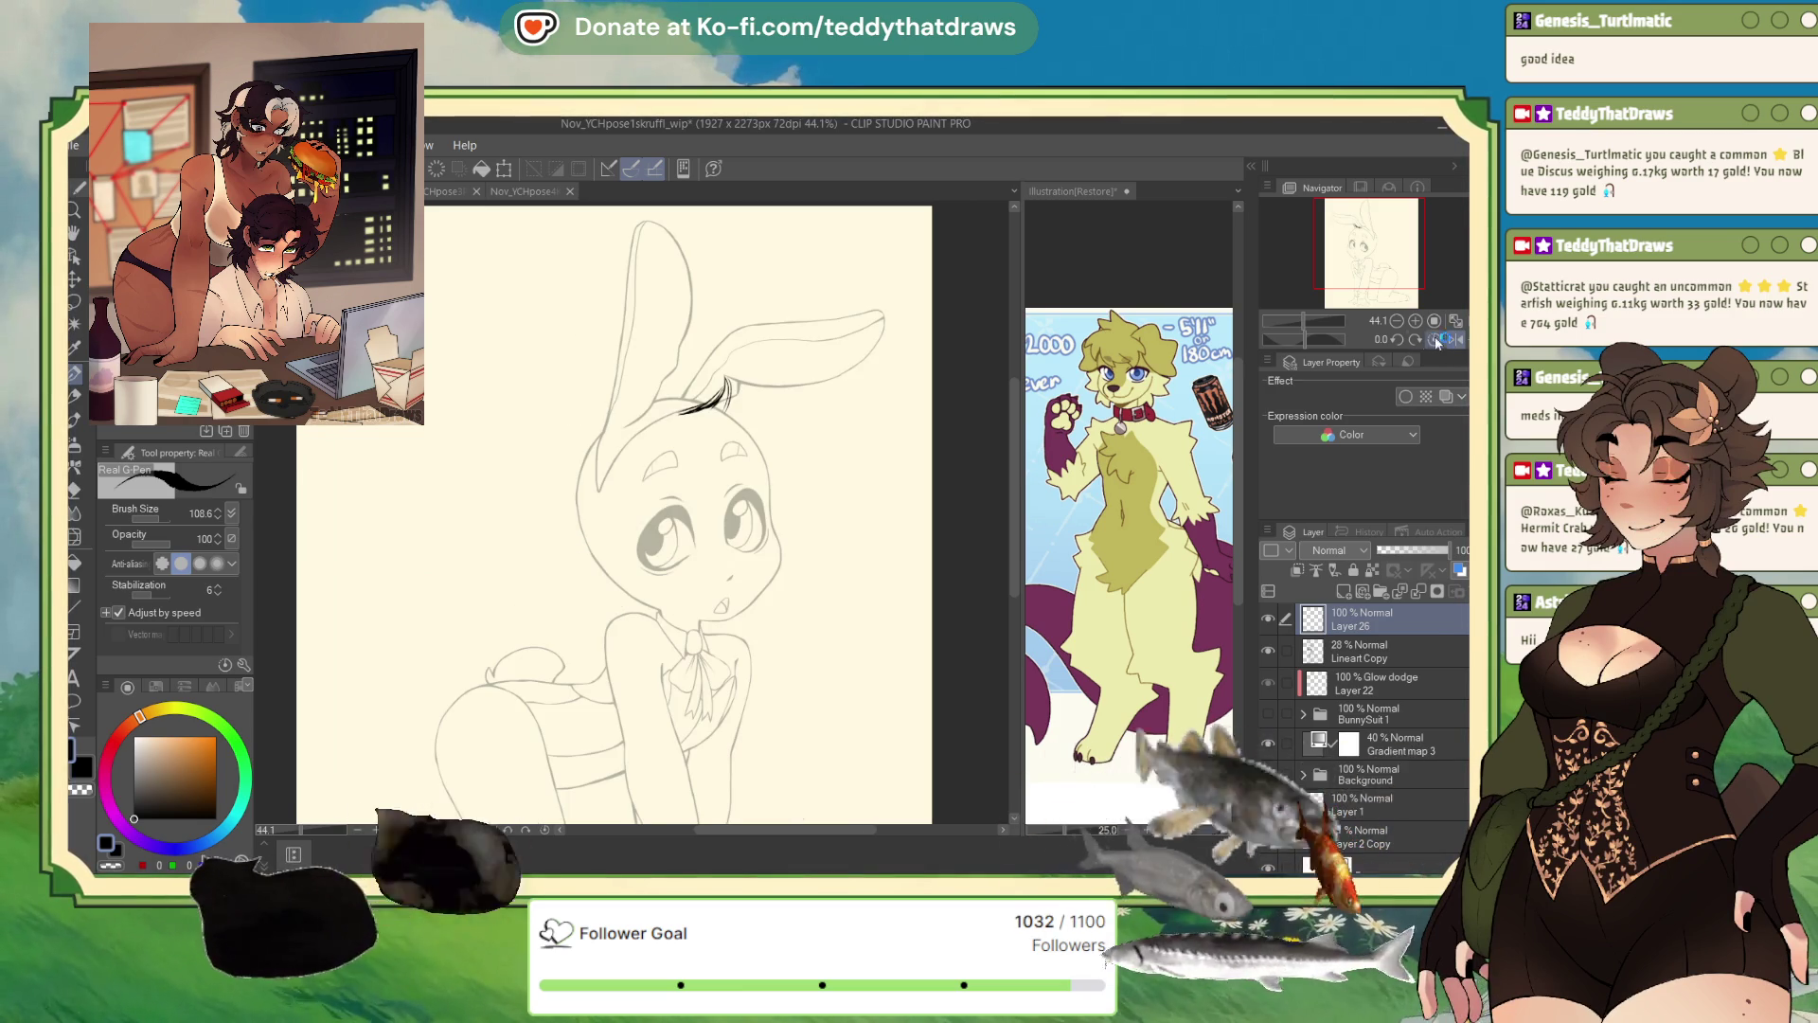
{"action": "left_click_drag", "start_coordinate": [1304, 339], "coordinate": [1275, 347]}
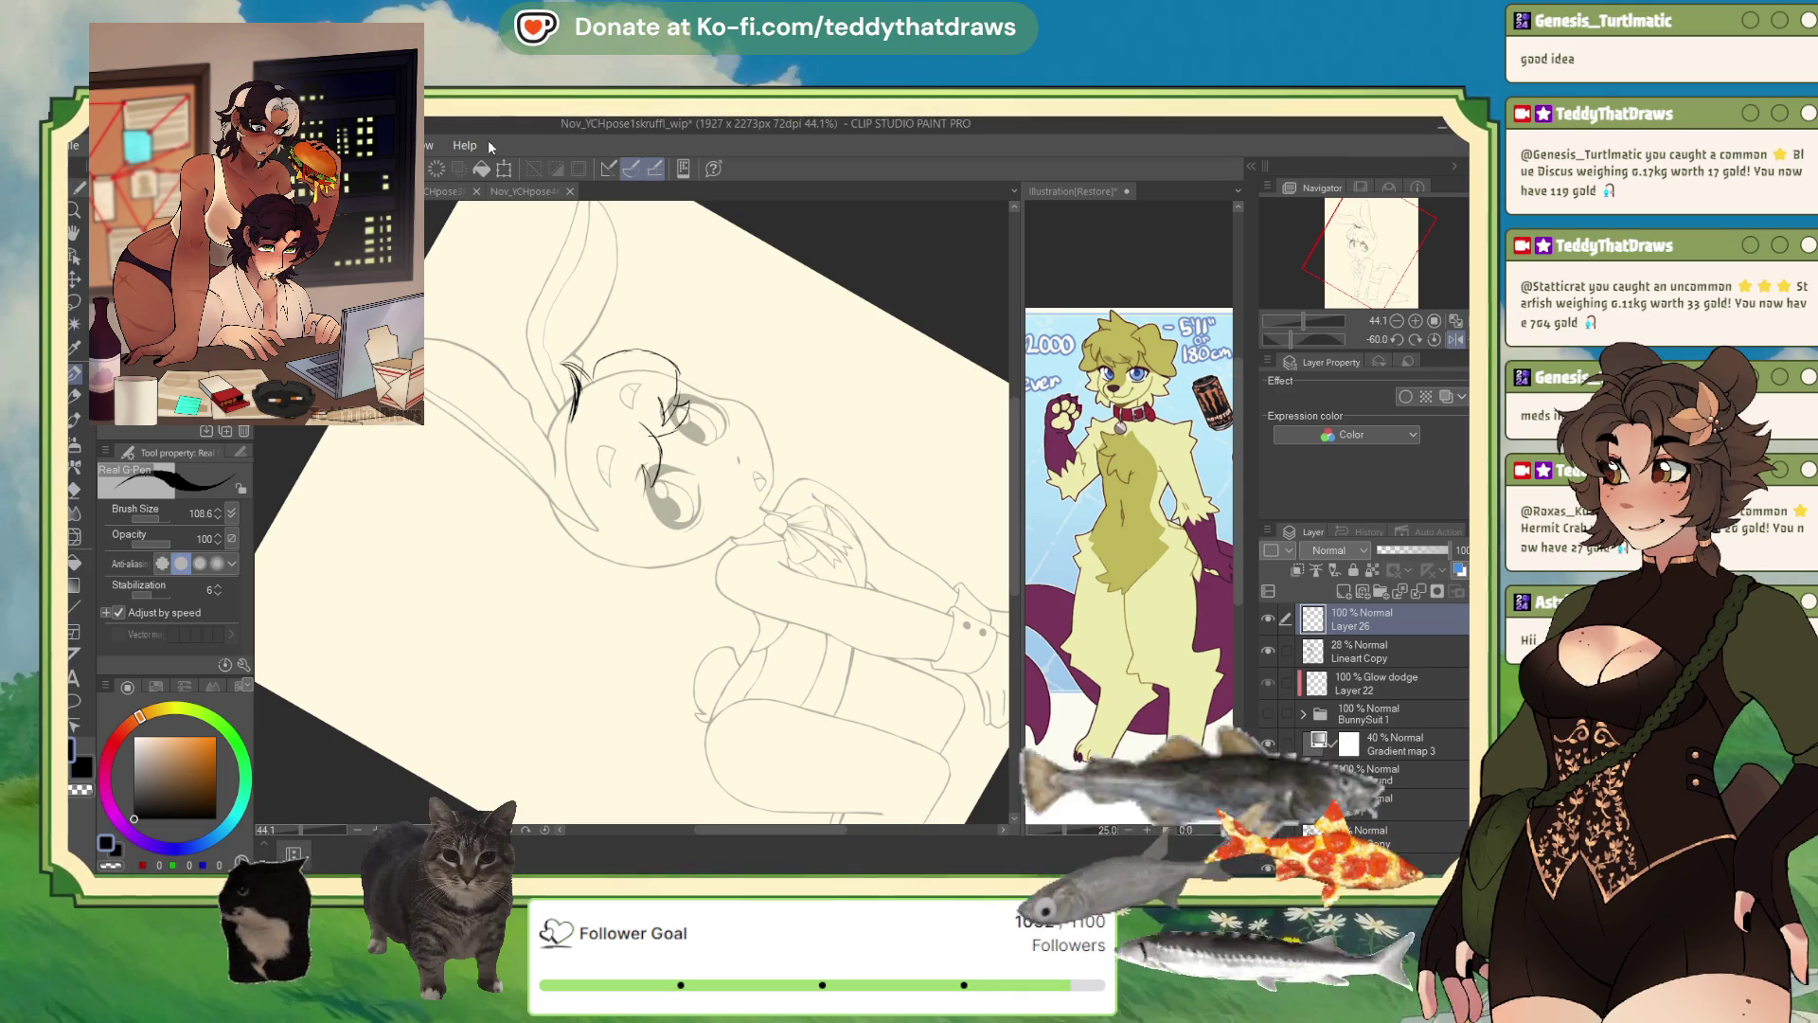
{"action": "key", "text": "ctrl+z"}
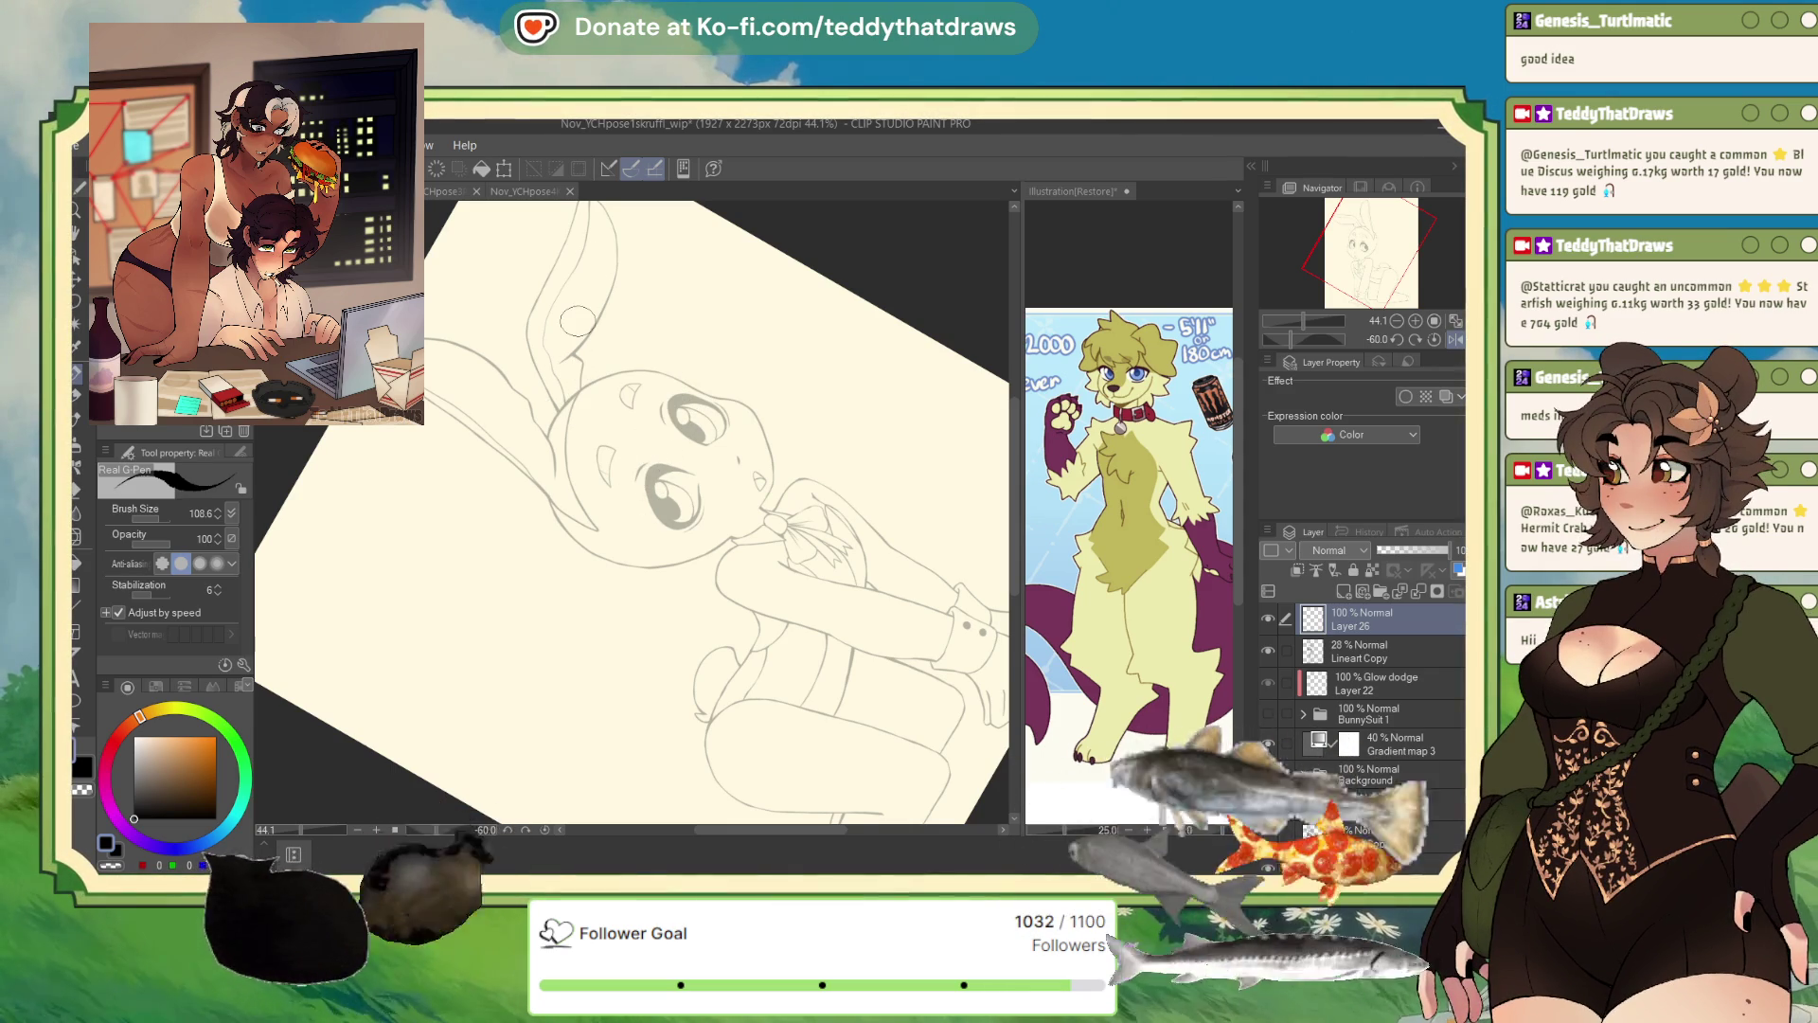
{"action": "key", "text": "ctrl+@"}
{"action": "scroll", "coordinate": [678, 532], "scroll_direction": "up", "scroll_amount": 2}
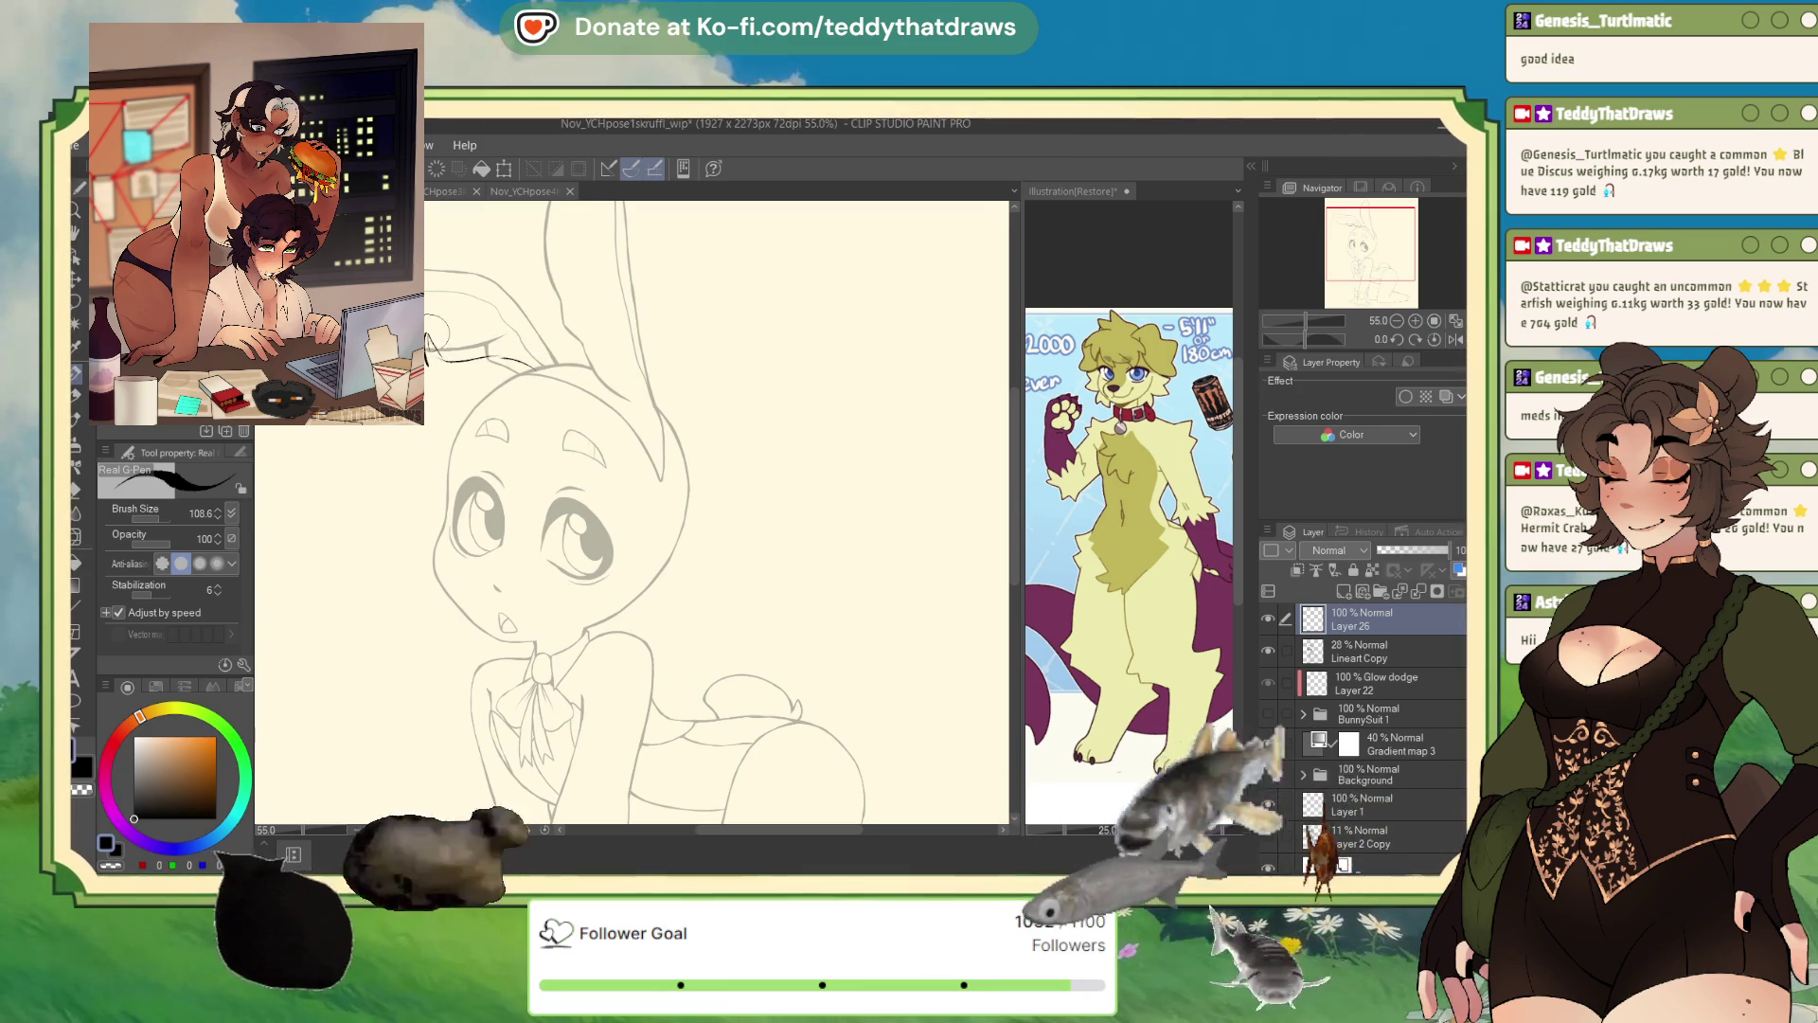
{"action": "left_click_drag", "start_coordinate": [428, 337], "coordinate": [552, 377]}
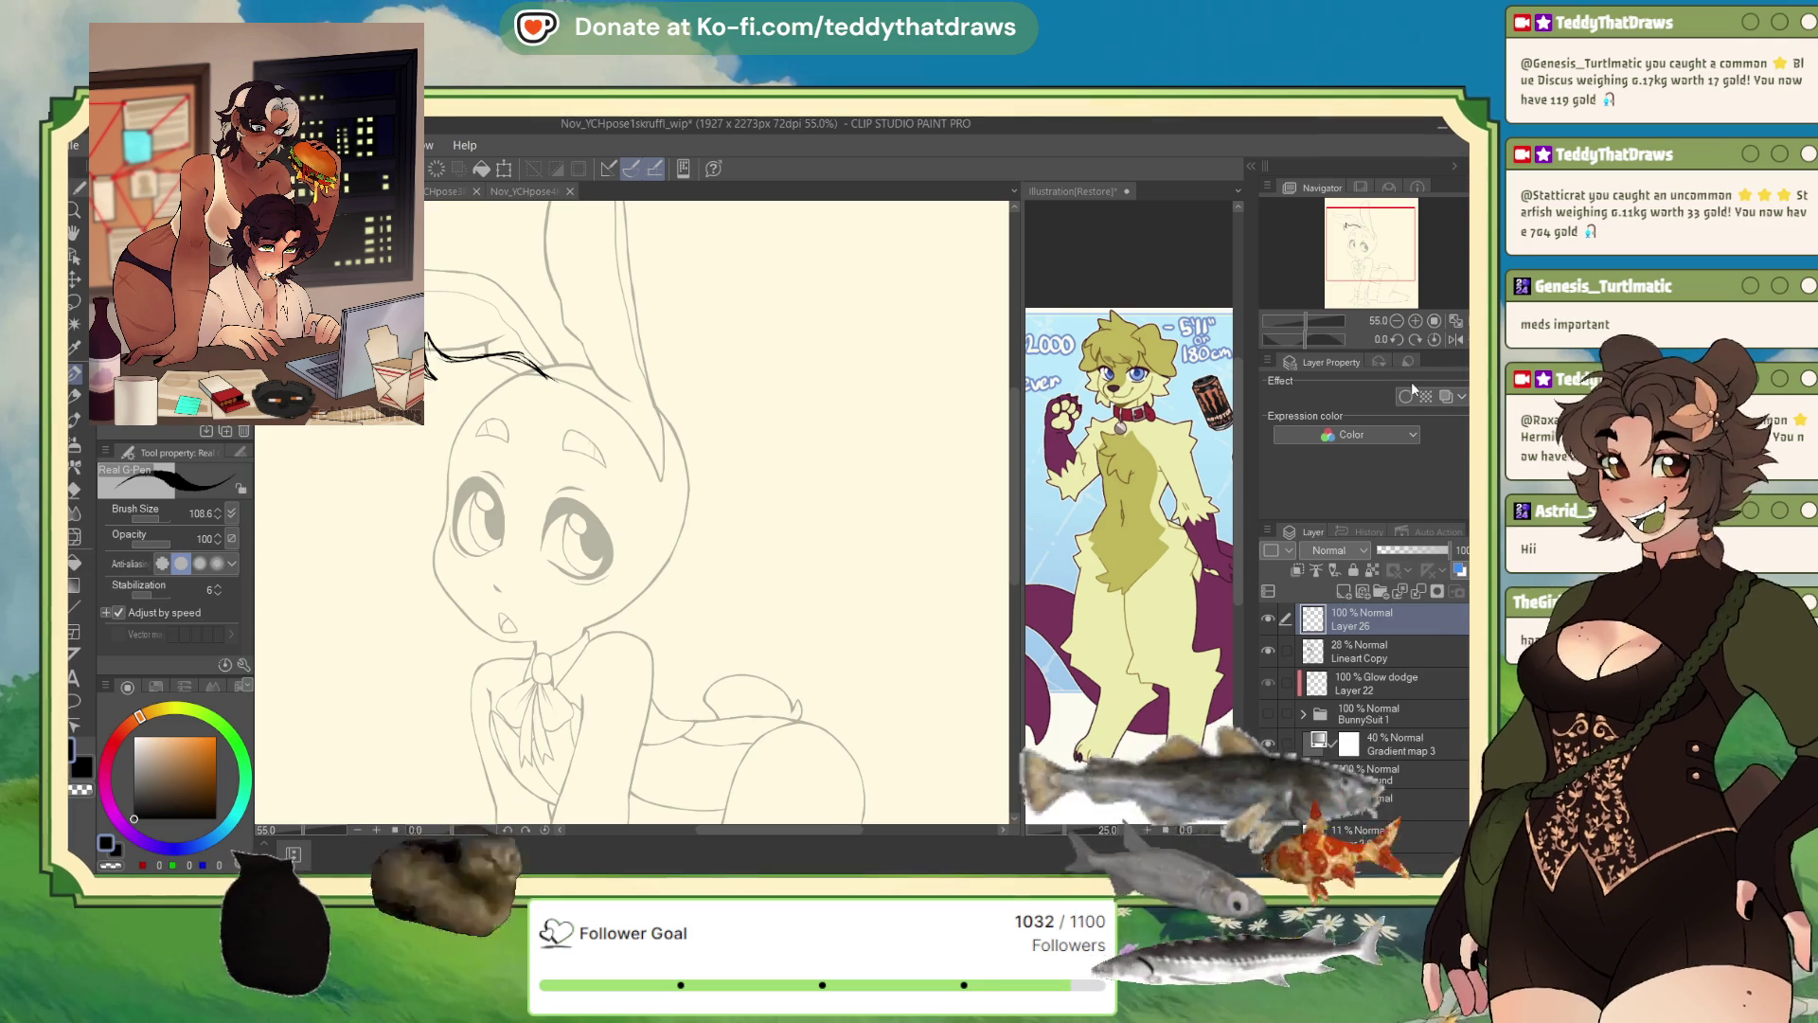
{"action": "key", "text": "h"}
{"action": "left_click_drag", "start_coordinate": [1303, 341], "coordinate": [1285, 341]}
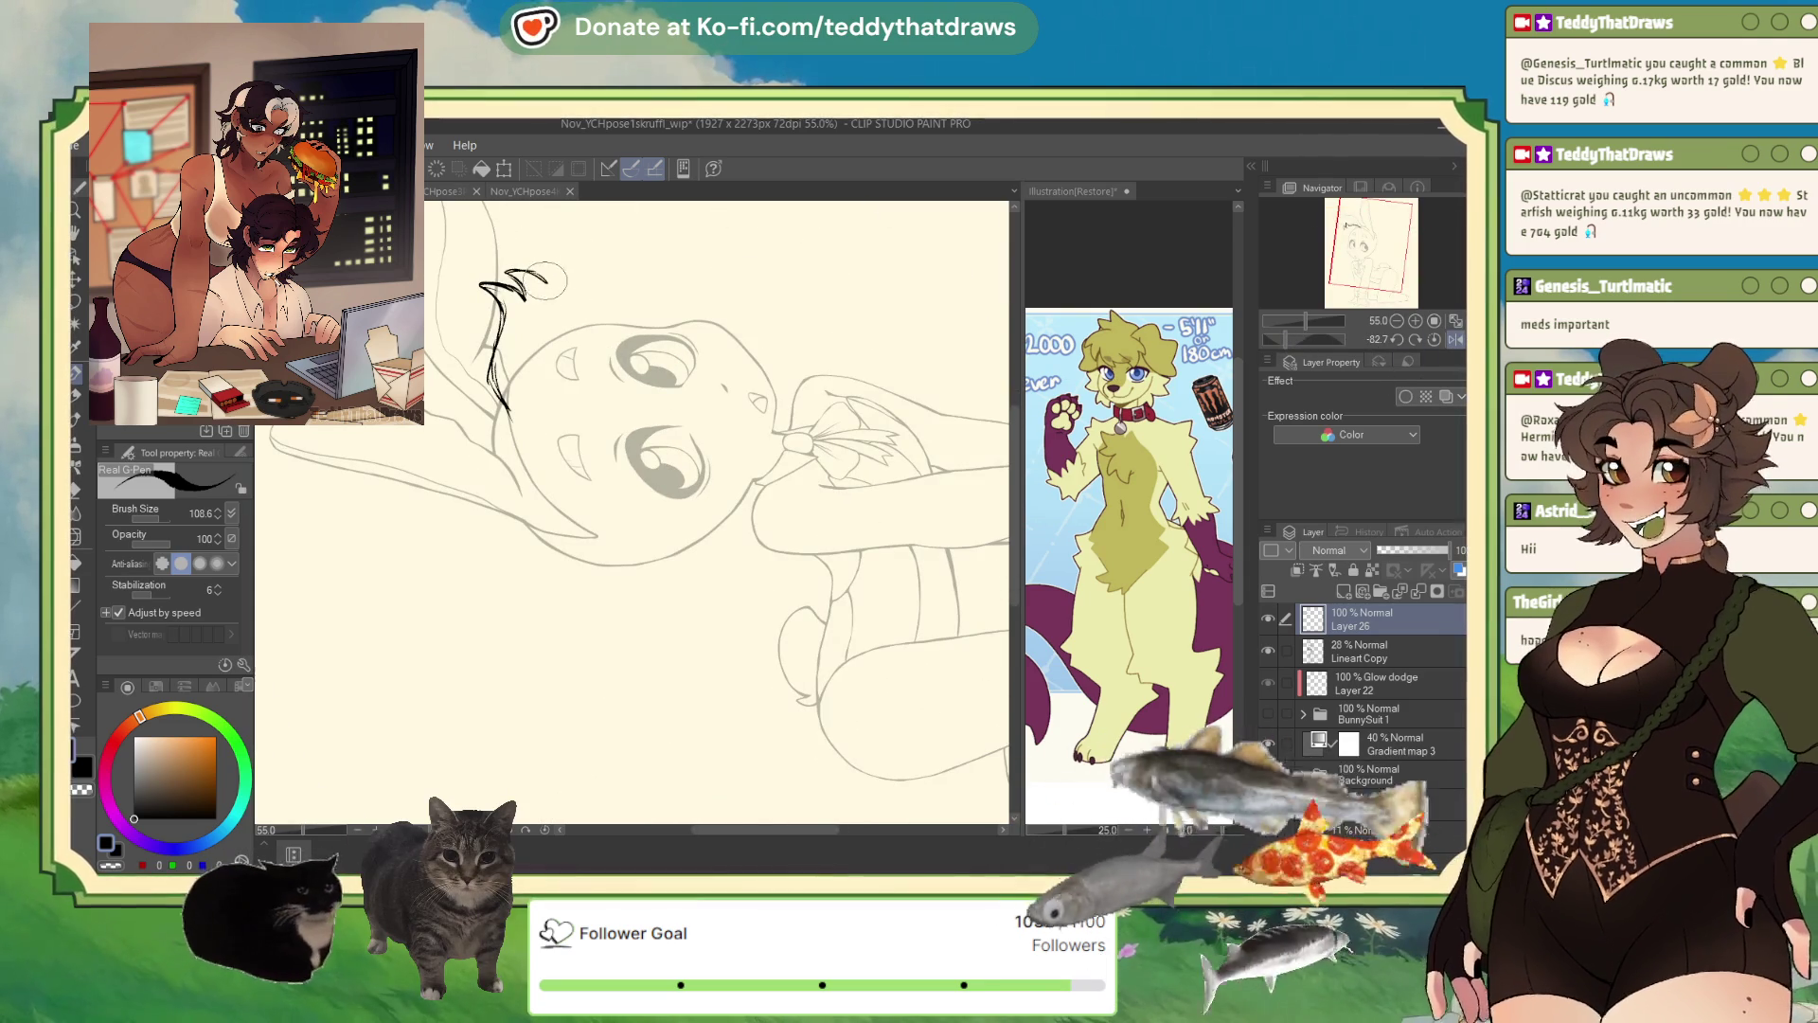
- Draw dark fringe strands over the left eye, undoing the stray circle and earlier hair strokes
{"action": "left_click", "coordinate": [511, 173]}
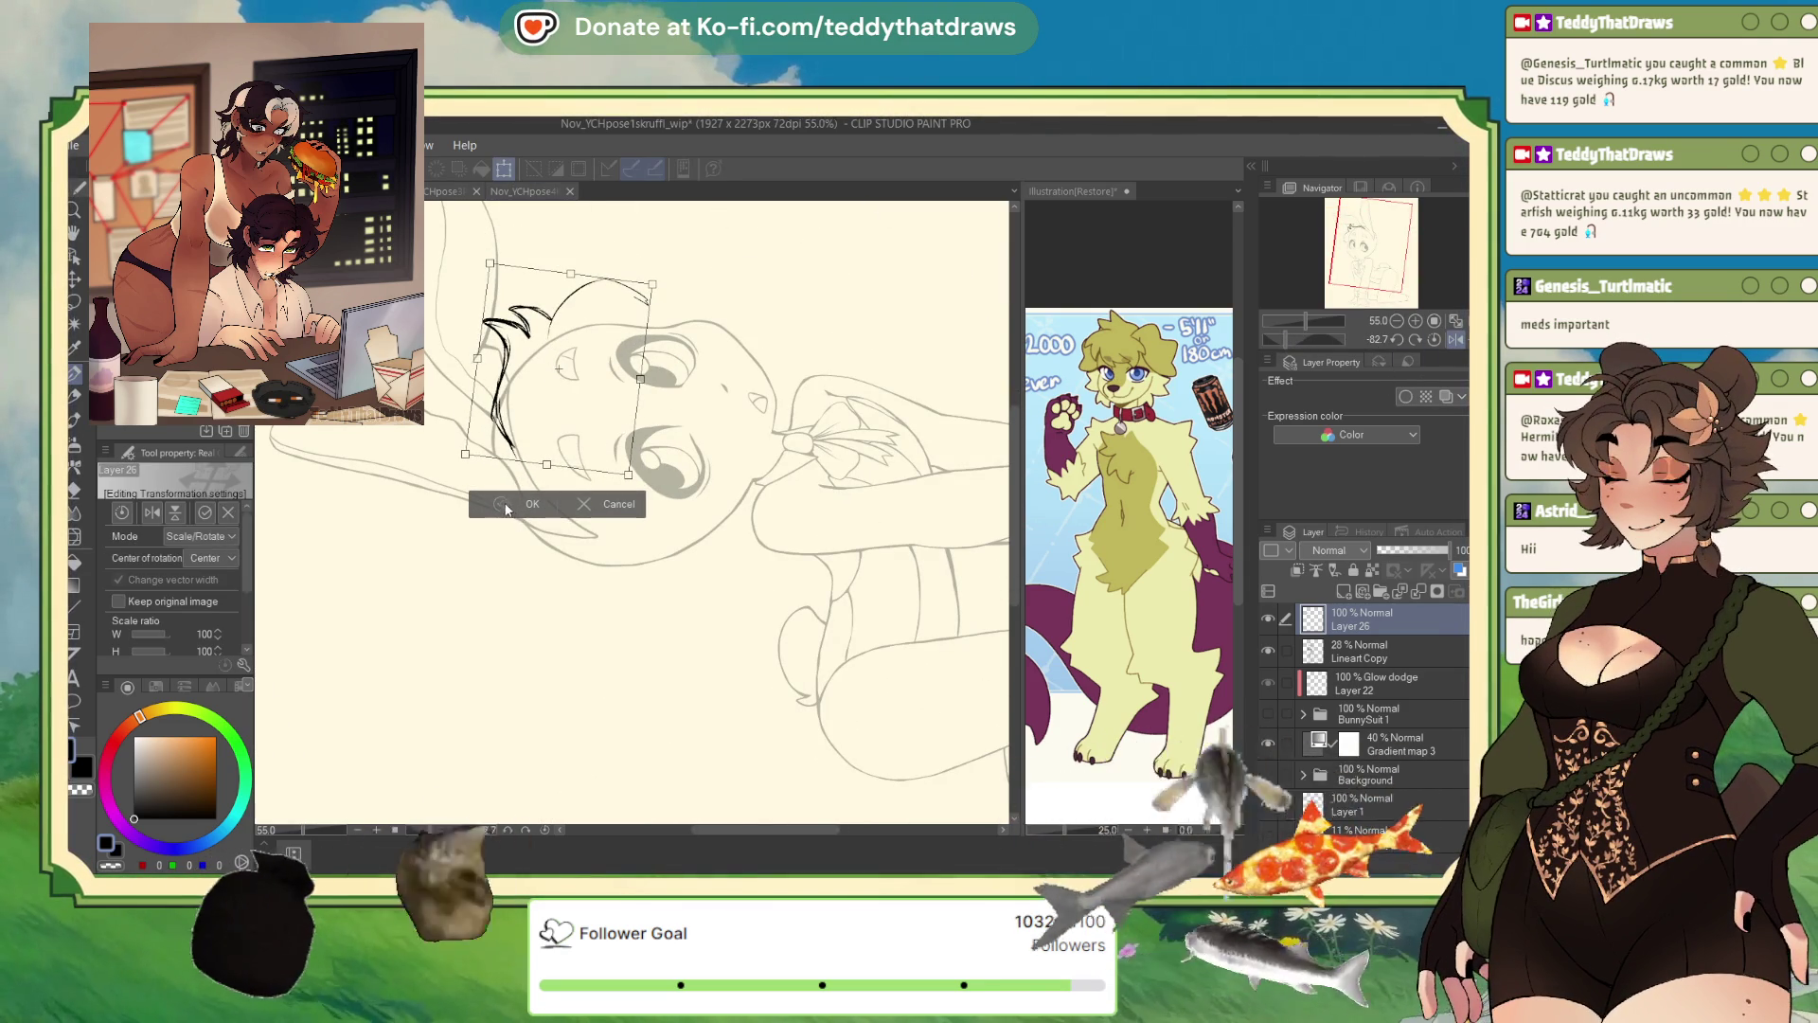
{"action": "left_click", "coordinate": [506, 508]}
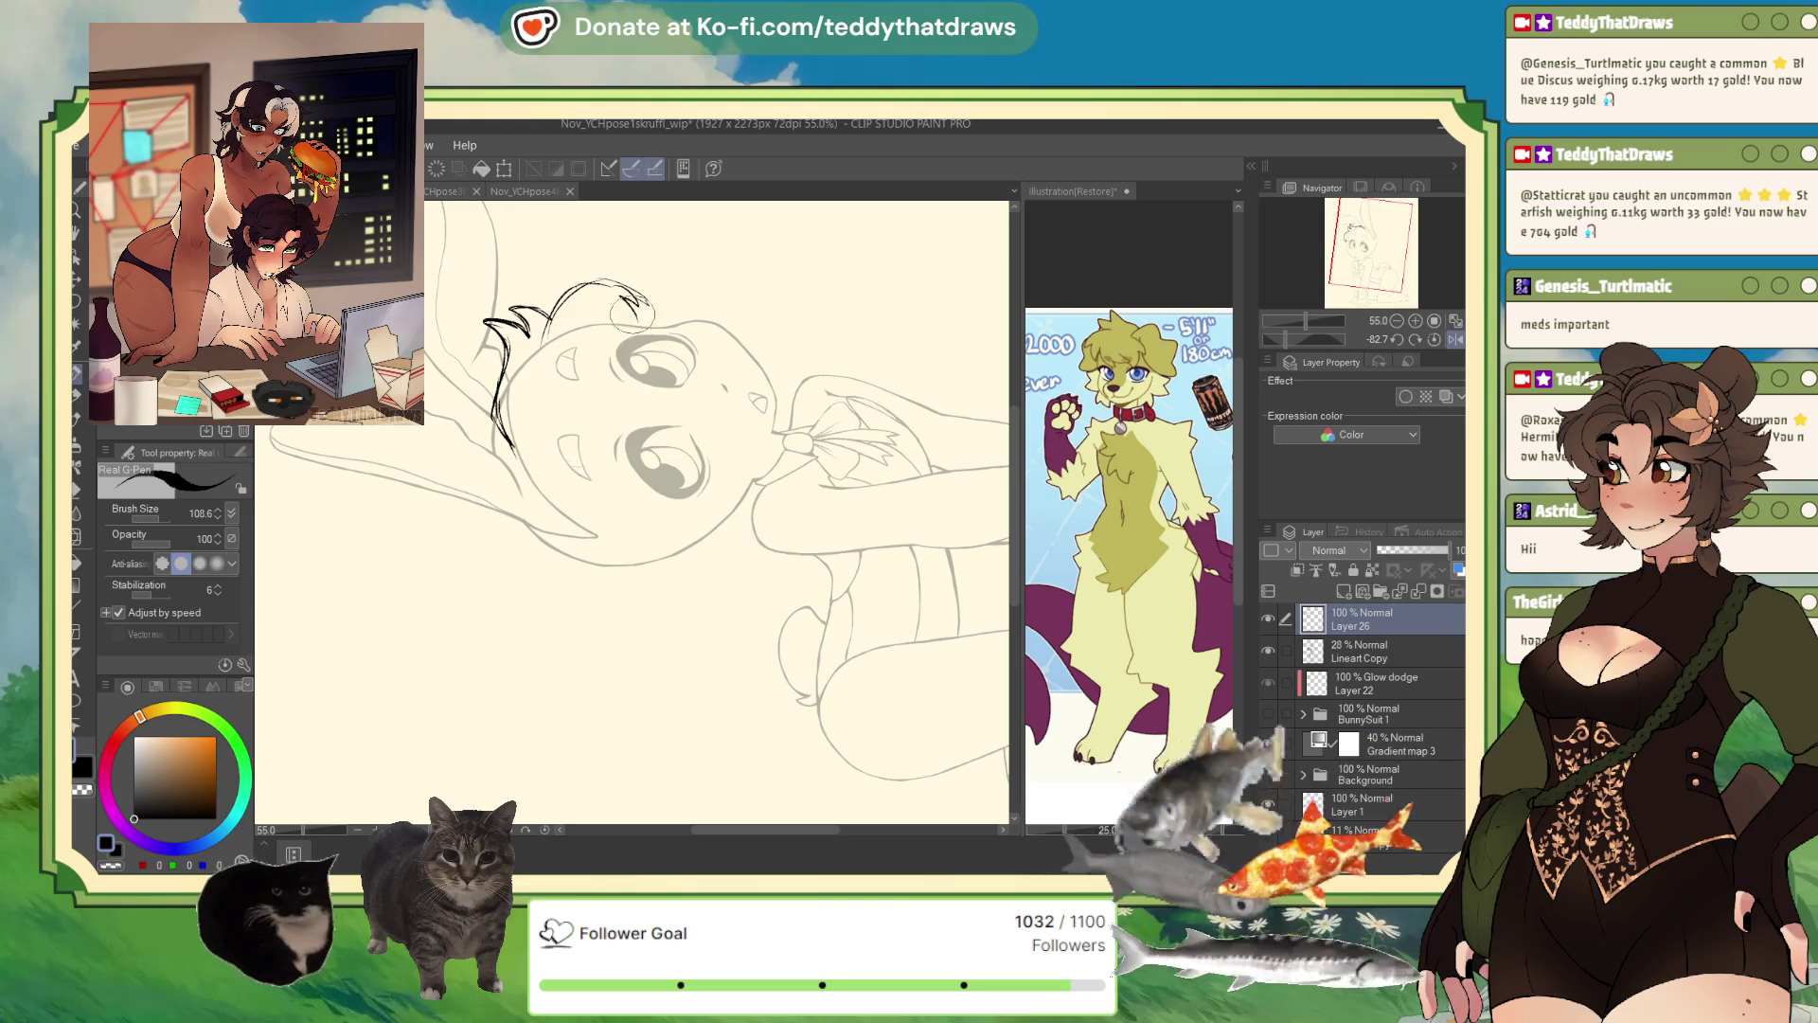
{"action": "left_click_drag", "start_coordinate": [639, 303], "coordinate": [623, 393]}
{"action": "key", "text": "ctrl+z"}
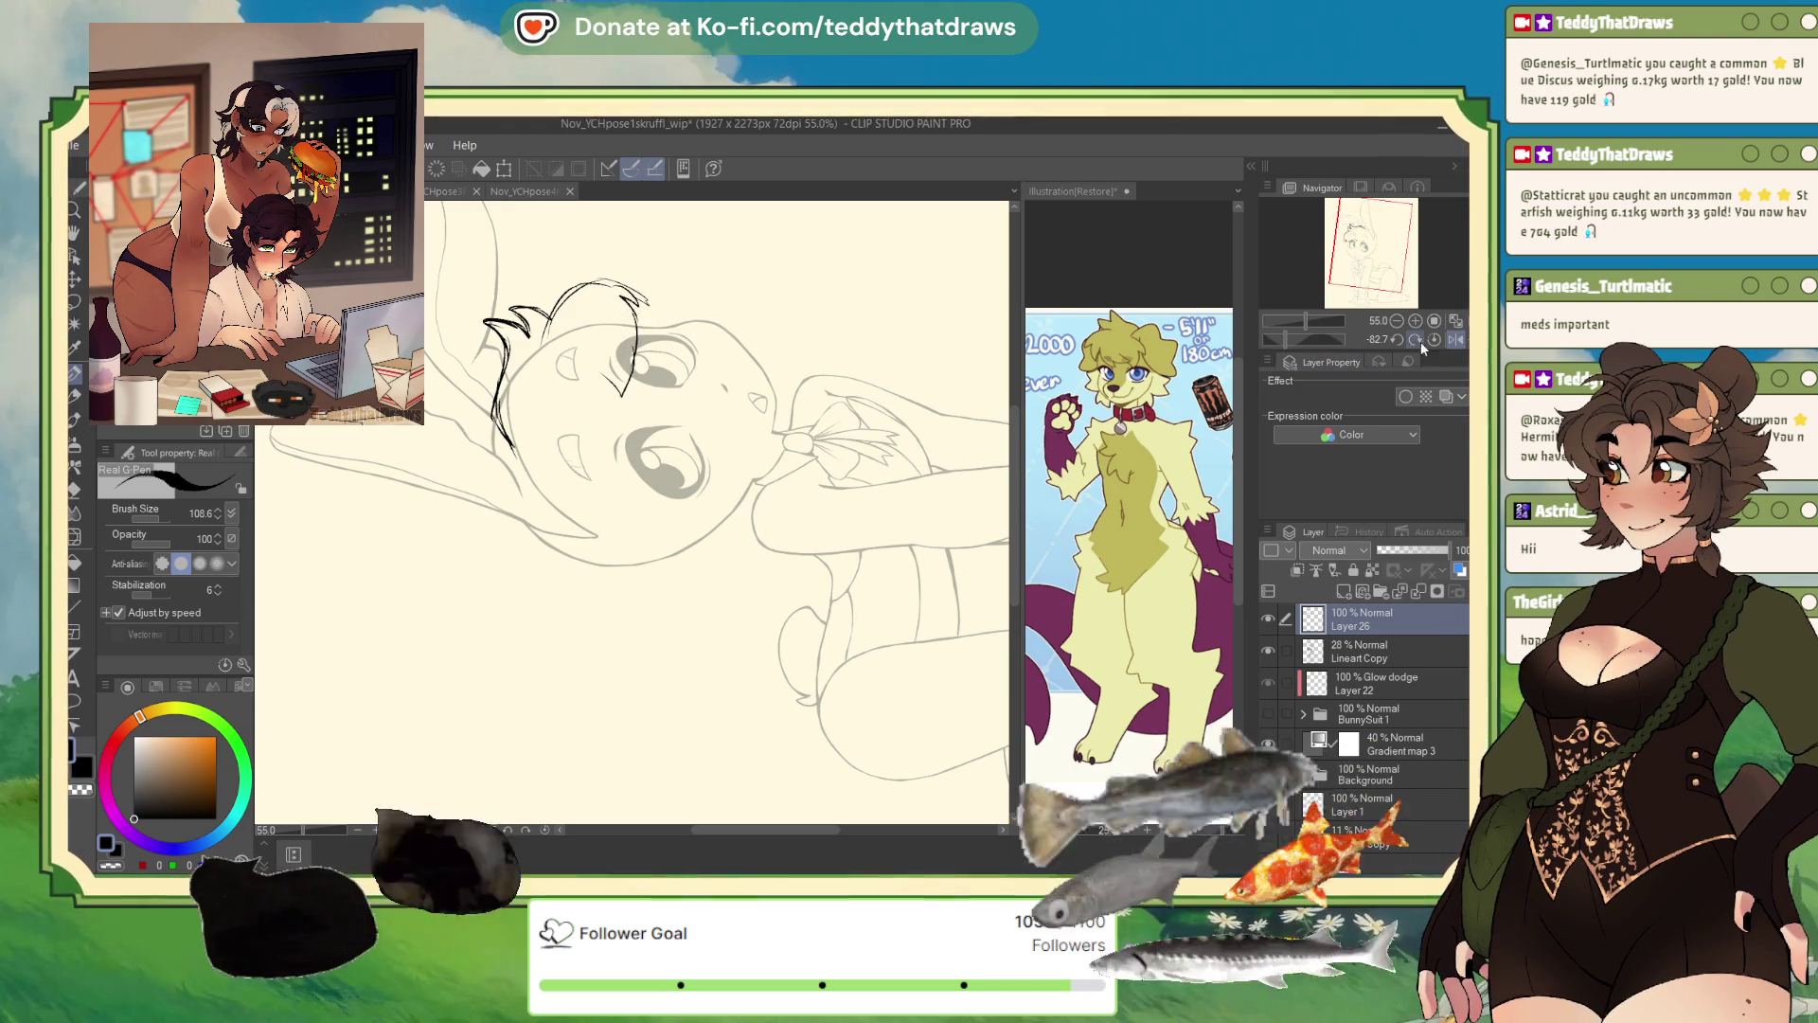
{"action": "left_click", "coordinate": [1455, 340]}
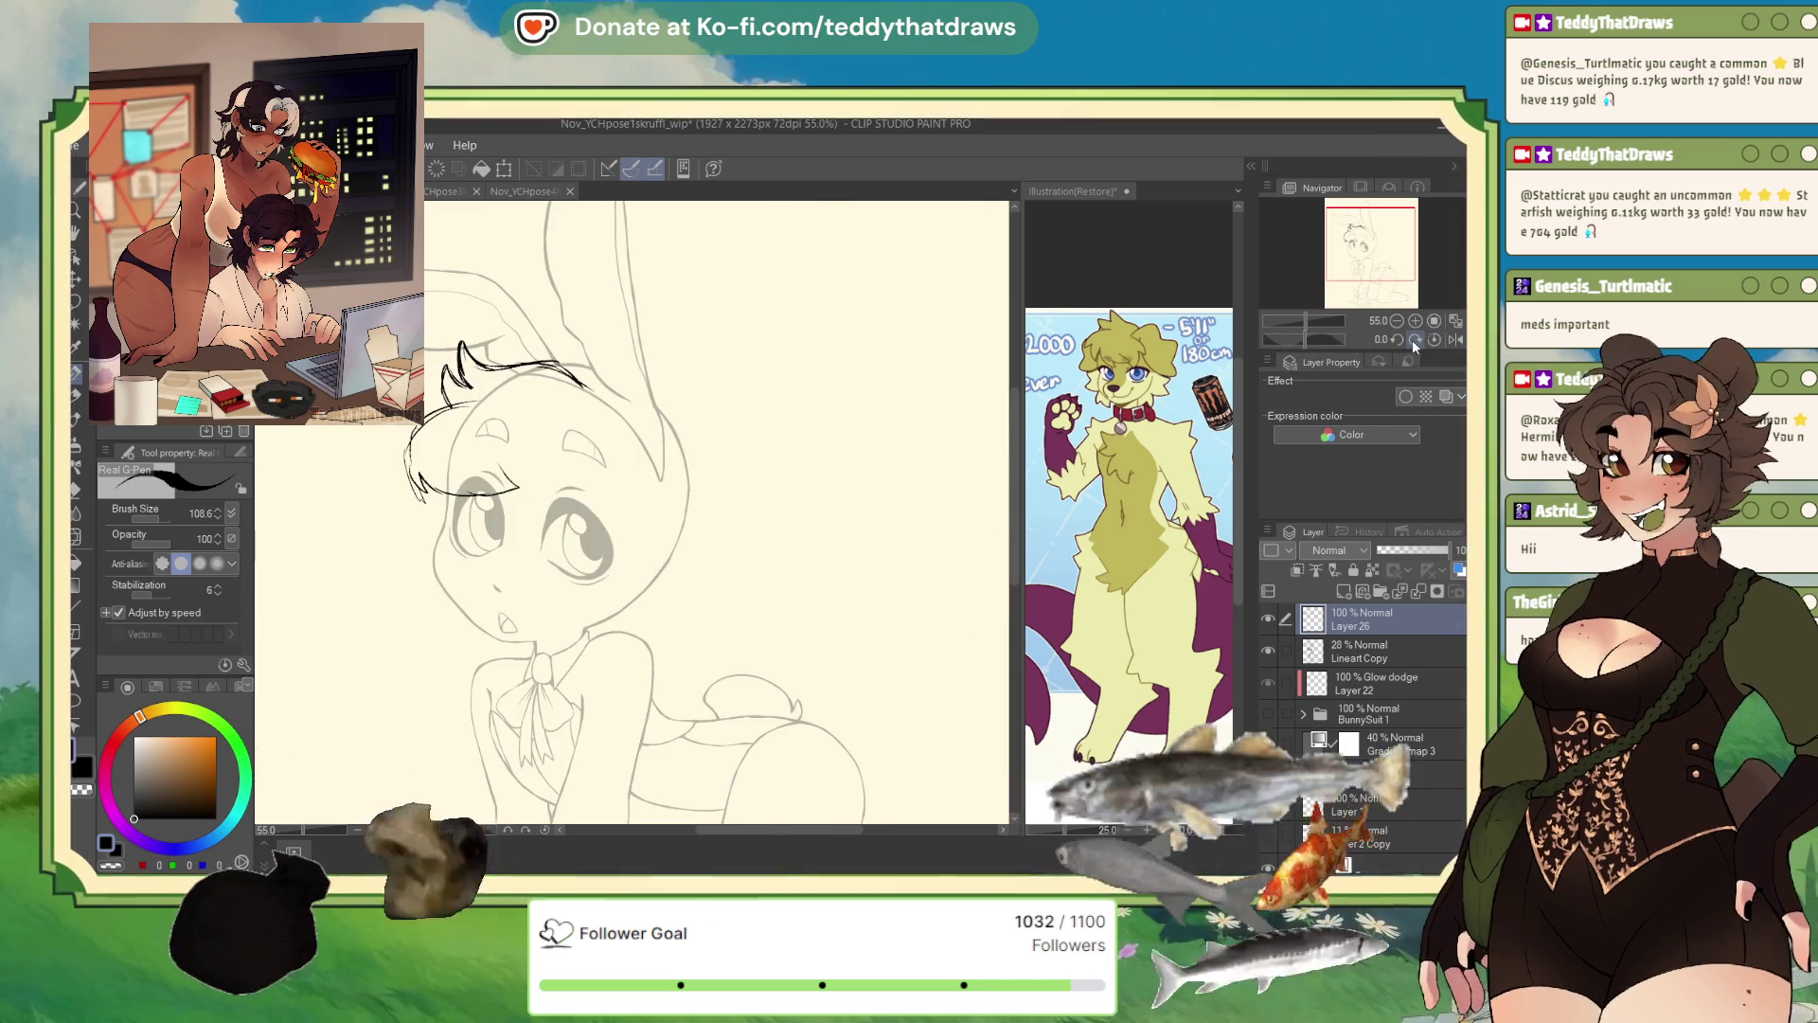
{"action": "key", "text": "ctrl+z"}
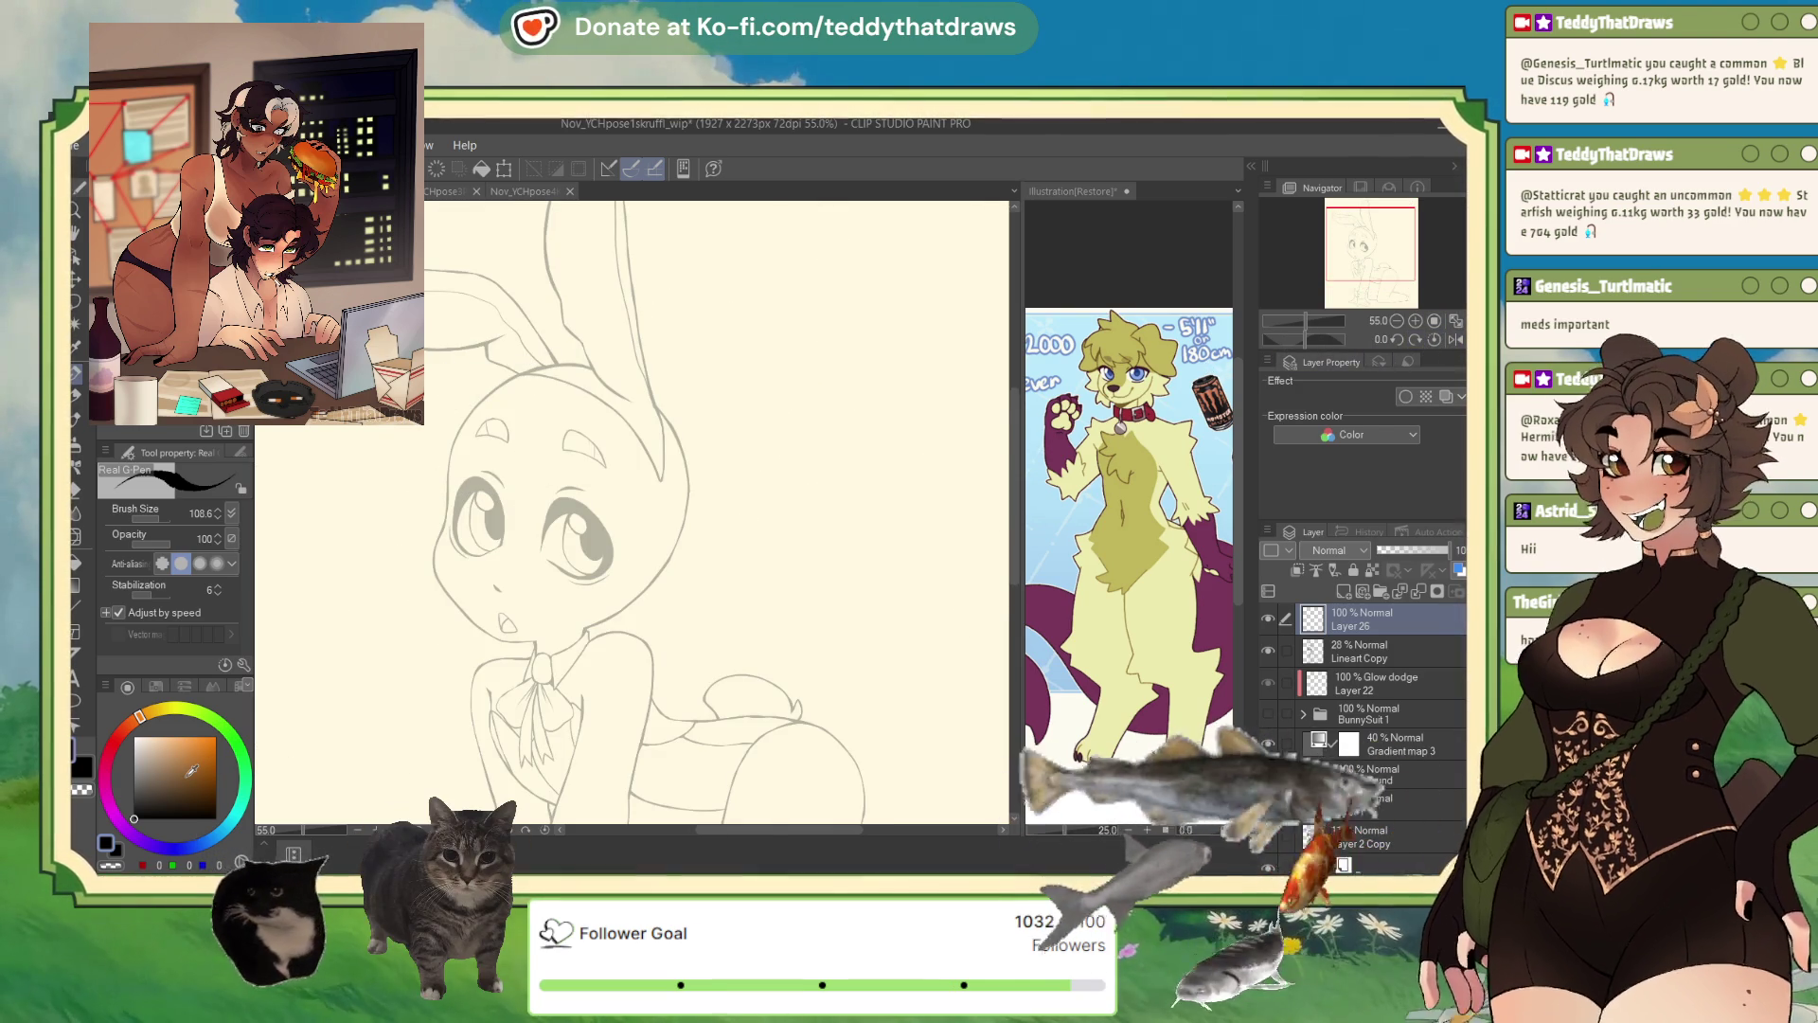
{"action": "left_click_drag", "start_coordinate": [425, 363], "coordinate": [445, 372]}
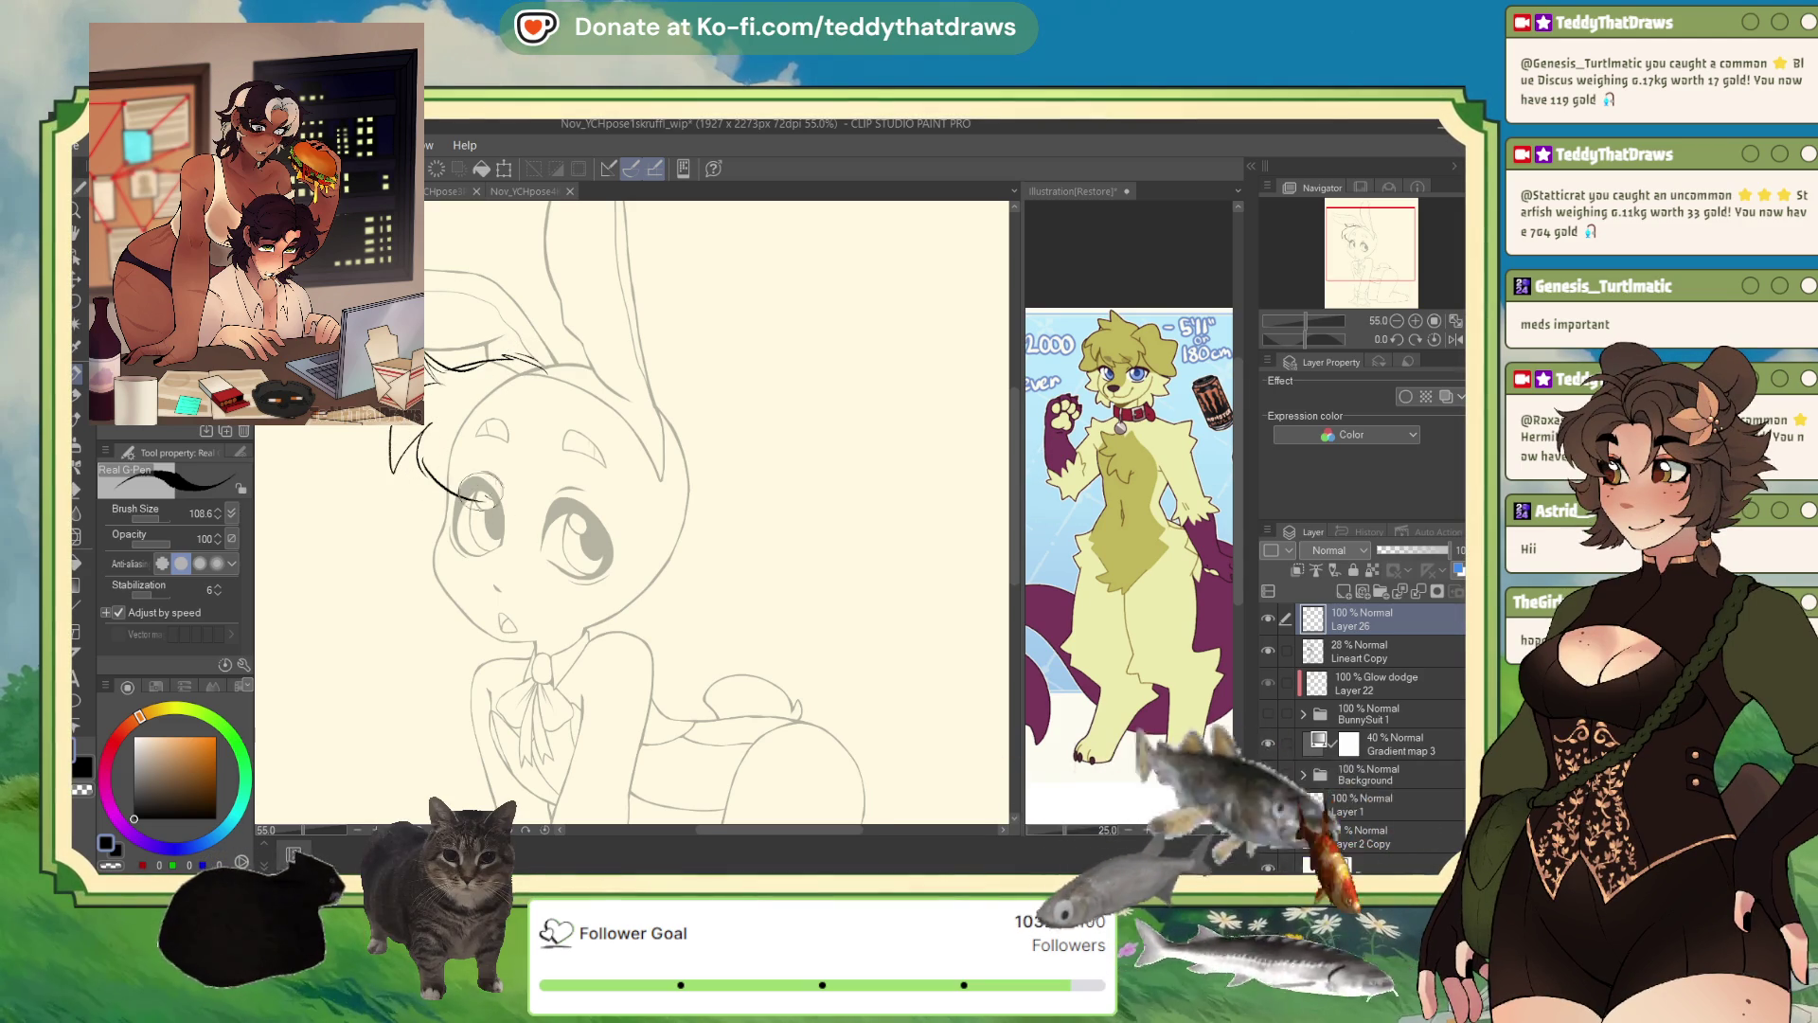
{"action": "left_click_drag", "start_coordinate": [473, 478], "coordinate": [567, 507]}
{"action": "left_click_drag", "start_coordinate": [534, 464], "coordinate": [550, 516]}
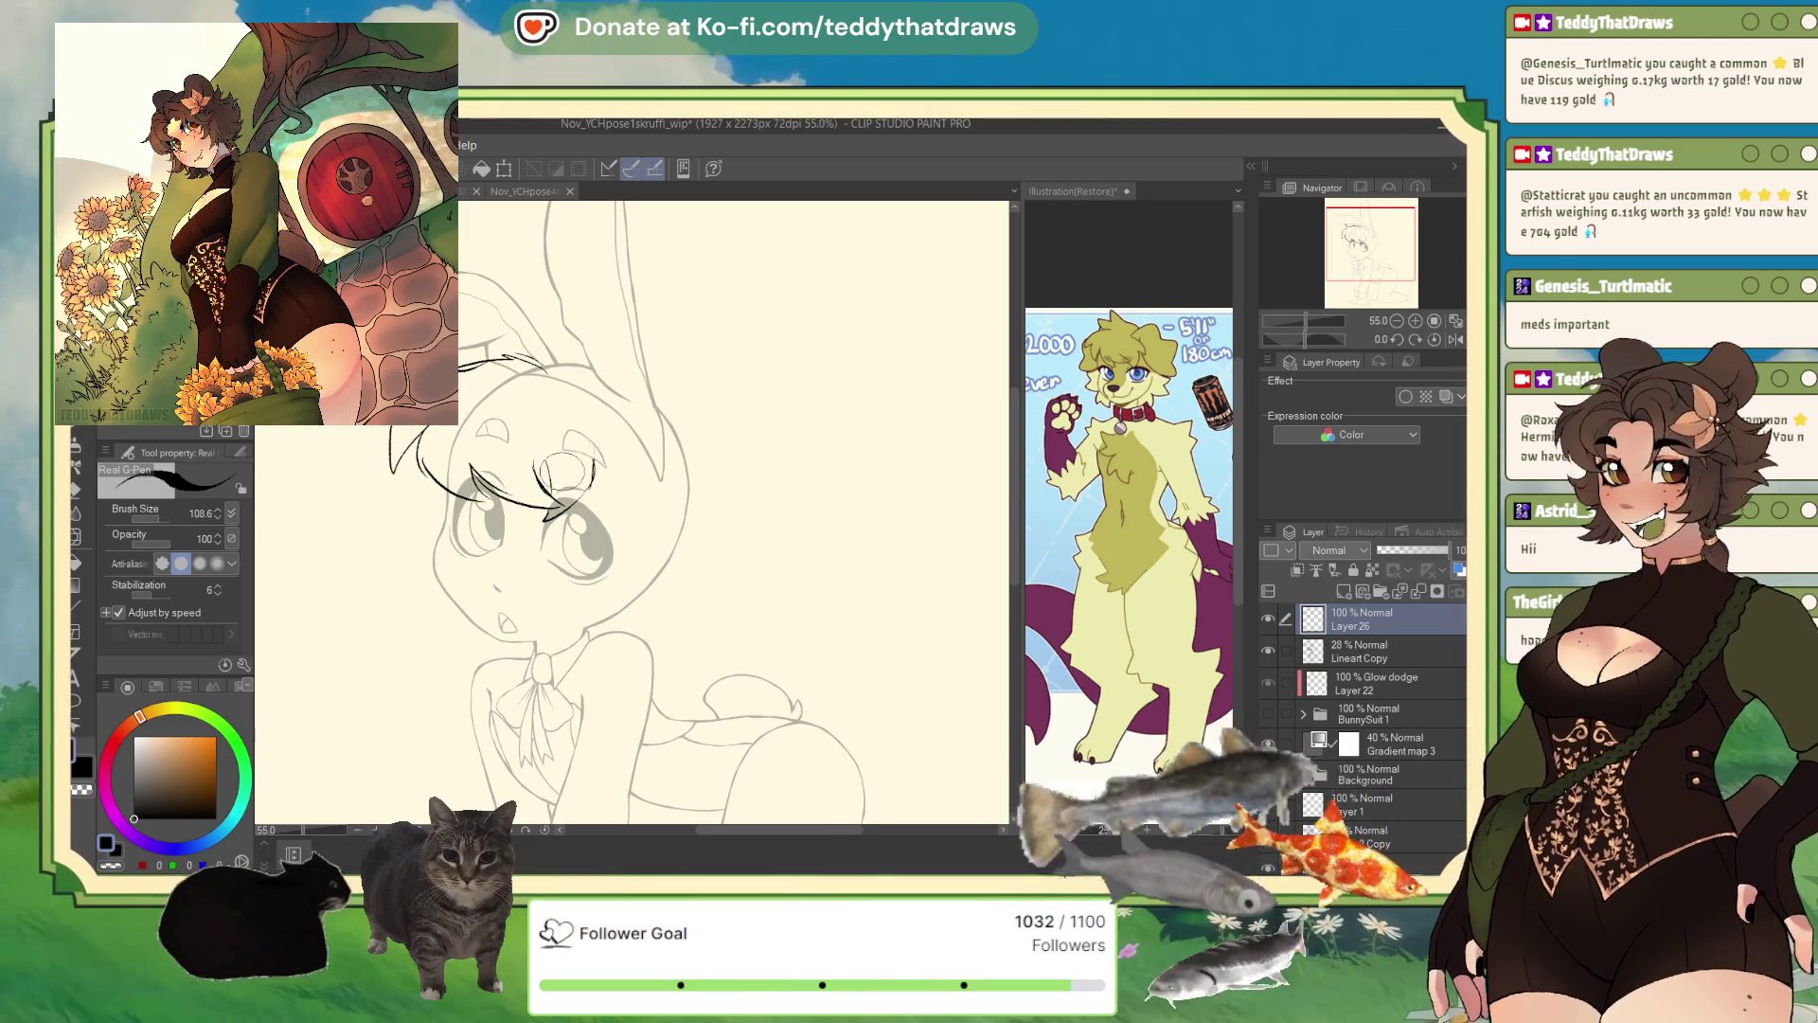
- Sketch hair along the head's left side and a thick purple stroke beneath the brow
{"action": "left_click", "coordinate": [1455, 339]}
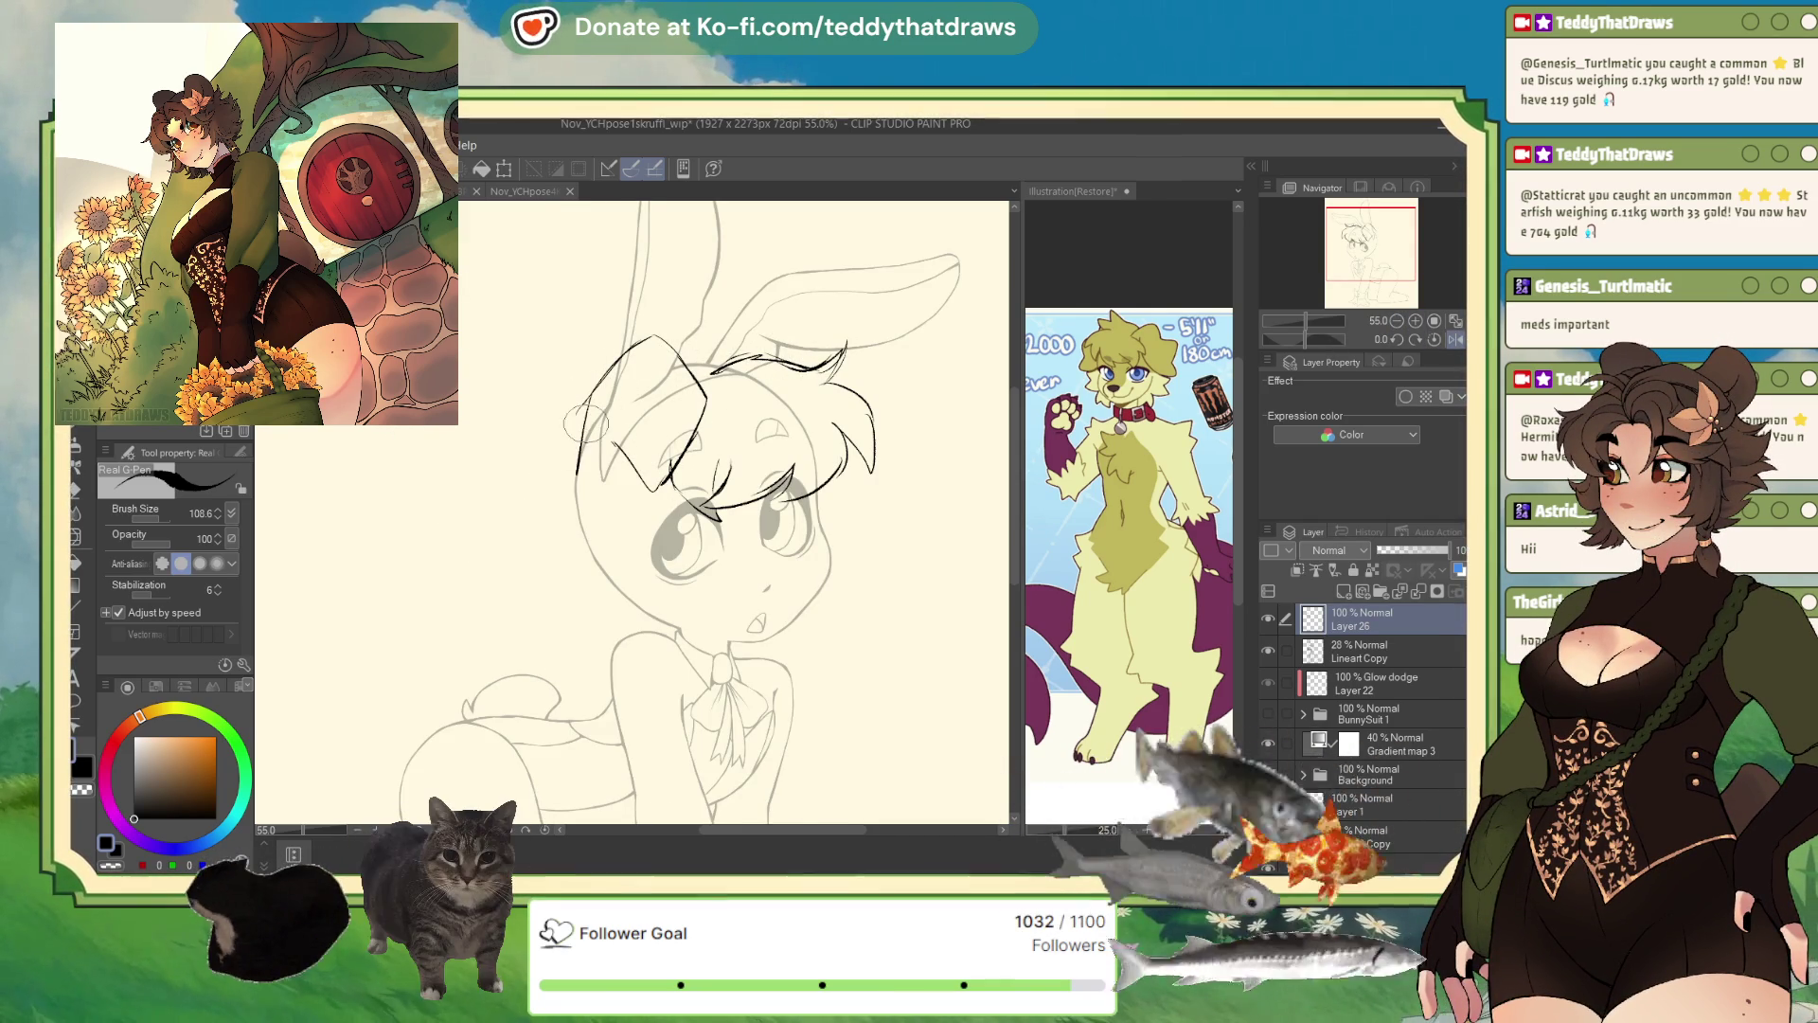
{"action": "left_click_drag", "start_coordinate": [589, 396], "coordinate": [579, 476]}
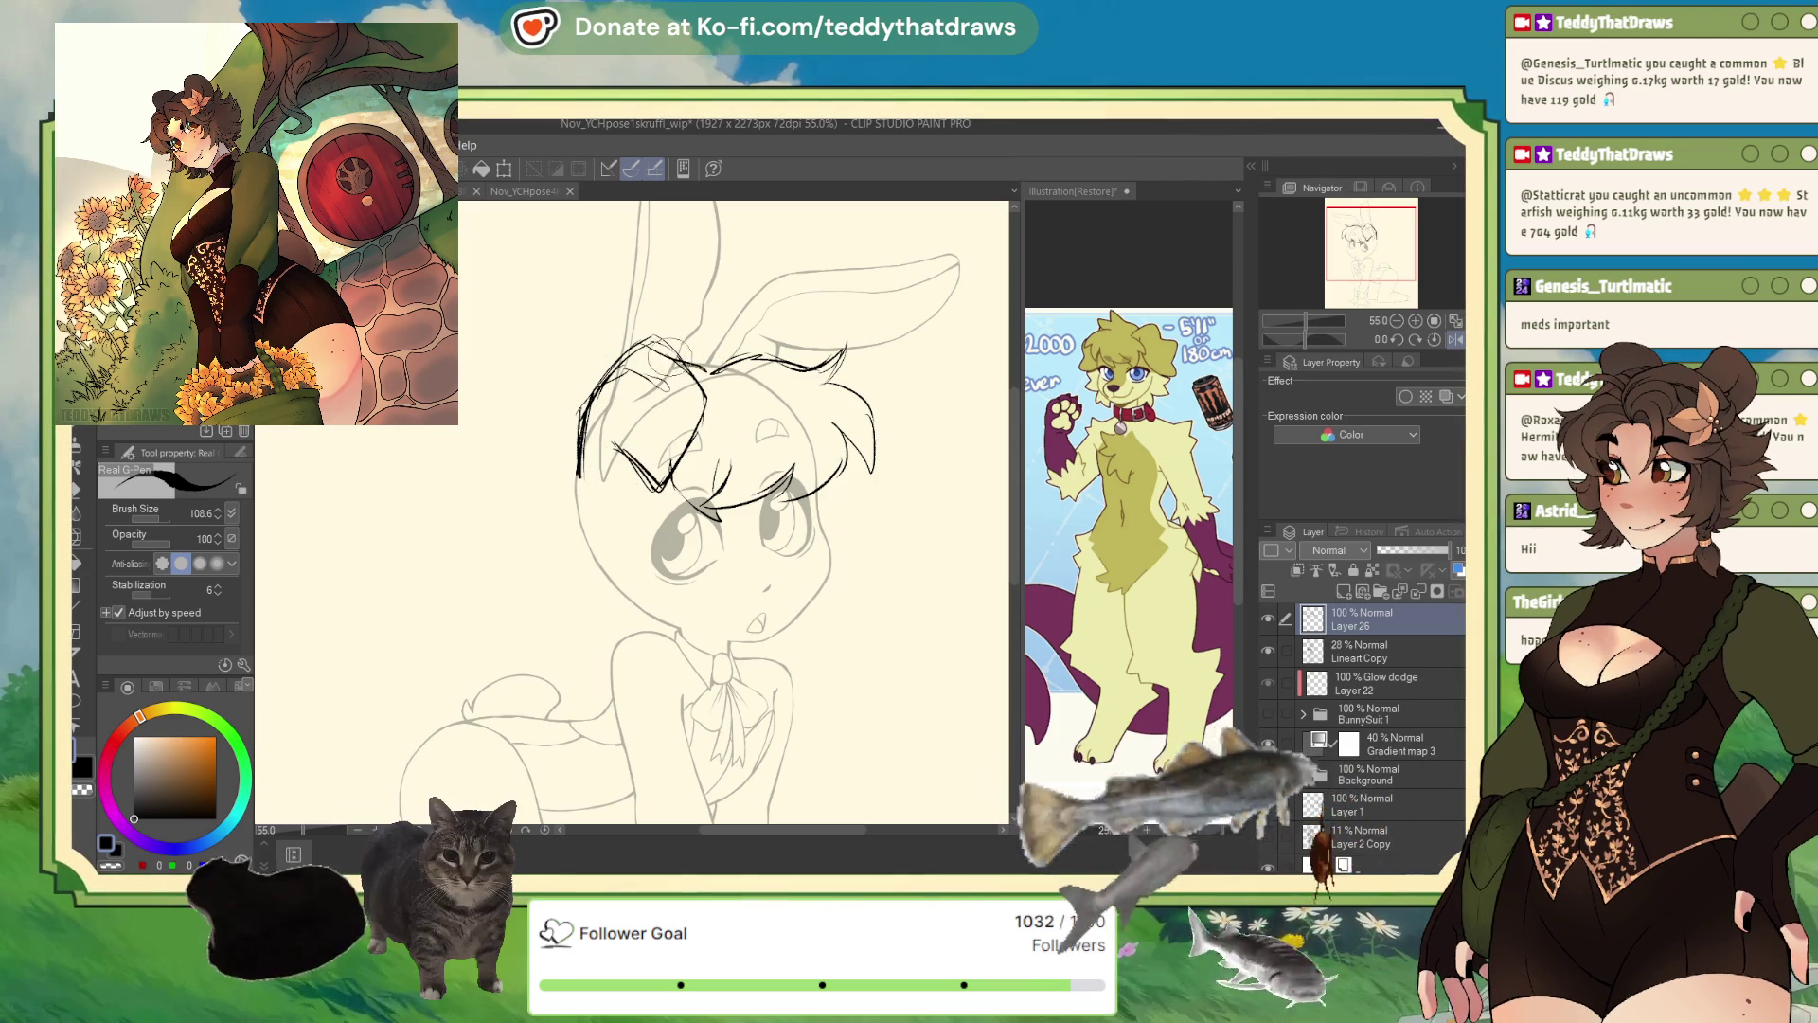
{"action": "left_click_drag", "start_coordinate": [625, 450], "coordinate": [701, 502]}
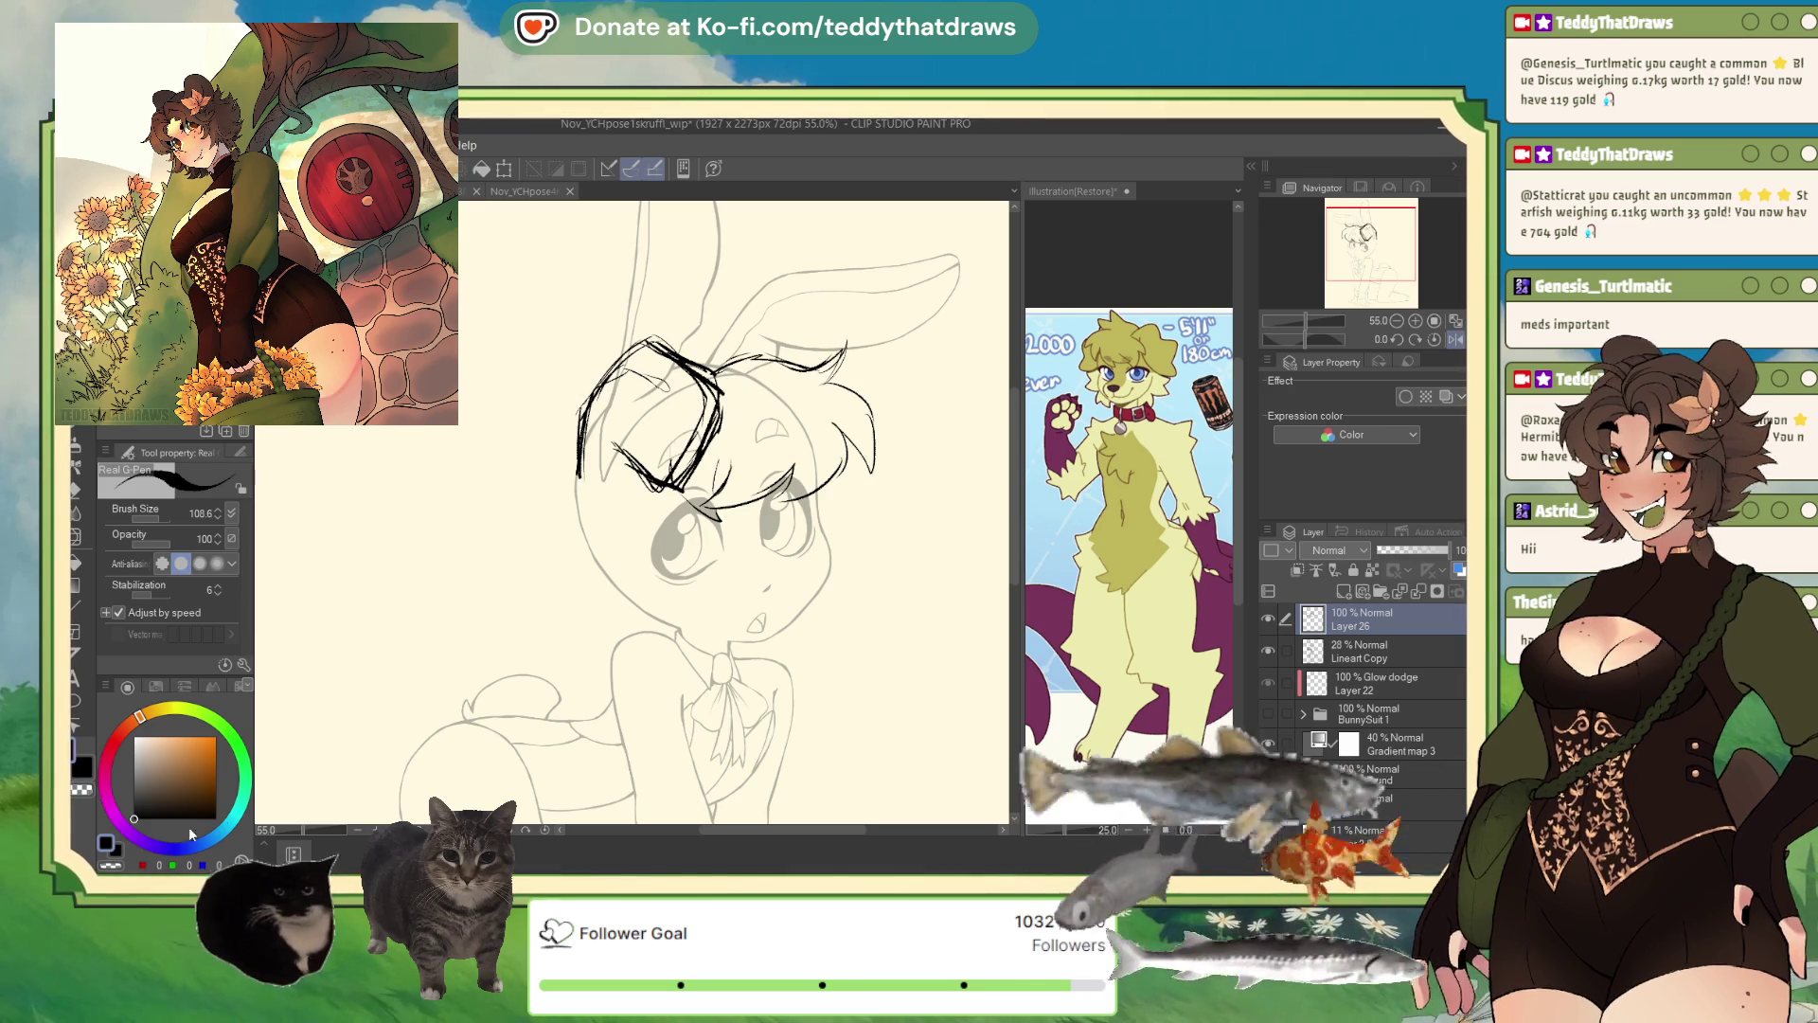
{"action": "left_click", "coordinate": [123, 824]}
{"action": "key", "text": "ctrl+z"}
{"action": "key", "text": "ctrl+z"}
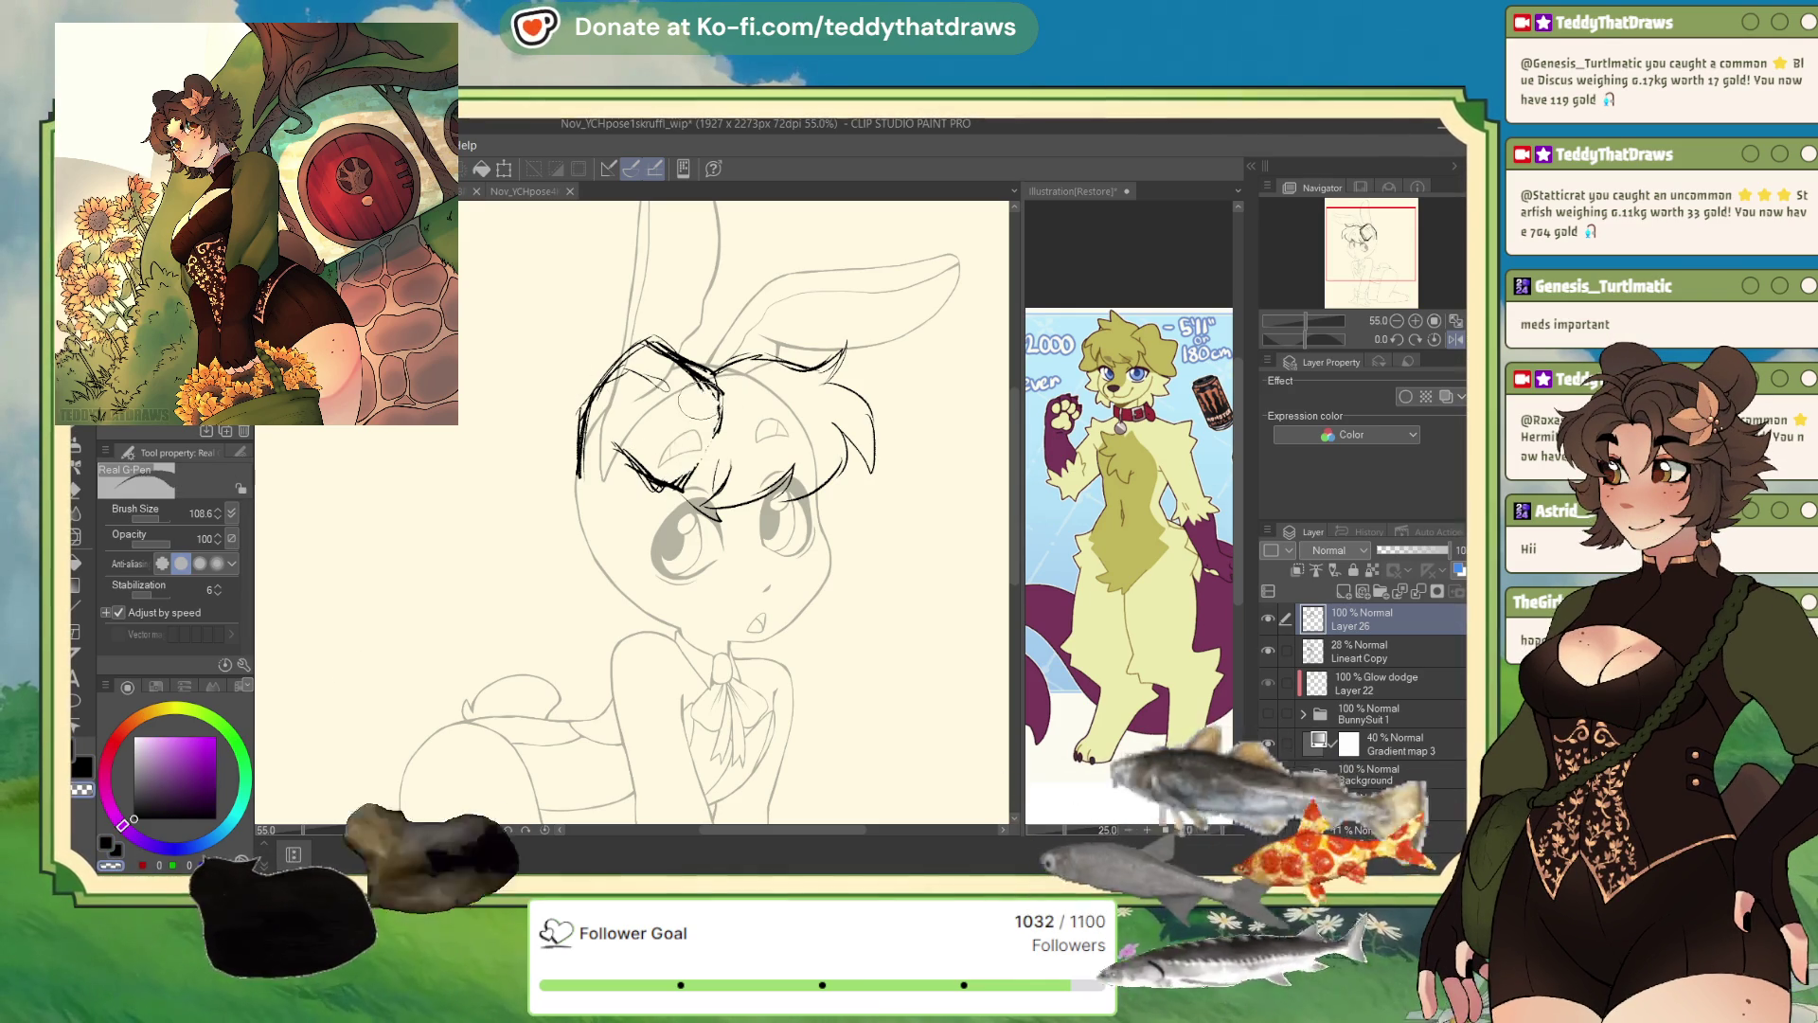
{"action": "left_click", "coordinate": [174, 755]}
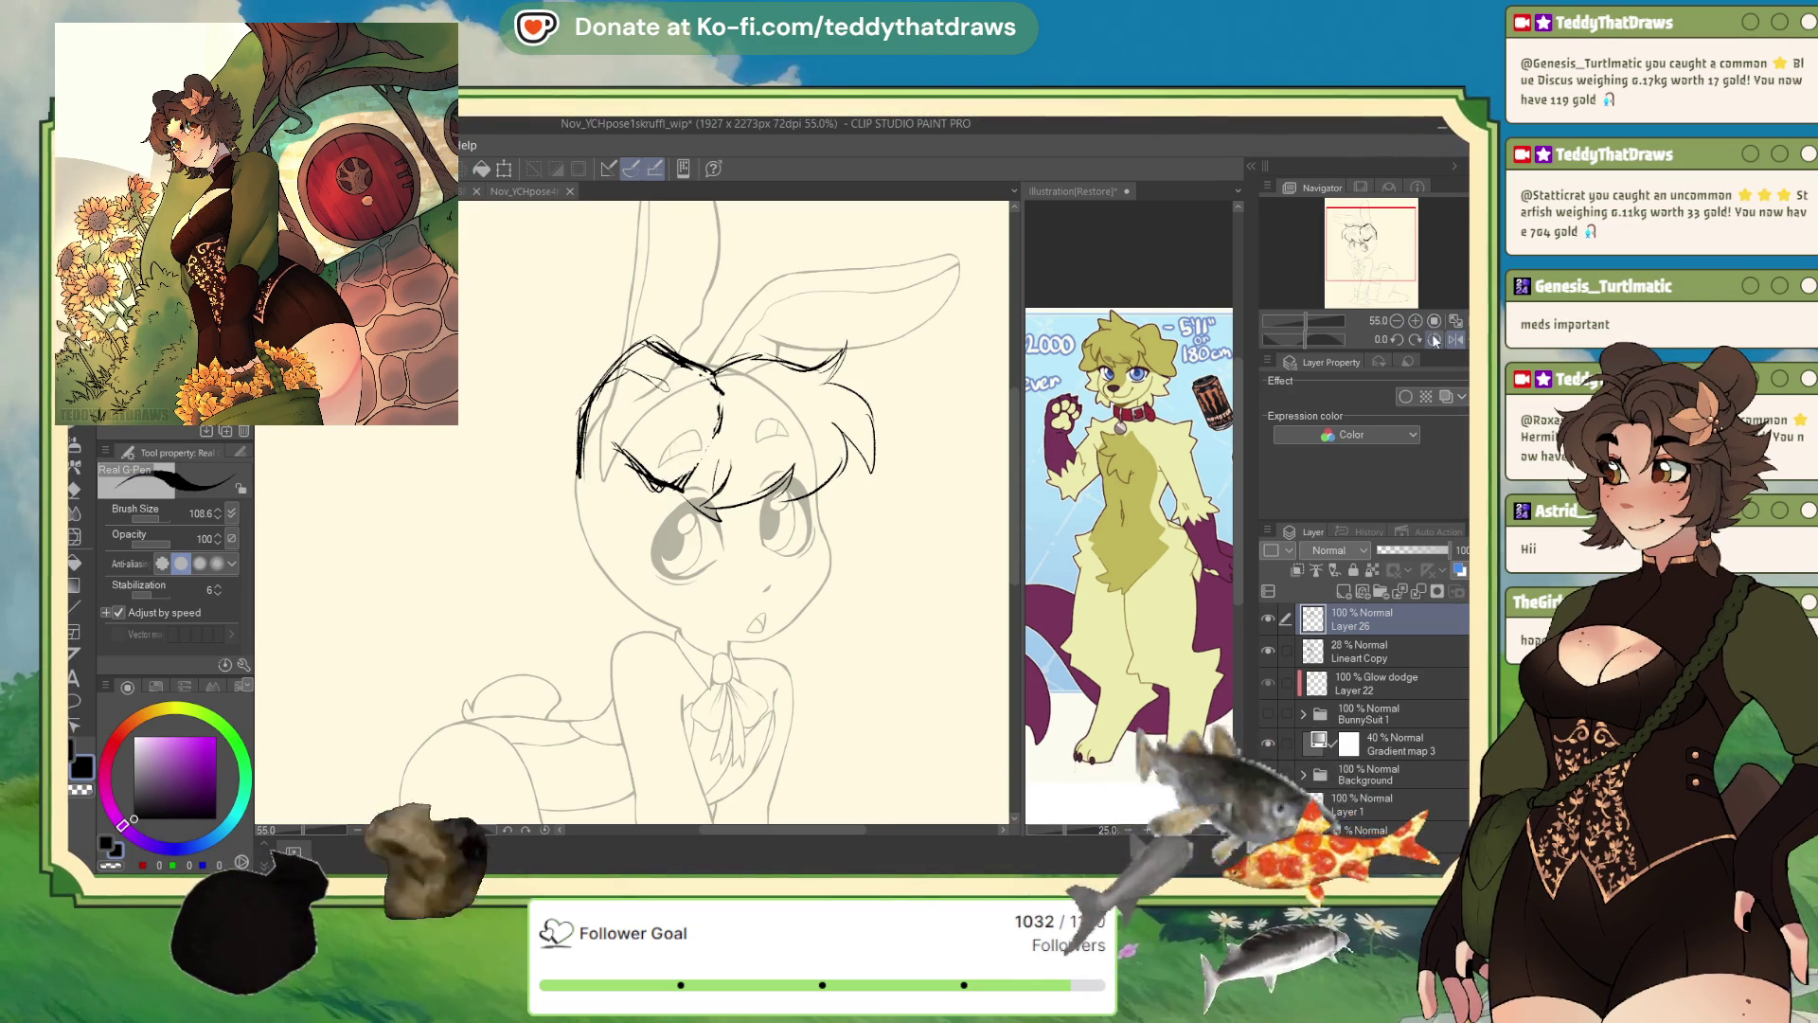
{"action": "left_click_drag", "start_coordinate": [1305, 339], "coordinate": [1278, 342]}
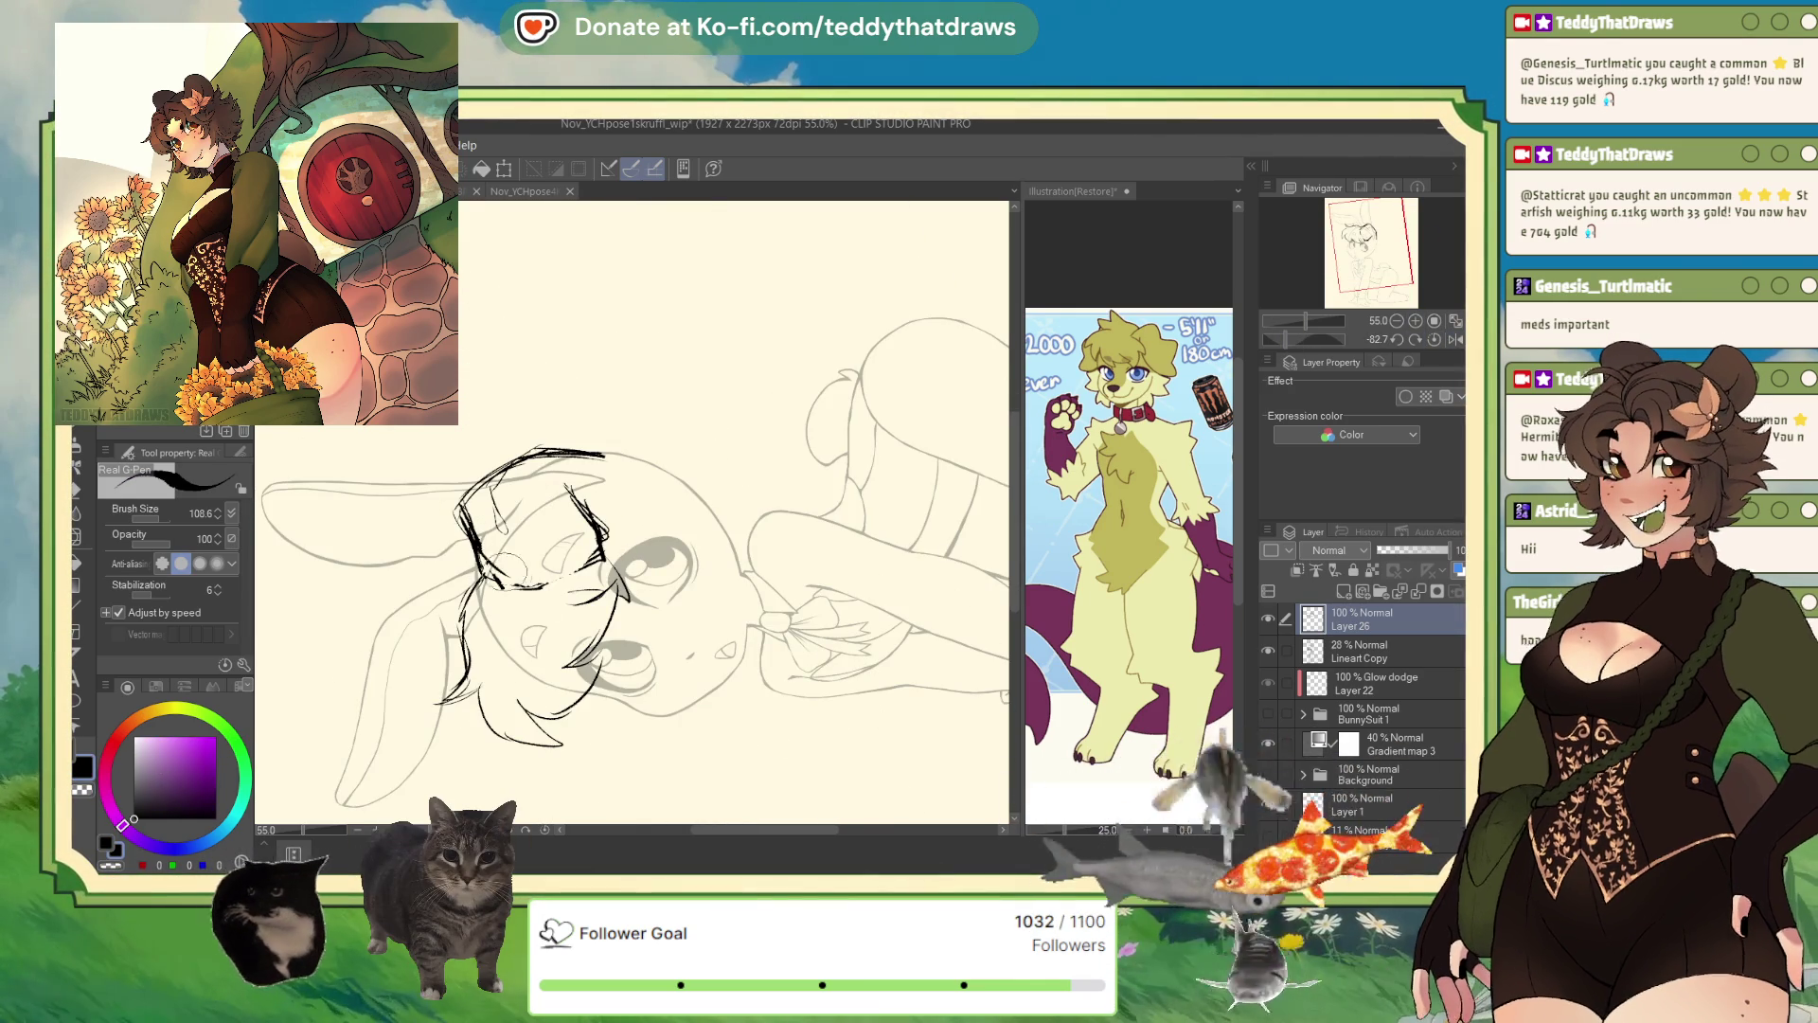
{"action": "left_click_drag", "start_coordinate": [483, 573], "coordinate": [564, 487]}
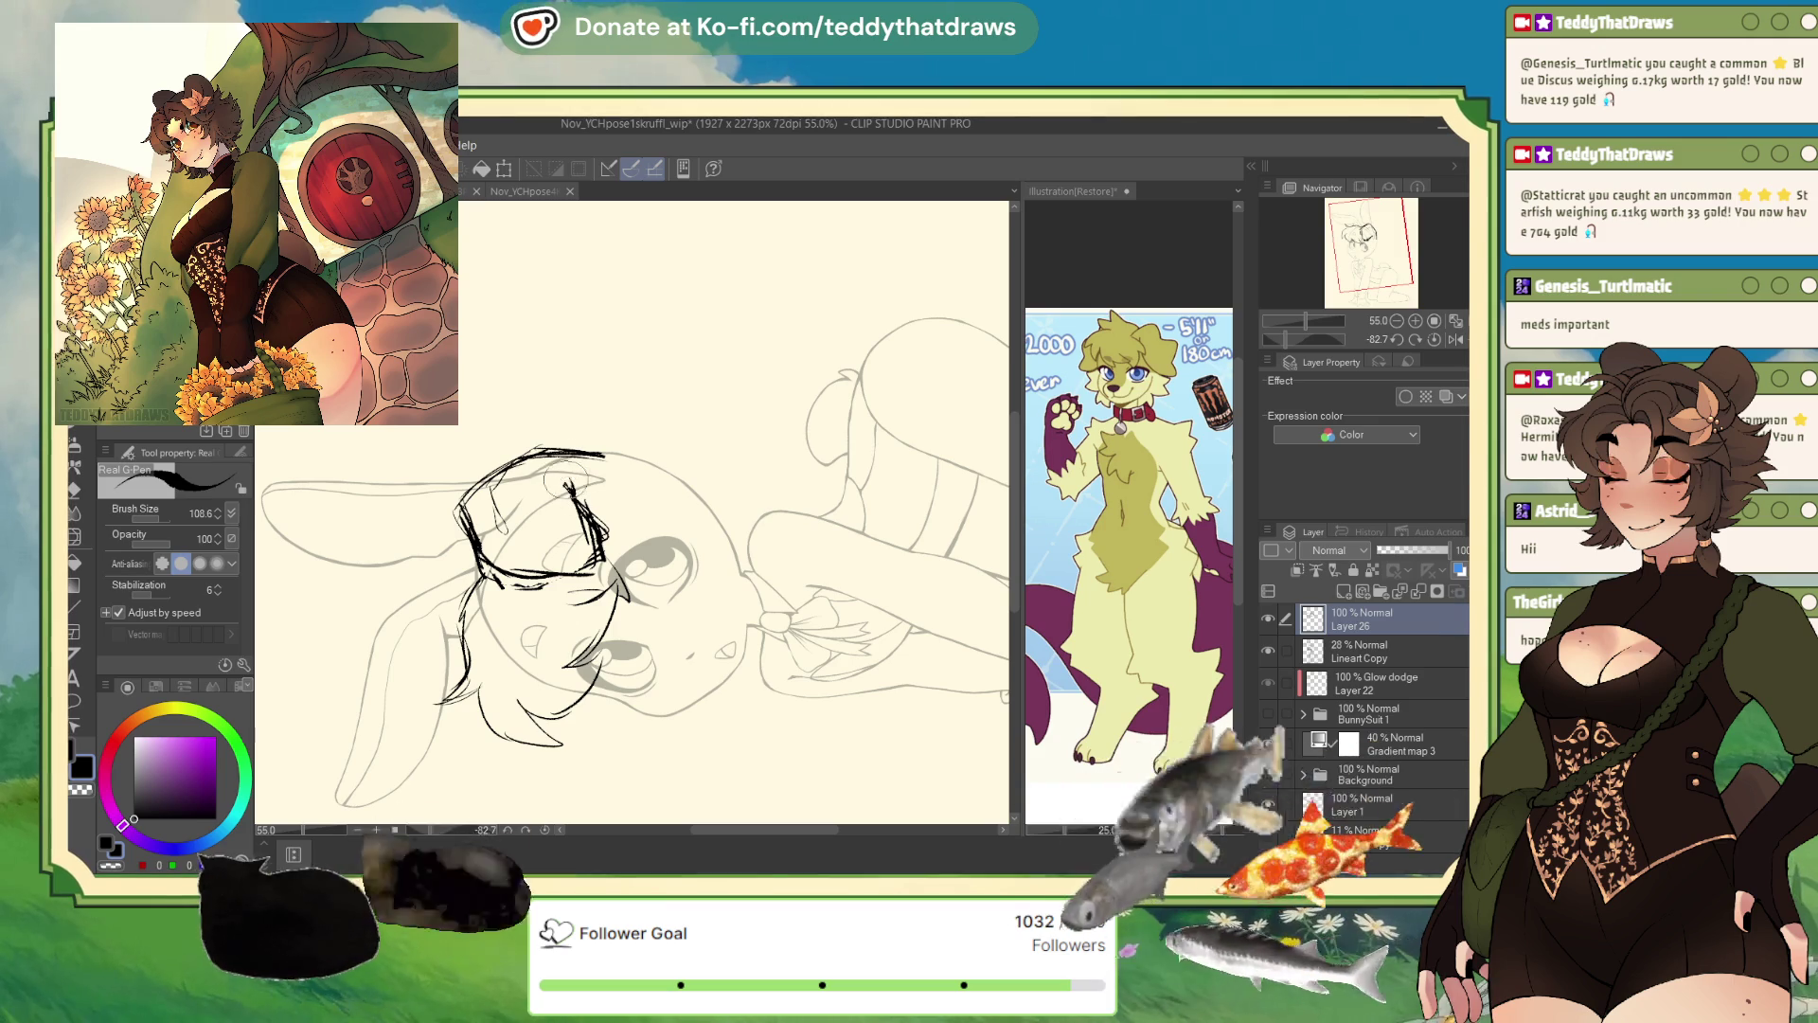
{"action": "left_click", "coordinate": [1435, 338]}
{"action": "left_click_drag", "start_coordinate": [1375, 264], "coordinate": [1361, 265]}
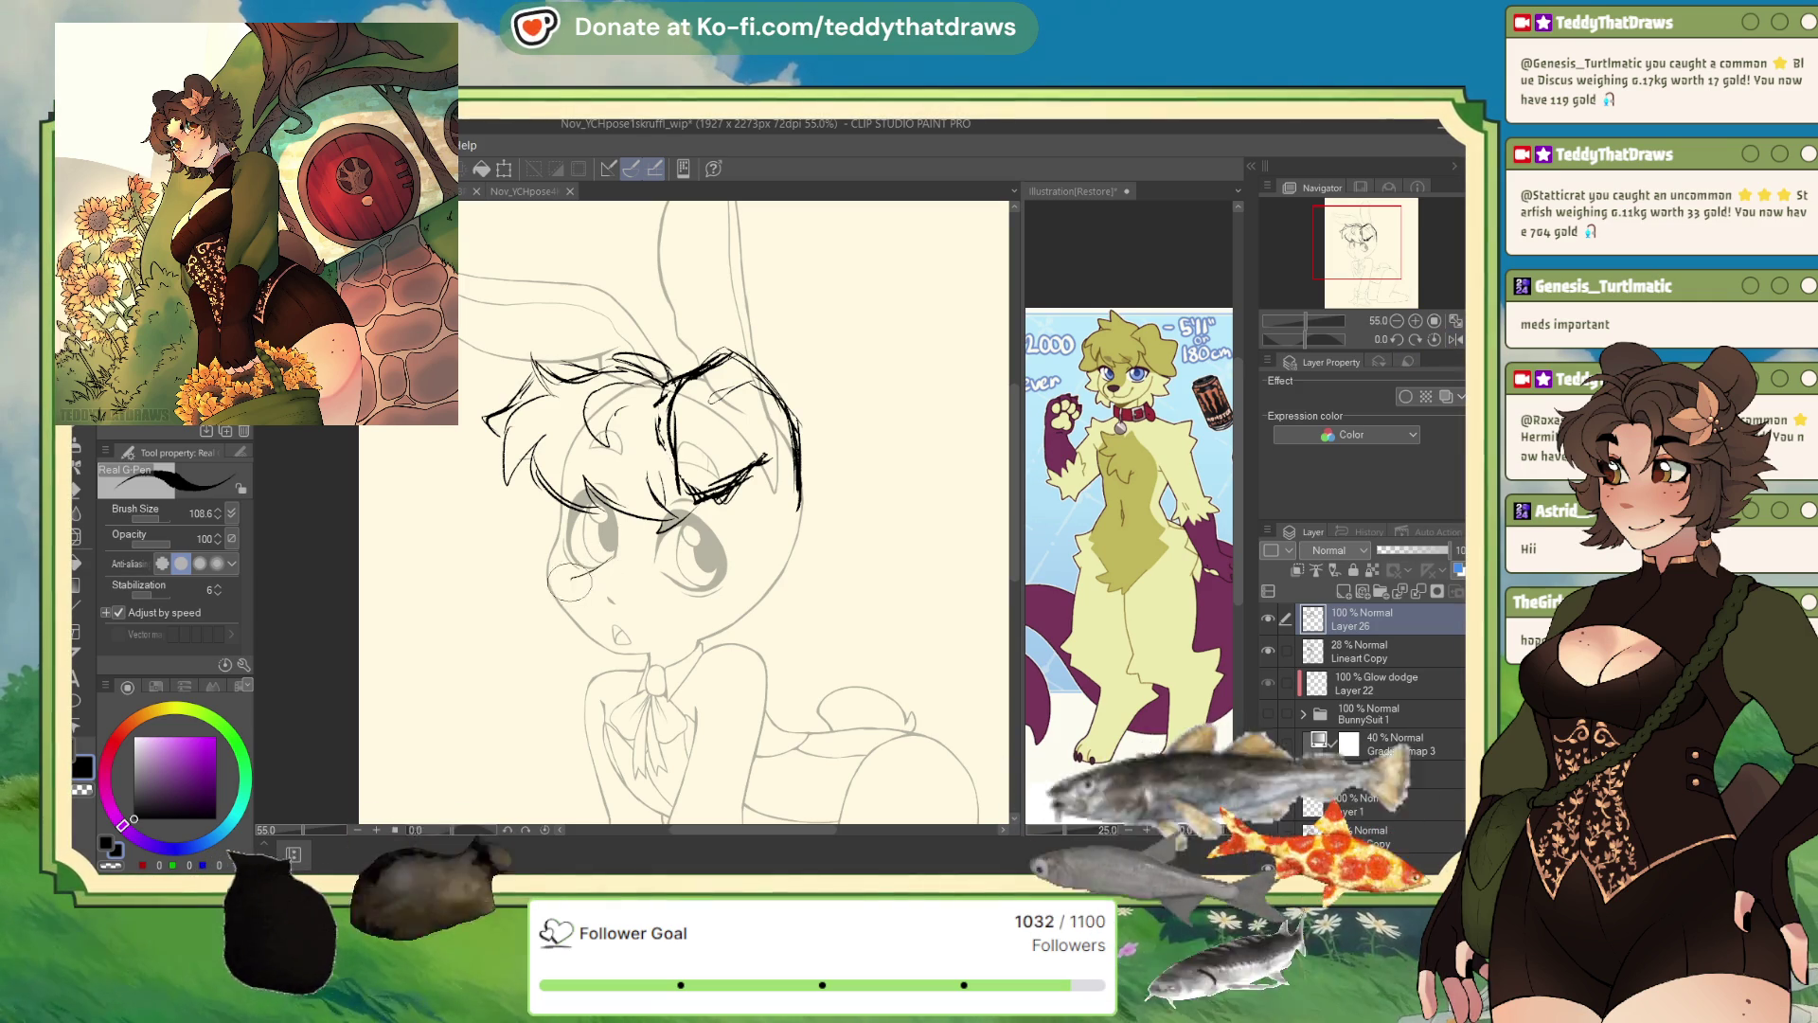
- Rough in the cheek and snout line and extend the line beside the mouth
{"action": "left_click_drag", "start_coordinate": [572, 576], "coordinate": [586, 618]}
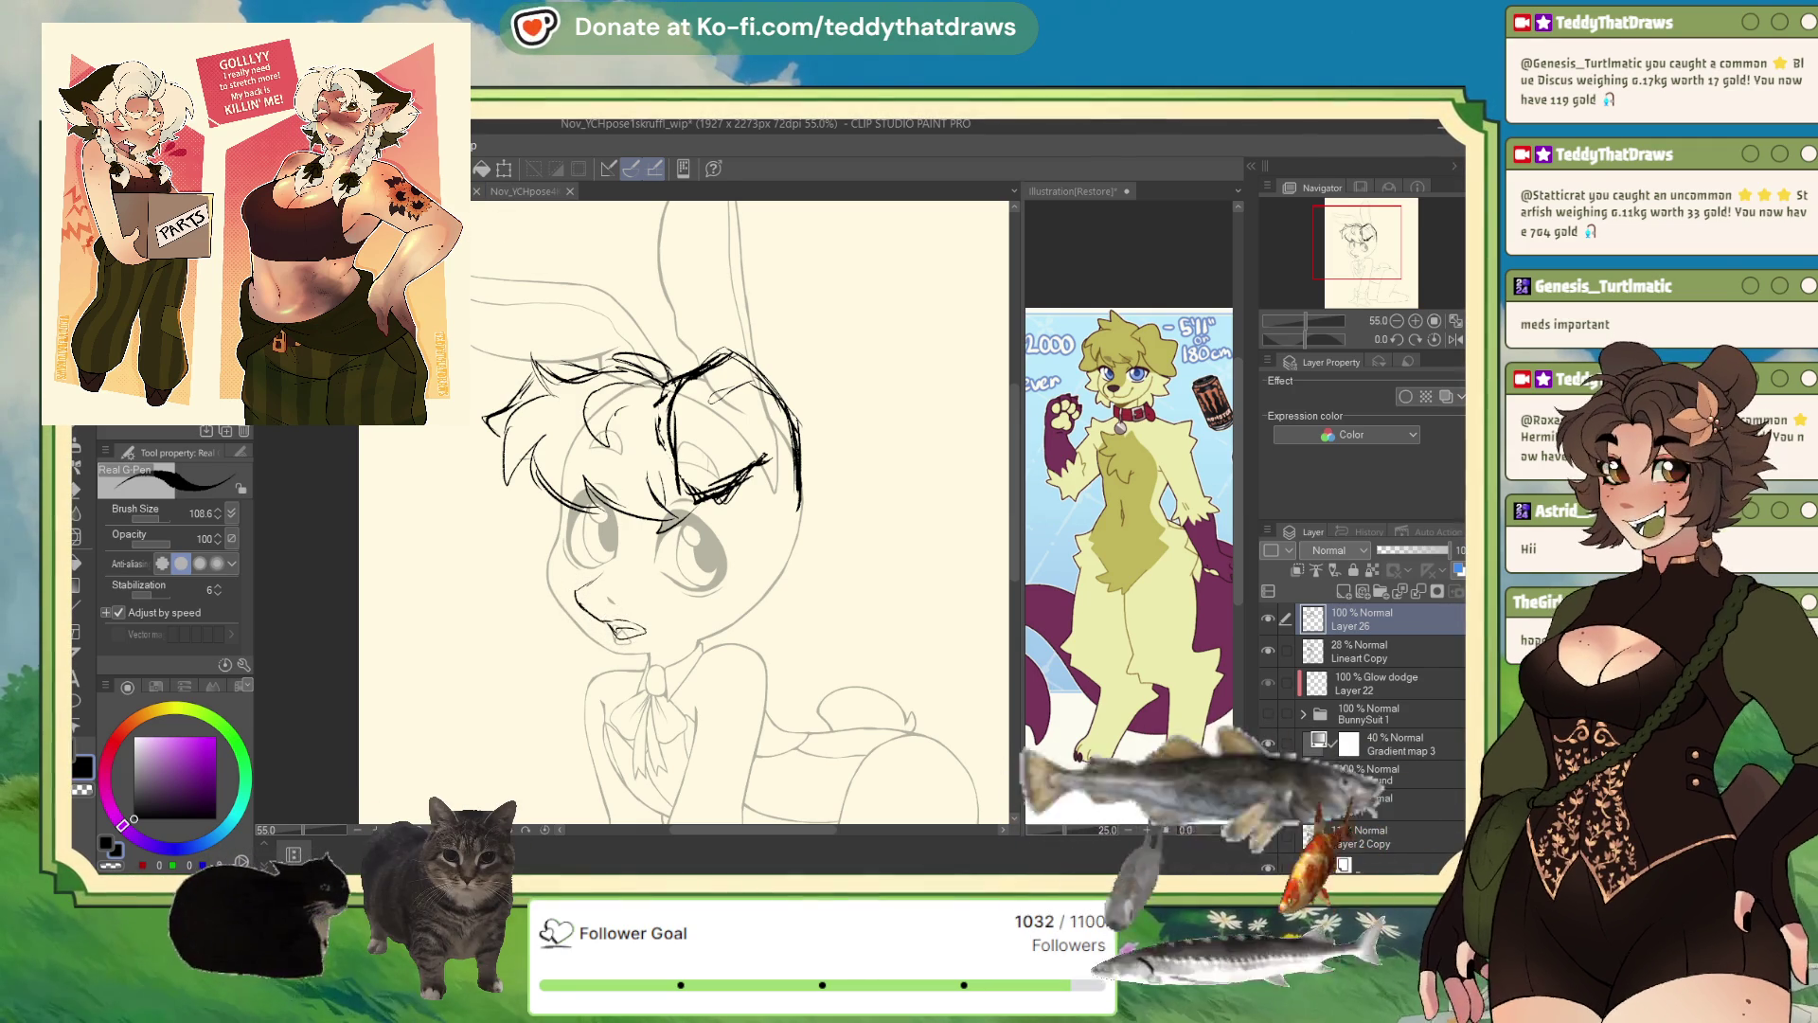
{"action": "key", "text": "ctrl+z"}
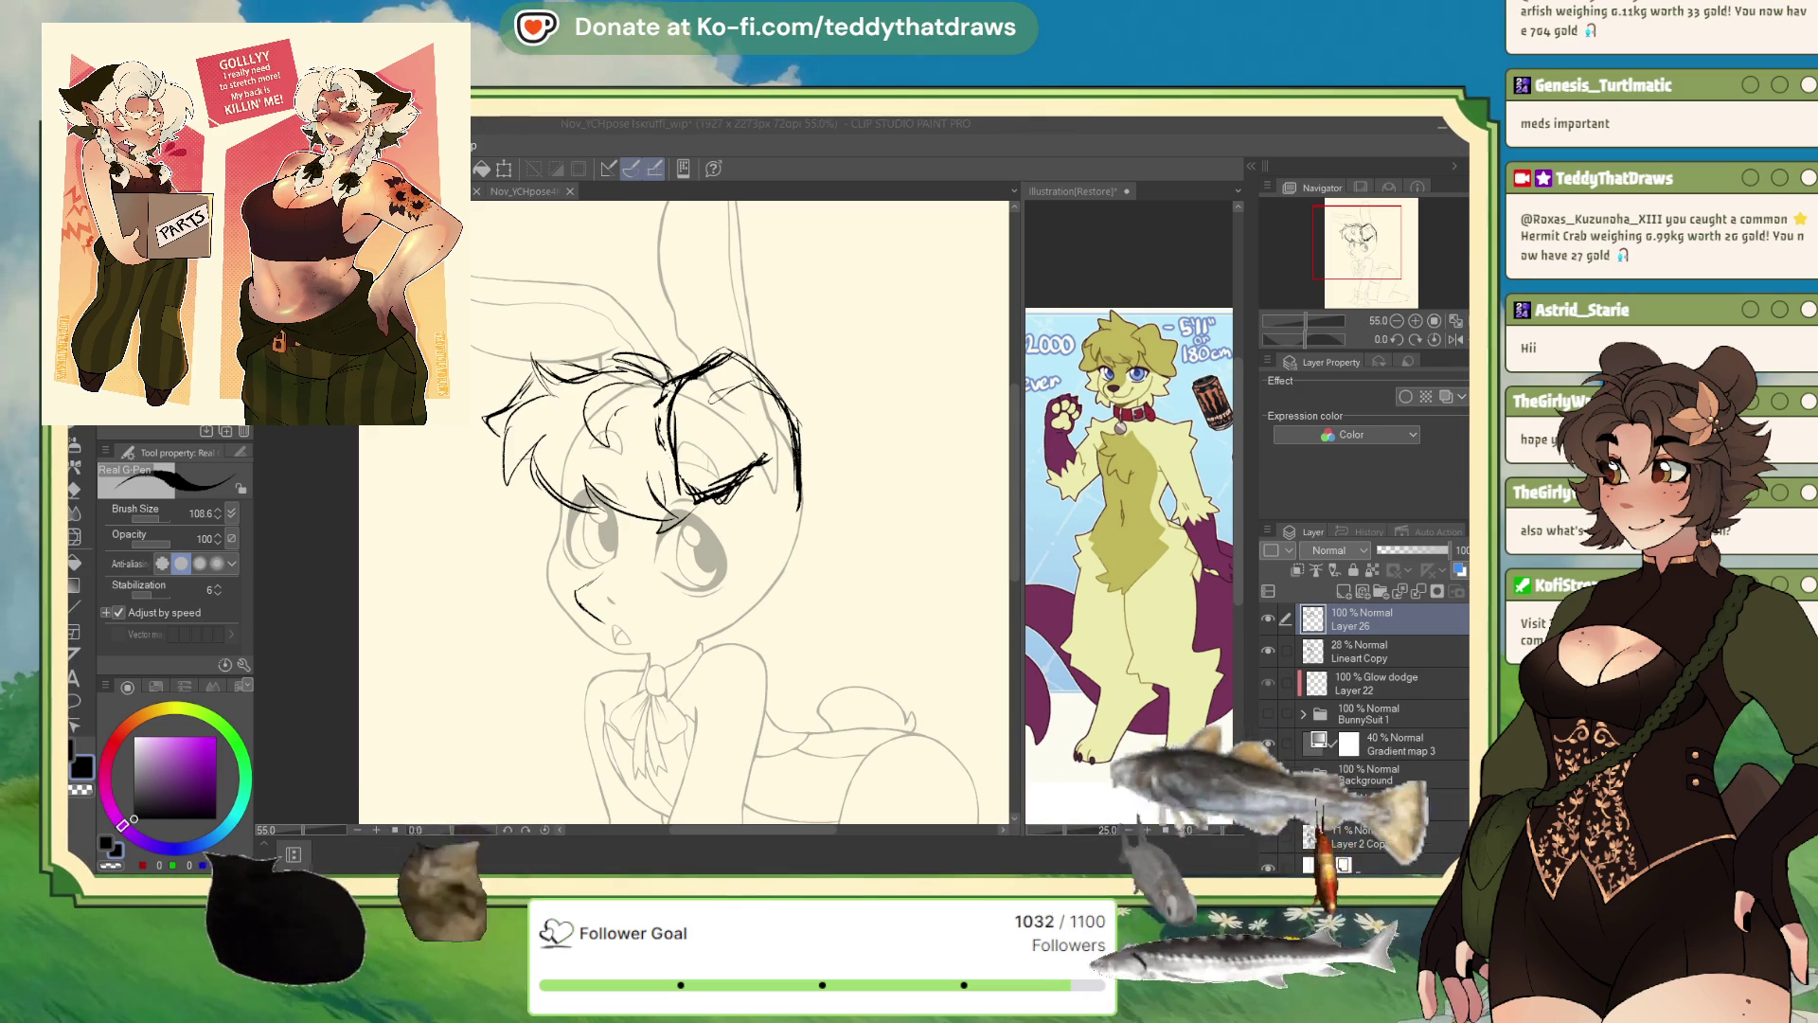
{"action": "left_click_drag", "start_coordinate": [603, 619], "coordinate": [644, 641]}
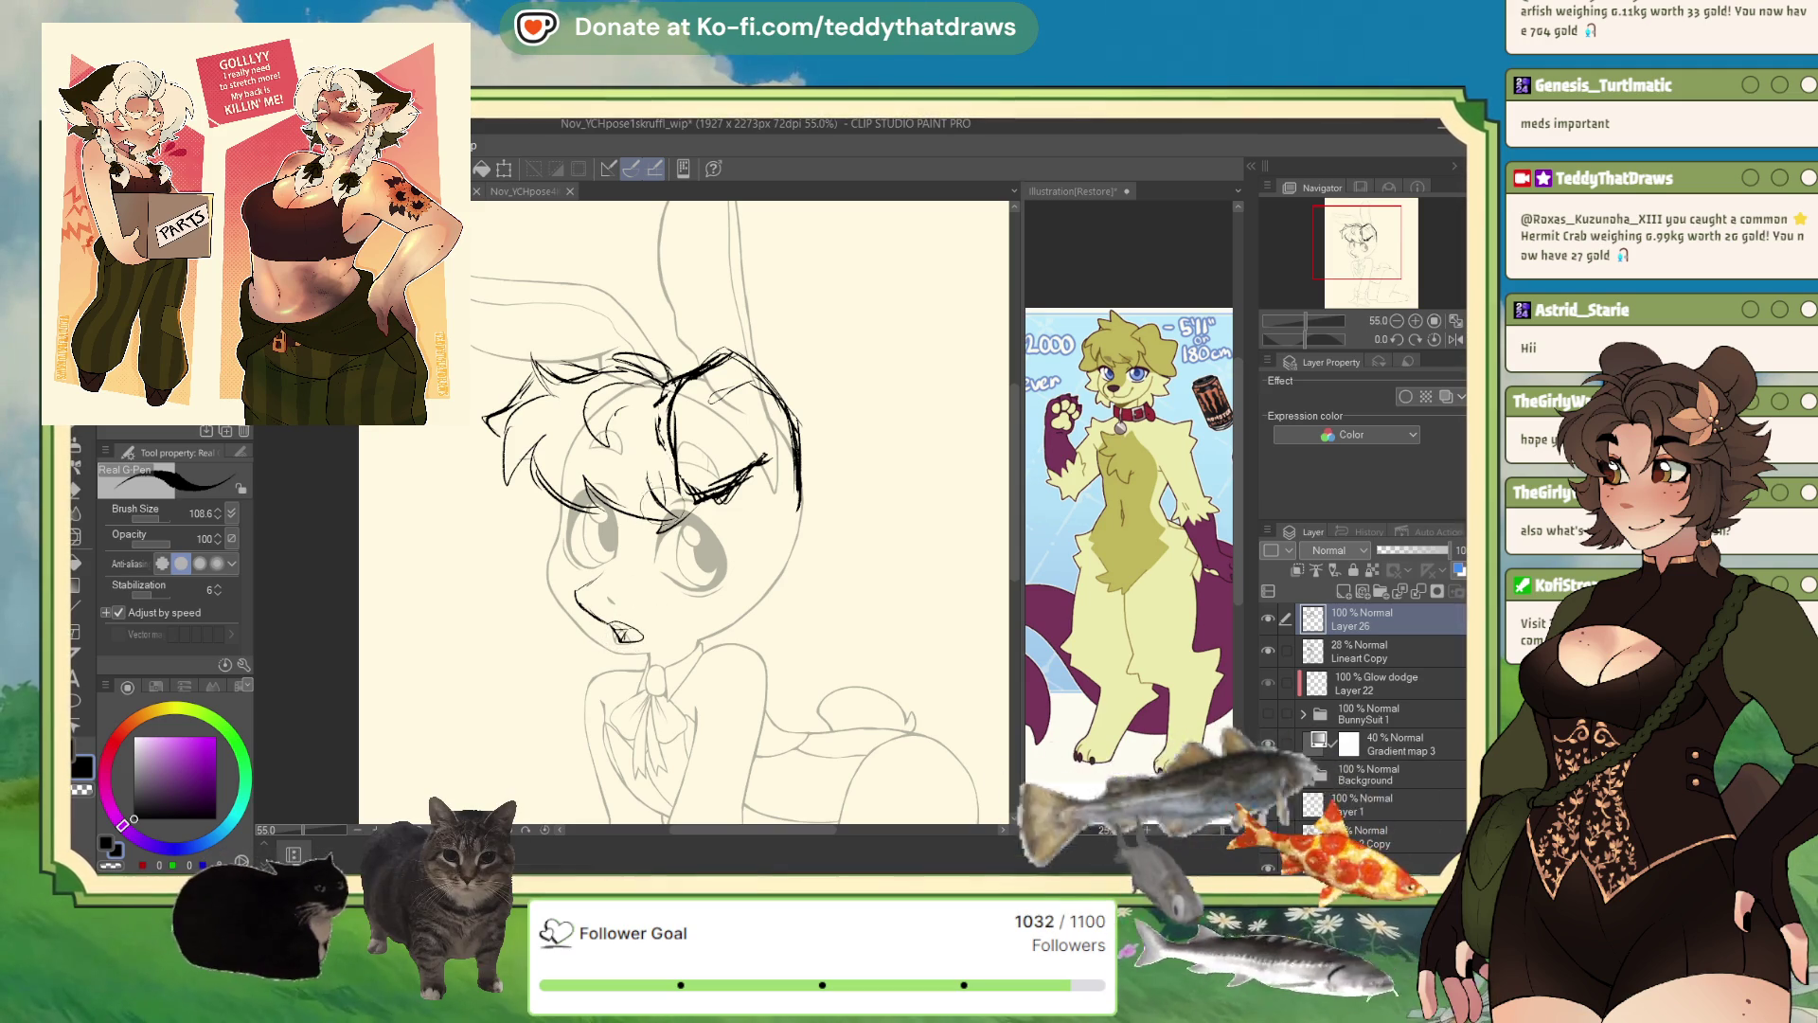
{"action": "key", "text": "c"}
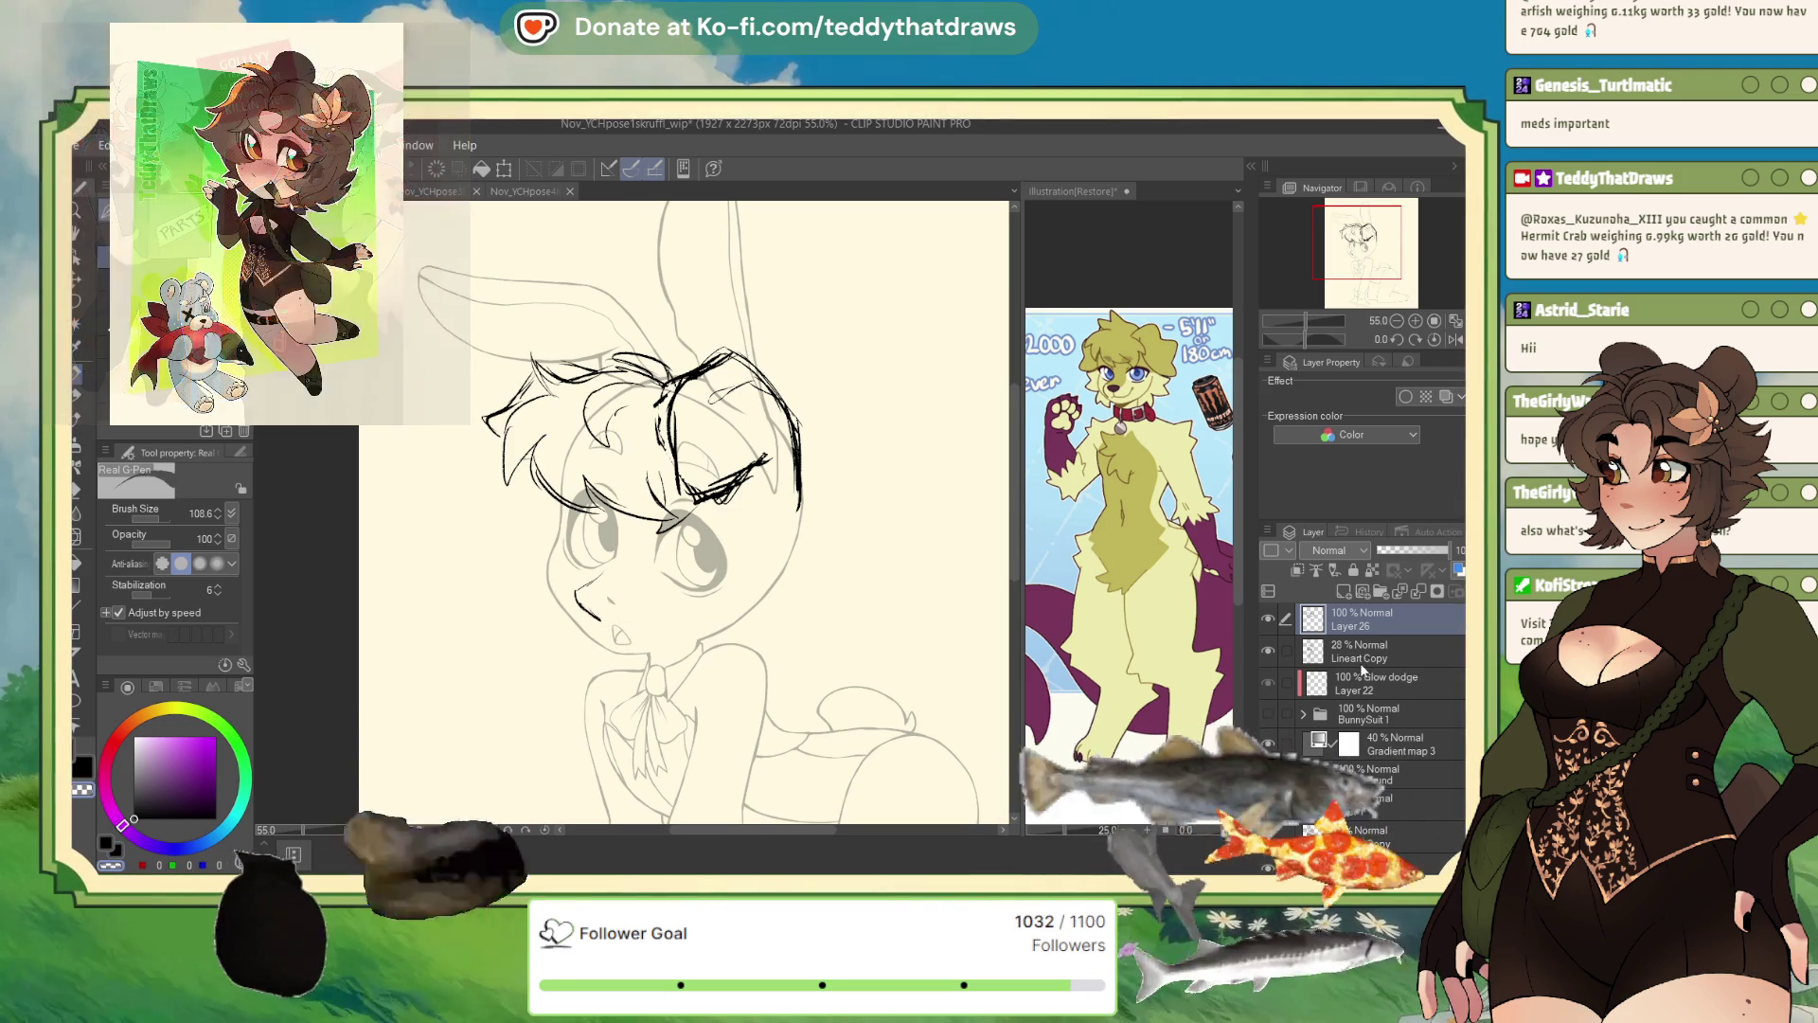
- Erase the old mouth lines on Lineart Copy and sketch a new open mouth on Layer 26
{"action": "left_click", "coordinate": [1327, 658]}
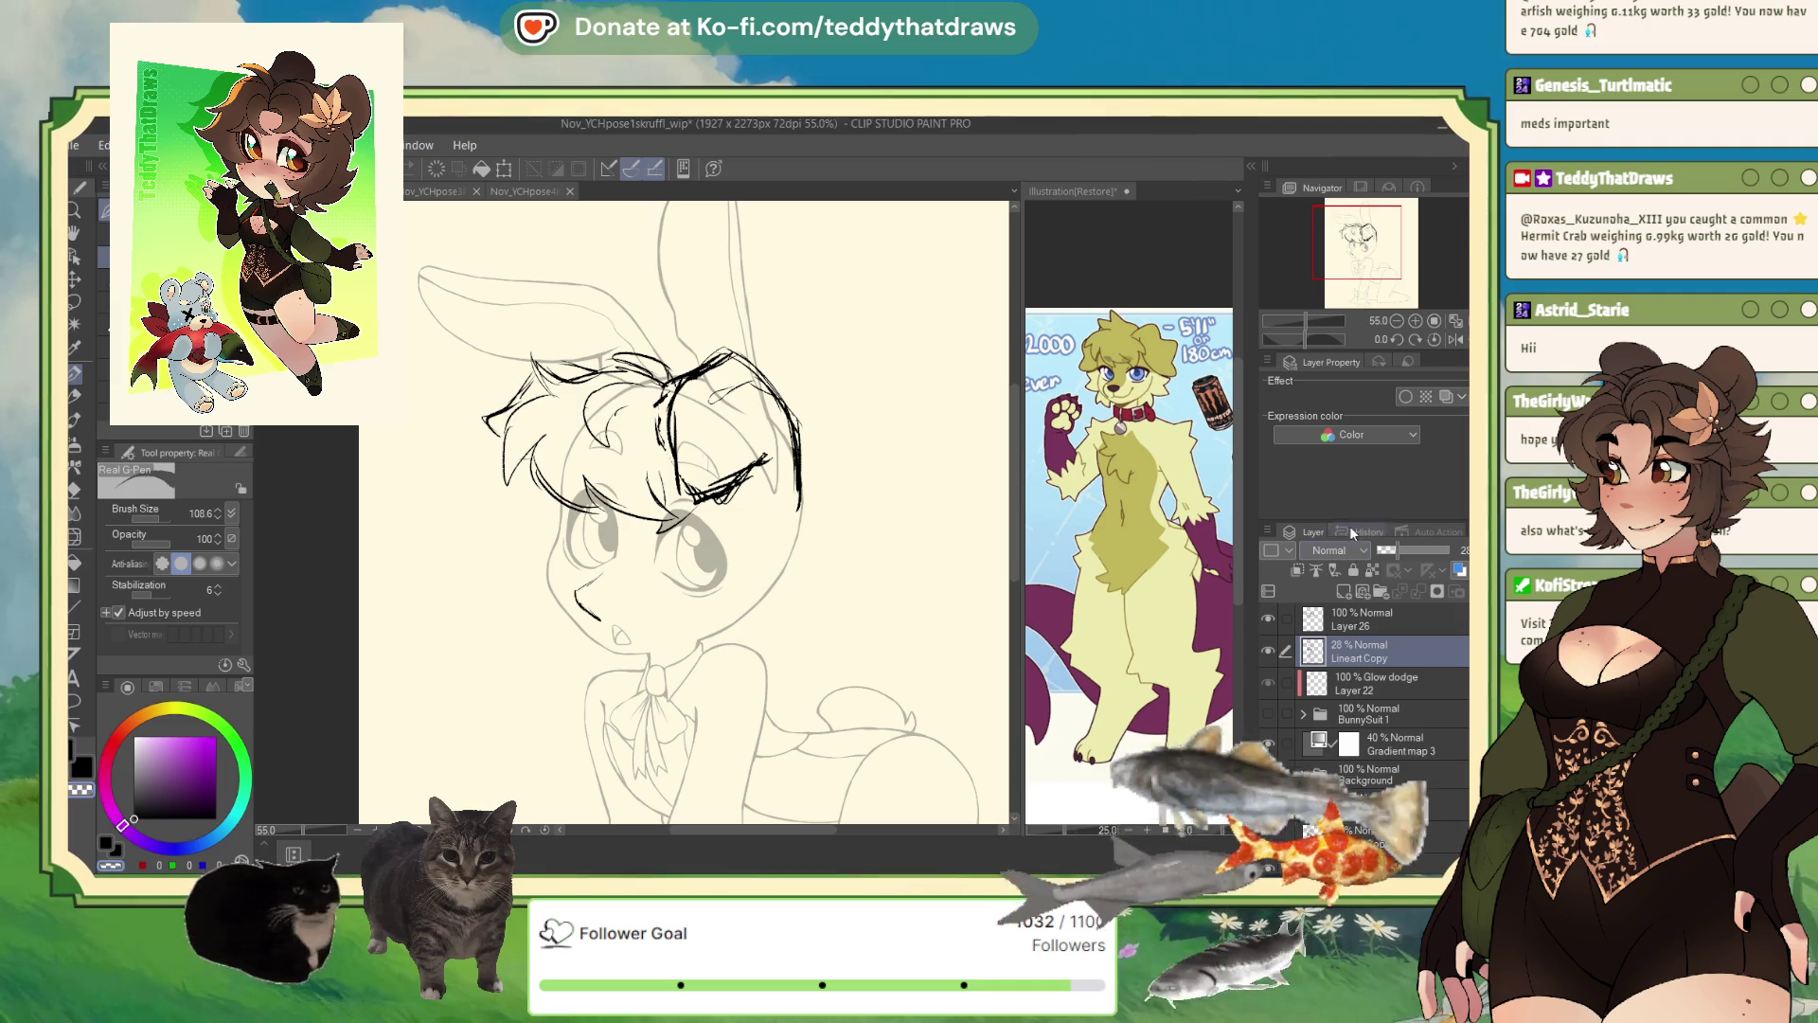
{"action": "left_click", "coordinate": [1362, 623]}
{"action": "left_click", "coordinate": [1359, 652]}
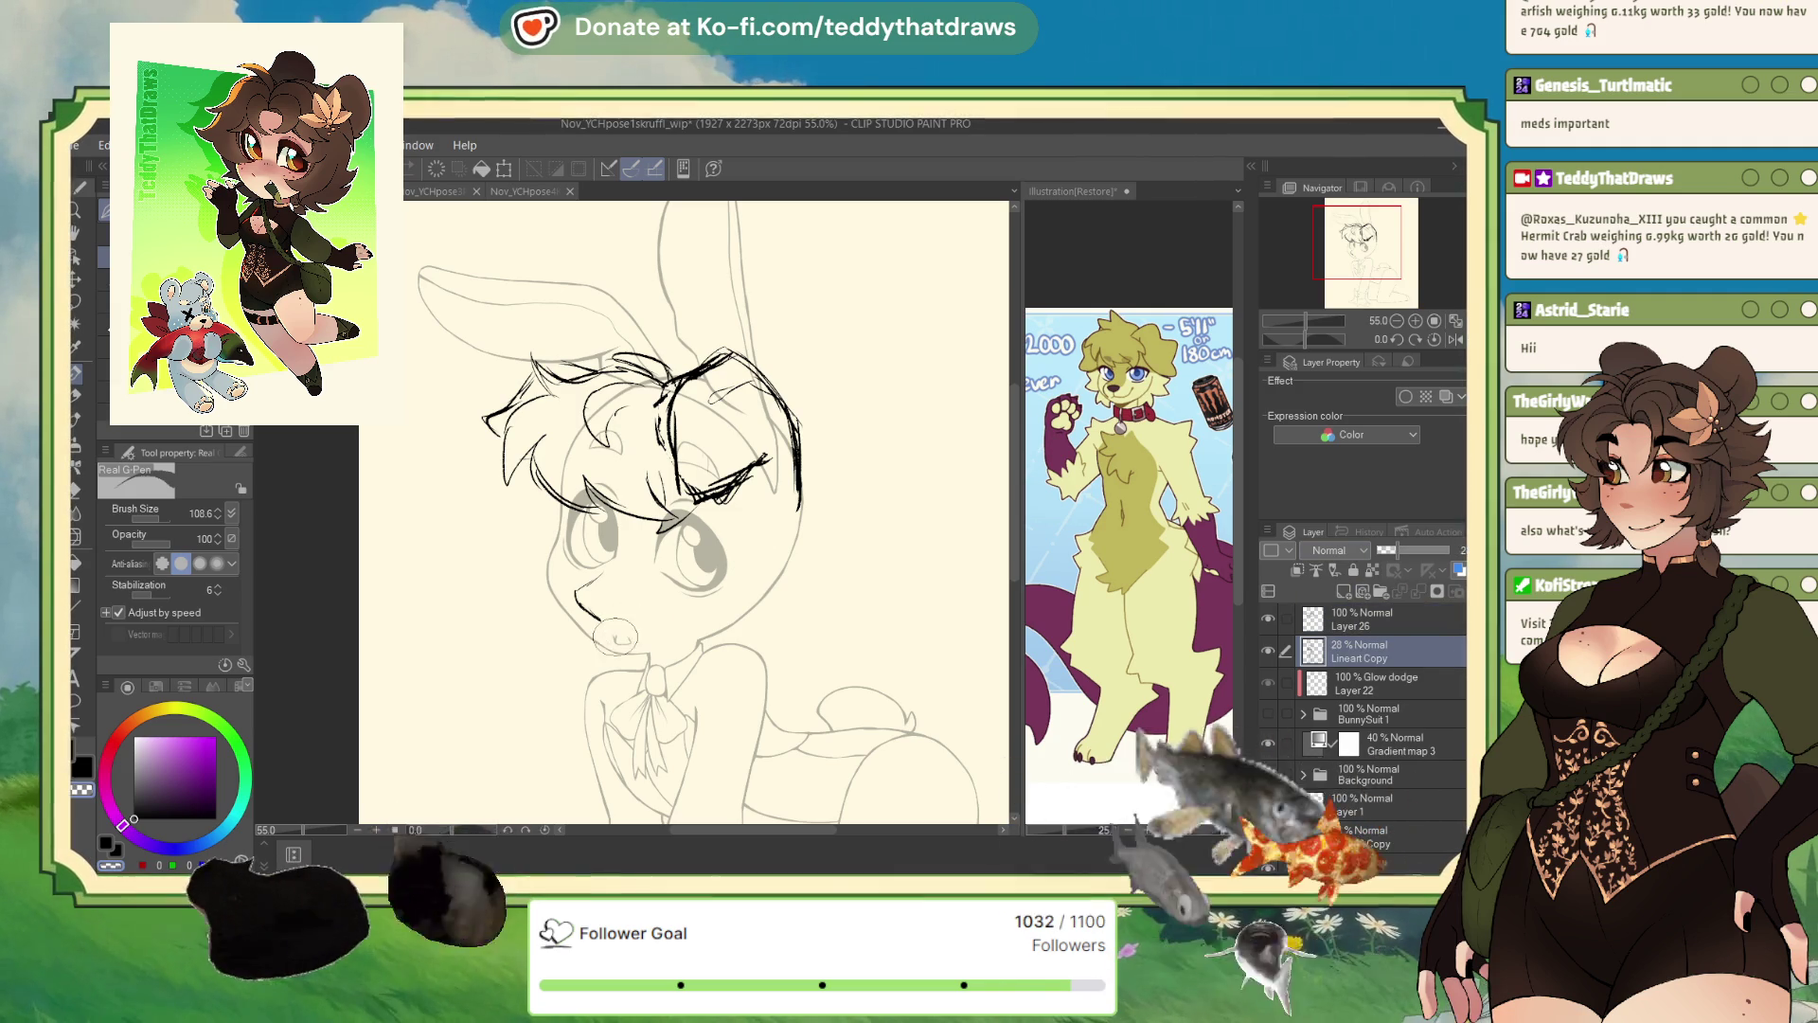
{"action": "left_click", "coordinate": [625, 636]}
{"action": "left_click", "coordinate": [1362, 622]}
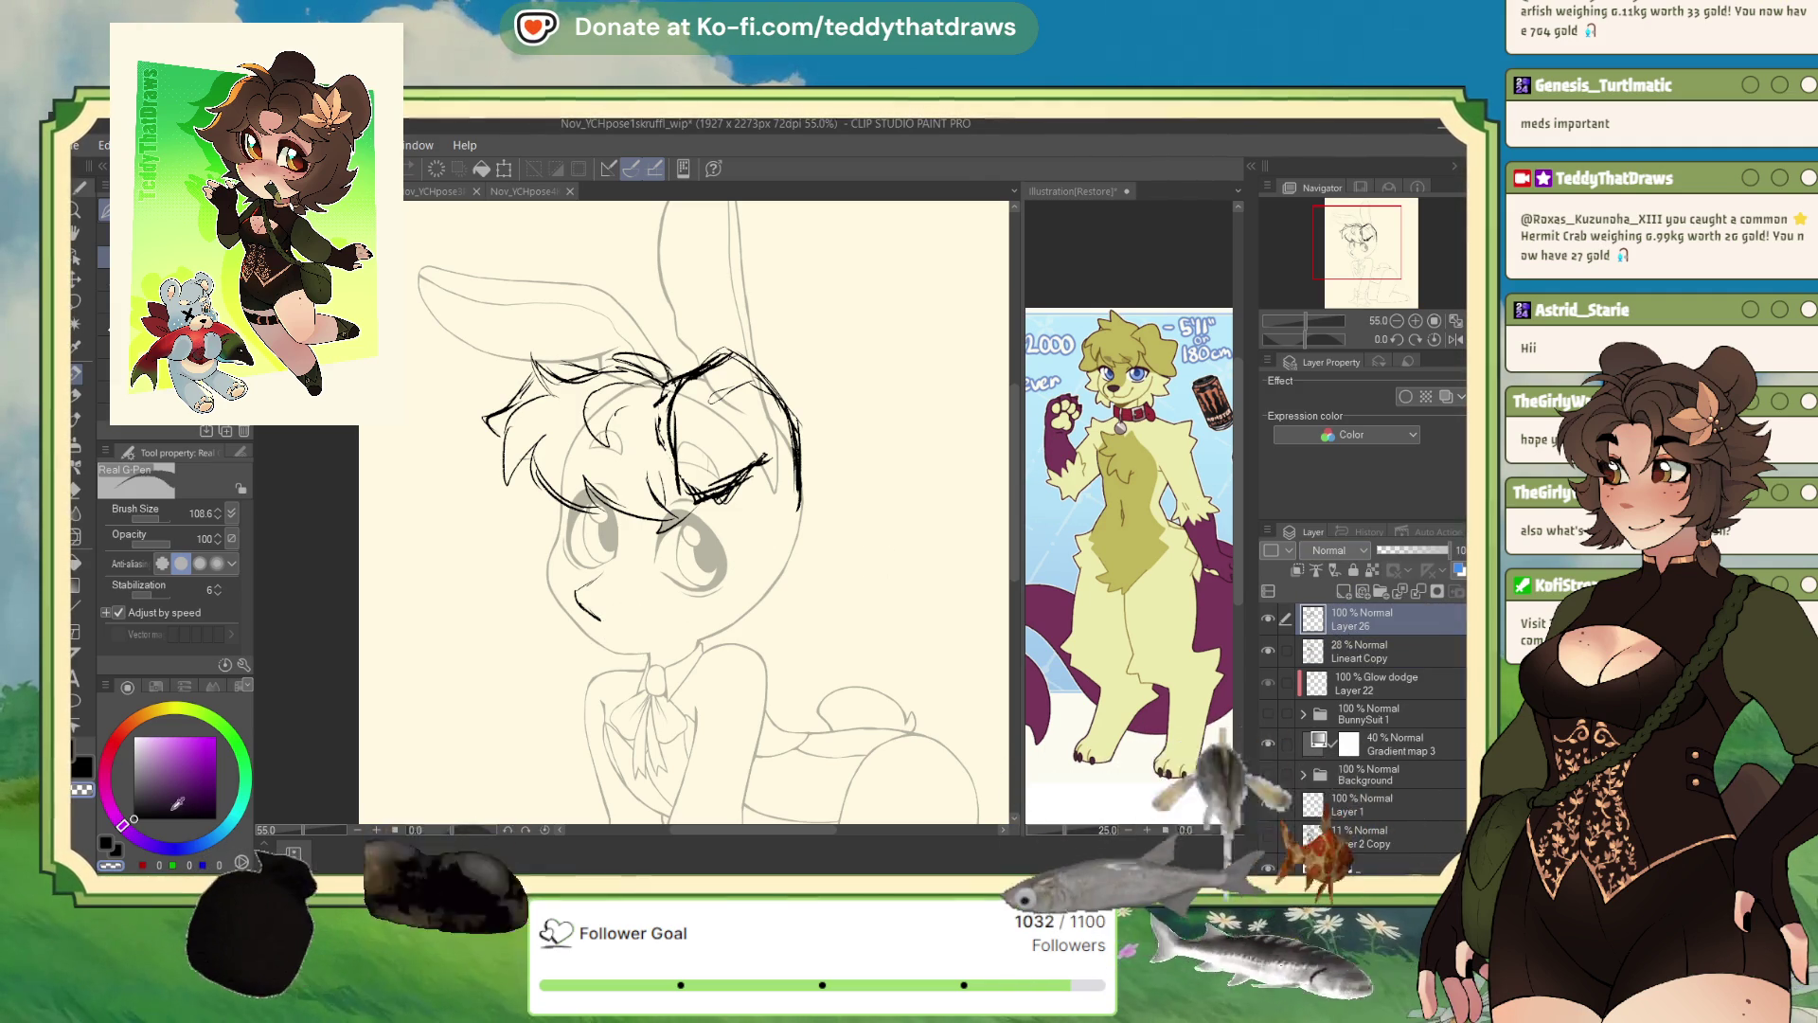
{"action": "mouse_move", "coordinate": [579, 589]}
{"action": "left_mouse_down"}
{"action": "mouse_move", "coordinate": [598, 621]}
{"action": "mouse_move", "coordinate": [617, 596]}
{"action": "left_mouse_up"}
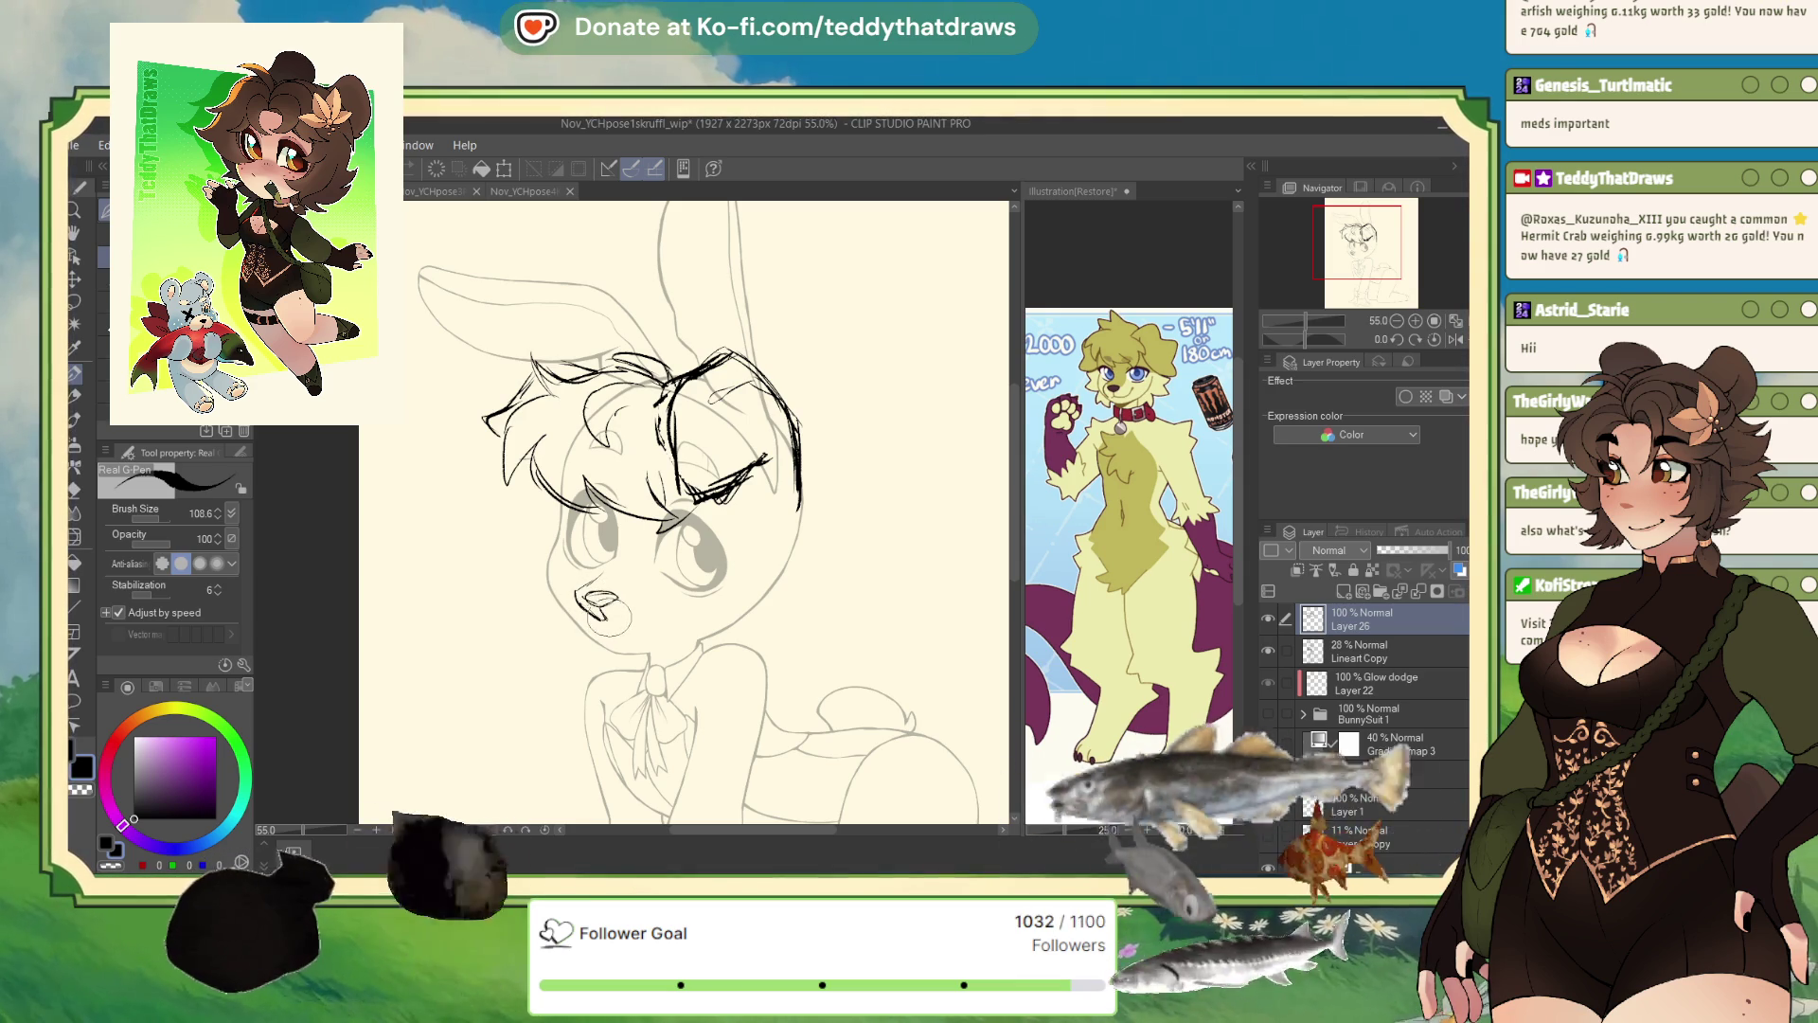
{"action": "left_click_drag", "start_coordinate": [587, 605], "coordinate": [627, 631]}
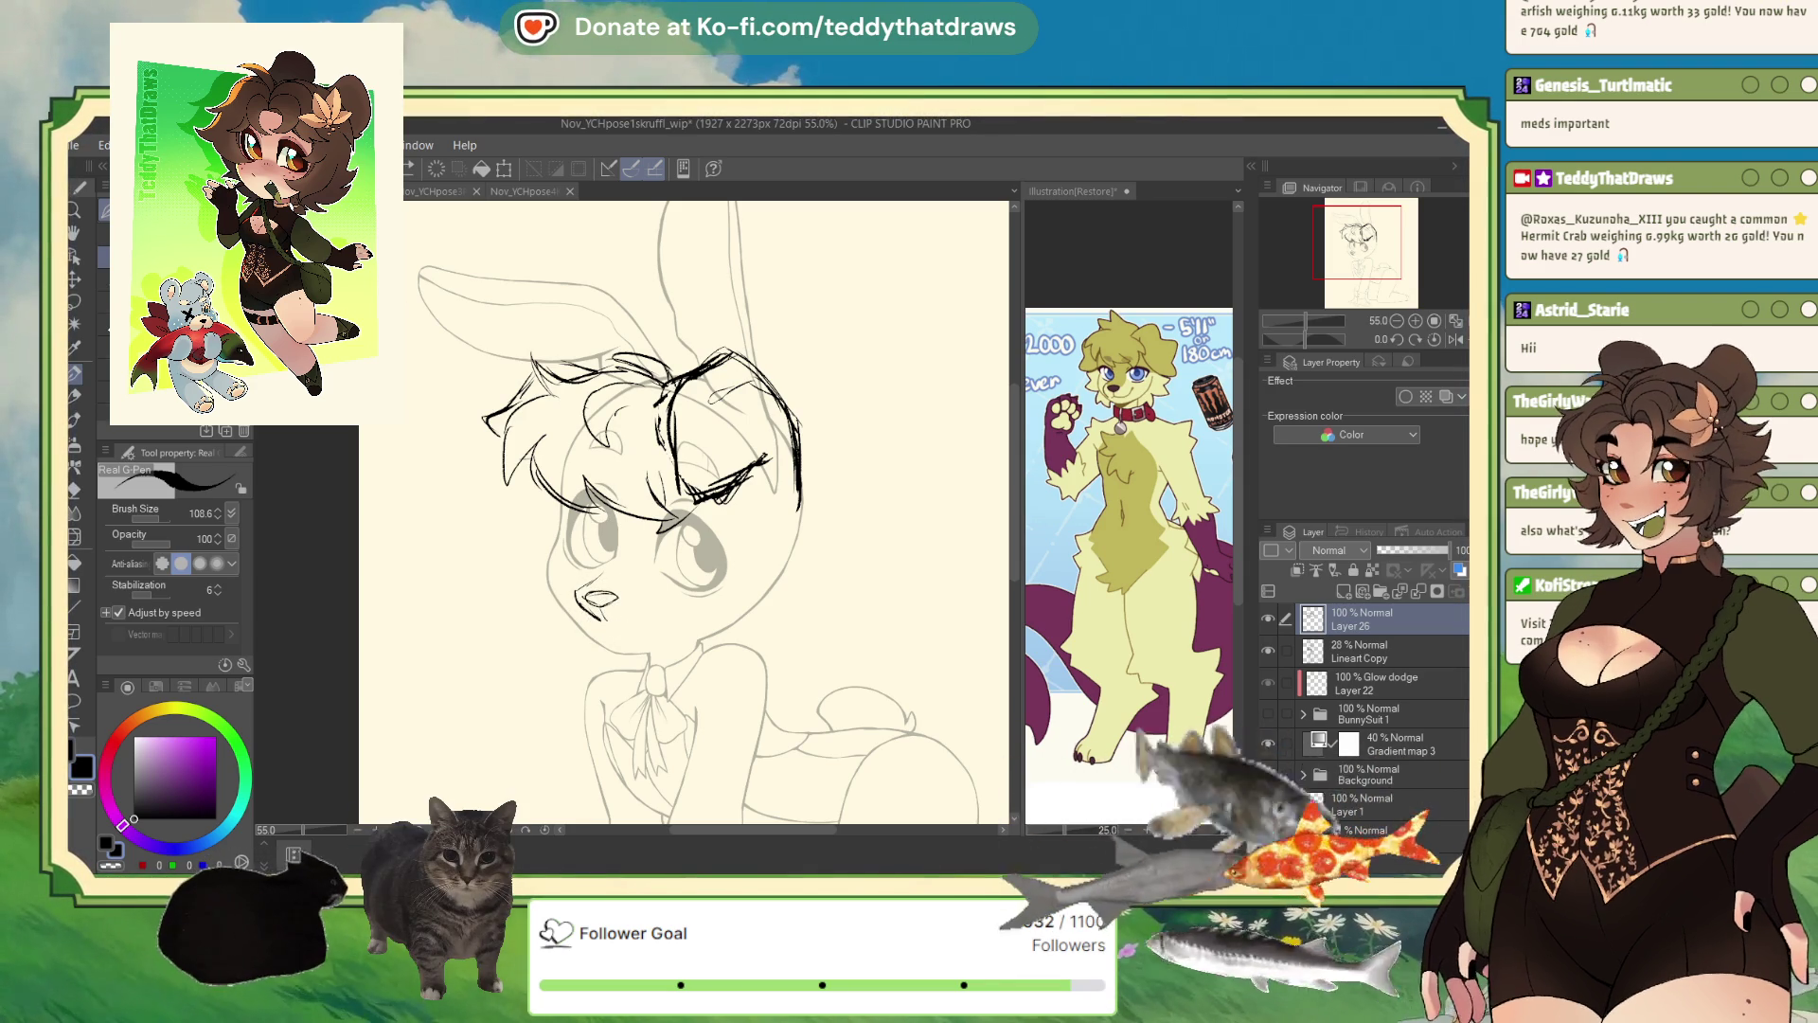
{"action": "mouse_move", "coordinate": [599, 614]}
{"action": "left_mouse_down"}
{"action": "mouse_move", "coordinate": [633, 639]}
{"action": "mouse_move", "coordinate": [630, 615]}
{"action": "mouse_move", "coordinate": [636, 646]}
{"action": "left_mouse_up"}
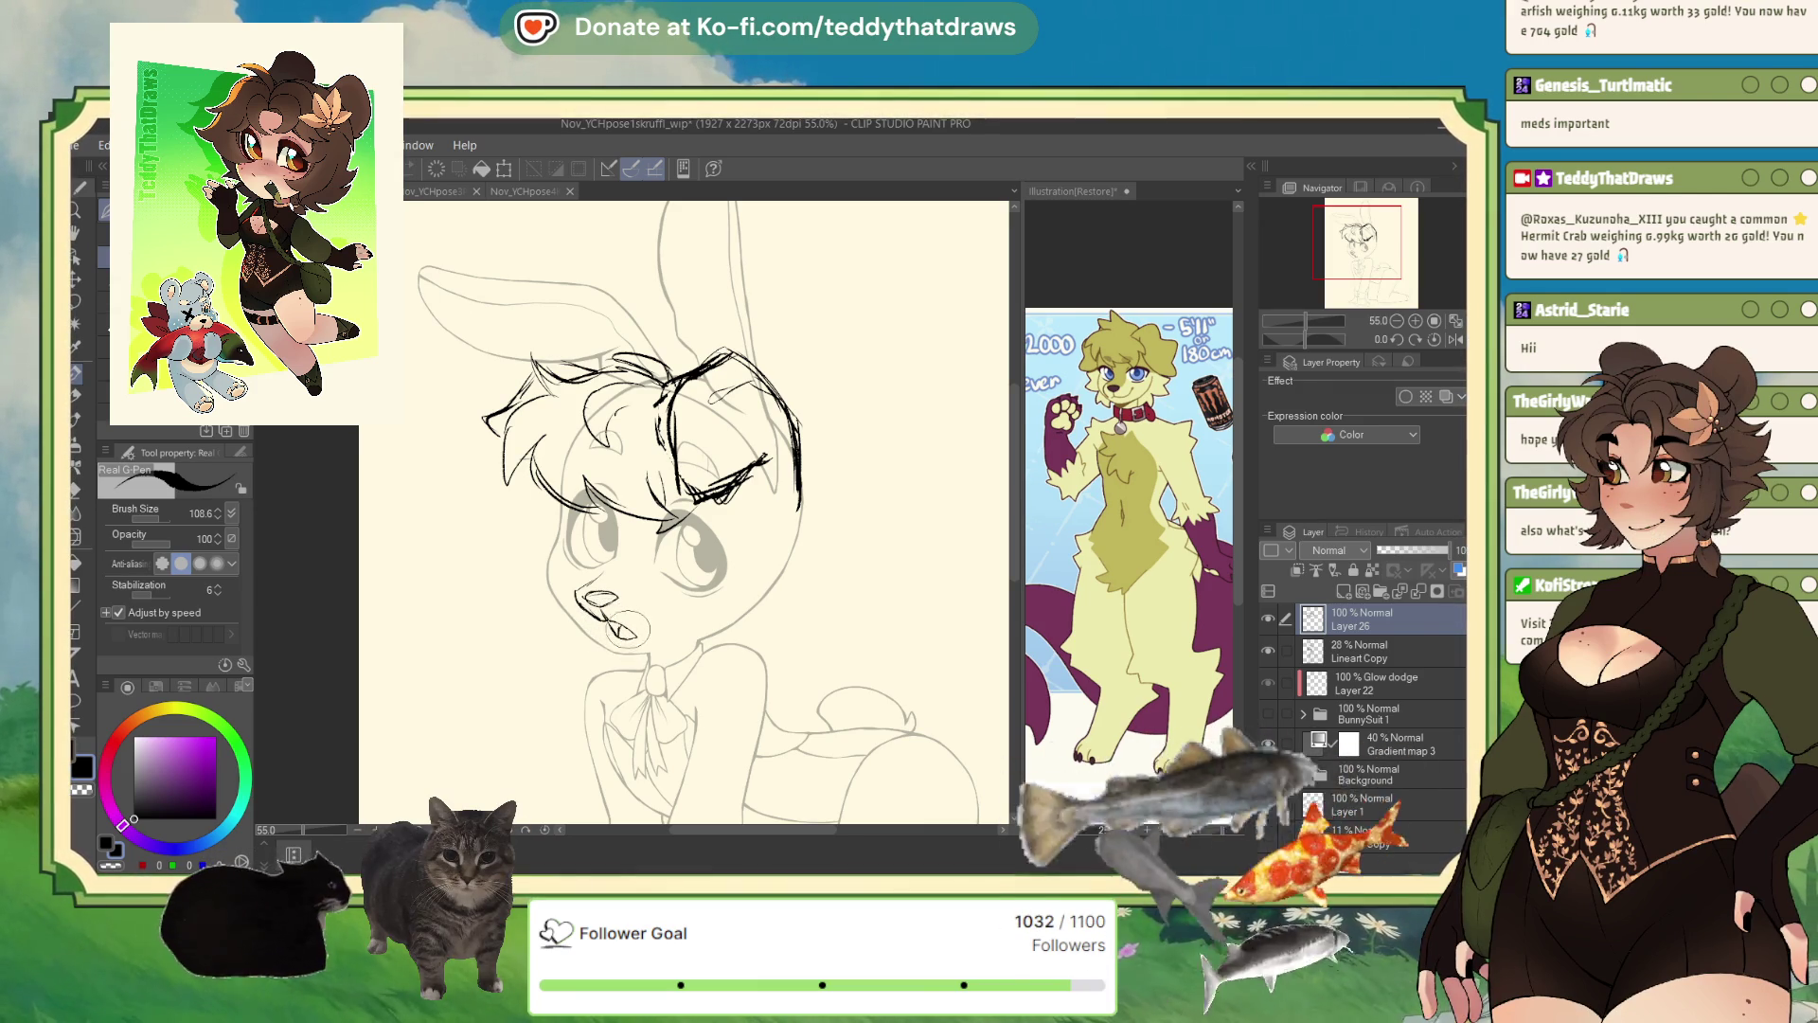
- Add a curved left-cheek stroke, undo the jagged fur strokes, and check the sketch mirrored
{"action": "left_click", "coordinate": [1455, 339]}
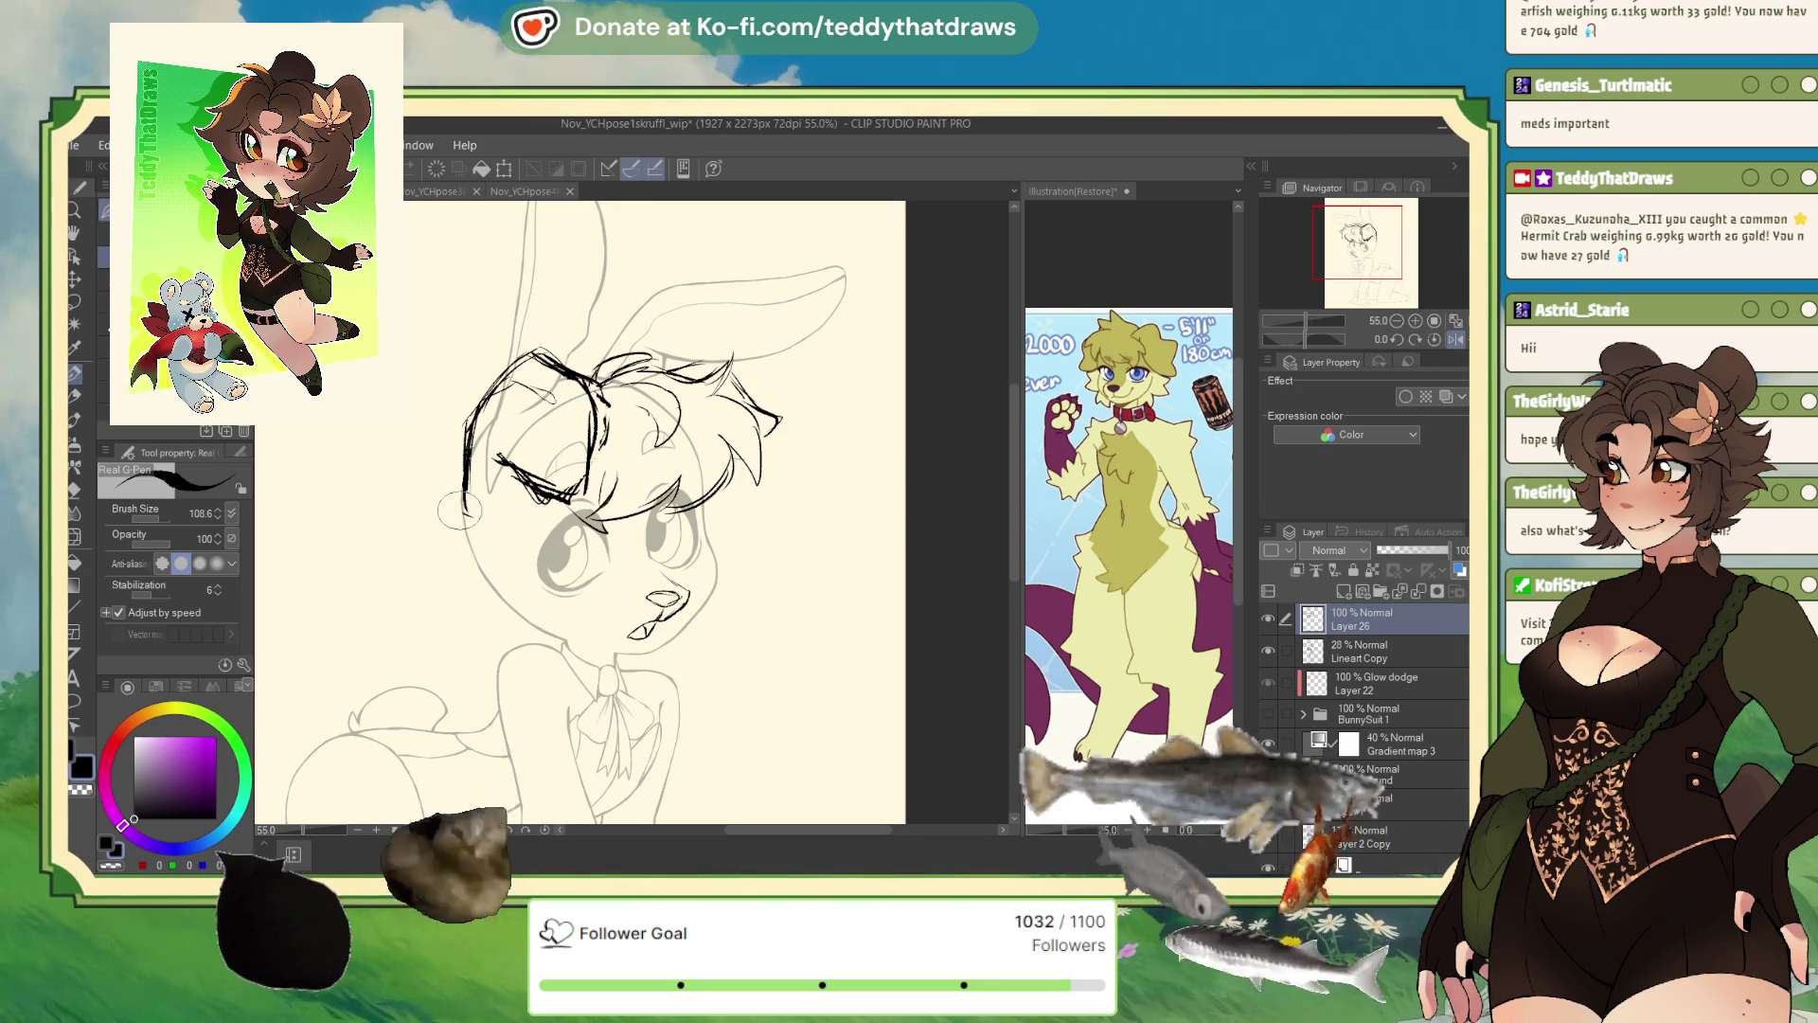
{"action": "mouse_move", "coordinate": [459, 511]}
{"action": "left_mouse_down"}
{"action": "mouse_move", "coordinate": [449, 545]}
{"action": "mouse_move", "coordinate": [470, 571]}
{"action": "left_mouse_up"}
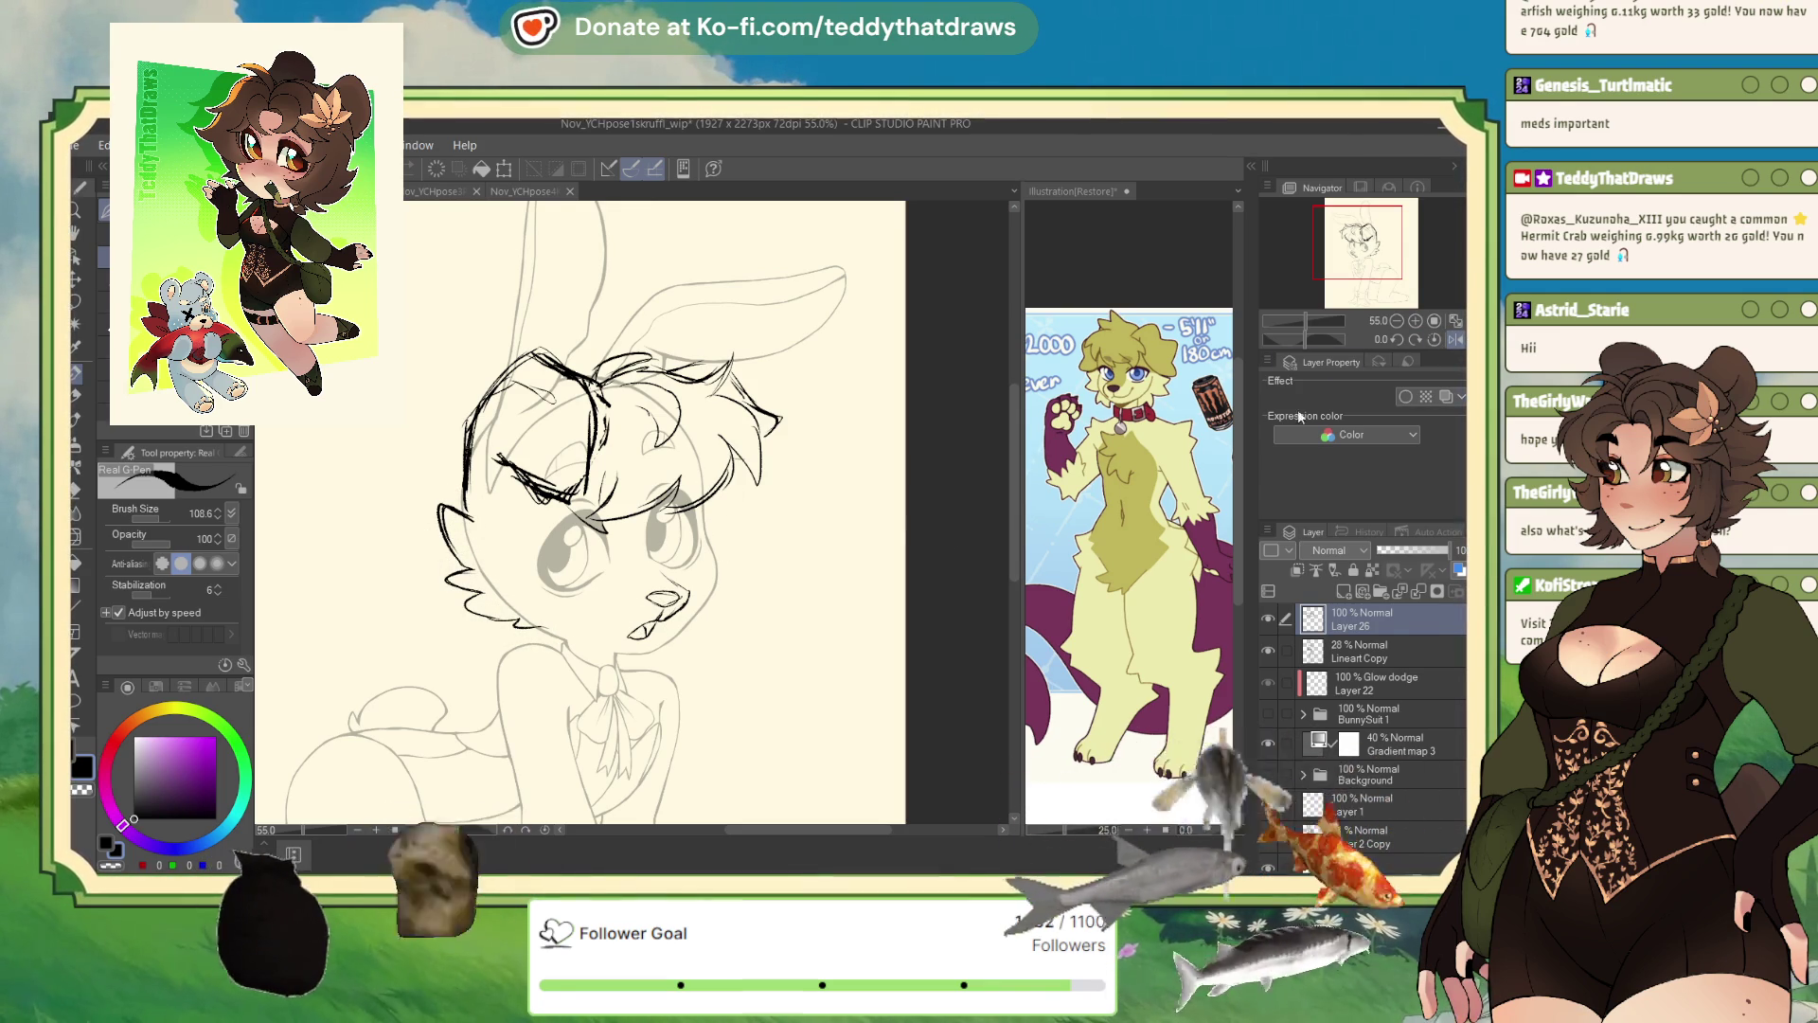
{"action": "key", "text": "h"}
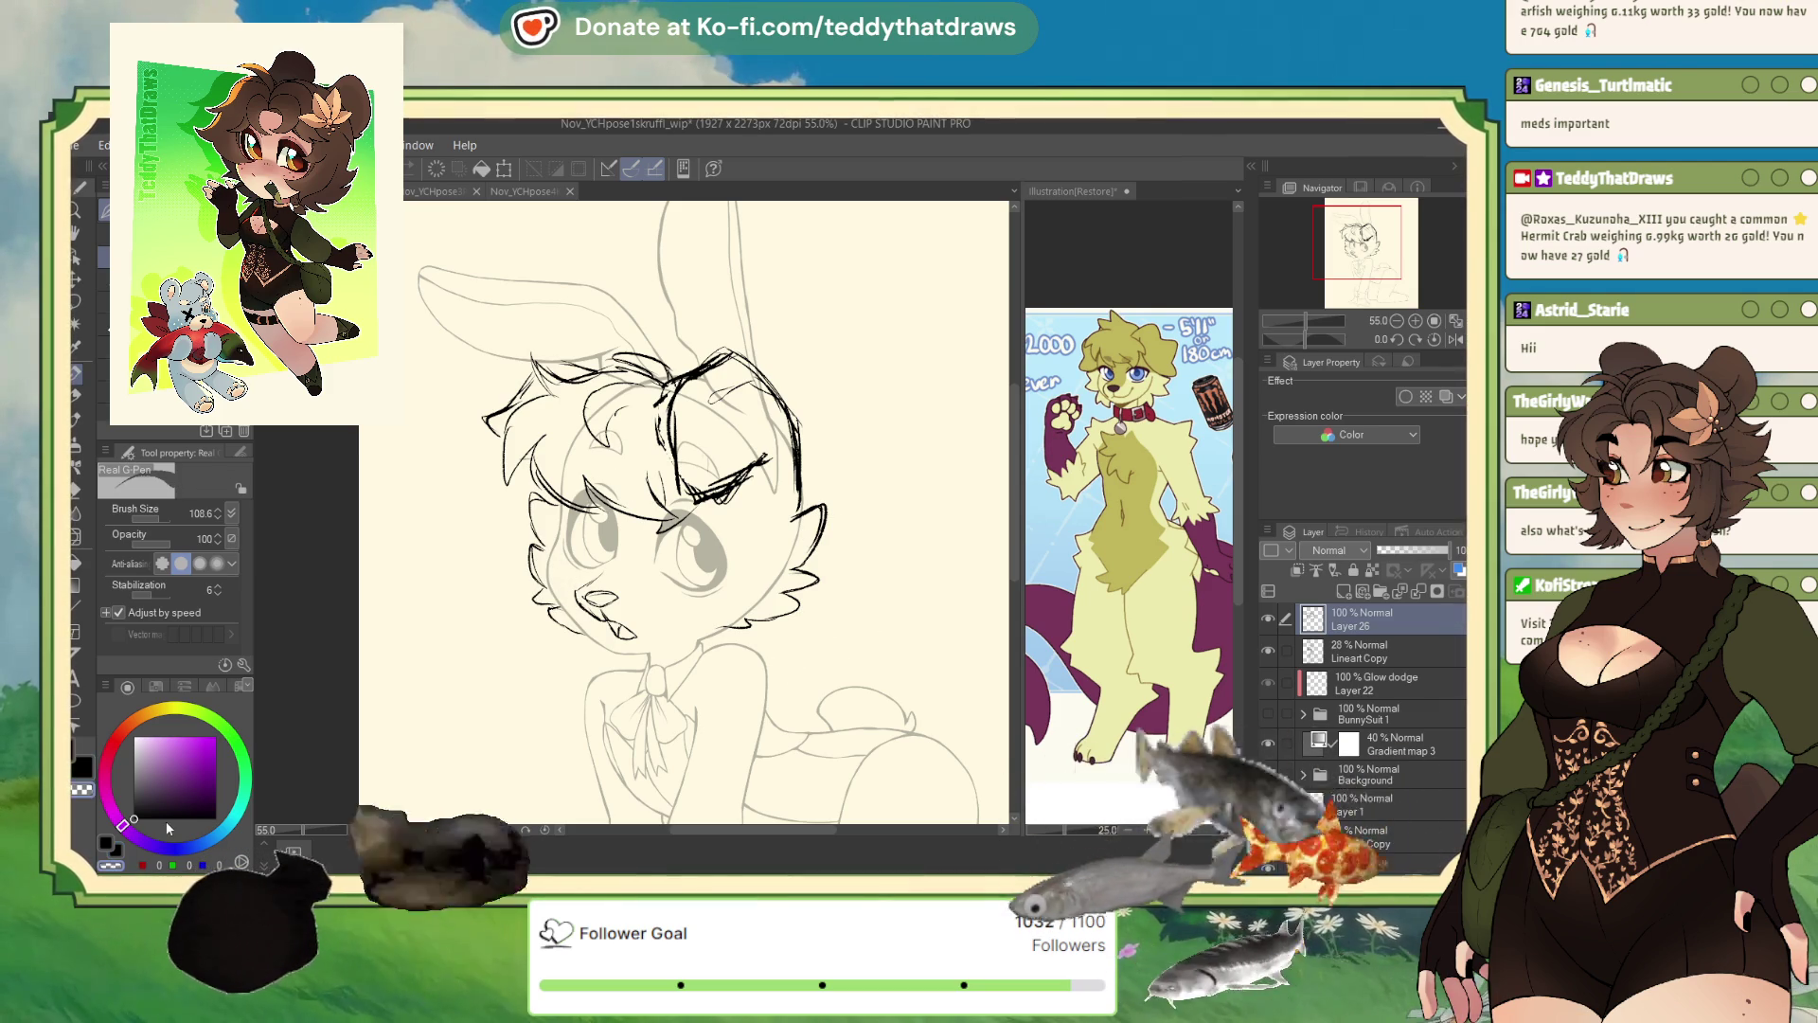
{"action": "key", "text": "ctrl+z"}
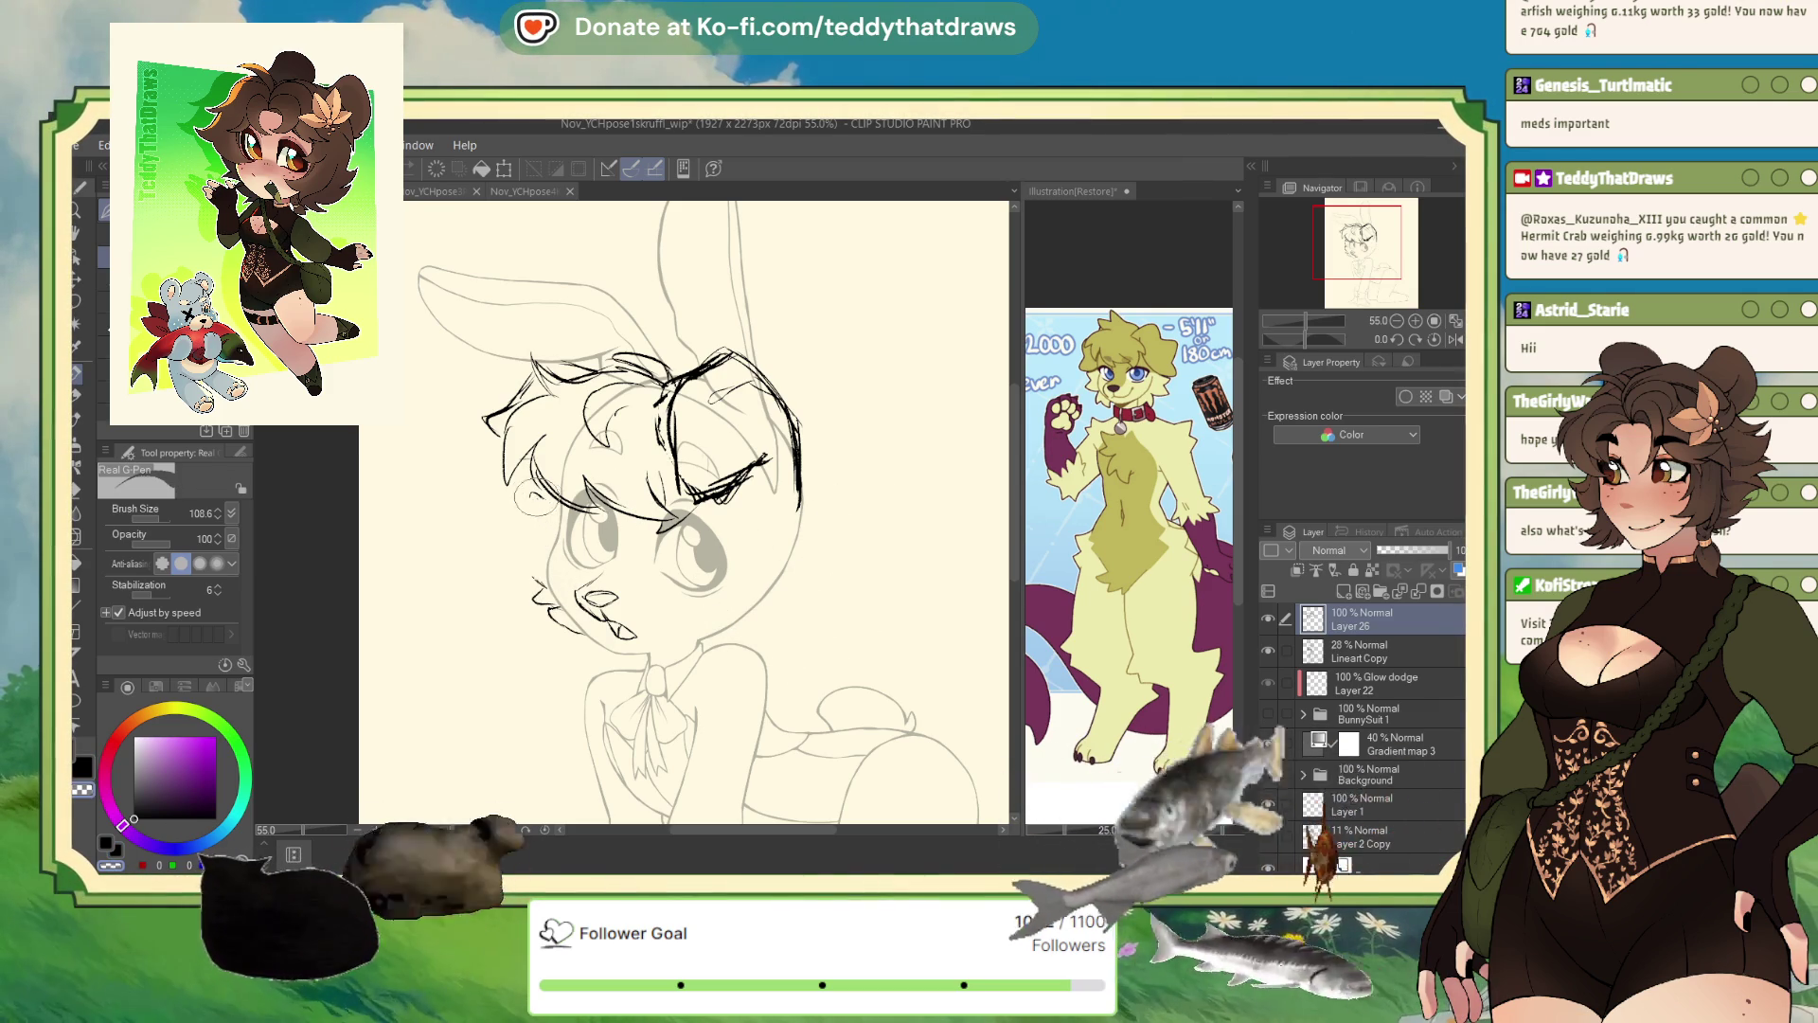
{"action": "key", "text": "ctrl+z"}
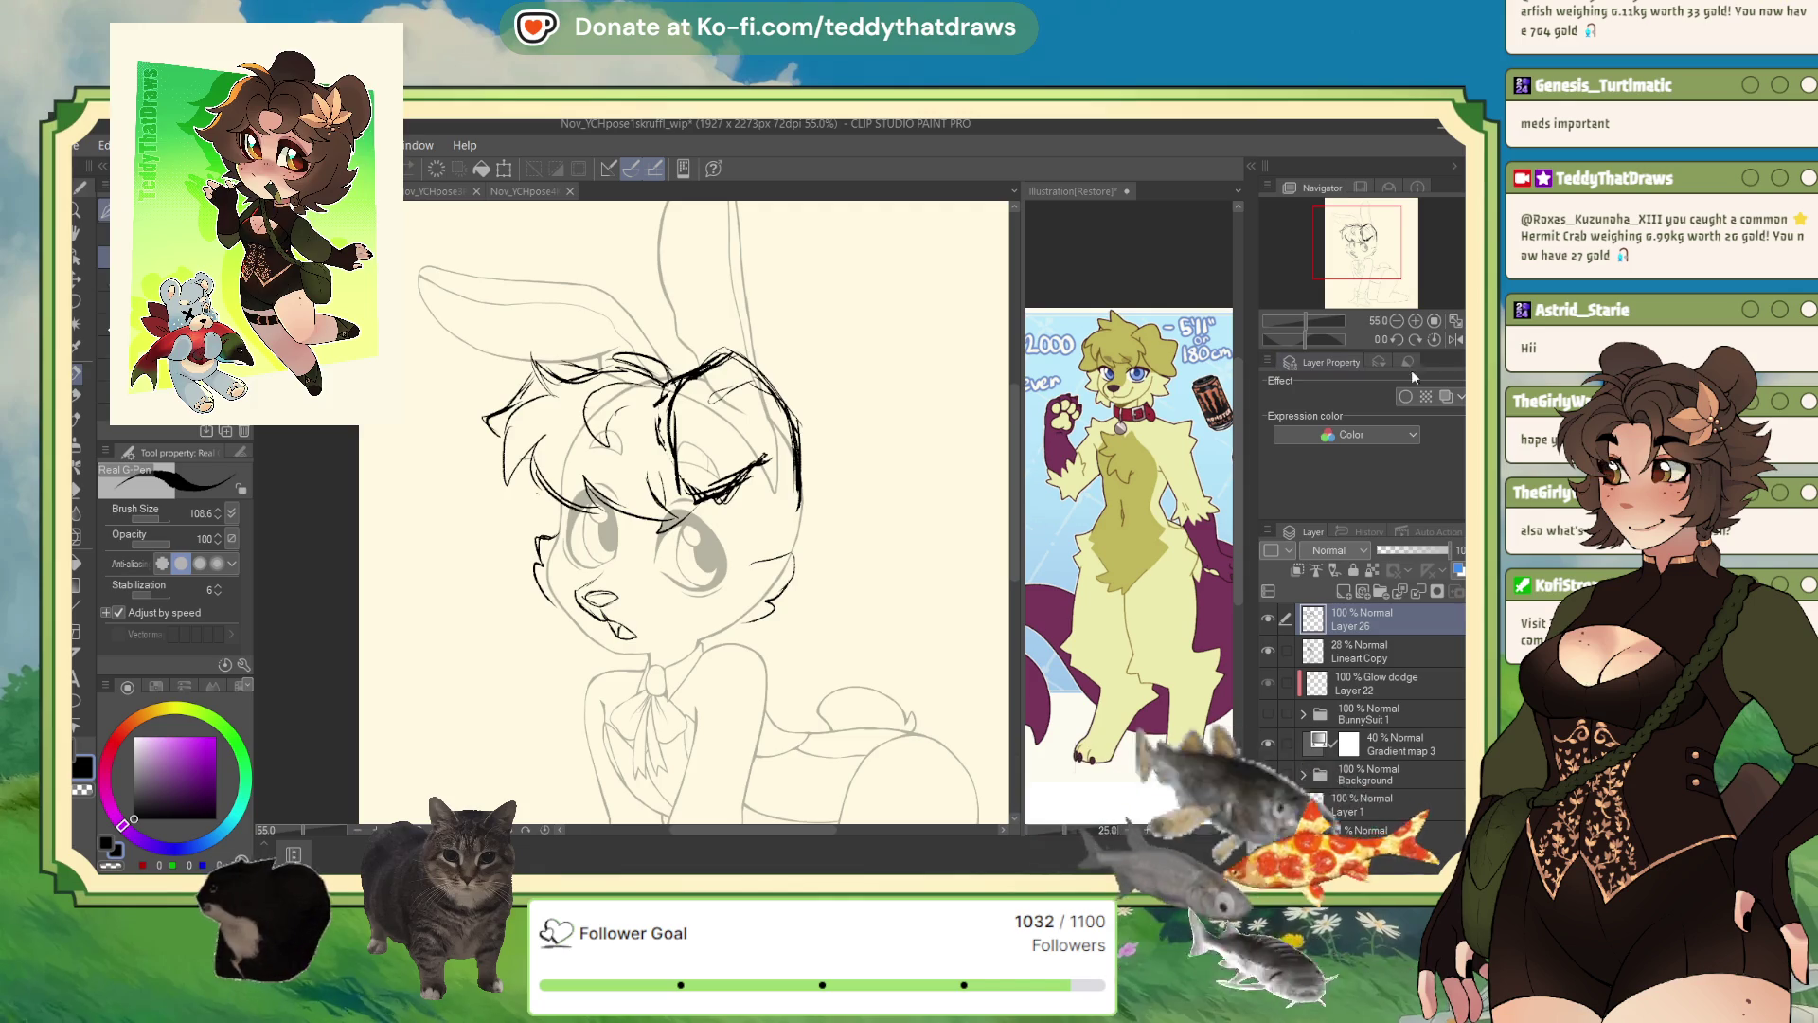
{"action": "left_click", "coordinate": [1456, 339]}
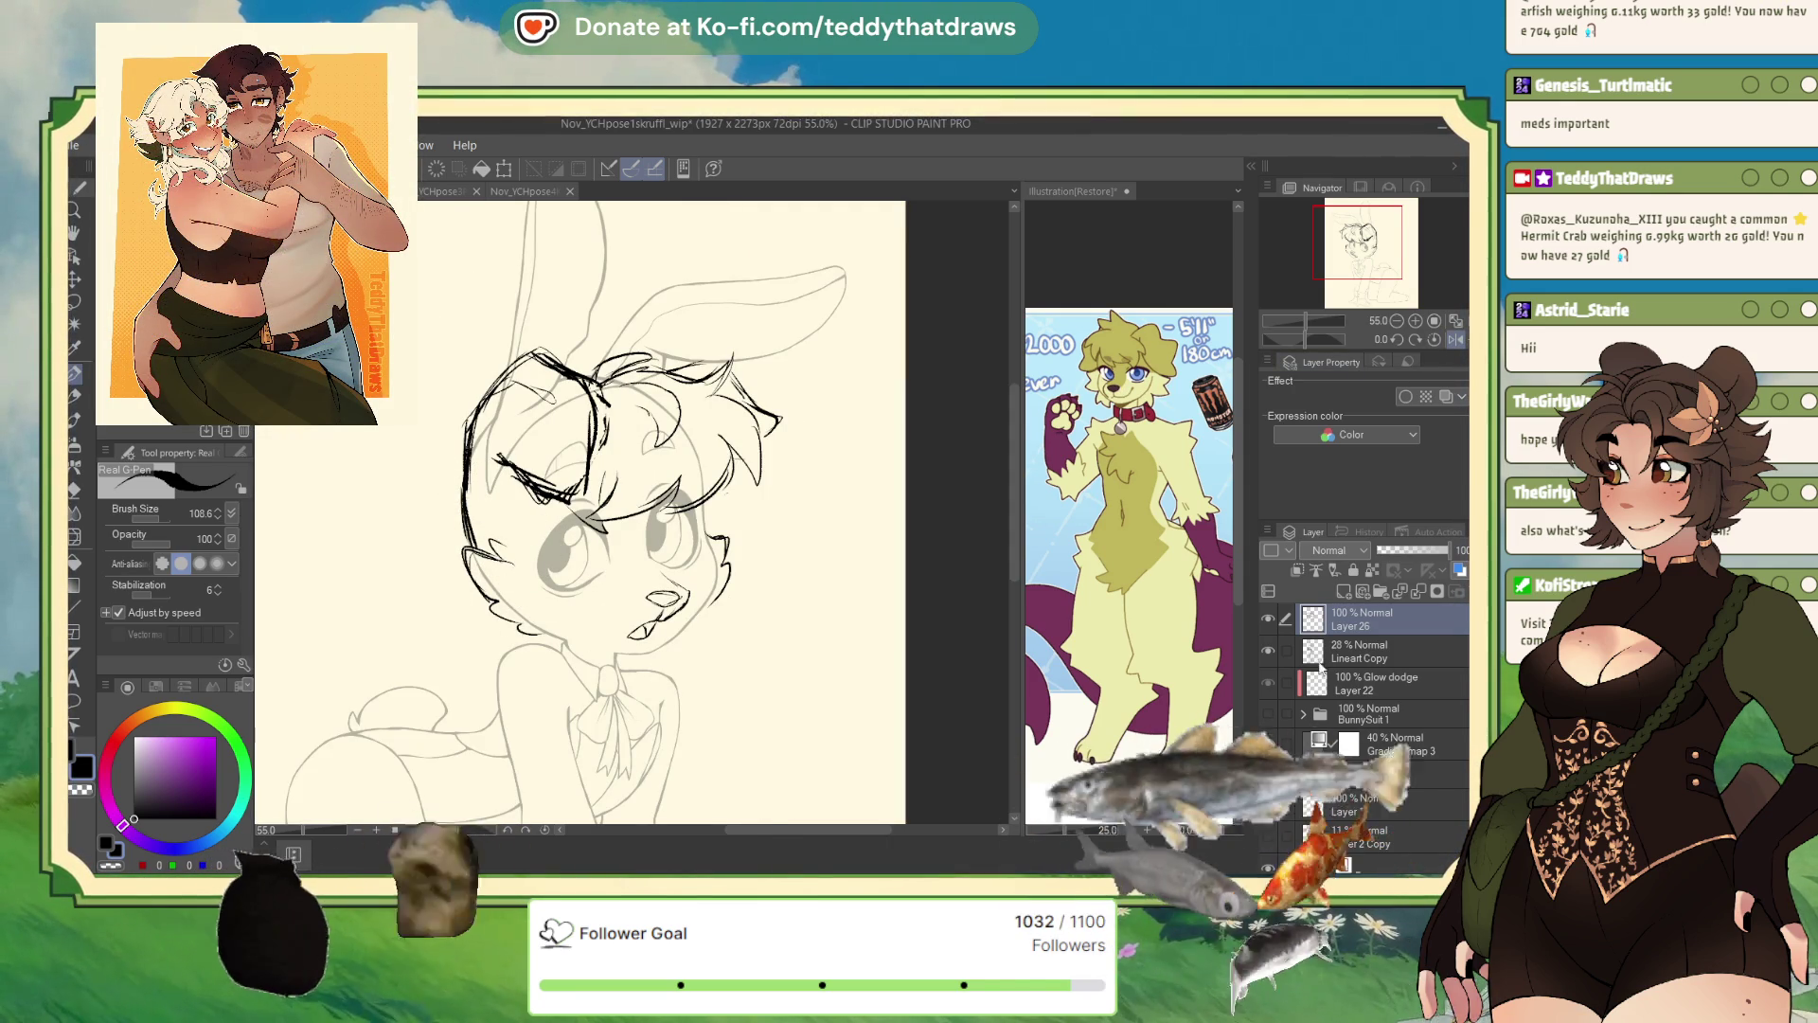
{"action": "left_click", "coordinate": [1323, 663]}
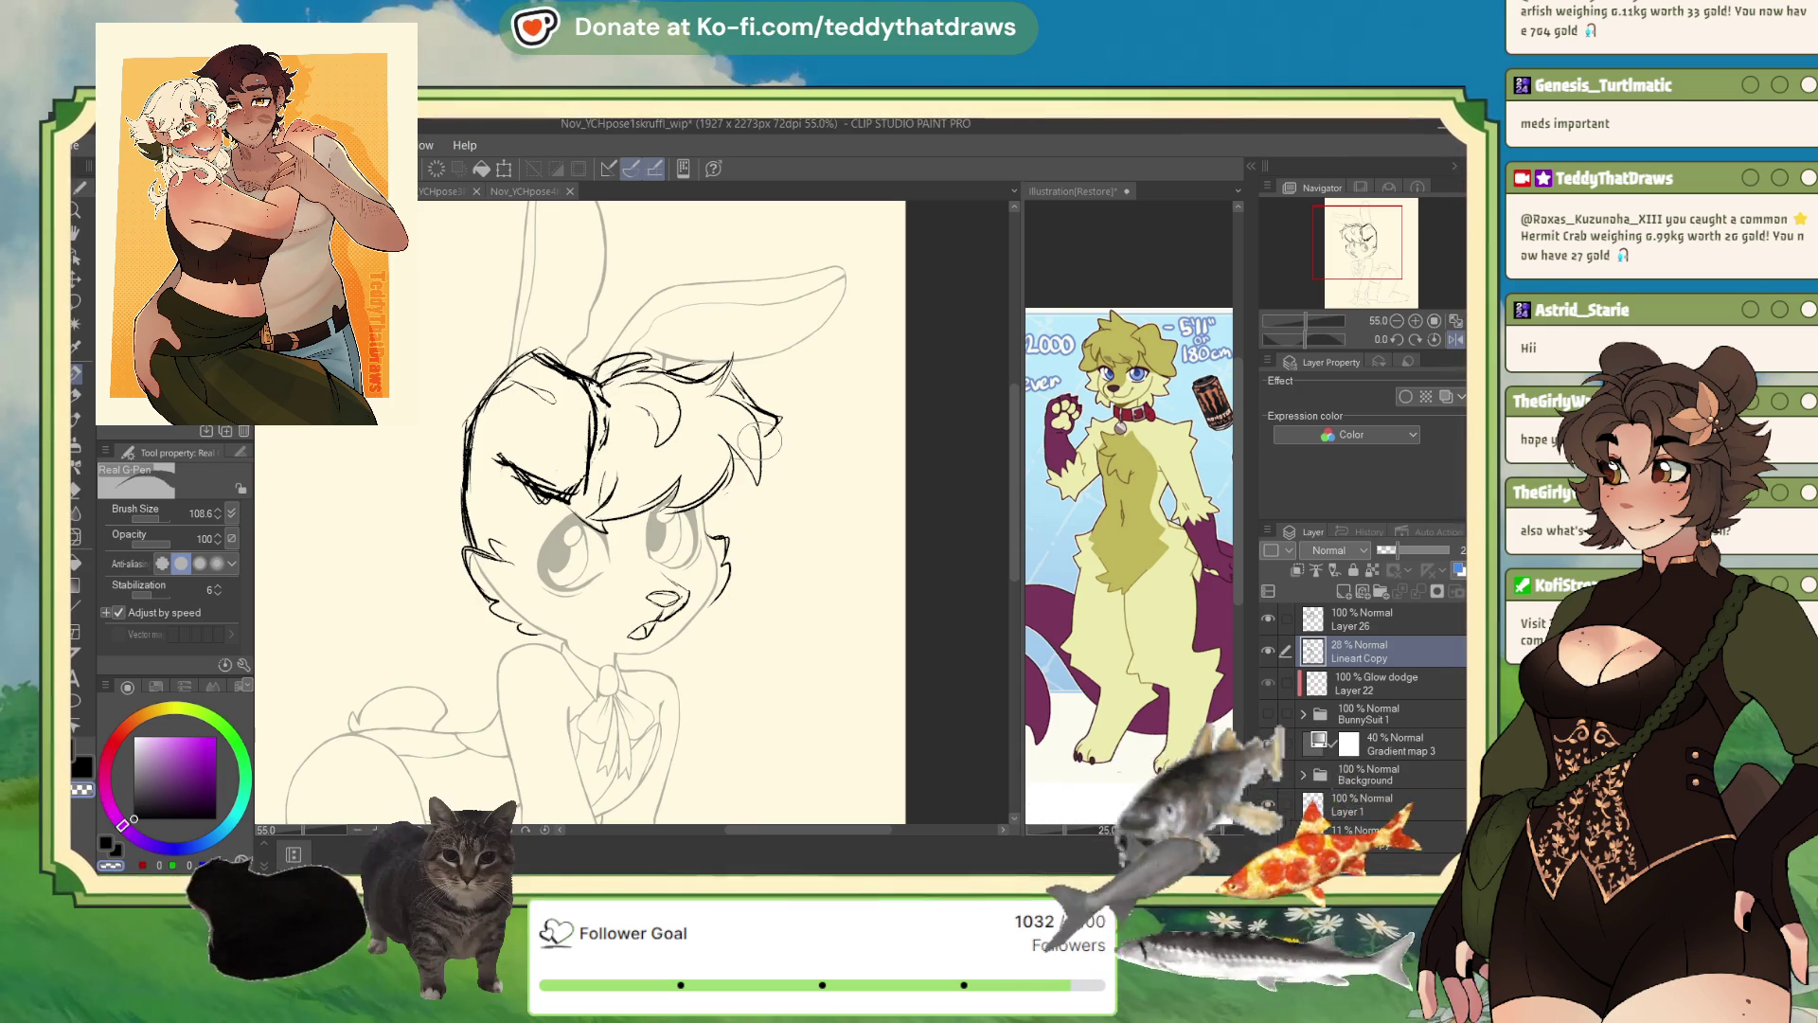
{"action": "left_click", "coordinate": [1356, 626]}
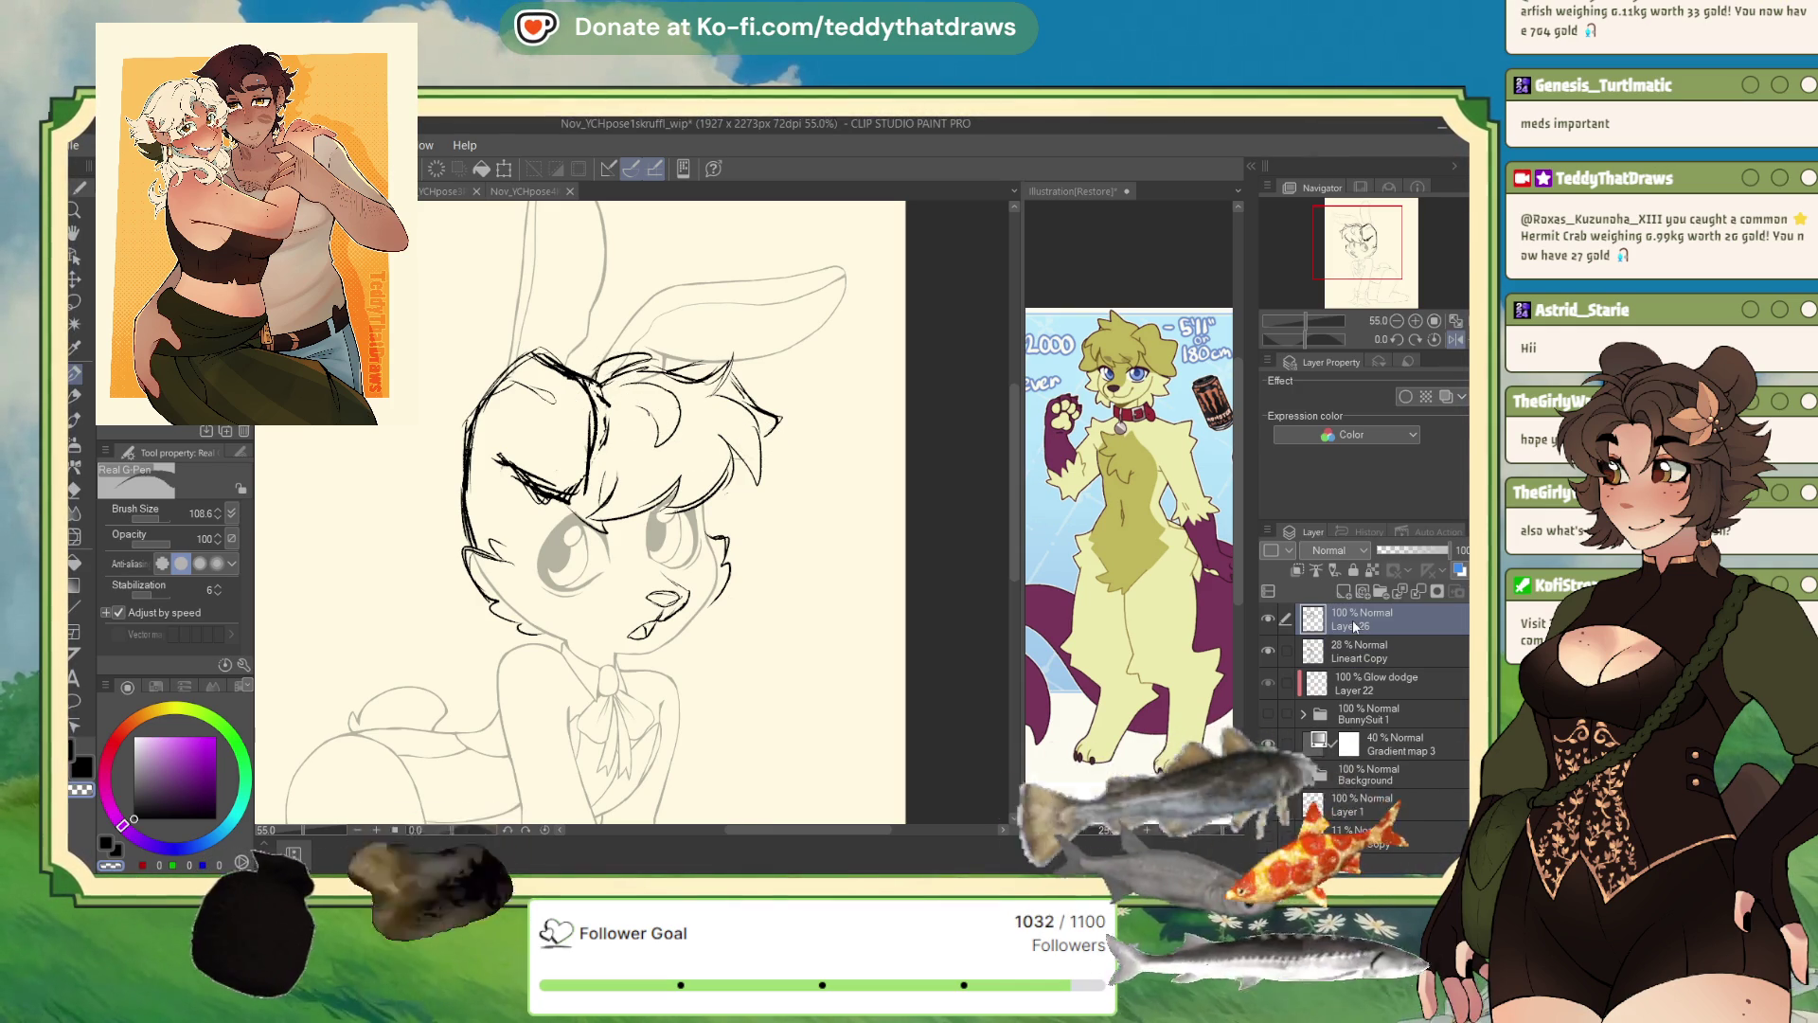
- Push the right-side hair strands into a new shape with a 919.8-size Liquify brush
{"action": "left_click", "coordinate": [76, 537]}
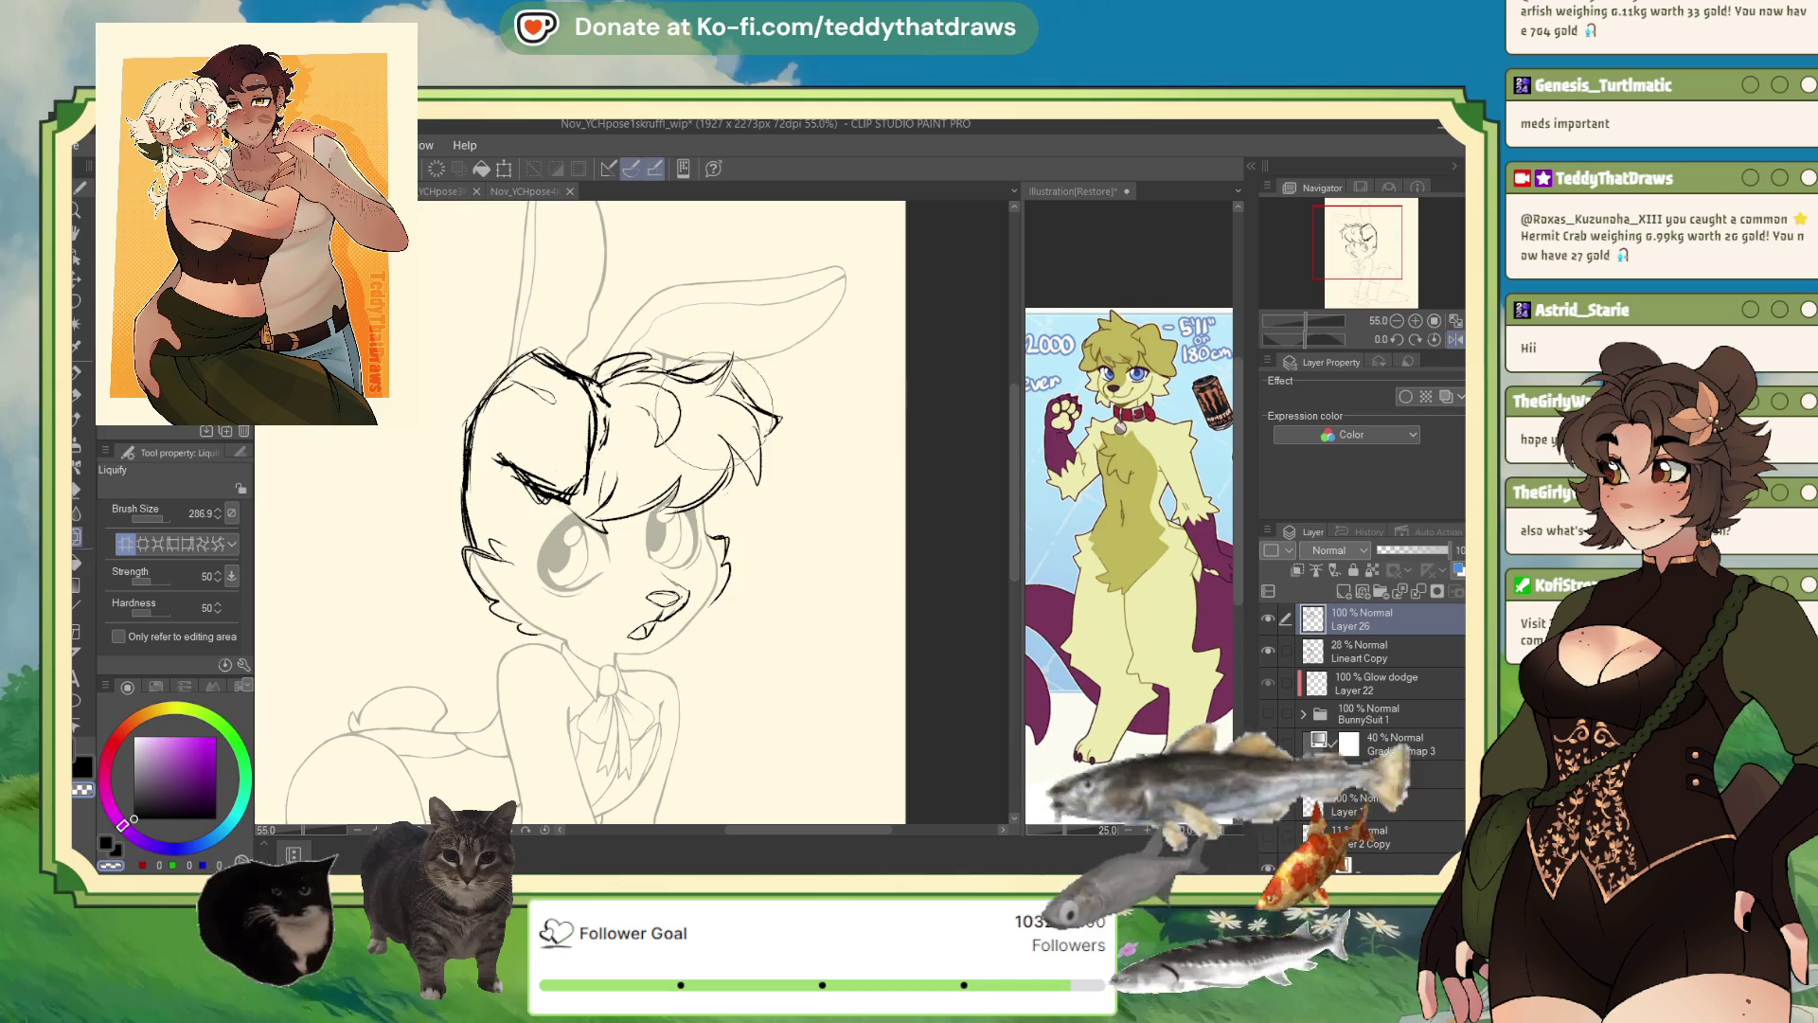
{"action": "left_click", "coordinate": [168, 517]}
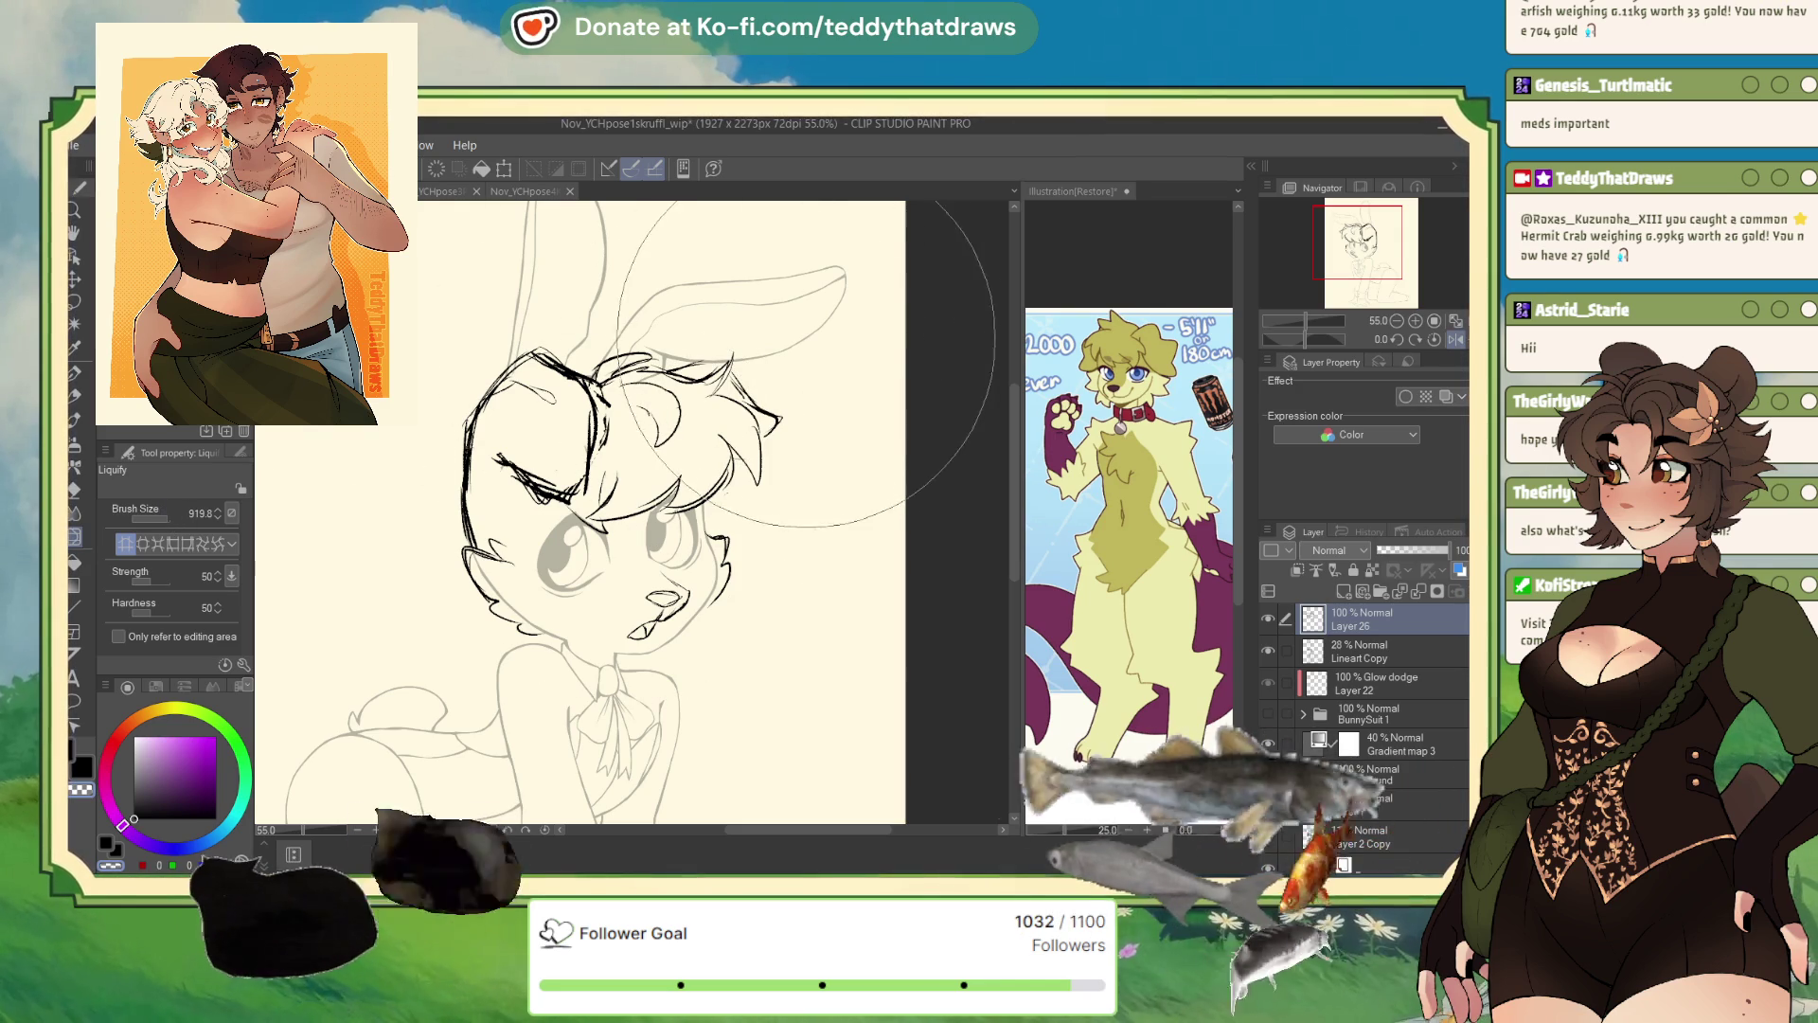
{"action": "mouse_move", "coordinate": [801, 329]}
{"action": "left_mouse_down"}
{"action": "mouse_move", "coordinate": [724, 384]}
{"action": "mouse_move", "coordinate": [625, 417]}
{"action": "mouse_move", "coordinate": [606, 445]}
{"action": "mouse_move", "coordinate": [582, 426]}
{"action": "mouse_move", "coordinate": [568, 440]}
{"action": "mouse_move", "coordinate": [587, 431]}
{"action": "left_mouse_up"}
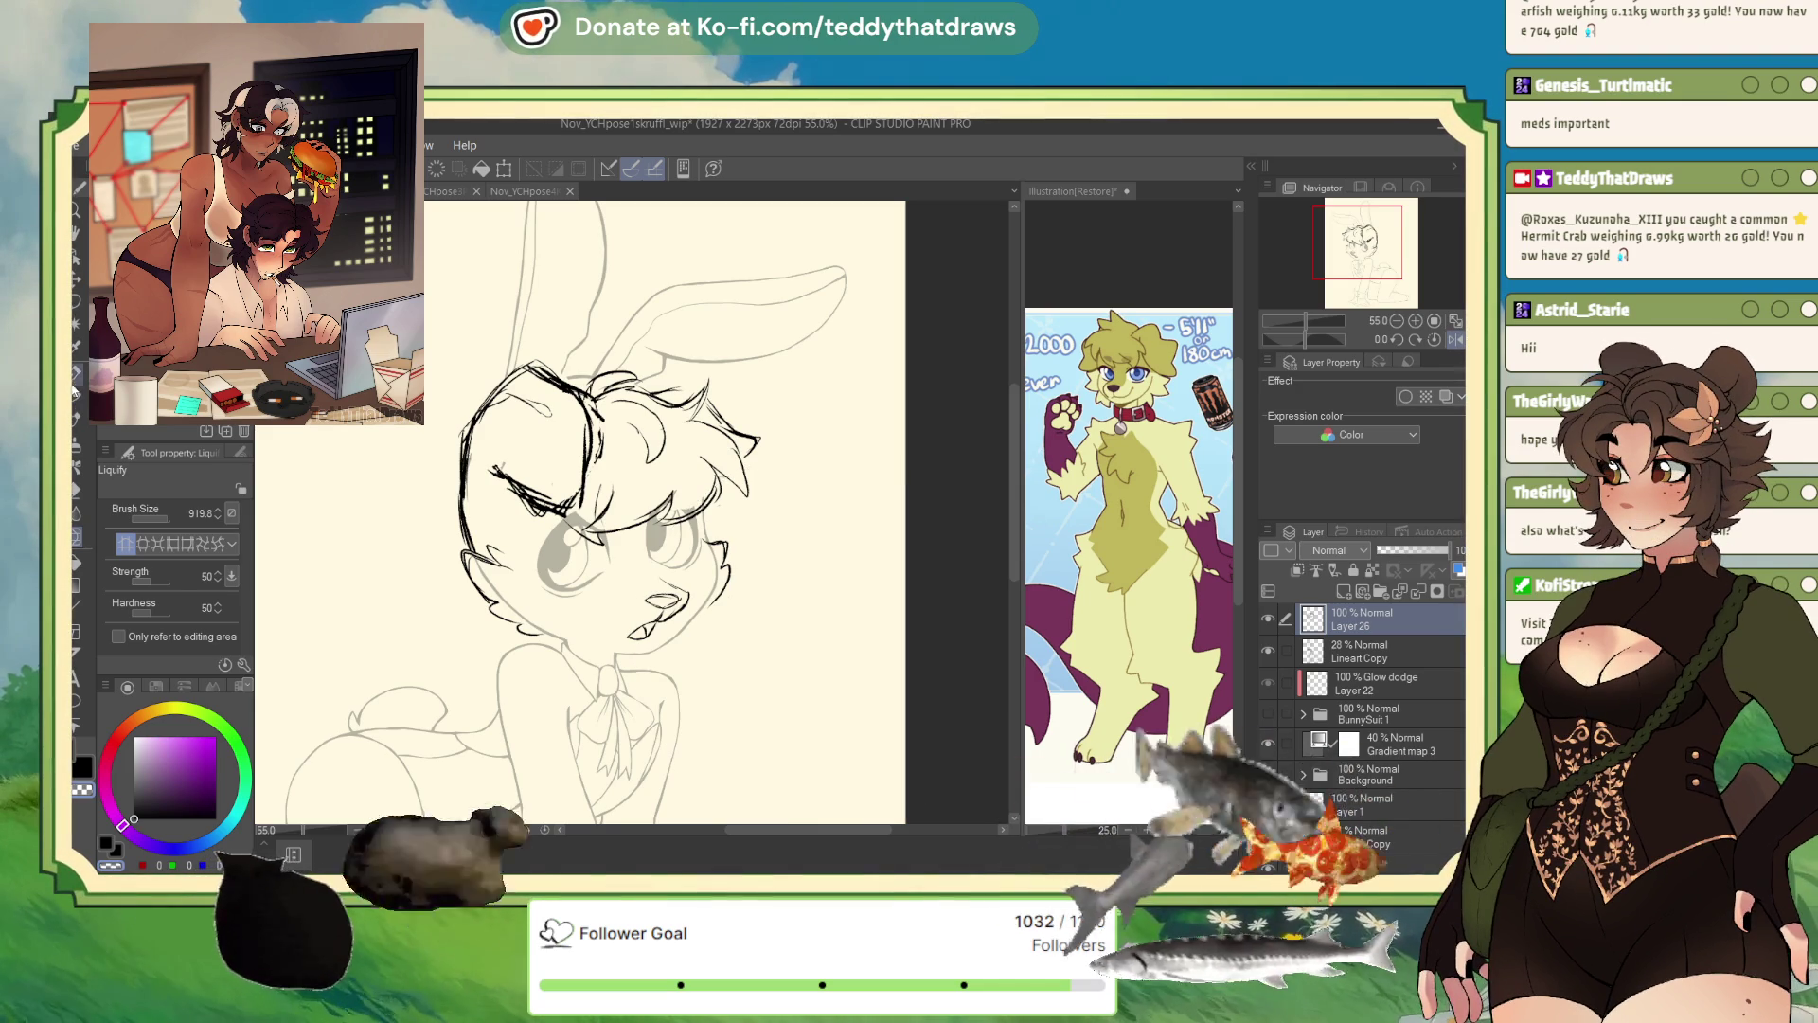
{"action": "key", "text": "p"}
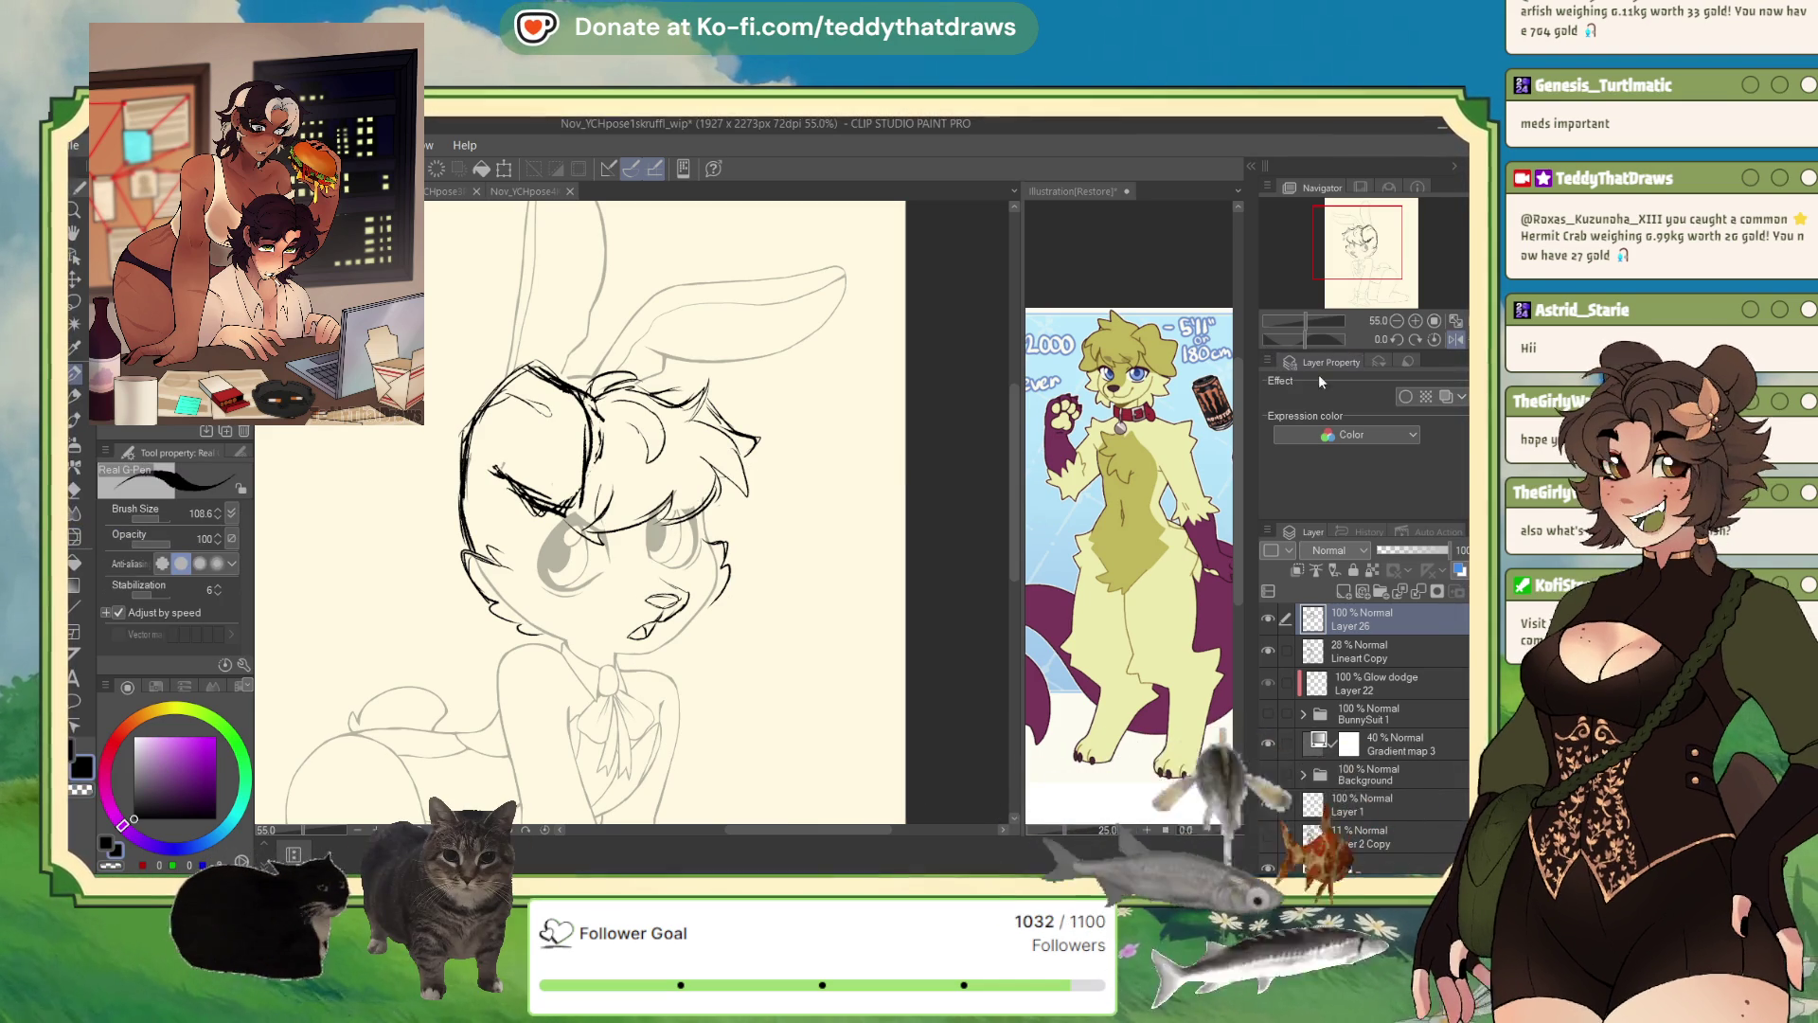
- Unflip the canvas, zoom to 66.6%, and undo a stray stroke on the face
{"action": "key", "text": "h"}
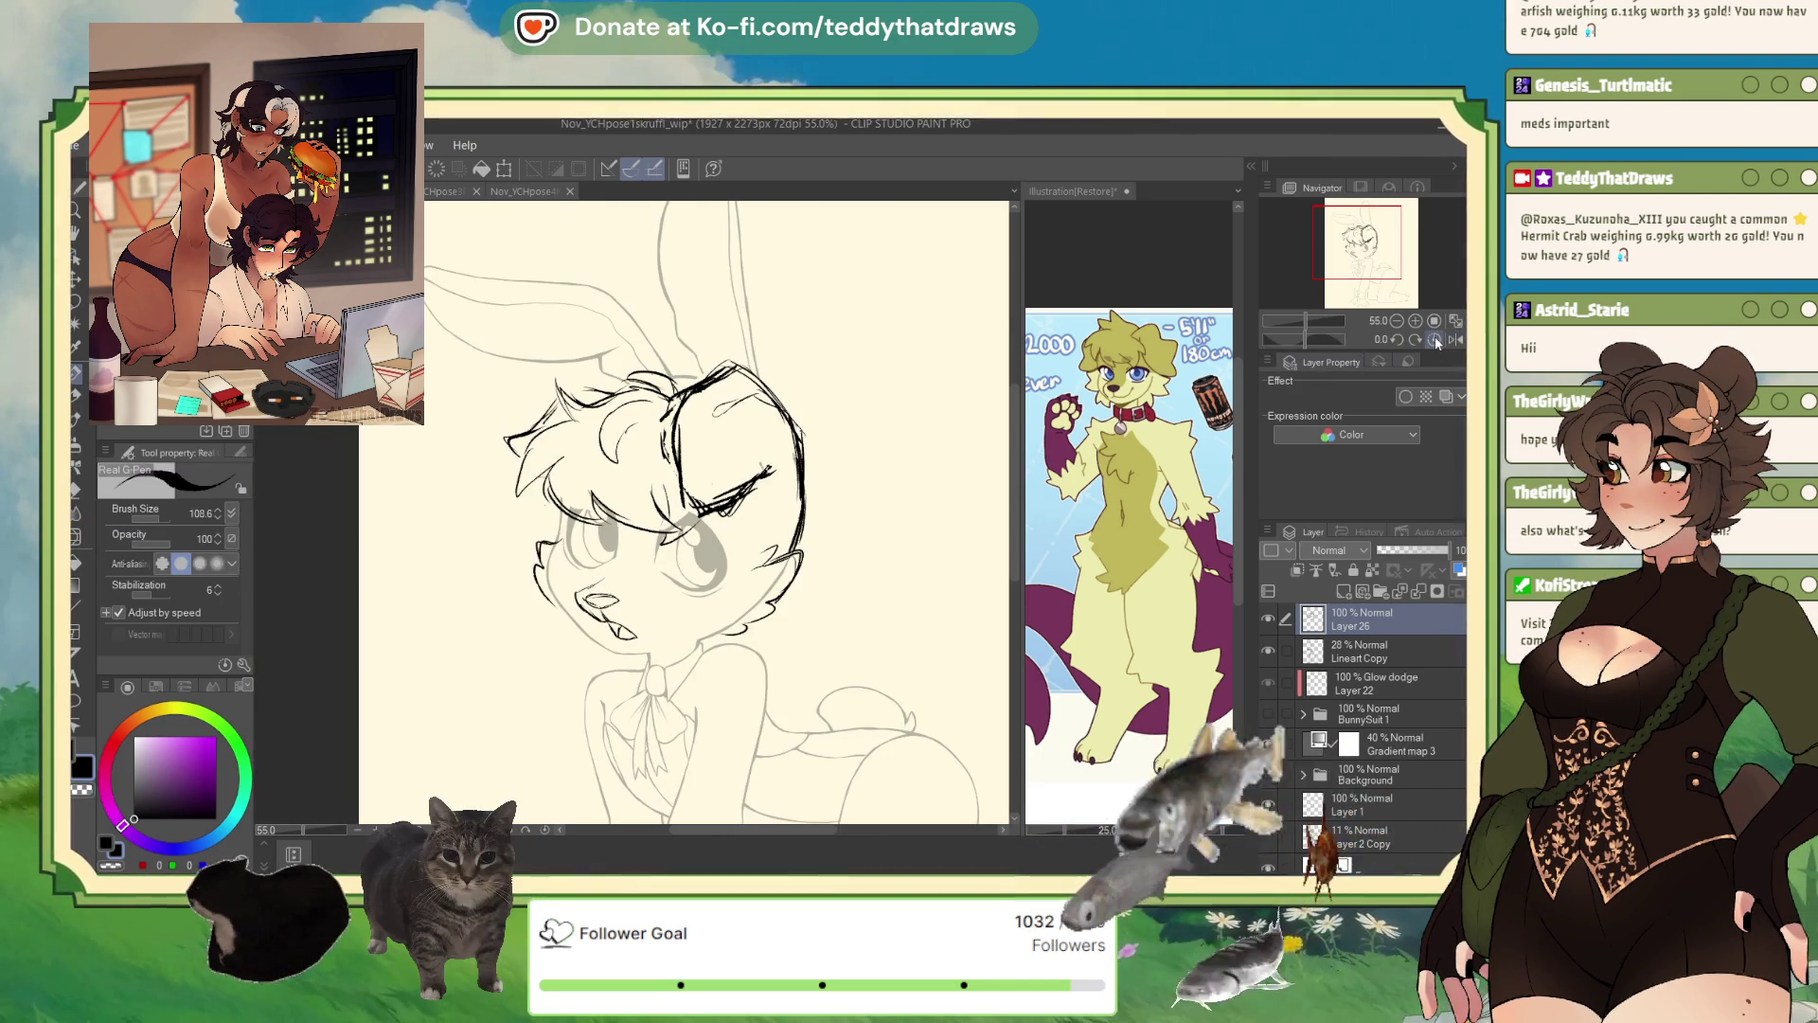
{"action": "scroll", "coordinate": [636, 334], "scroll_direction": "up", "scroll_amount": 1}
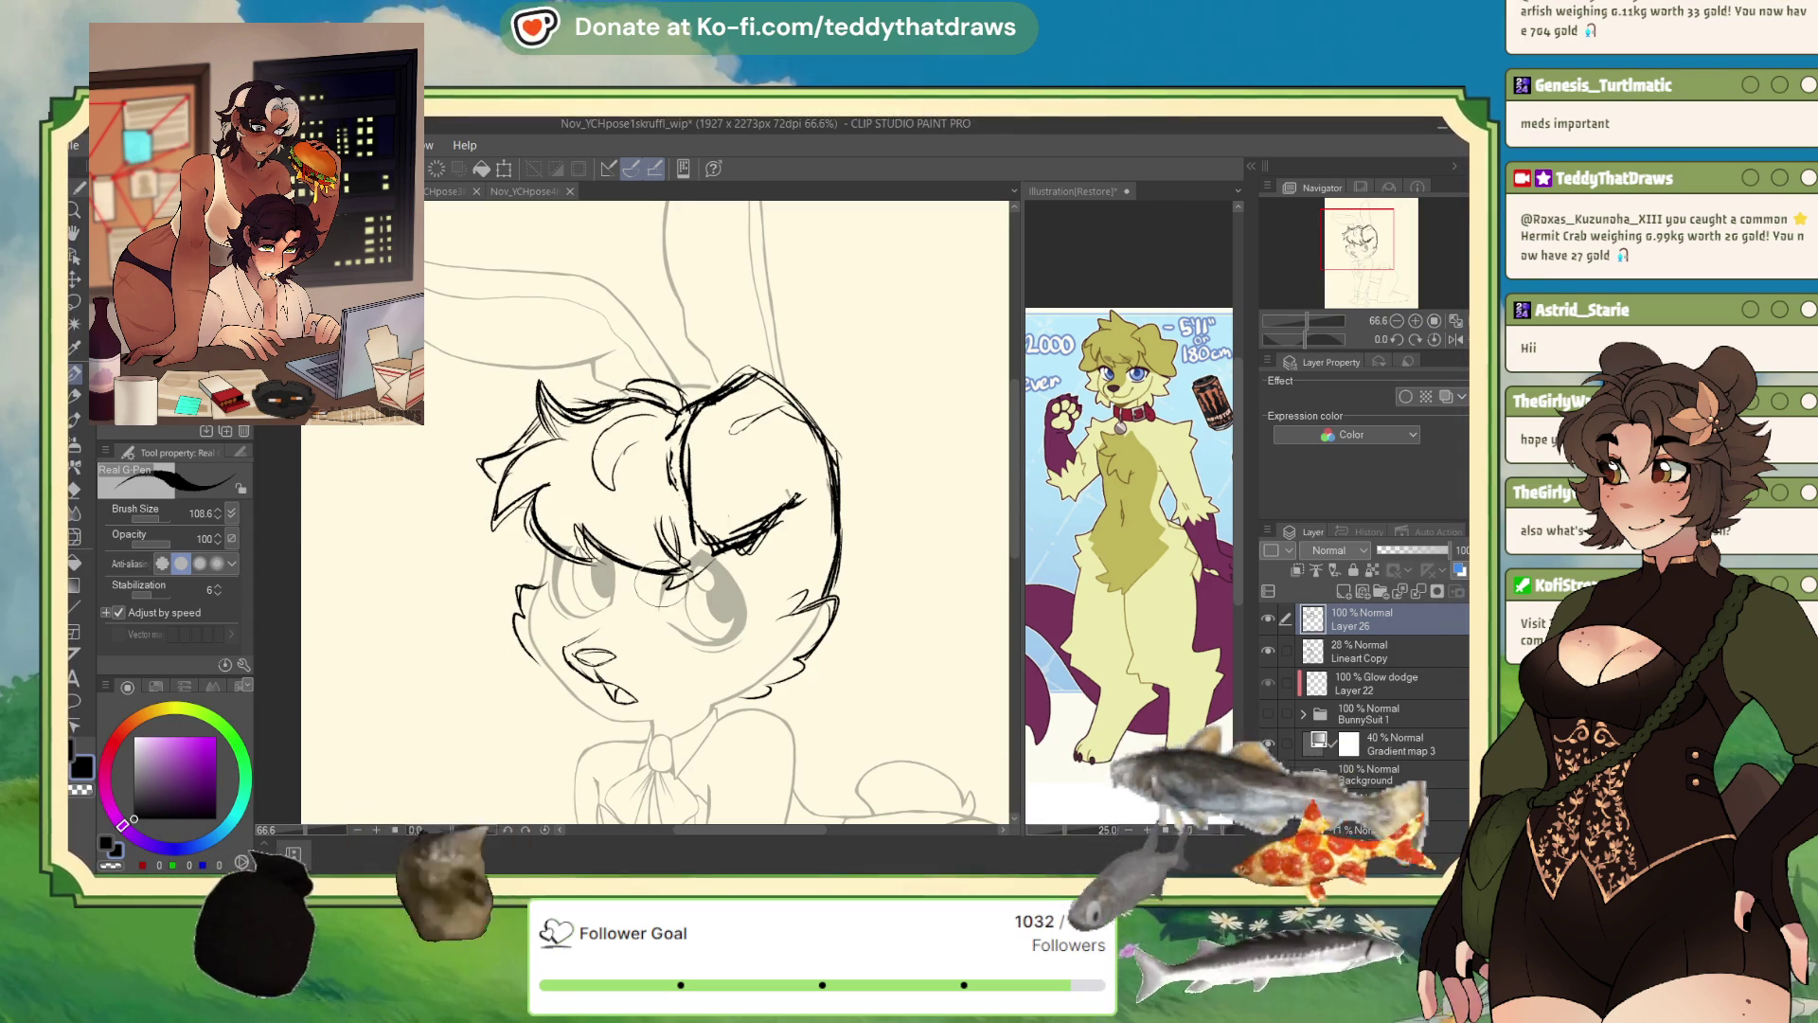
{"action": "left_click_drag", "start_coordinate": [675, 447], "coordinate": [678, 497]}
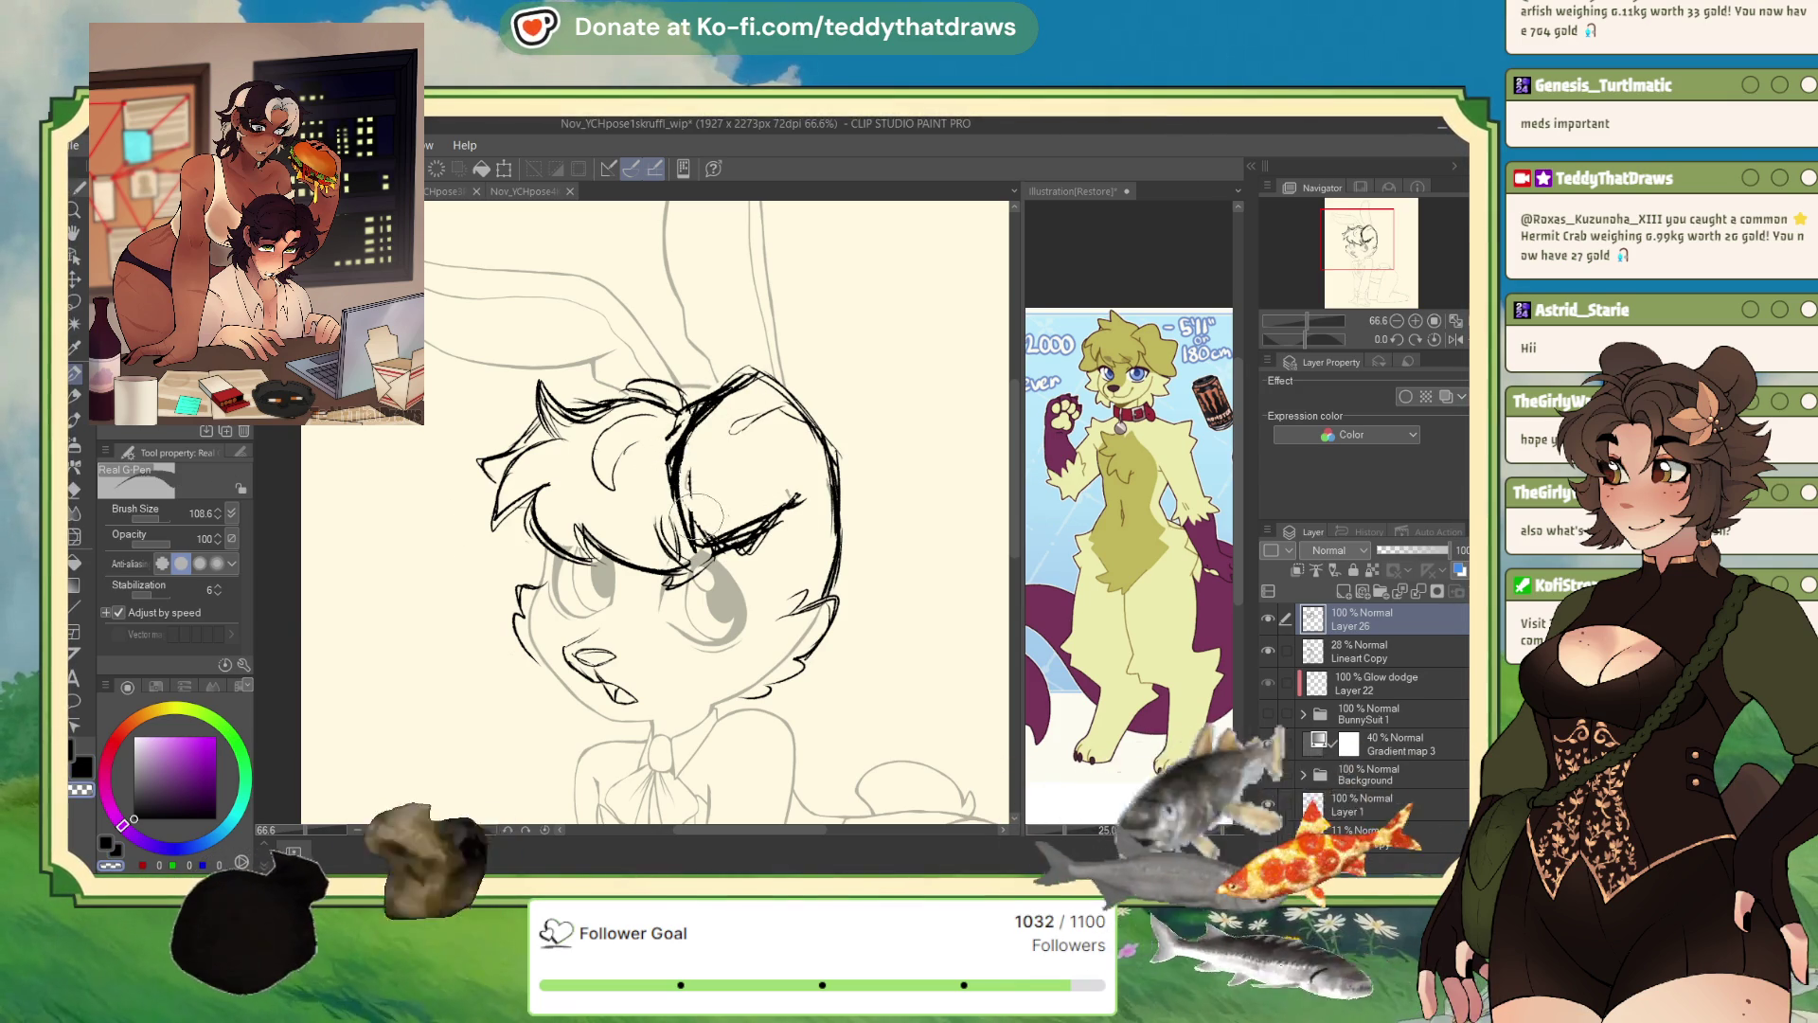
{"action": "key", "text": "ctrl+z"}
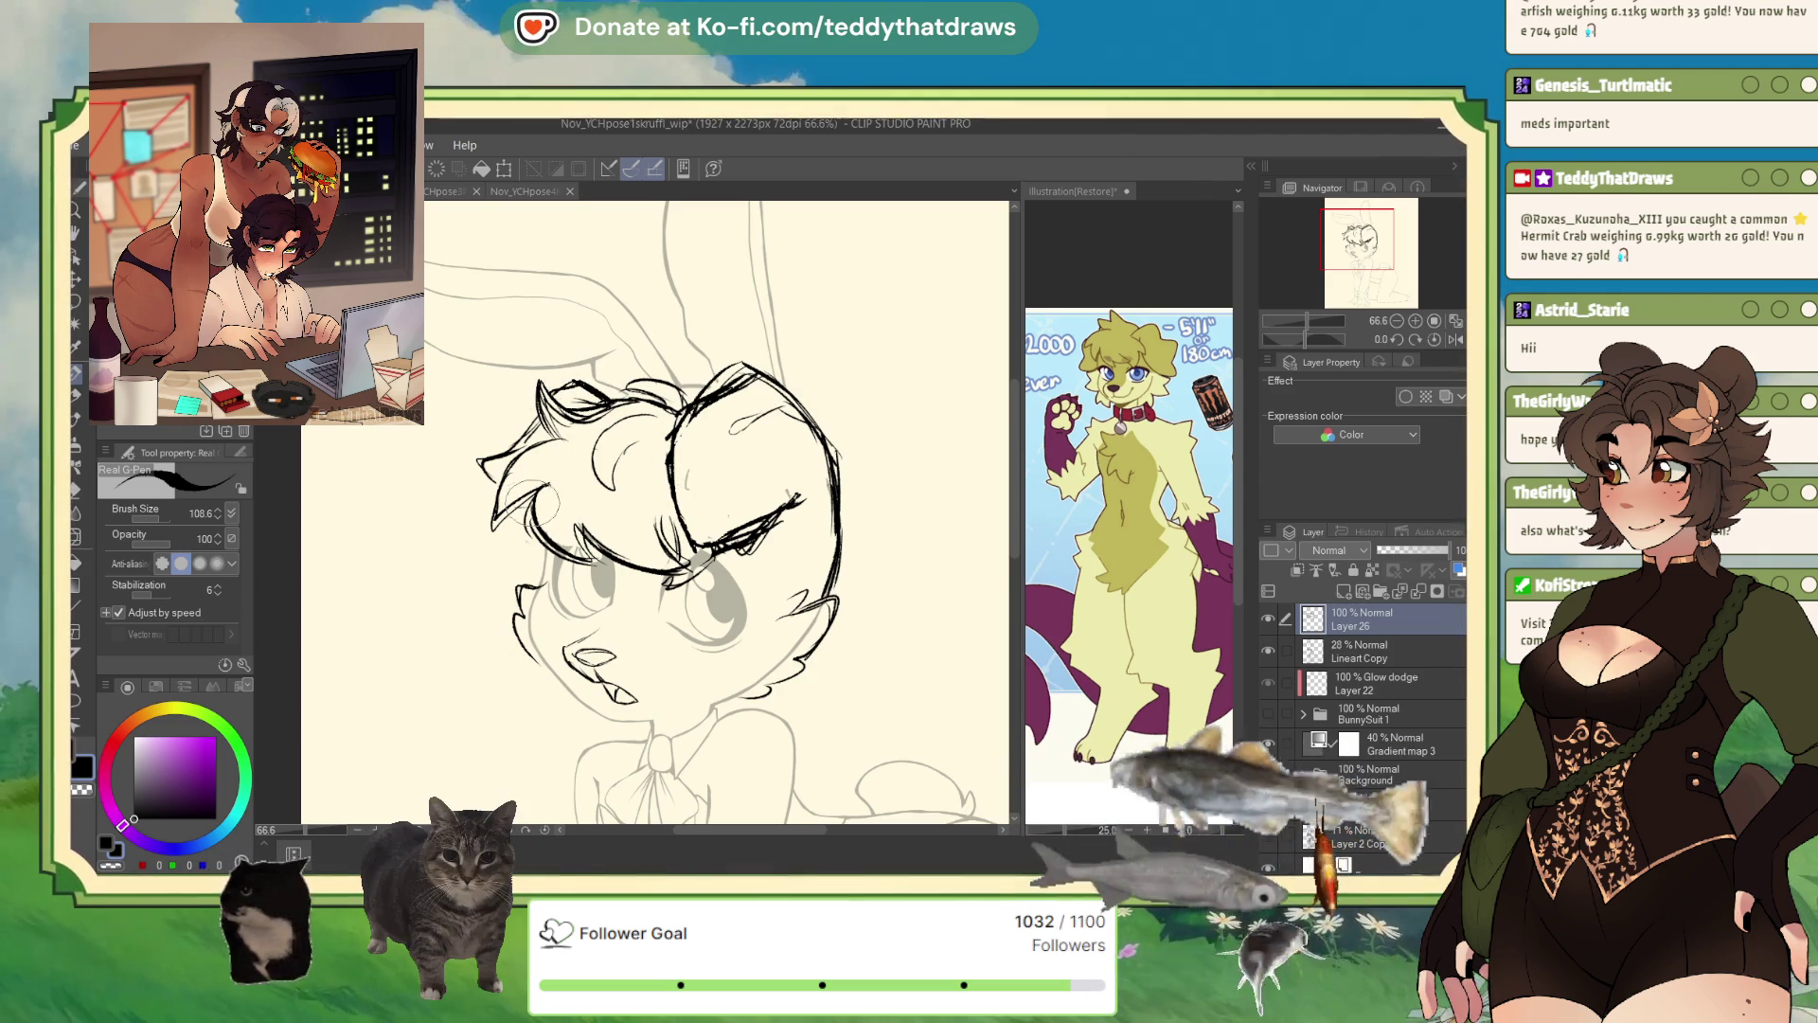
{"action": "left_click", "coordinate": [1457, 339]}
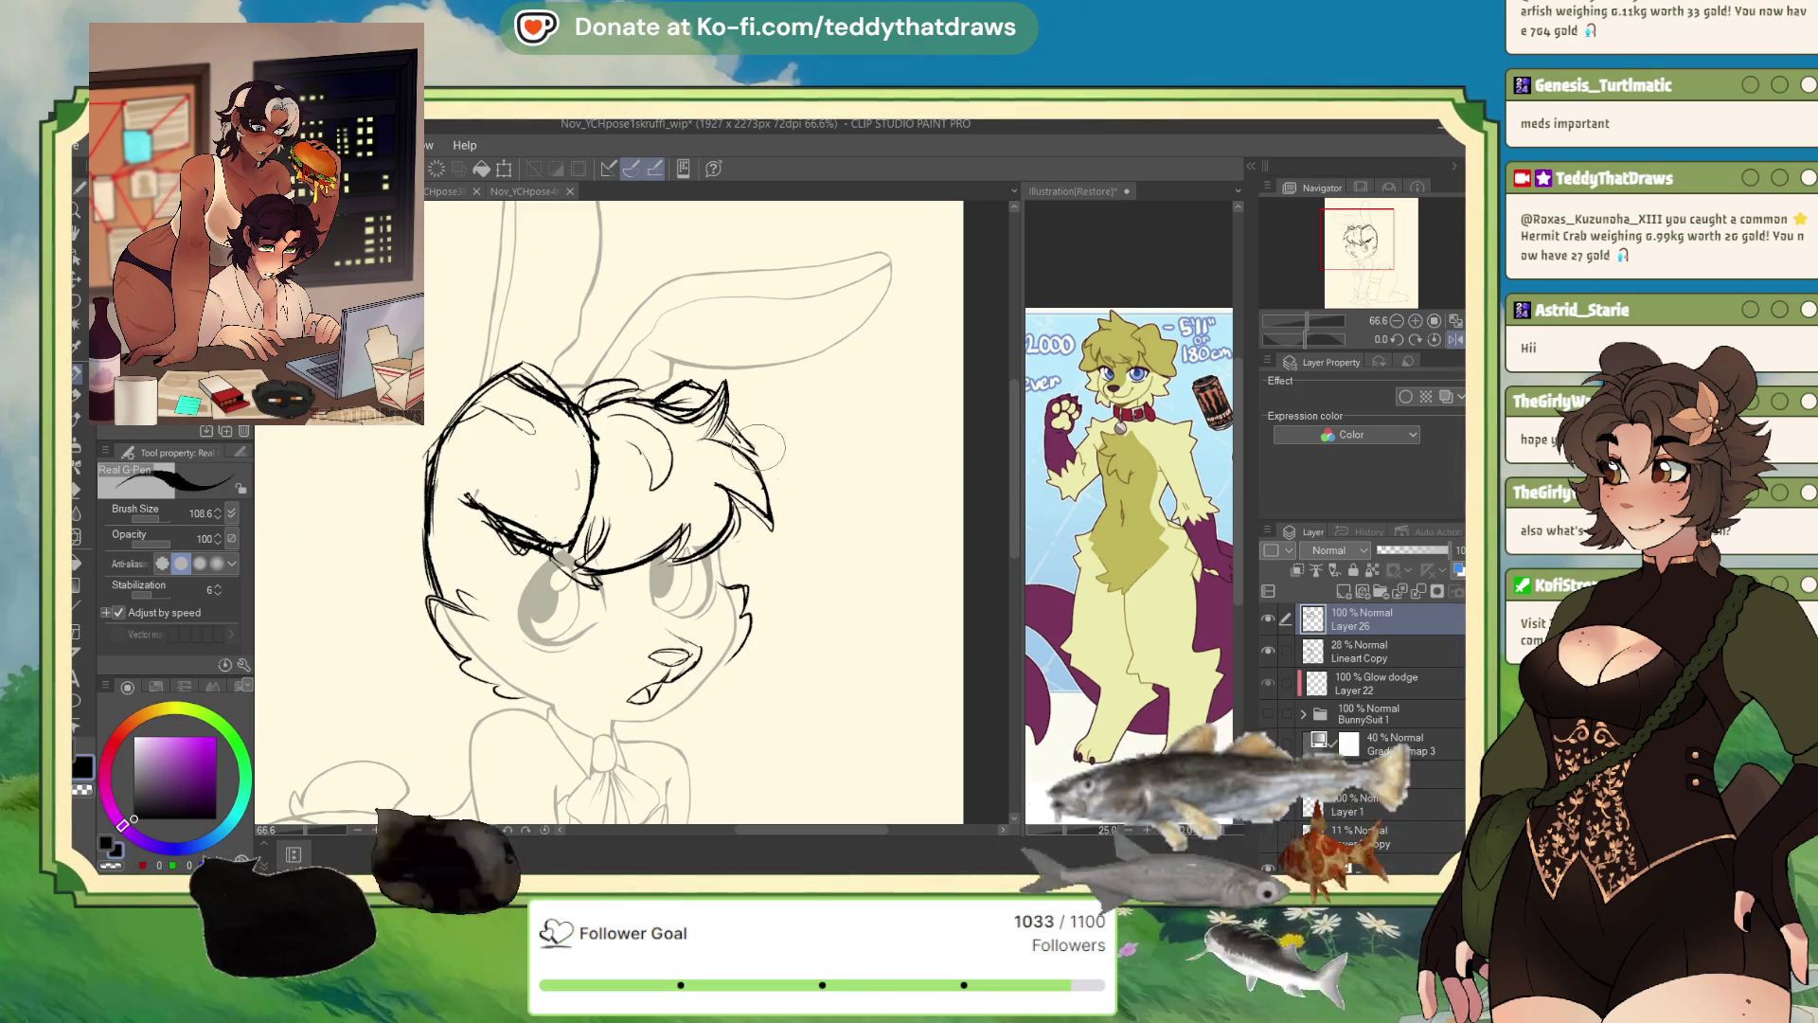
- Sketch the right edge of the curling hair lock on Layer 26, undoing a dark mouth stroke
{"action": "left_click_drag", "start_coordinate": [782, 501], "coordinate": [729, 563]}
{"action": "left_click_drag", "start_coordinate": [744, 526], "coordinate": [706, 568]}
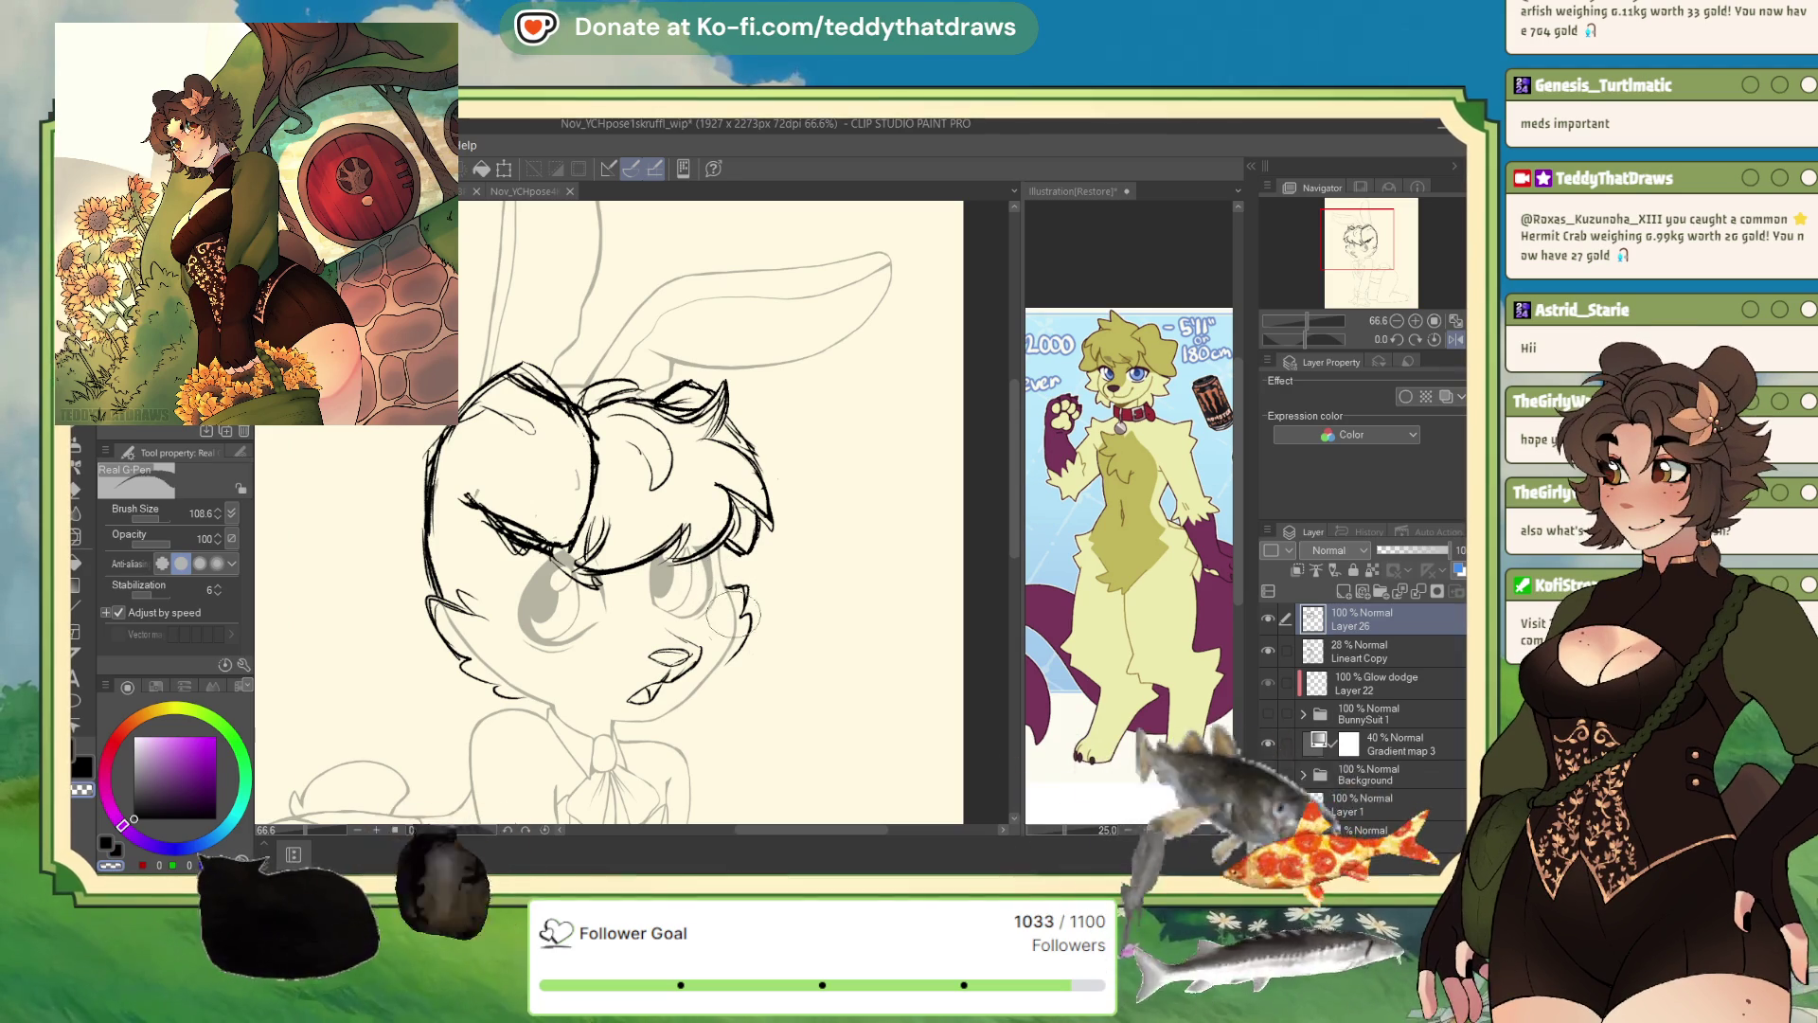
{"action": "left_click", "coordinate": [1382, 647]}
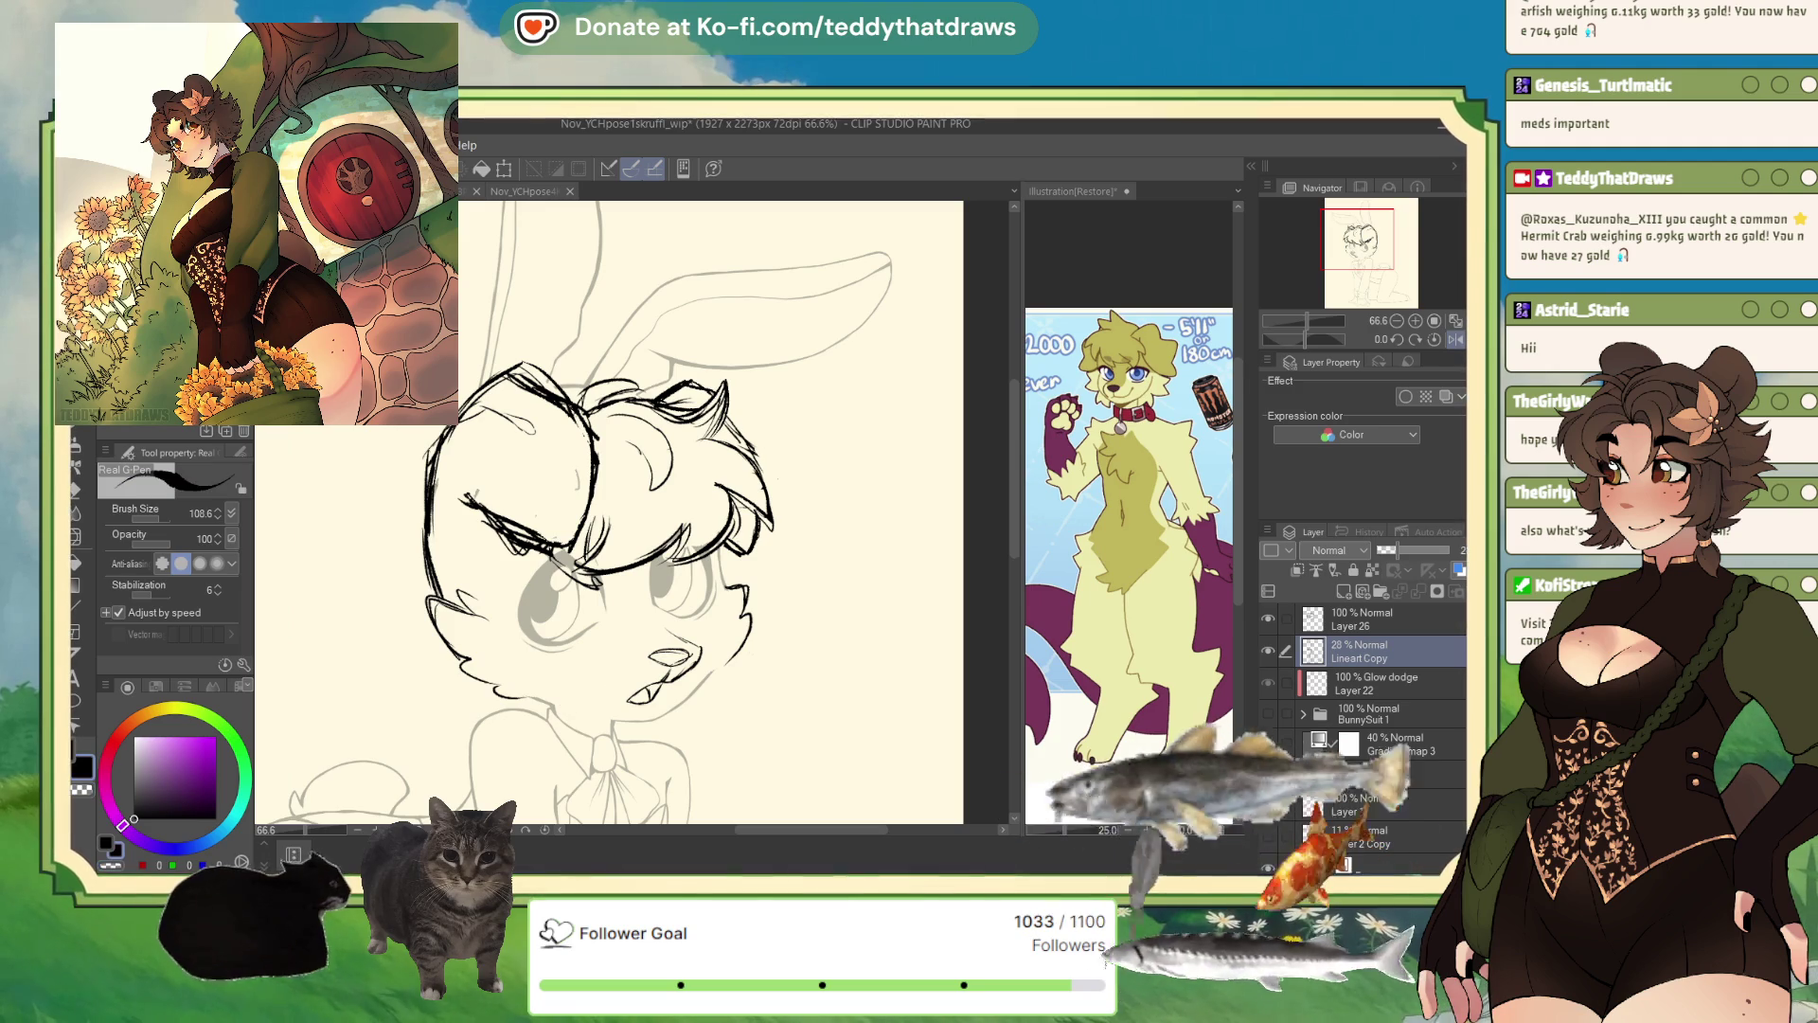
{"action": "left_click", "coordinate": [1303, 617]}
{"action": "key", "text": "h"}
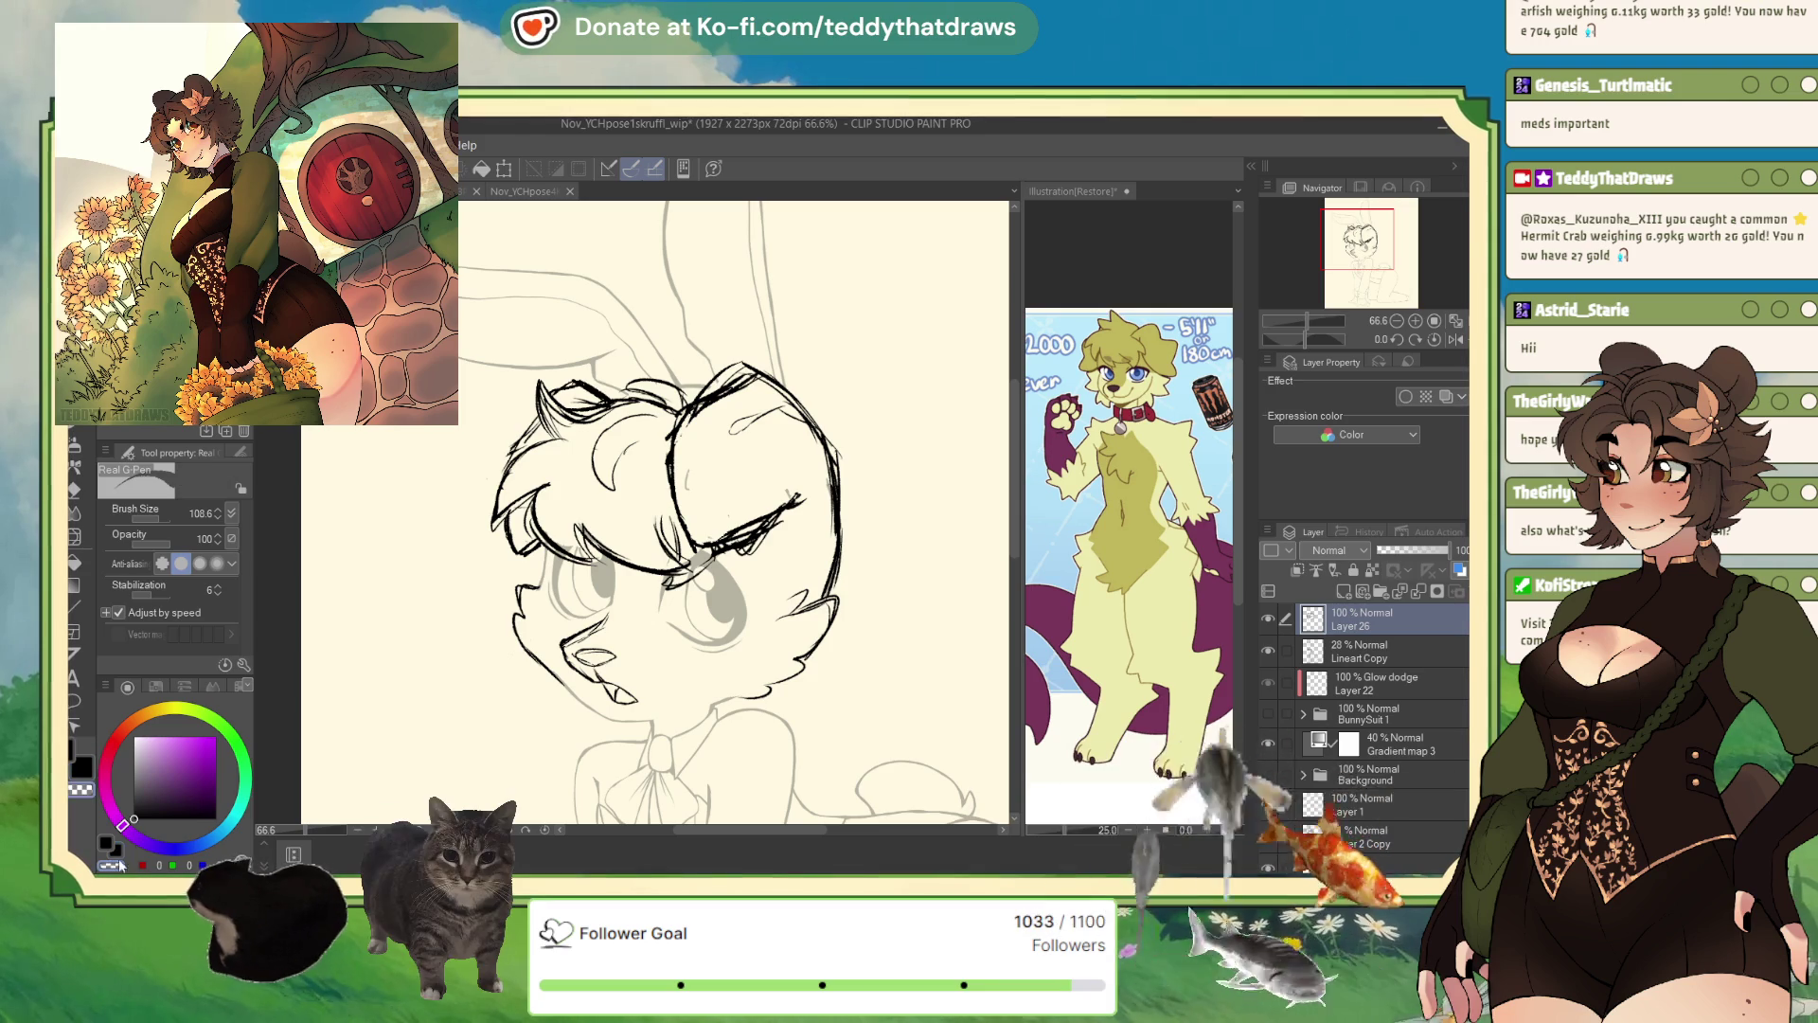
{"action": "key", "text": "ctrl+z"}
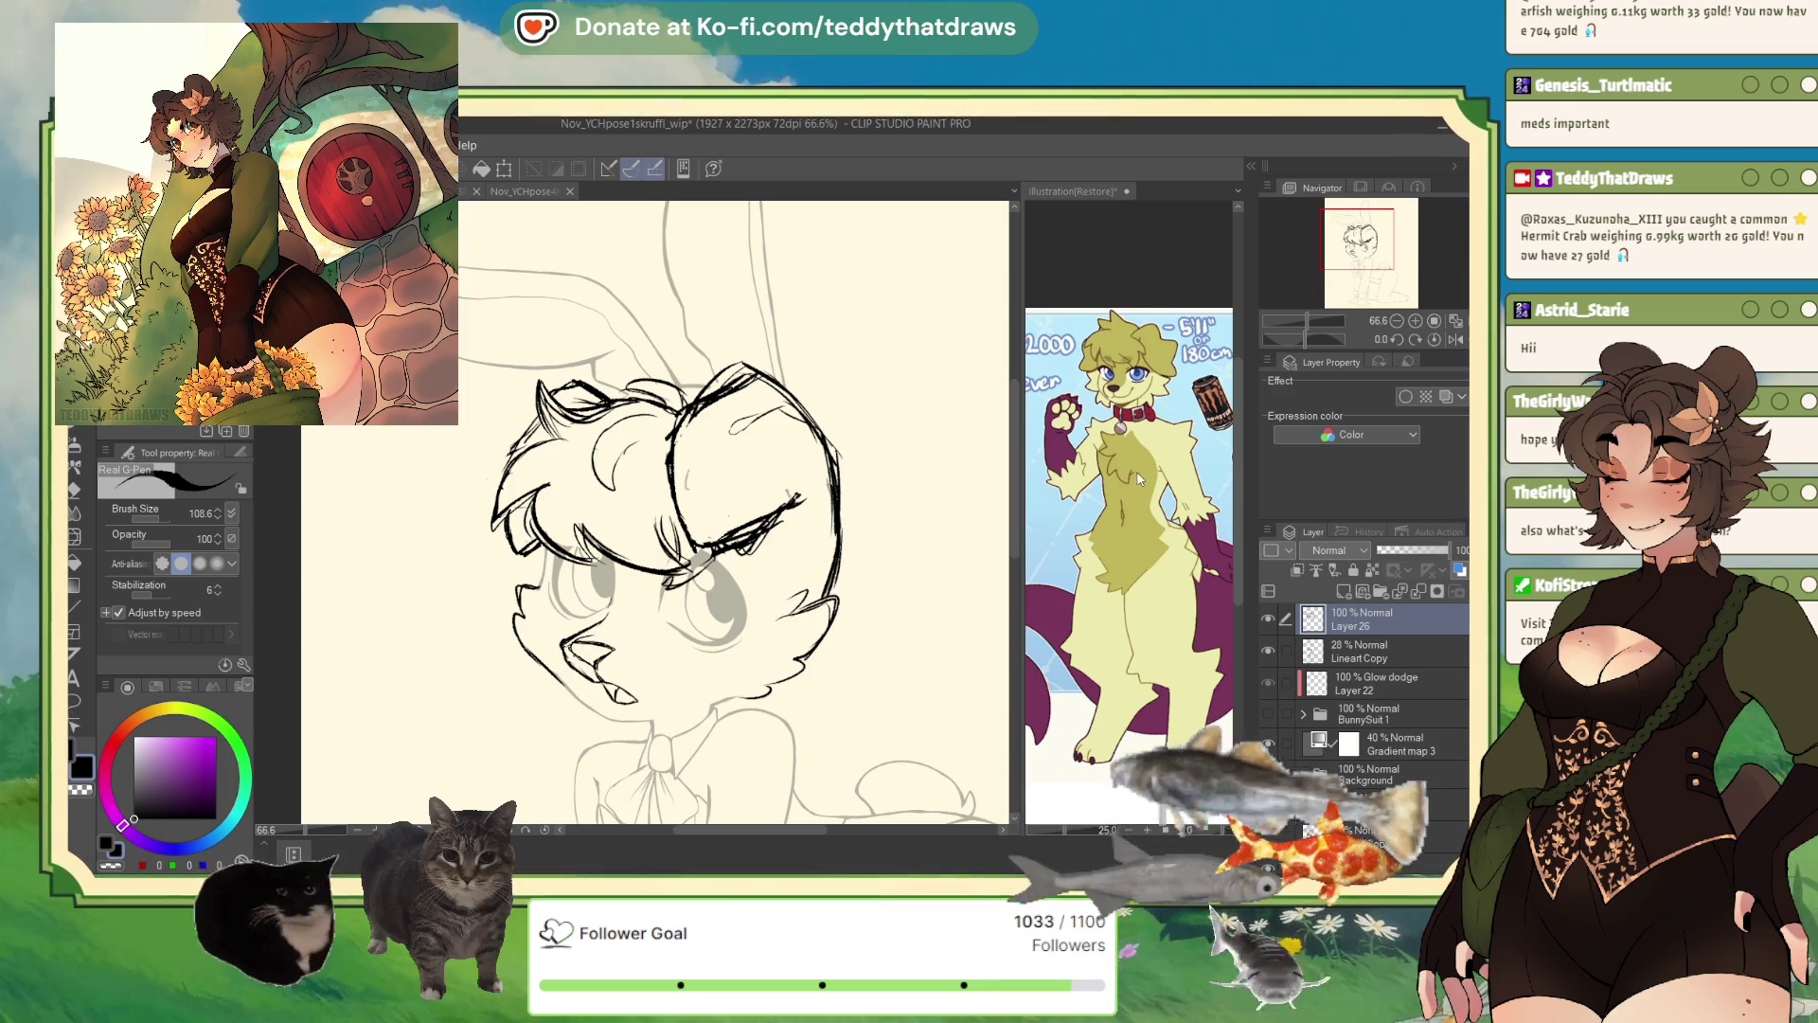
{"action": "left_click", "coordinate": [1455, 339]}
{"action": "scroll", "coordinate": [663, 512], "scroll_direction": "down", "scroll_amount": 2}
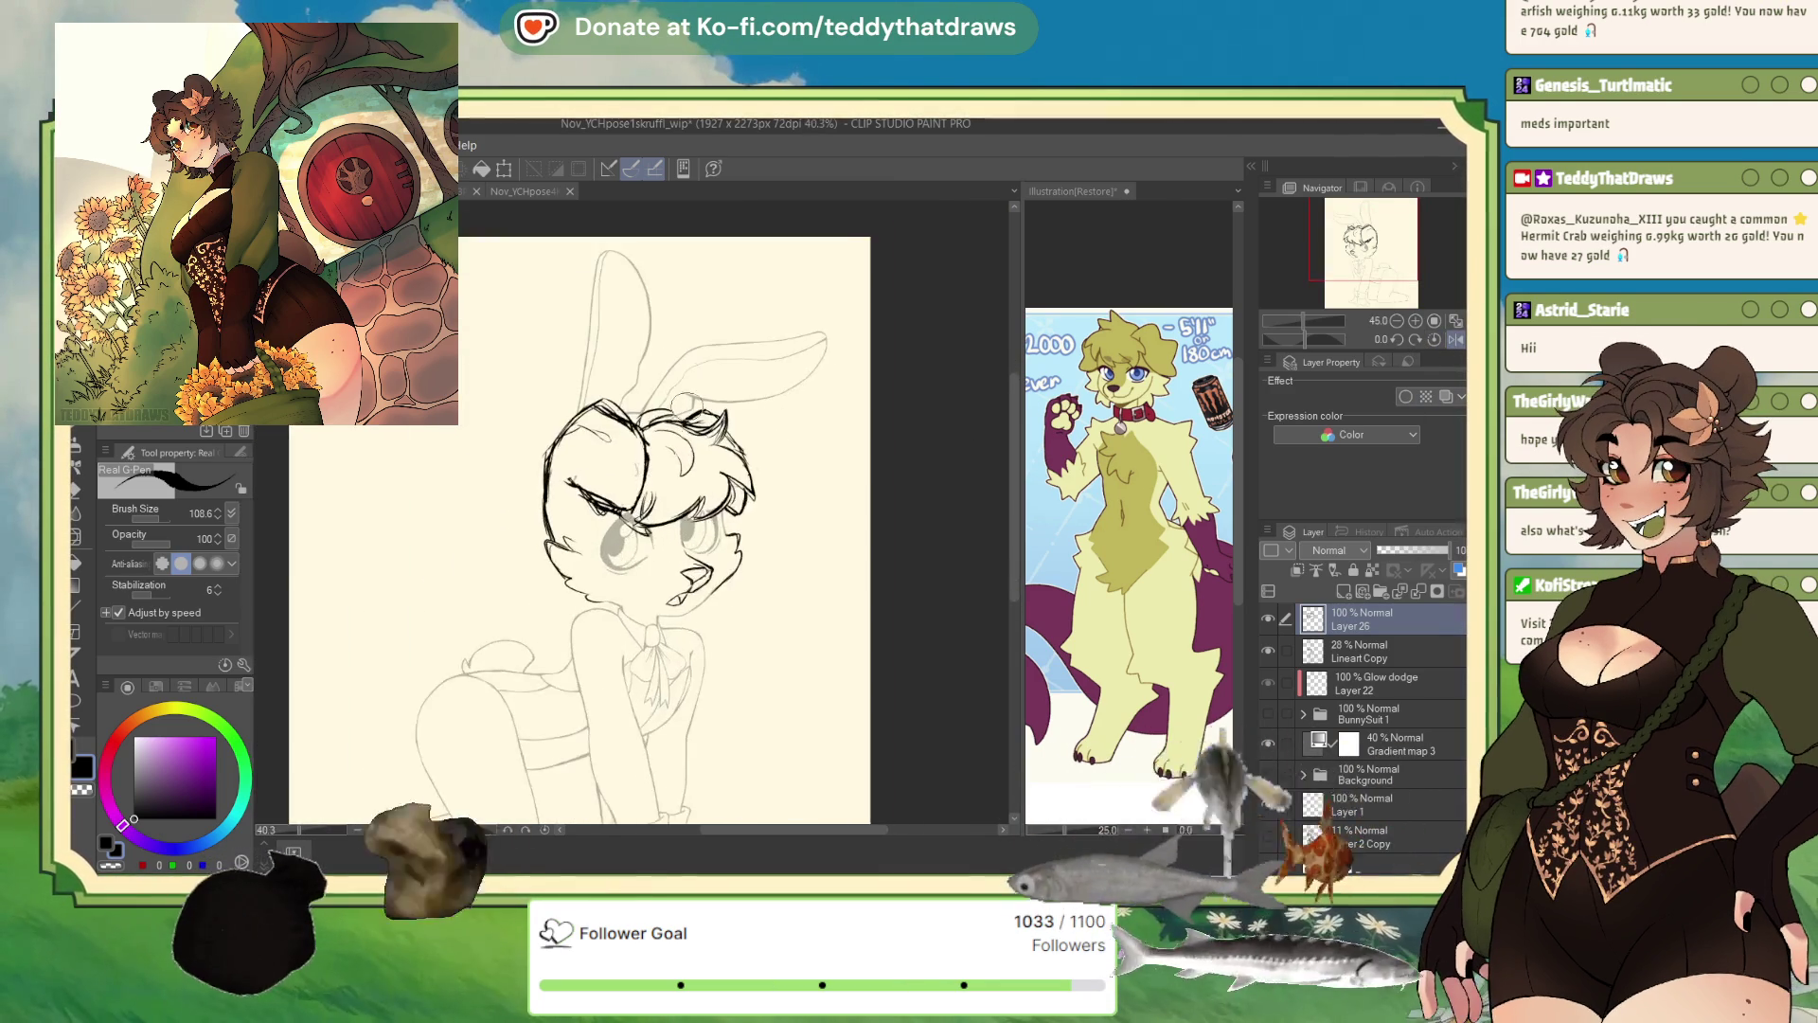
- Refine the cheek fur tufts, switching between Layer 26 and Lineart Copy, then zoom out
{"action": "left_click", "coordinate": [1364, 657]}
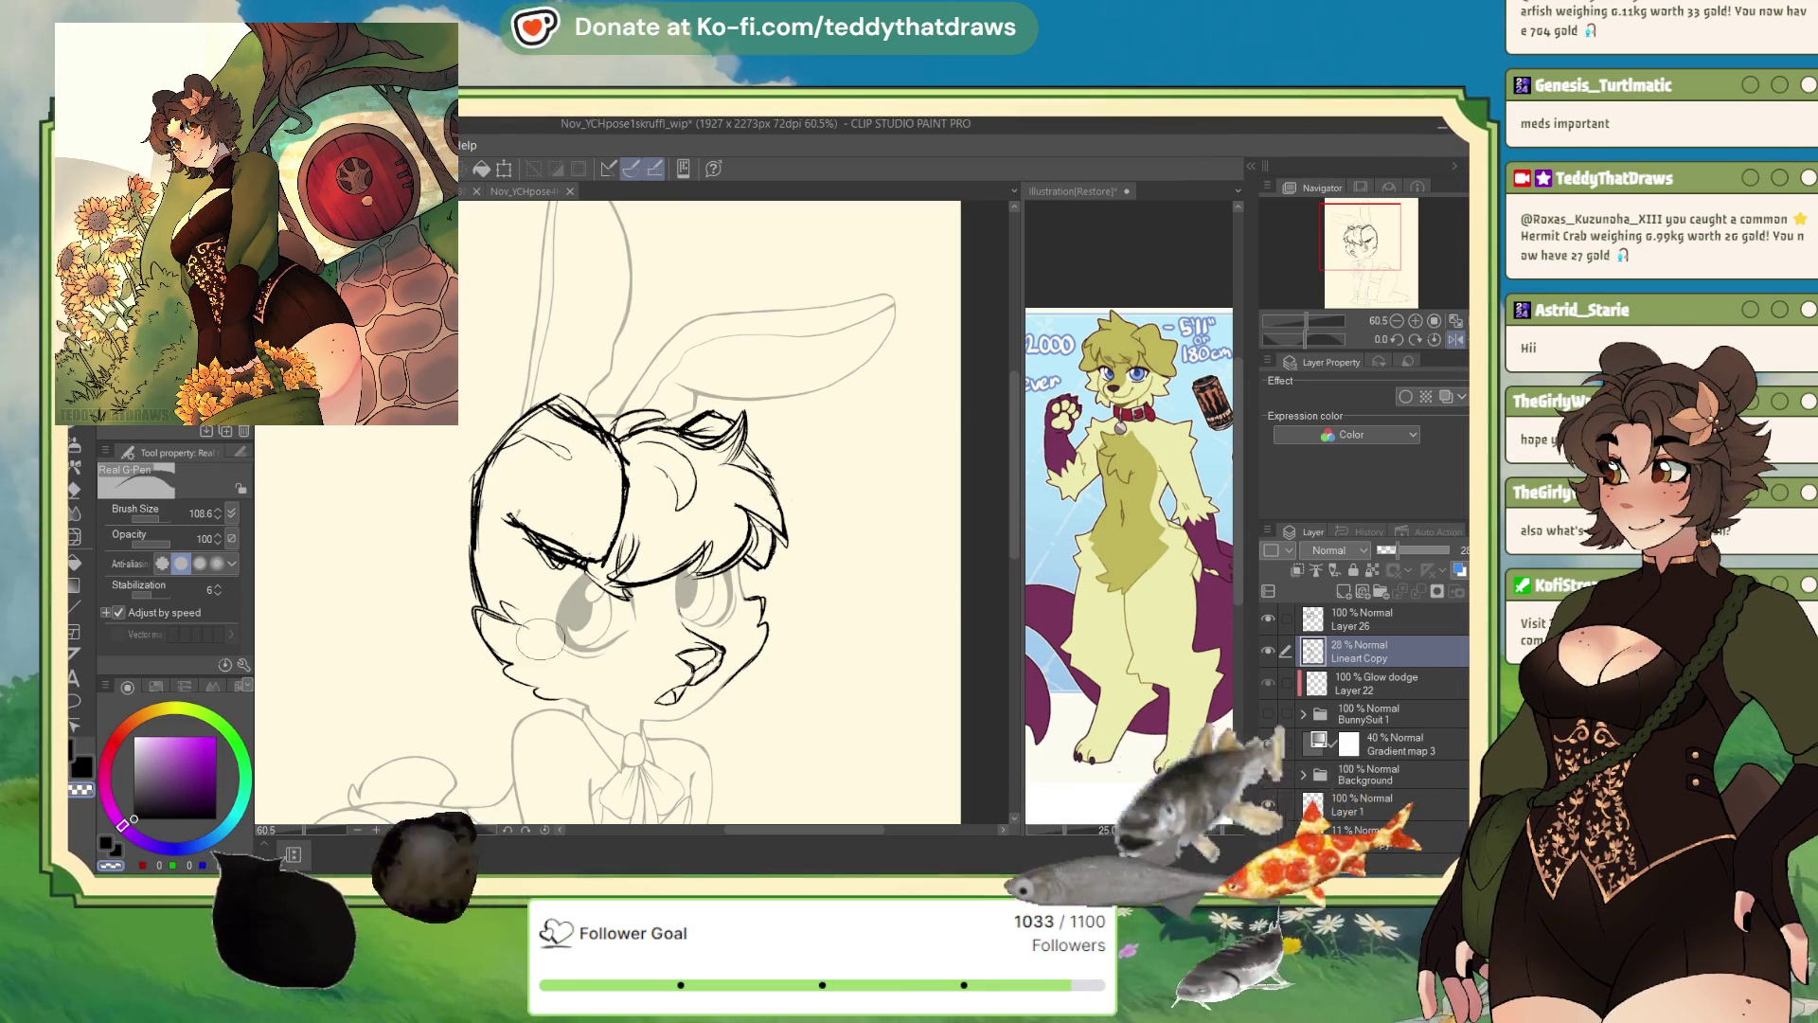
{"action": "key", "text": "alt+bracketright"}
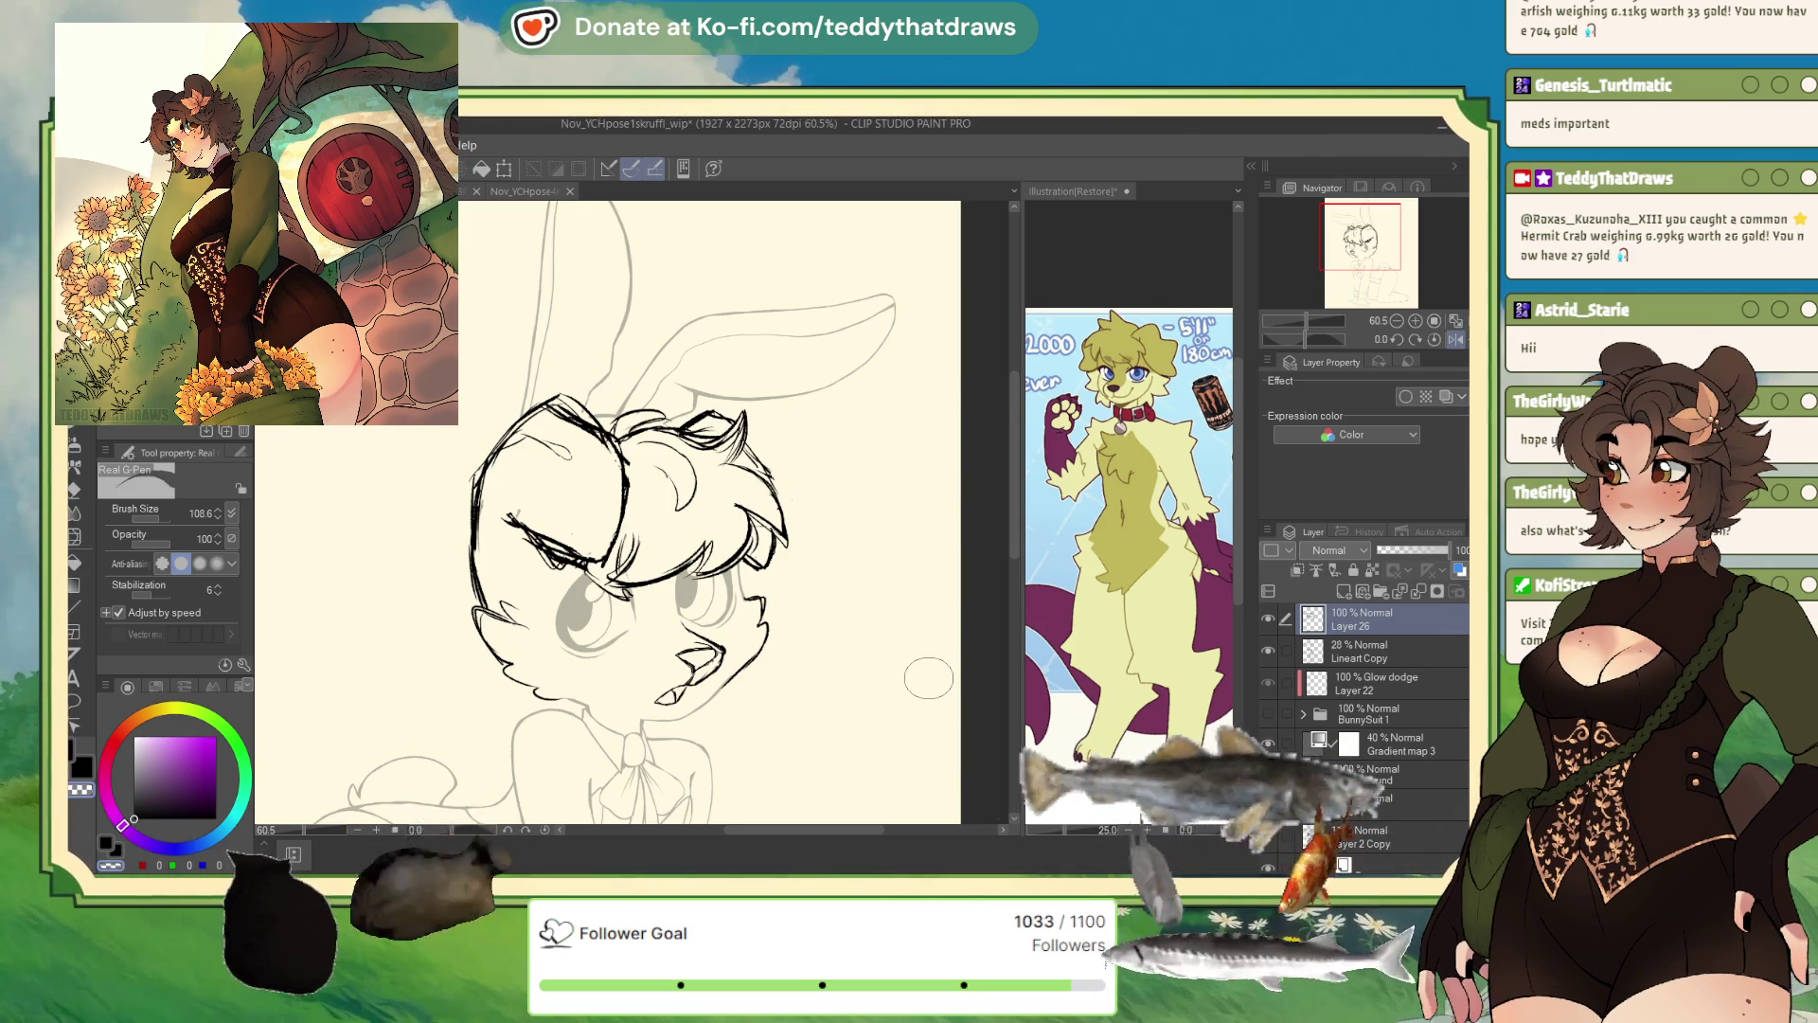
{"action": "left_click", "coordinate": [1343, 654]}
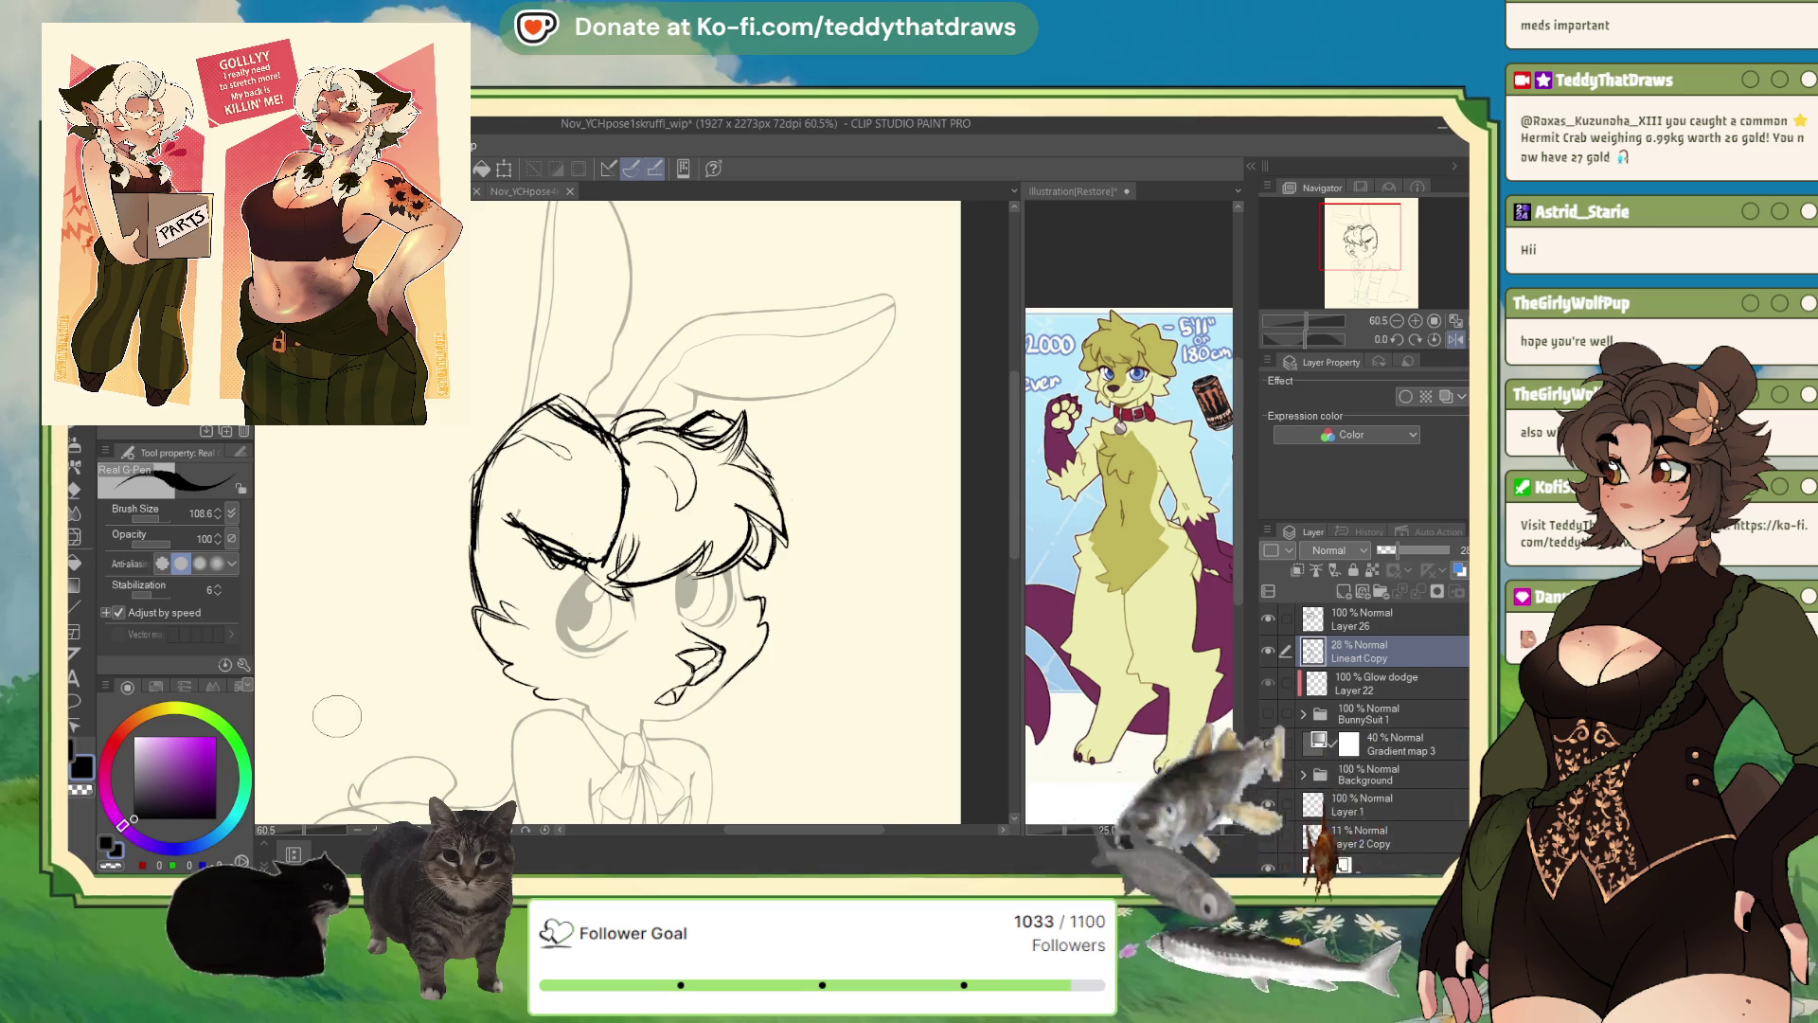
{"action": "scroll", "coordinate": [536, 617], "scroll_direction": "down", "scroll_amount": 5}
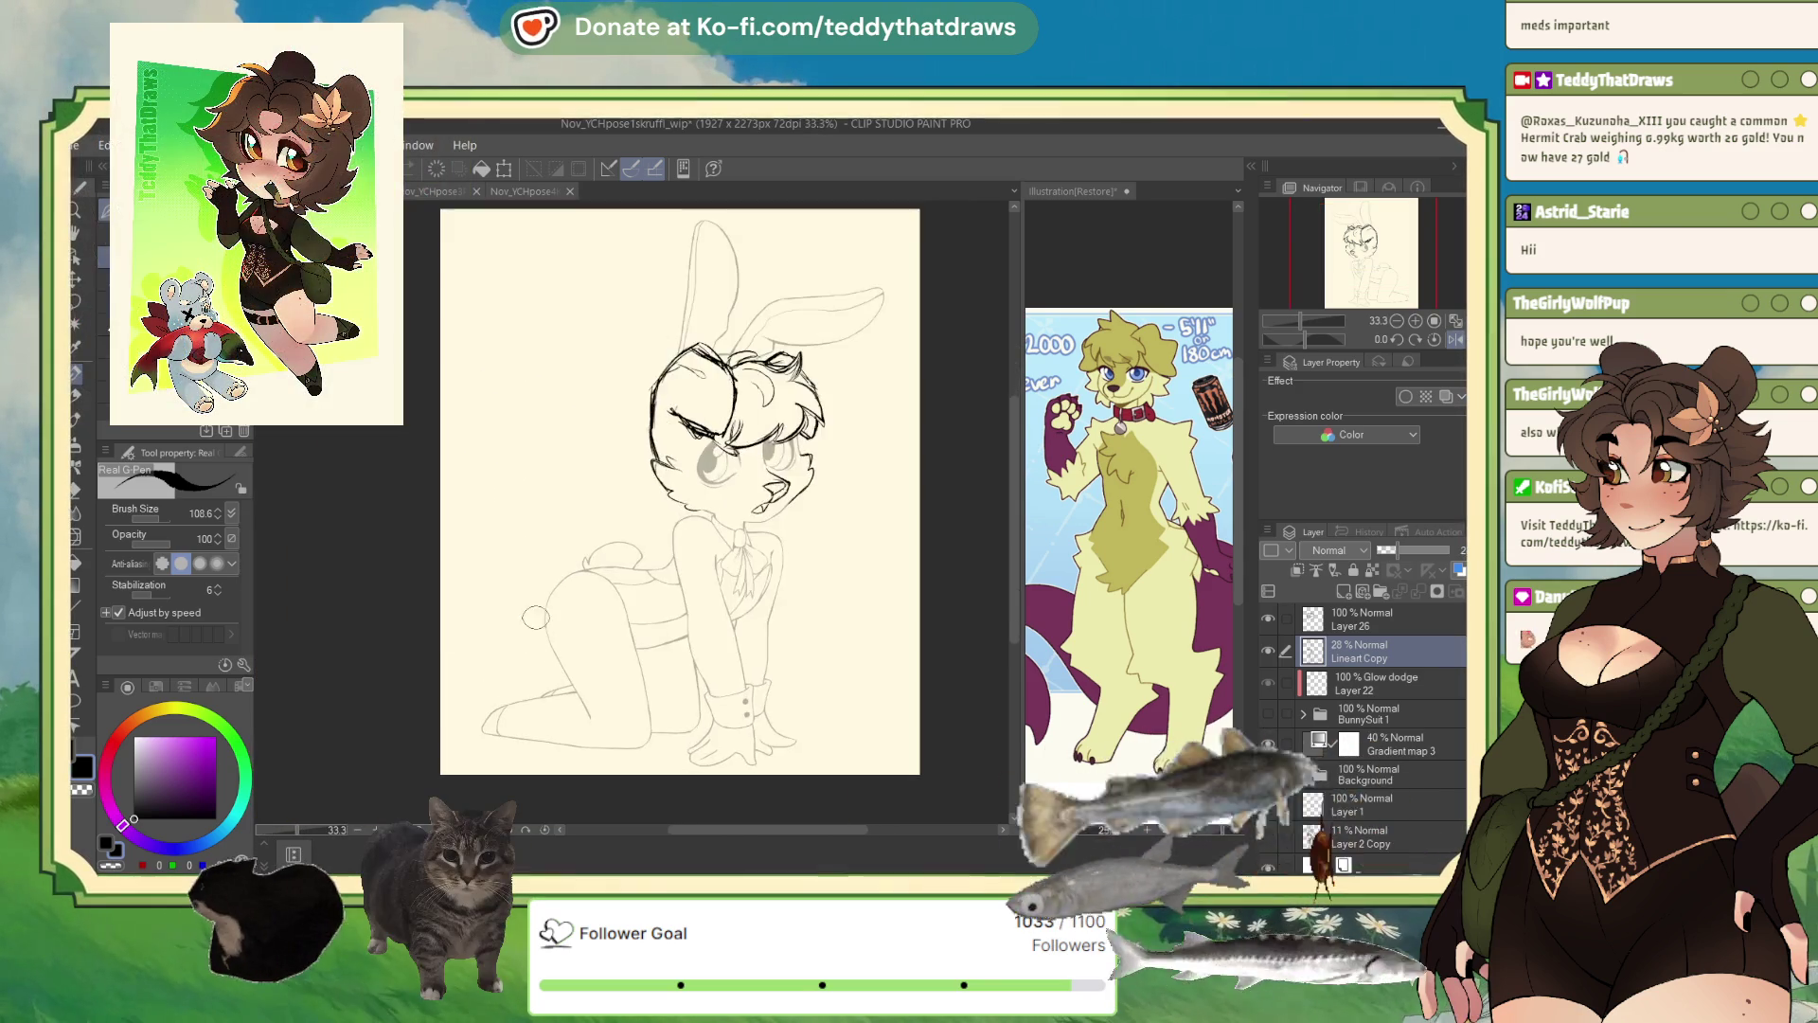
- Zoom to 60.5% on the hands and draw fur strokes above the glove cuff on Layer 26
{"action": "scroll", "coordinate": [735, 587], "scroll_direction": "down", "scroll_amount": 1}
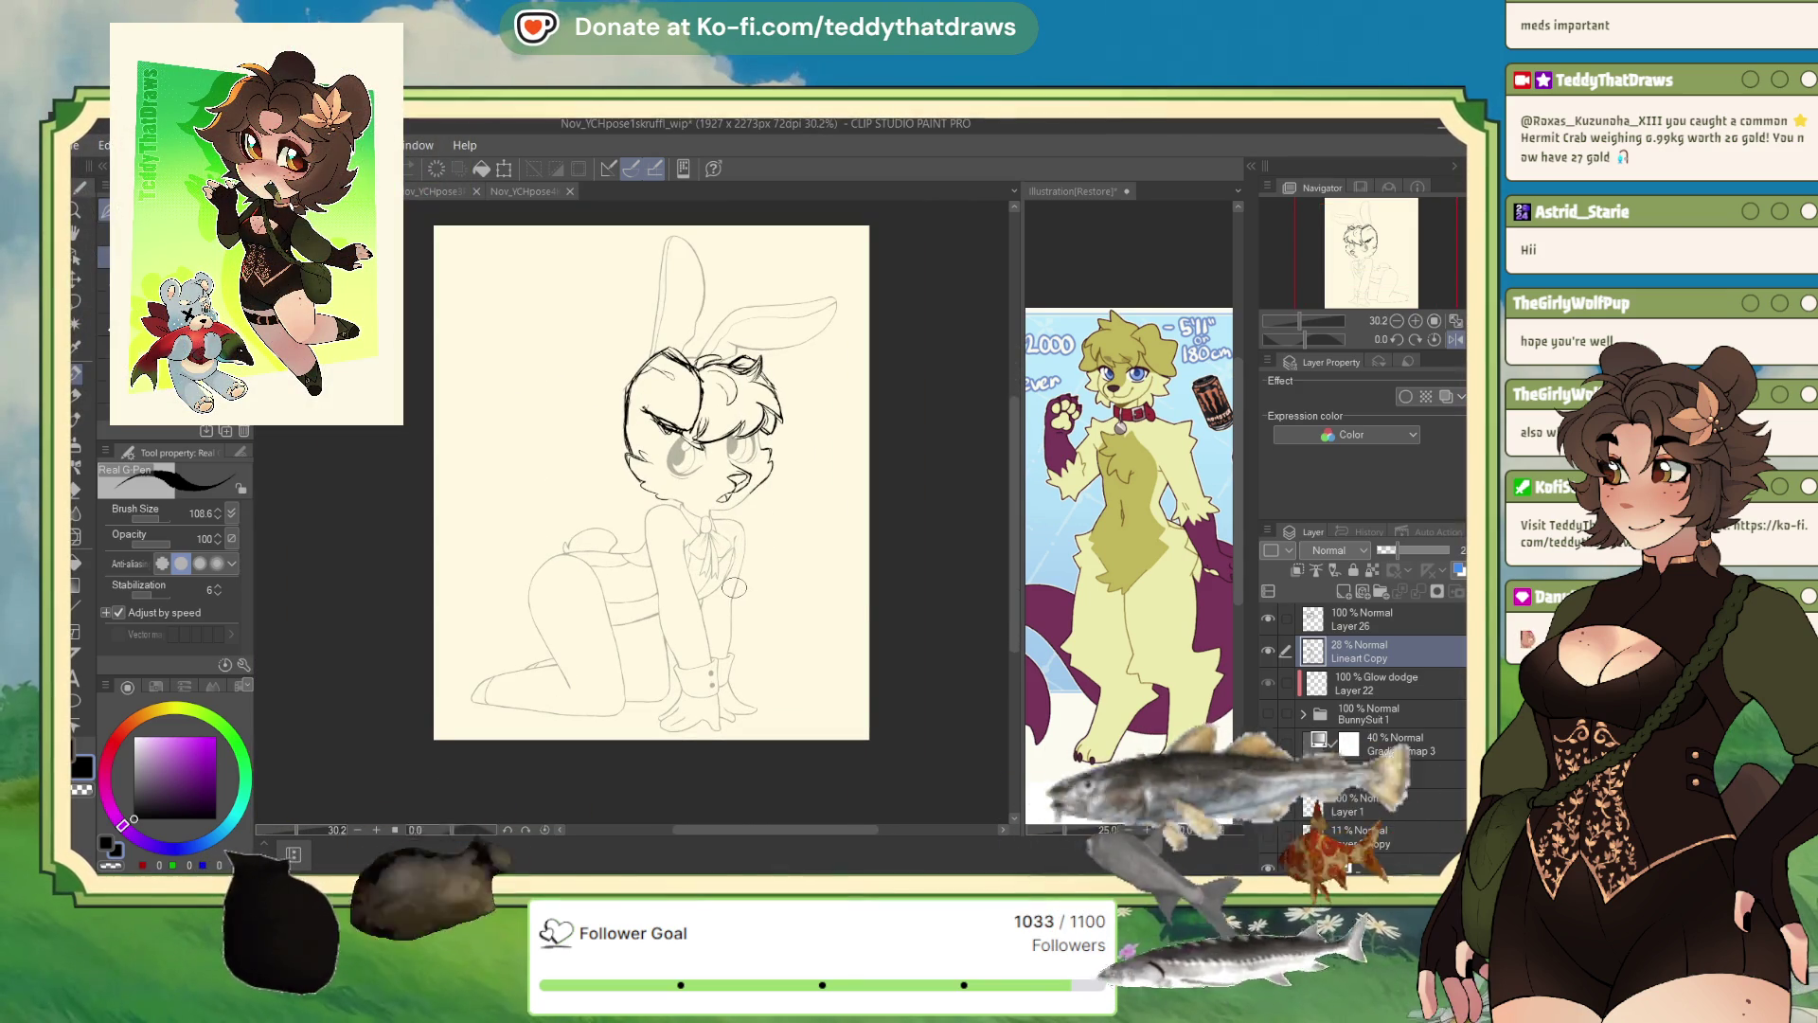
{"action": "scroll", "coordinate": [636, 642], "scroll_direction": "up", "scroll_amount": 6}
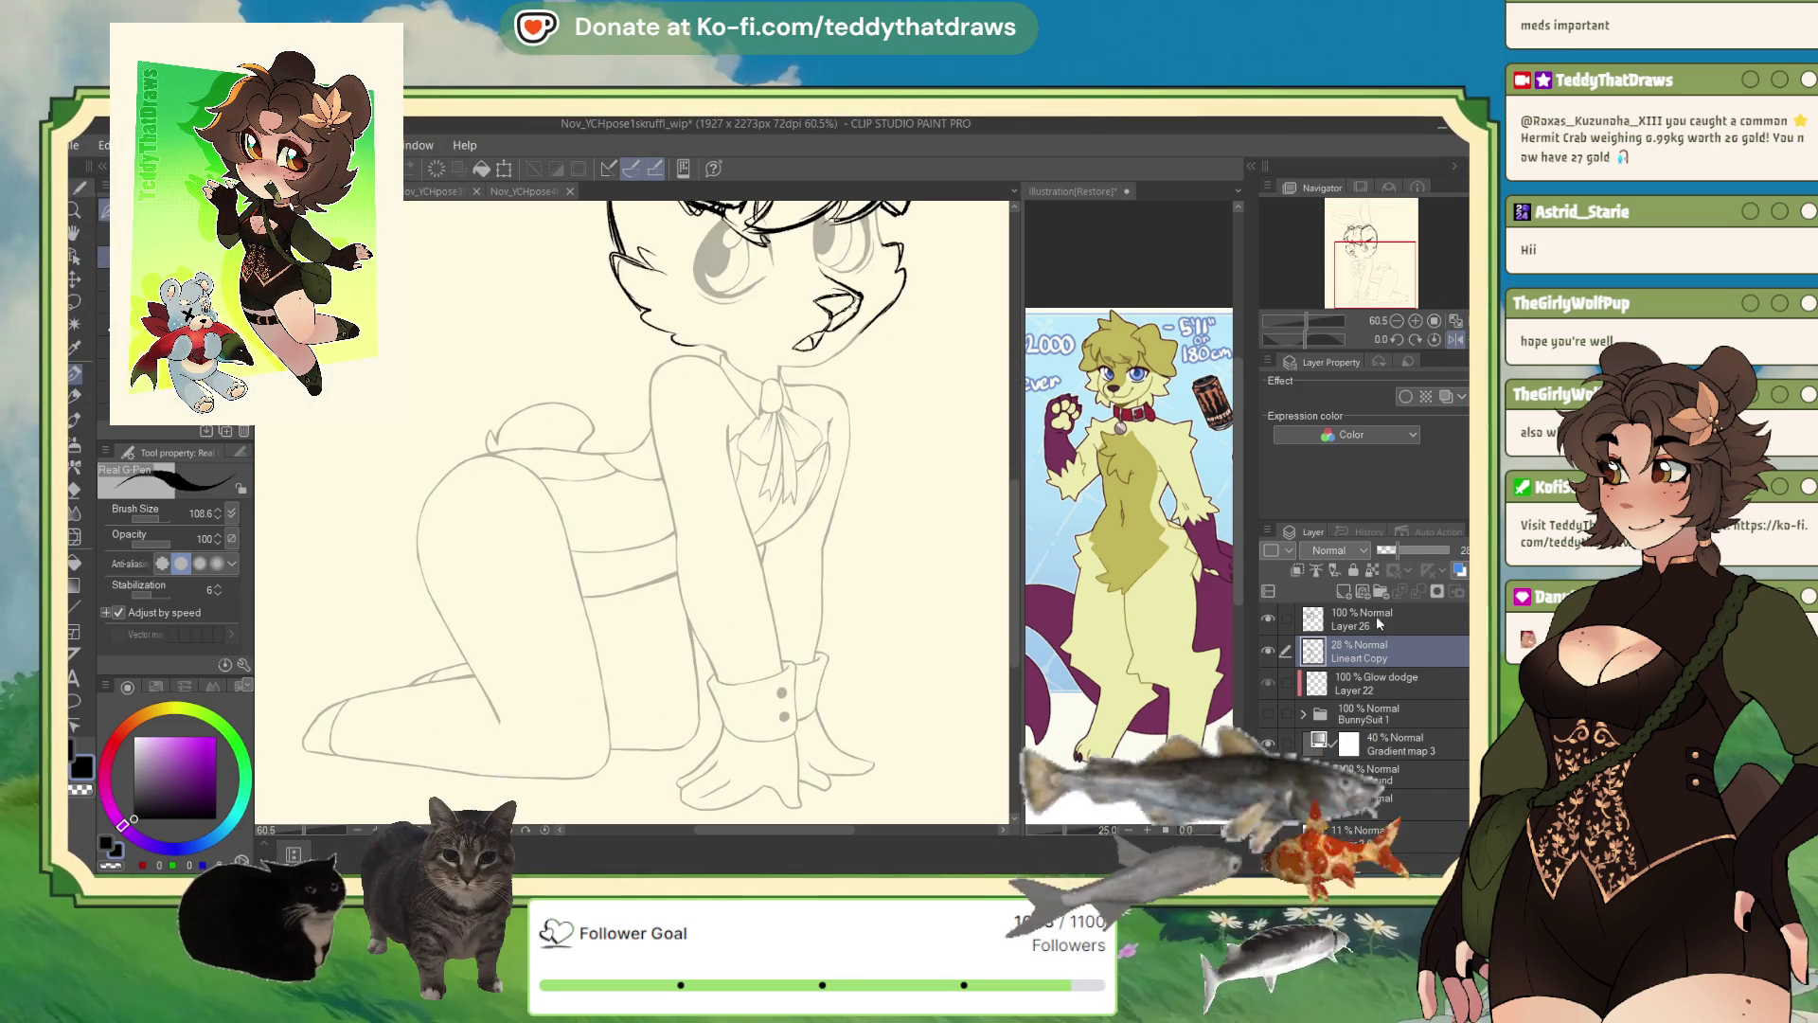
{"action": "left_click", "coordinate": [1363, 620]}
{"action": "mouse_move", "coordinate": [681, 620]}
{"action": "left_mouse_down"}
{"action": "mouse_move", "coordinate": [675, 585]}
{"action": "mouse_move", "coordinate": [699, 642]}
{"action": "mouse_move", "coordinate": [729, 568]}
{"action": "mouse_move", "coordinate": [773, 610]}
{"action": "mouse_move", "coordinate": [818, 561]}
{"action": "mouse_move", "coordinate": [830, 602]}
{"action": "mouse_move", "coordinate": [769, 589]}
{"action": "mouse_move", "coordinate": [828, 594]}
{"action": "left_mouse_up"}
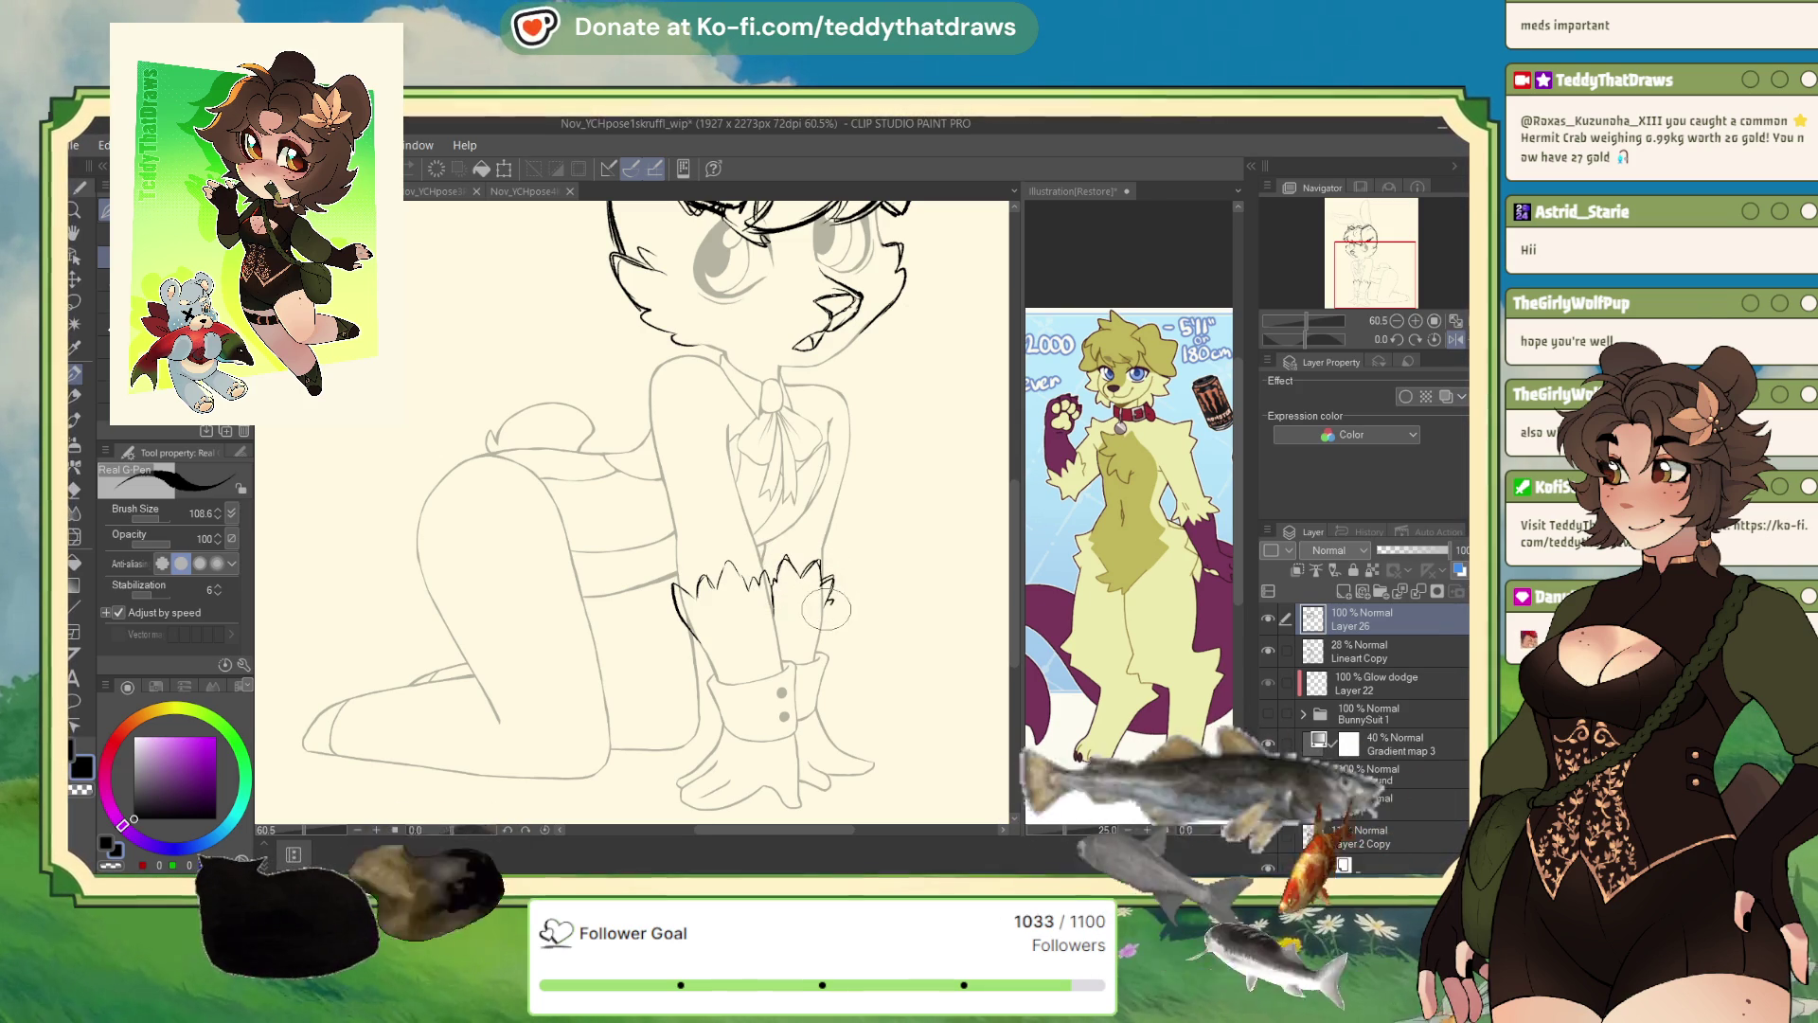
{"action": "left_click", "coordinate": [1368, 651]}
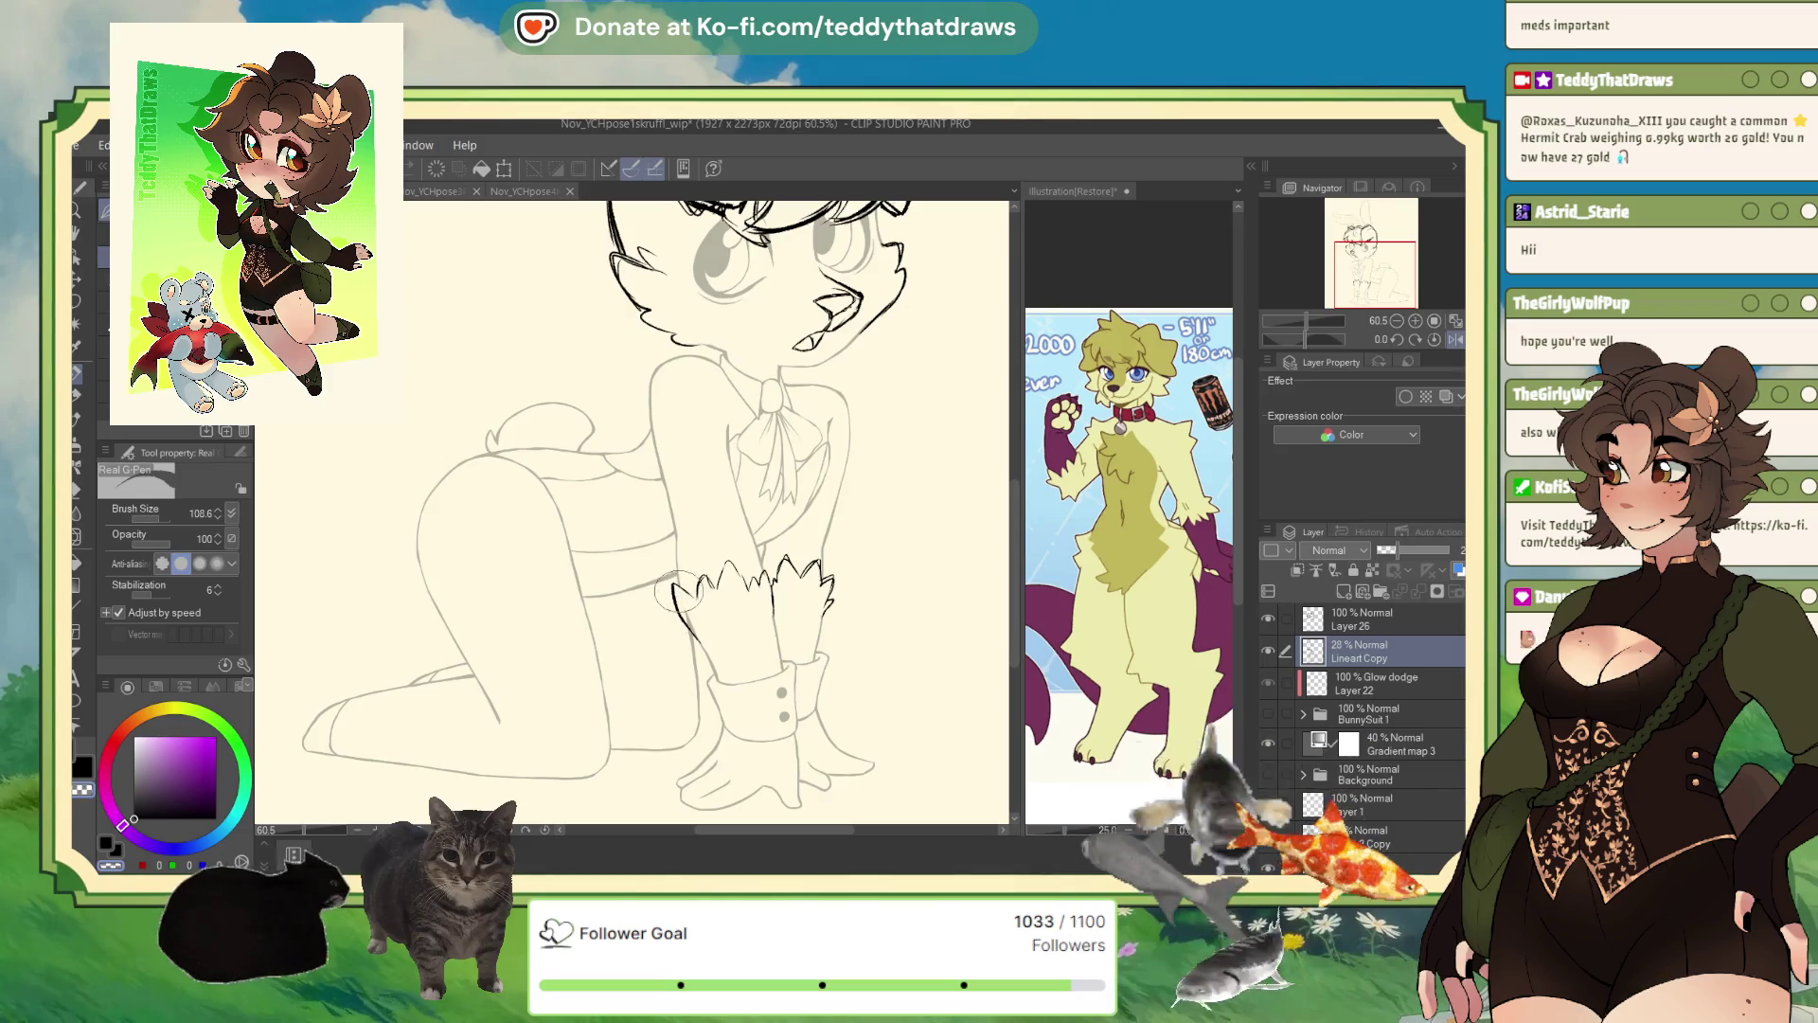
{"action": "left_click", "coordinate": [1354, 619]}
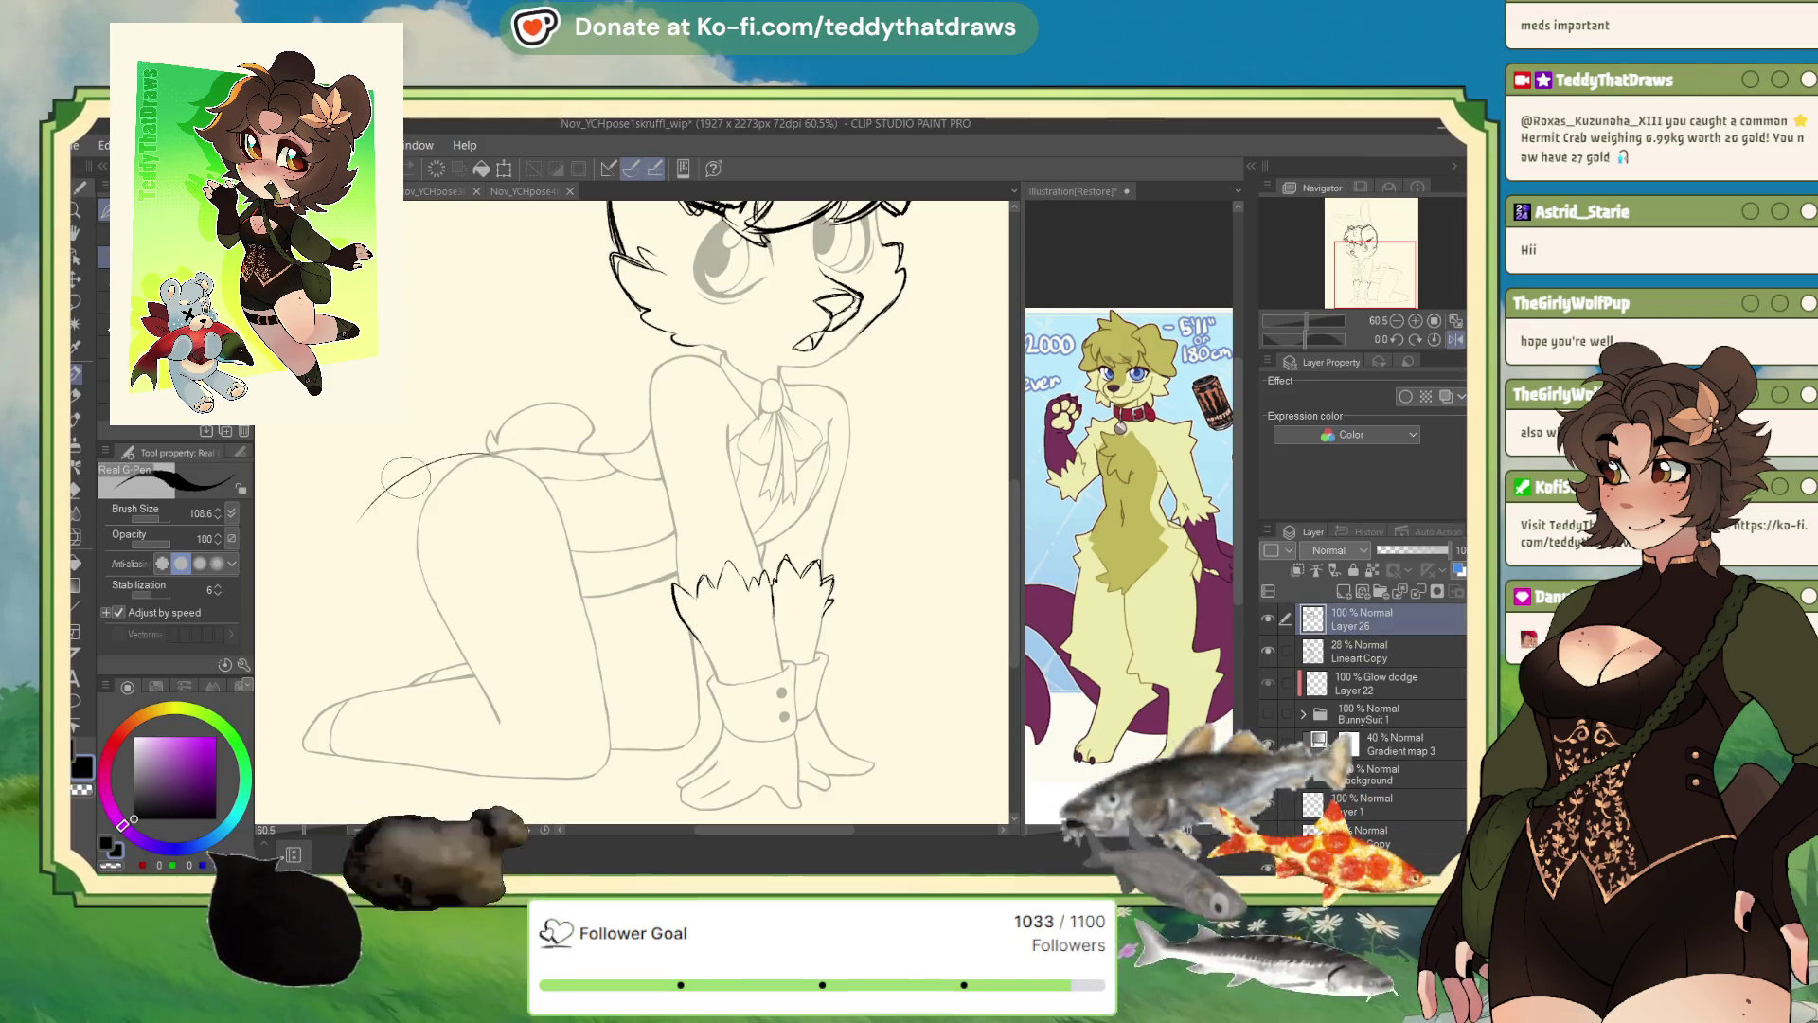
- Sketch a long tail curve down from the hip, then undo both tail strokes
{"action": "left_click_drag", "start_coordinate": [432, 458], "coordinate": [339, 620]}
{"action": "mouse_move", "coordinate": [485, 445]}
{"action": "left_mouse_down"}
{"action": "mouse_move", "coordinate": [336, 558]}
{"action": "mouse_move", "coordinate": [362, 609]}
{"action": "left_mouse_up"}
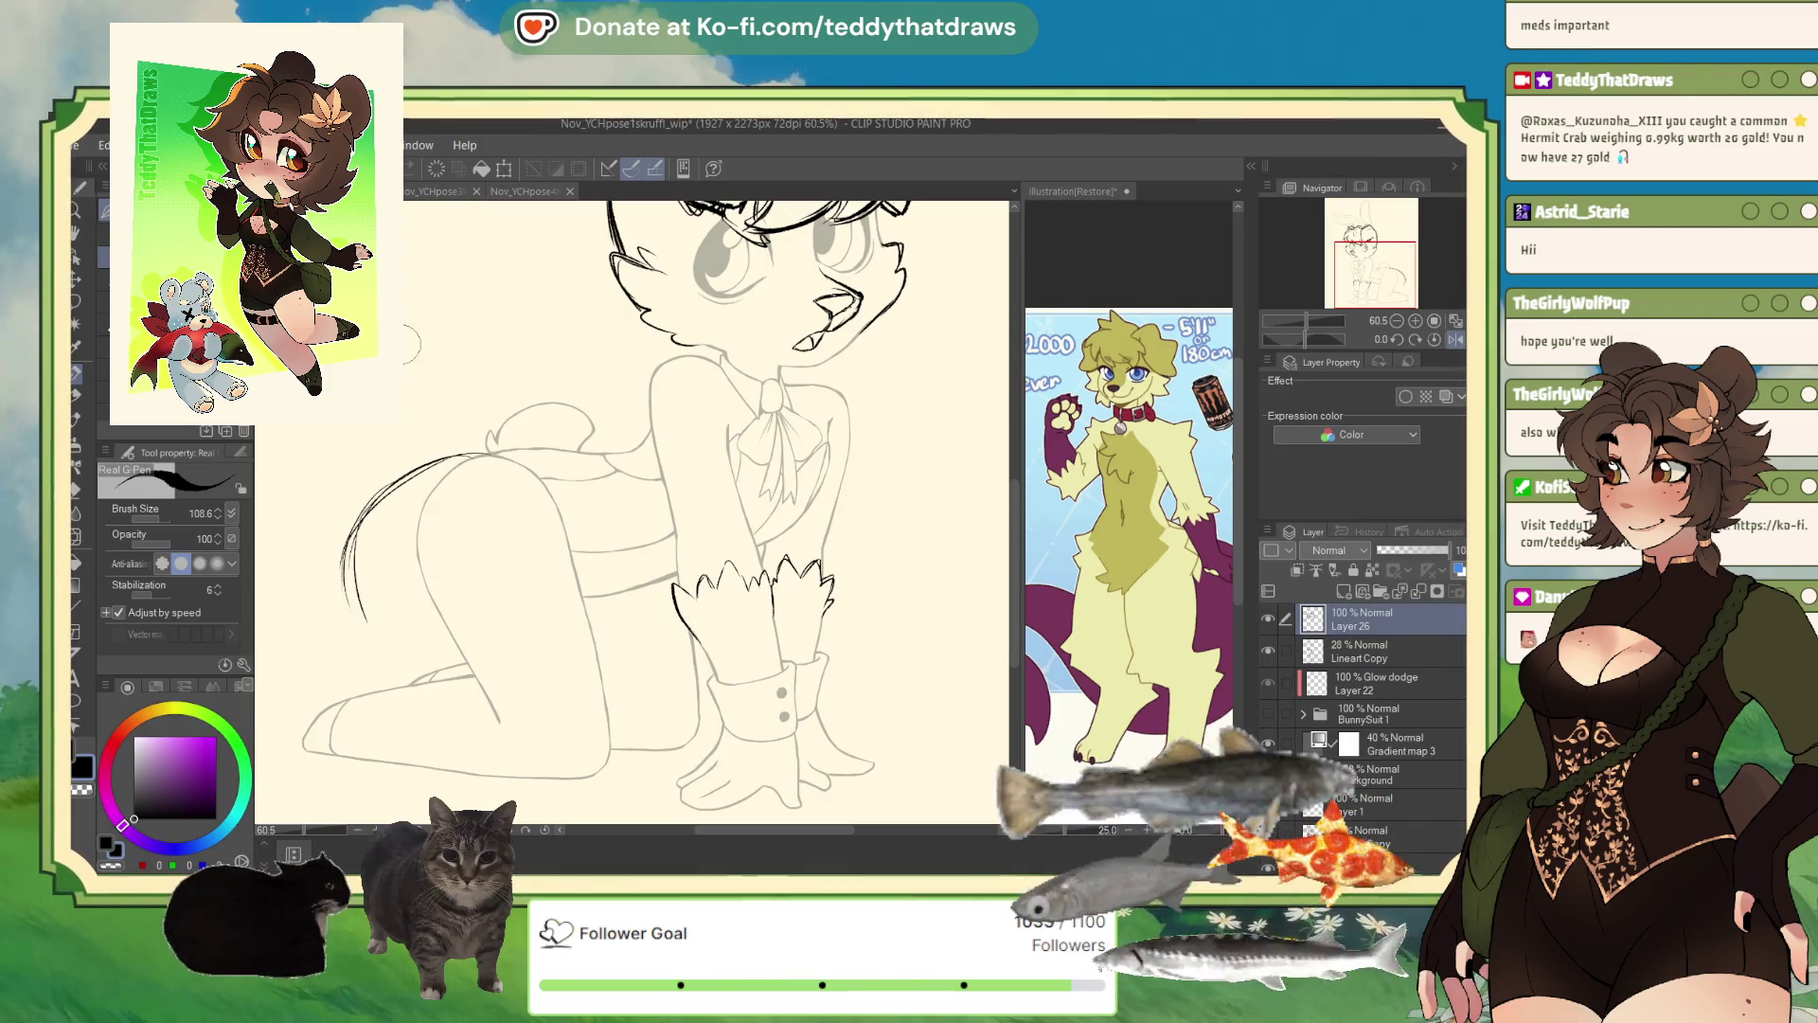
{"action": "key", "text": "ctrl+z"}
{"action": "key", "text": "ctrl+z"}
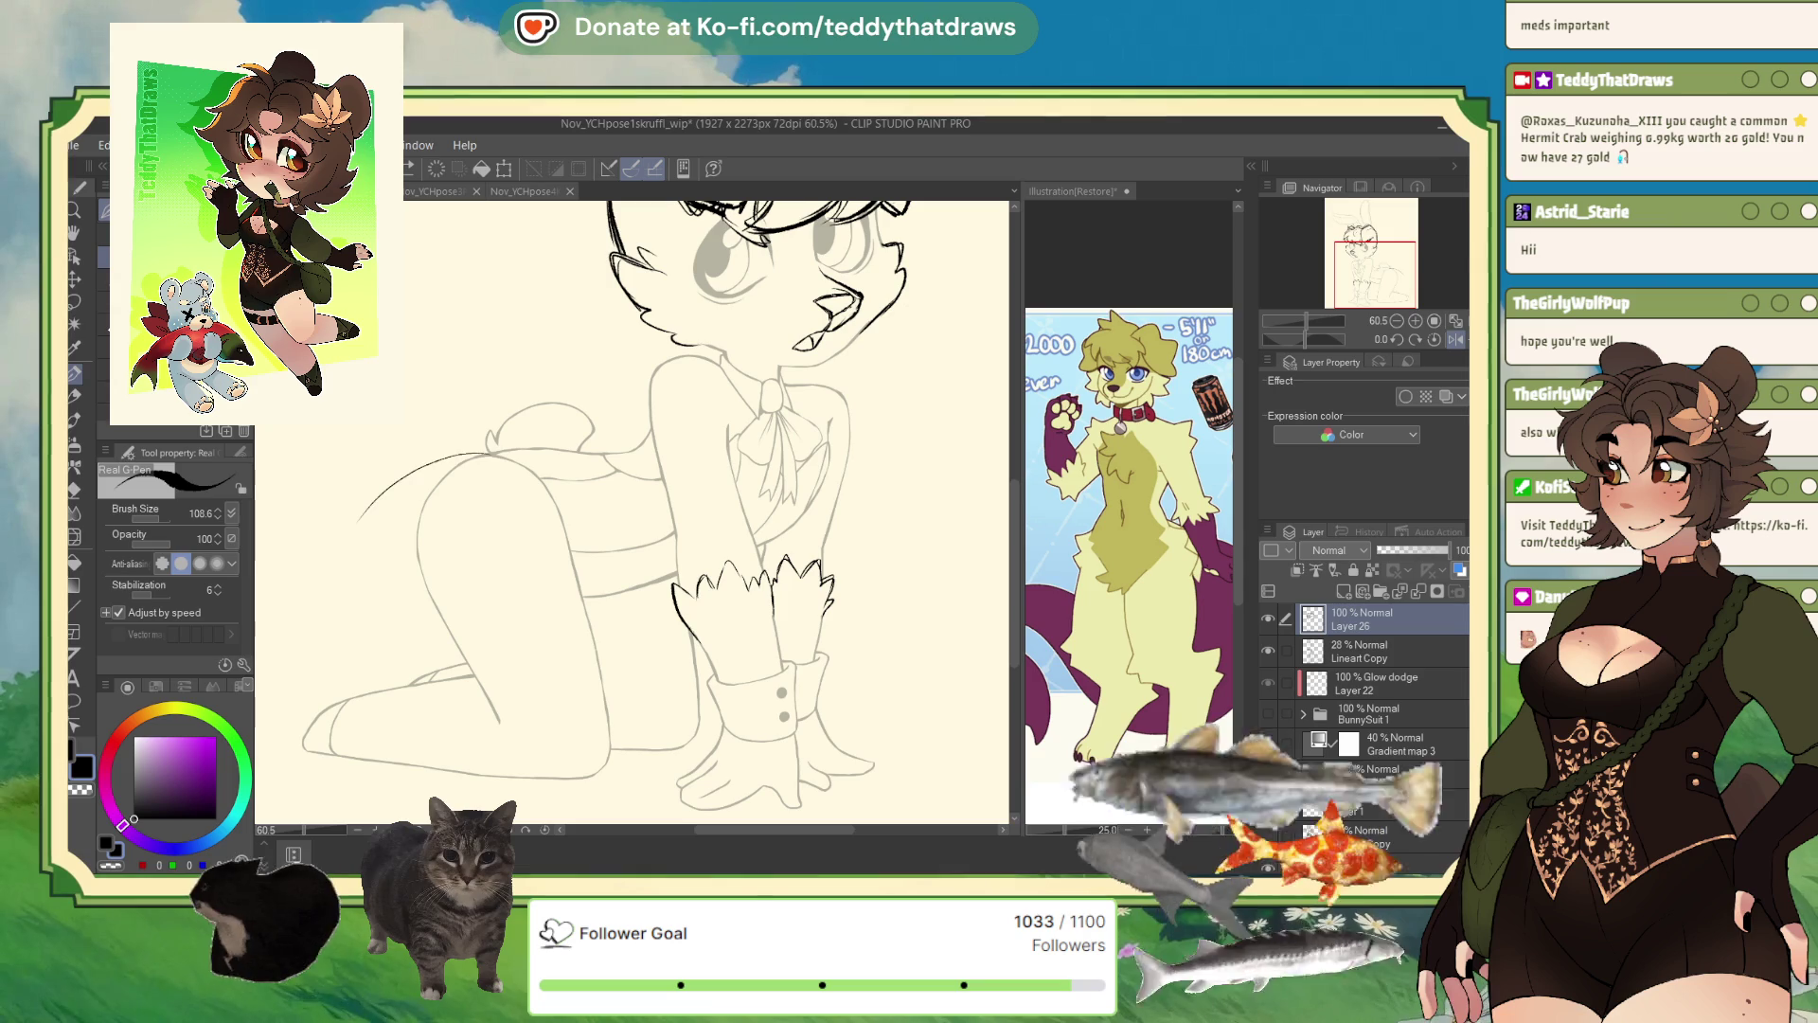
{"action": "key", "text": "ctrl+z"}
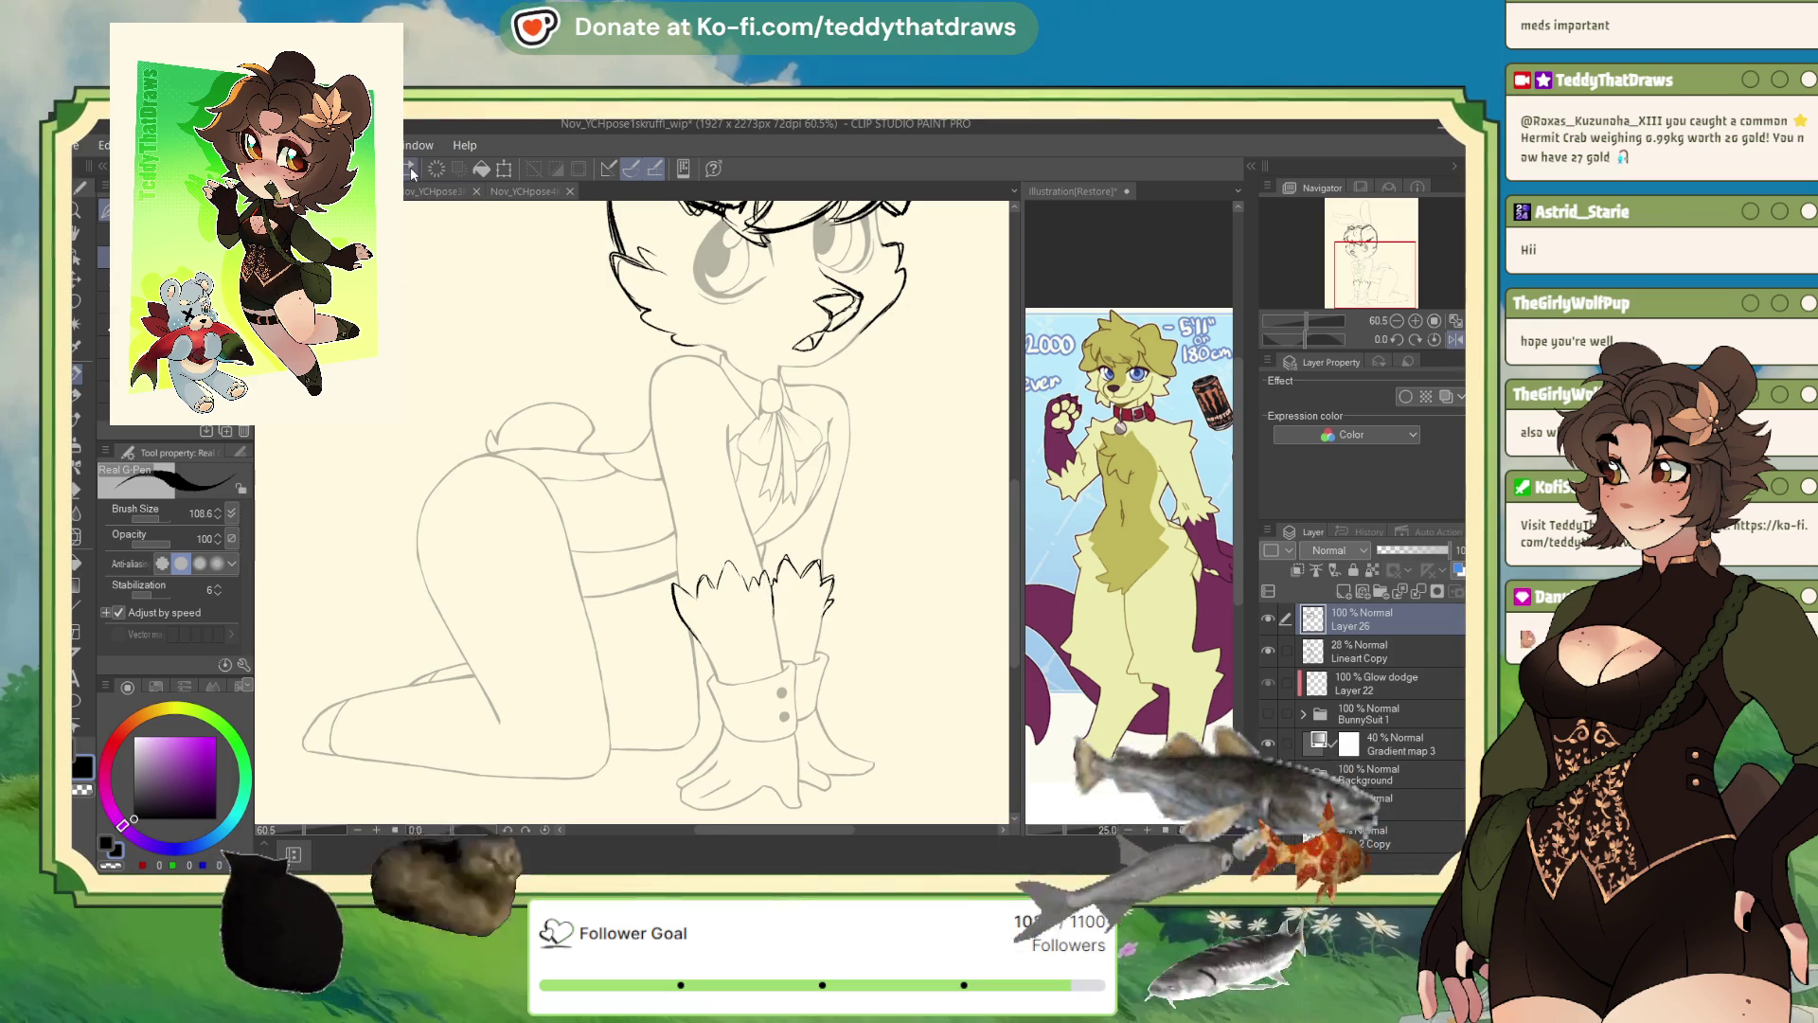
- Mirror the canvas horizontally and redraw the tail as a two-line curve off the rear
{"action": "left_click", "coordinate": [1456, 339]}
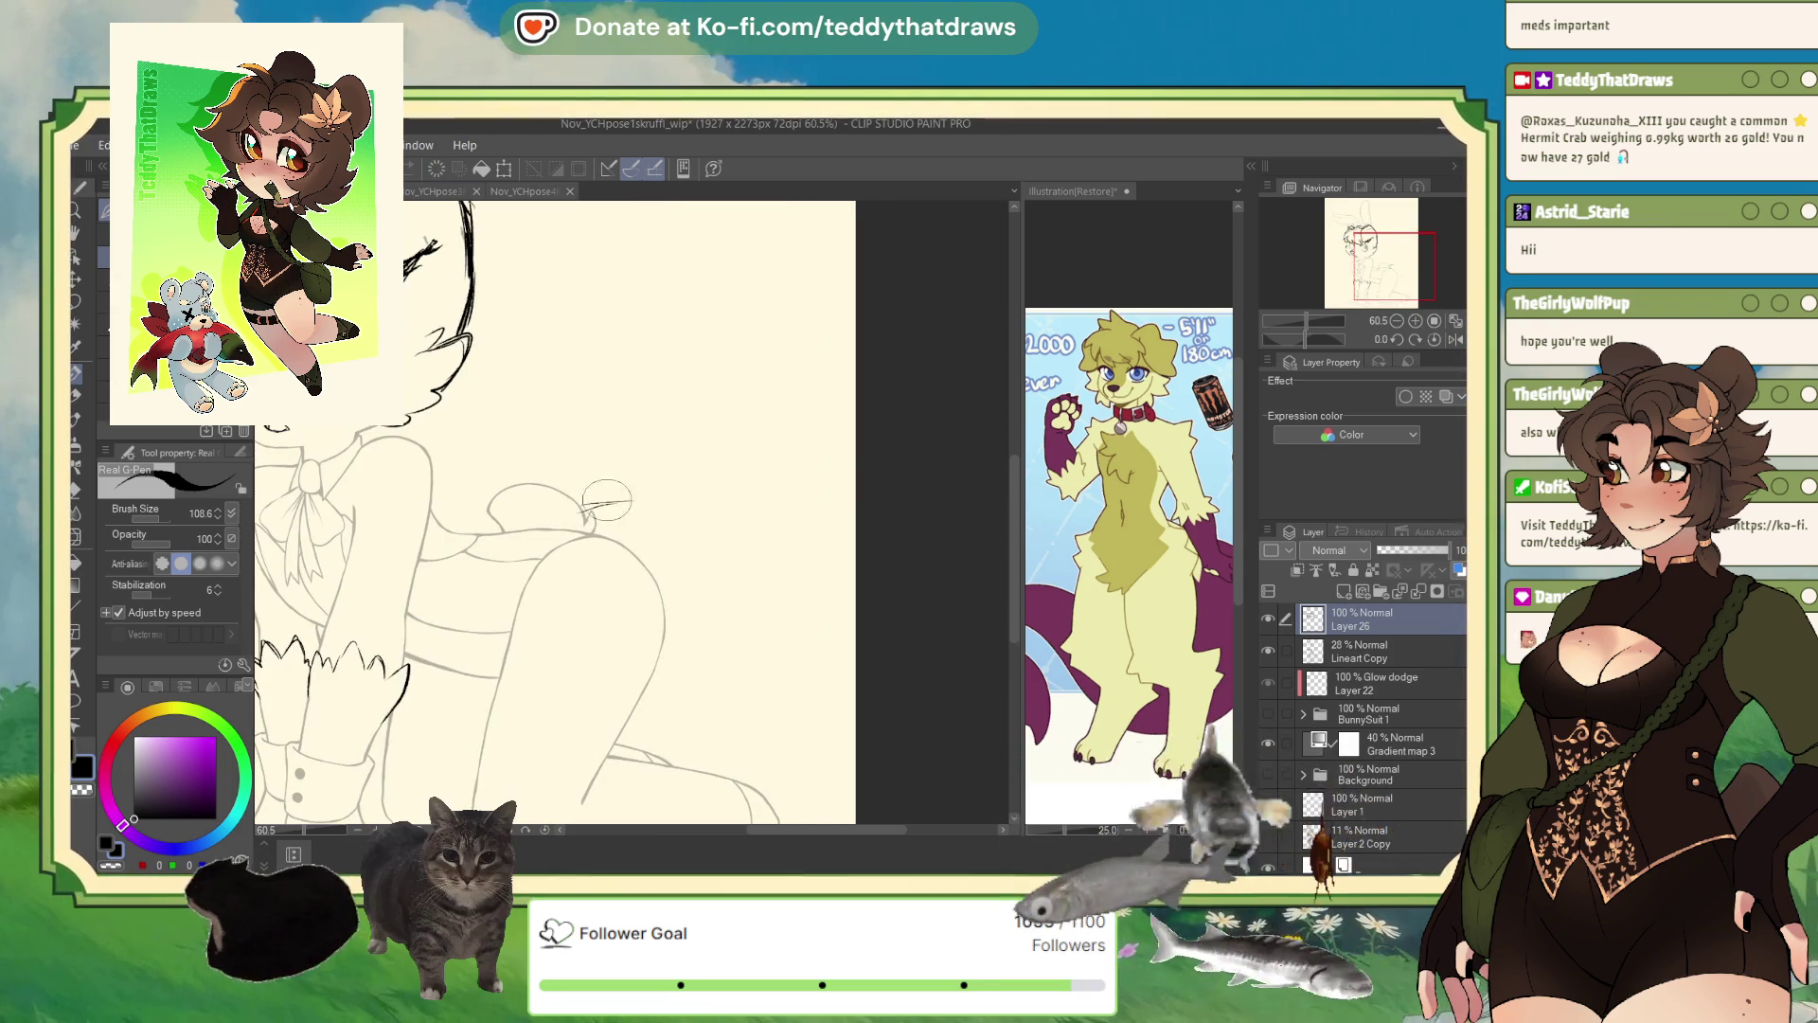
{"action": "mouse_move", "coordinate": [691, 531]}
{"action": "left_mouse_down"}
{"action": "mouse_move", "coordinate": [721, 674]}
{"action": "mouse_move", "coordinate": [698, 739]}
{"action": "mouse_move", "coordinate": [750, 757]}
{"action": "mouse_move", "coordinate": [777, 616]}
{"action": "mouse_move", "coordinate": [720, 748]}
{"action": "left_mouse_up"}
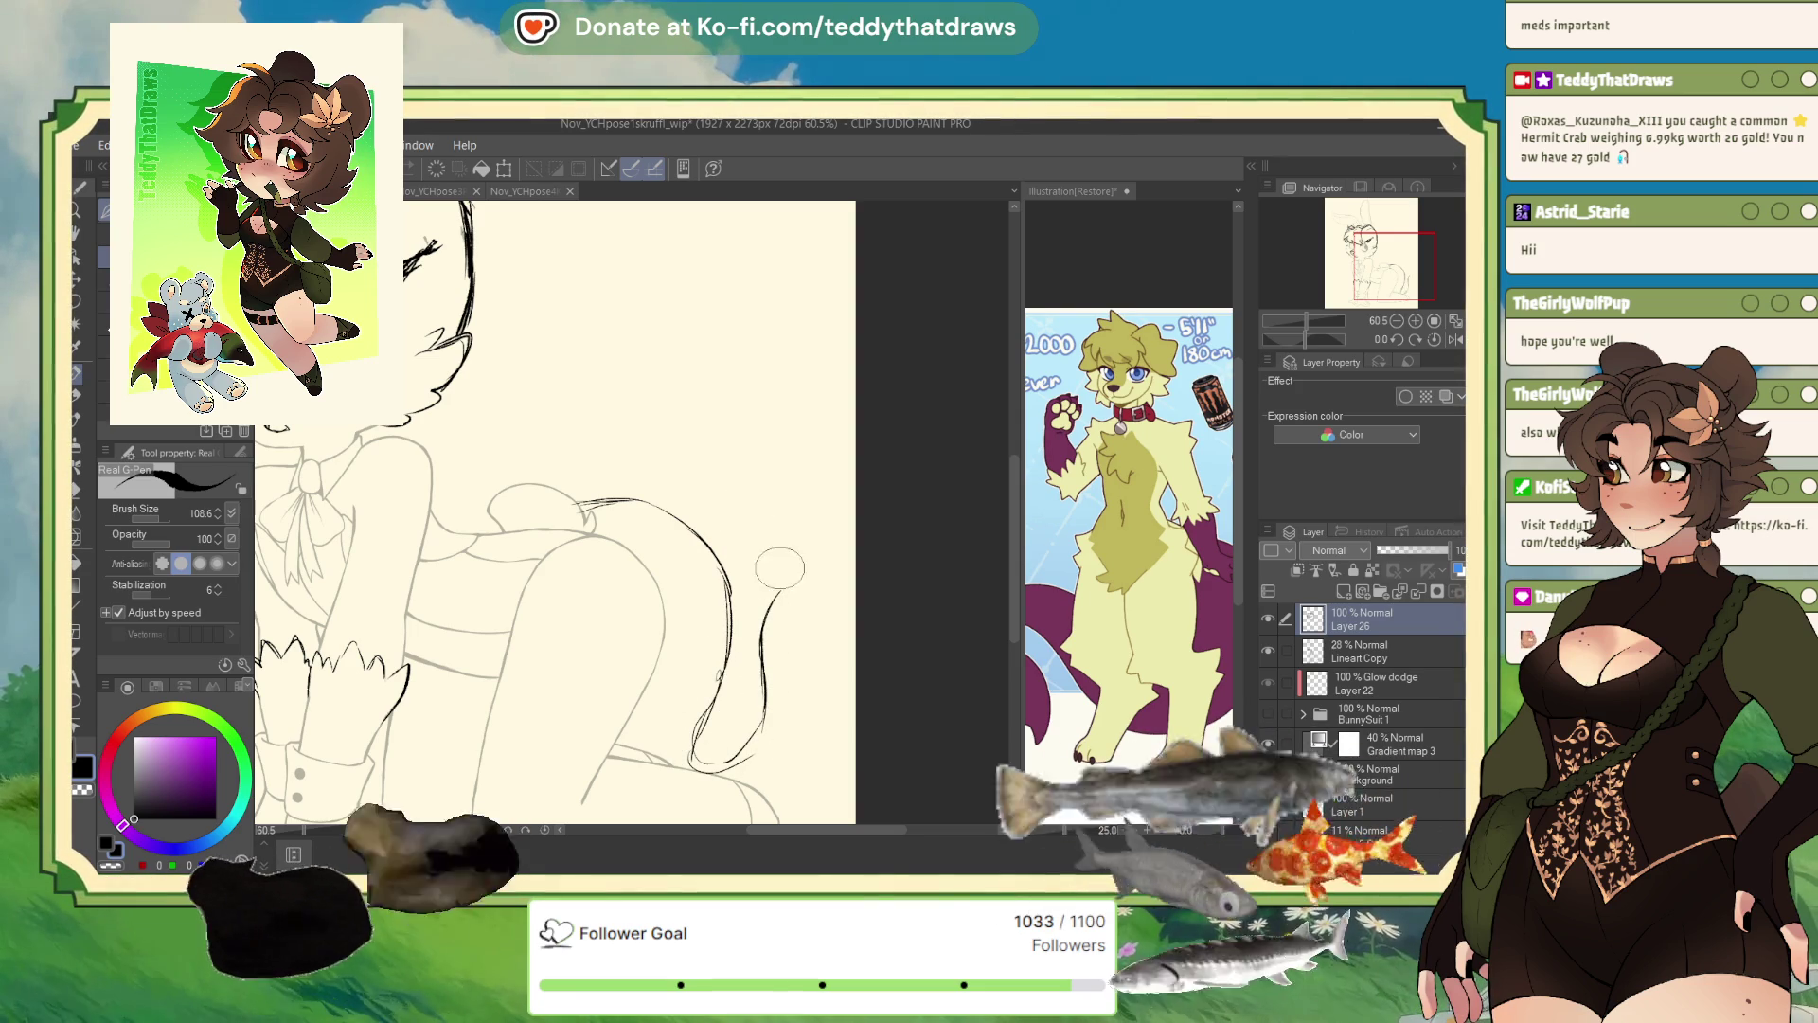
{"action": "mouse_move", "coordinate": [775, 610]}
{"action": "left_mouse_down"}
{"action": "mouse_move", "coordinate": [772, 668]}
{"action": "mouse_move", "coordinate": [817, 757]}
{"action": "mouse_move", "coordinate": [791, 810]}
{"action": "mouse_move", "coordinate": [784, 582]}
{"action": "mouse_move", "coordinate": [769, 634]}
{"action": "mouse_move", "coordinate": [816, 762]}
{"action": "left_mouse_up"}
- In the reference illustration, transform Layer 13 to shift it slightly right and down
{"action": "left_click", "coordinate": [1185, 550]}
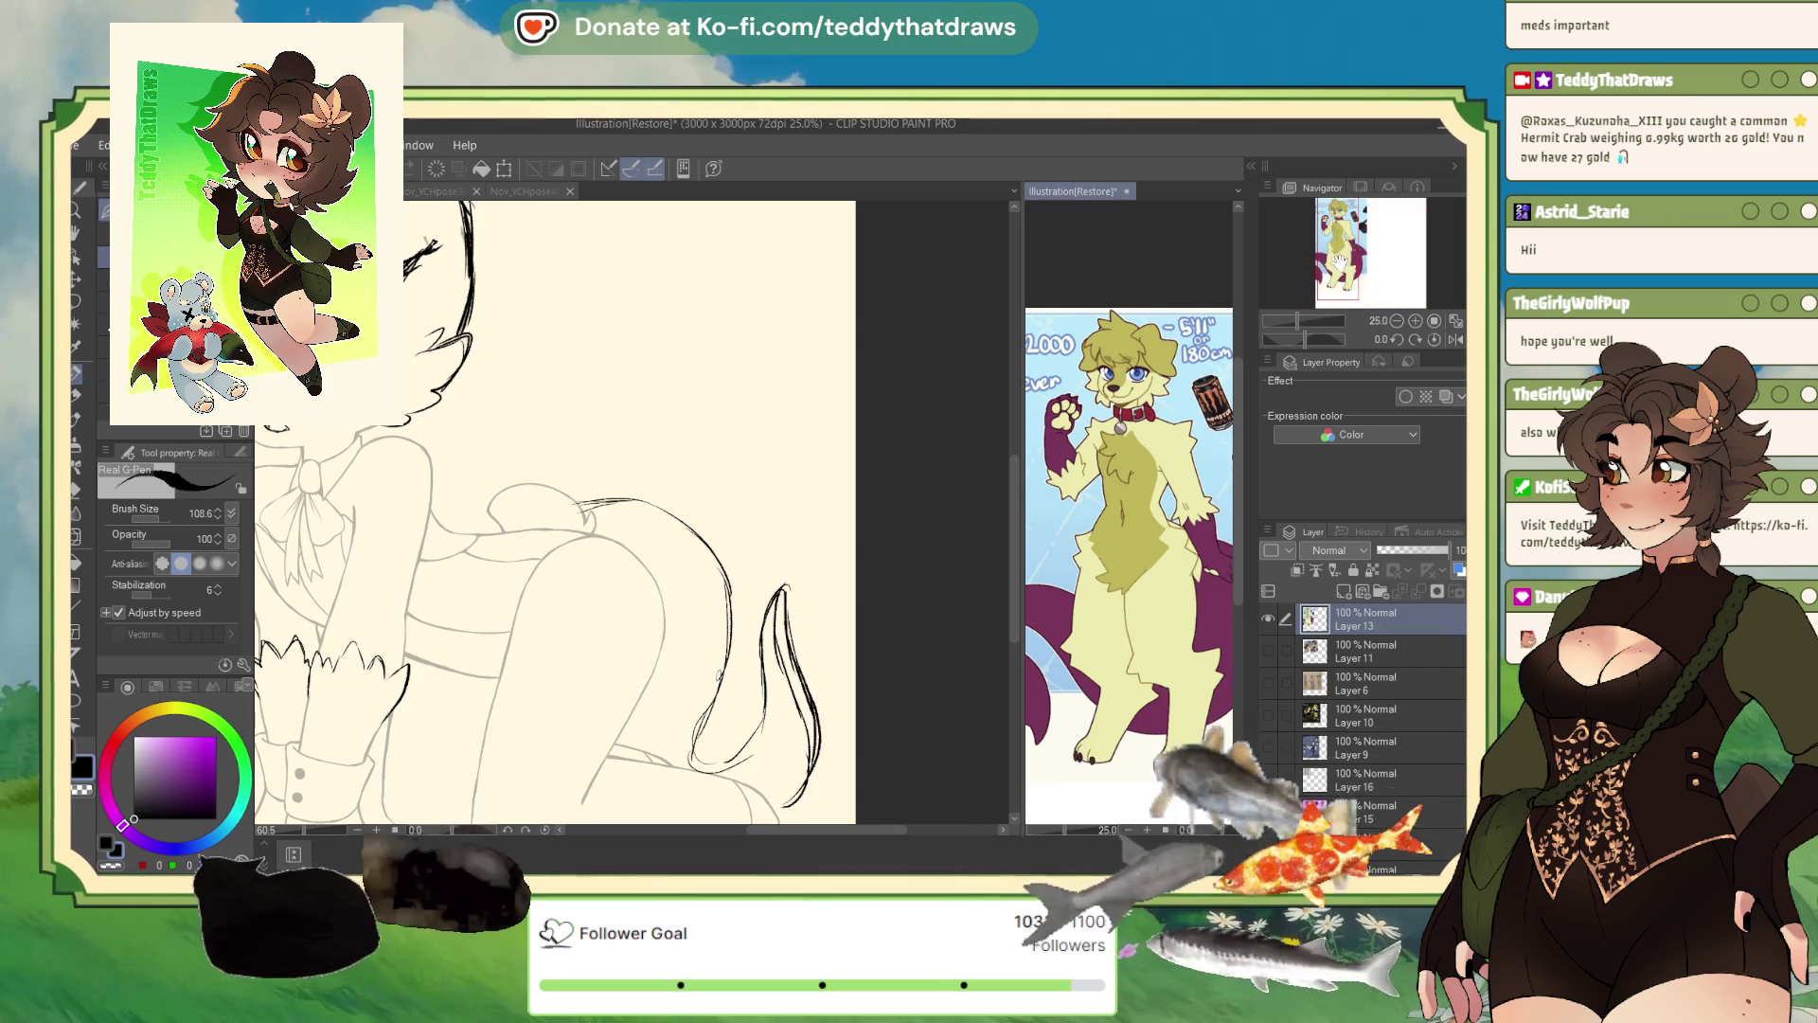
{"action": "left_click_drag", "start_coordinate": [1096, 449], "coordinate": [1102, 443]}
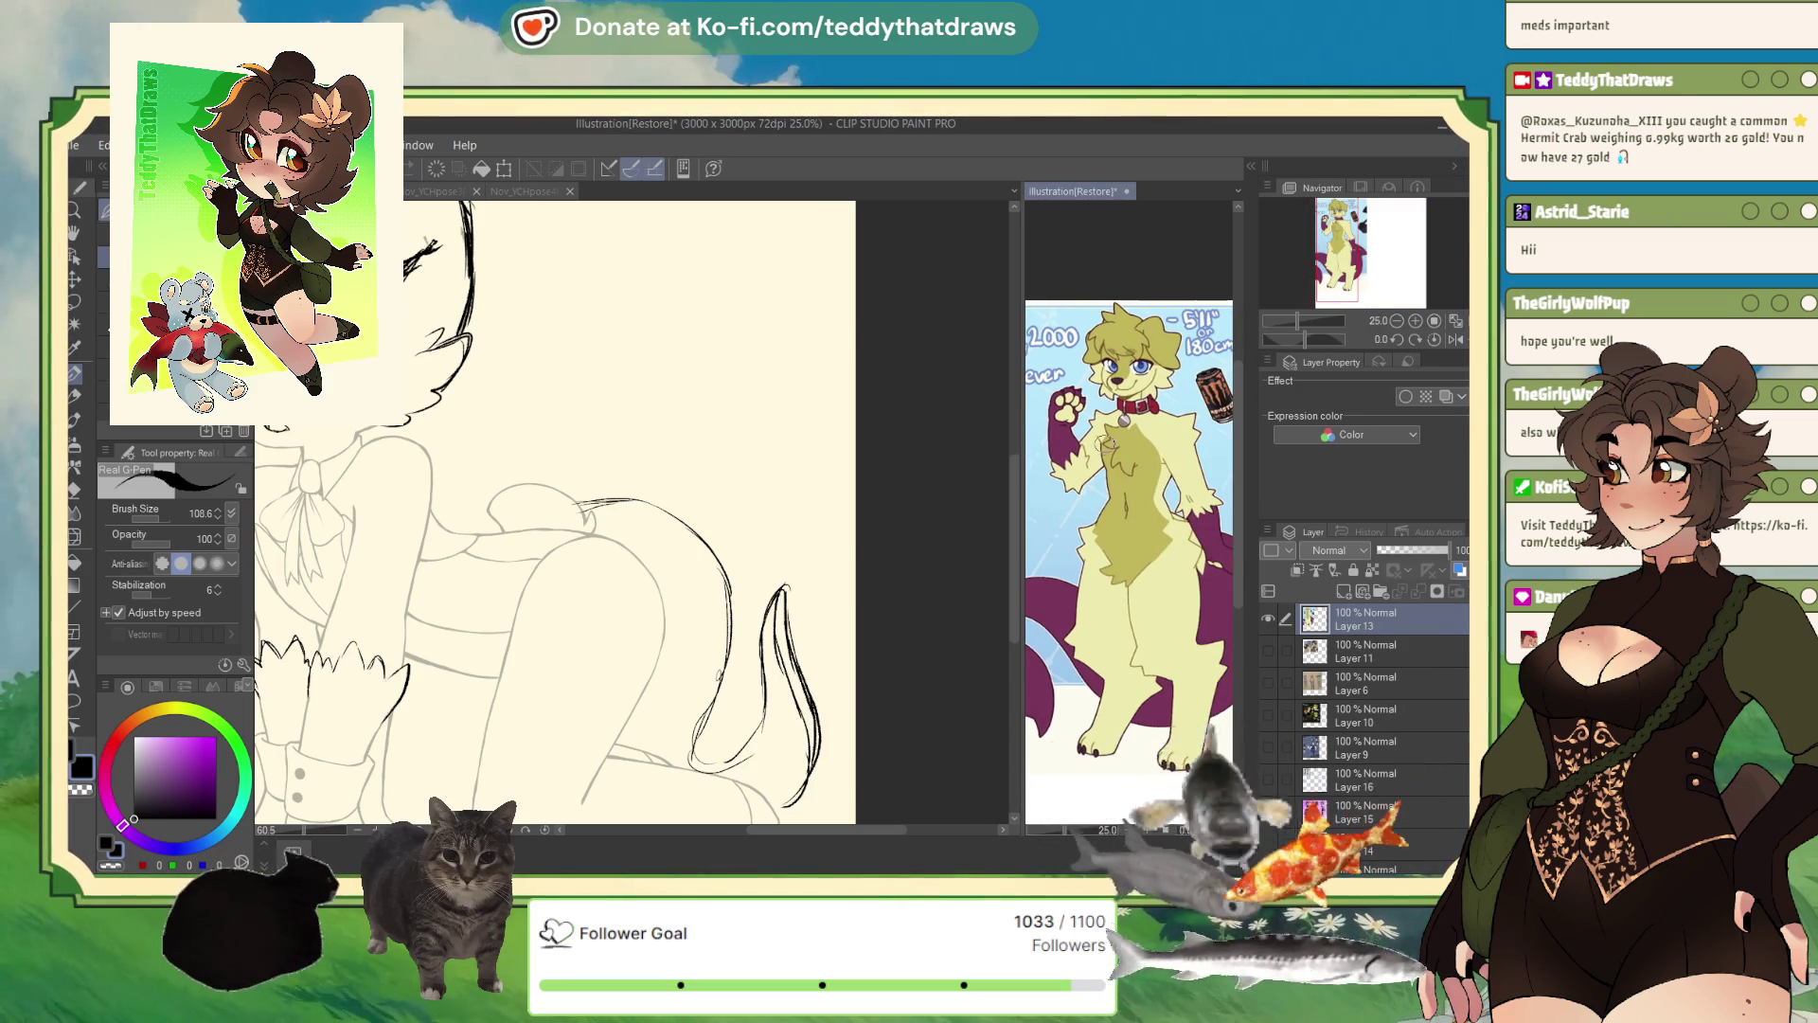
{"action": "scroll", "coordinate": [1101, 443], "scroll_direction": "down", "scroll_amount": 3}
{"action": "key", "text": "ctrl+t"}
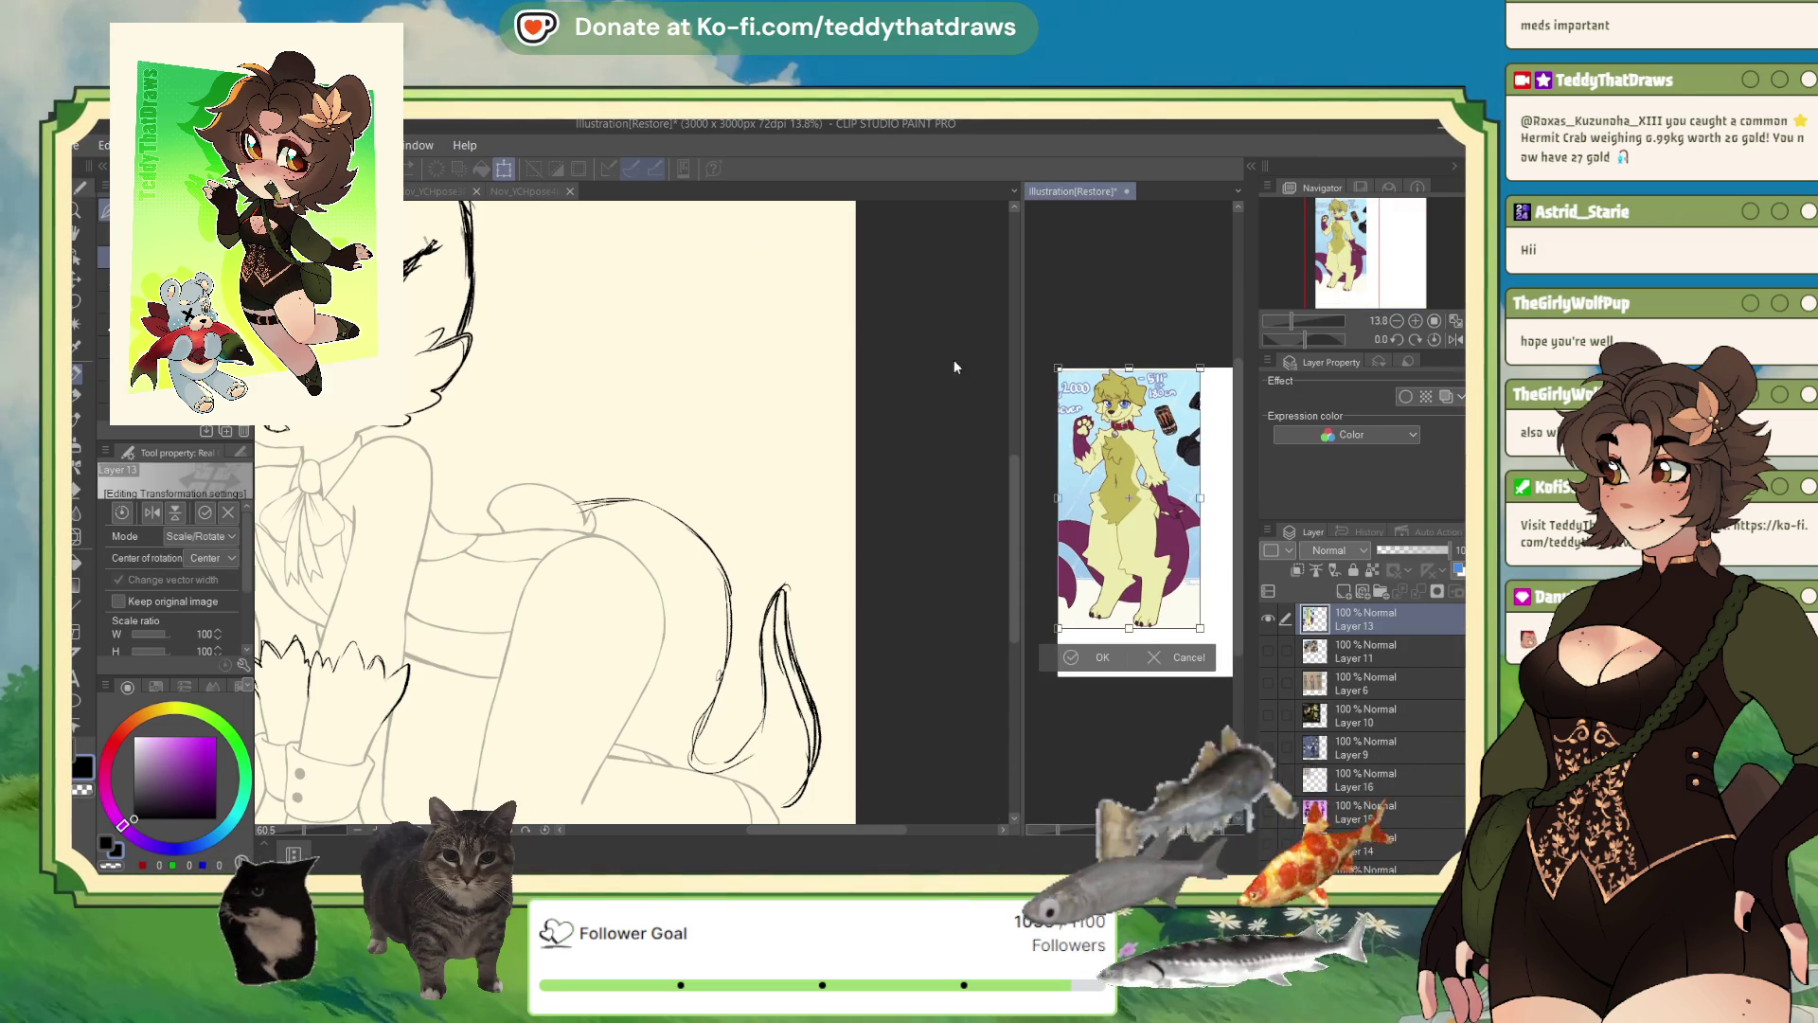
{"action": "left_click_drag", "start_coordinate": [1127, 492], "coordinate": [1140, 500]}
{"action": "key", "text": "Return"}
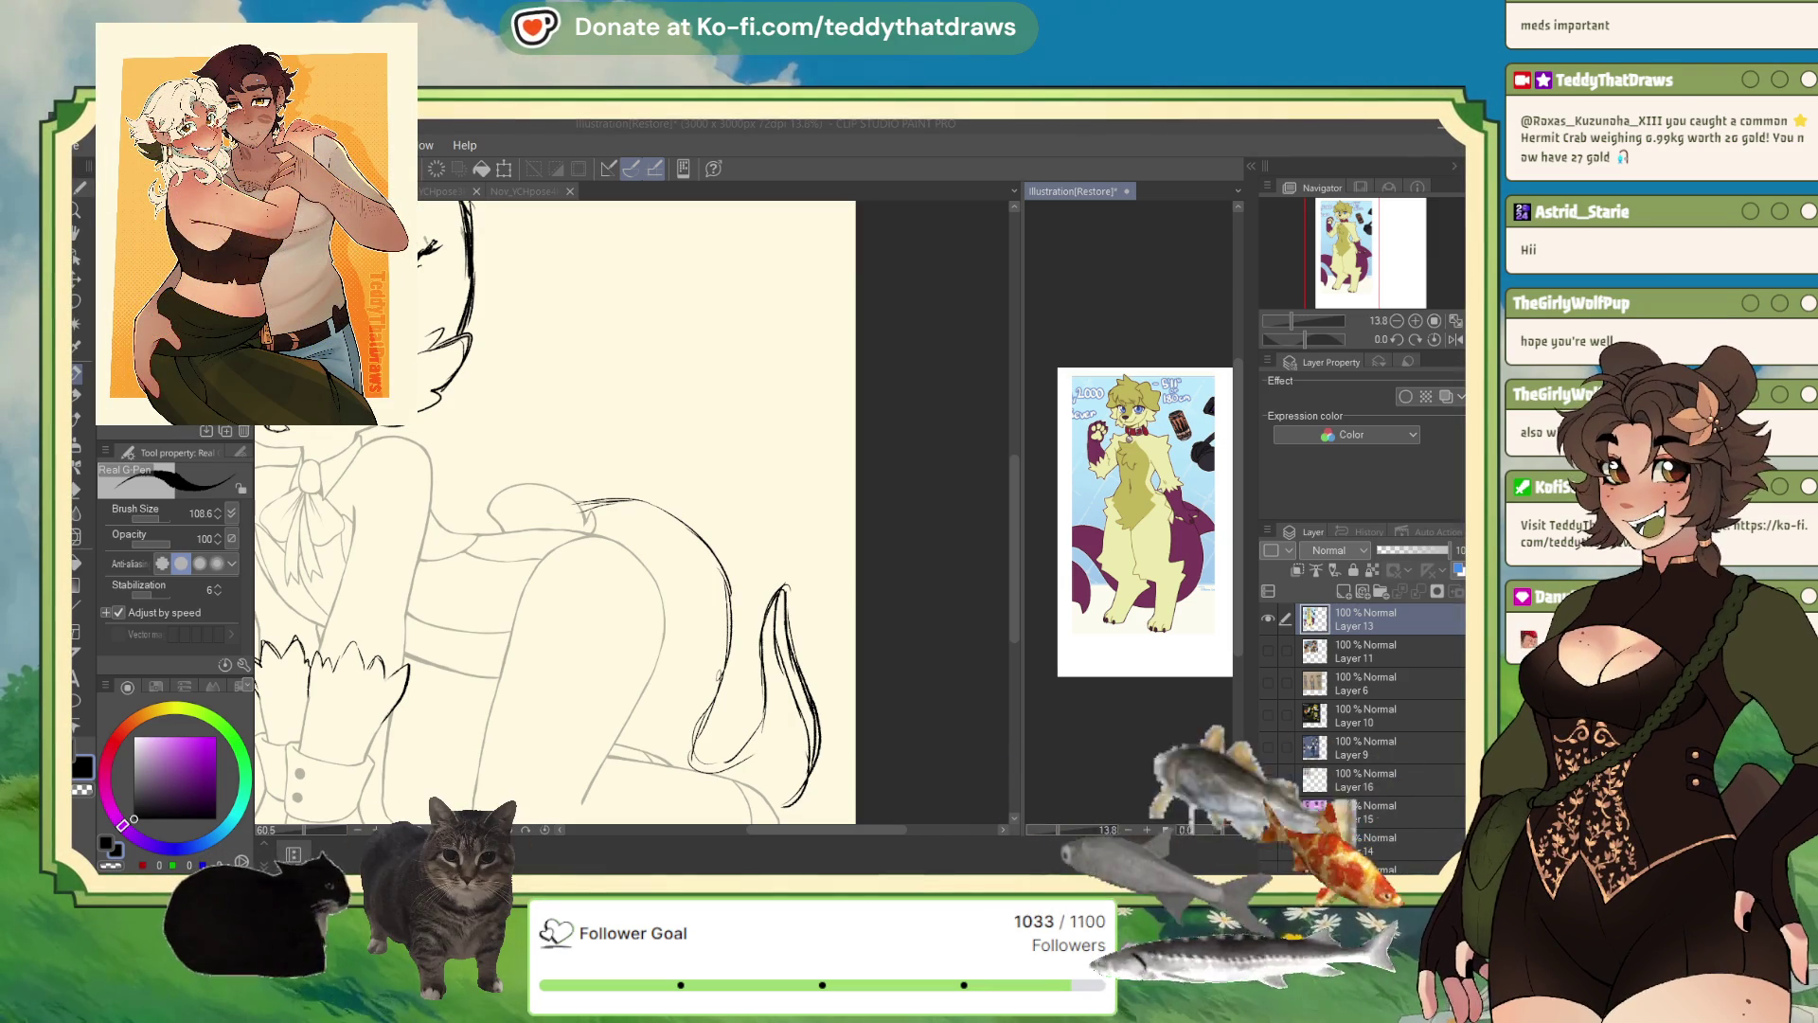
- Back in the sheep sketch, draw a rounded fluffy outline rising from the hip above the tail
{"action": "left_click", "coordinate": [731, 587]}
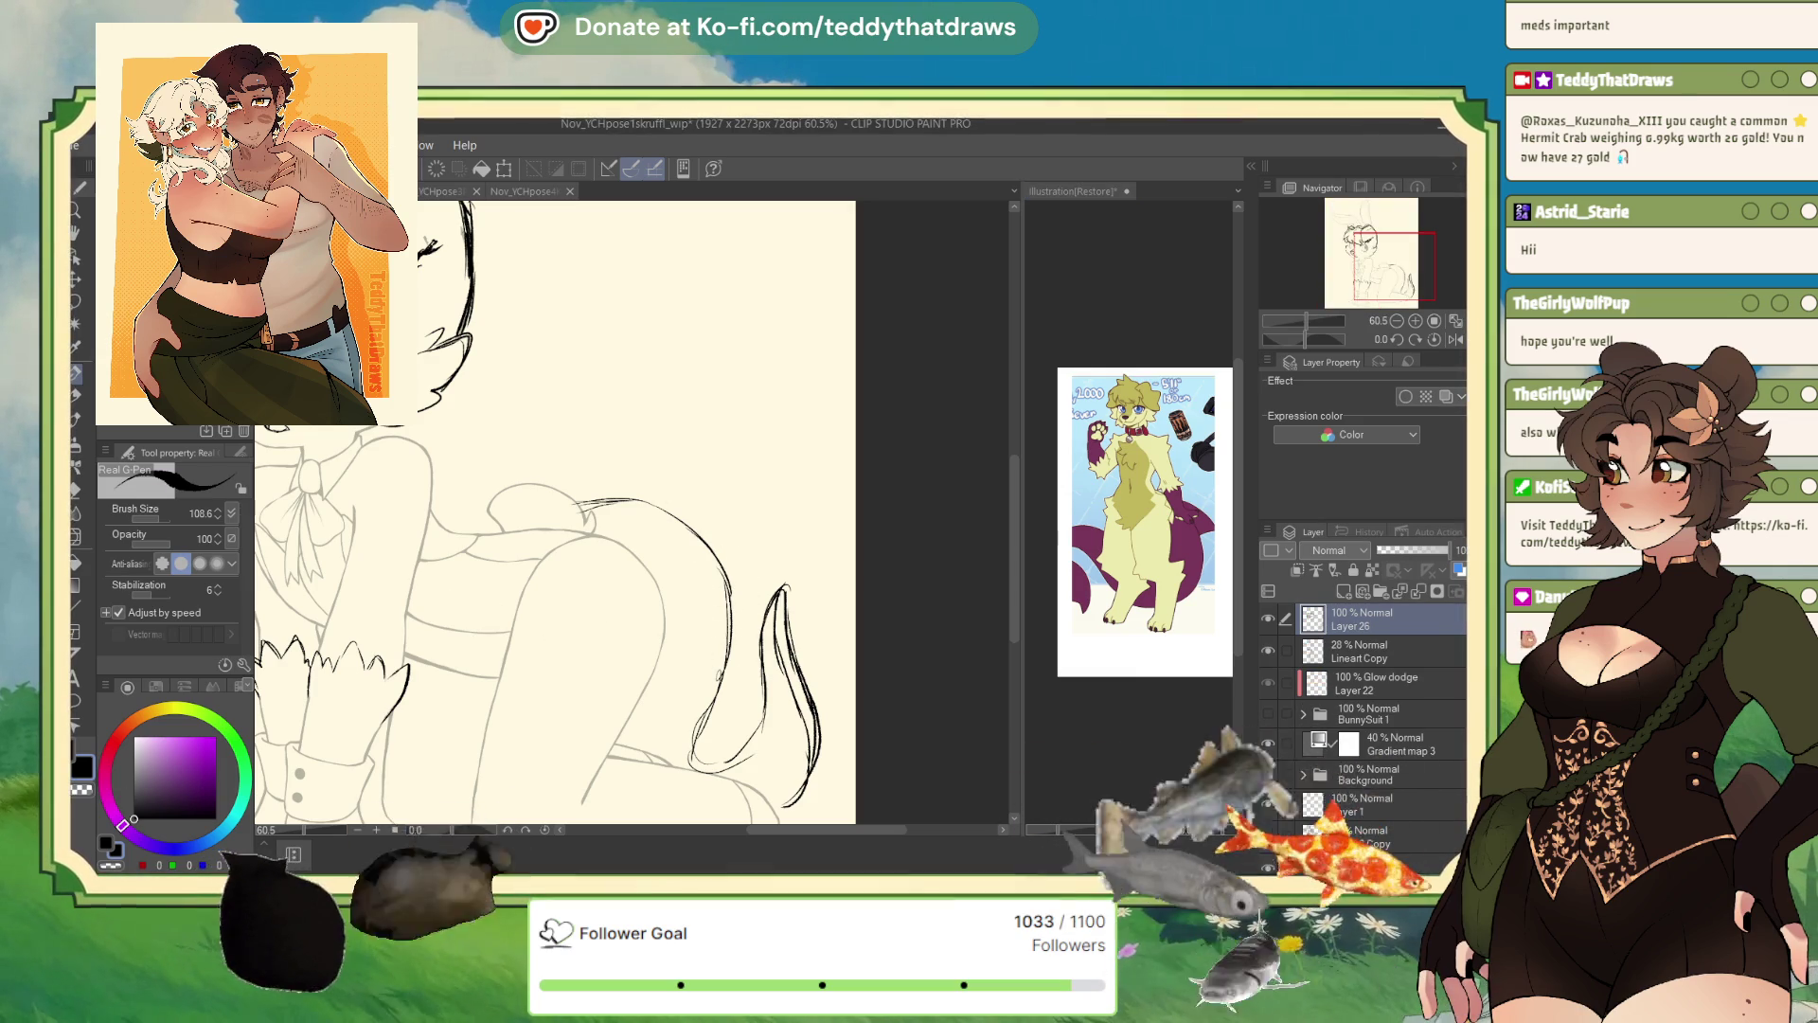
{"action": "mouse_move", "coordinate": [685, 512]}
{"action": "left_mouse_down"}
{"action": "mouse_move", "coordinate": [758, 428]}
{"action": "mouse_move", "coordinate": [796, 416]}
{"action": "mouse_move", "coordinate": [853, 517]}
{"action": "mouse_move", "coordinate": [853, 564]}
{"action": "left_mouse_up"}
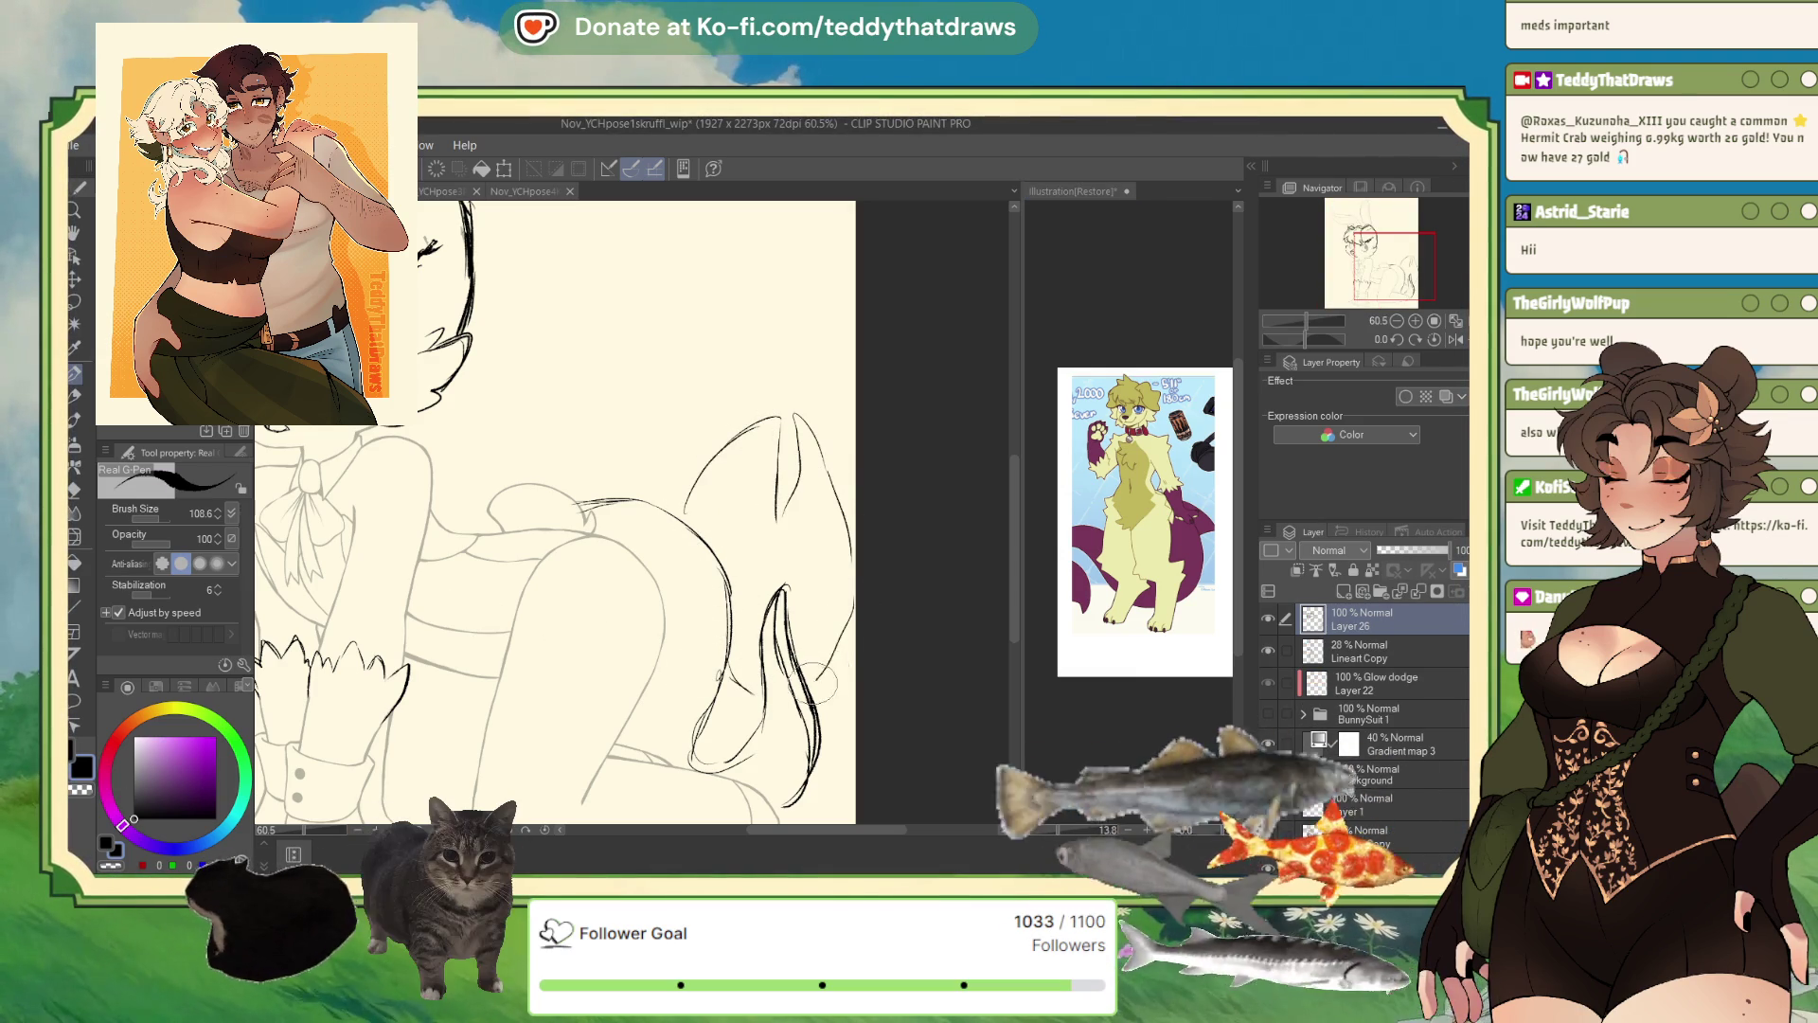
{"action": "left_click_drag", "start_coordinate": [794, 414], "coordinate": [855, 483]}
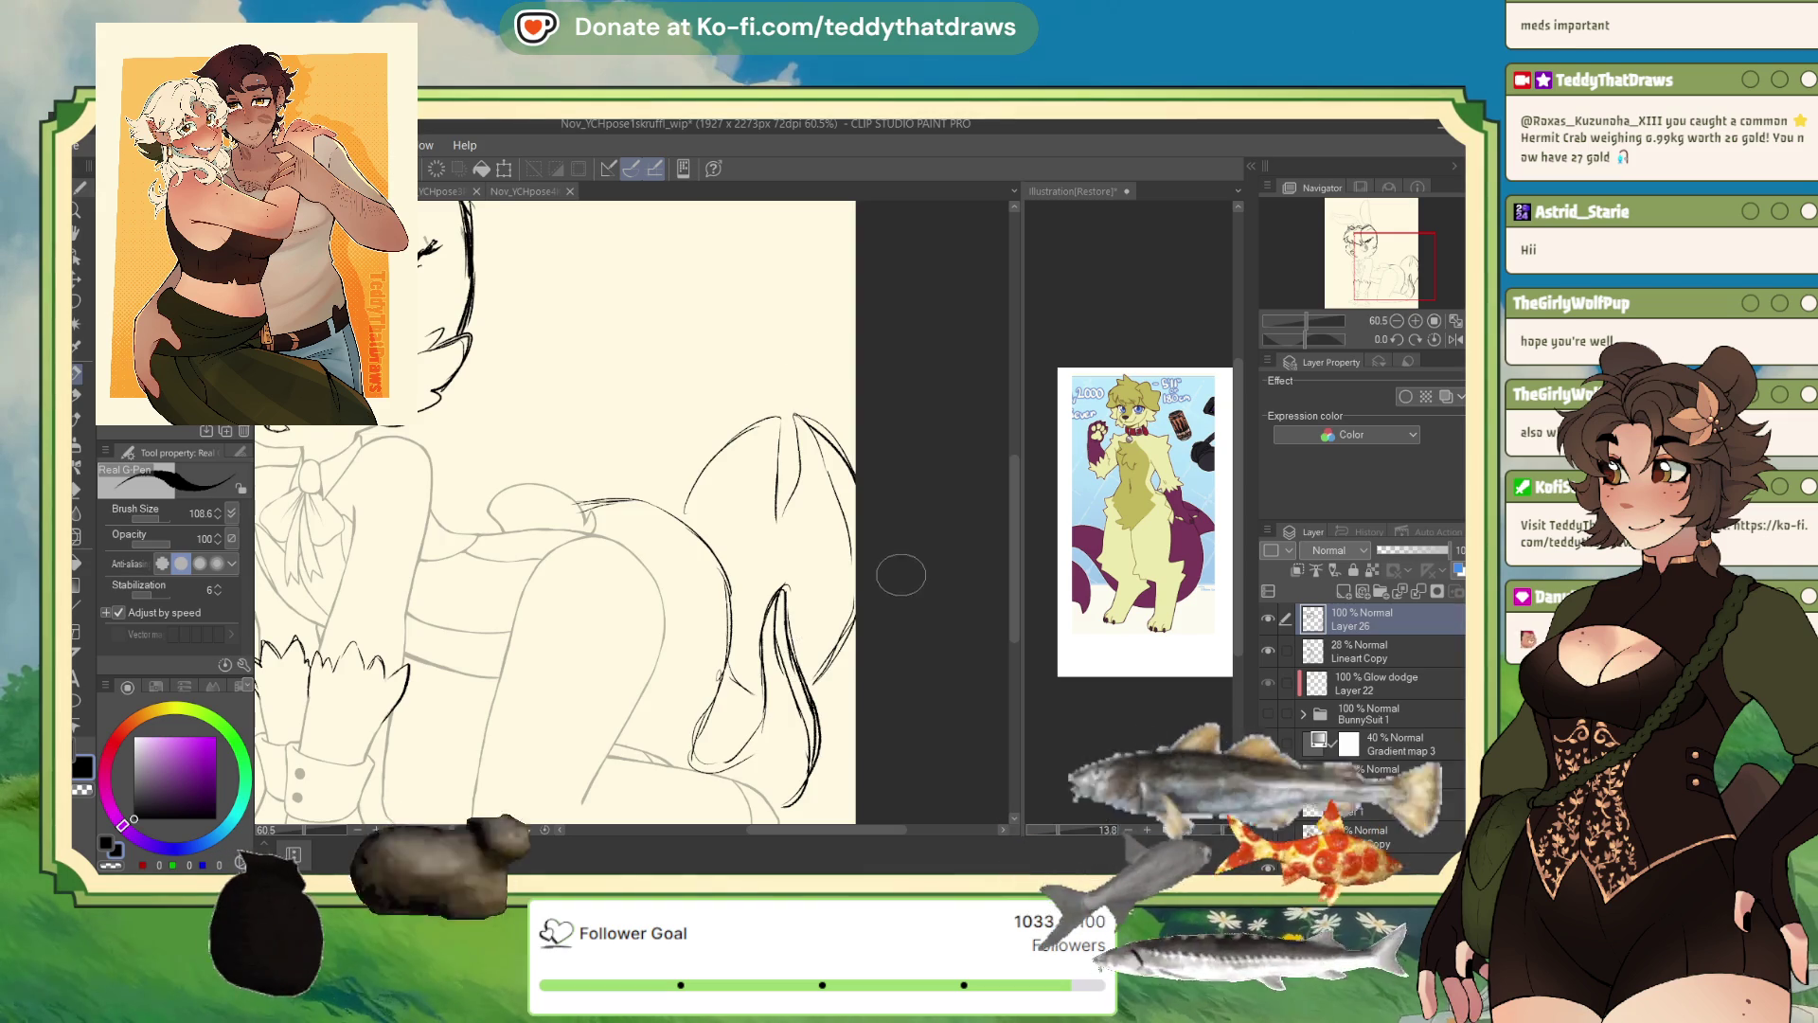
{"action": "scroll", "coordinate": [900, 575], "scroll_direction": "down", "scroll_amount": 5}
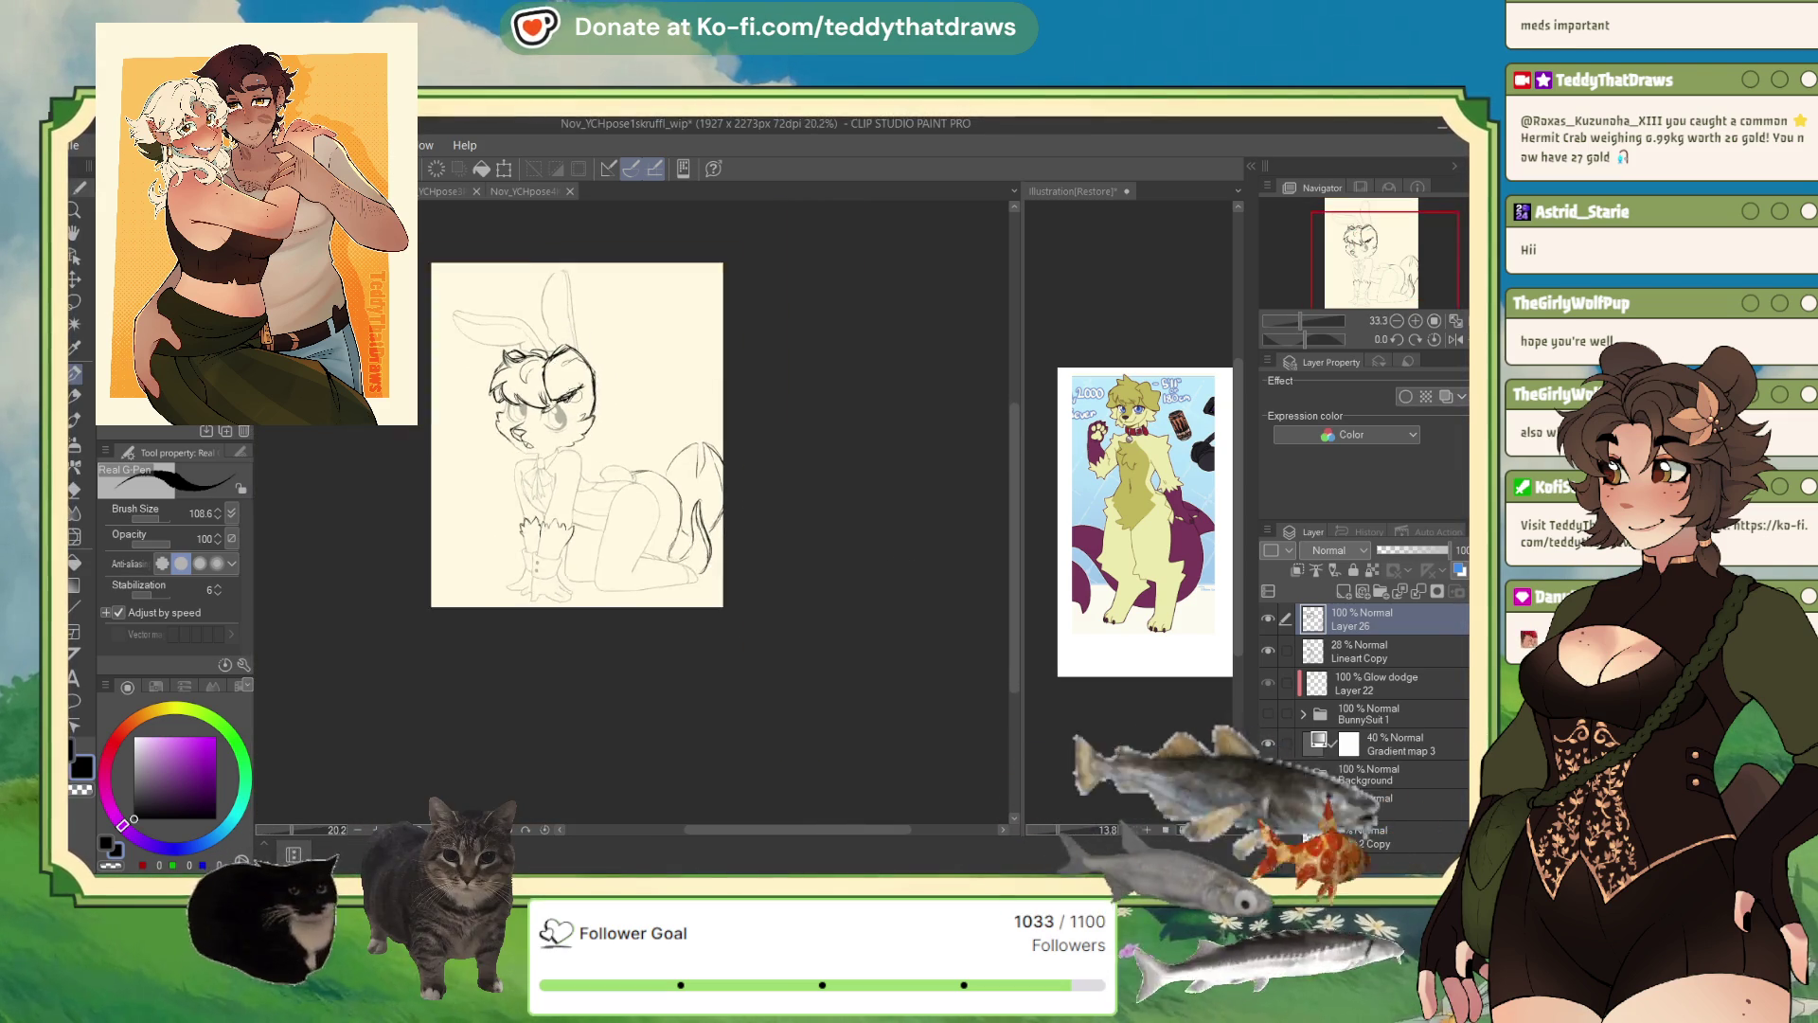
{"action": "scroll", "coordinate": [546, 348], "scroll_direction": "up", "scroll_amount": 1}
{"action": "scroll", "coordinate": [428, 418], "scroll_direction": "up", "scroll_amount": 3}
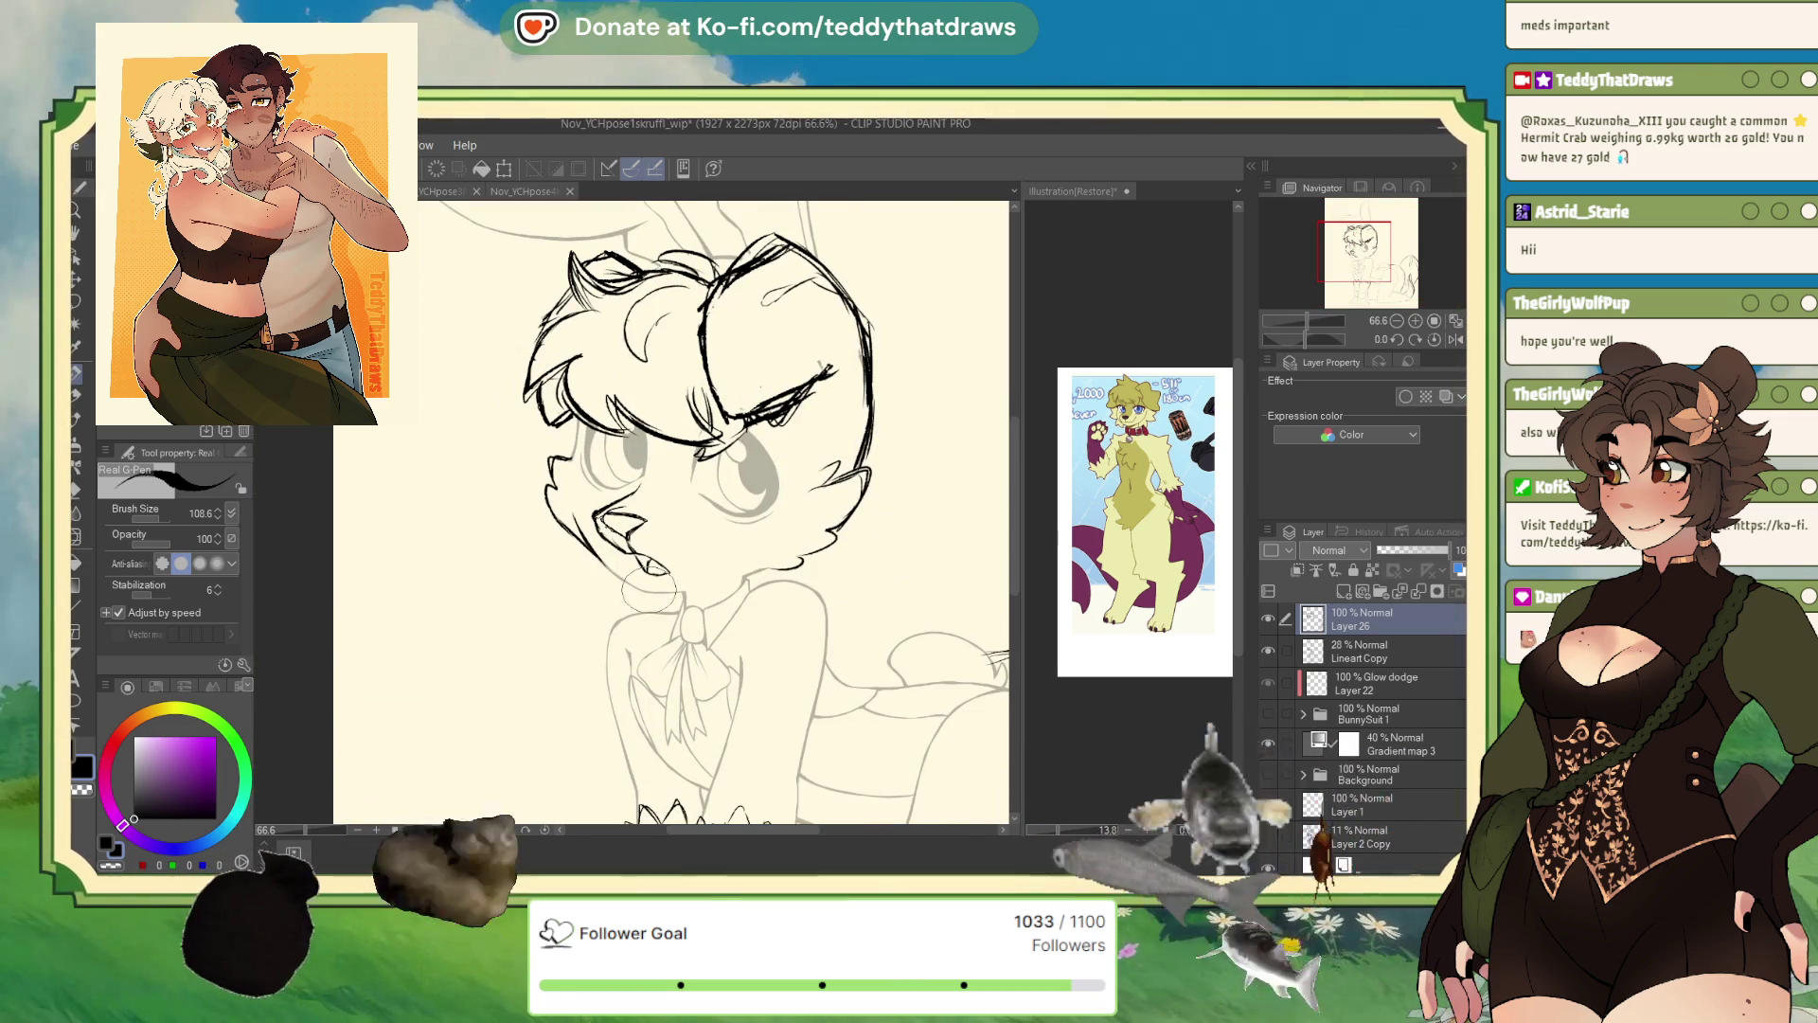
- Flip the canvas view back to normal orientation and zoom around to review the sketch
{"action": "left_click", "coordinate": [1459, 343]}
{"action": "scroll", "coordinate": [805, 409], "scroll_direction": "up", "scroll_amount": 2}
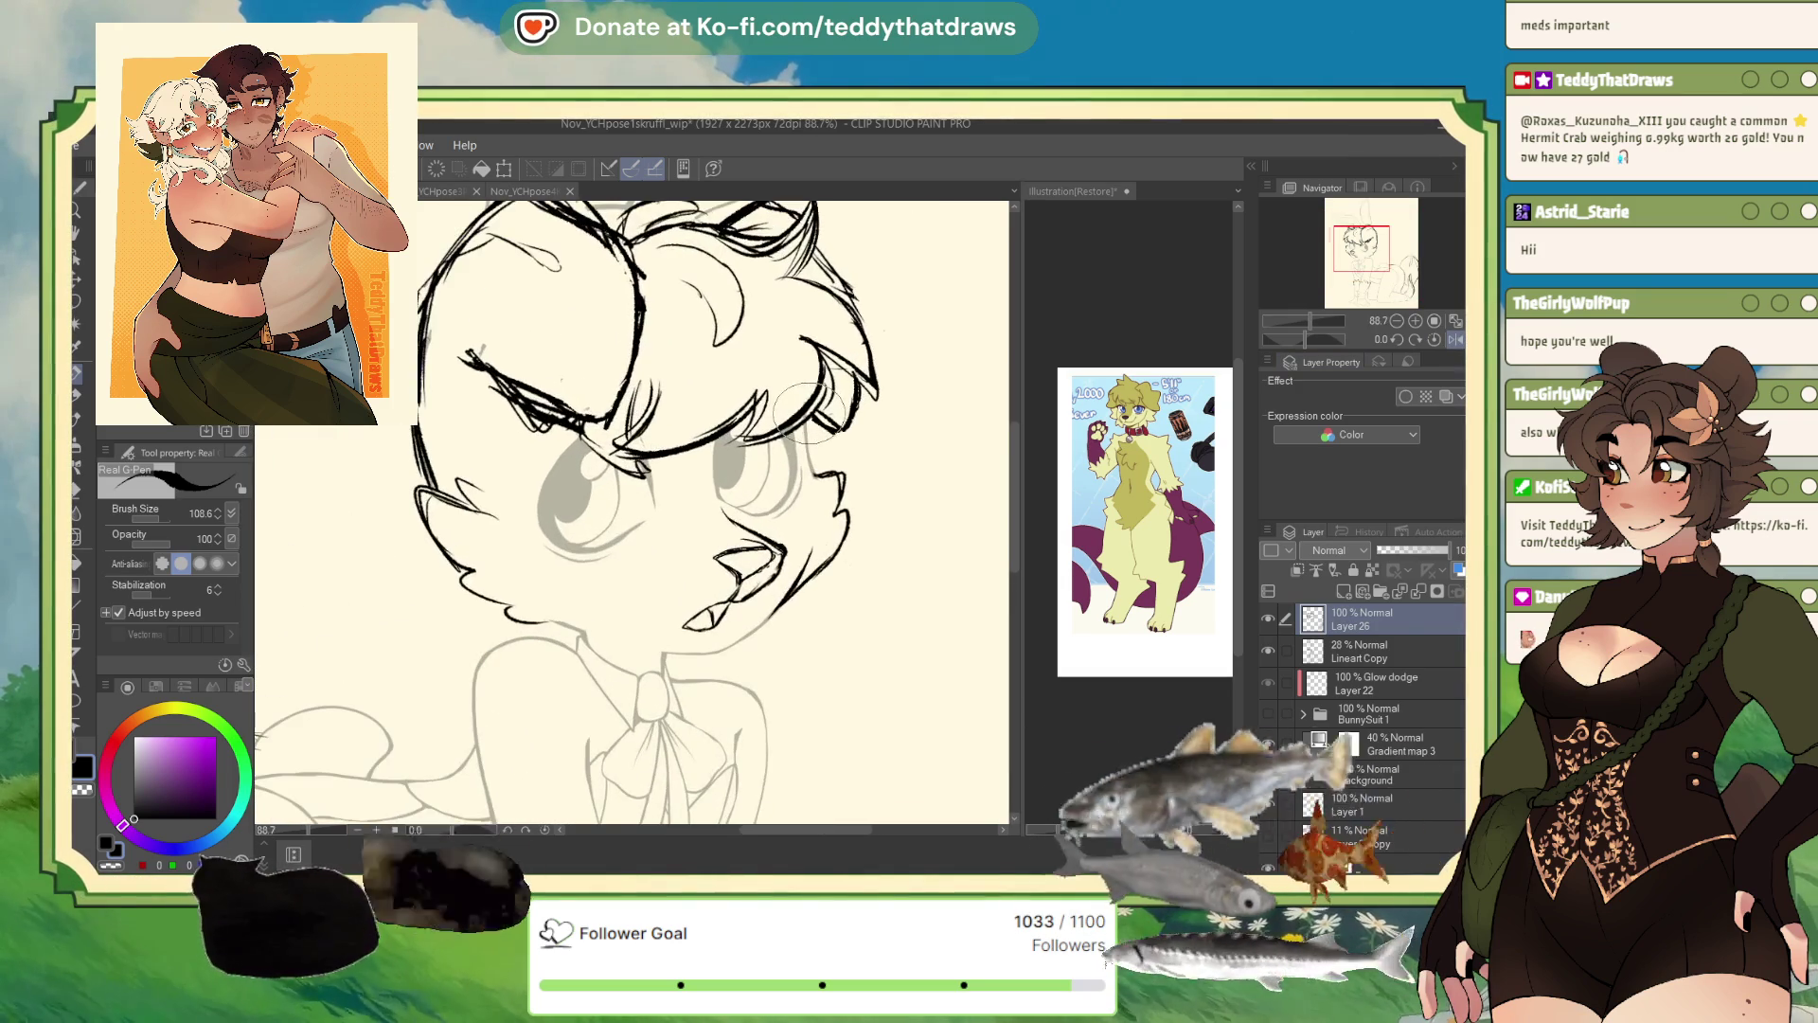
{"action": "scroll", "coordinate": [805, 409], "scroll_direction": "down", "scroll_amount": 4}
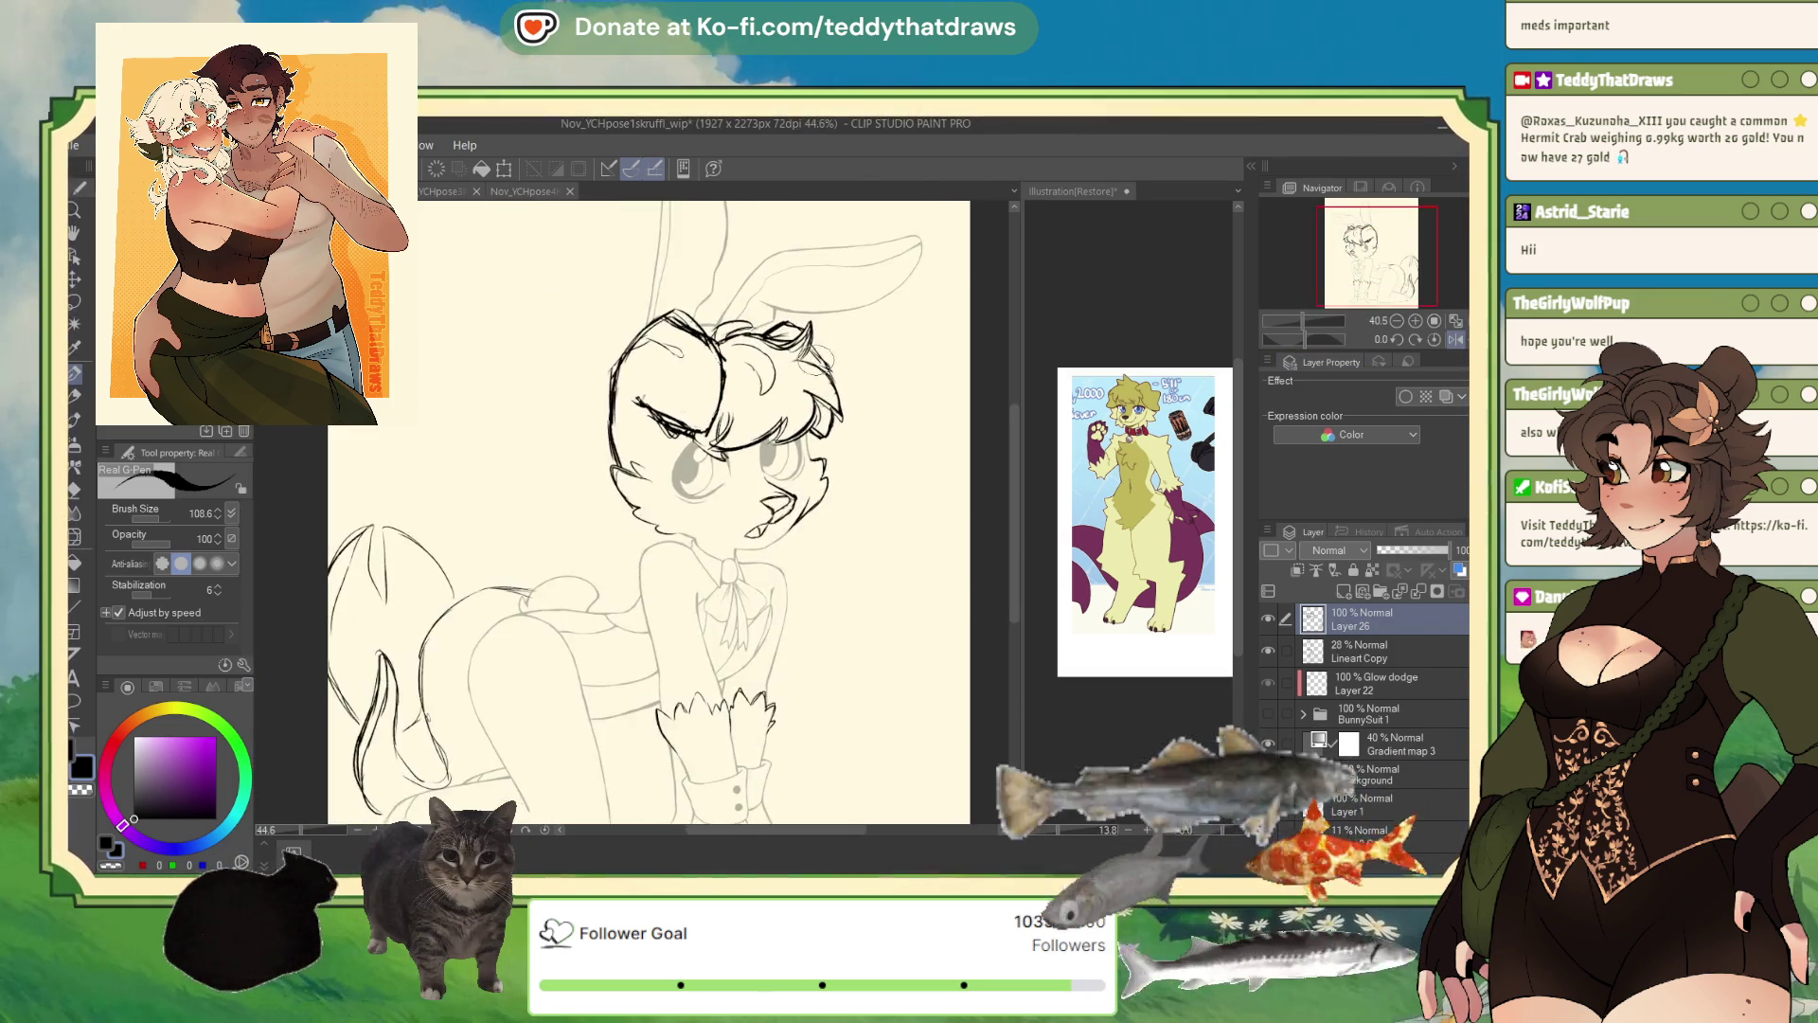
{"action": "scroll", "coordinate": [804, 409], "scroll_direction": "down", "scroll_amount": 3}
{"action": "scroll", "coordinate": [805, 409], "scroll_direction": "up", "scroll_amount": 2}
{"action": "scroll", "coordinate": [805, 409], "scroll_direction": "down", "scroll_amount": 2}
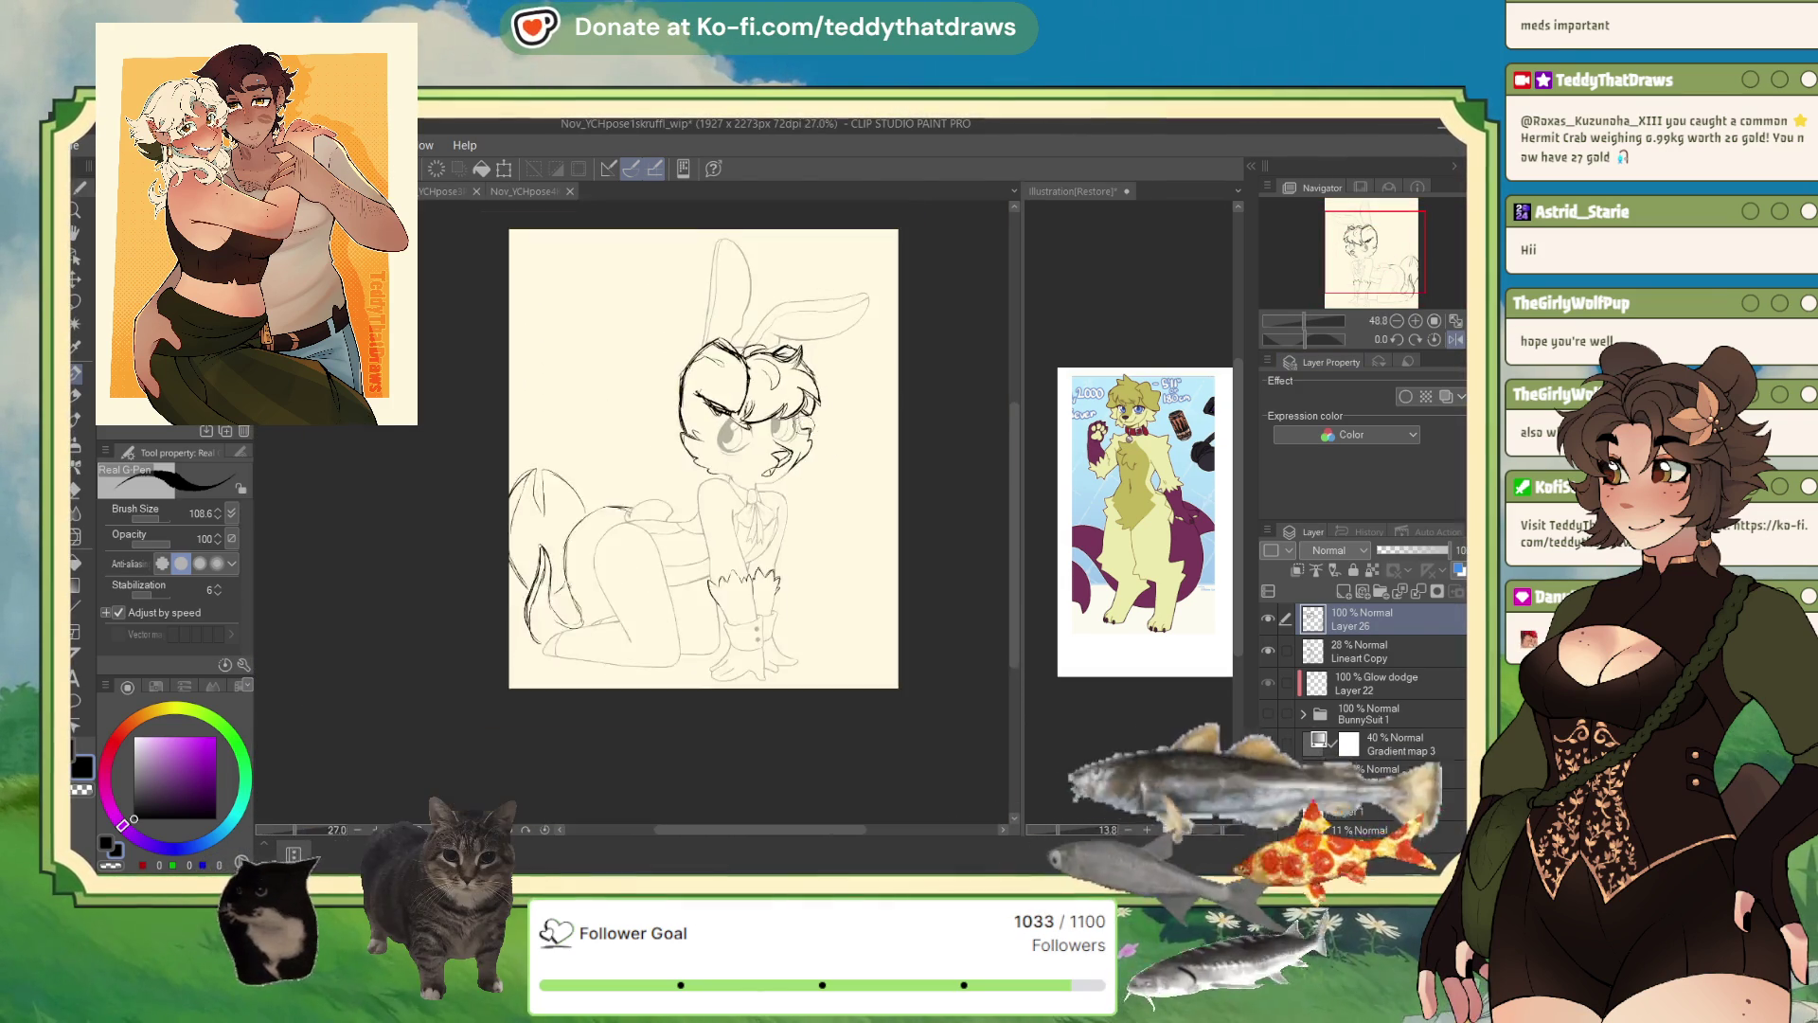
{"action": "scroll", "coordinate": [805, 409], "scroll_direction": "up", "scroll_amount": 2}
{"action": "scroll", "coordinate": [805, 409], "scroll_direction": "down", "scroll_amount": 3}
{"action": "scroll", "coordinate": [805, 409], "scroll_direction": "up", "scroll_amount": 2}
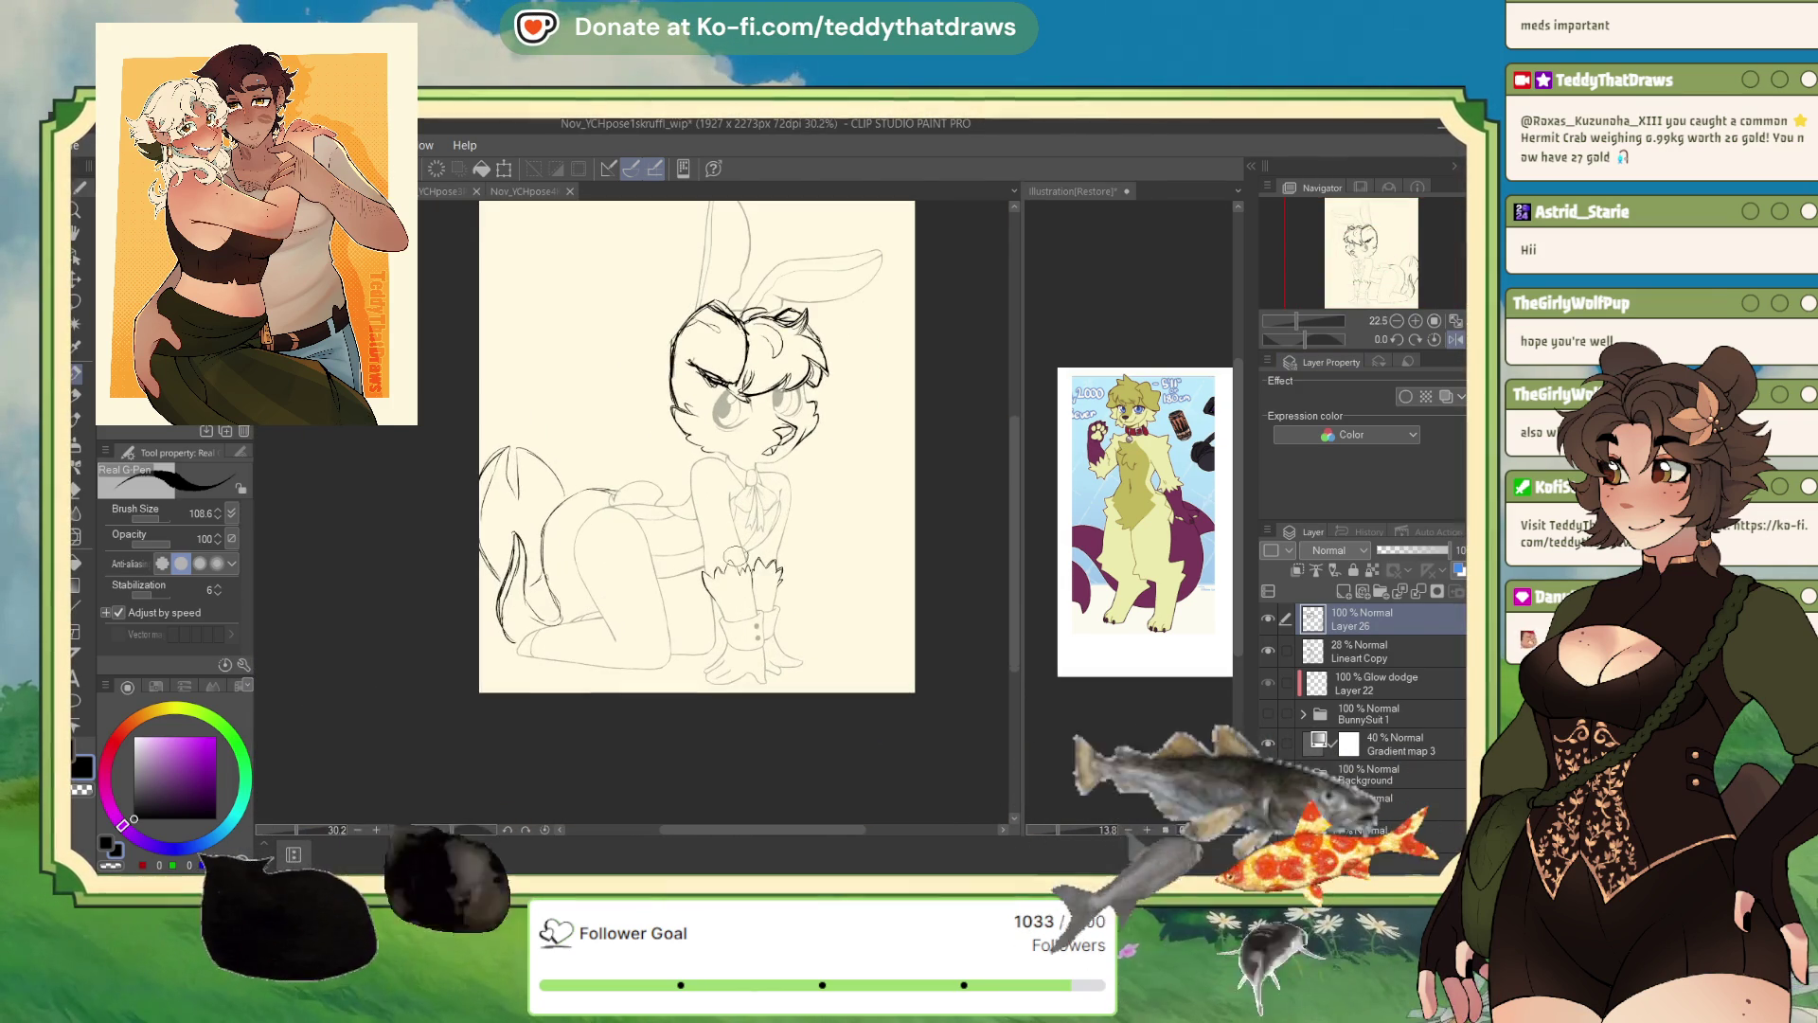
{"action": "scroll", "coordinate": [505, 354], "scroll_direction": "down", "scroll_amount": 1}
{"action": "scroll", "coordinate": [505, 353], "scroll_direction": "up", "scroll_amount": 2}
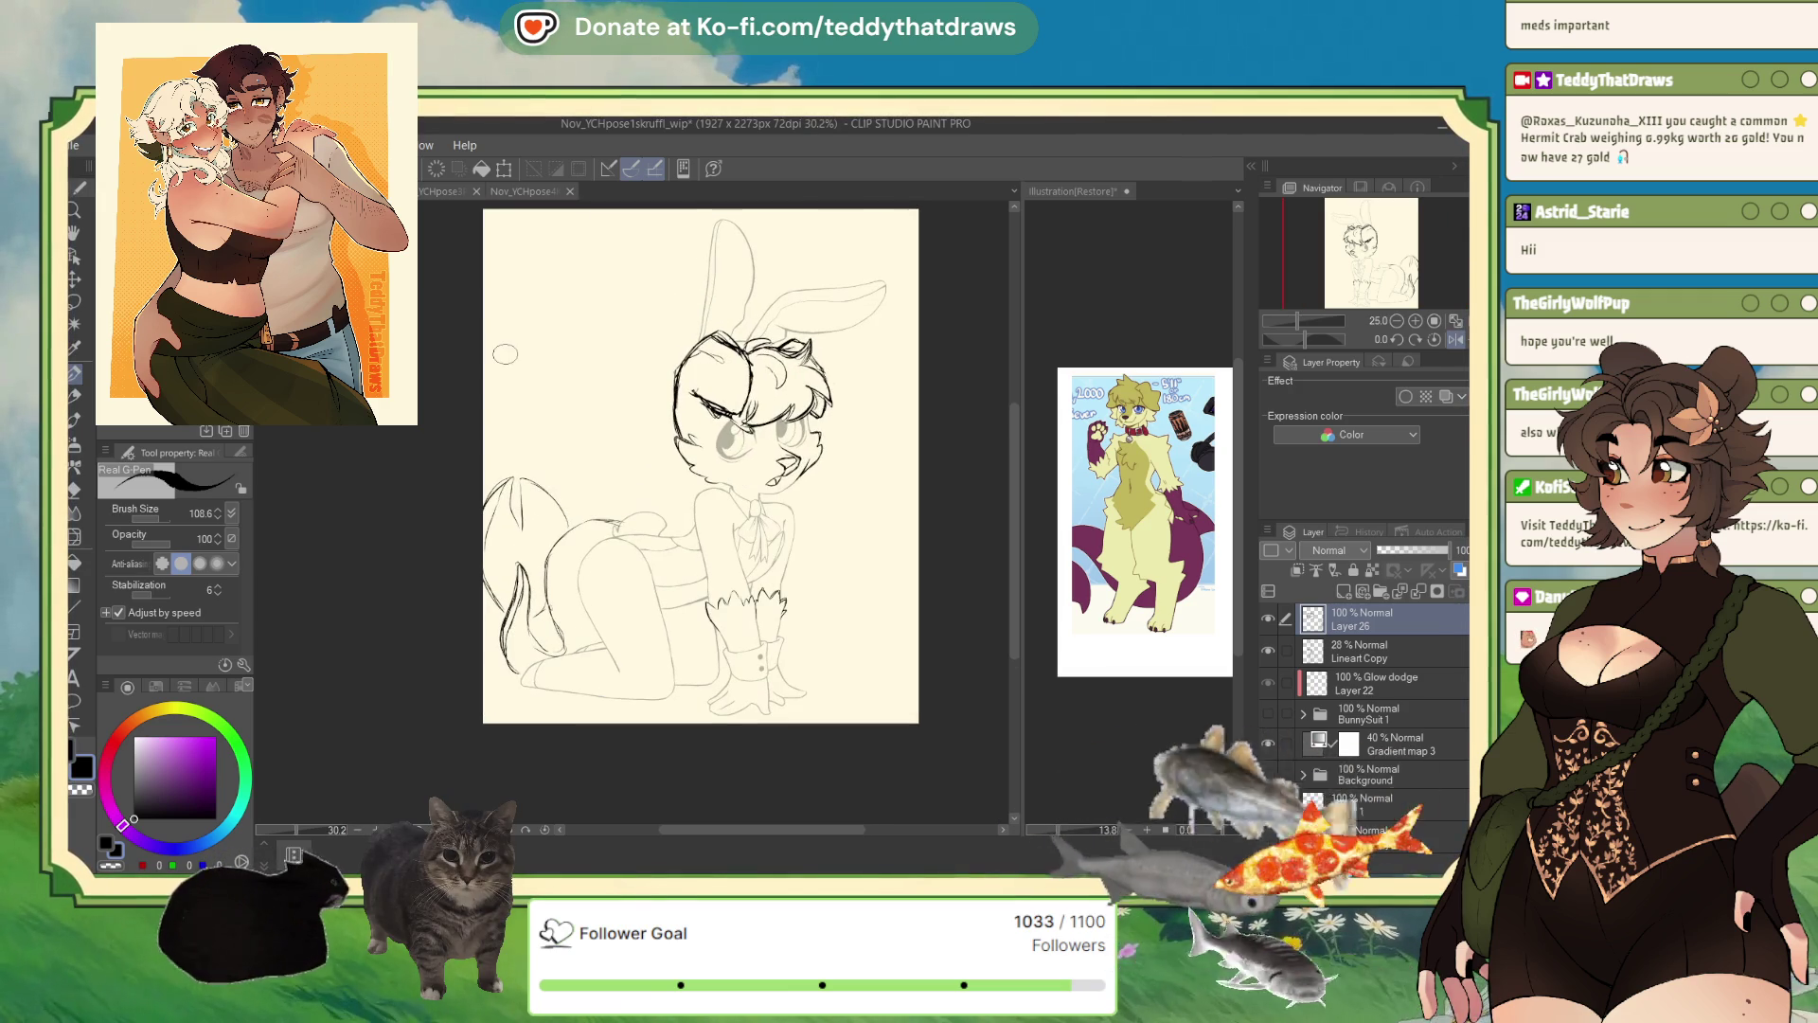
- Extend the canvas's left edge outward so the width grows from 1927 to 2071 px
{"action": "key", "text": "ctrl+alt+c"}
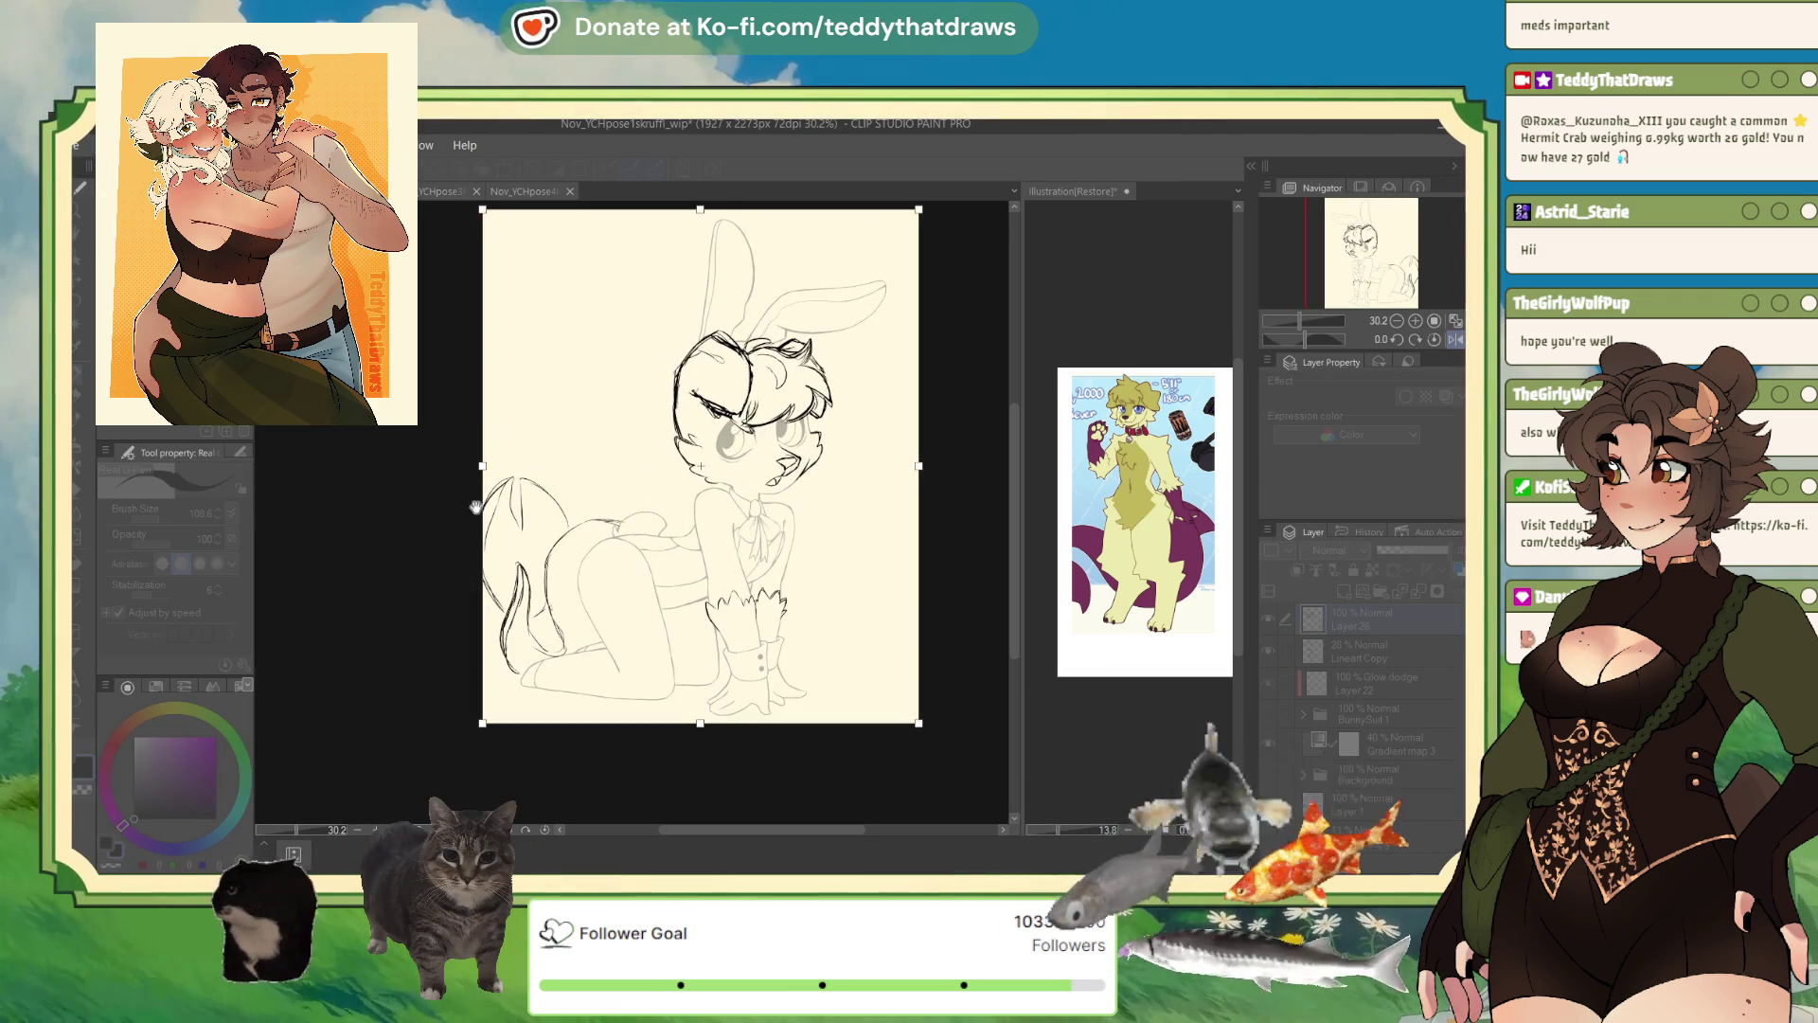
{"action": "left_click_drag", "start_coordinate": [475, 506], "coordinate": [434, 506]}
{"action": "key", "text": "Return"}
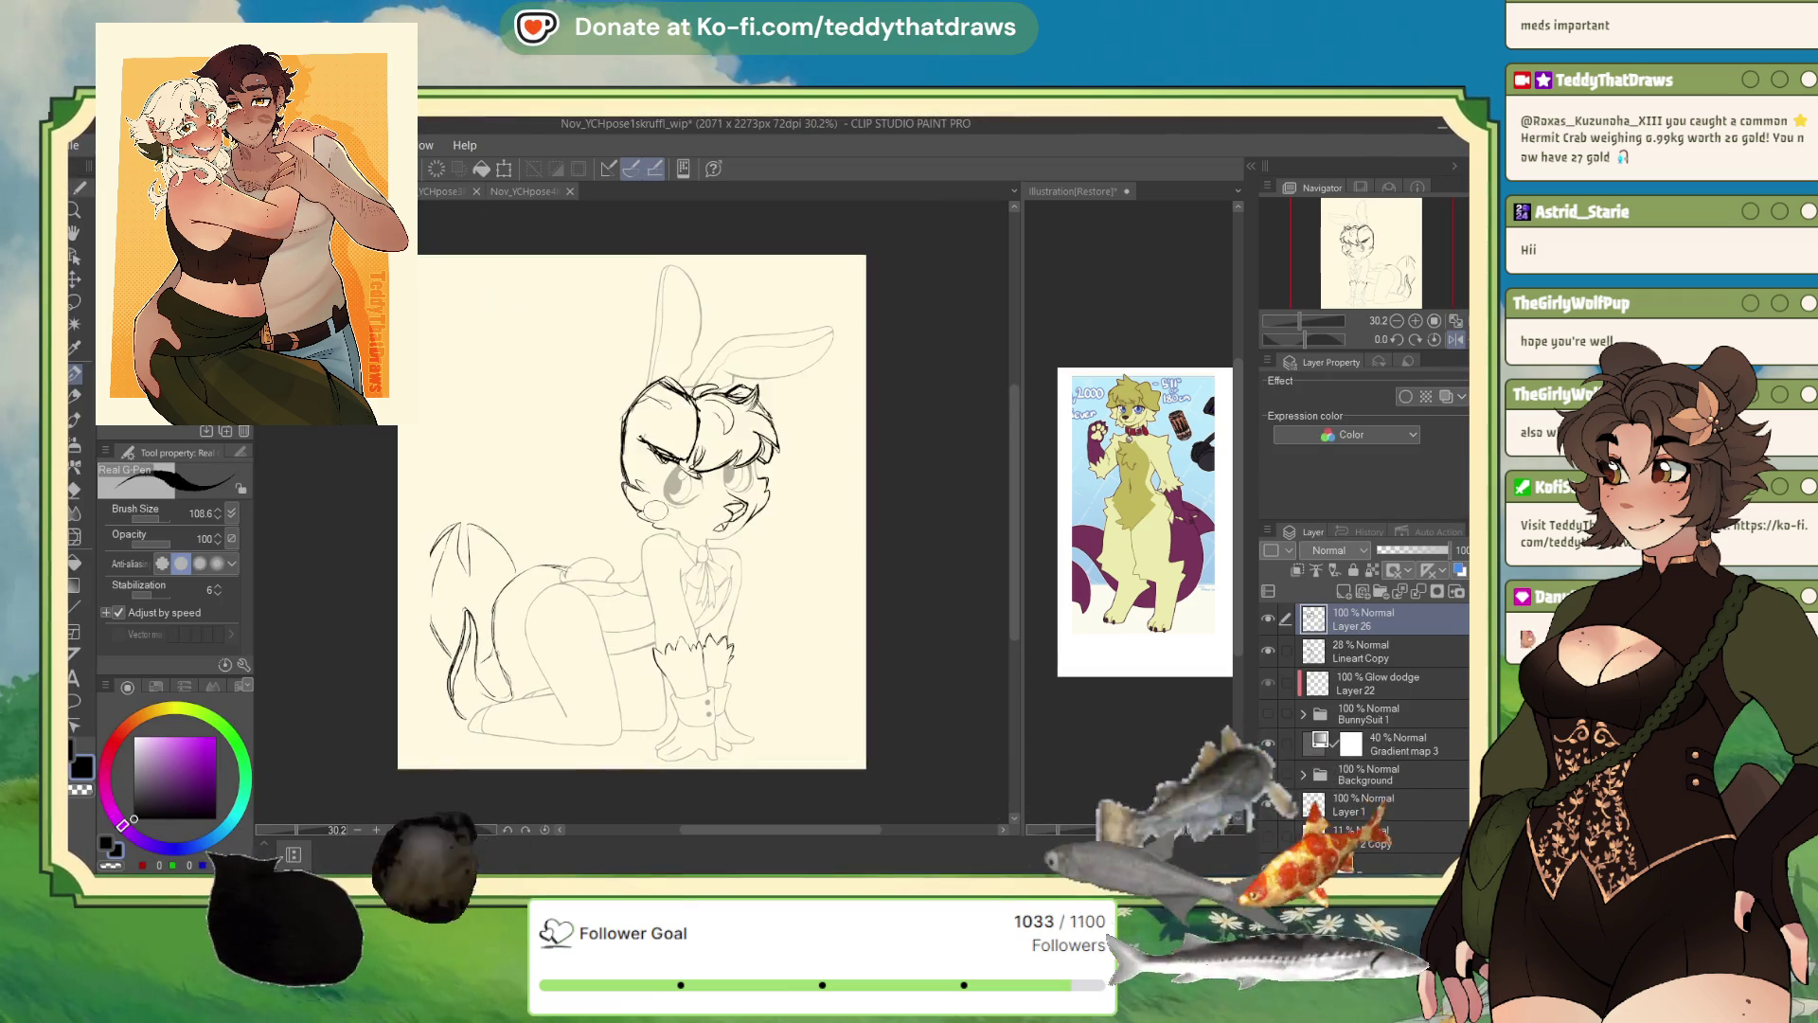
{"action": "scroll", "coordinate": [434, 560], "scroll_direction": "up", "scroll_amount": 3}
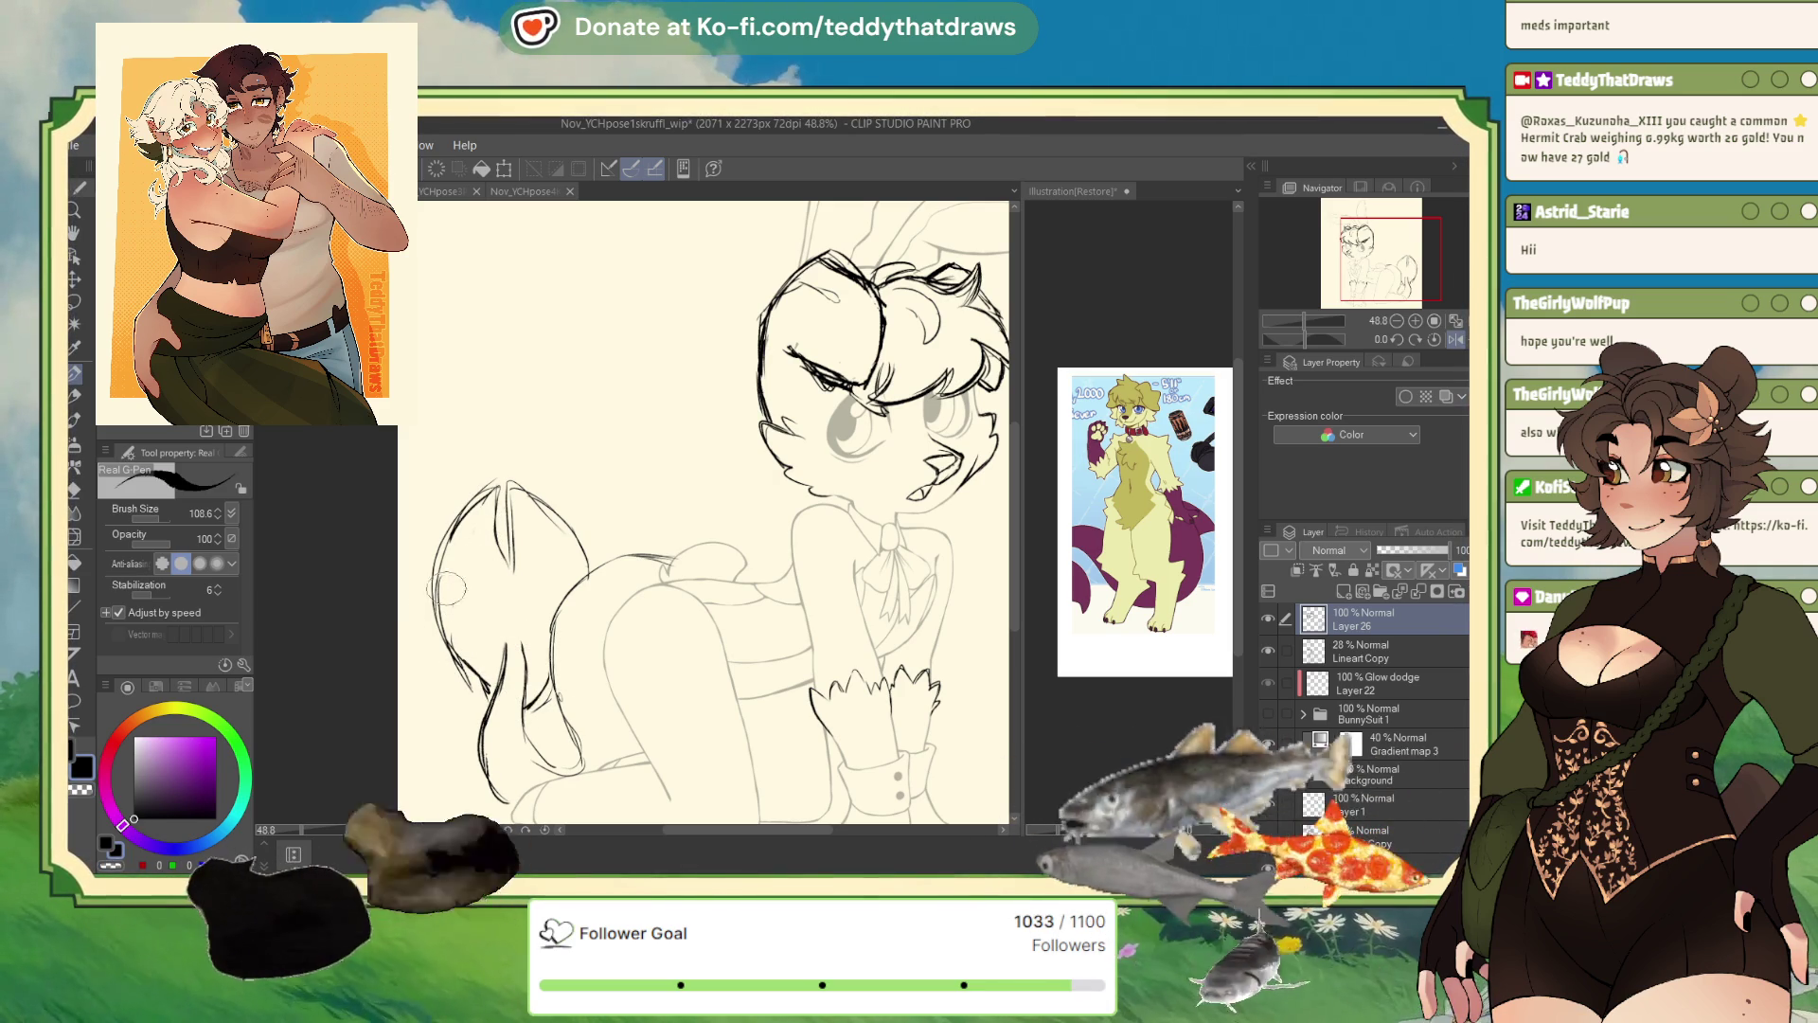
- Erase with transparent colour and rework the tail's lines, retracing its upper contour
{"action": "left_click", "coordinate": [112, 866]}
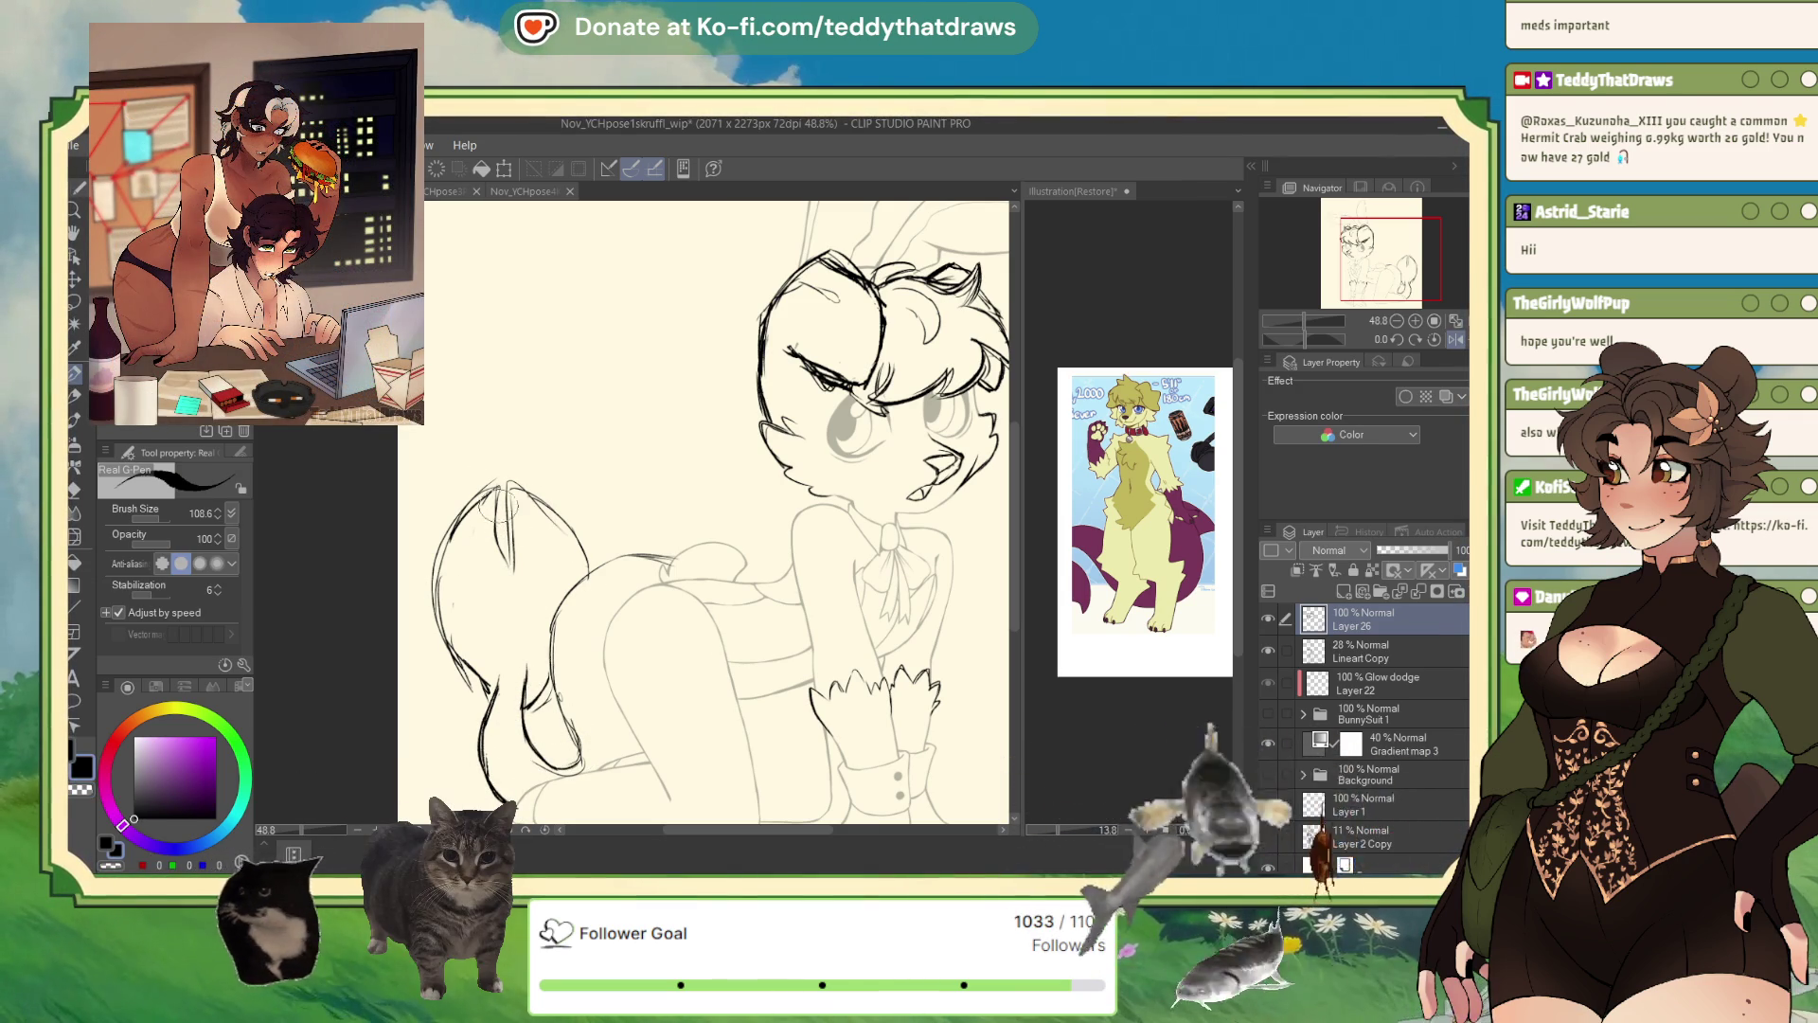
{"action": "mouse_move", "coordinate": [497, 502]}
{"action": "left_mouse_down"}
{"action": "mouse_move", "coordinate": [517, 616]}
{"action": "mouse_move", "coordinate": [439, 566]}
{"action": "left_mouse_up"}
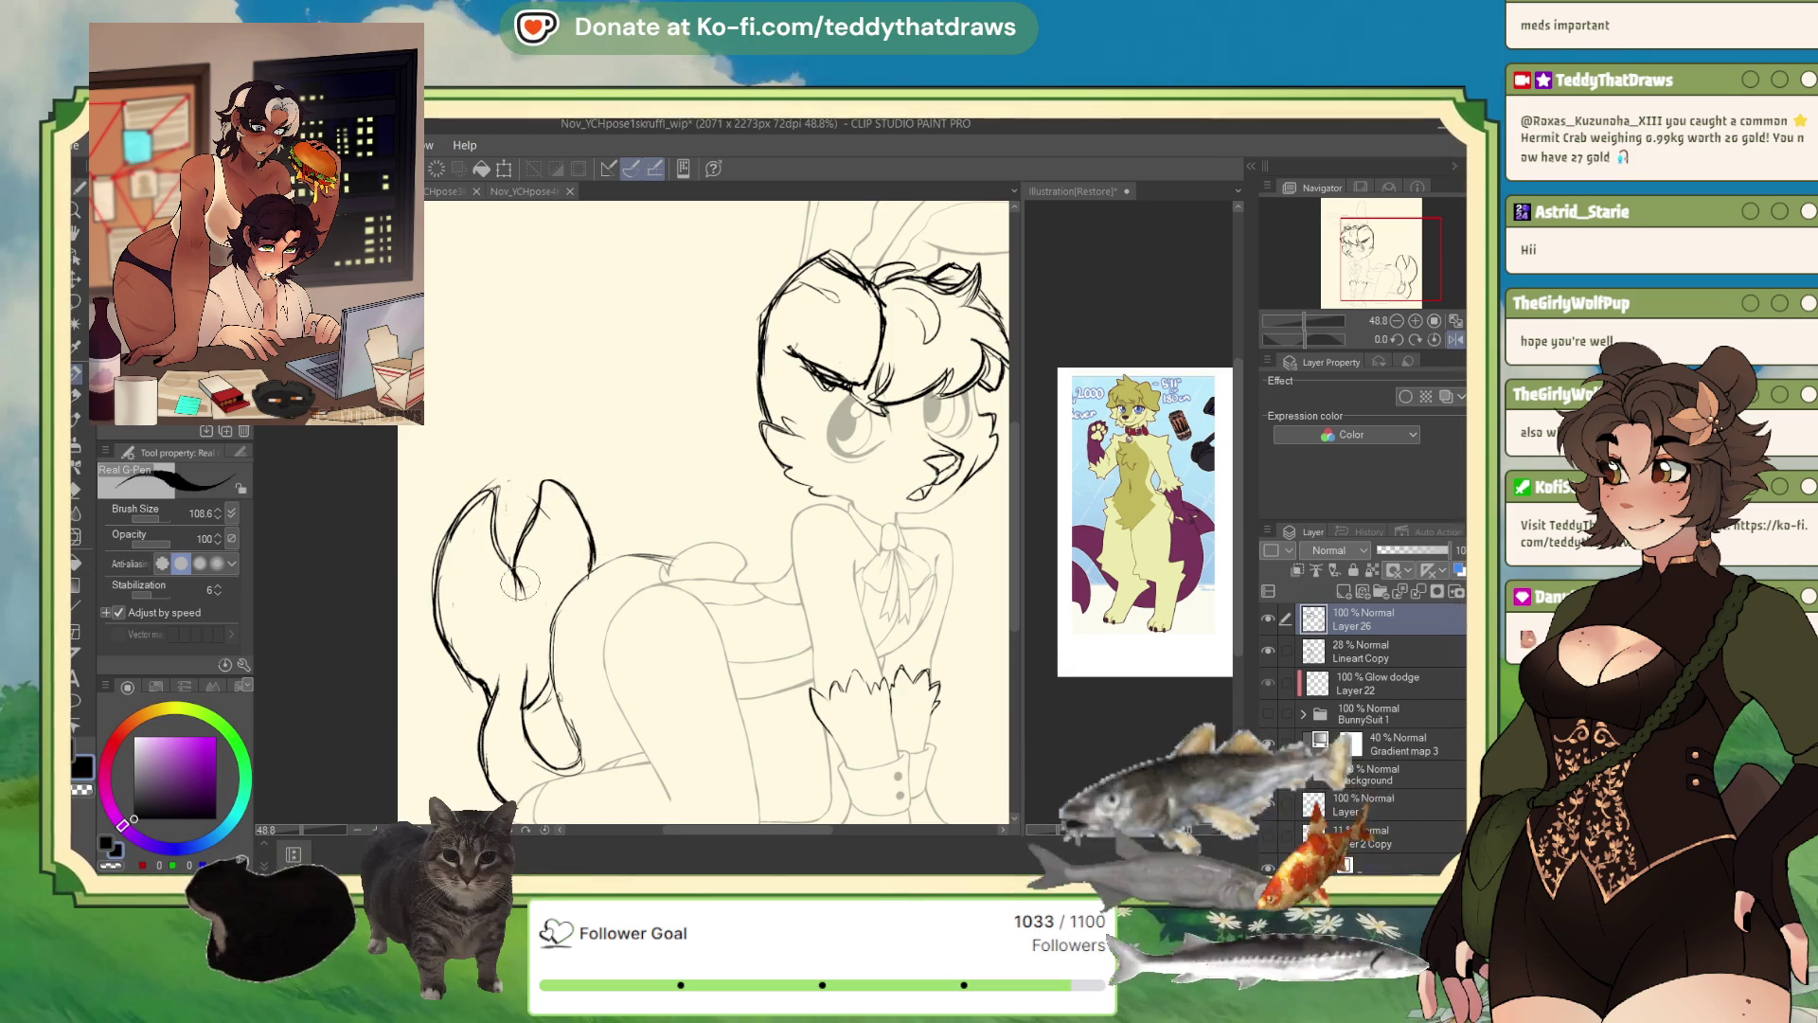
{"action": "left_click_drag", "start_coordinate": [536, 506], "coordinate": [583, 551]}
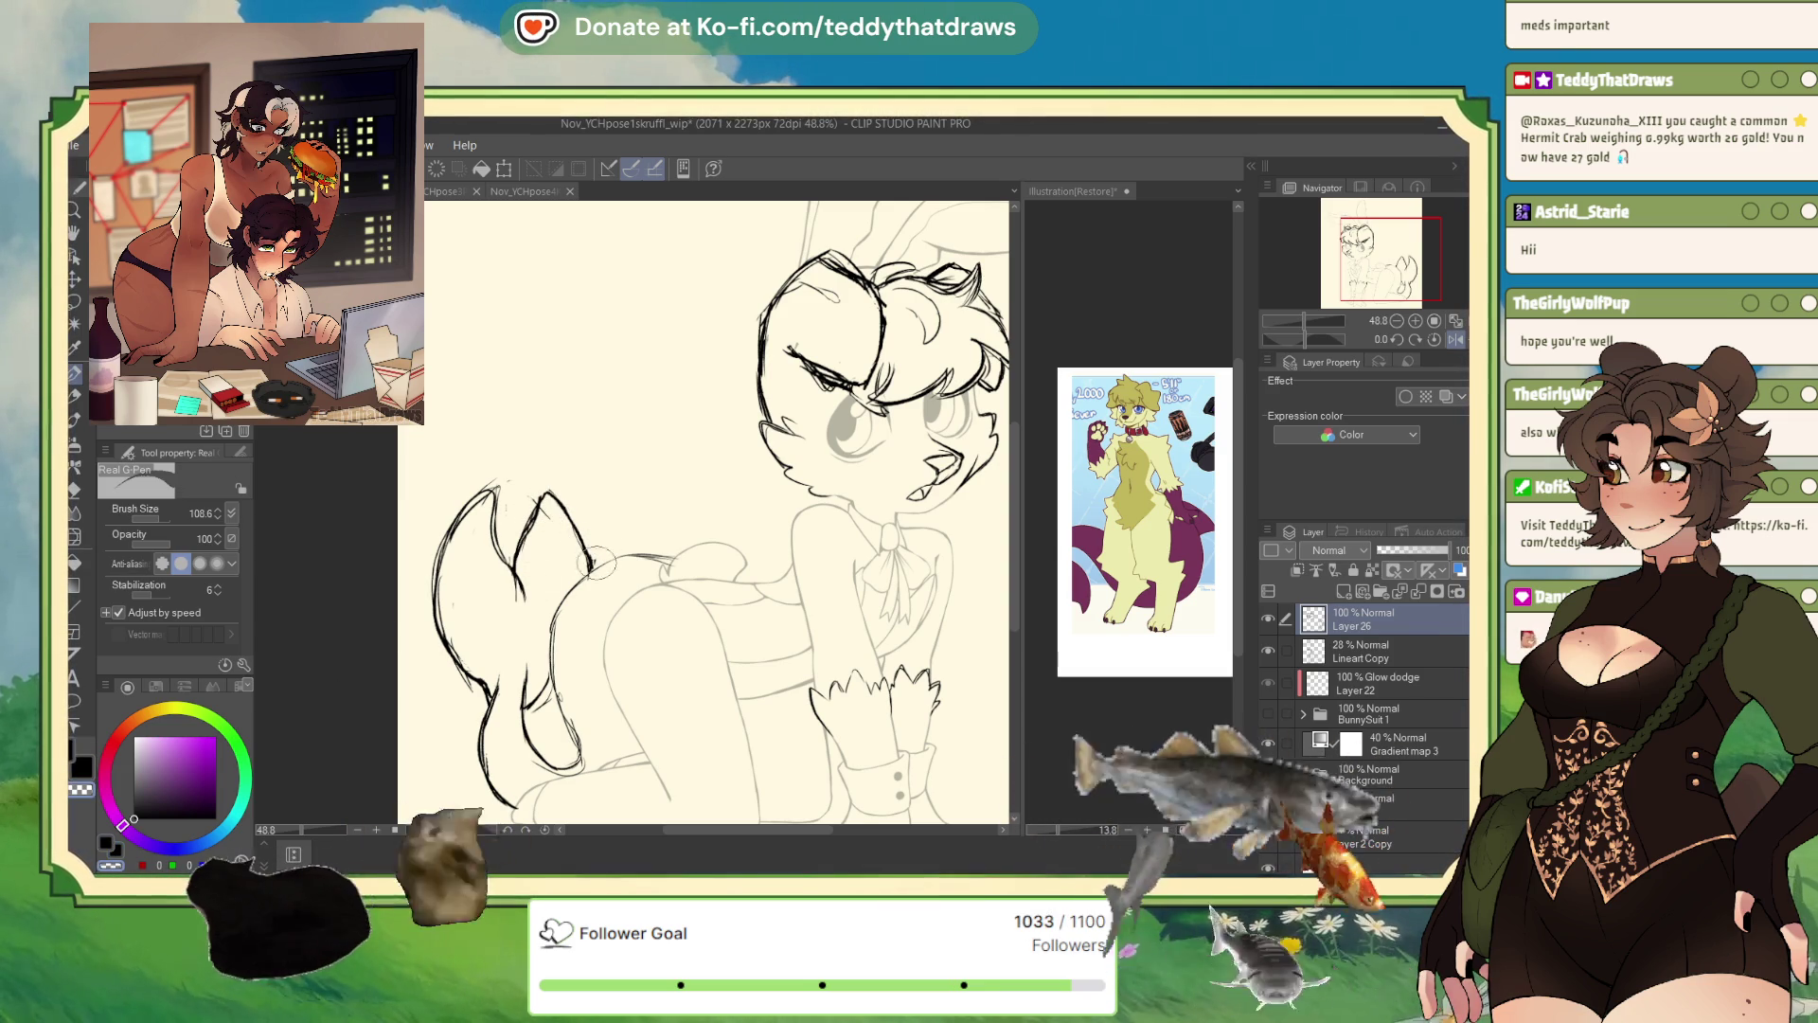
- Zoom out to view the whole sketched waiter pose
{"action": "scroll", "coordinate": [528, 625], "scroll_direction": "down", "scroll_amount": 5}
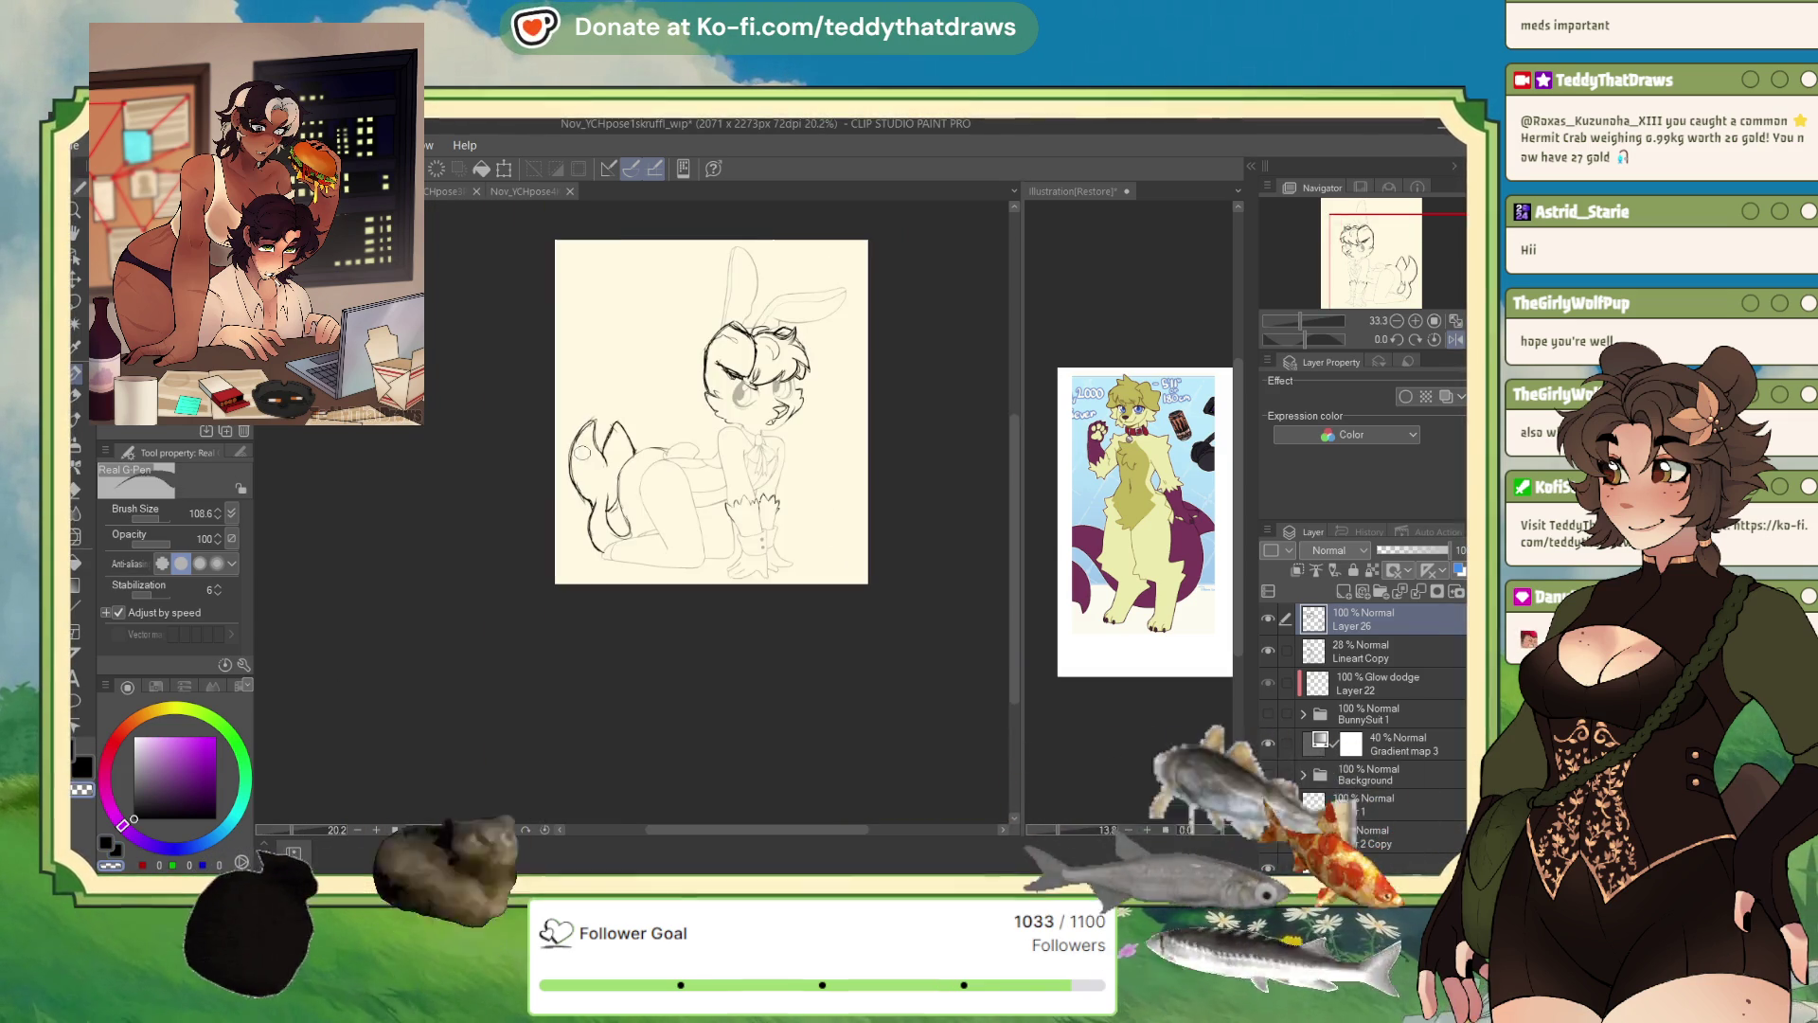
{"action": "scroll", "coordinate": [527, 625], "scroll_direction": "up", "scroll_amount": 2}
{"action": "scroll", "coordinate": [541, 413], "scroll_direction": "up", "scroll_amount": 2}
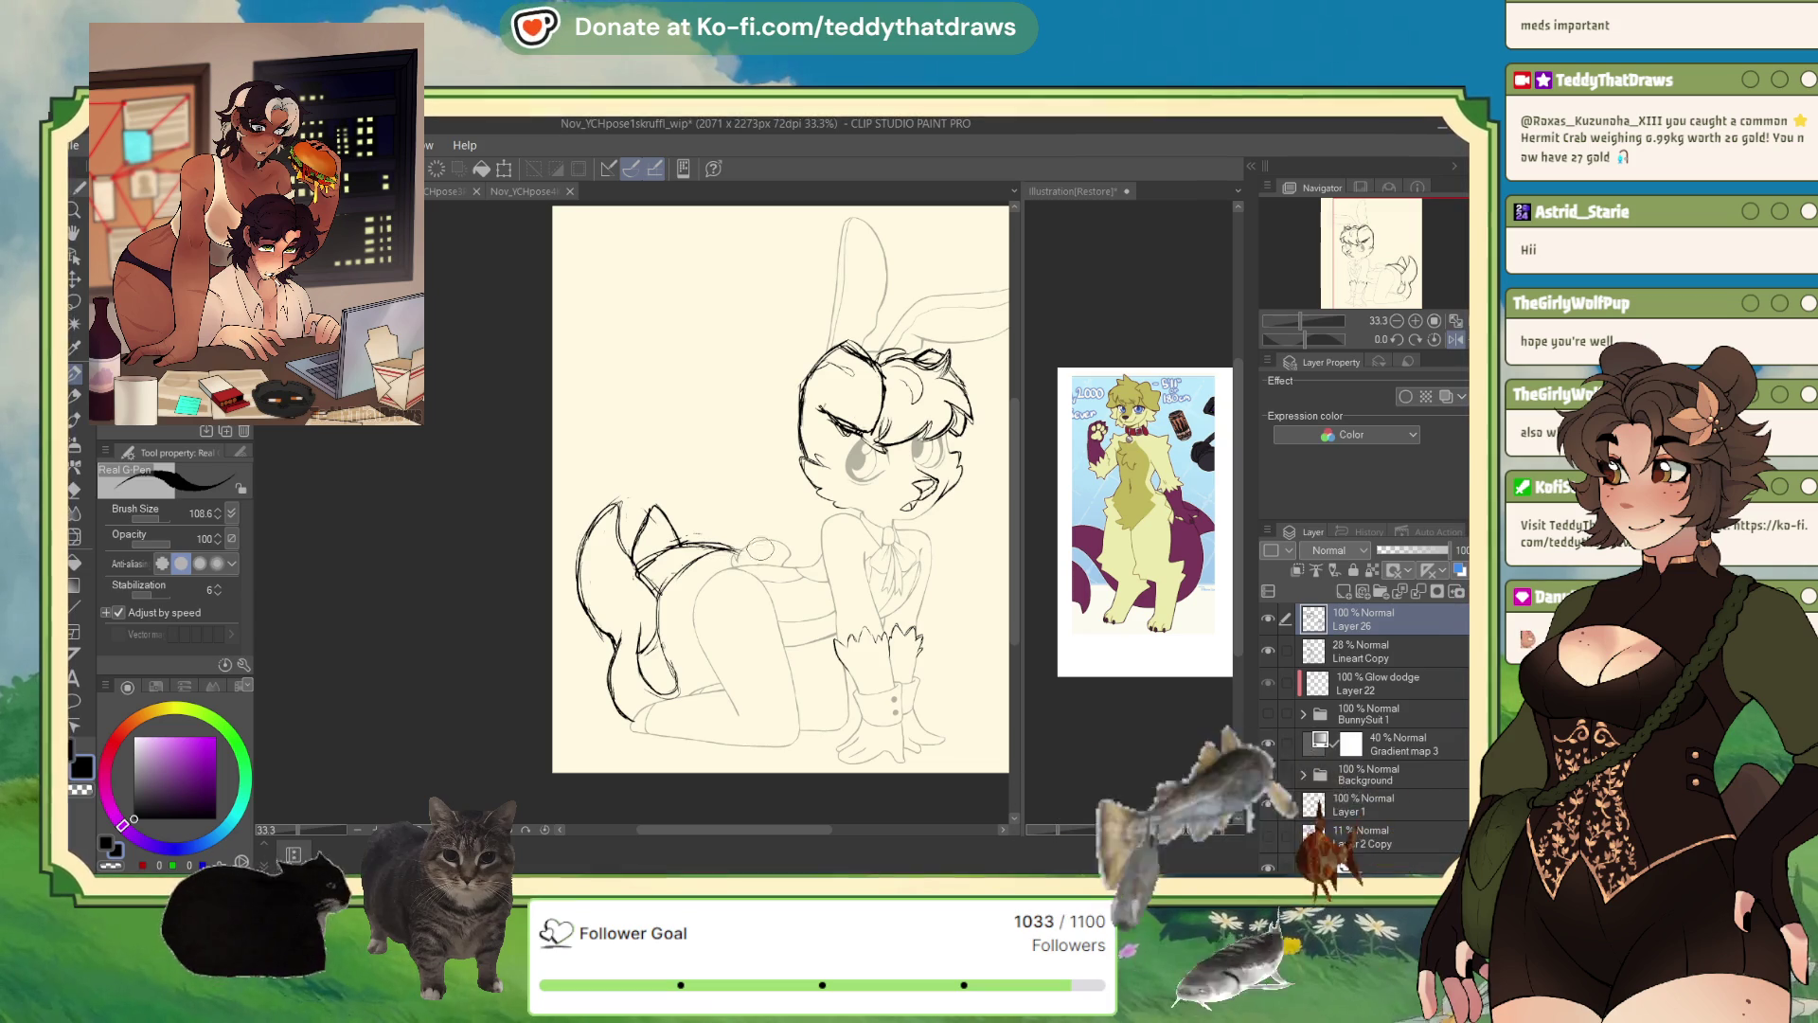
{"action": "scroll", "coordinate": [745, 520], "scroll_direction": "down", "scroll_amount": 2}
{"action": "scroll", "coordinate": [746, 520], "scroll_direction": "down", "scroll_amount": 1}
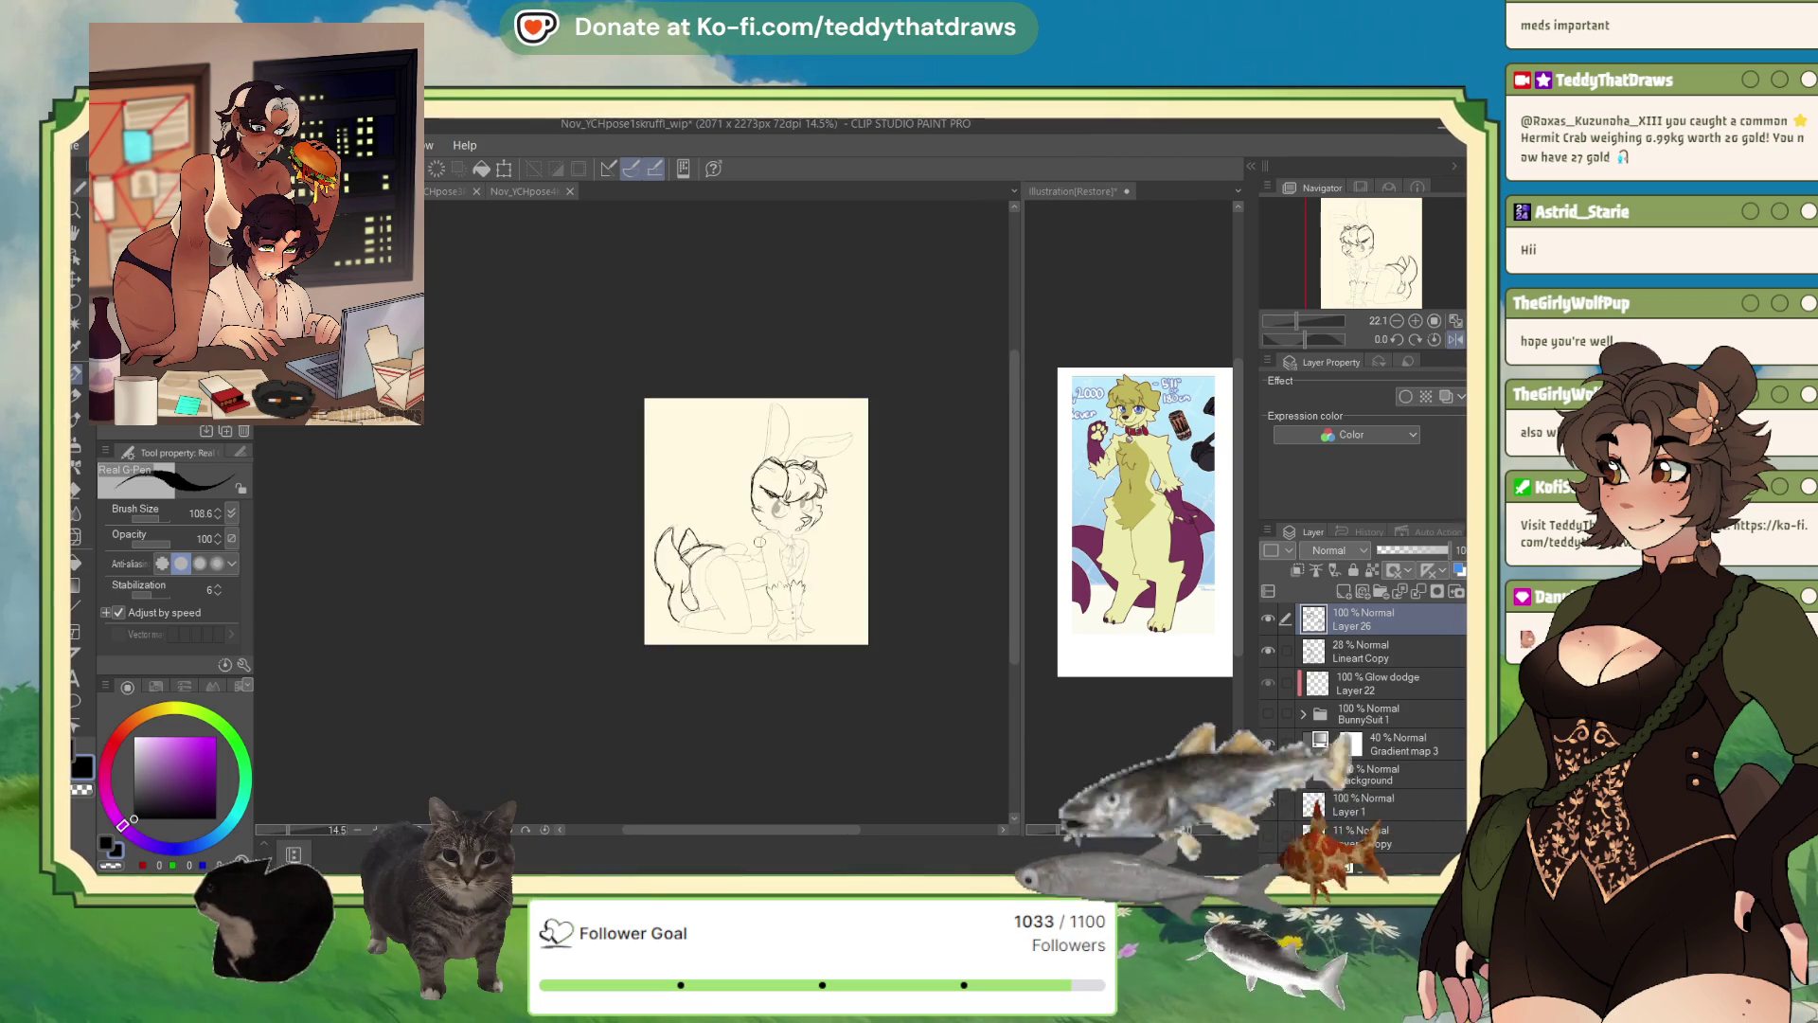
{"action": "scroll", "coordinate": [852, 511], "scroll_direction": "up", "scroll_amount": 3}
- Raise Lineart Copy to 100% opacity and remove Layer 26 from the drawing
{"action": "left_click", "coordinate": [1363, 651]}
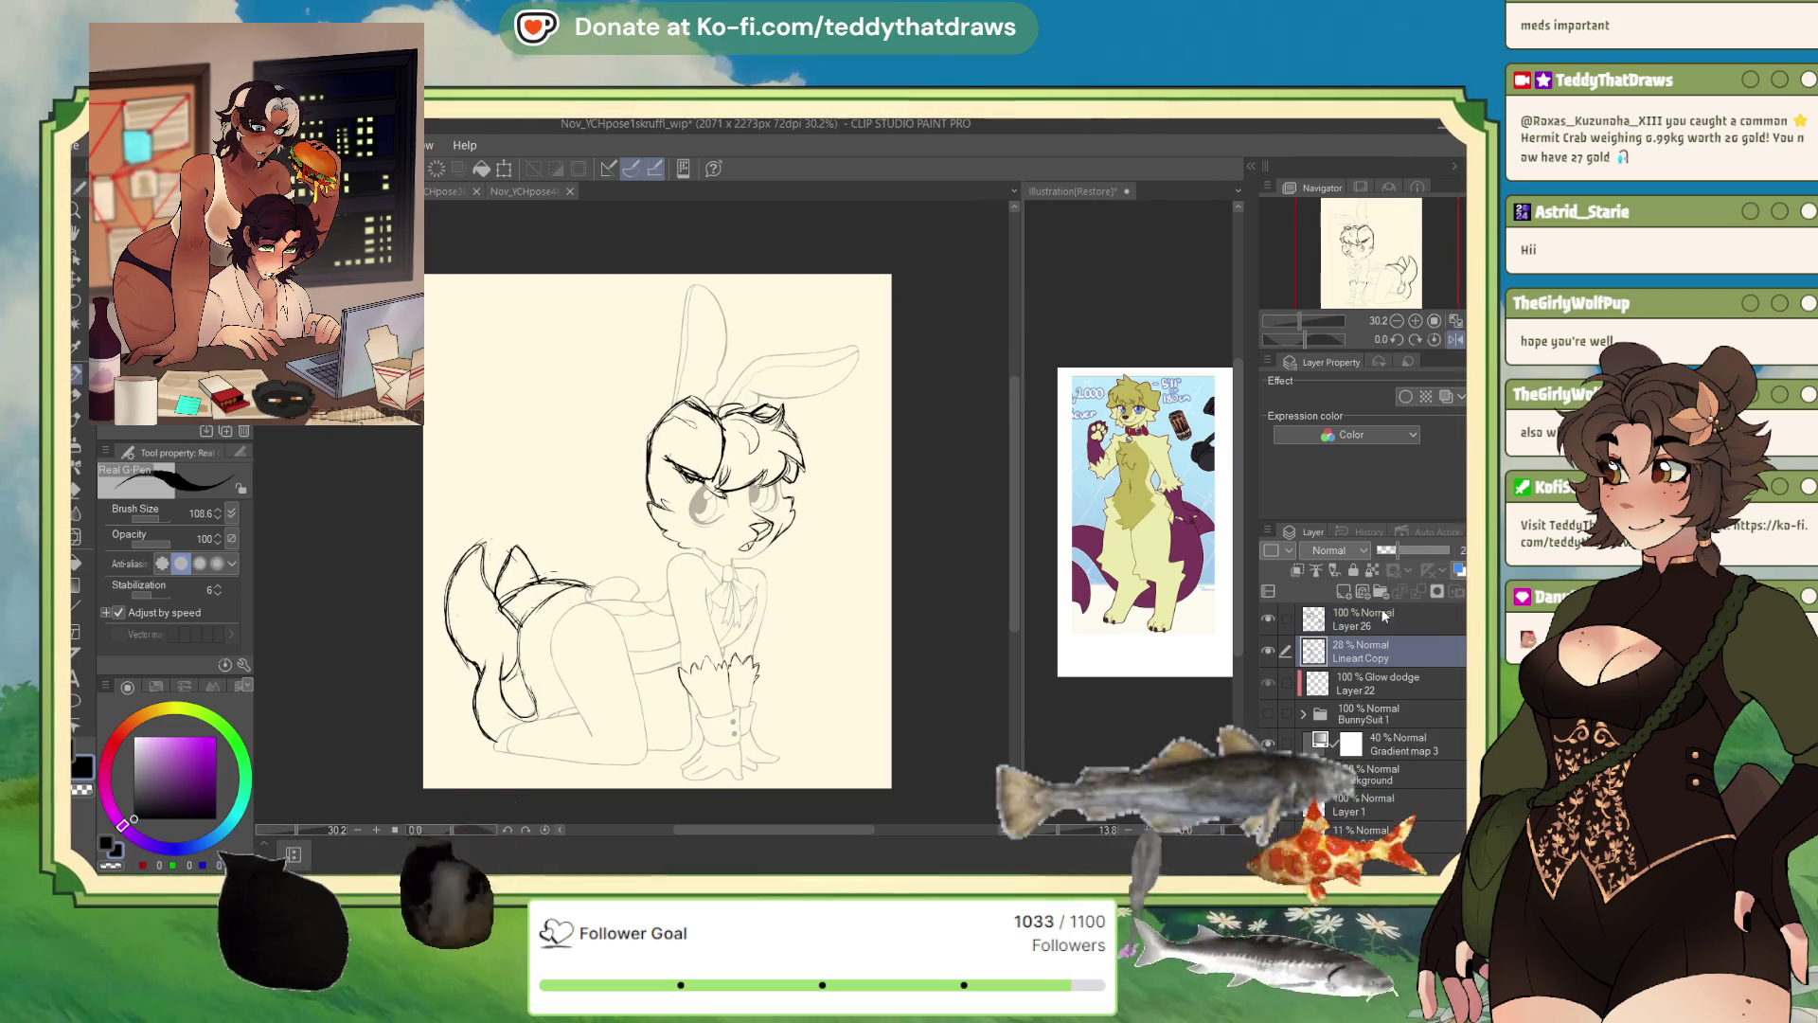
{"action": "left_click_drag", "start_coordinate": [1402, 555], "coordinate": [1454, 553]}
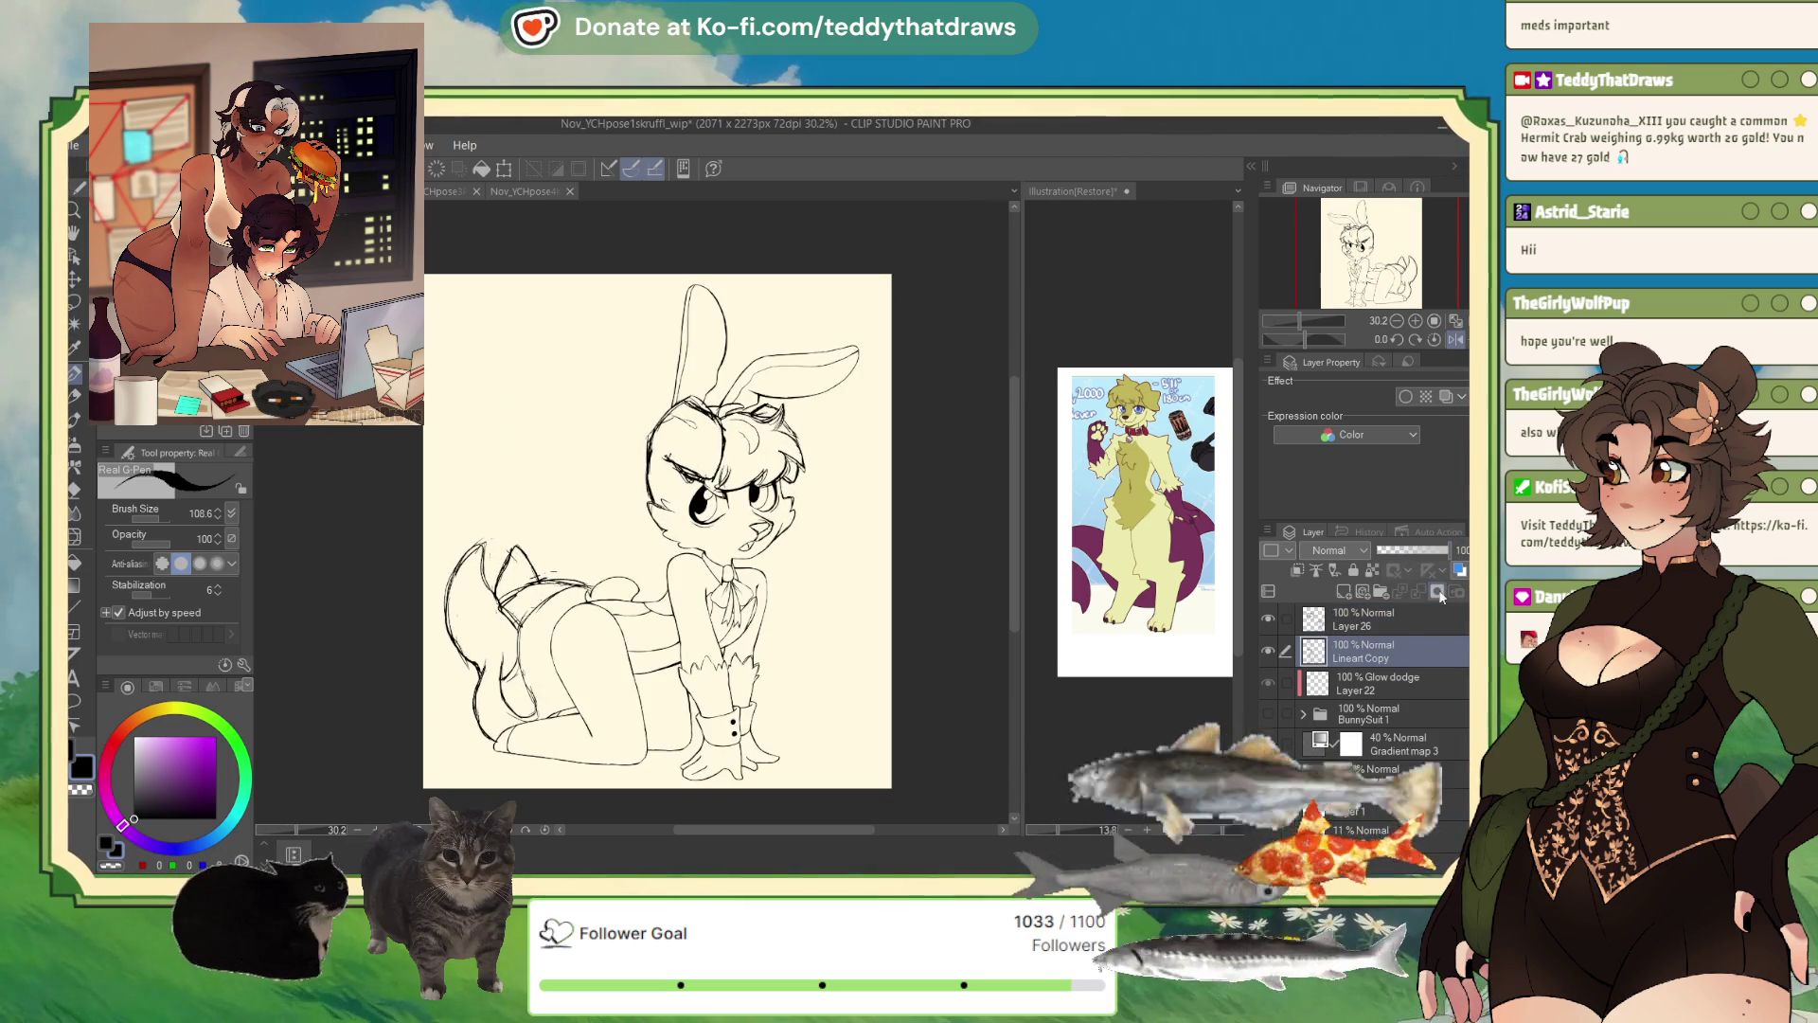
{"action": "left_click", "coordinate": [1405, 622]}
{"action": "key", "text": "ctrl+e"}
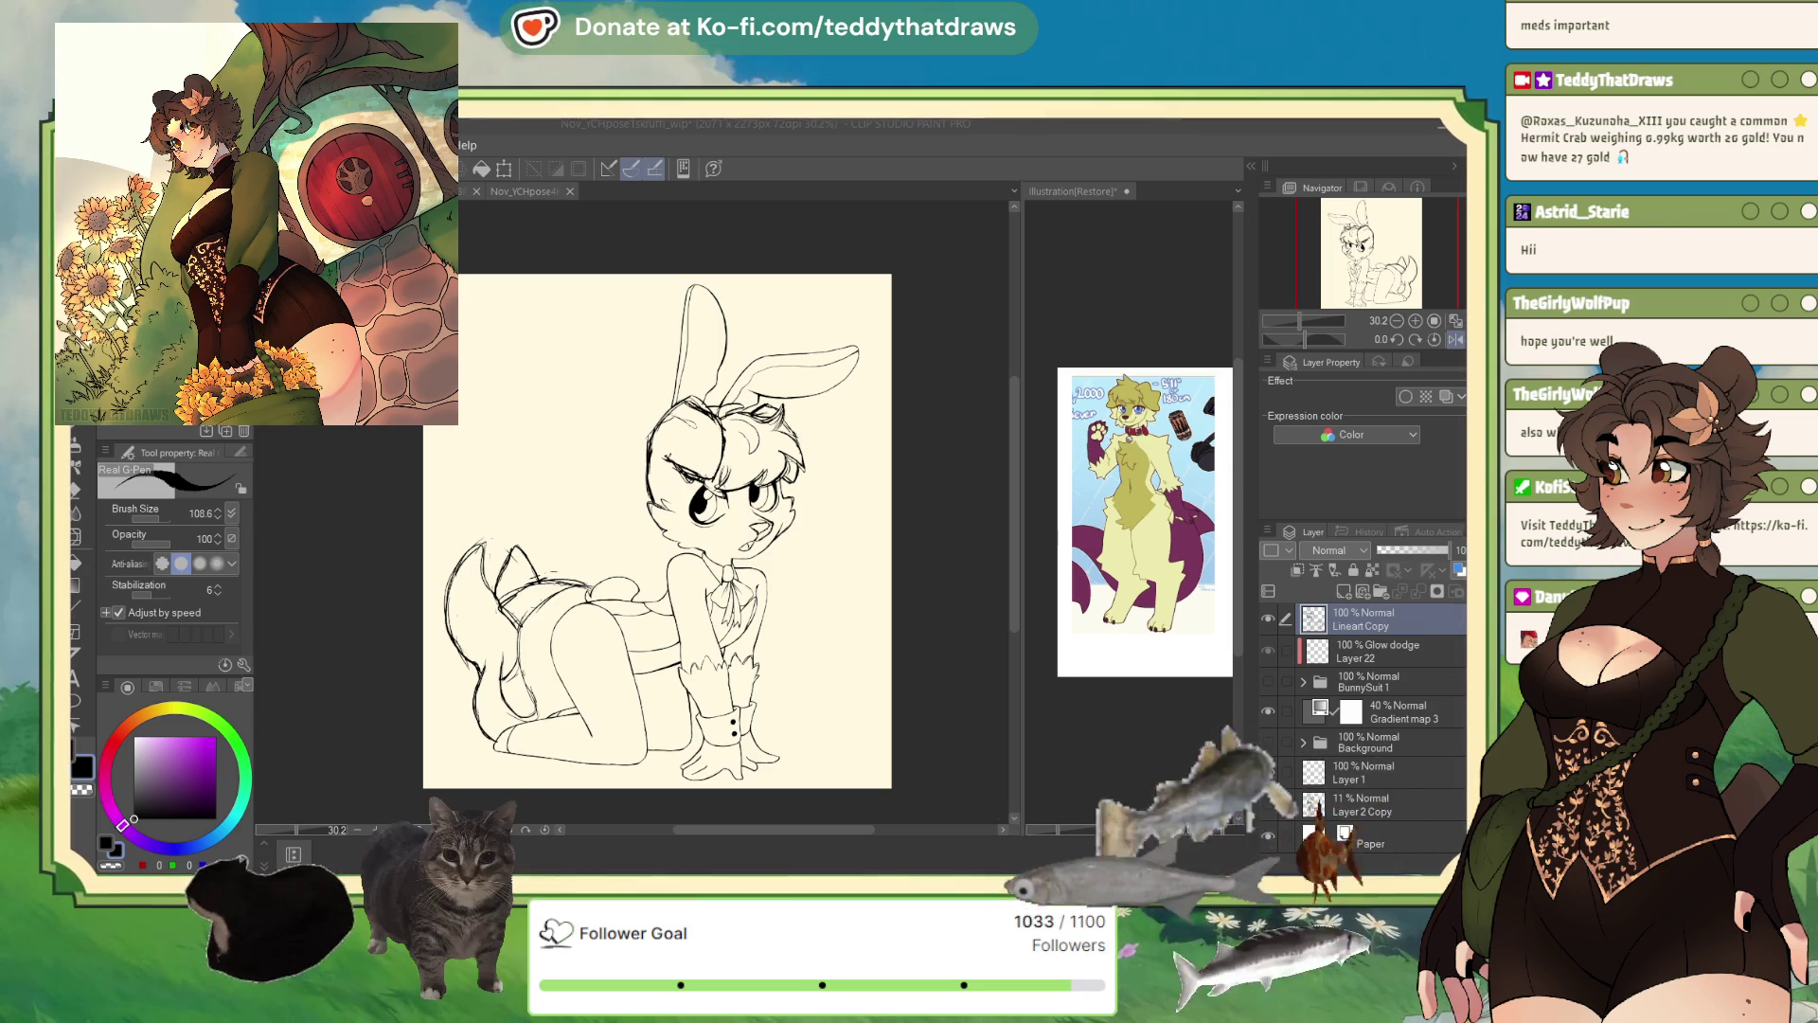
- In the bunny waitress file, copy the Lines layer and hide the BunnySuit YCH 3 and green background layers
{"action": "key", "text": "ctrl+Tab"}
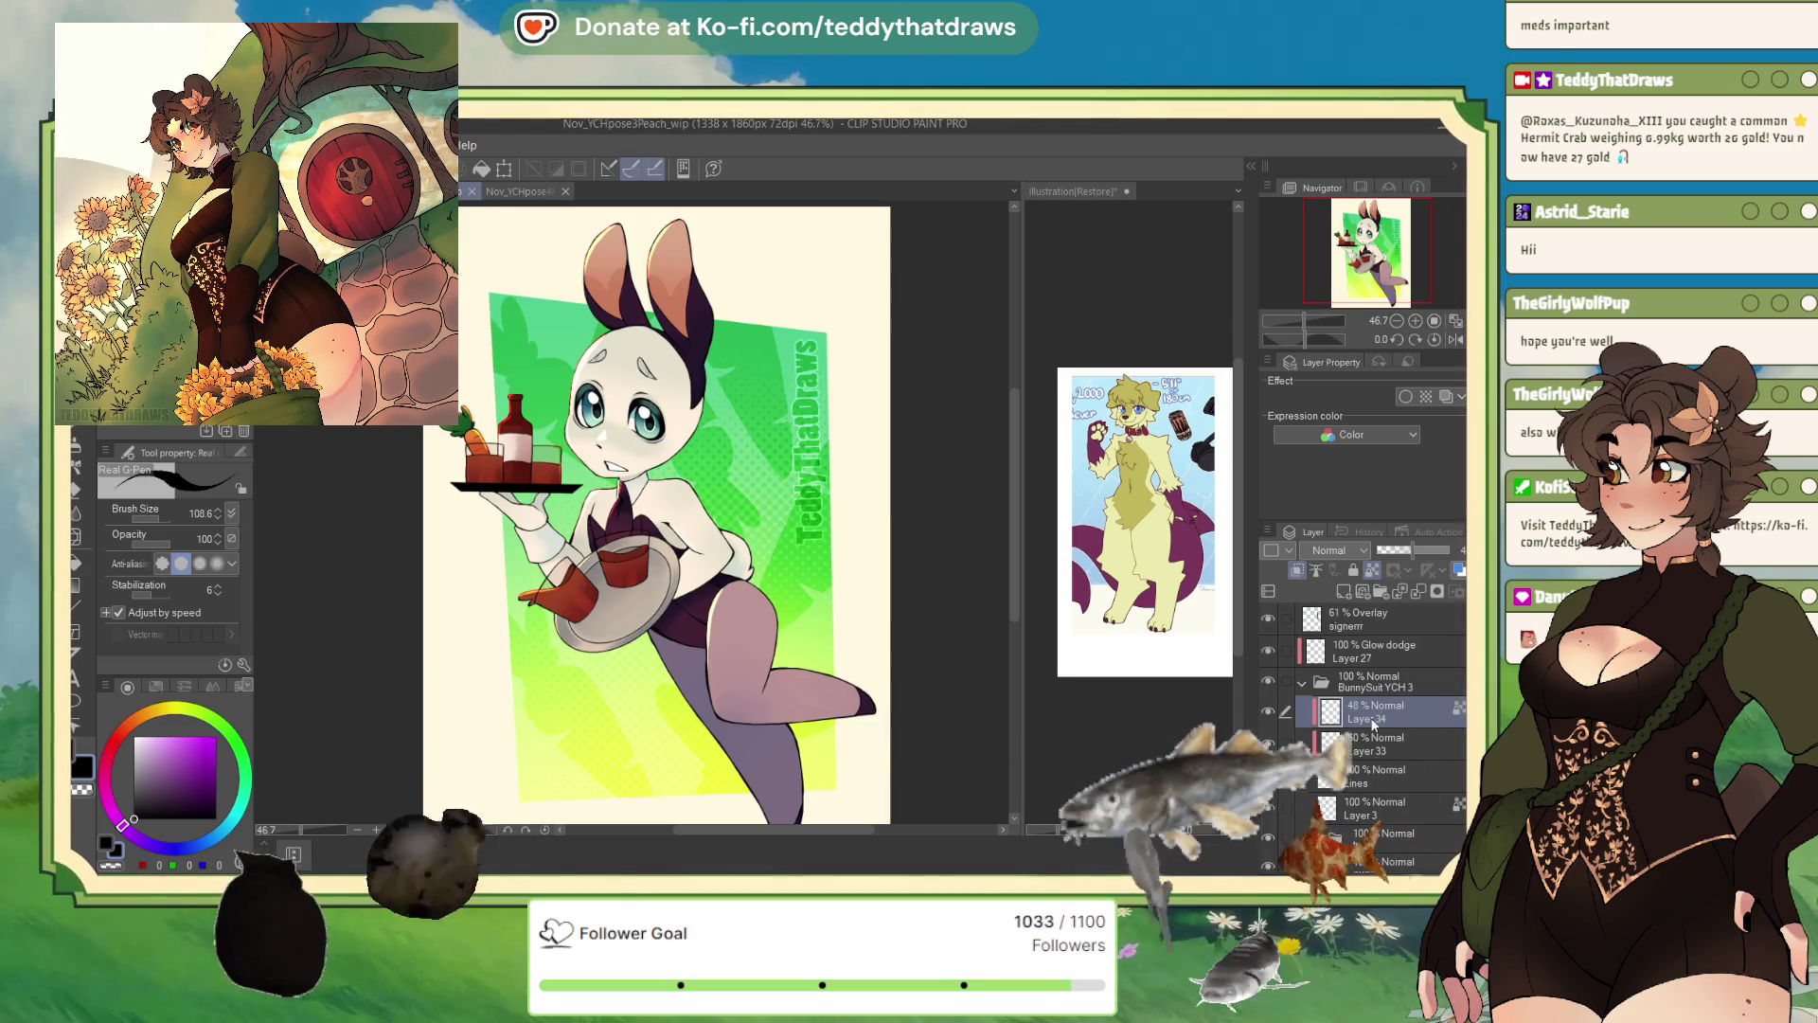
{"action": "left_click", "coordinate": [1392, 776]}
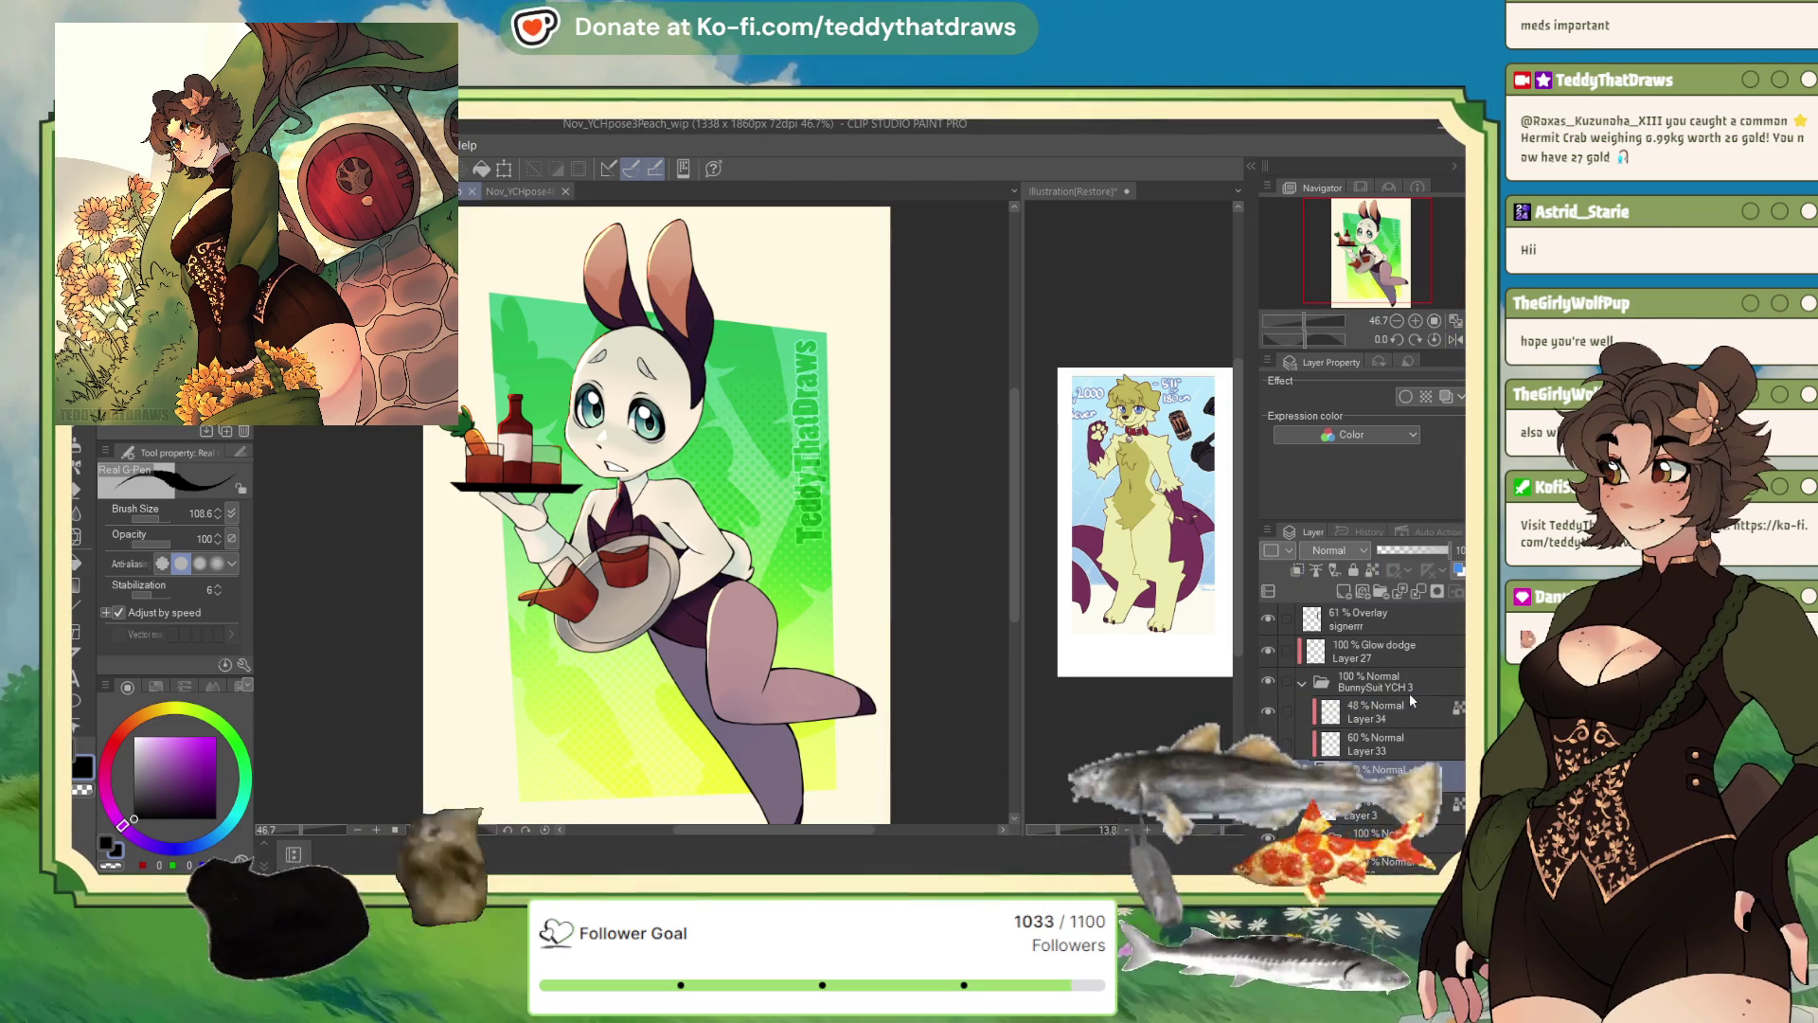
{"action": "left_click", "coordinate": [1398, 617]}
{"action": "key", "text": "ctrl+v"}
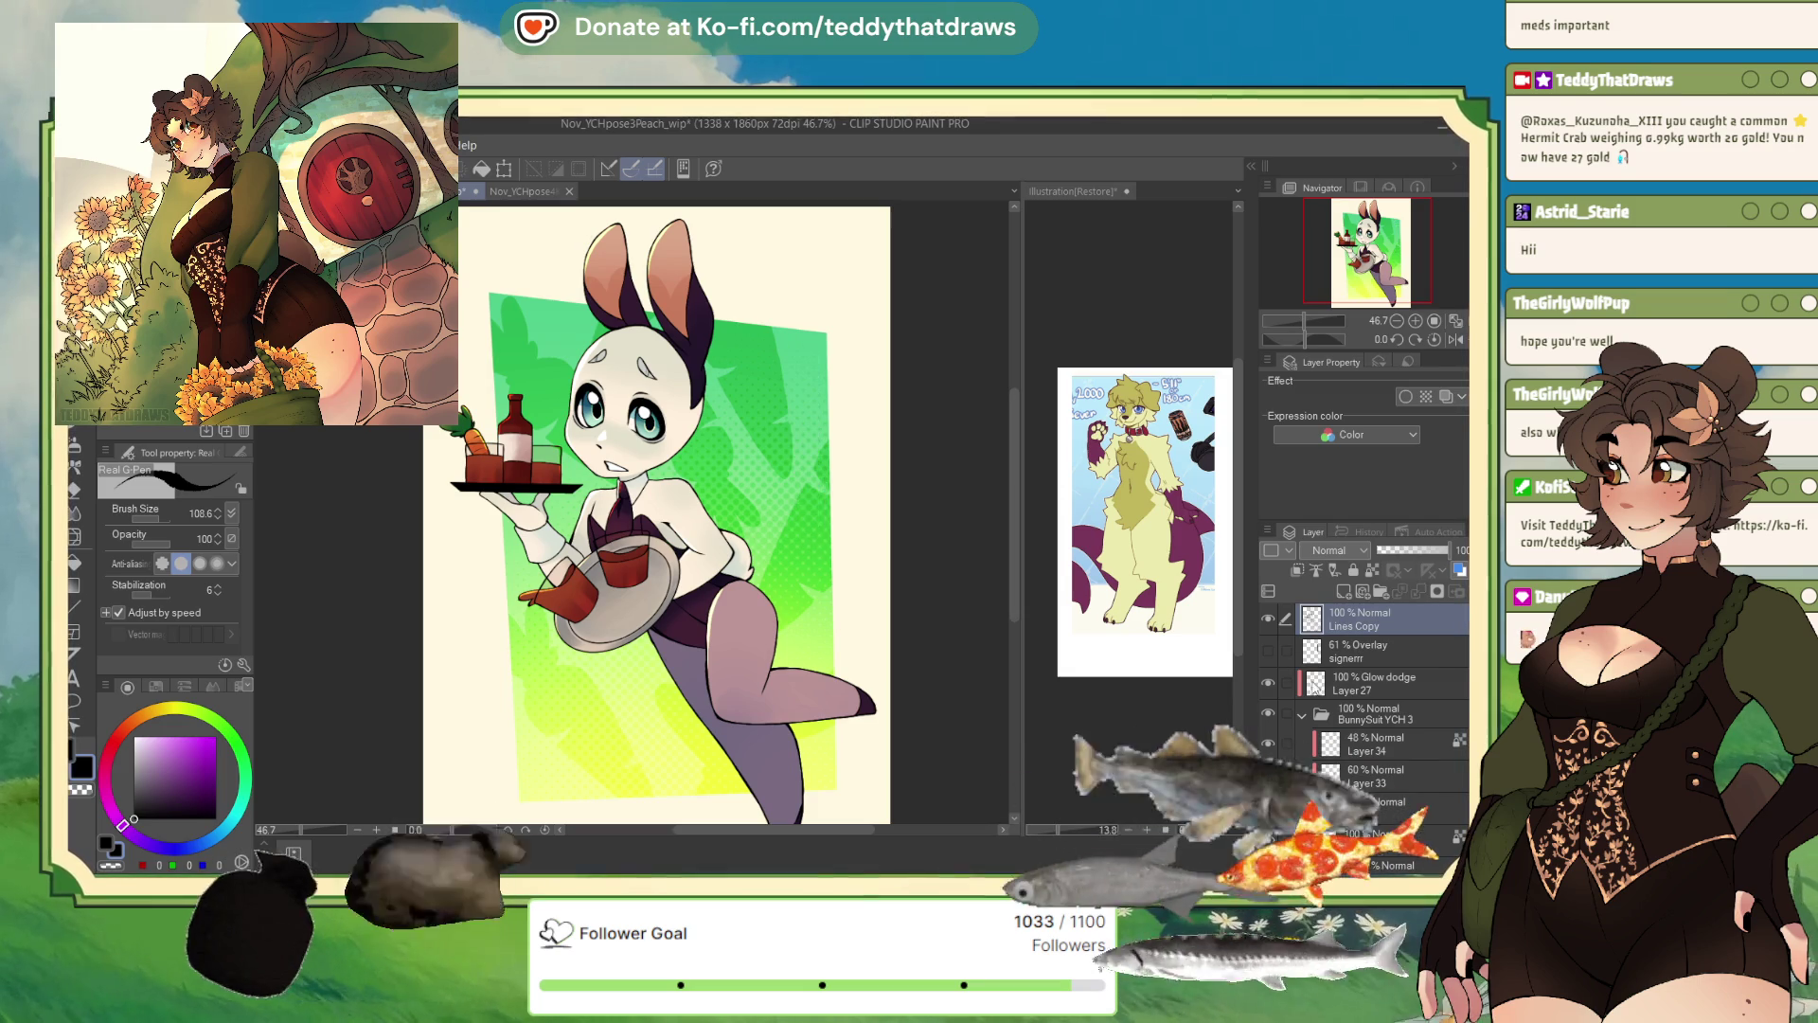
{"action": "left_click", "coordinate": [1302, 712]}
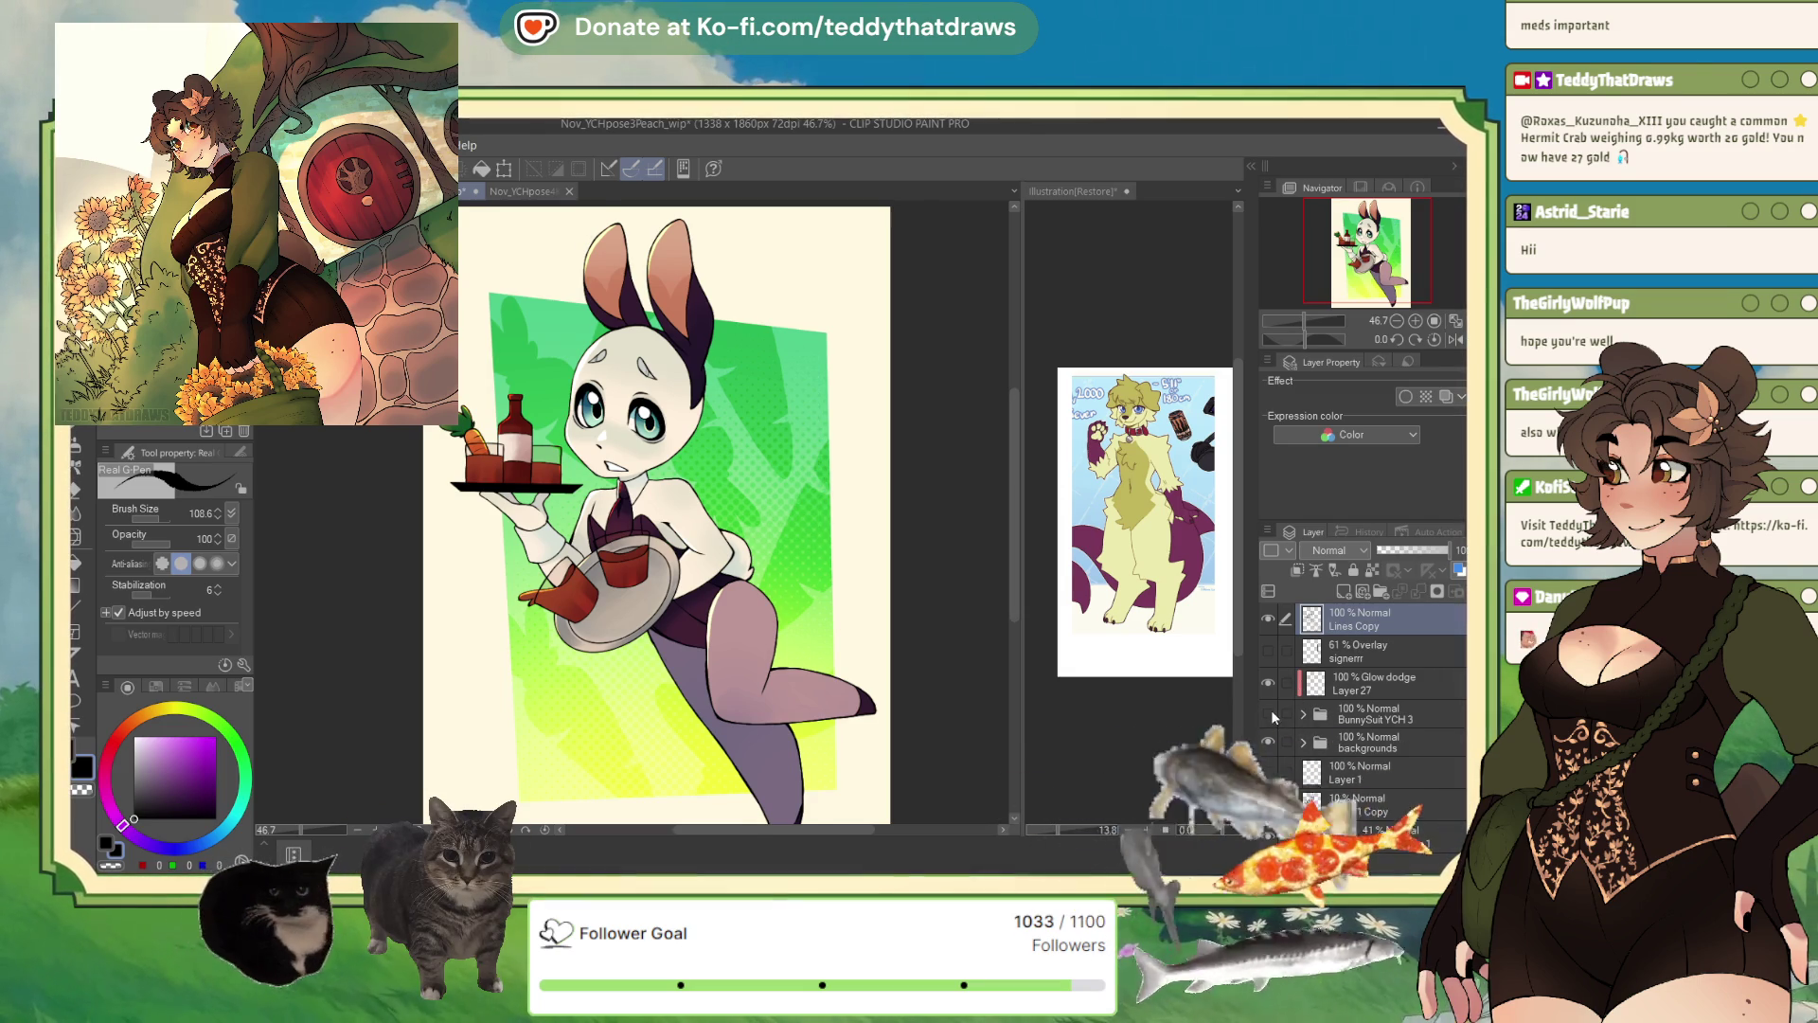
{"action": "left_click", "coordinate": [1269, 712]}
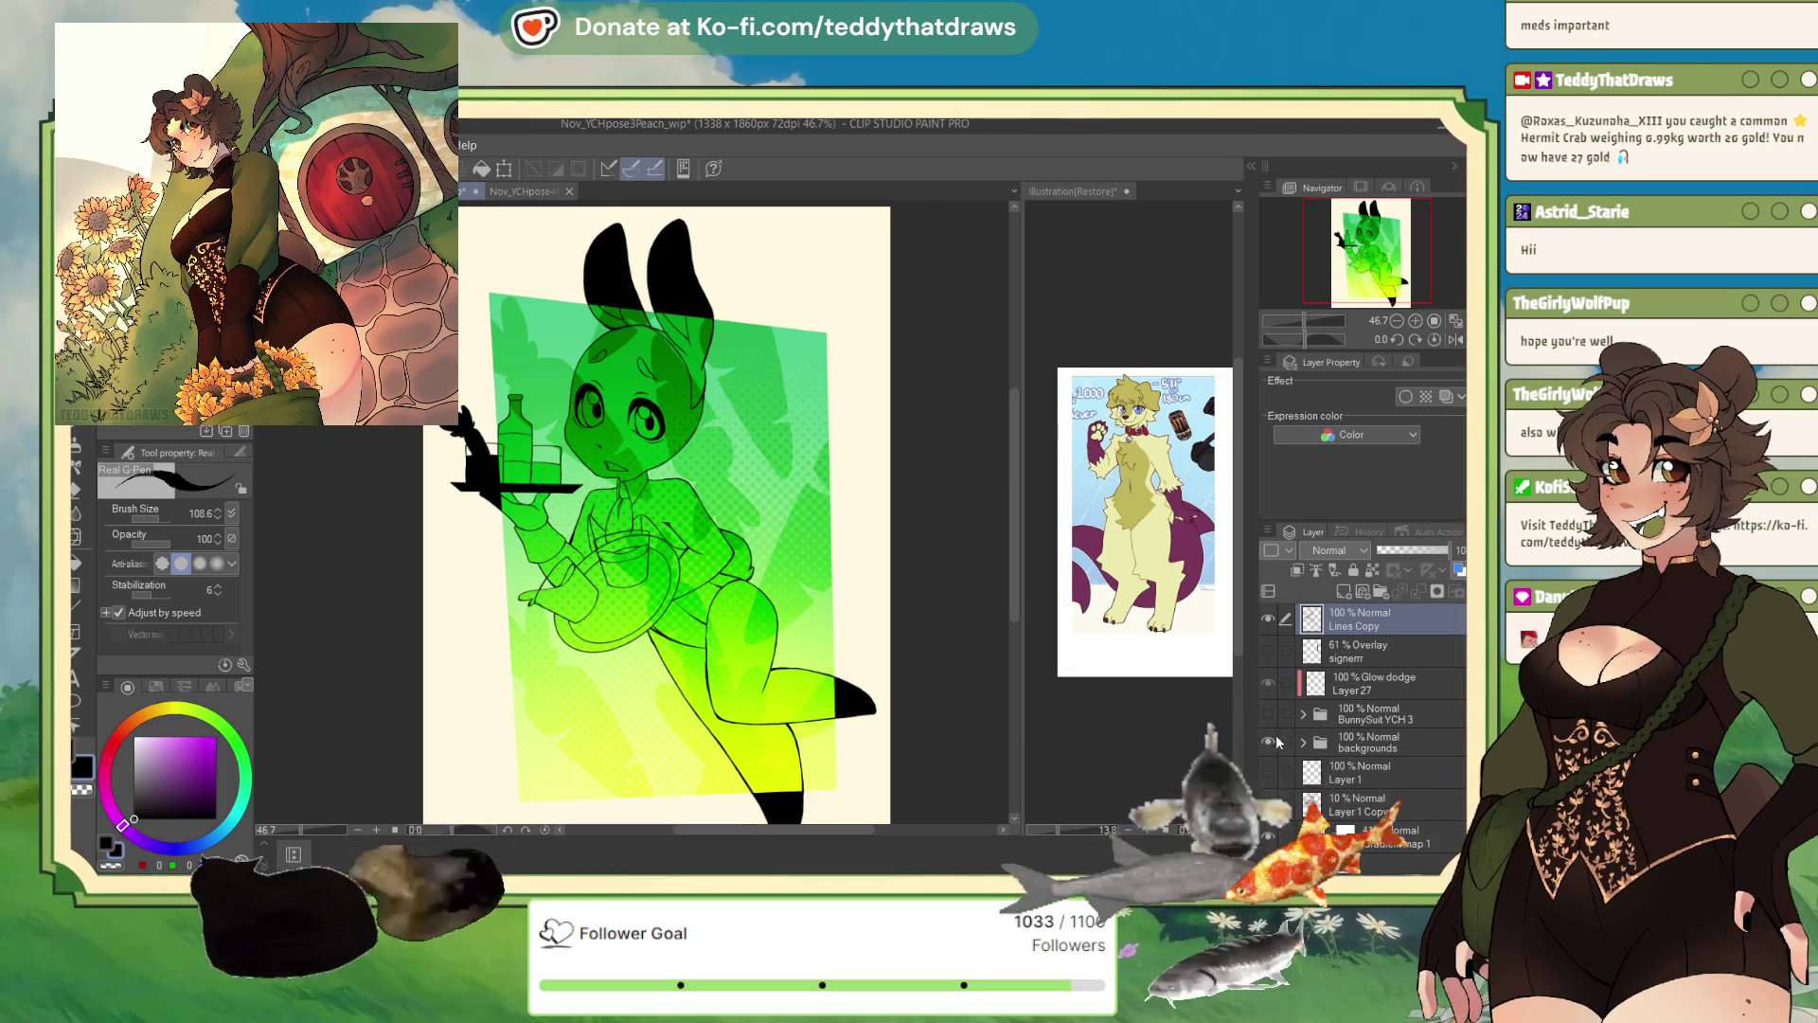
{"action": "left_click", "coordinate": [1356, 656]}
- Fade Lines Copy to 22% opacity and add a new empty Layer 35 above it
{"action": "left_click_drag", "start_coordinate": [1447, 549], "coordinate": [1392, 549]}
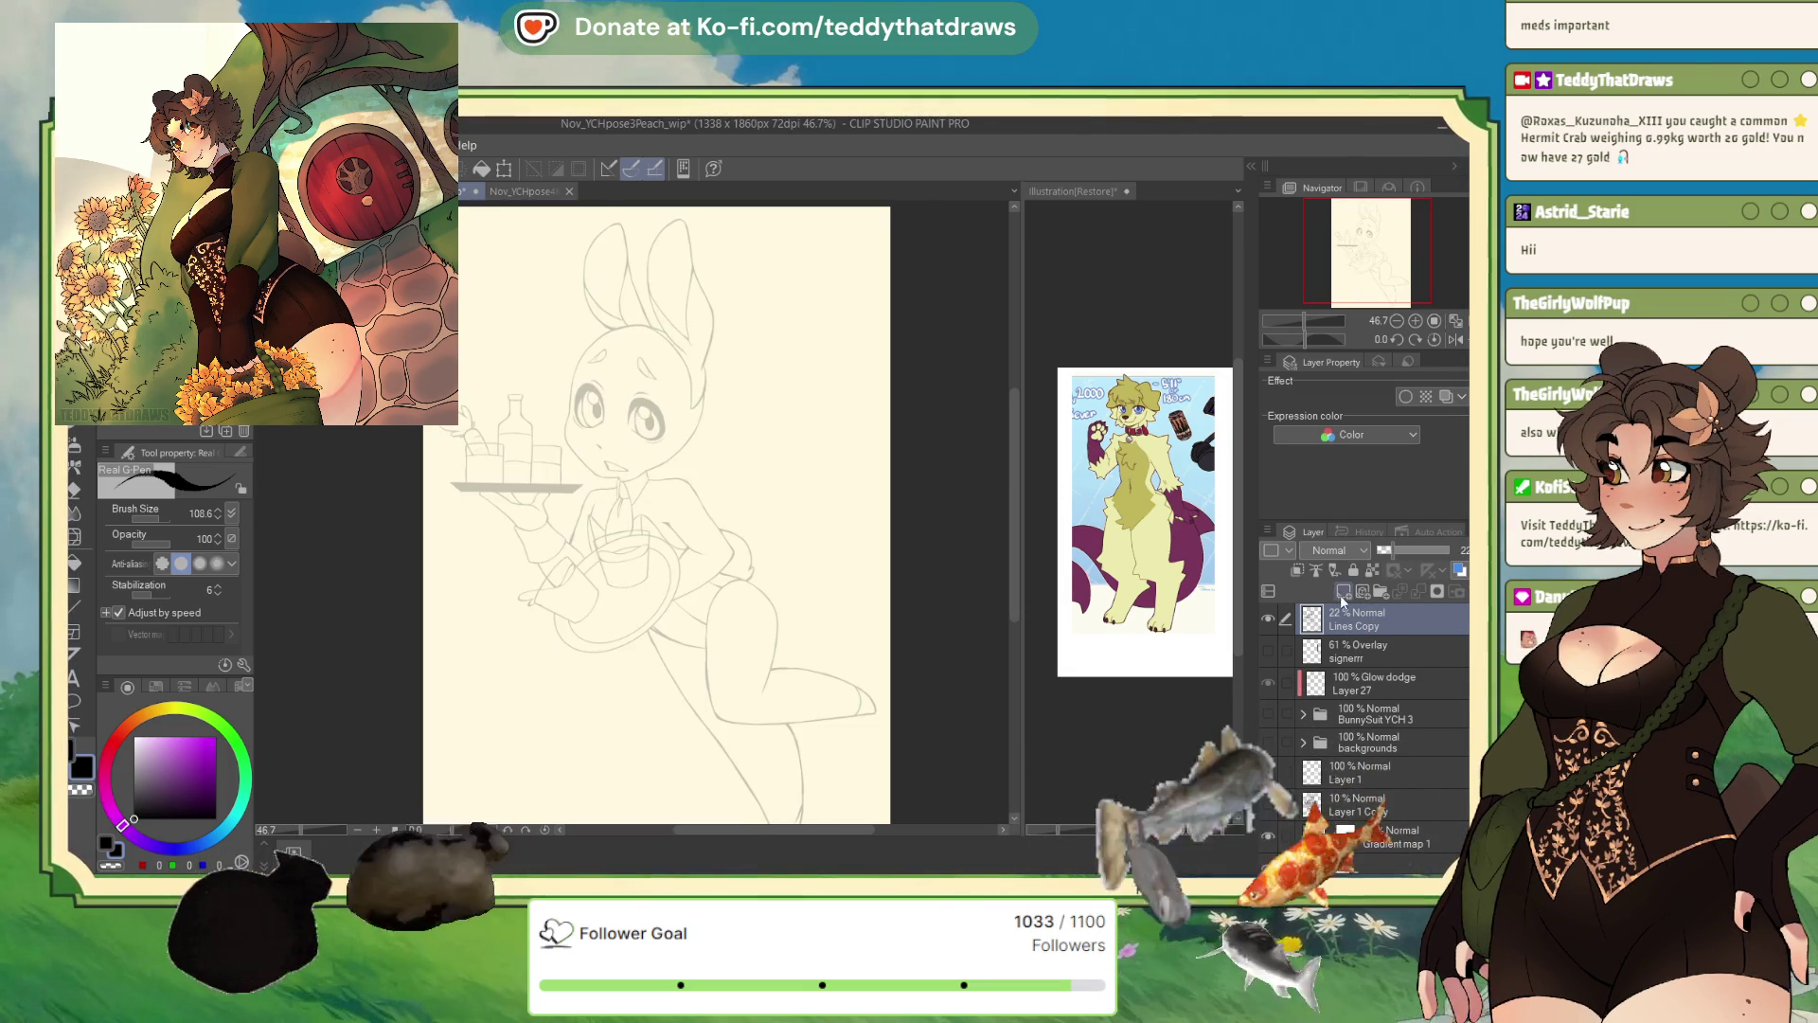
{"action": "left_click", "coordinate": [1343, 591]}
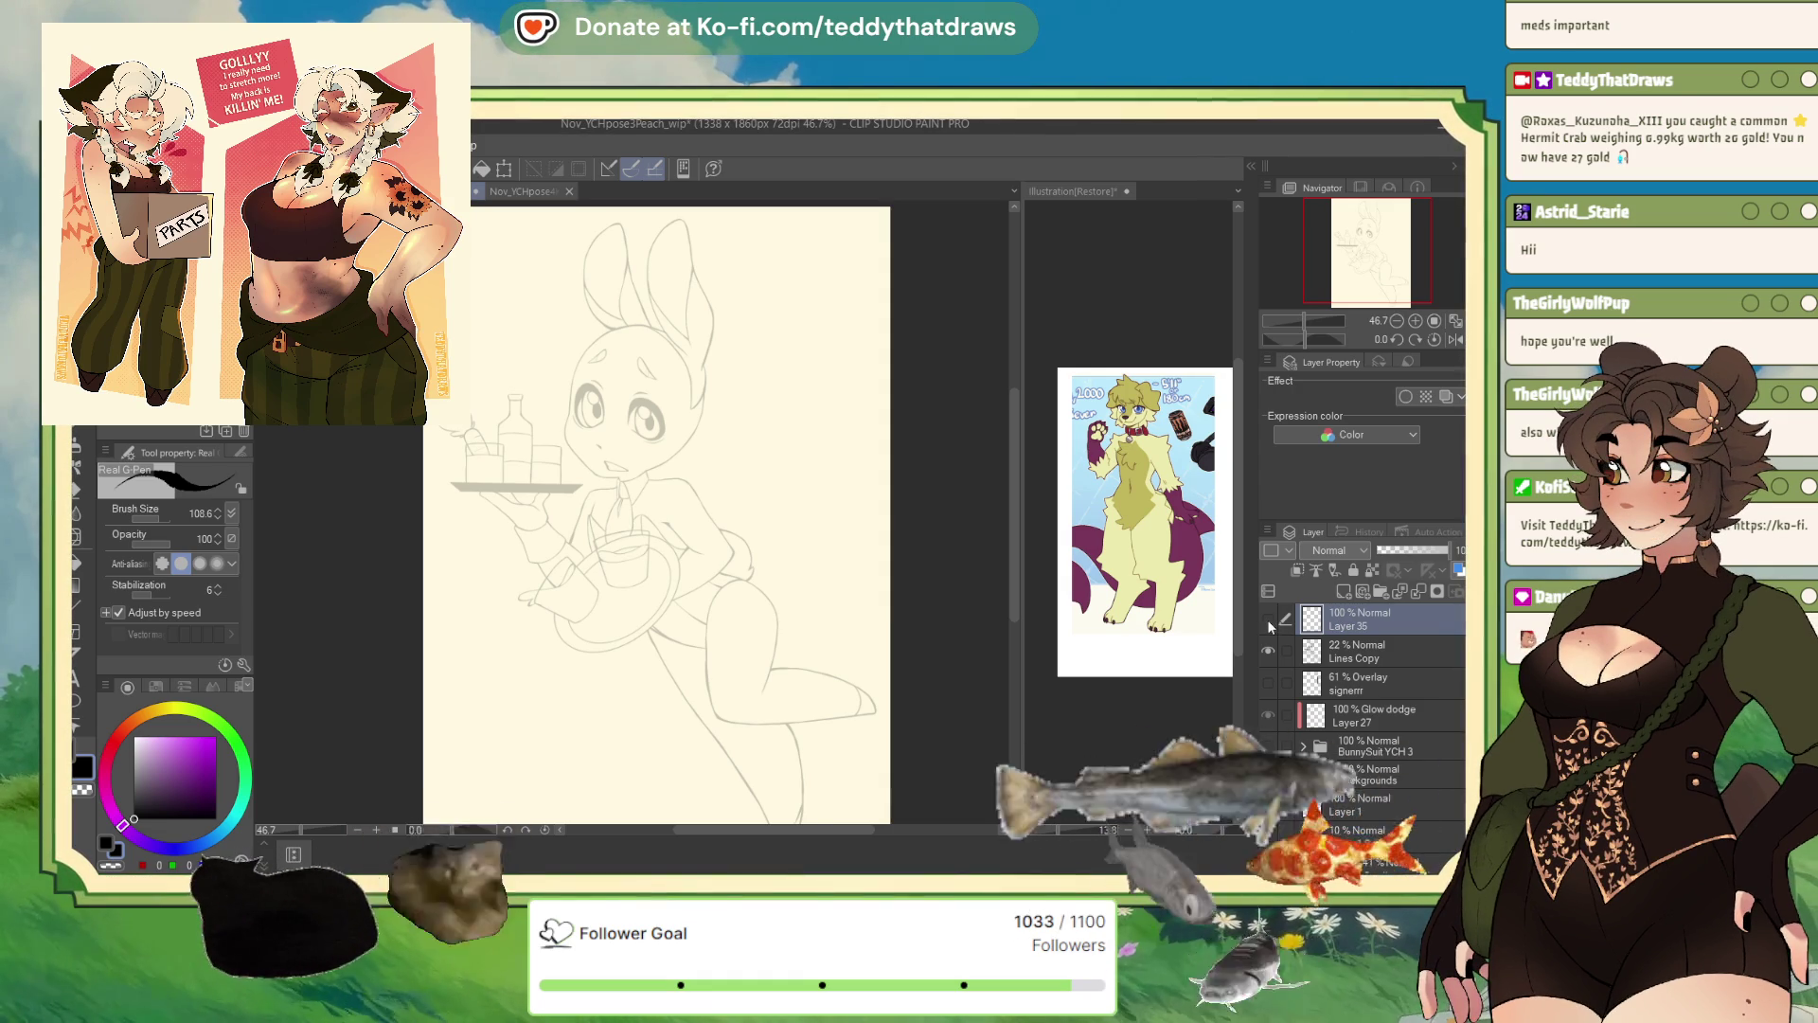
- Zoom in and sketch the topknot curl and fluffy bangs falling between the eyes
{"action": "scroll", "coordinate": [878, 545], "scroll_direction": "up", "scroll_amount": 4}
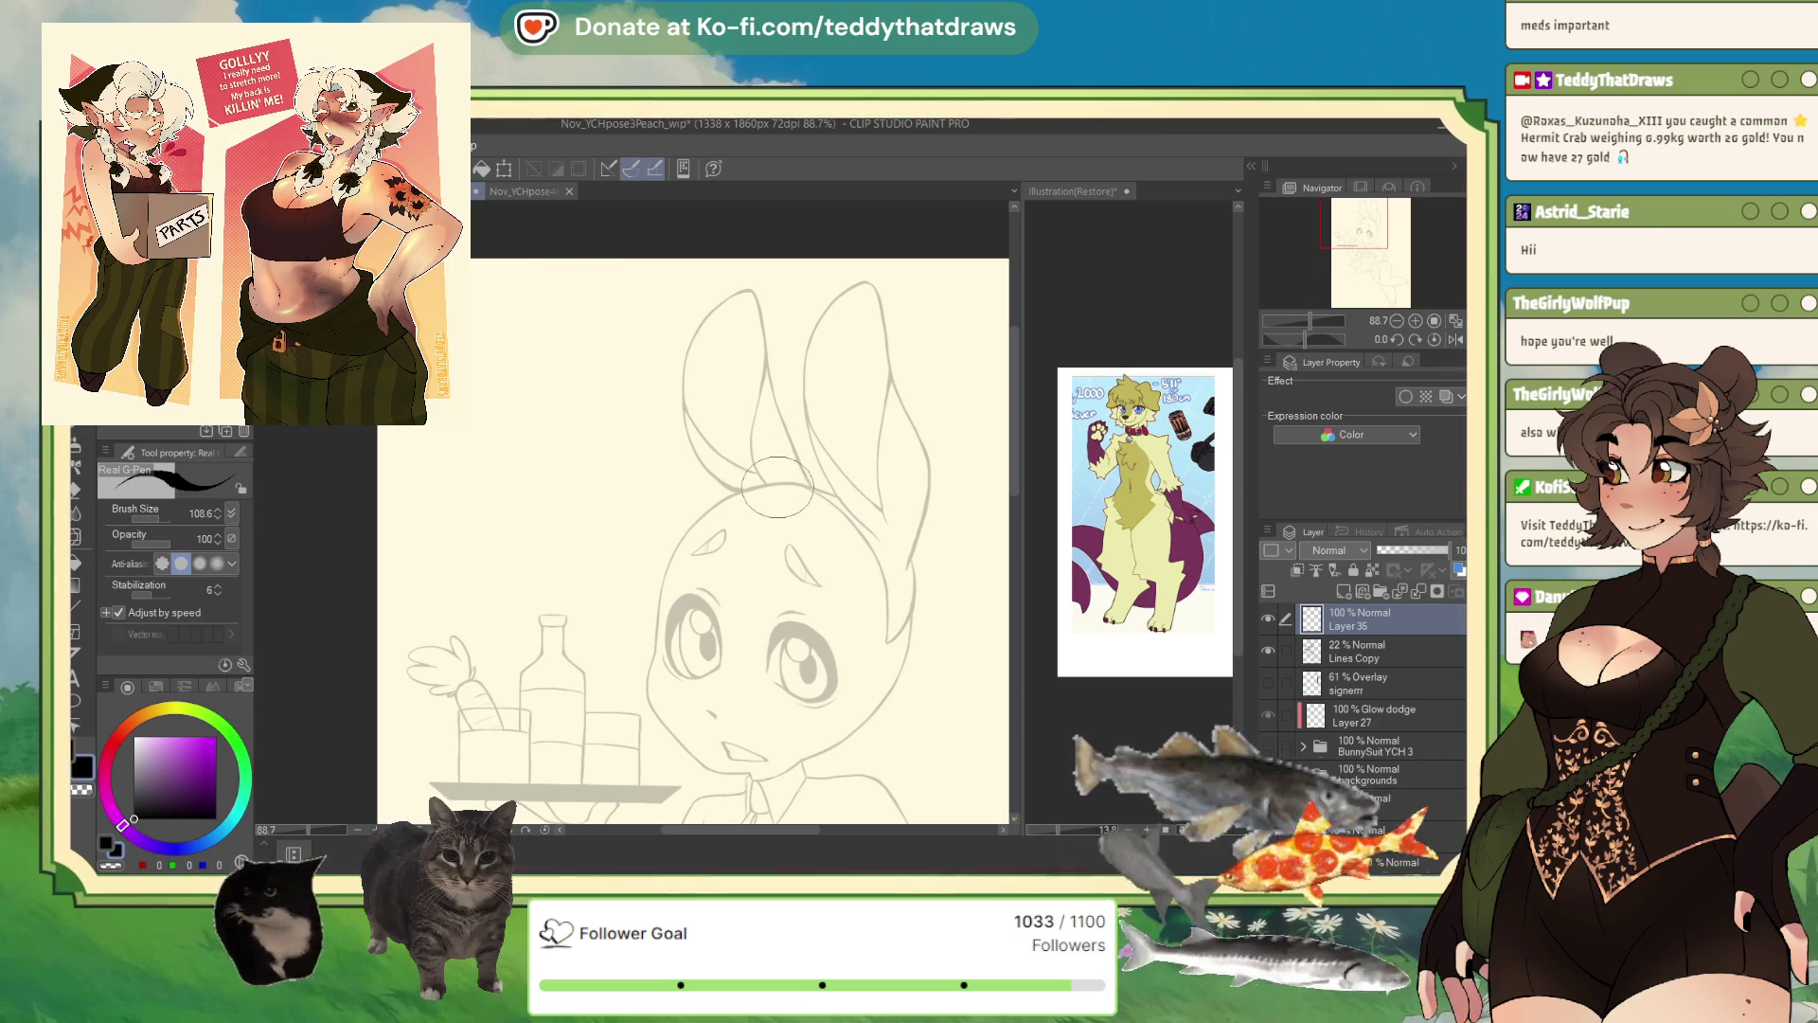
{"action": "mouse_move", "coordinate": [818, 492]}
{"action": "left_mouse_down"}
{"action": "mouse_move", "coordinate": [706, 453]}
{"action": "mouse_move", "coordinate": [781, 428]}
{"action": "mouse_move", "coordinate": [734, 445]}
{"action": "mouse_move", "coordinate": [810, 445]}
{"action": "mouse_move", "coordinate": [819, 488]}
{"action": "left_mouse_up"}
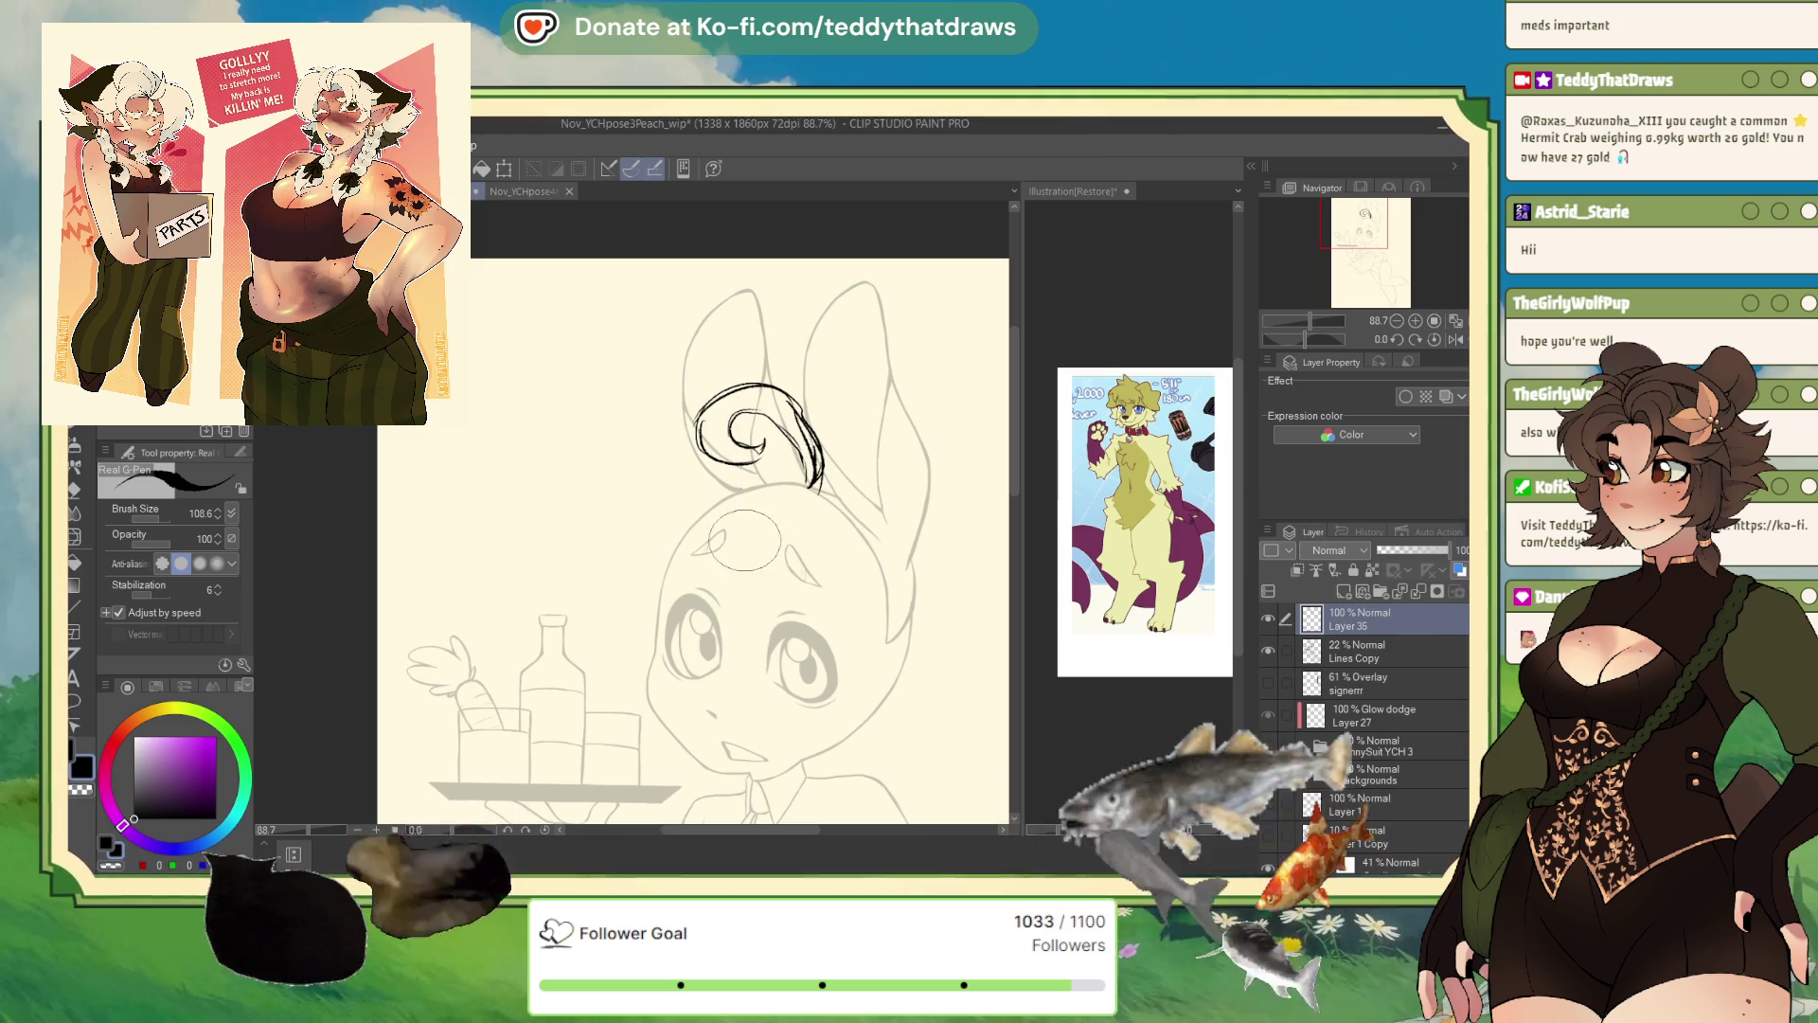
{"action": "mouse_move", "coordinate": [730, 523]}
{"action": "left_mouse_down"}
{"action": "mouse_move", "coordinate": [708, 606]}
{"action": "mouse_move", "coordinate": [740, 655]}
{"action": "mouse_move", "coordinate": [834, 625]}
{"action": "left_mouse_up"}
{"action": "left_click_drag", "start_coordinate": [794, 559], "coordinate": [838, 620]}
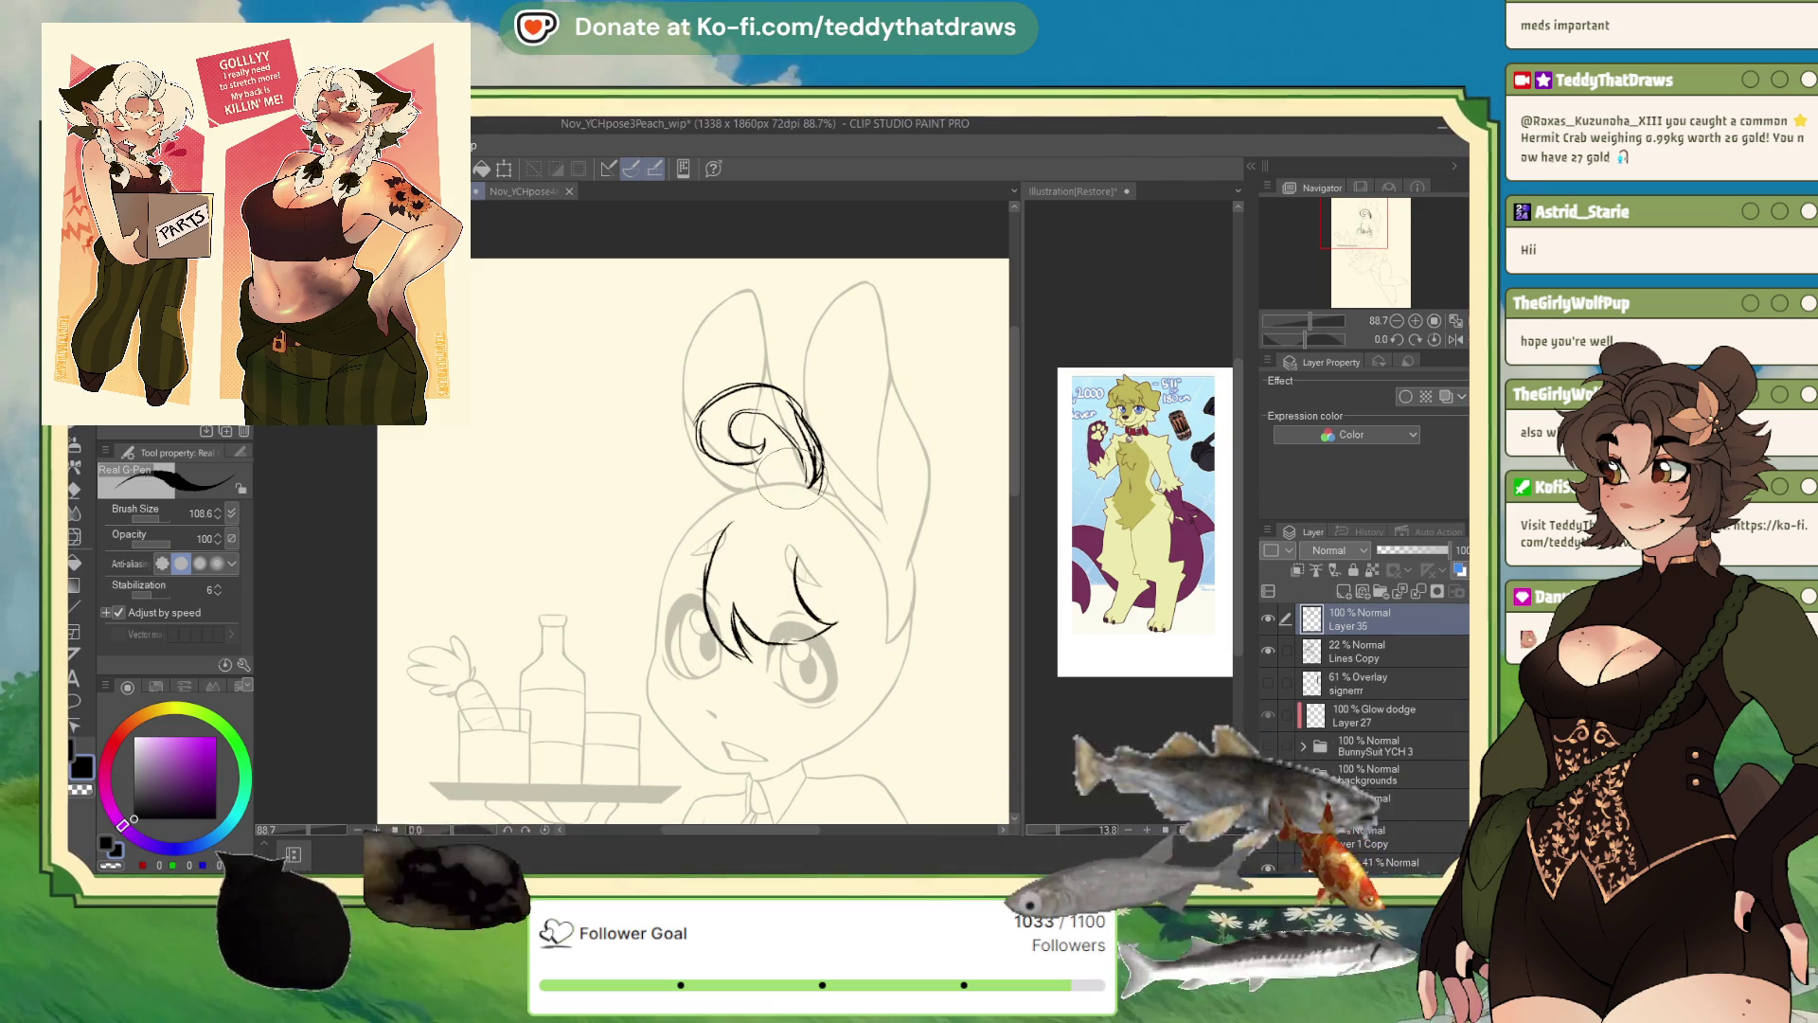
- With the view mirrored, sketch the upper lash line and a short stroke near the curl
{"action": "left_click", "coordinate": [1455, 339]}
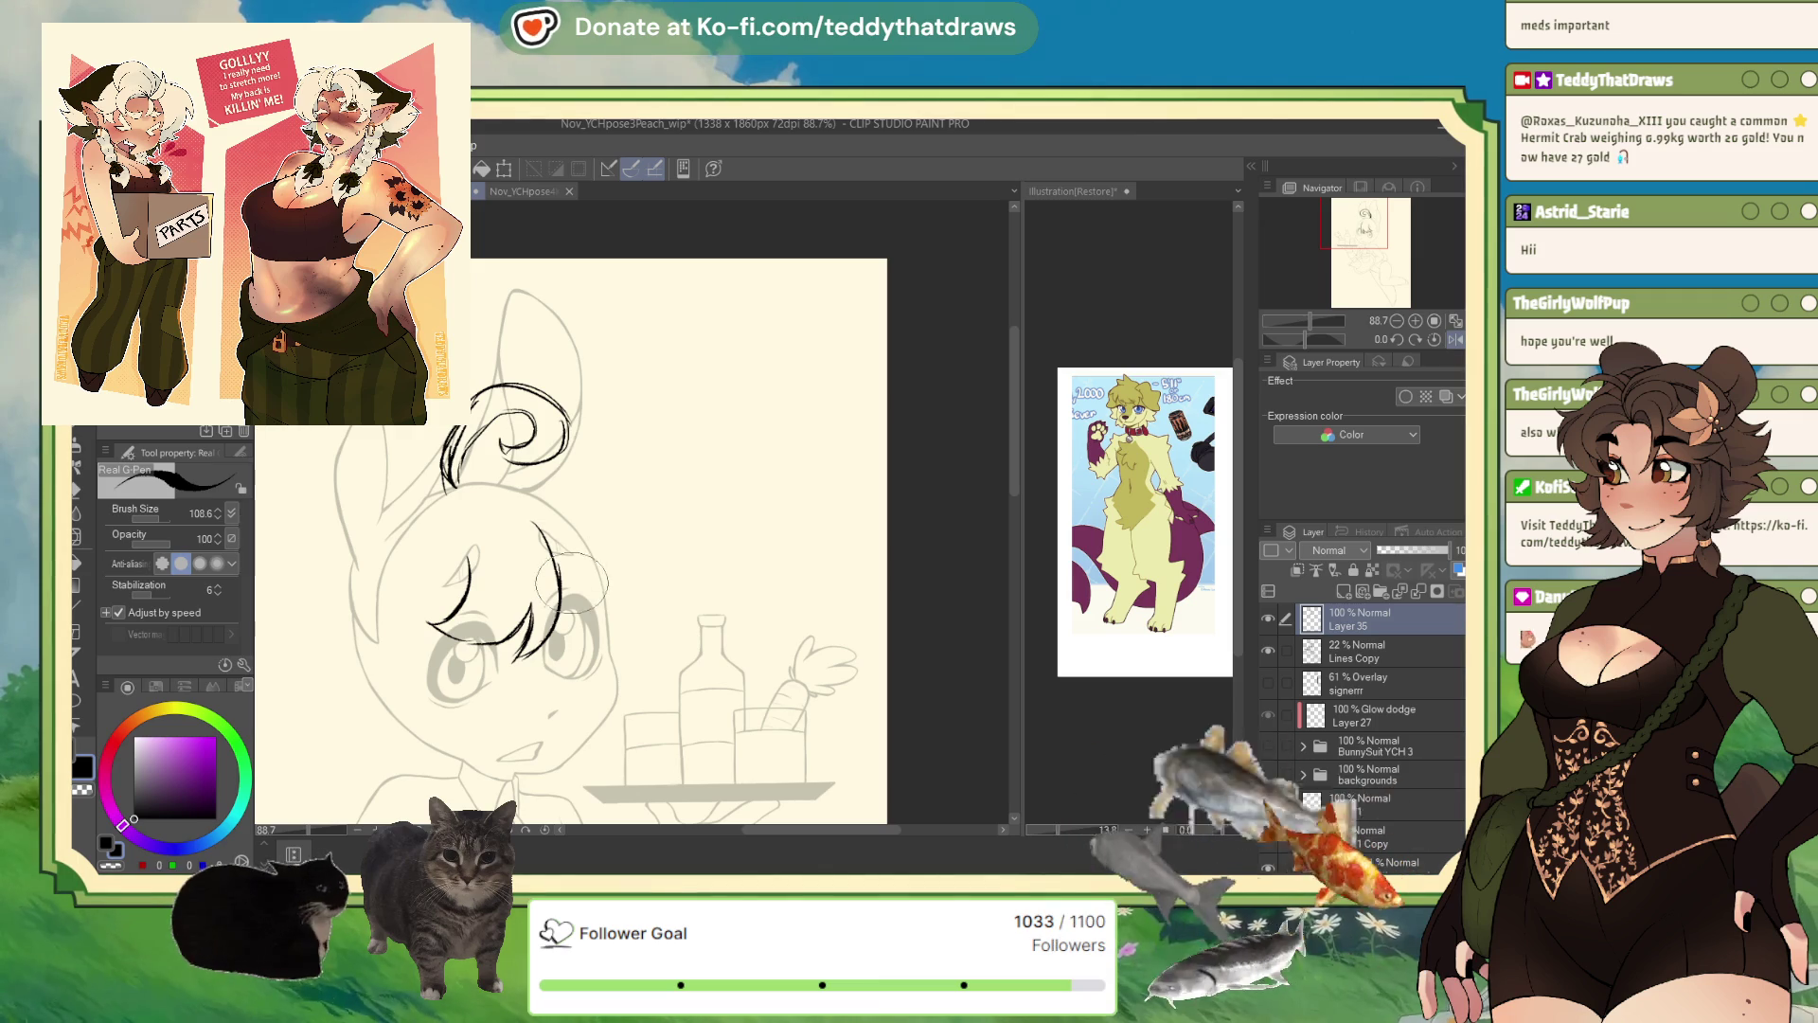
{"action": "left_click_drag", "start_coordinate": [574, 606], "coordinate": [626, 620]}
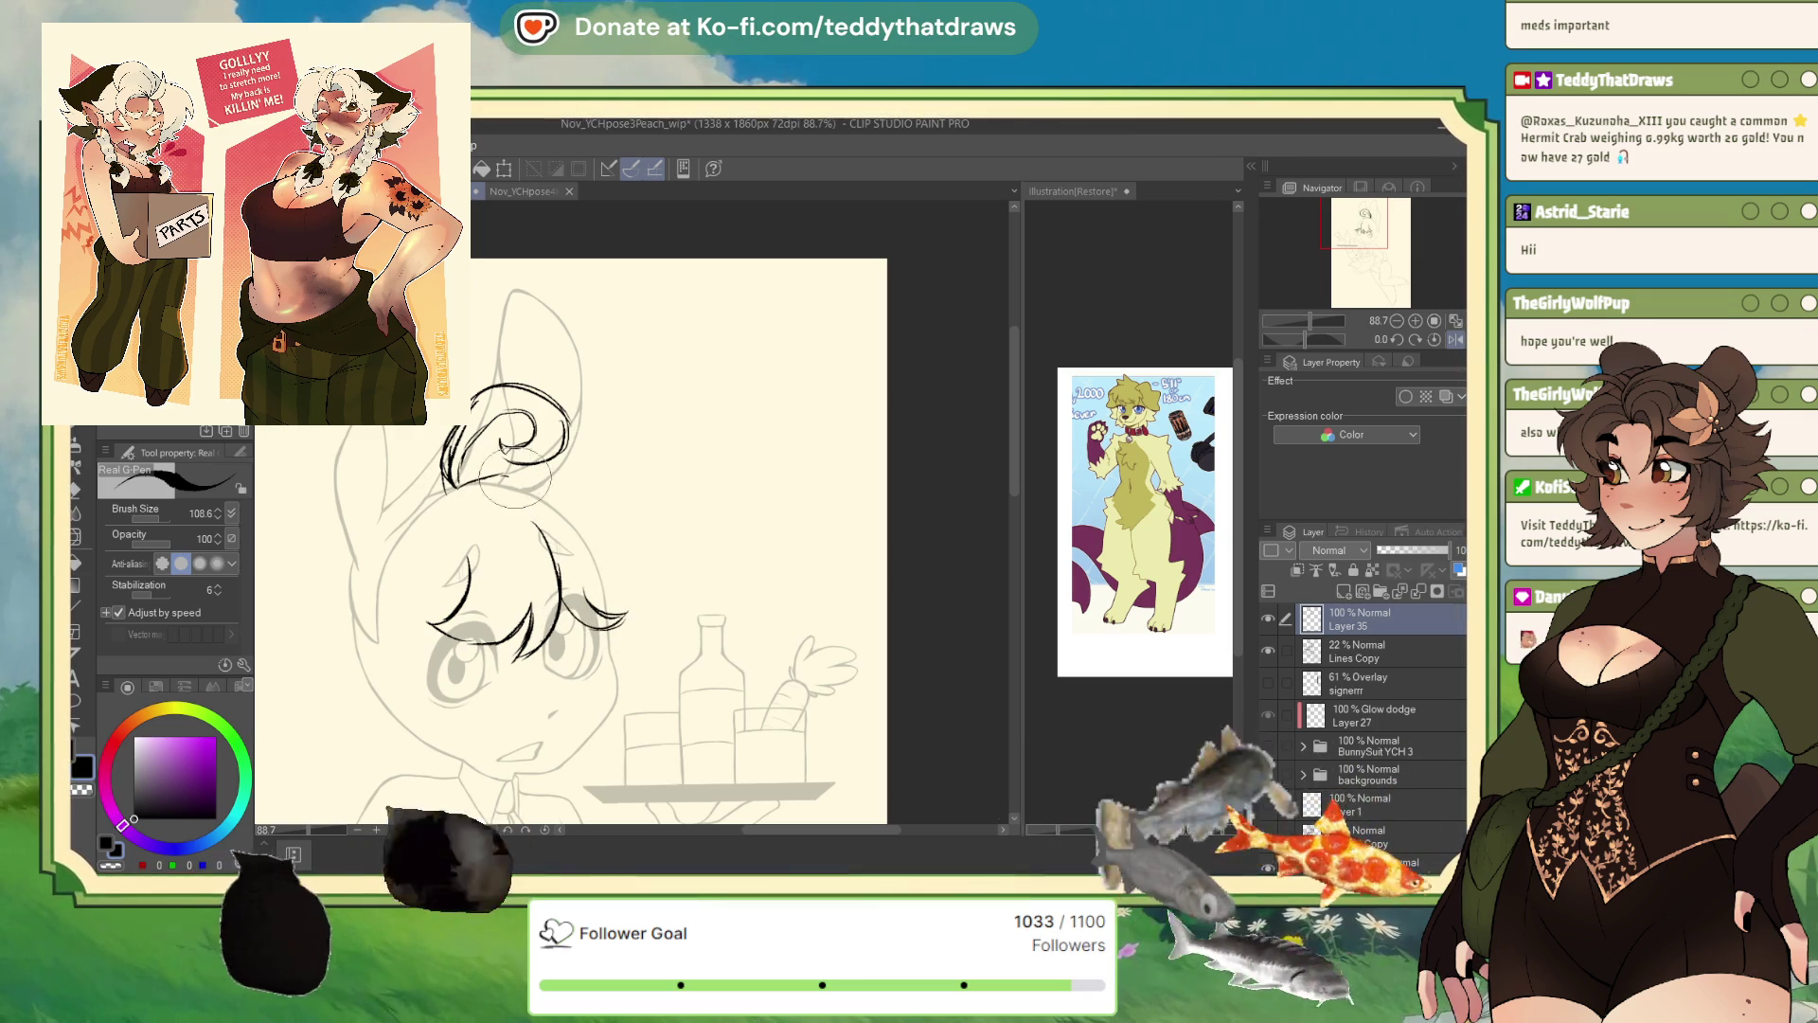
{"action": "mouse_move", "coordinate": [516, 478]}
{"action": "left_mouse_down"}
{"action": "mouse_move", "coordinate": [583, 490]}
{"action": "mouse_move", "coordinate": [606, 535]}
{"action": "mouse_move", "coordinate": [663, 525]}
{"action": "mouse_move", "coordinate": [649, 569]}
{"action": "mouse_move", "coordinate": [625, 546]}
{"action": "left_mouse_up"}
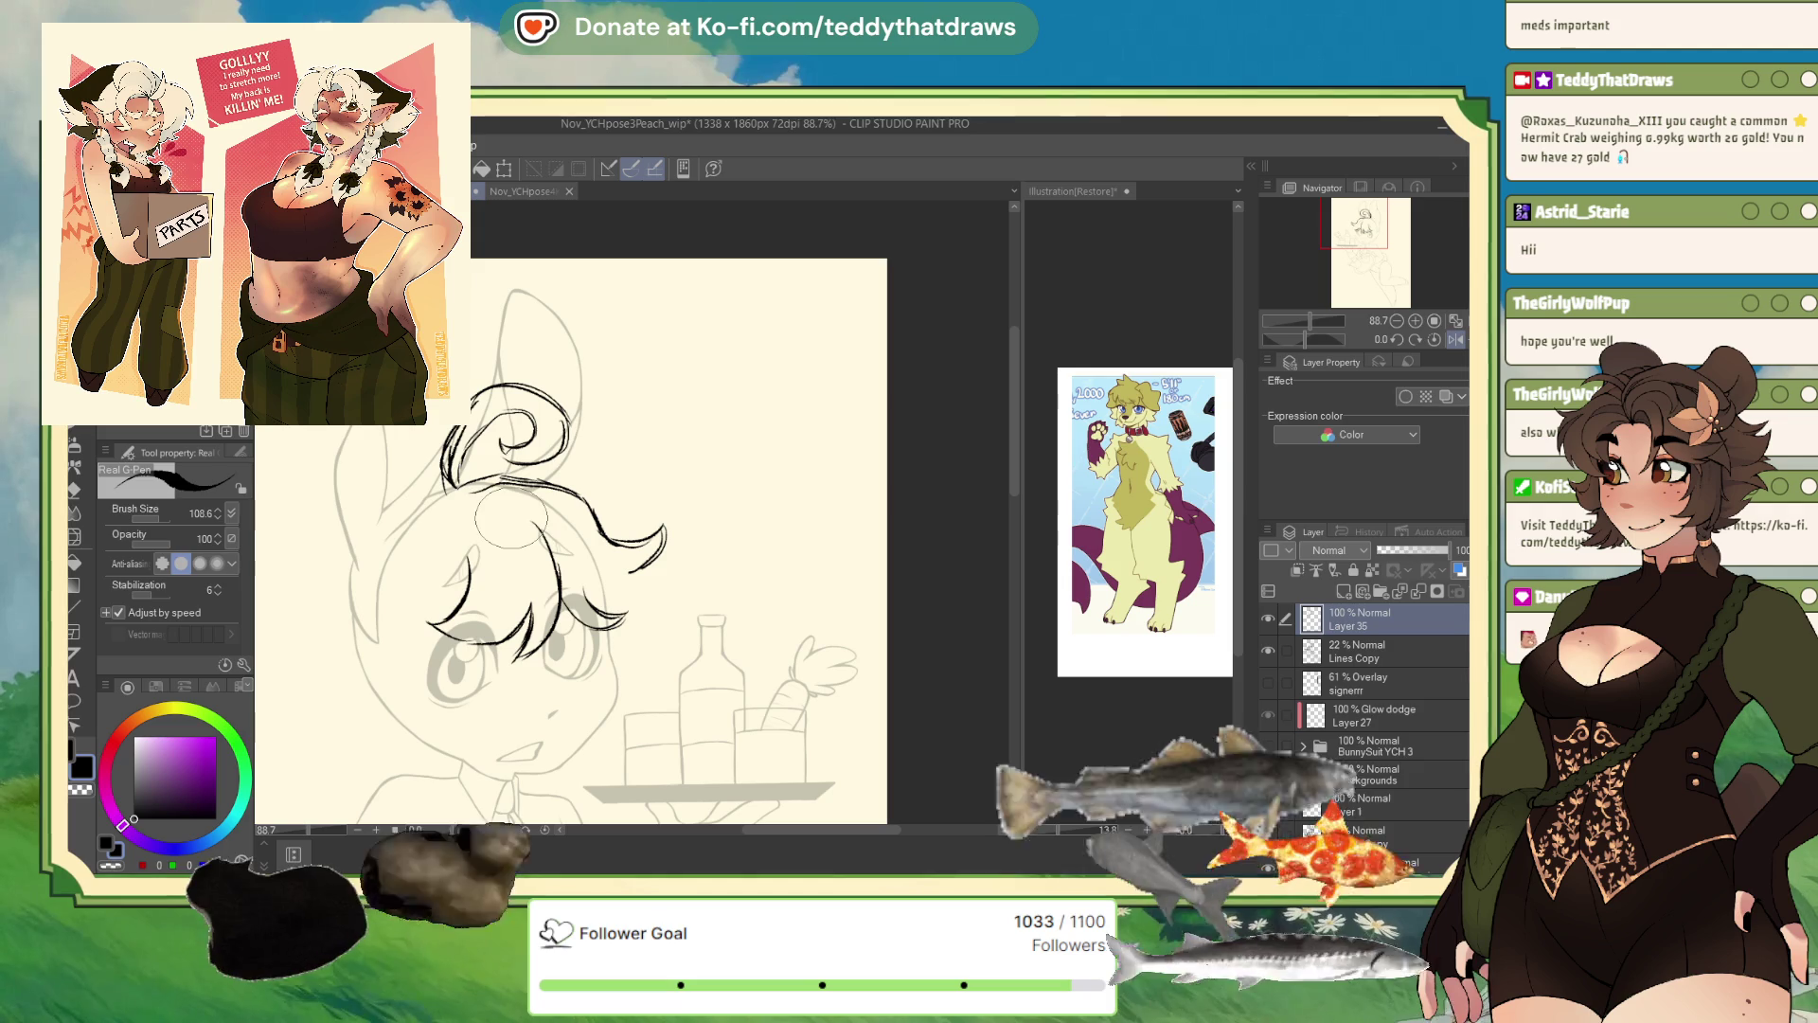
- Unmirrored, add hair strands beside the eye and down the left side, plus the cheek-jaw line
{"action": "left_click", "coordinate": [1447, 339]}
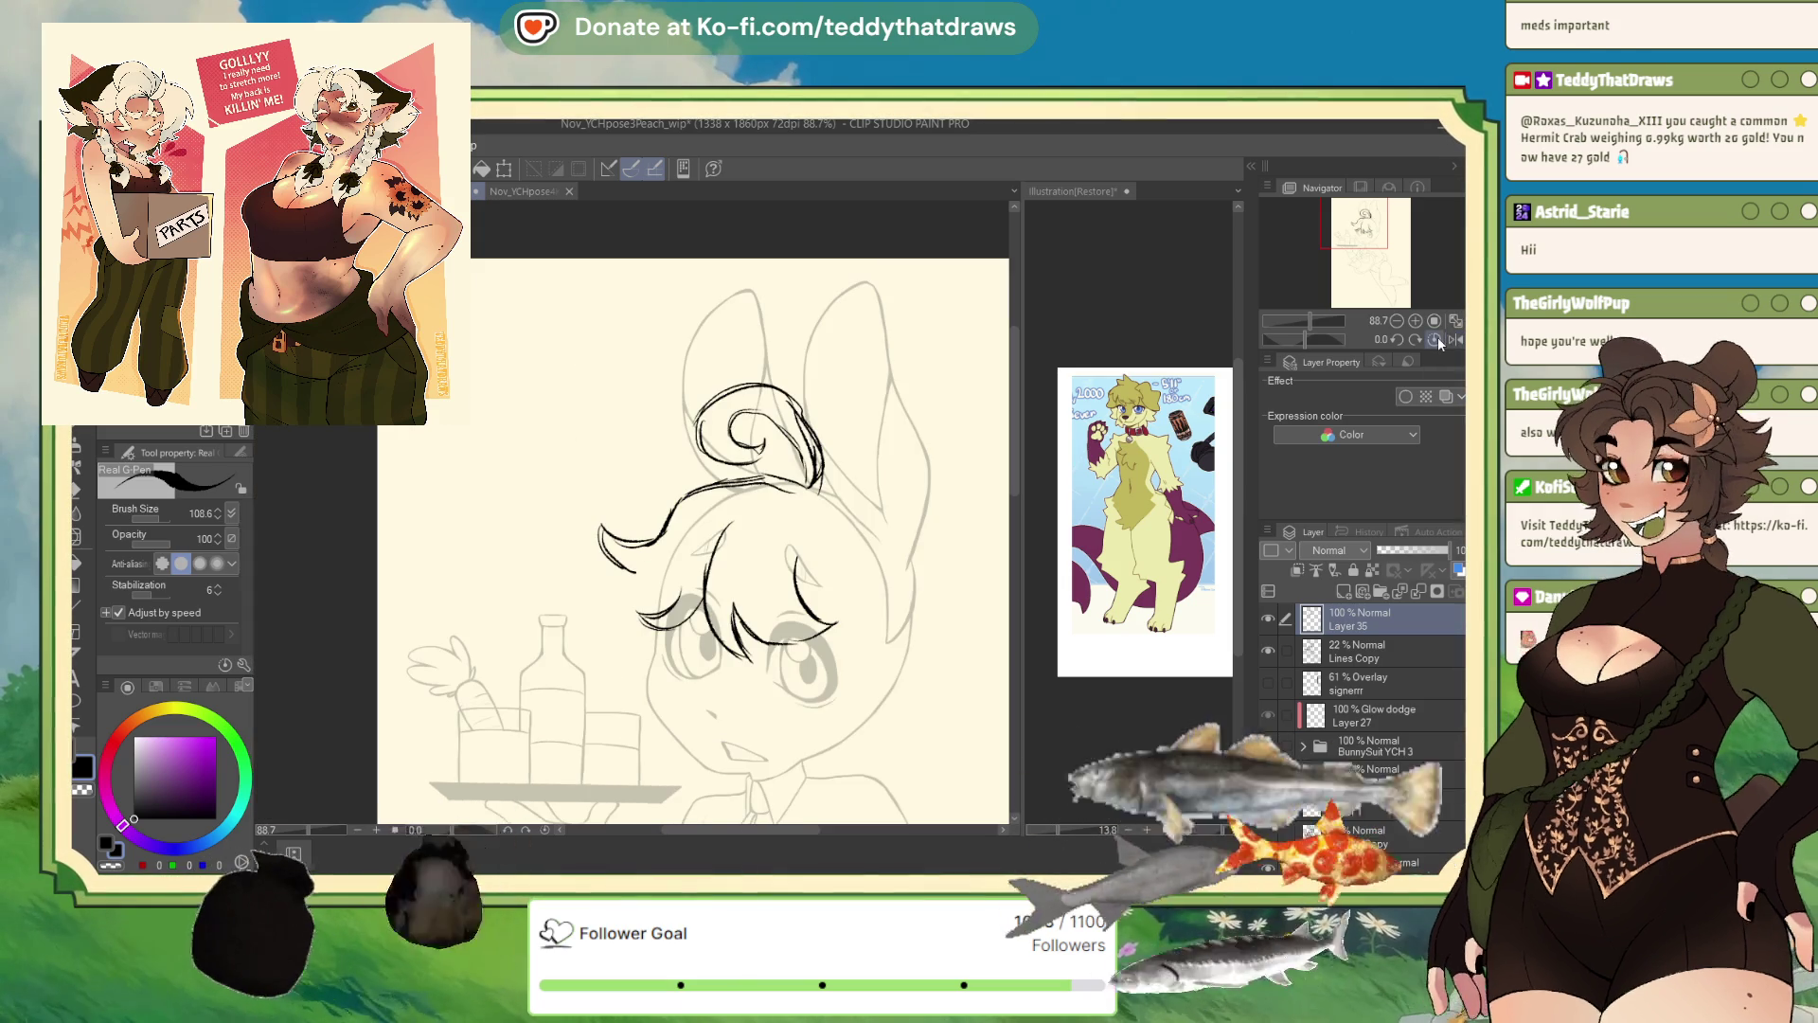
{"action": "left_click_drag", "start_coordinate": [819, 483], "coordinate": [882, 563]}
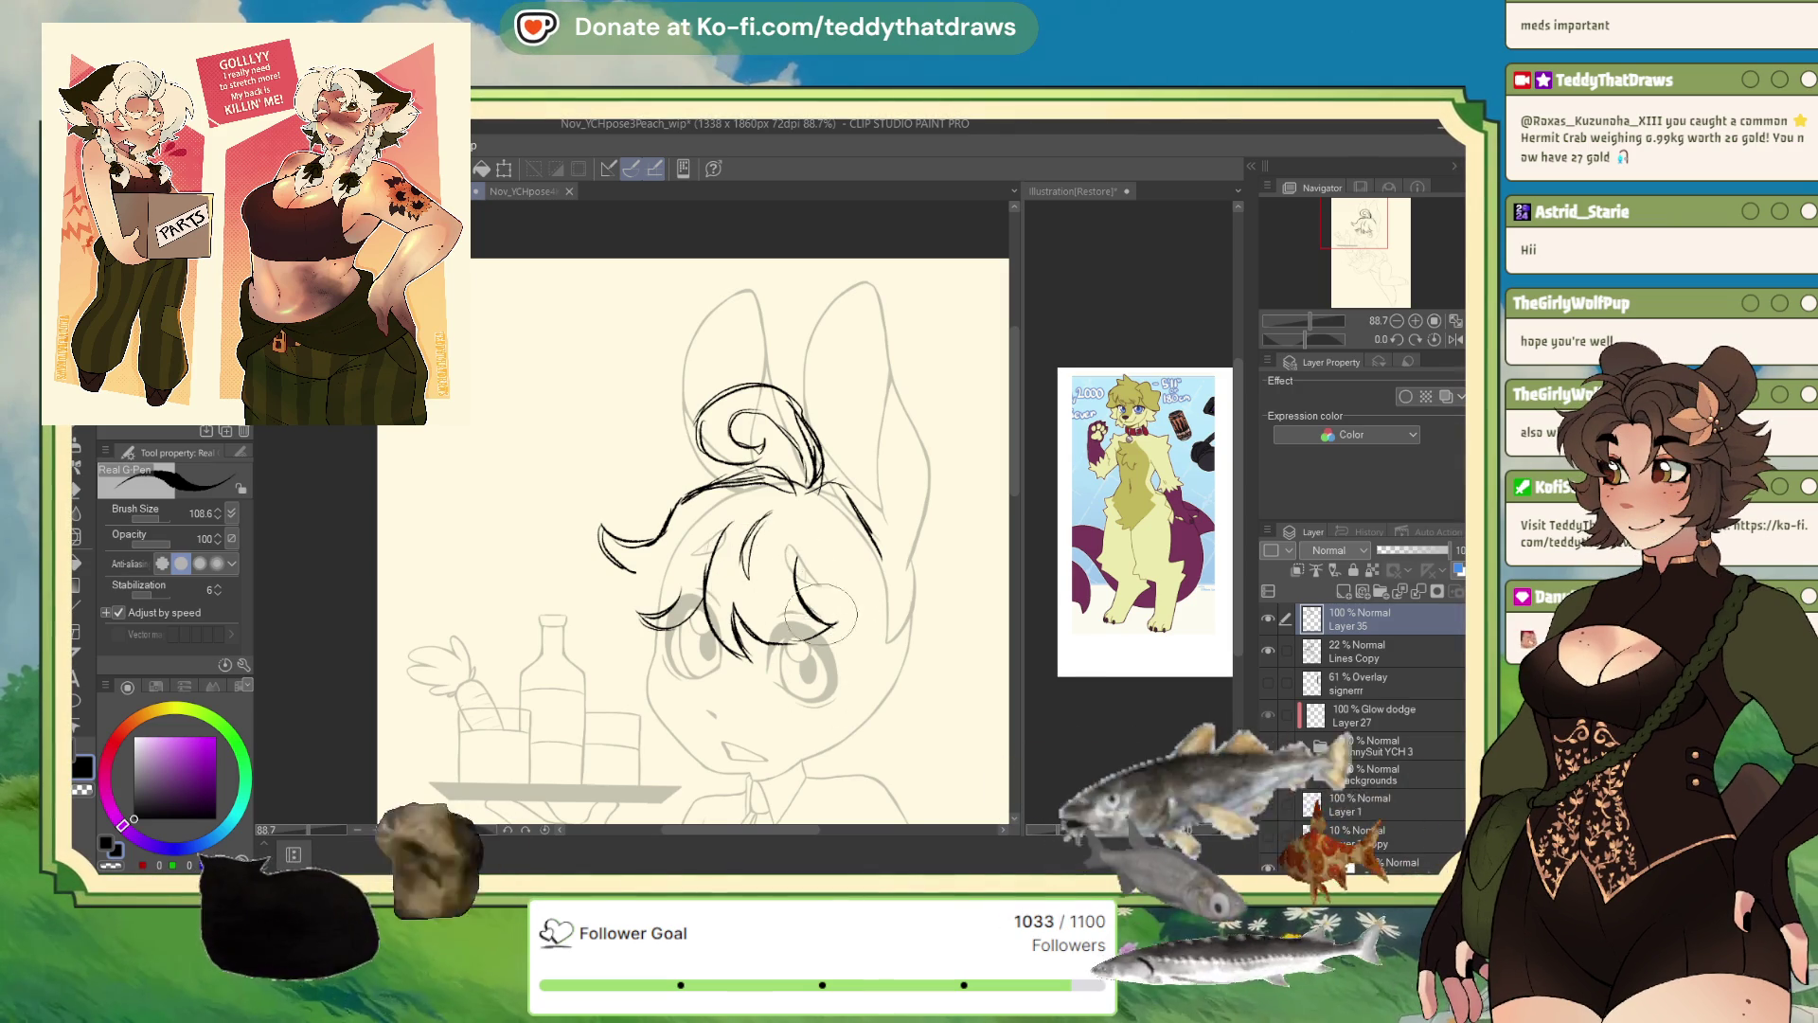
{"action": "left_click_drag", "start_coordinate": [886, 606], "coordinate": [816, 682]}
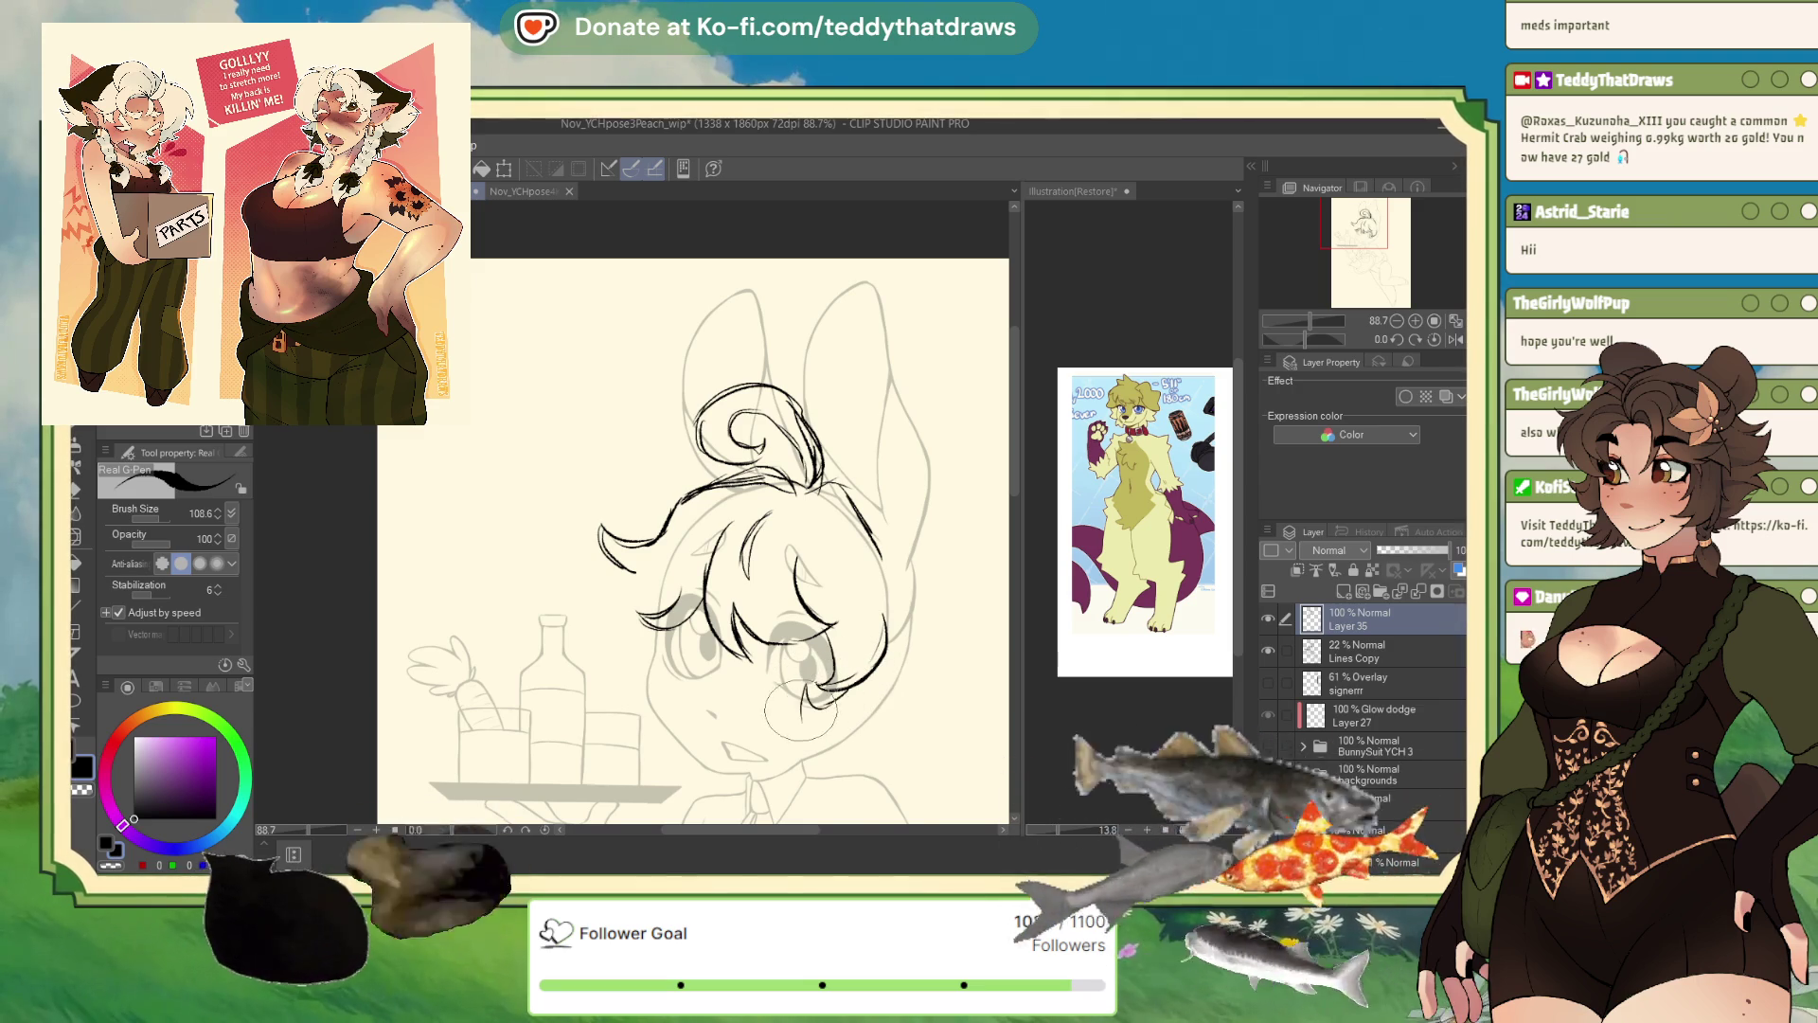
{"action": "left_click_drag", "start_coordinate": [809, 696], "coordinate": [797, 749]}
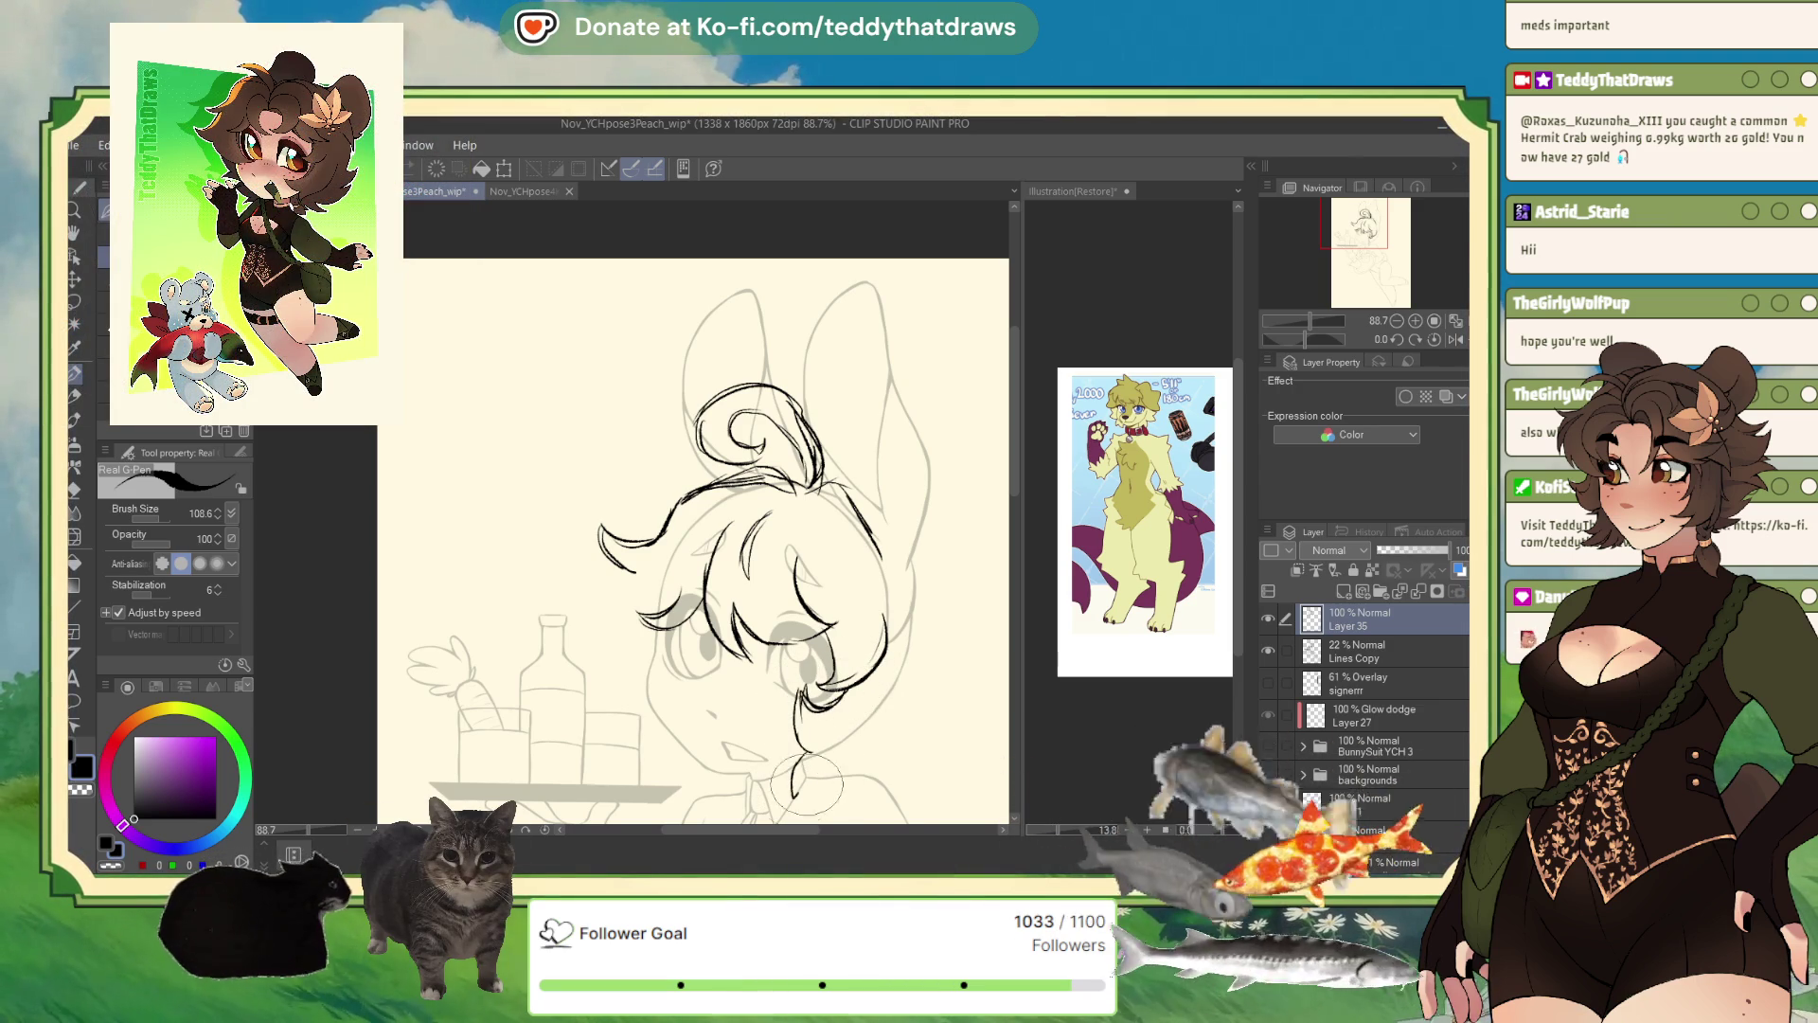
{"action": "left_click_drag", "start_coordinate": [625, 564], "coordinate": [598, 655]}
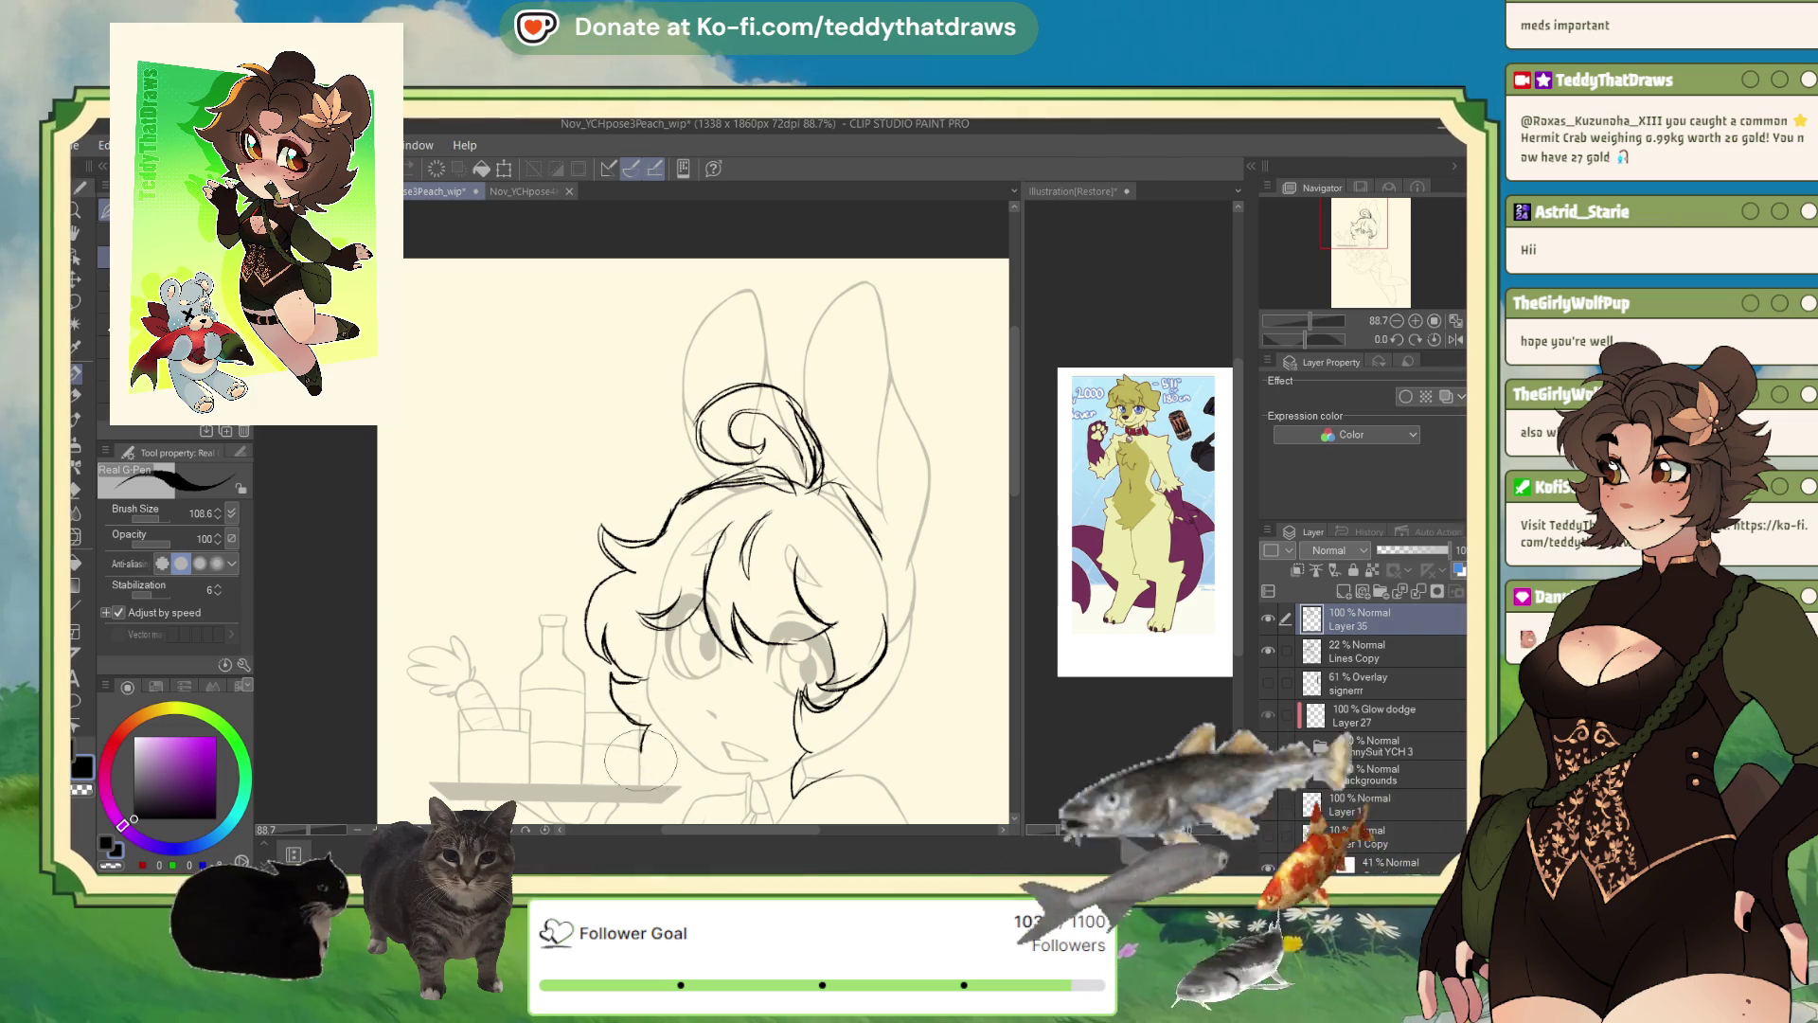
- Mirror the view, try a hair strand beside the face, then undo it
{"action": "left_click", "coordinate": [1456, 339]}
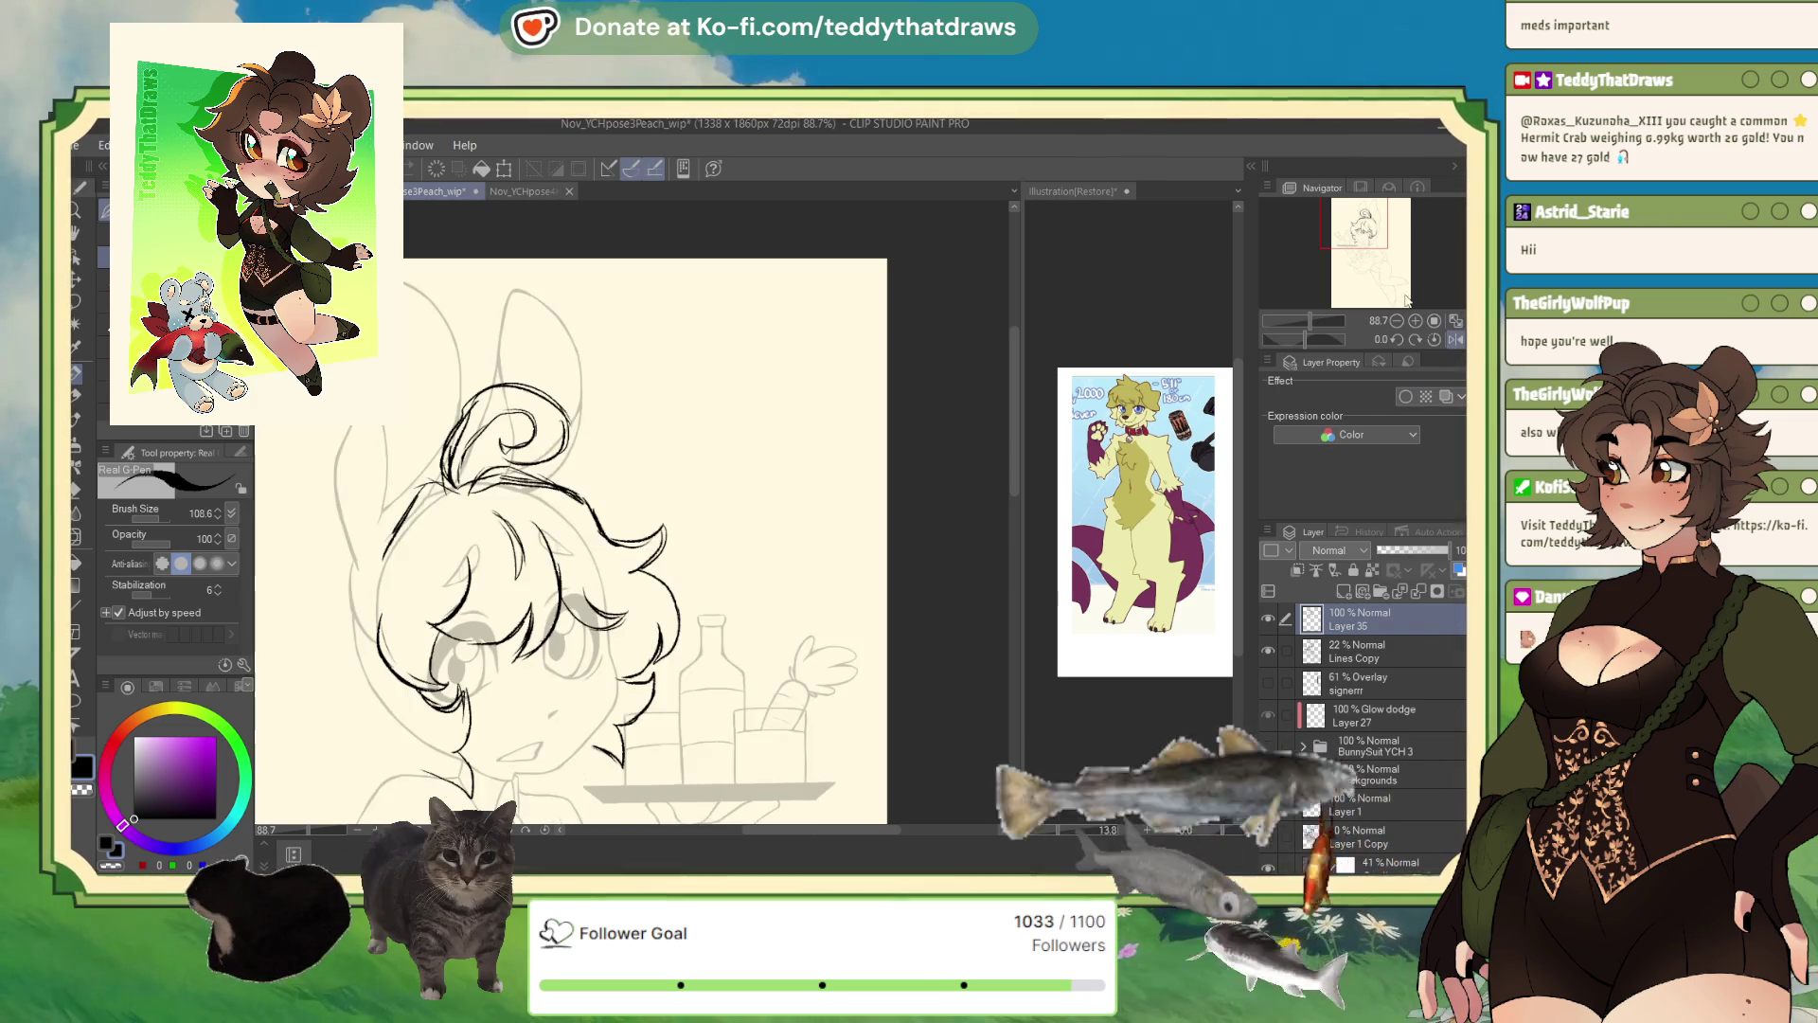
{"action": "left_click_drag", "start_coordinate": [1356, 239], "coordinate": [1342, 228]}
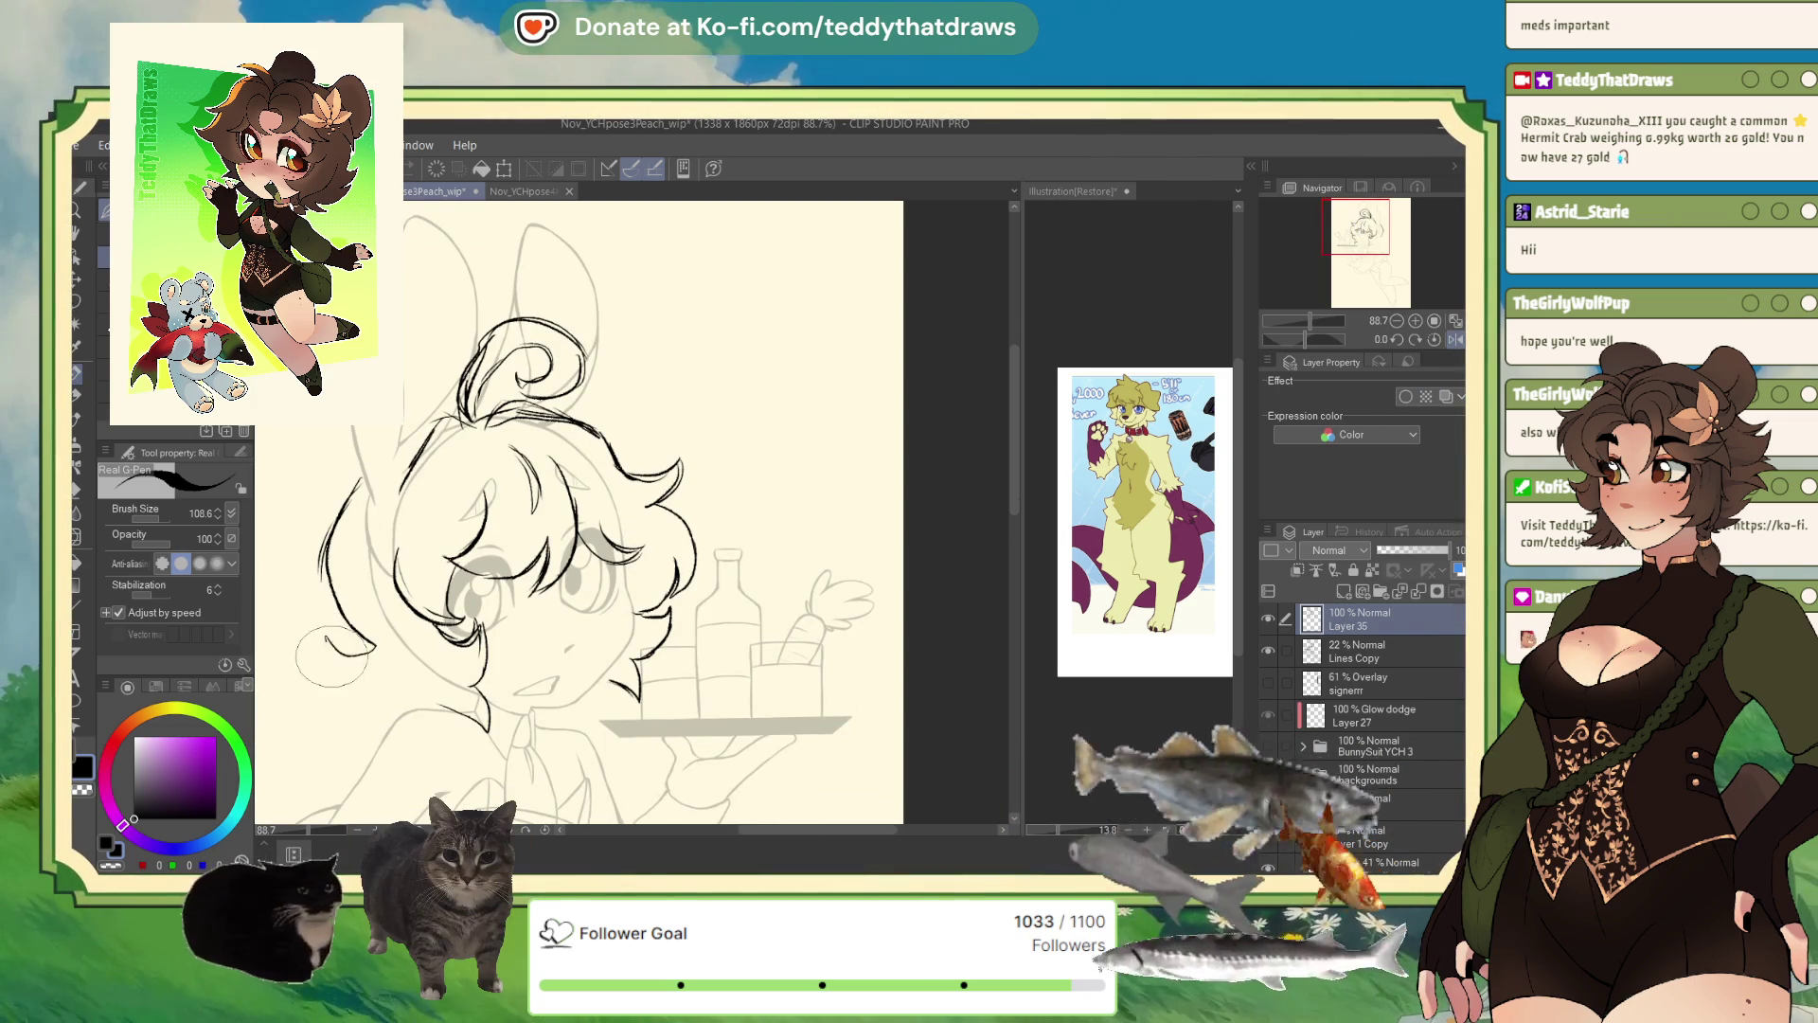
{"action": "left_click_drag", "start_coordinate": [325, 636], "coordinate": [357, 688]}
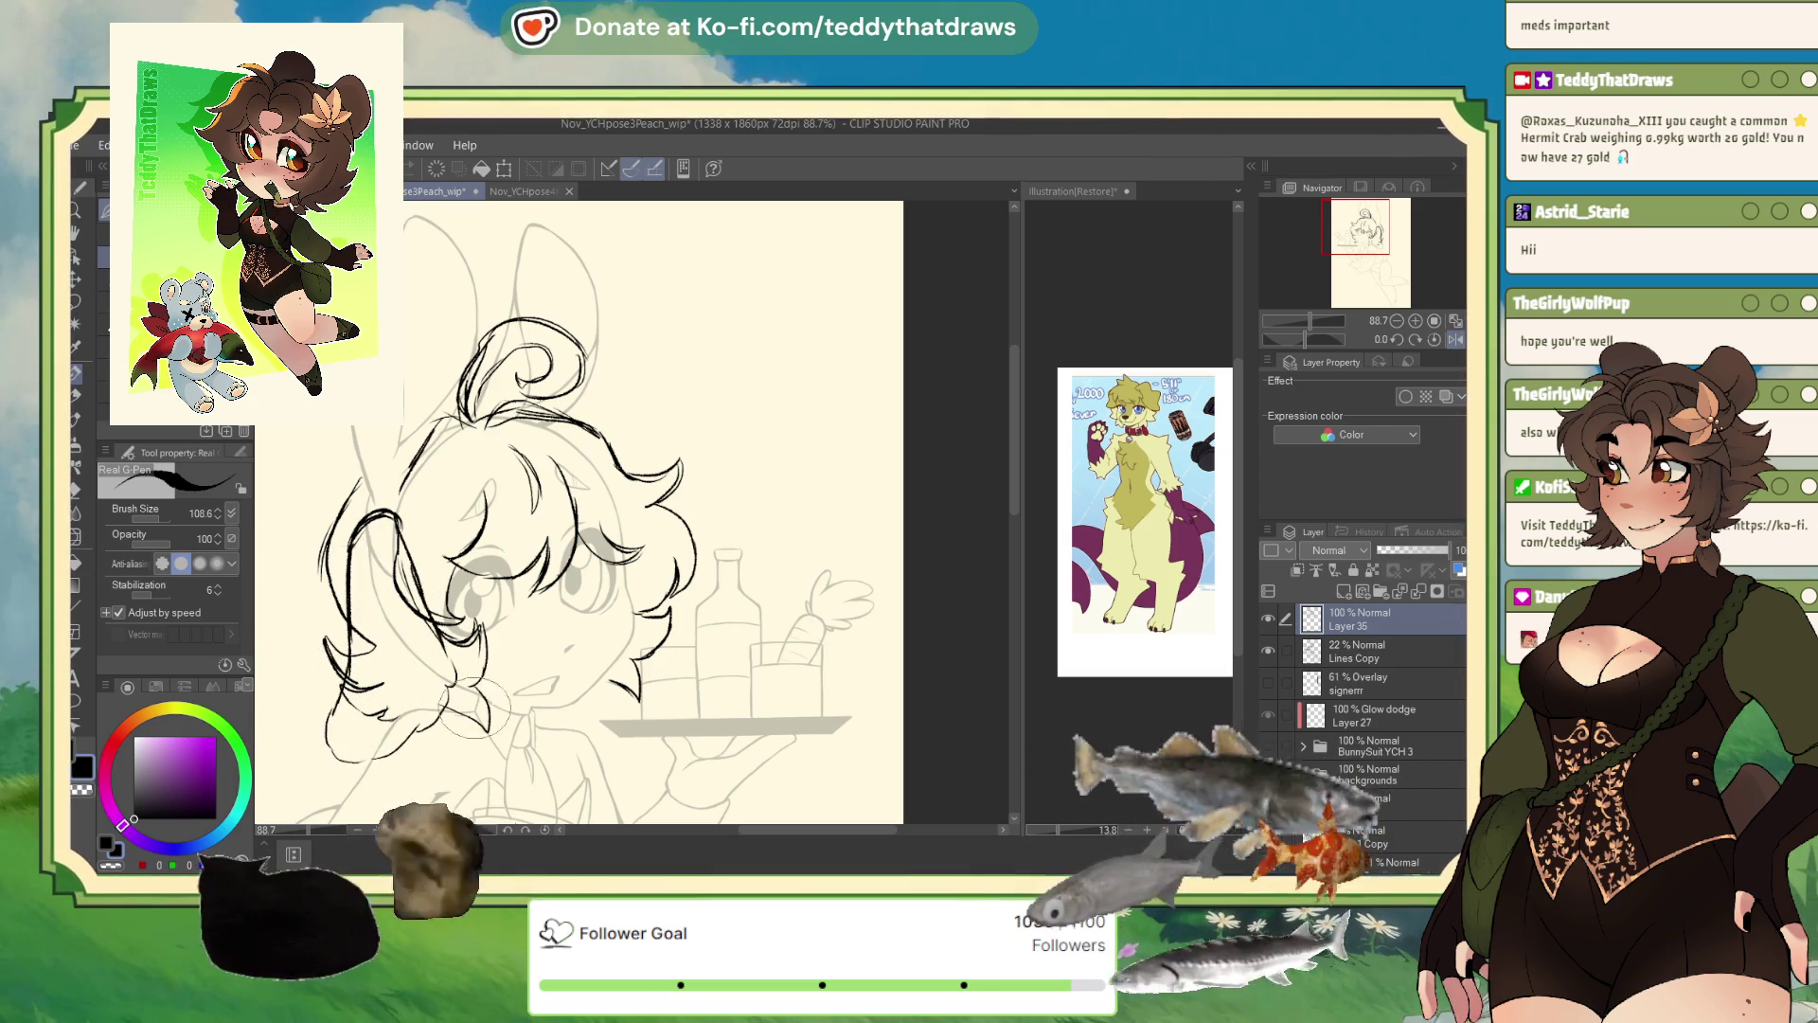
{"action": "scroll", "coordinate": [571, 649], "scroll_direction": "up", "scroll_amount": 1}
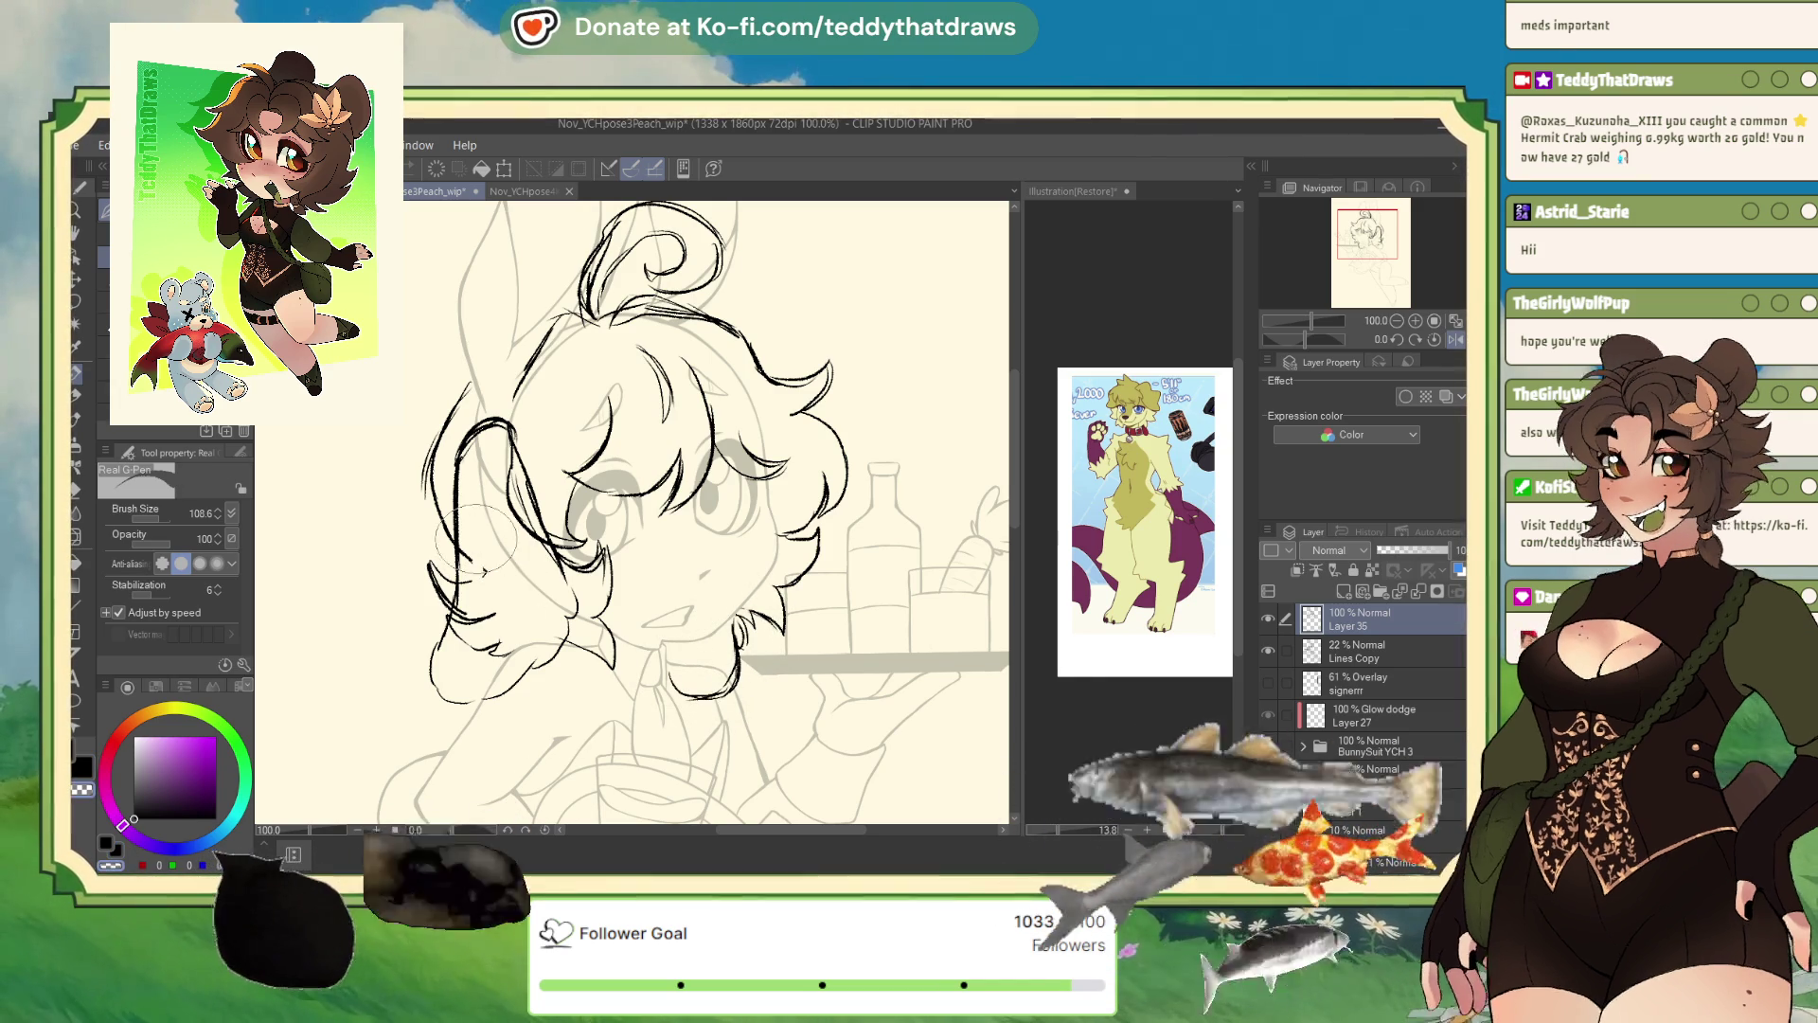
{"action": "key", "text": "ctrl+z"}
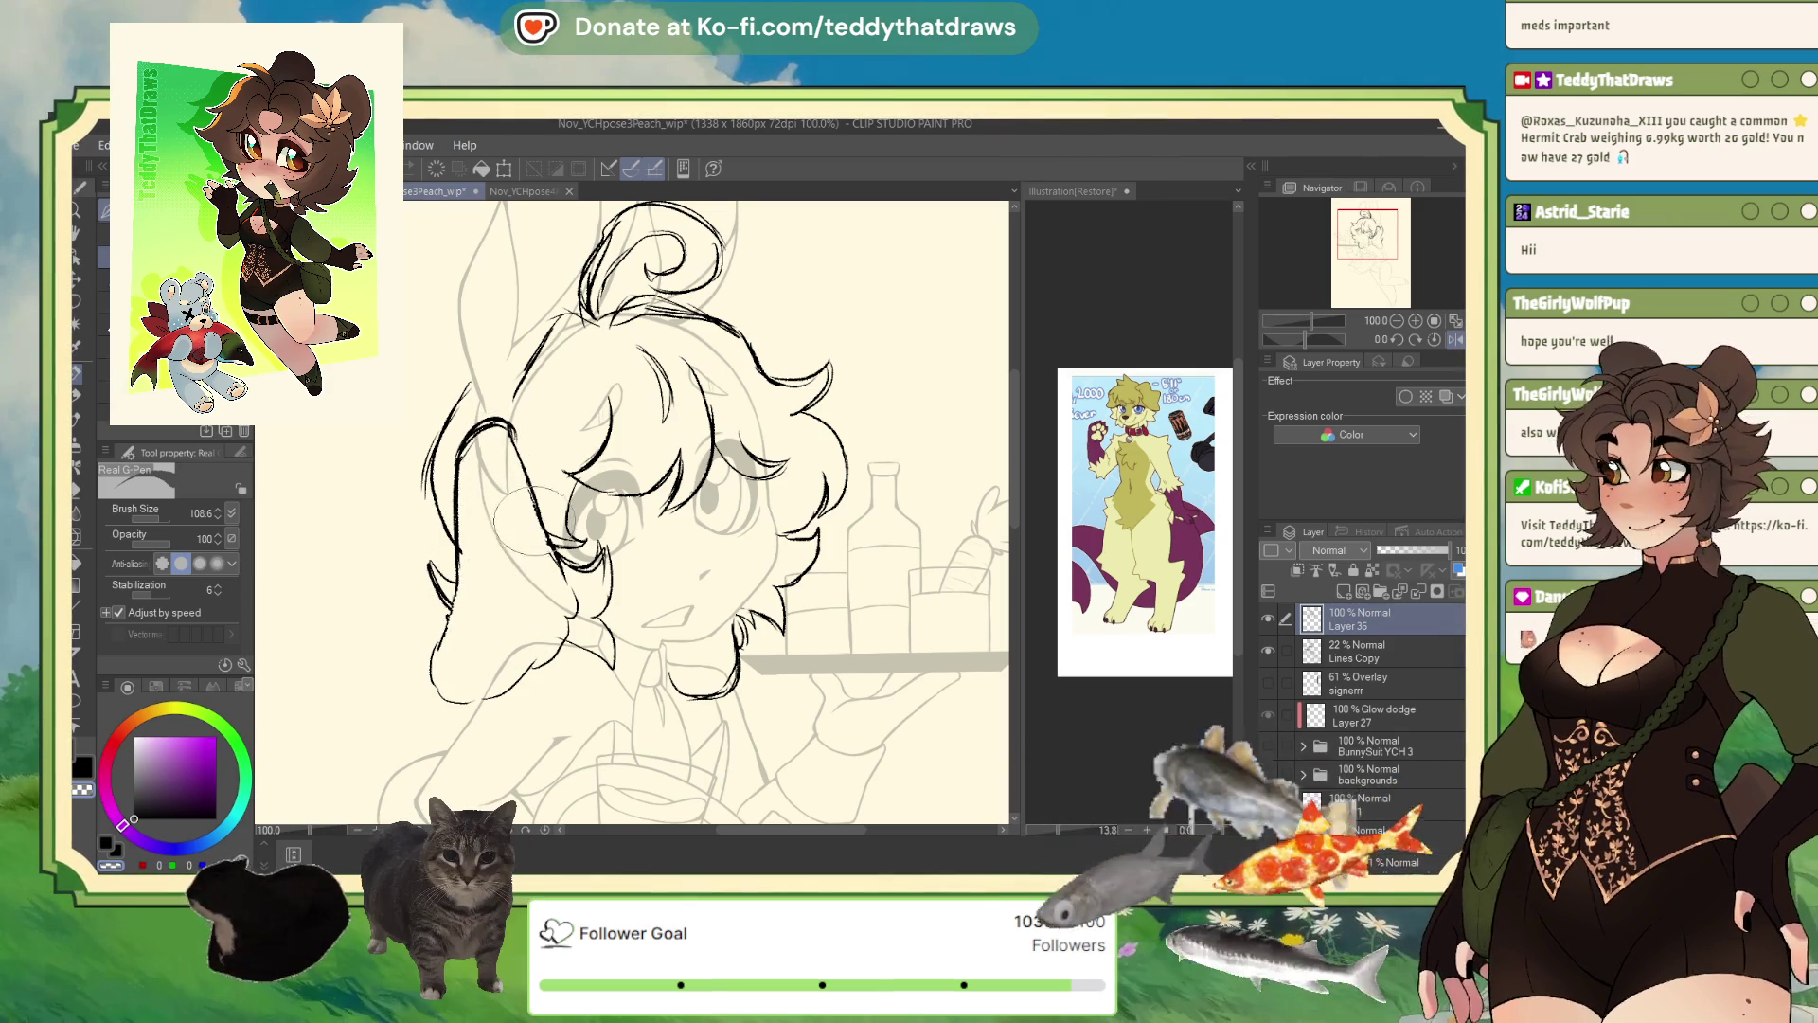
- Switch to black and ink a line along the sheep character's chin and jaw
{"action": "left_click", "coordinate": [132, 818]}
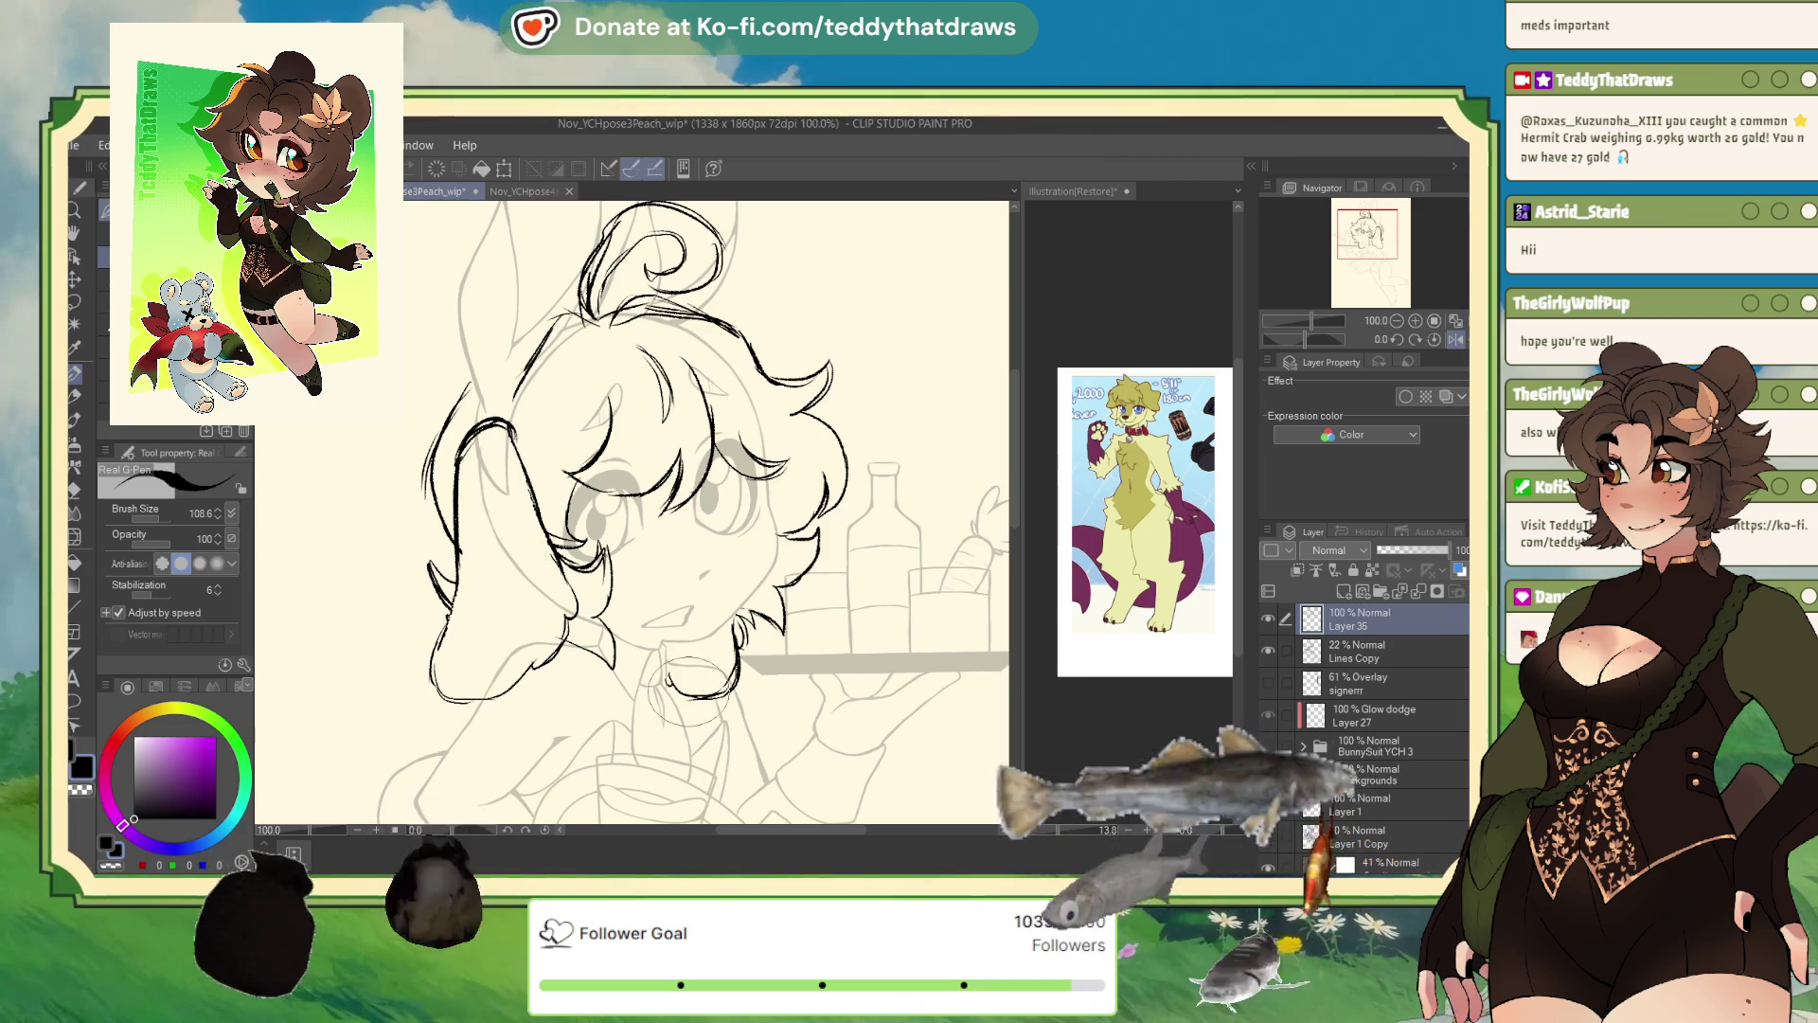
{"action": "left_click_drag", "start_coordinate": [663, 661], "coordinate": [737, 688]}
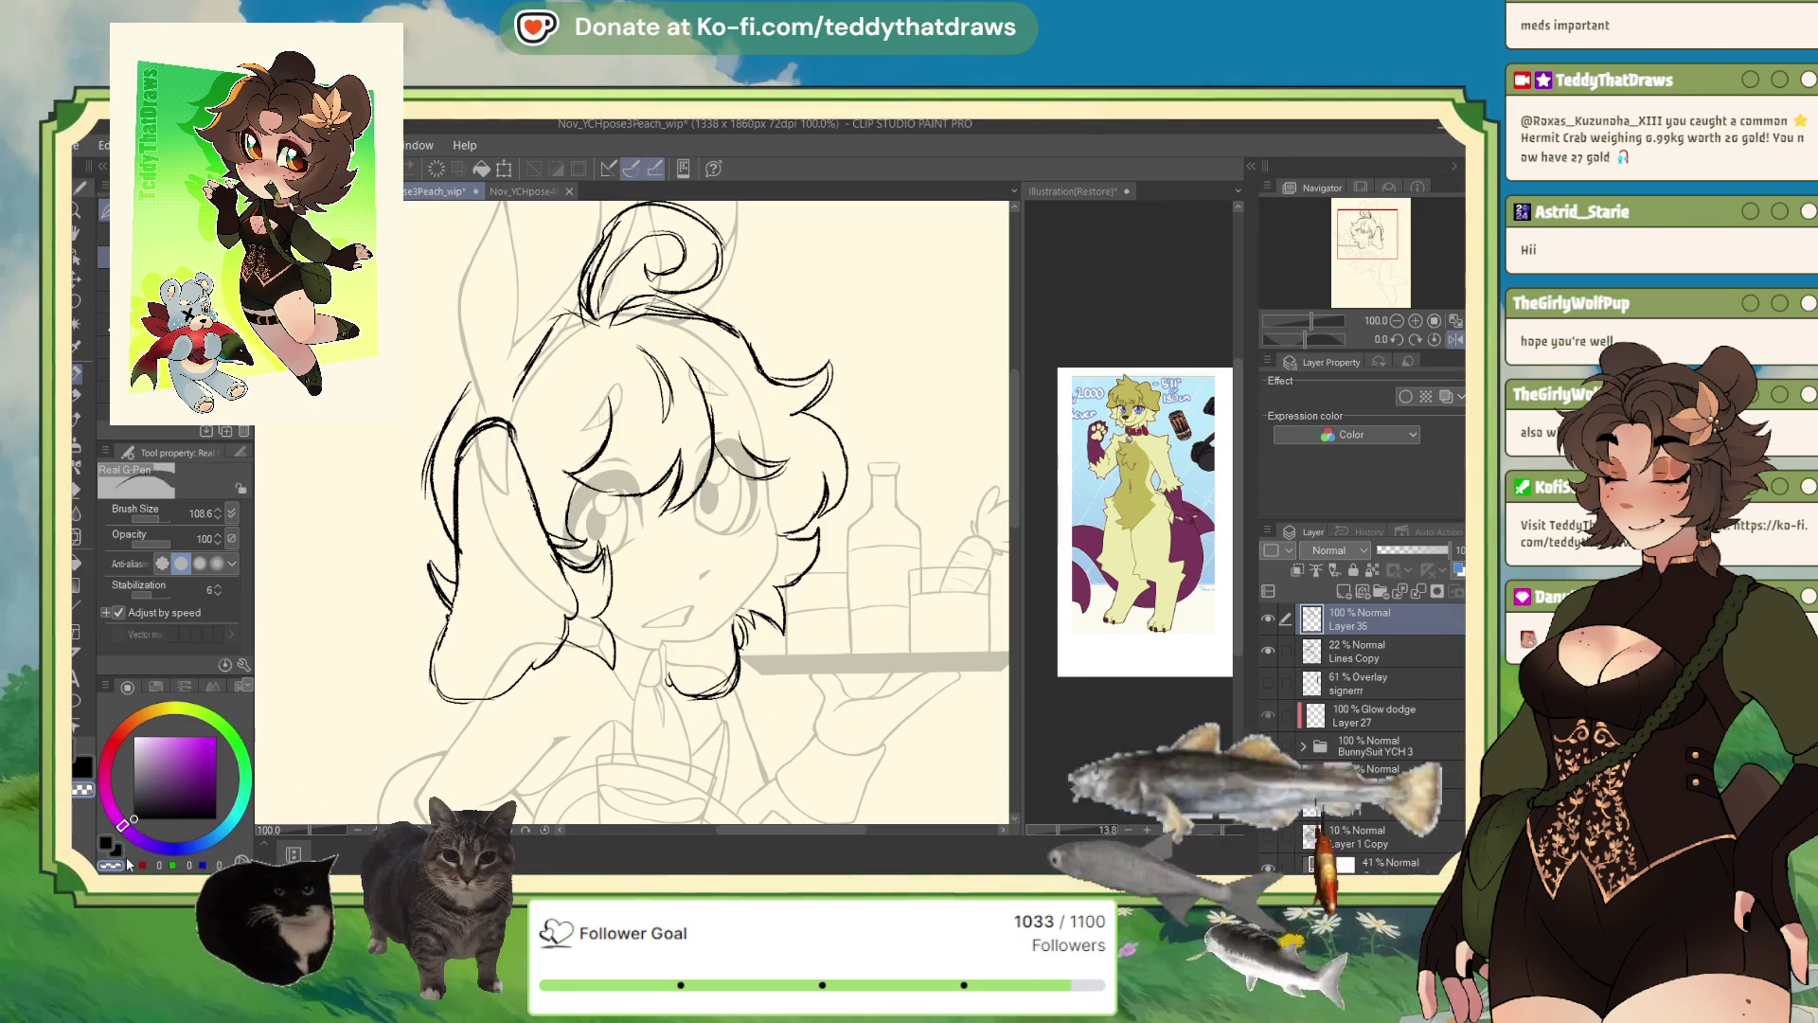
{"action": "left_click", "coordinate": [1365, 657]}
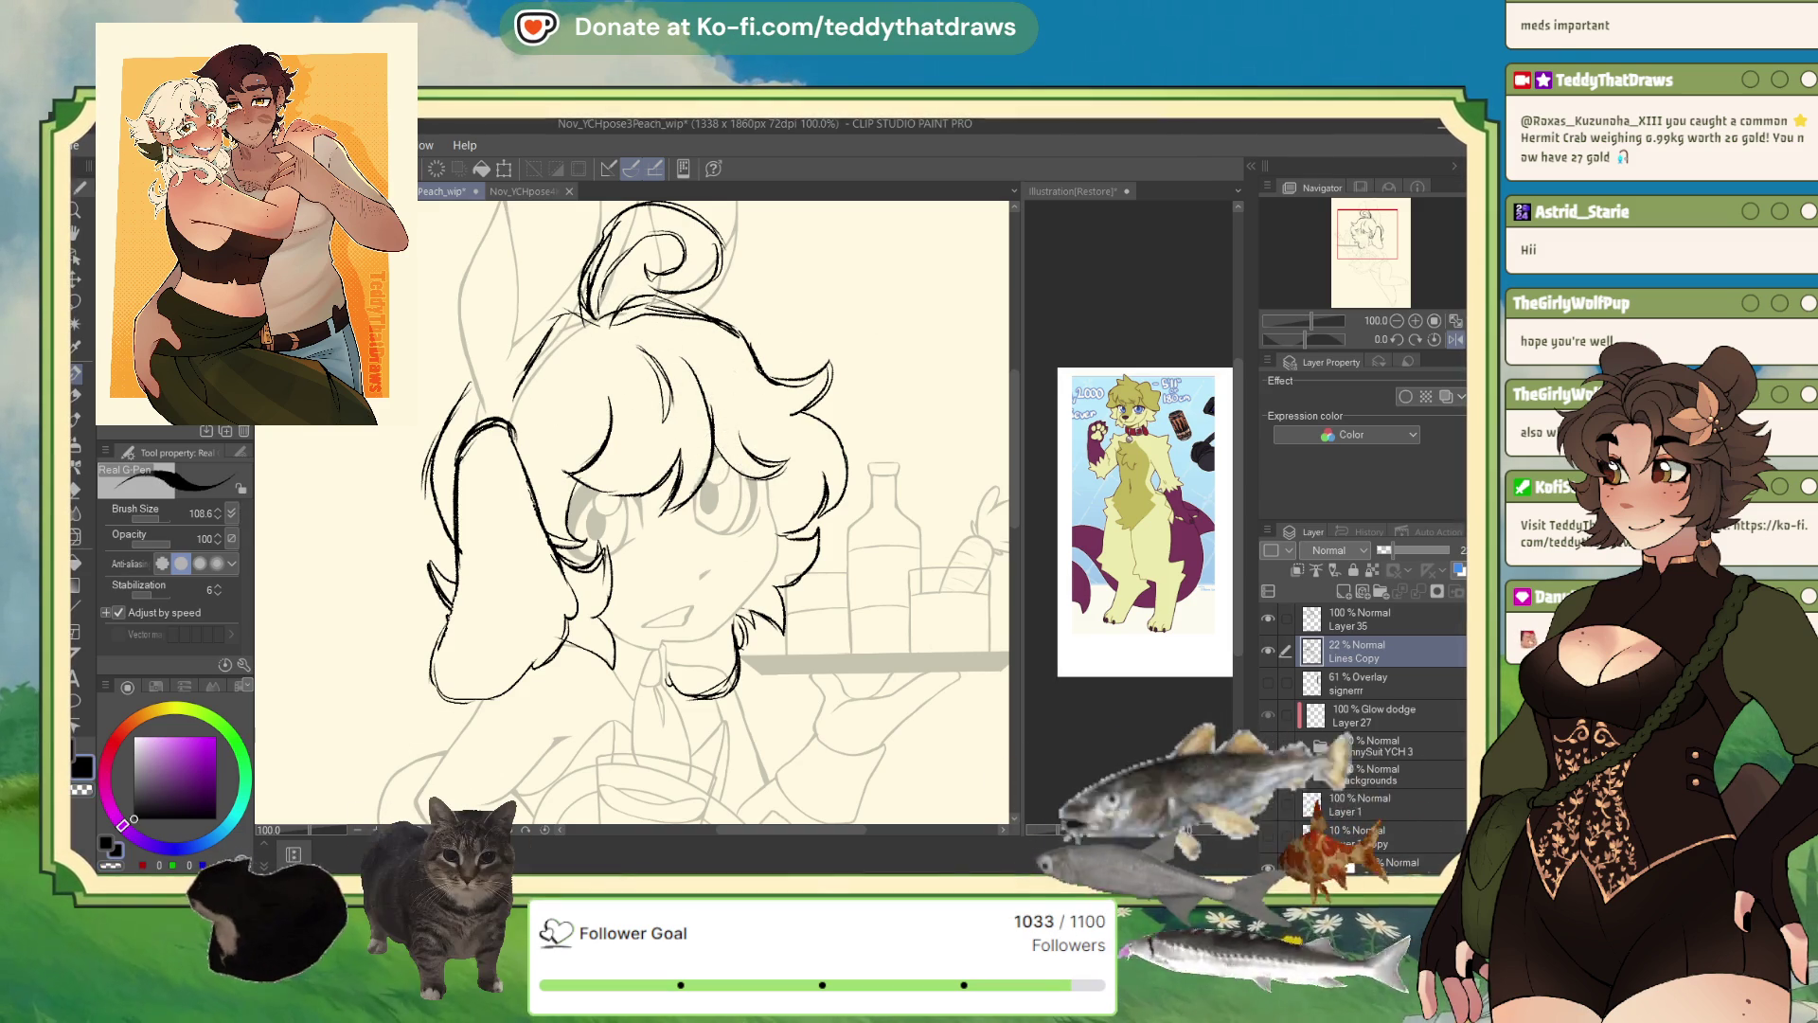
{"action": "left_click", "coordinate": [1363, 625]}
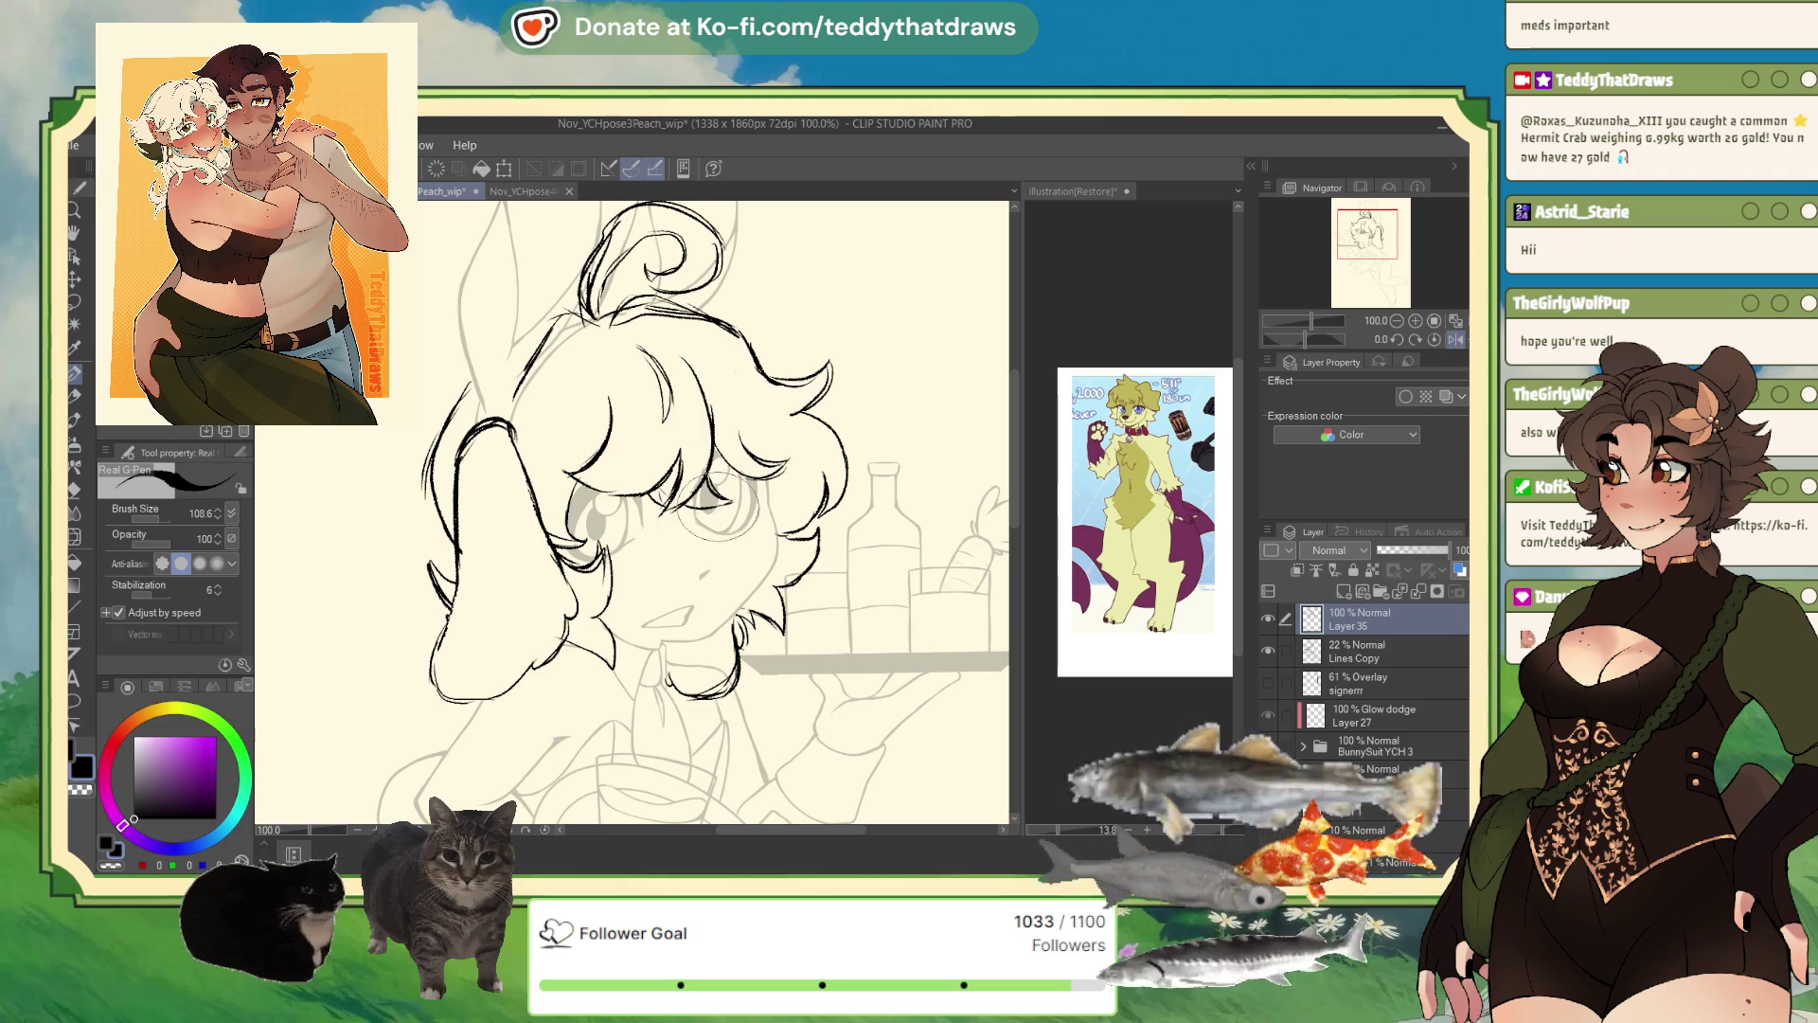
{"action": "left_click", "coordinate": [1331, 651]}
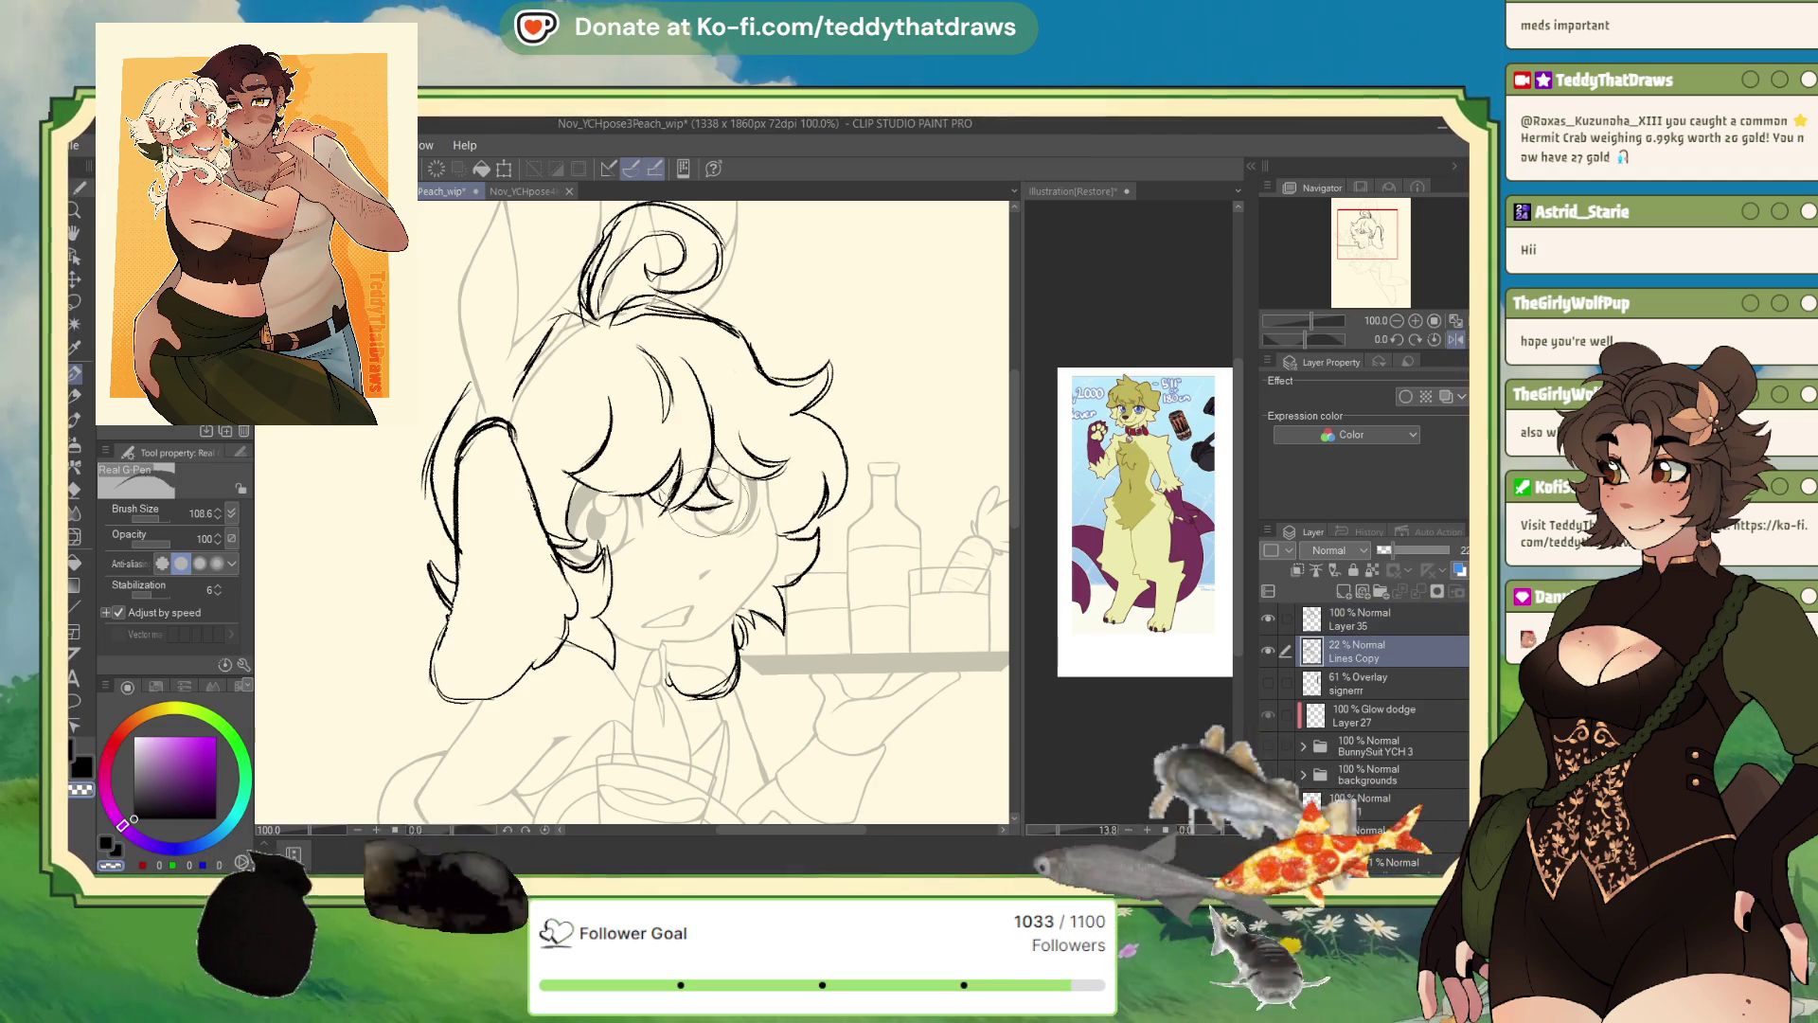
{"action": "scroll", "coordinate": [723, 447], "scroll_direction": "down", "scroll_amount": 3}
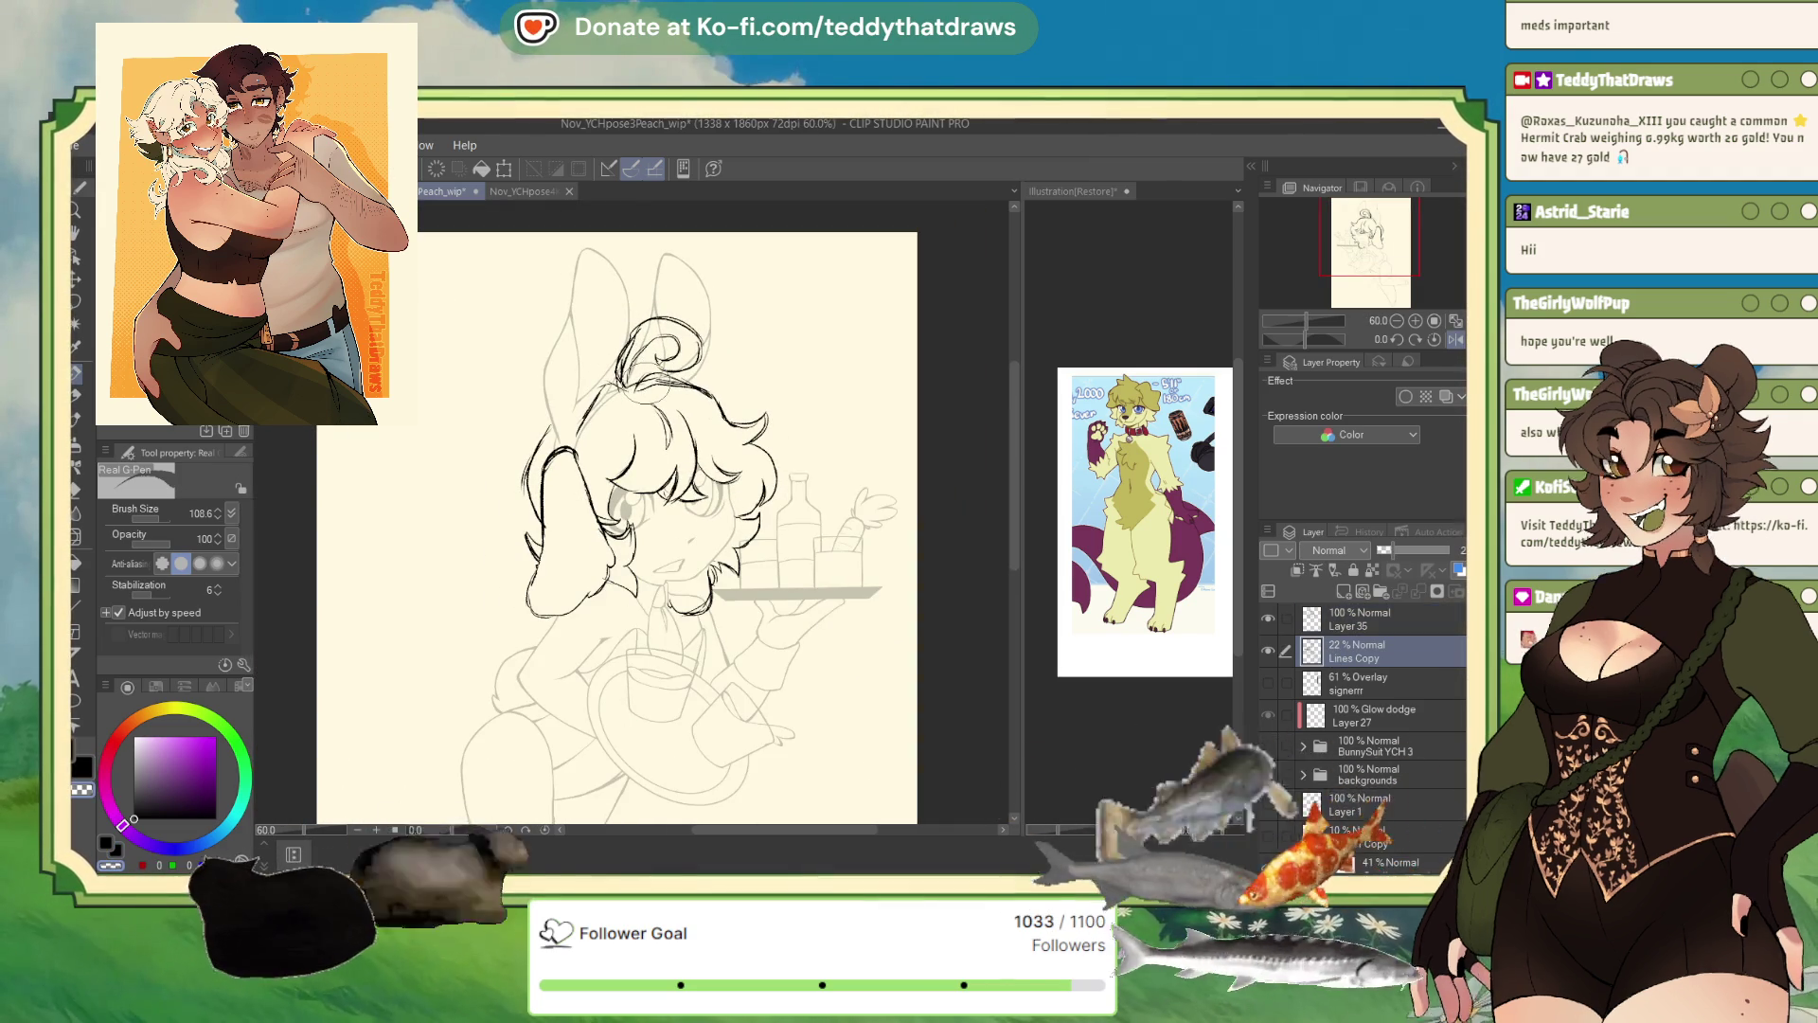
{"action": "scroll", "coordinate": [558, 304], "scroll_direction": "up", "scroll_amount": 1}
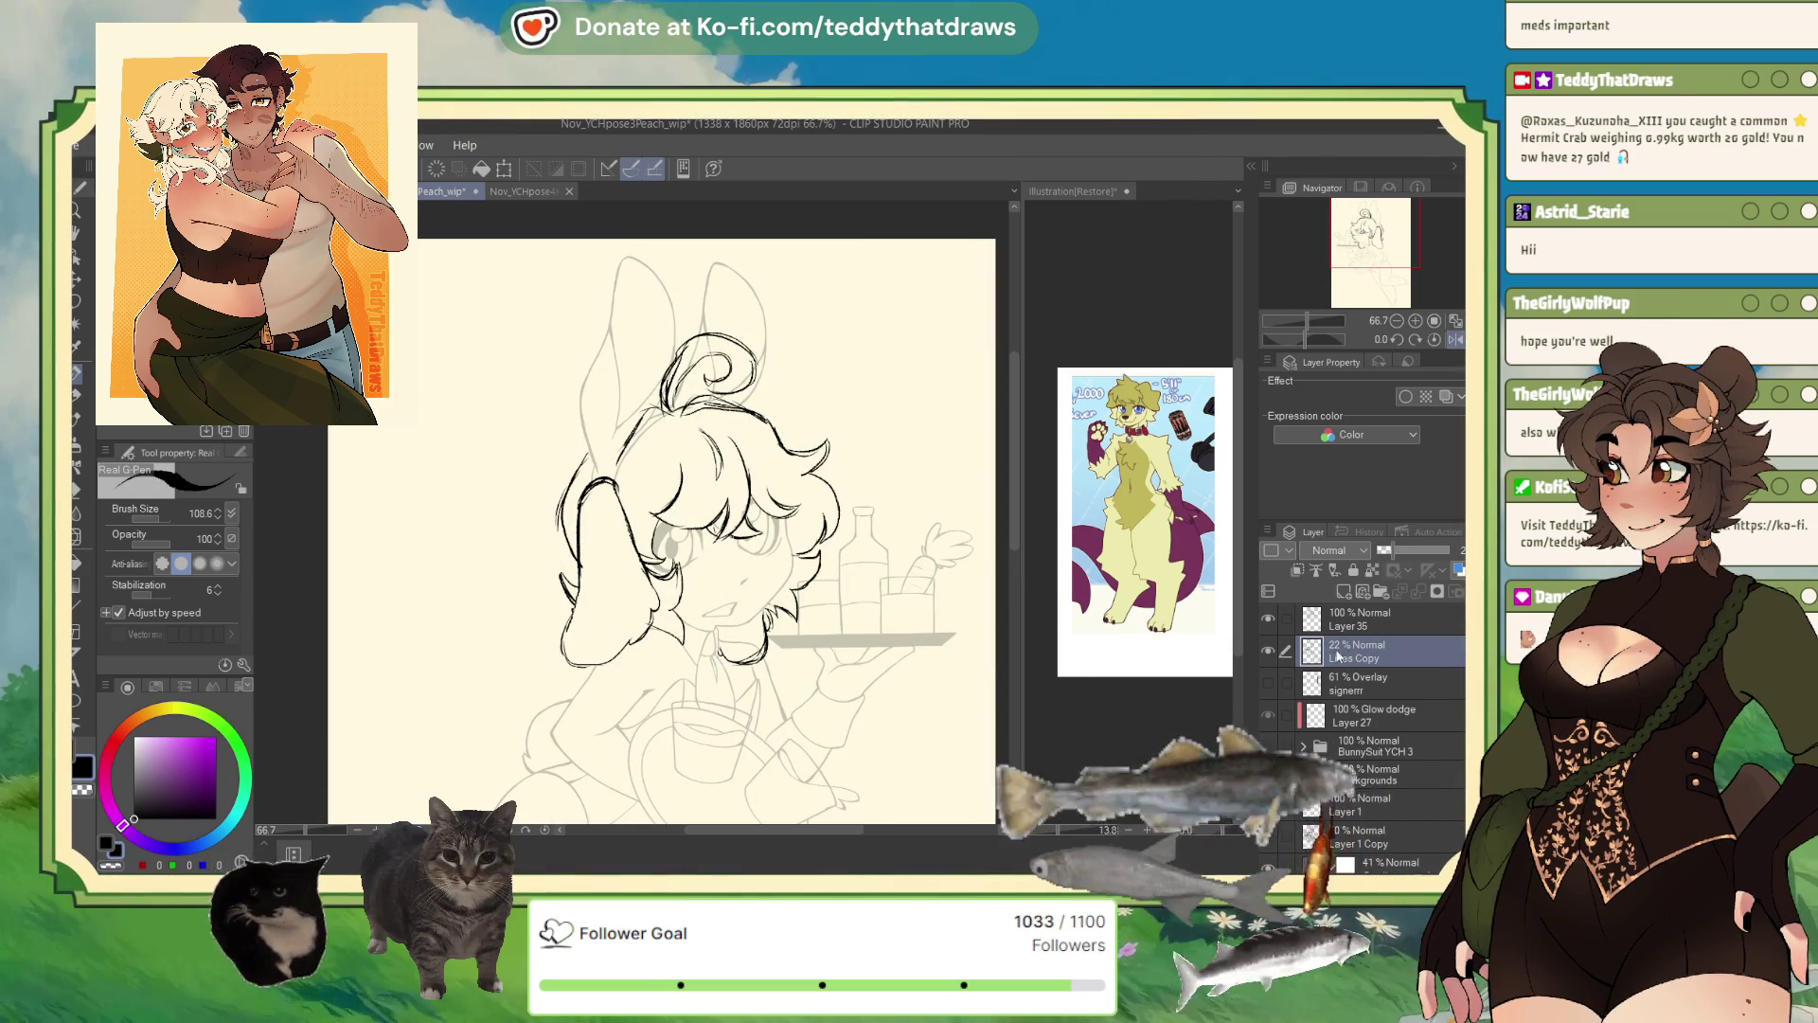
{"action": "left_click", "coordinate": [1321, 620]}
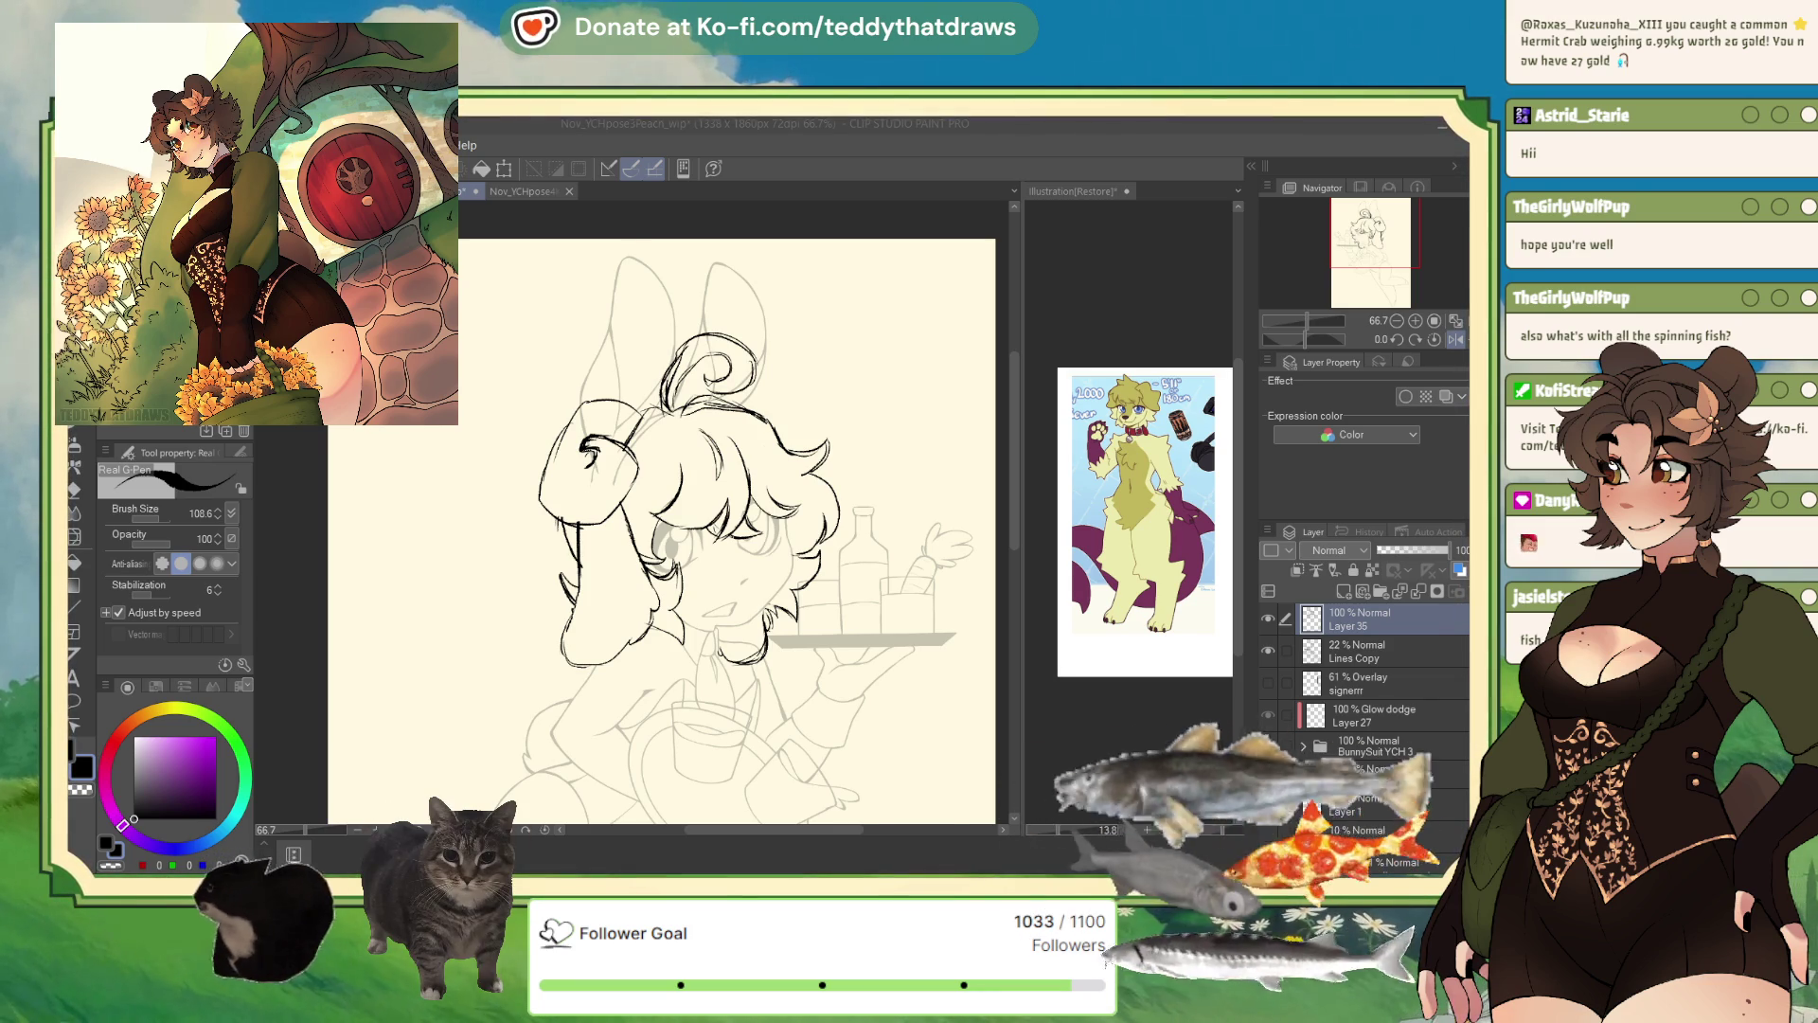
- Paste the pink-haired chibi sheep into the reference illustration and scale it up to fill the canvas width
{"action": "left_click", "coordinate": [1073, 310]}
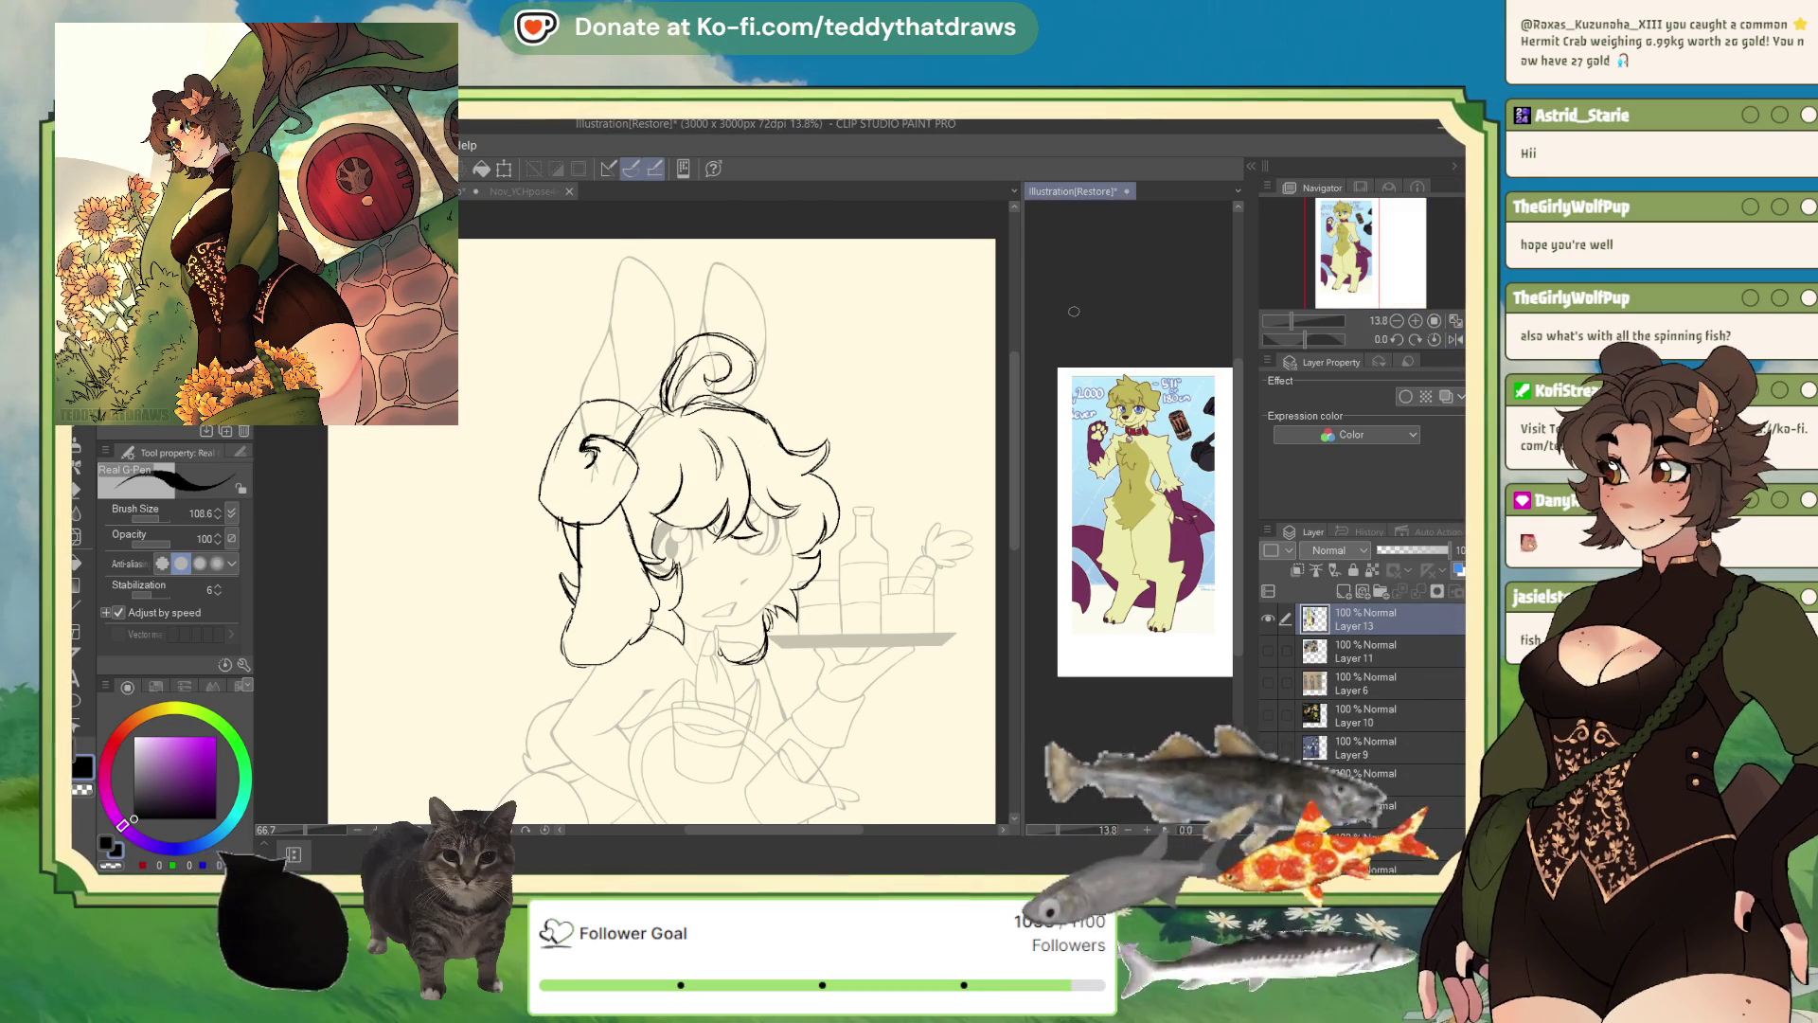
{"action": "key", "text": "ctrl+v"}
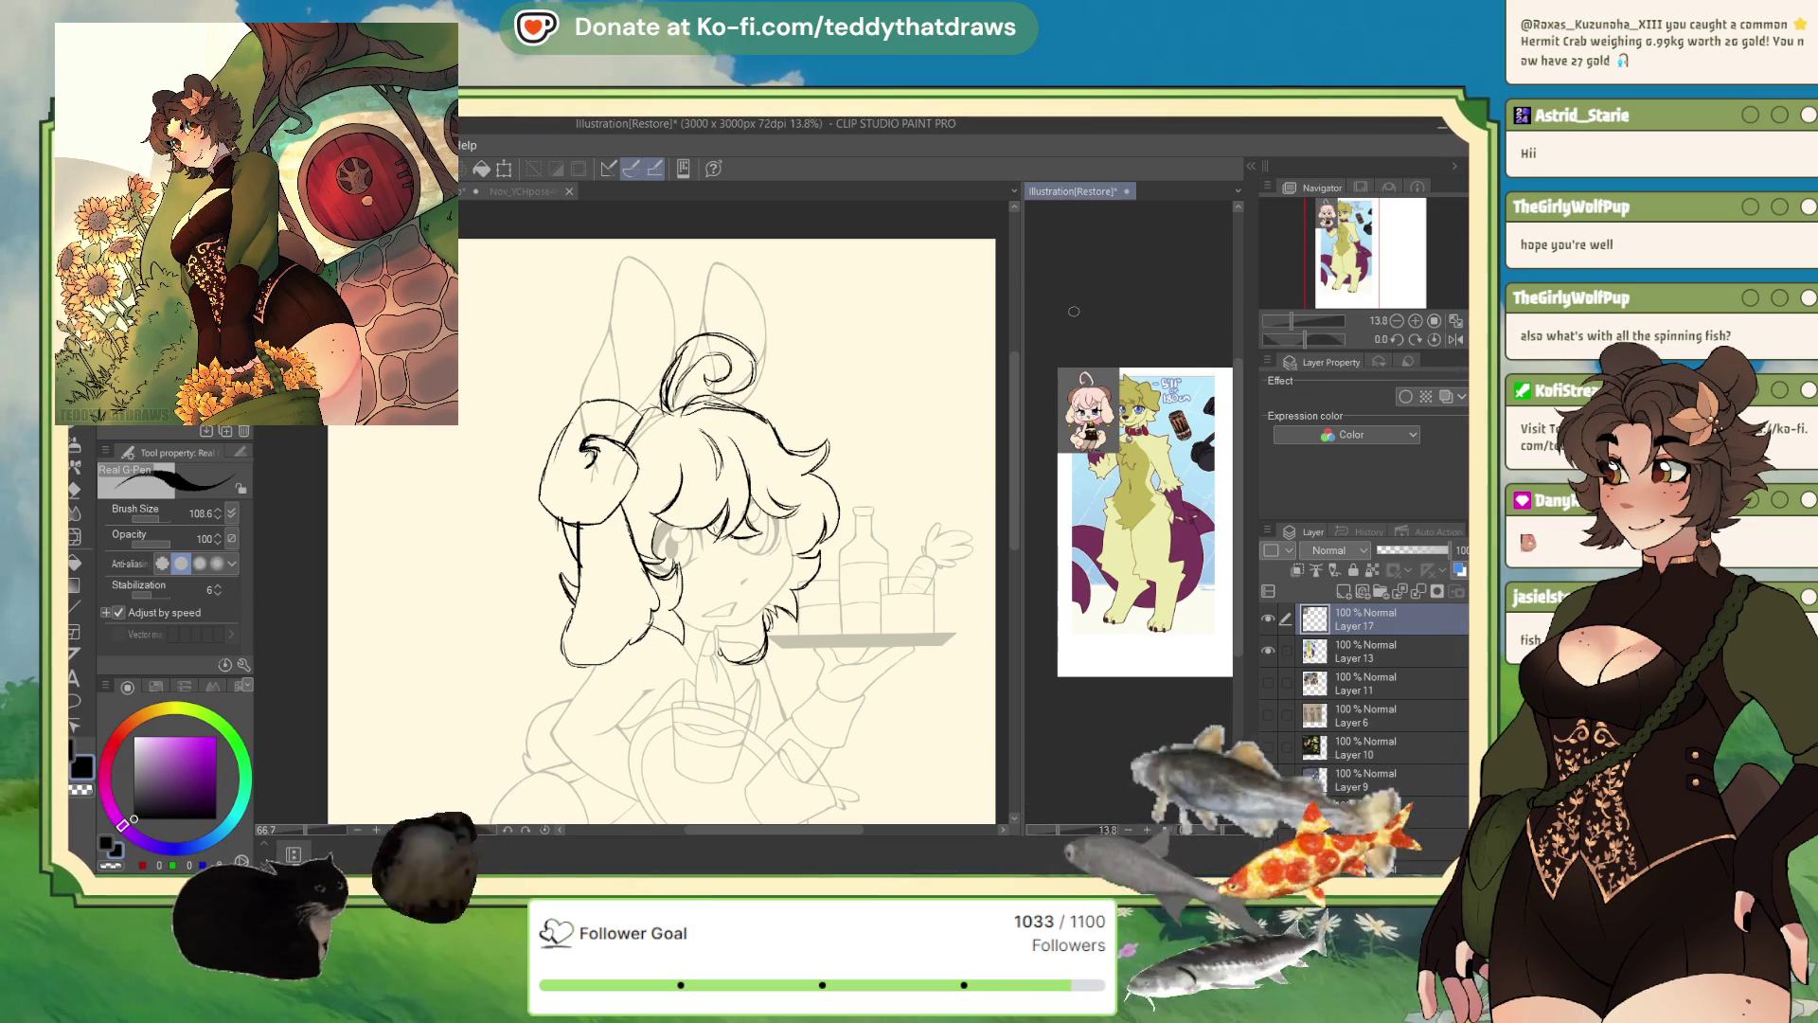
{"action": "left_click", "coordinate": [504, 169]}
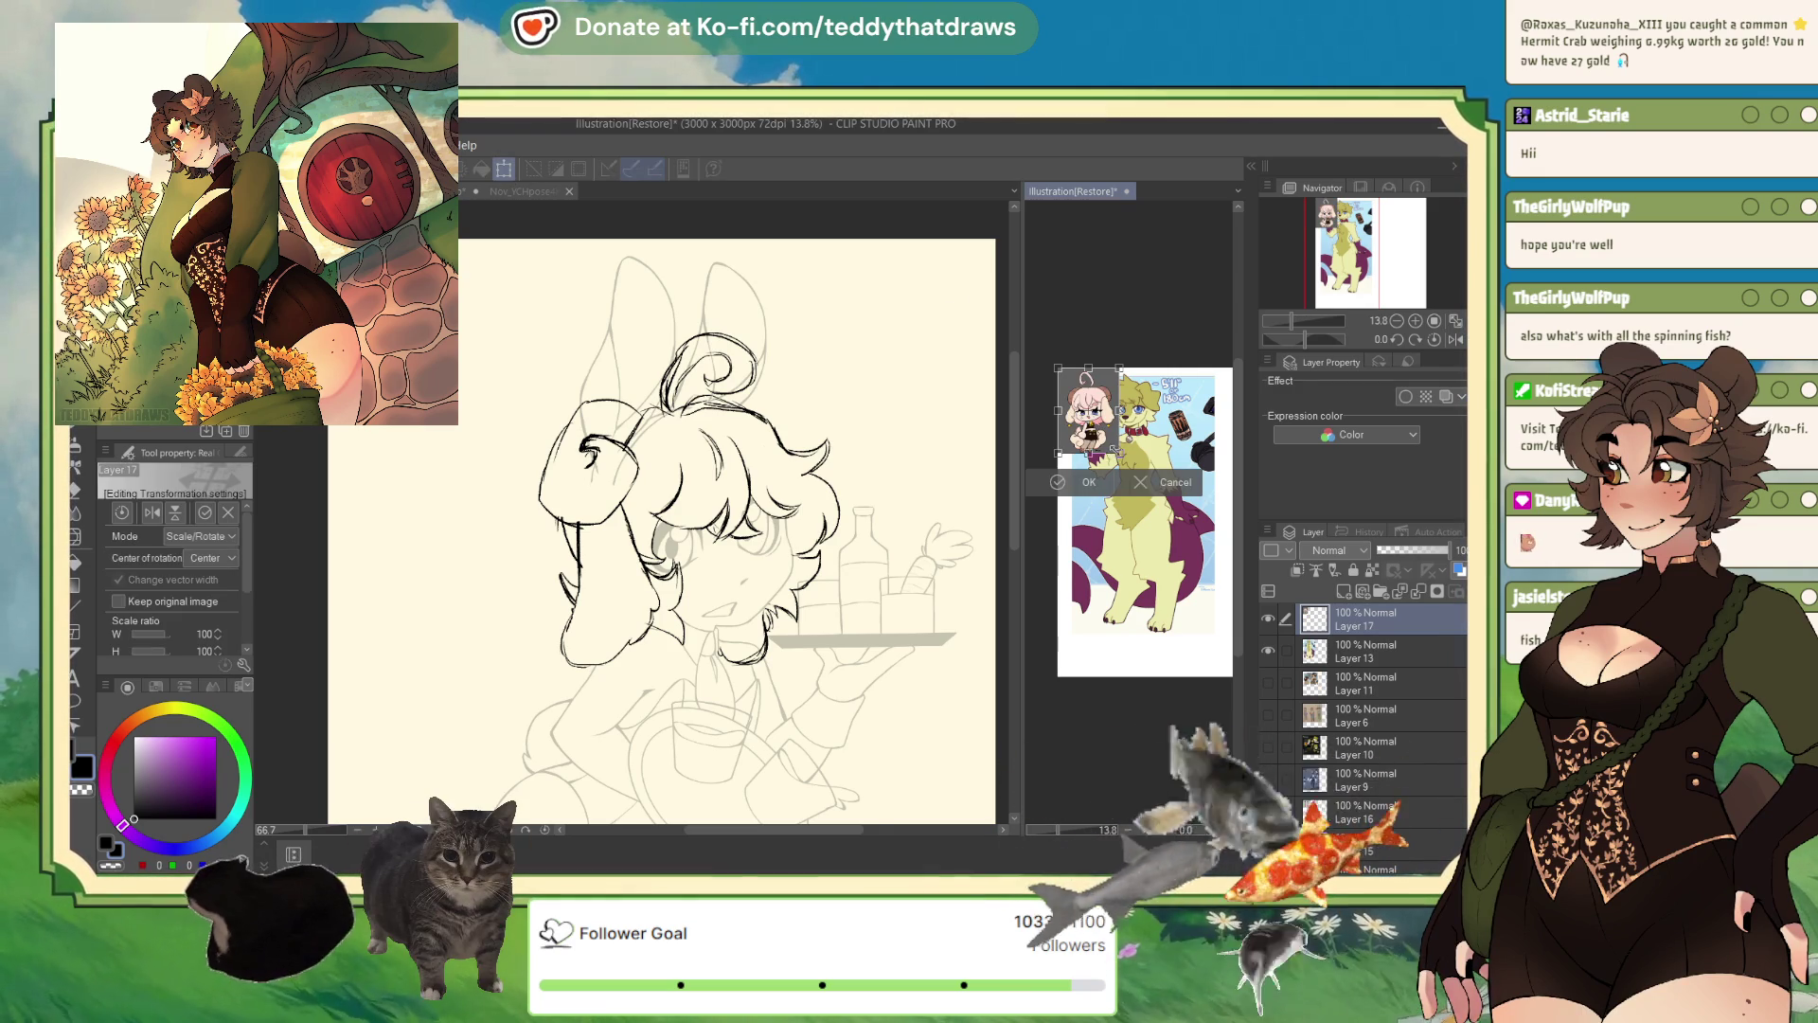
{"action": "left_click_drag", "start_coordinate": [1119, 452], "coordinate": [1210, 609]}
{"action": "key", "text": "Return"}
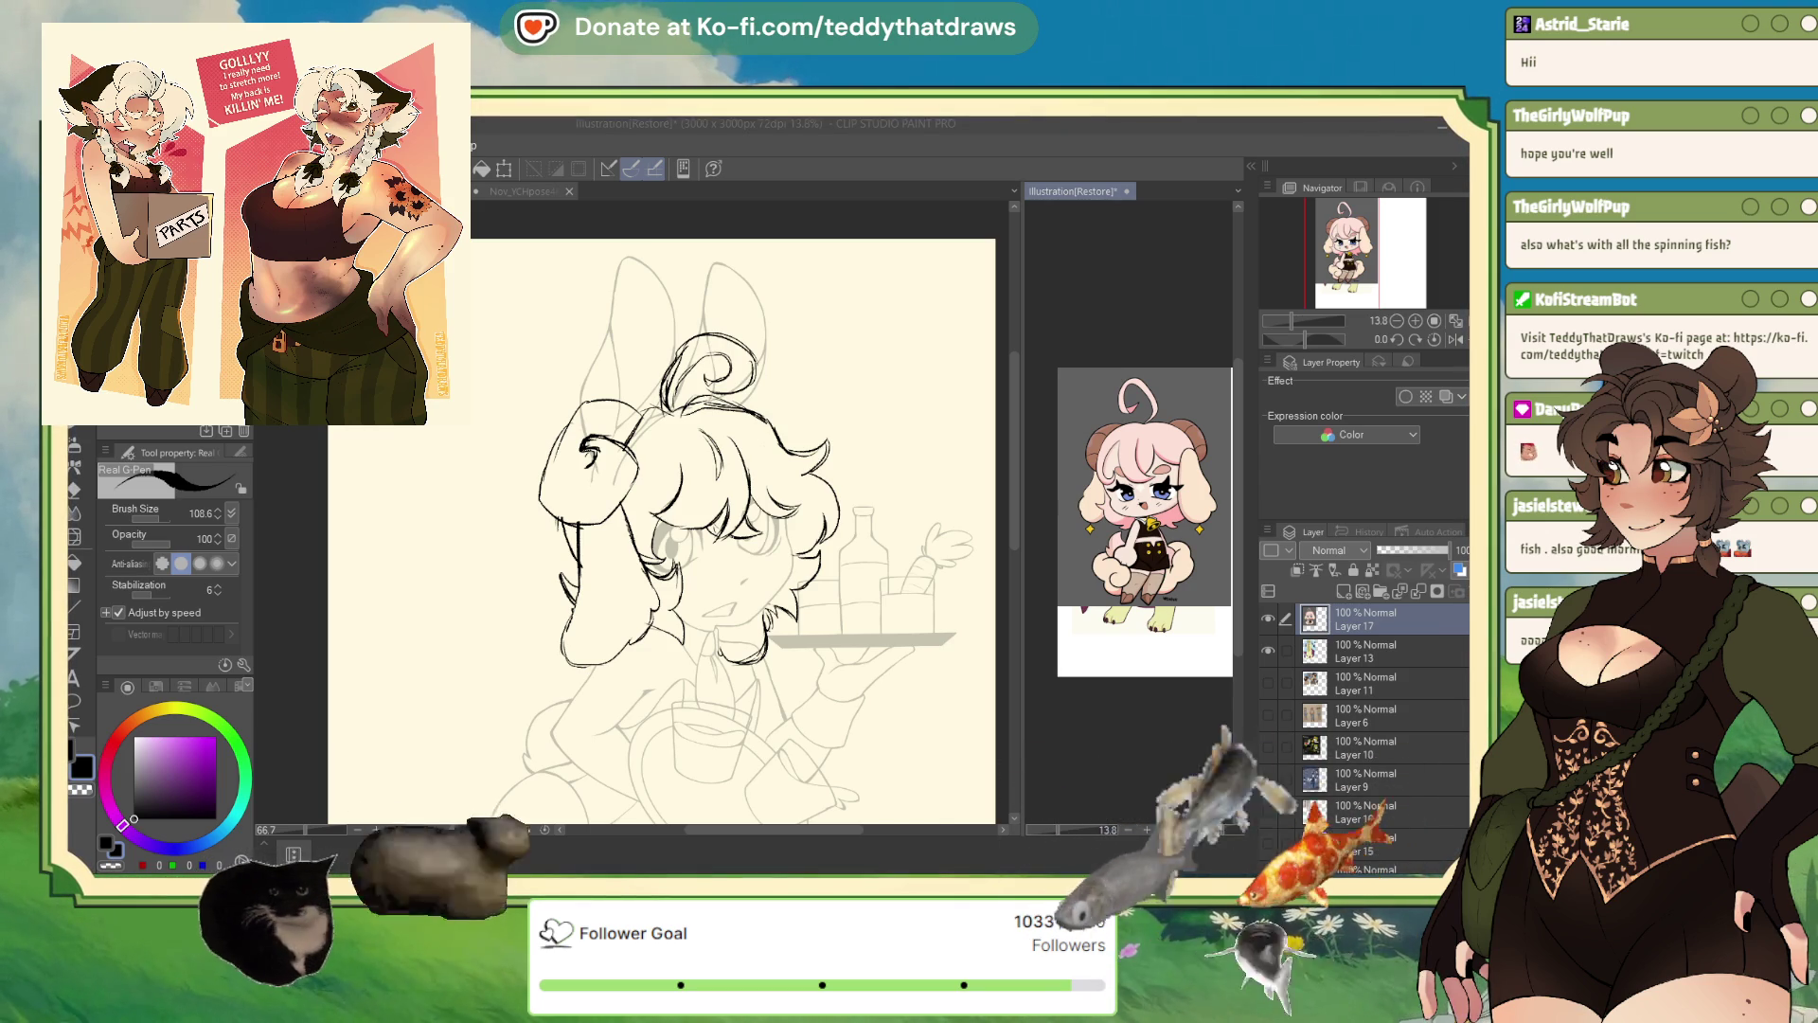
- In the waiter pose file's Lines Copy layer, sketch light strokes around the sheep's ear and hair curl
{"action": "left_click", "coordinate": [1354, 648]}
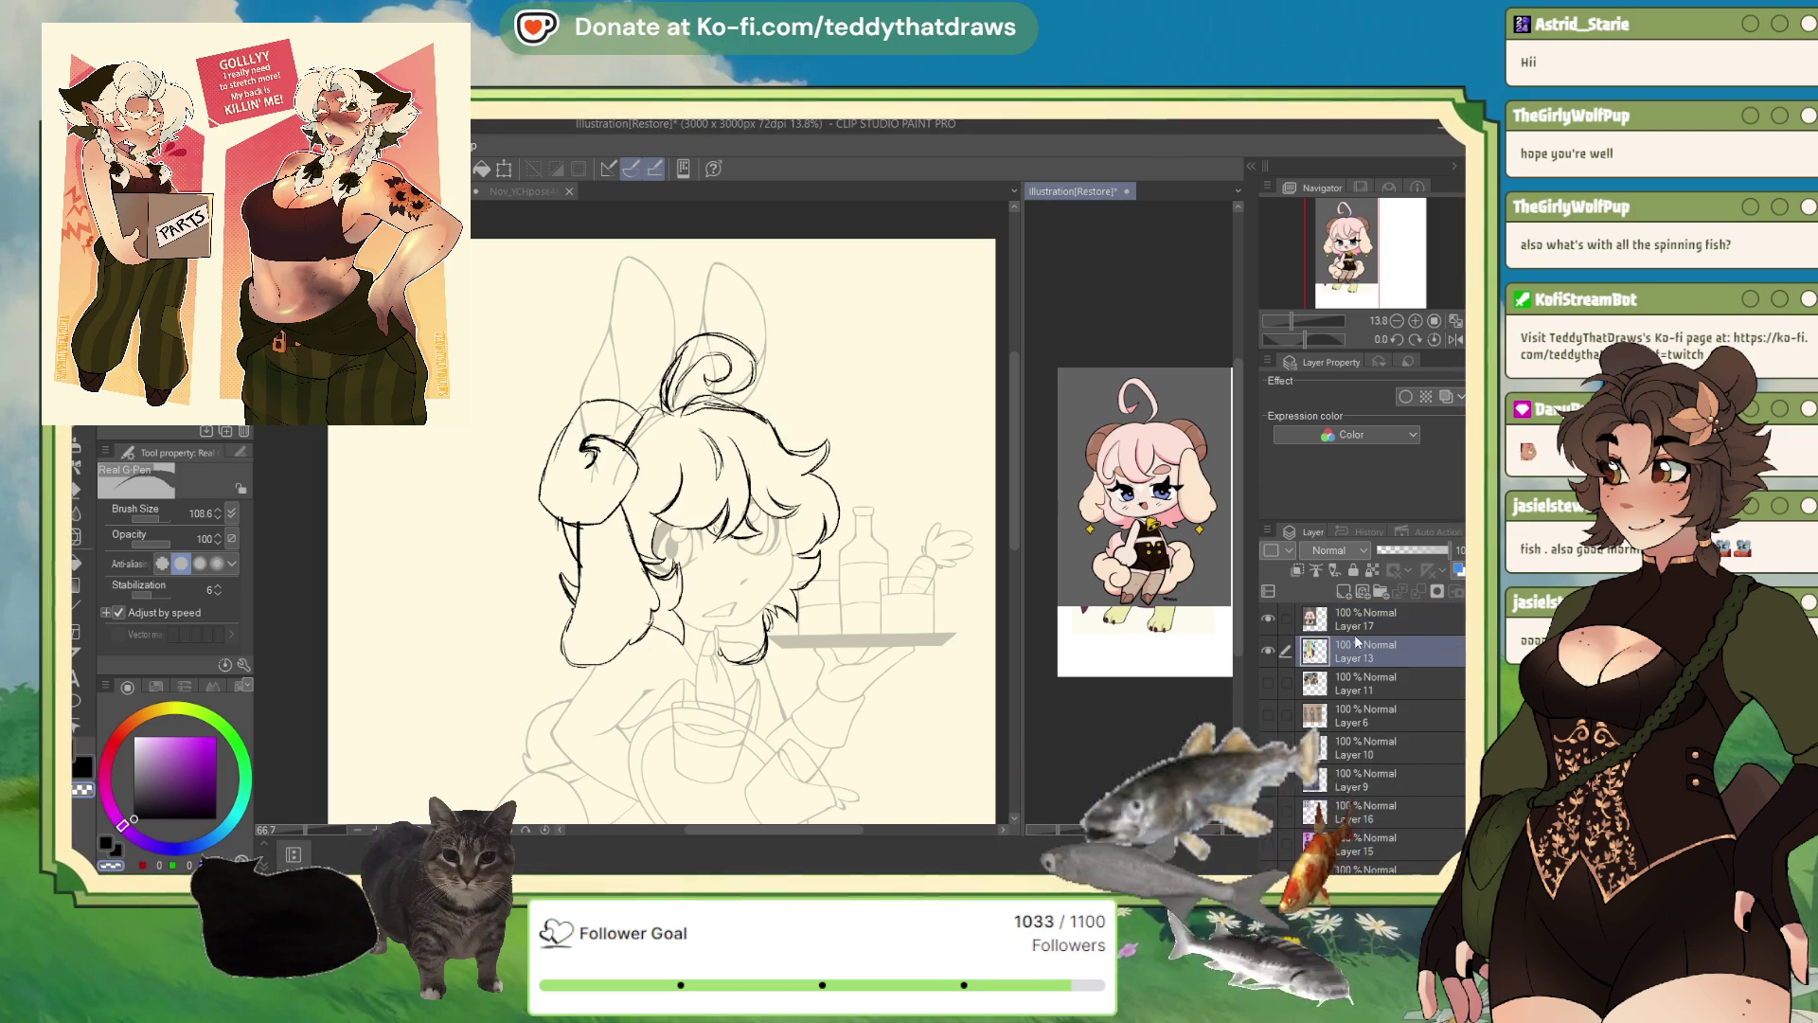
{"action": "left_click", "coordinate": [1007, 699]}
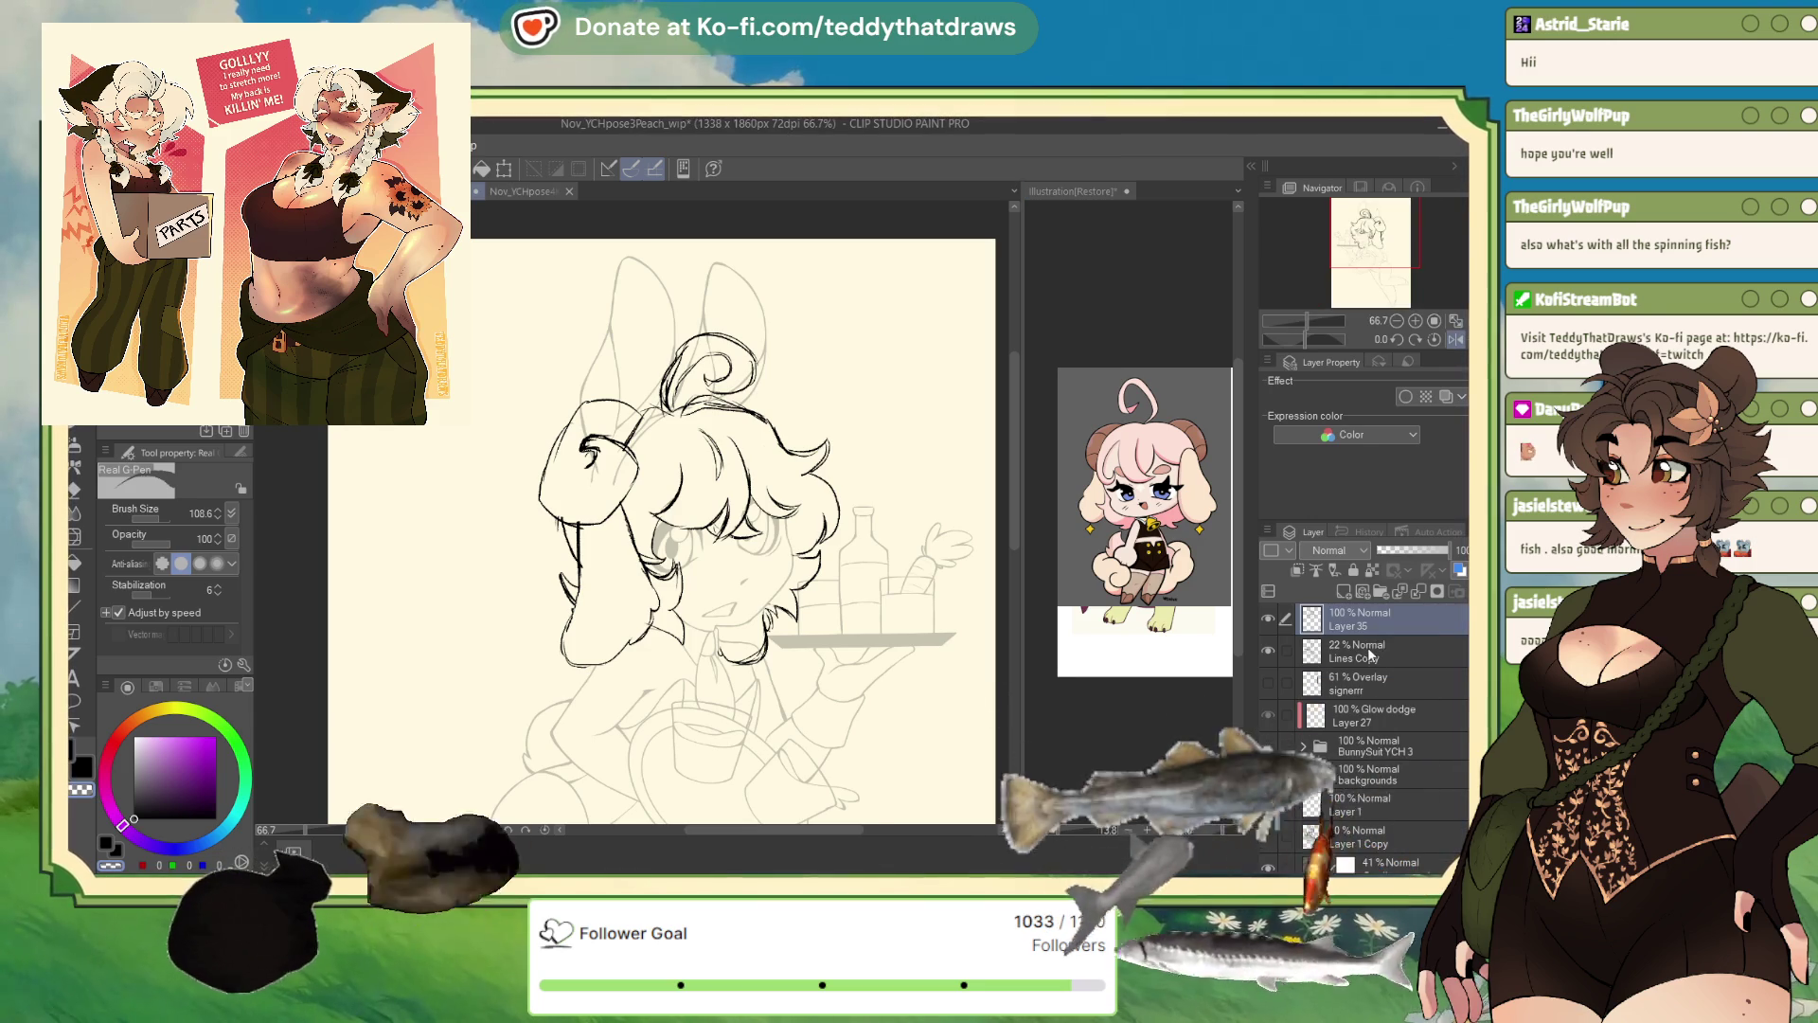
{"action": "left_click", "coordinate": [1266, 616]}
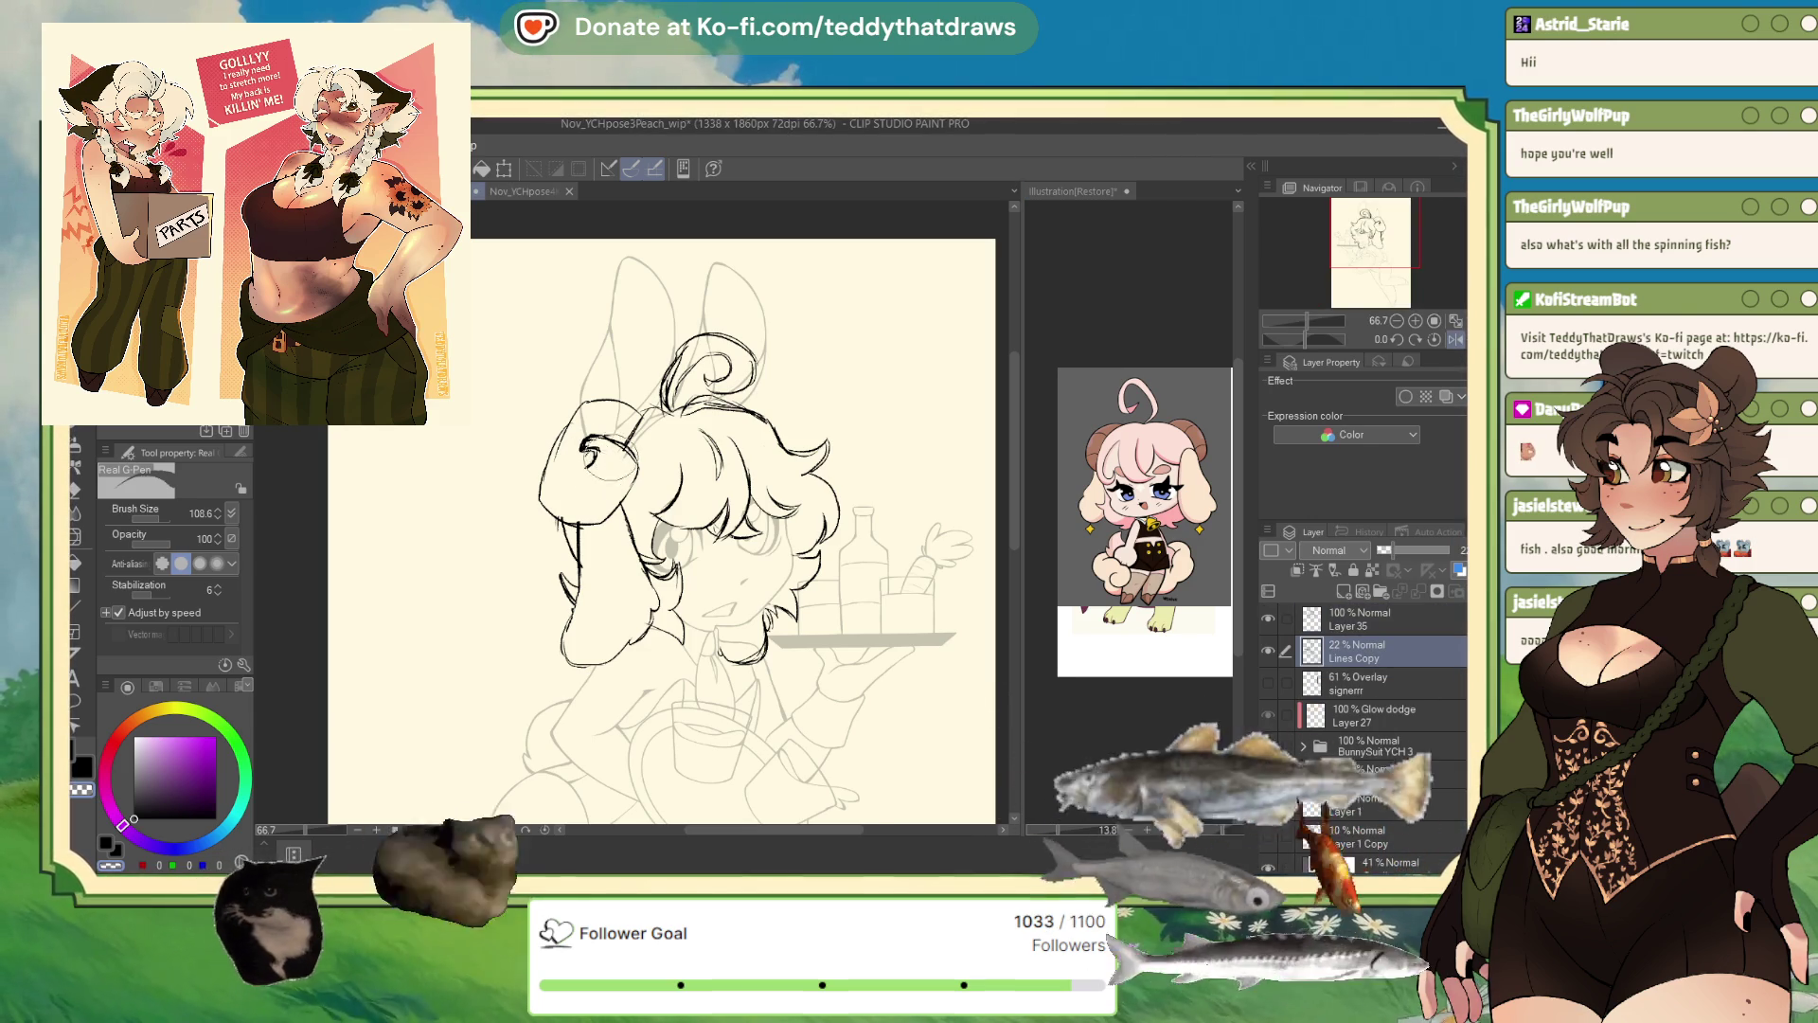
{"action": "left_click_drag", "start_coordinate": [606, 421], "coordinate": [682, 445]}
{"action": "left_click_drag", "start_coordinate": [653, 379], "coordinate": [696, 426]}
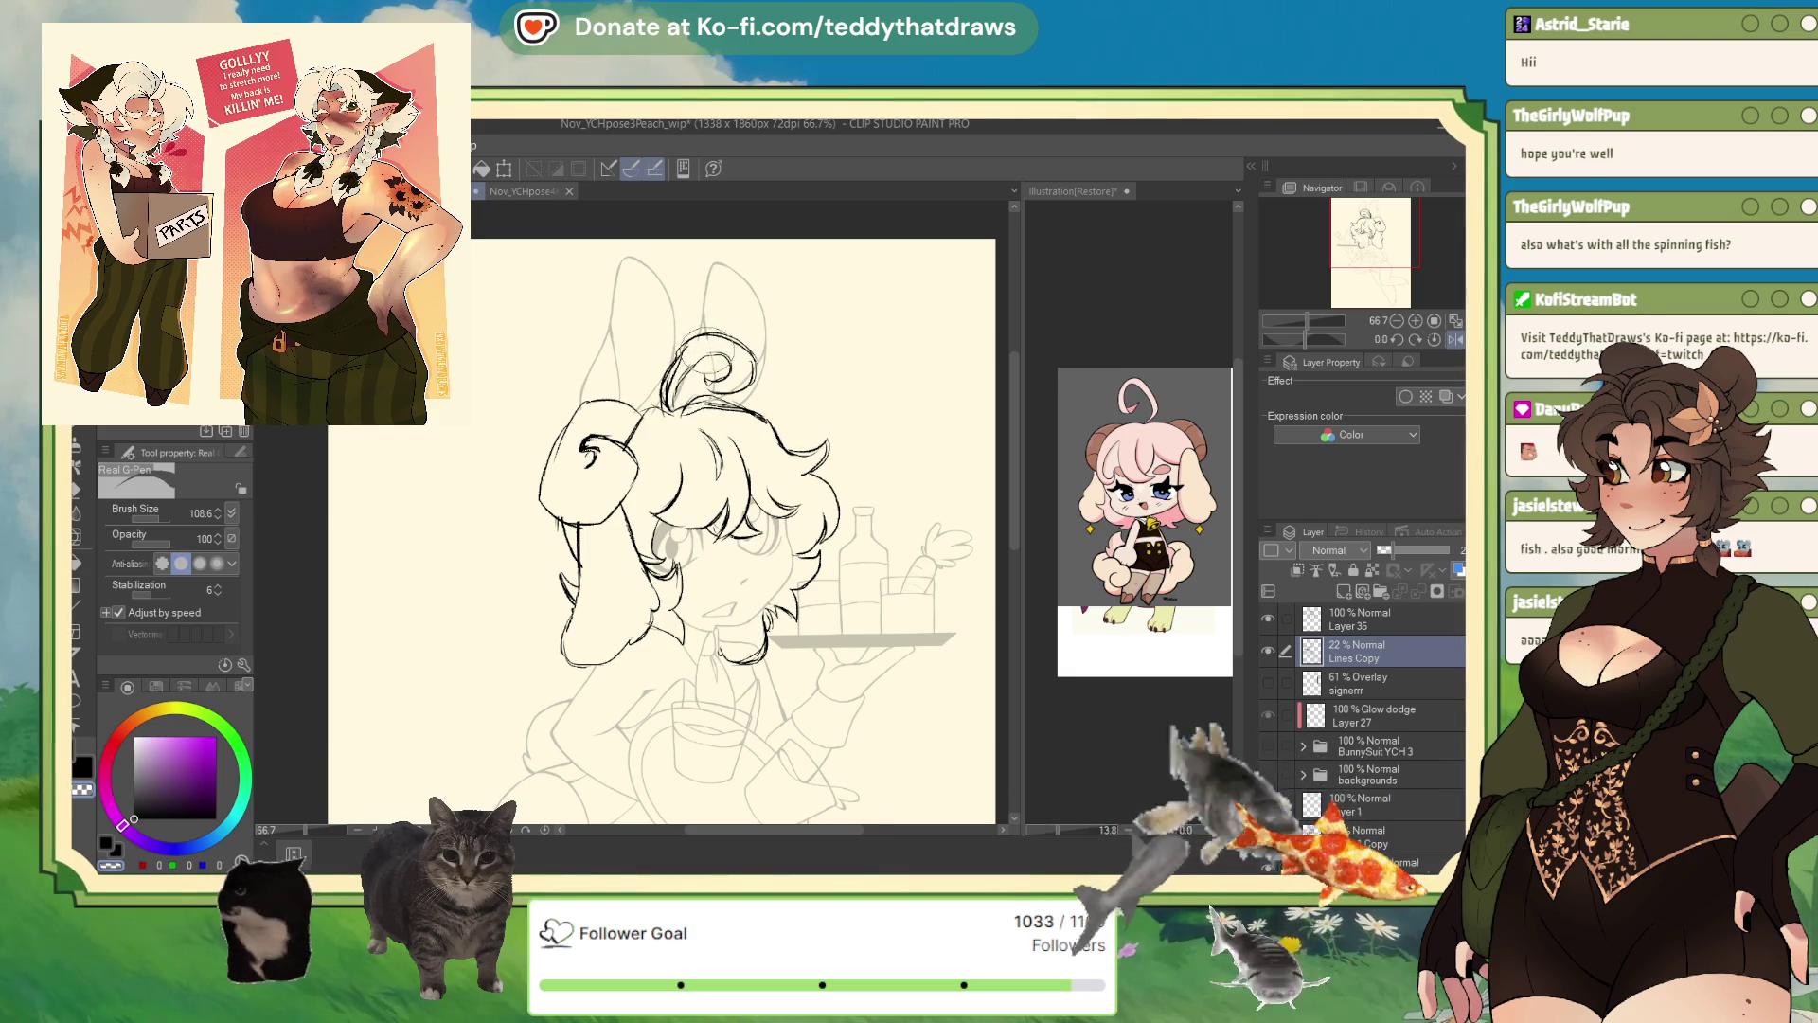
{"action": "left_click_drag", "start_coordinate": [677, 322], "coordinate": [762, 397]}
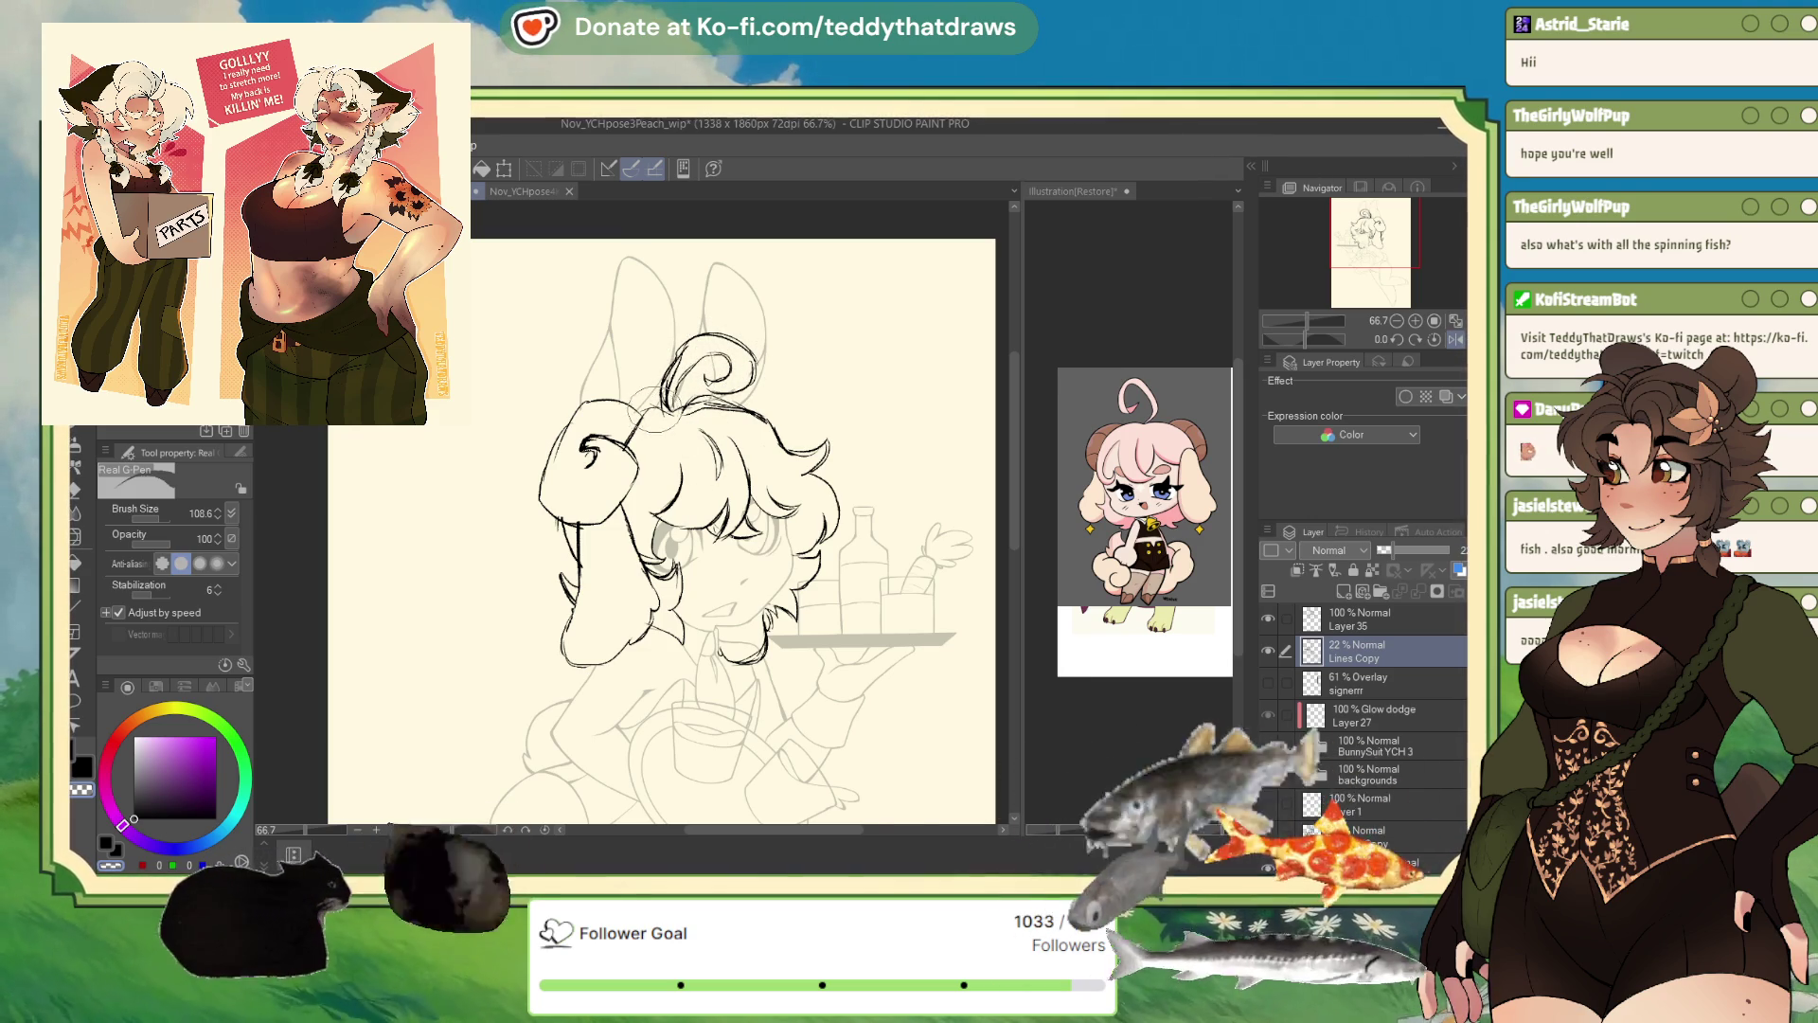
- Zoom out and back in to check the guide strokes, then return to Layer 35
{"action": "scroll", "coordinate": [592, 516], "scroll_direction": "down", "scroll_amount": 3}
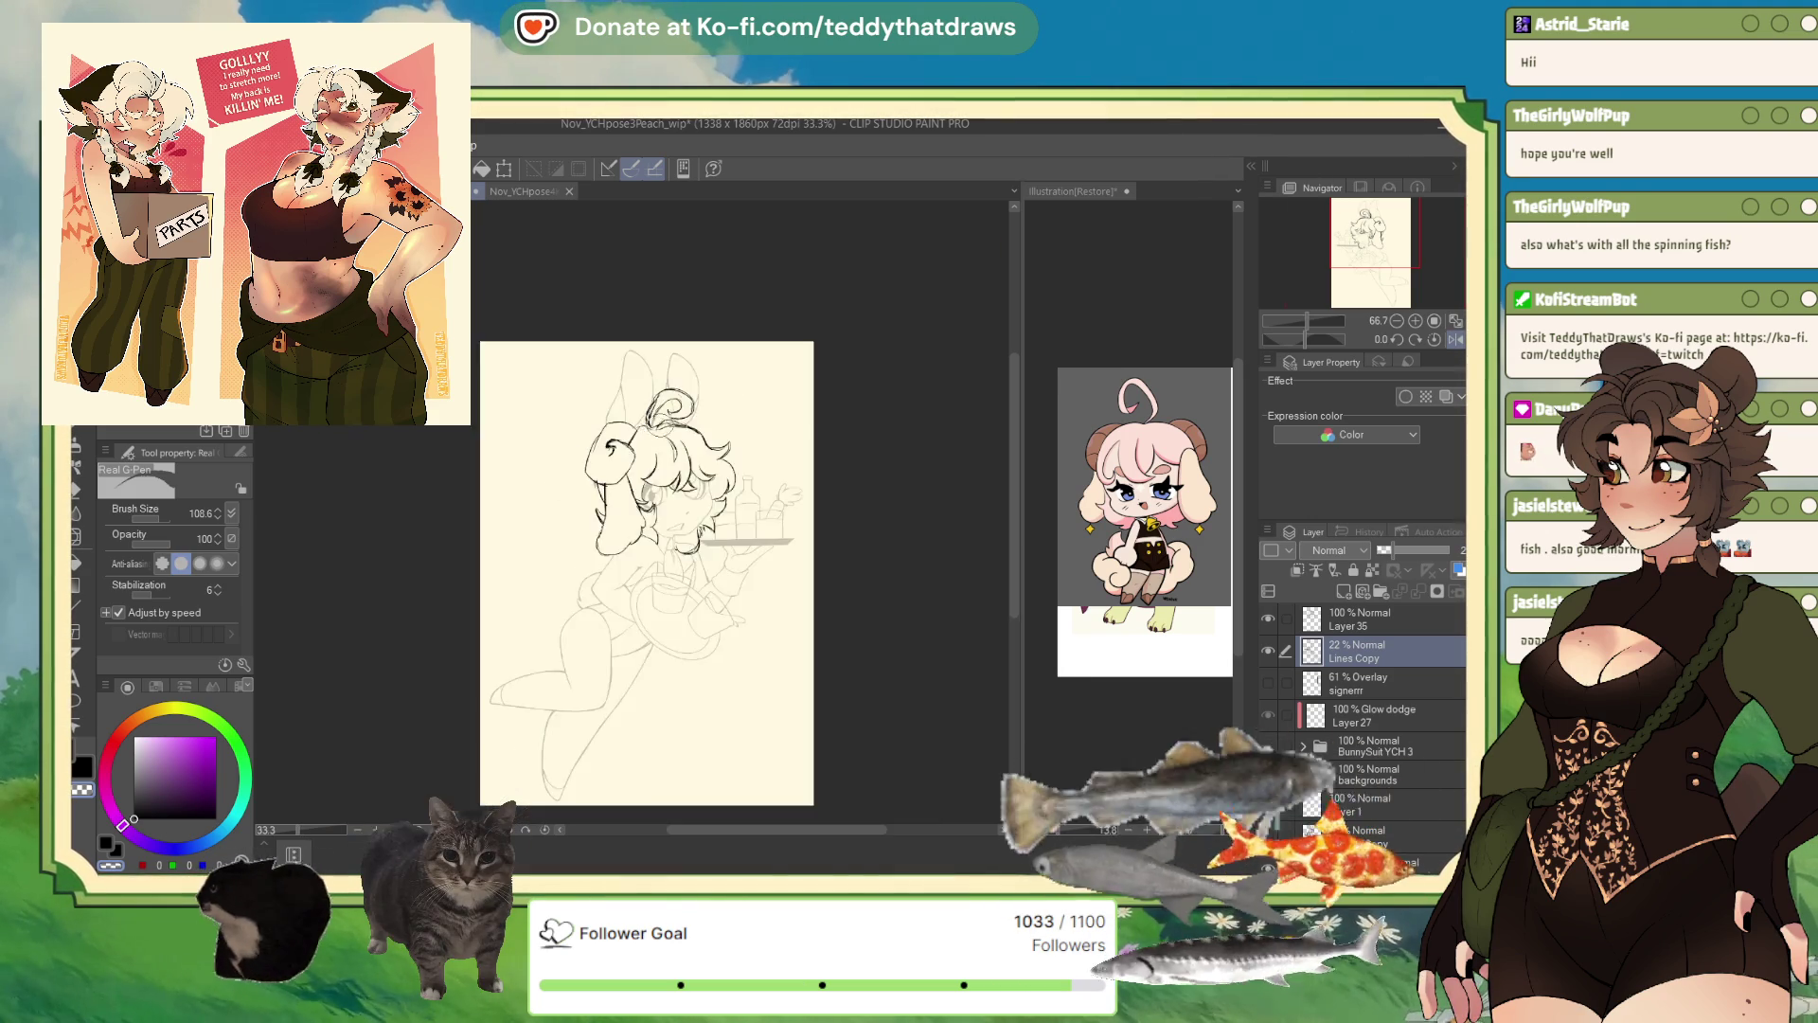
{"action": "scroll", "coordinate": [662, 426], "scroll_direction": "up", "scroll_amount": 2}
{"action": "scroll", "coordinate": [691, 407], "scroll_direction": "up", "scroll_amount": 1}
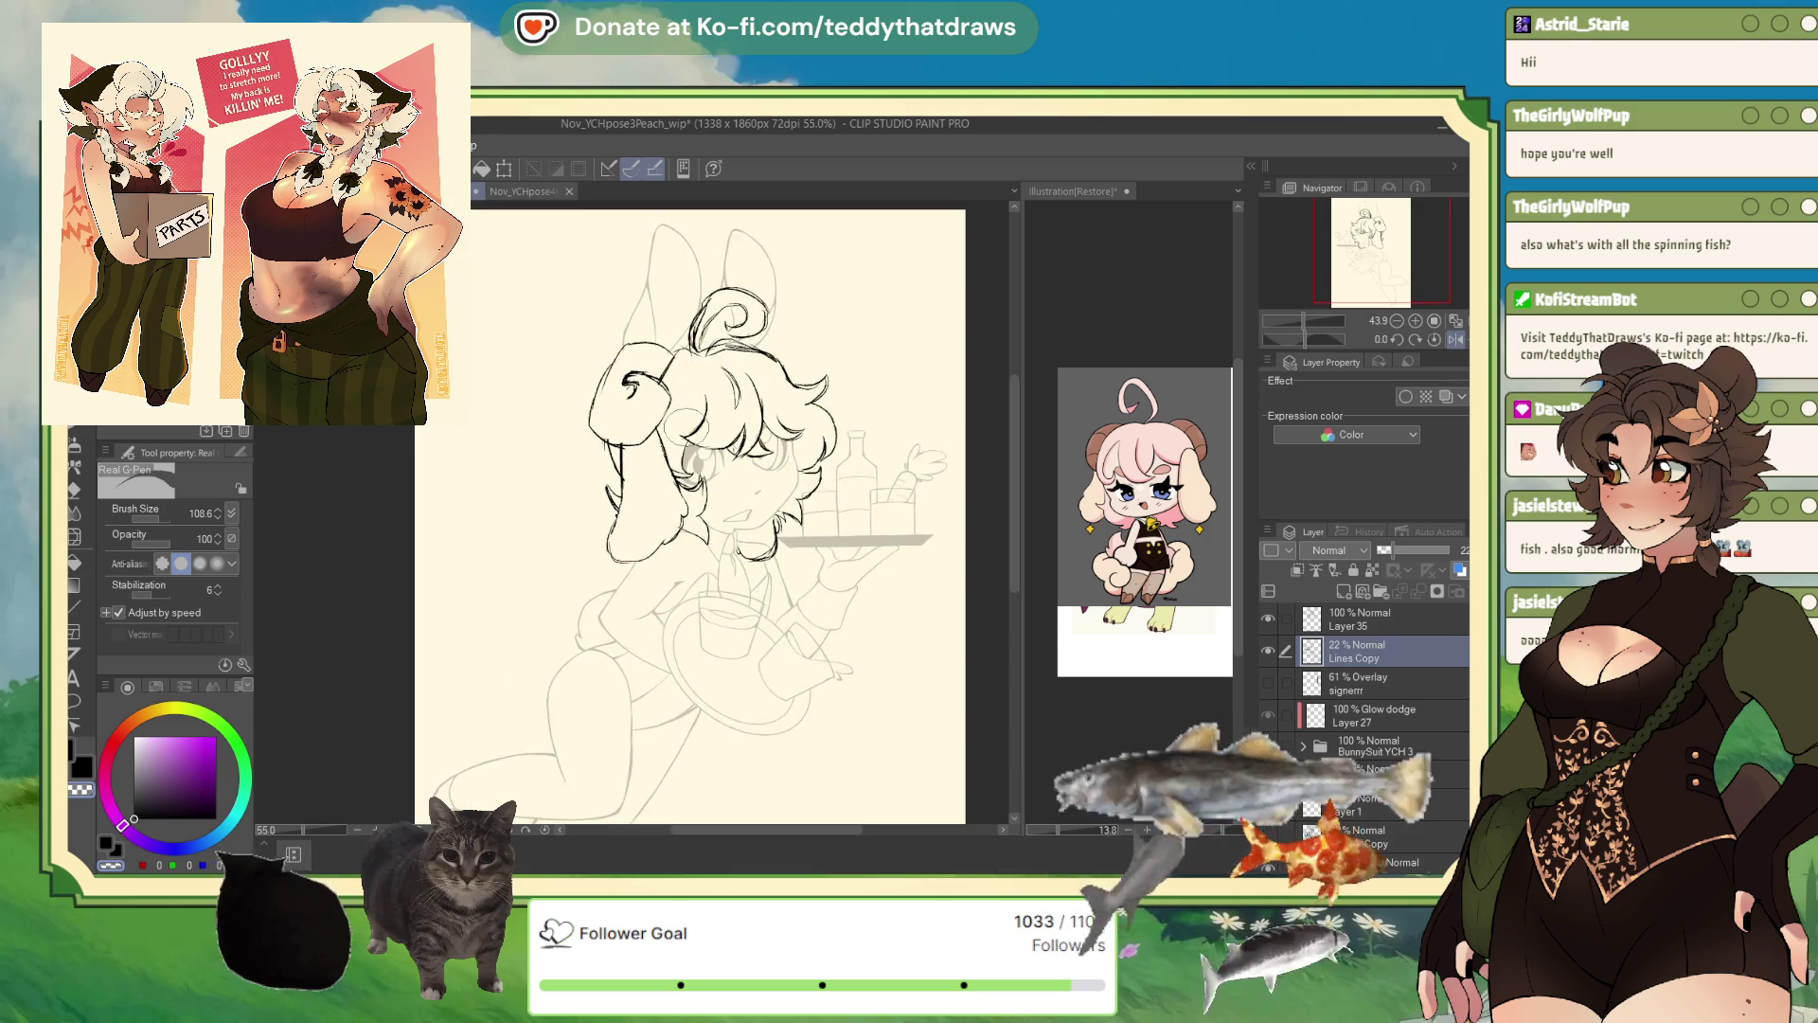
{"action": "scroll", "coordinate": [696, 464], "scroll_direction": "down", "scroll_amount": 2}
{"action": "scroll", "coordinate": [727, 587], "scroll_direction": "up", "scroll_amount": 2}
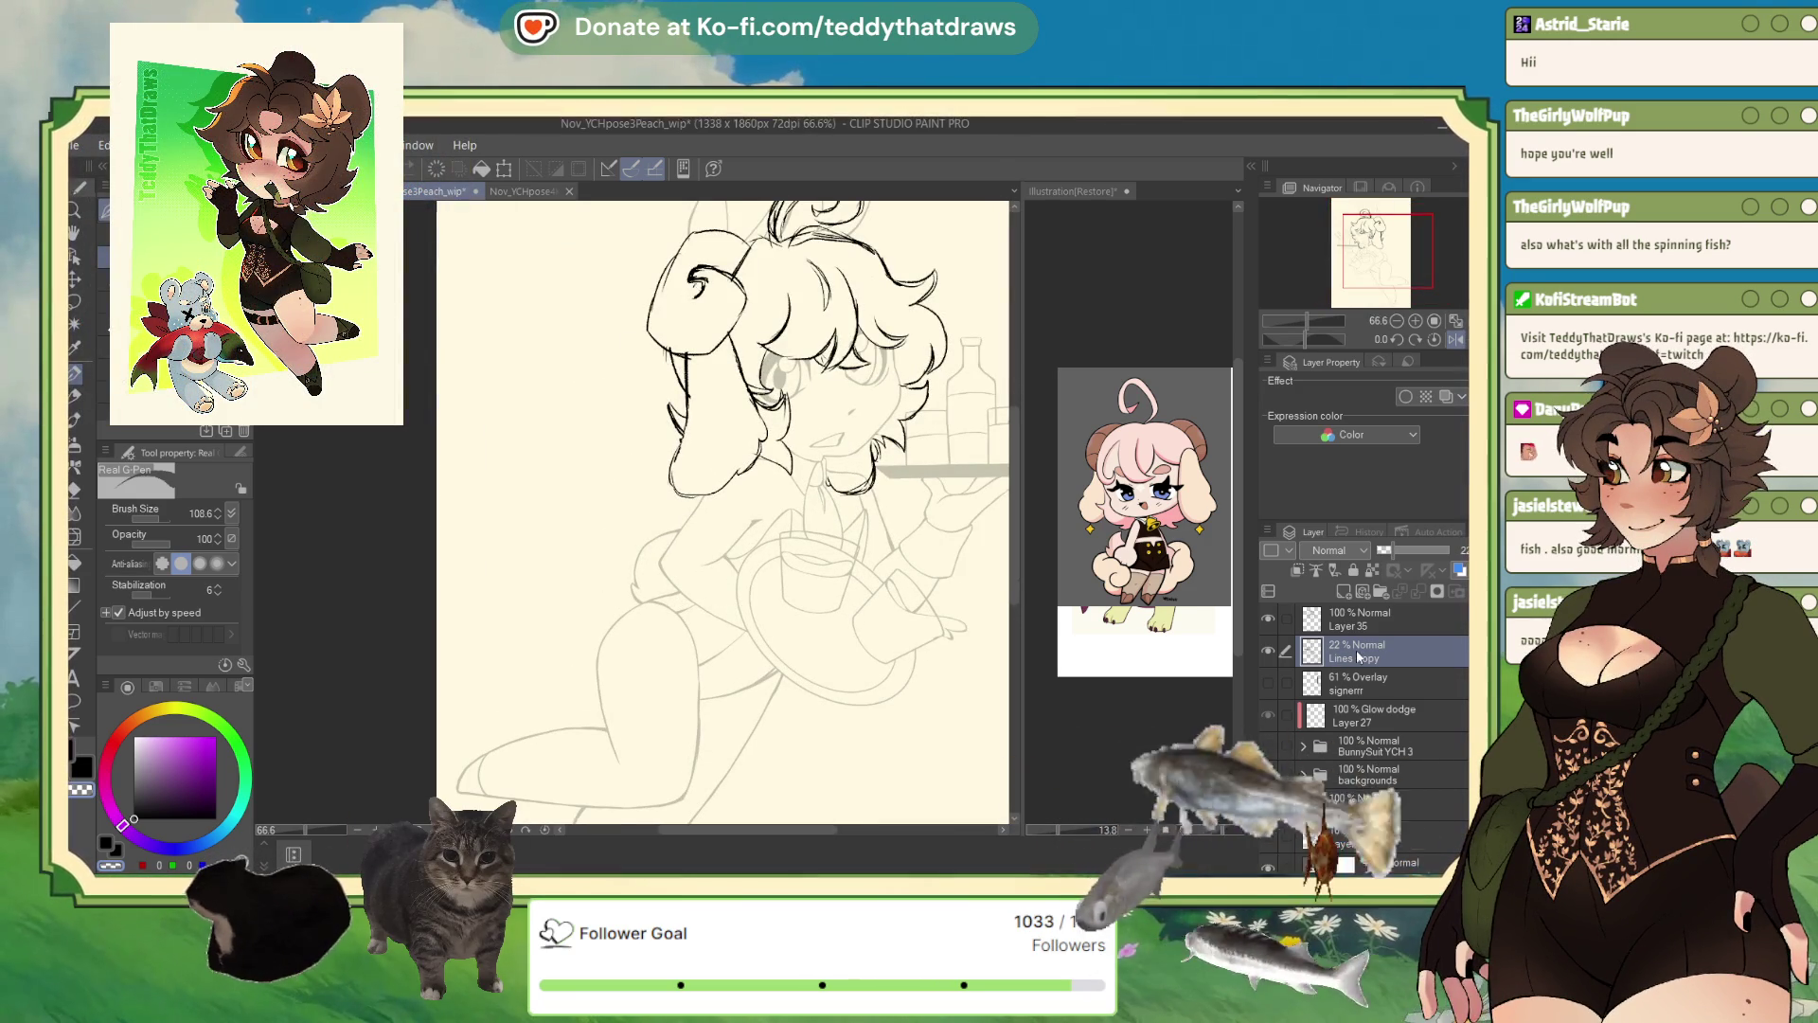
{"action": "left_click", "coordinate": [1366, 622]}
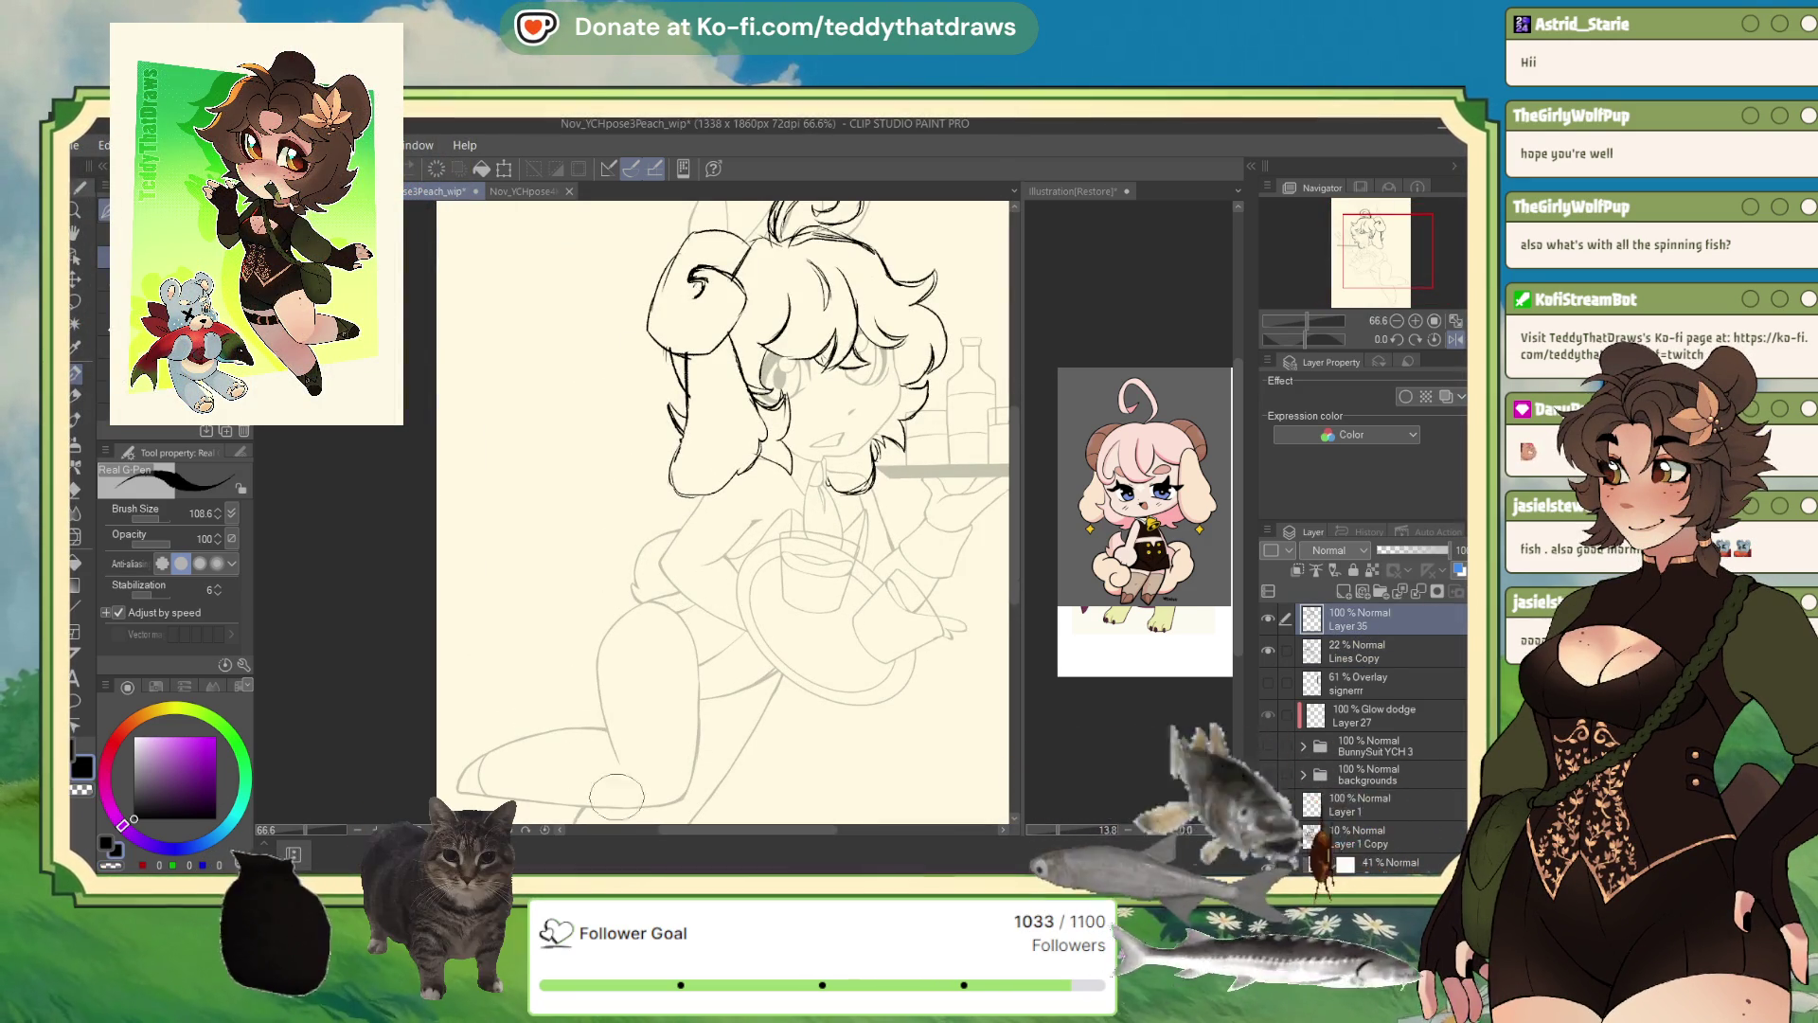
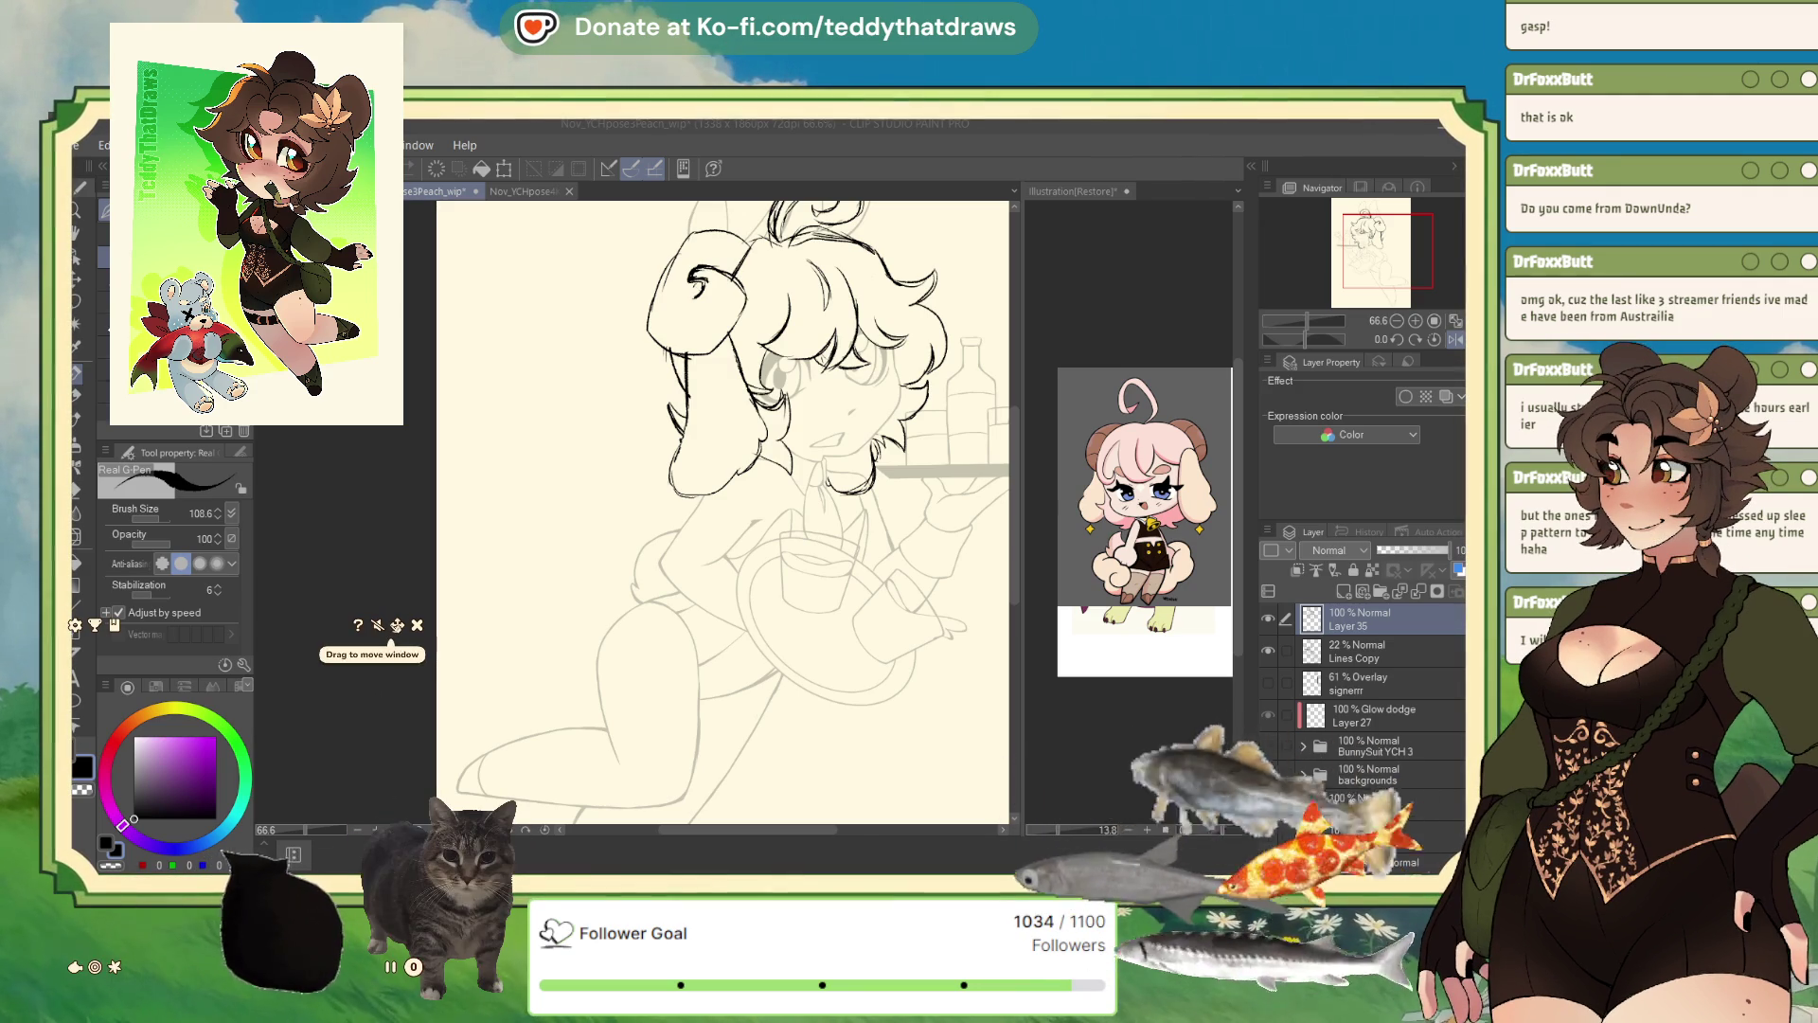
- Open LurkBait's Settings panel and scroll past connection and graphics to the leaderboard and catch-data options
{"action": "left_click", "coordinate": [75, 625]}
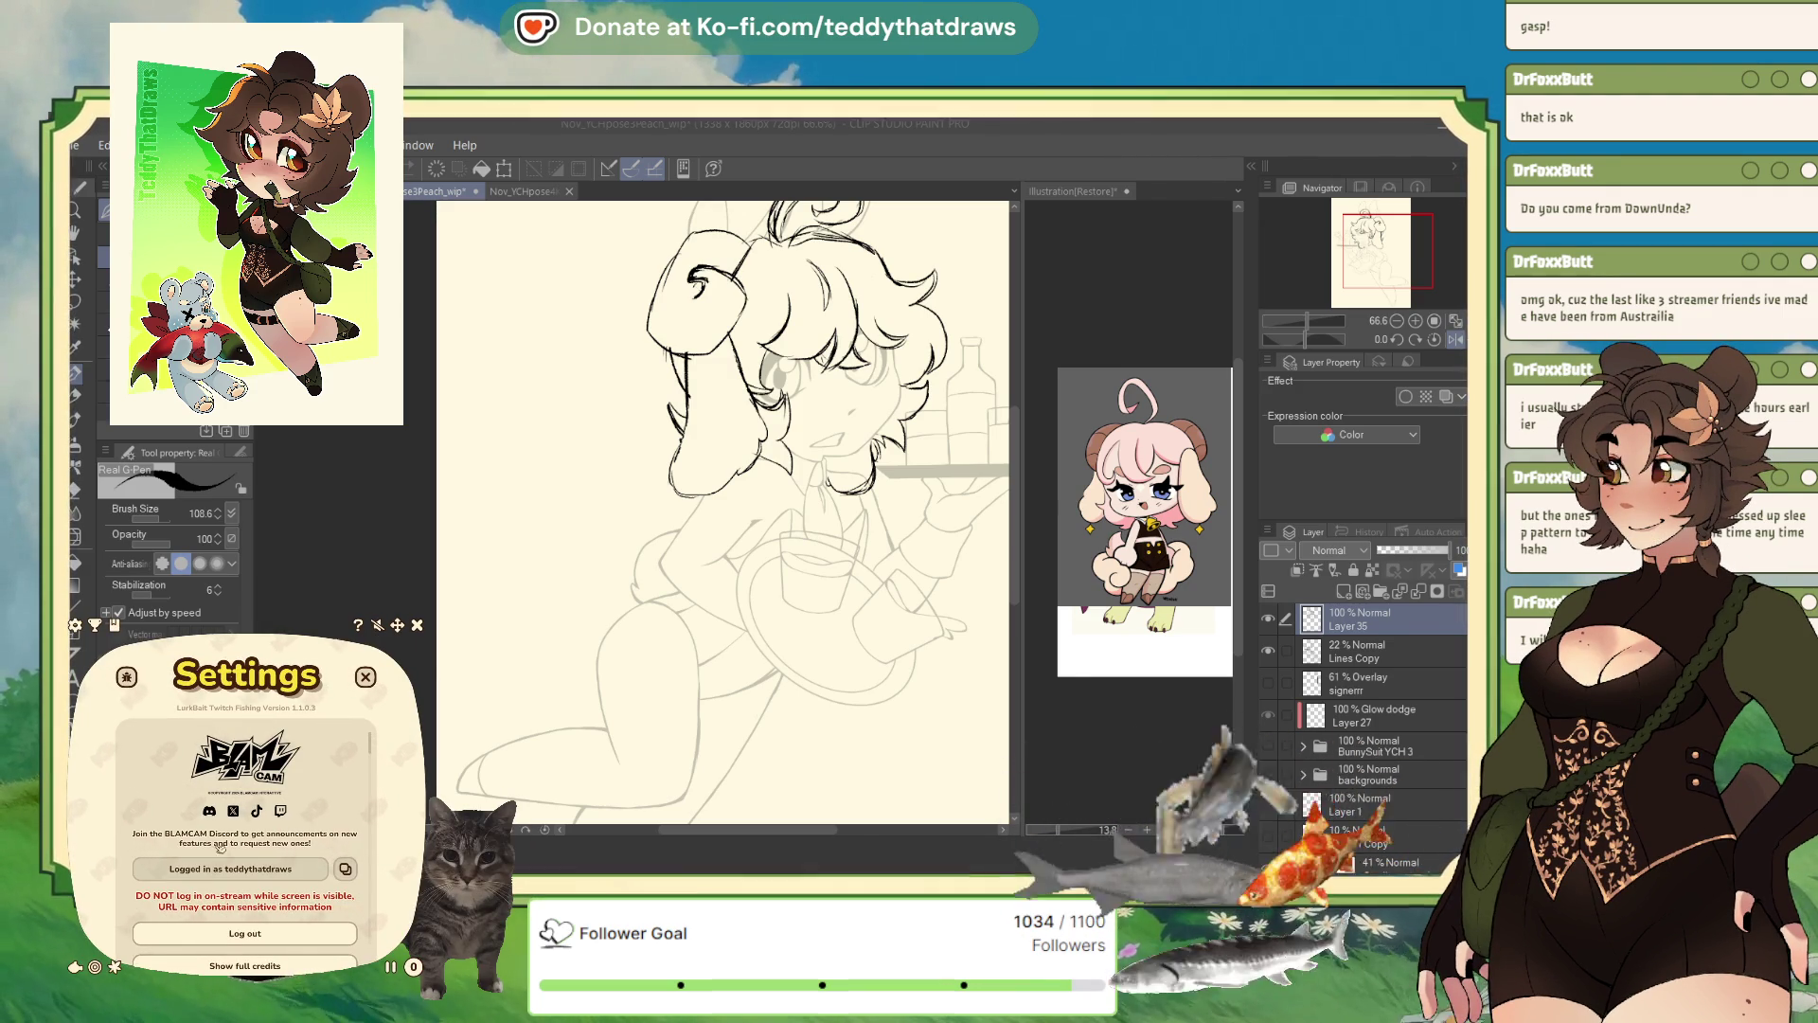
{"action": "scroll", "coordinate": [220, 845], "scroll_direction": "down", "scroll_amount": 10}
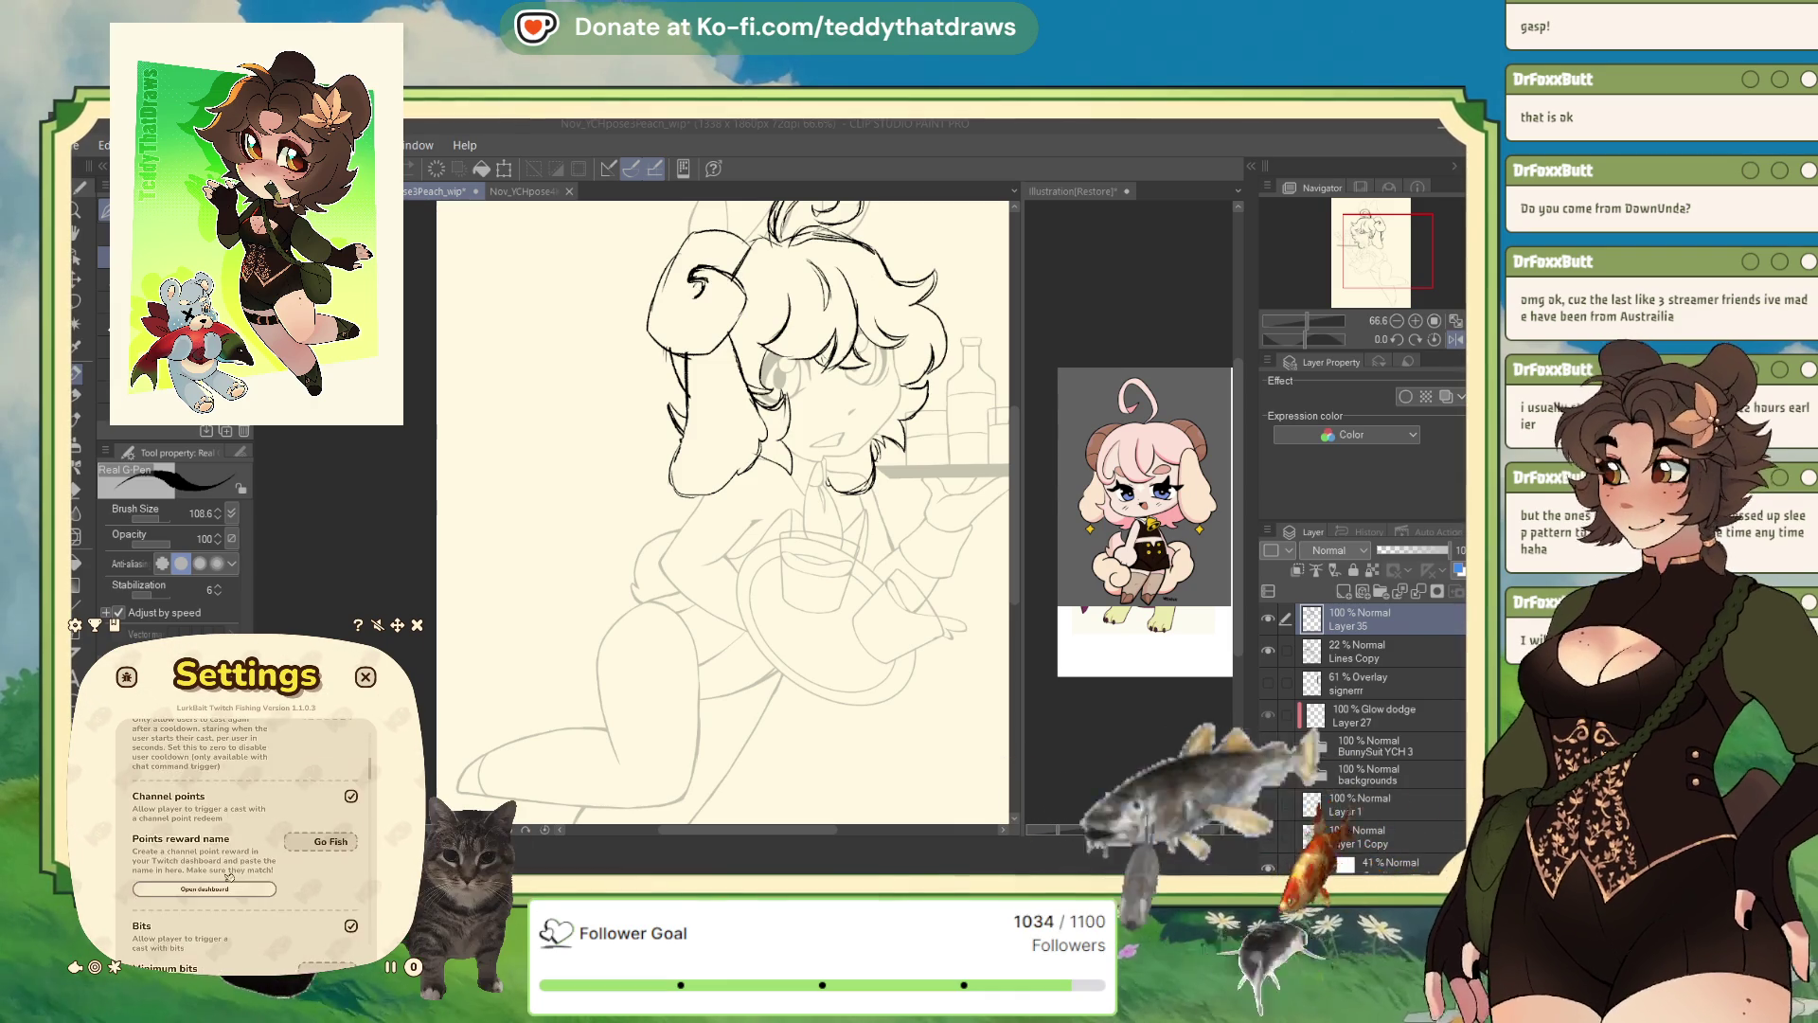
{"action": "scroll", "coordinate": [232, 879], "scroll_direction": "down", "scroll_amount": 3}
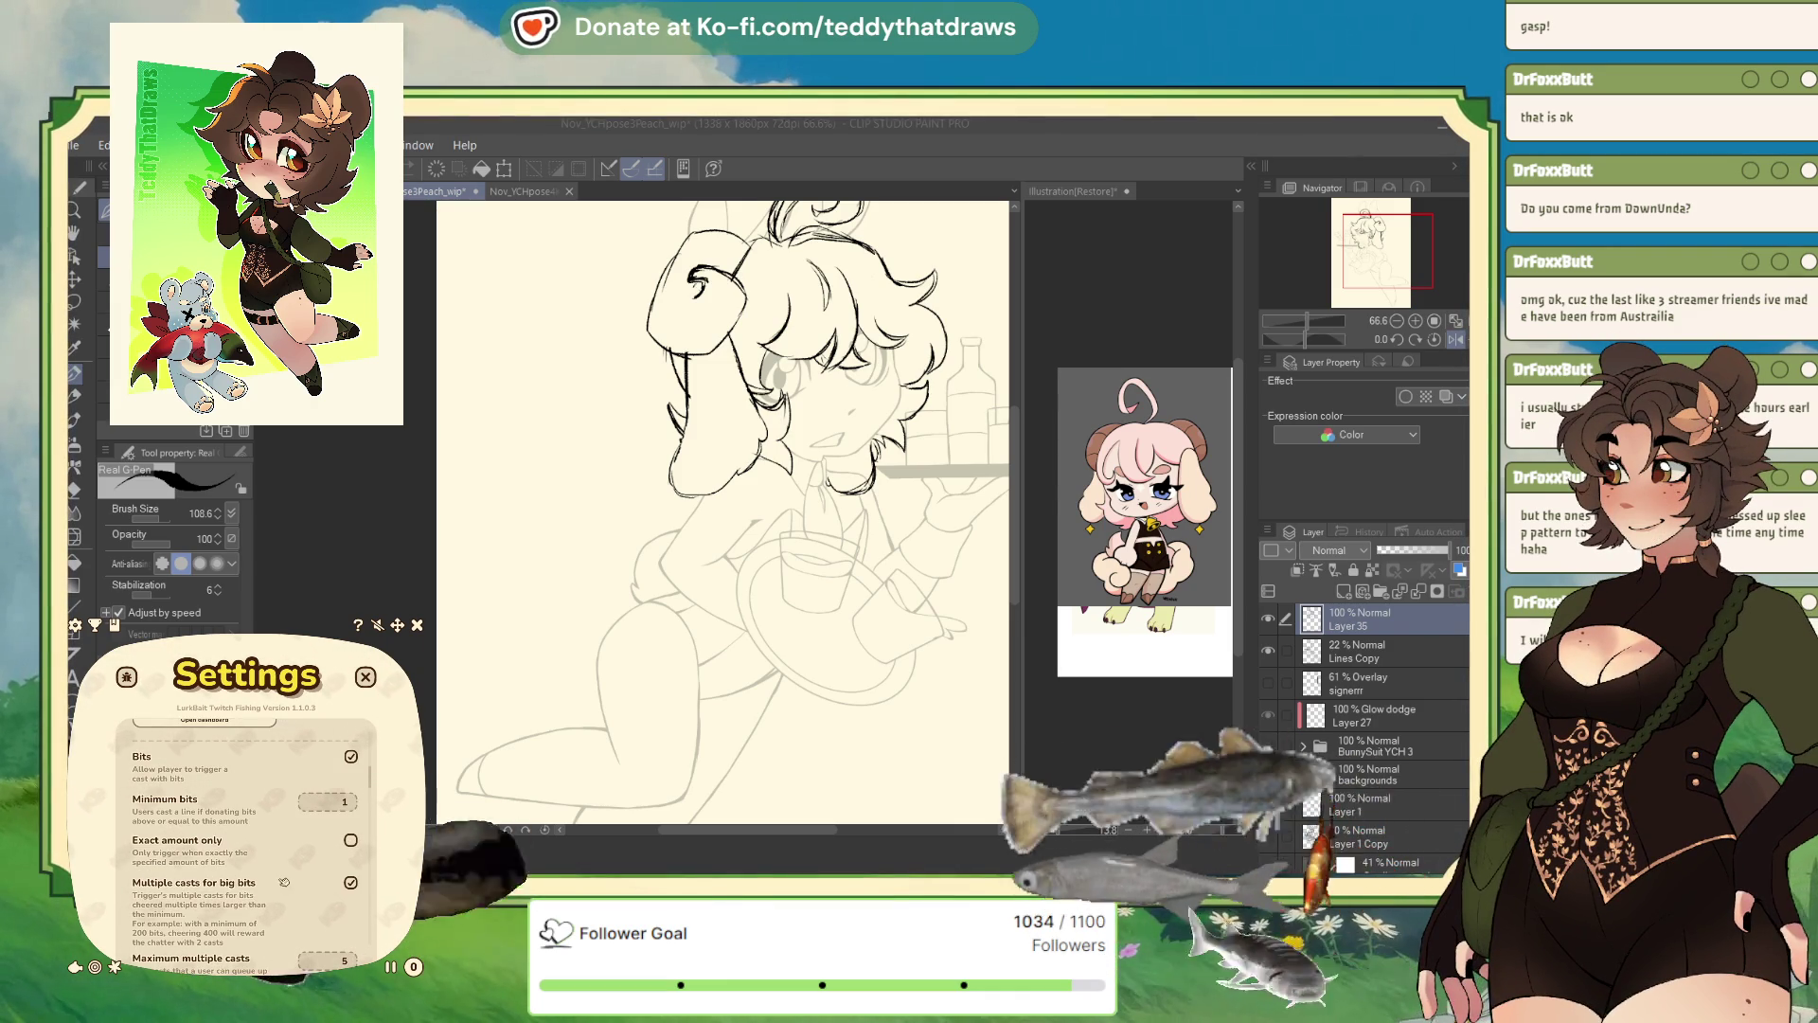
{"action": "scroll", "coordinate": [228, 843], "scroll_direction": "up", "scroll_amount": 3}
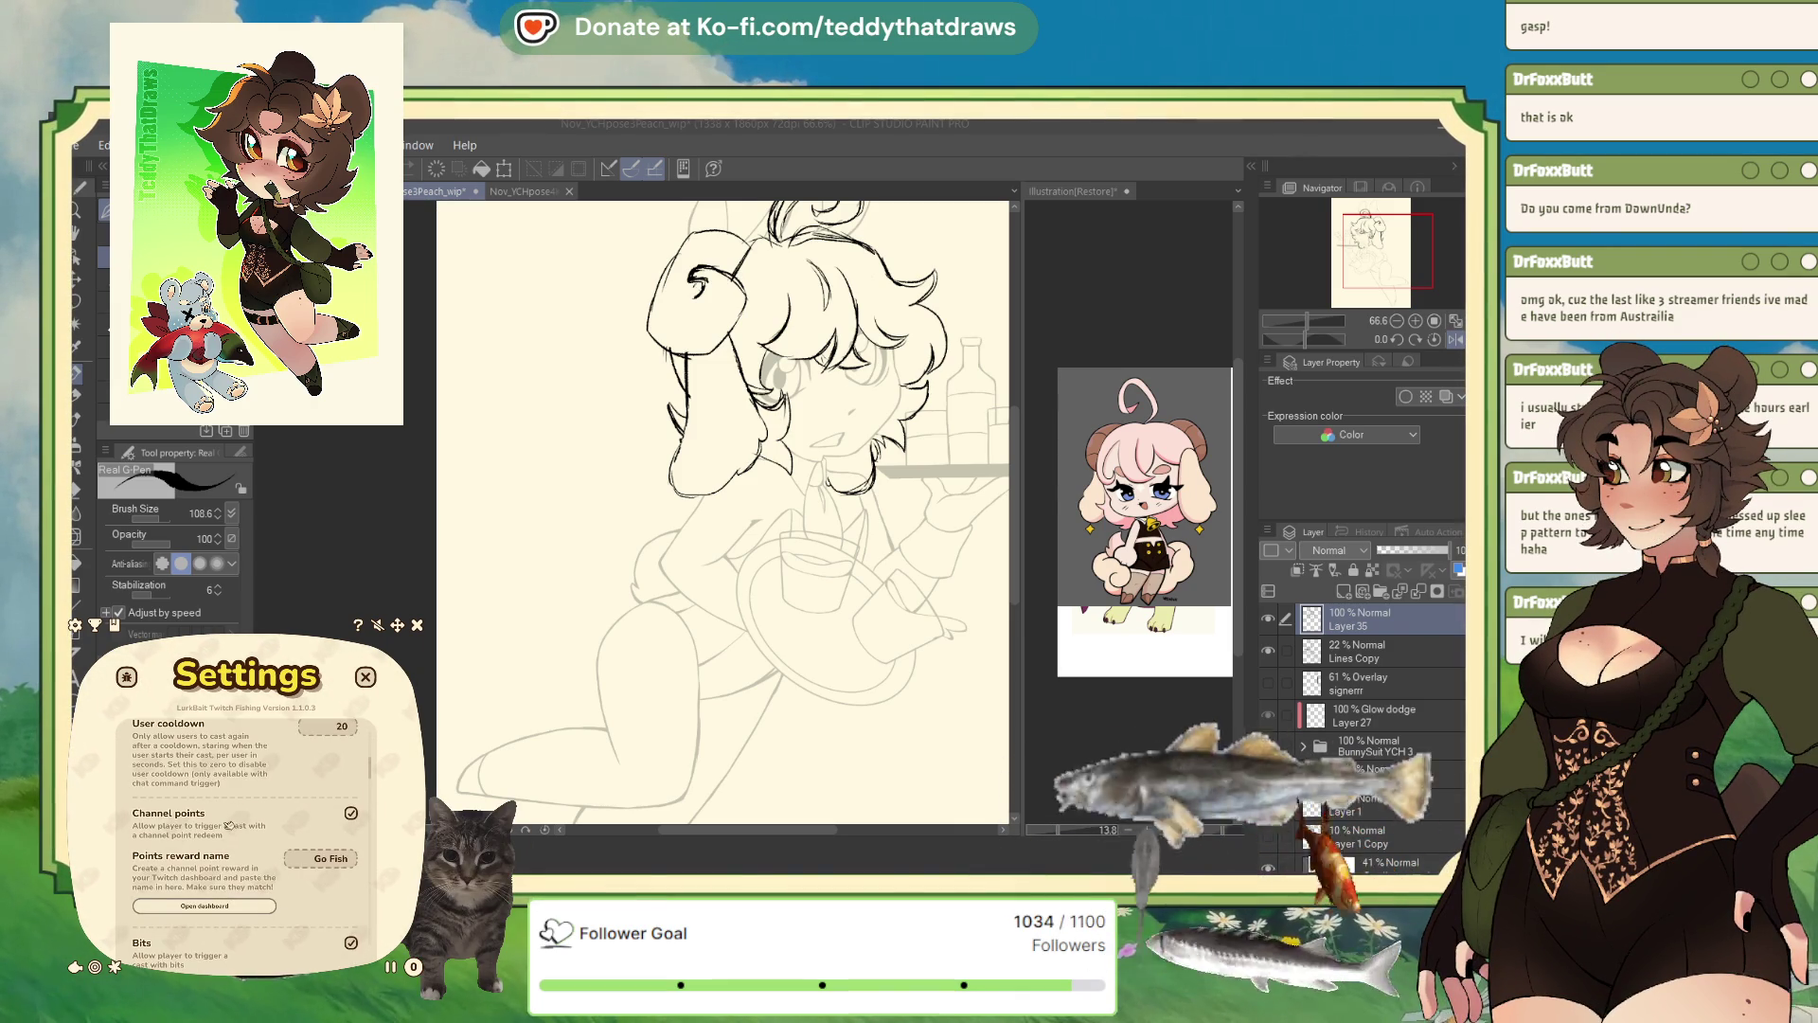
{"action": "scroll", "coordinate": [284, 815], "scroll_direction": "up", "scroll_amount": 3}
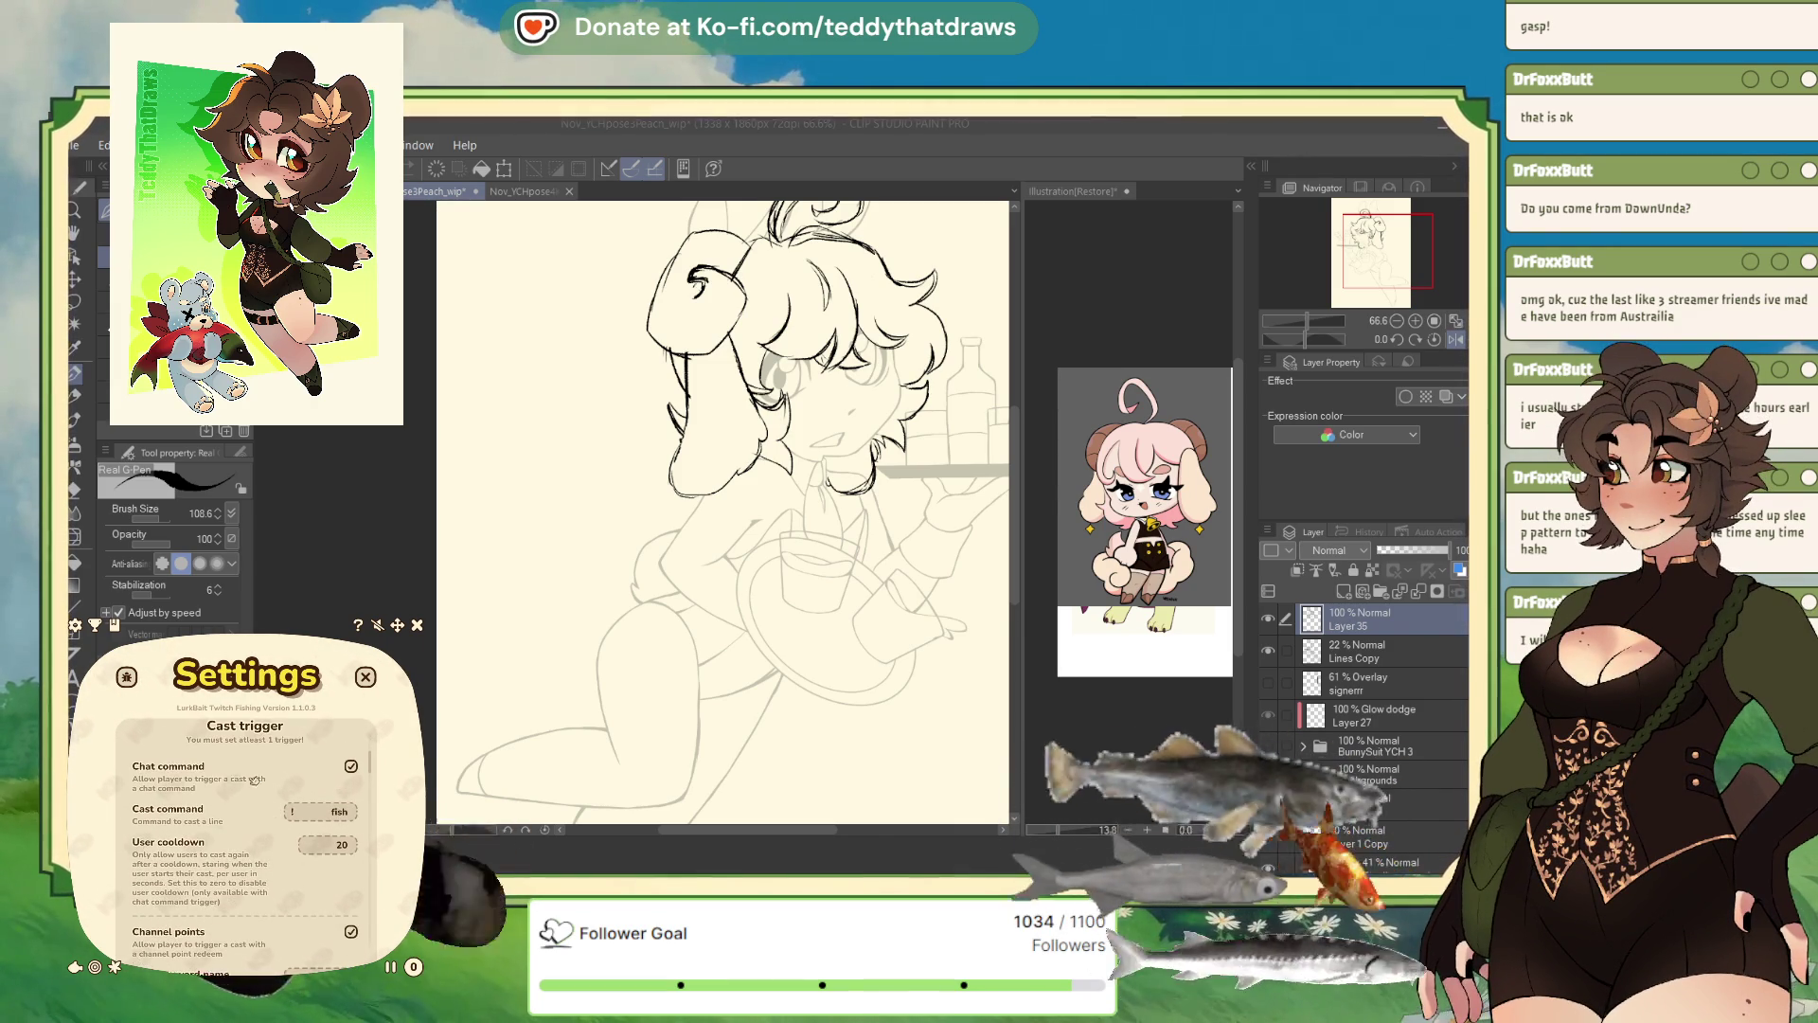
{"action": "scroll", "coordinate": [208, 880], "scroll_direction": "down", "scroll_amount": 5}
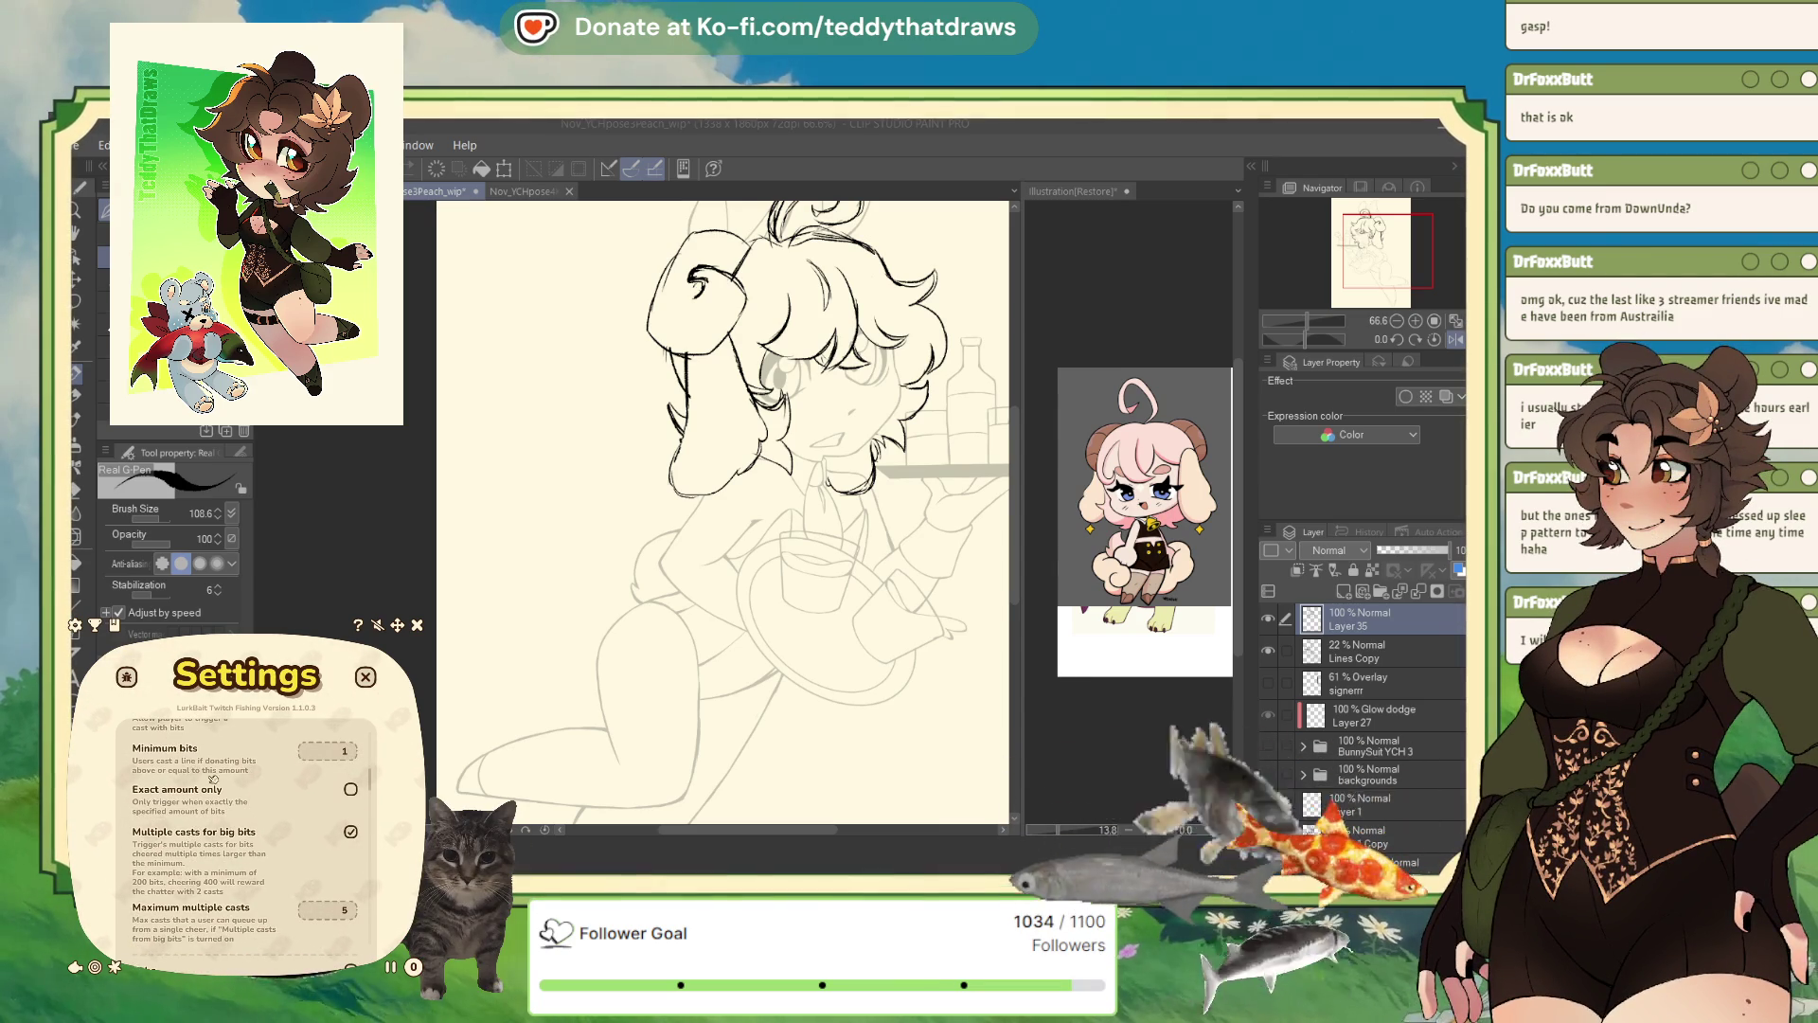
{"action": "scroll", "coordinate": [212, 779], "scroll_direction": "down", "scroll_amount": 2}
{"action": "scroll", "coordinate": [241, 840], "scroll_direction": "down", "scroll_amount": 2}
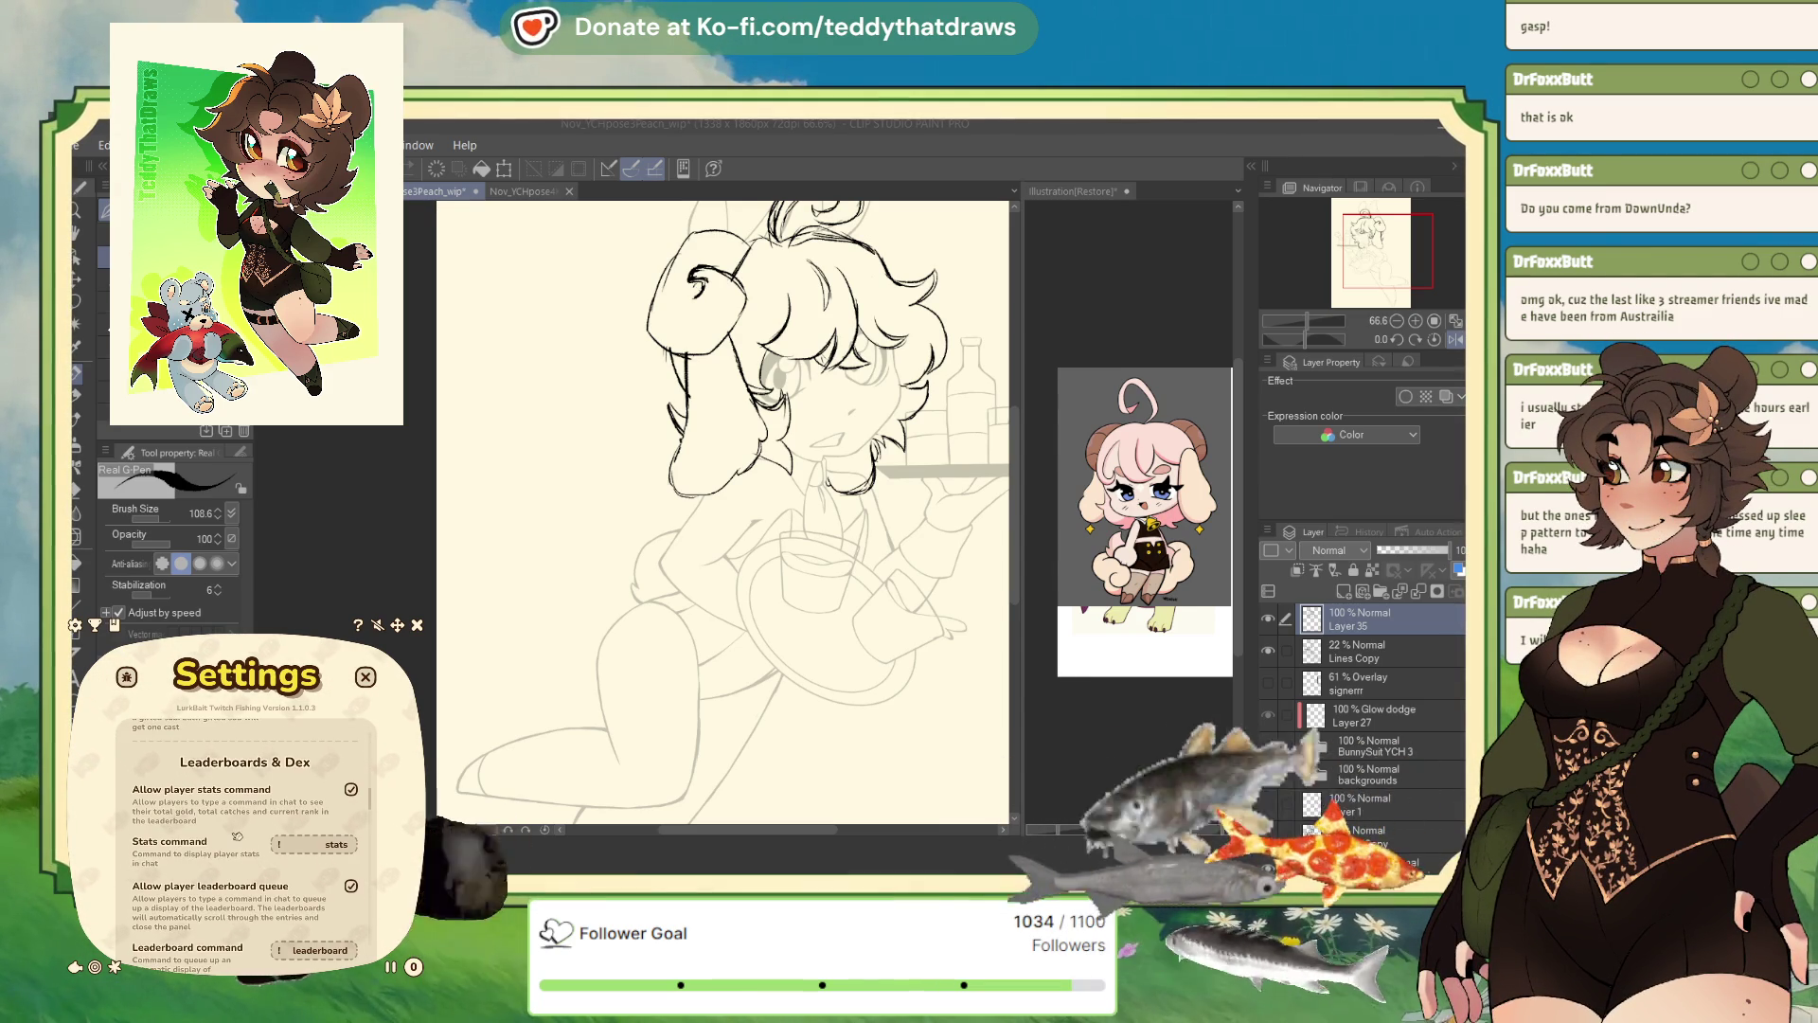
{"action": "scroll", "coordinate": [237, 836], "scroll_direction": "down", "scroll_amount": 3}
{"action": "scroll", "coordinate": [182, 830], "scroll_direction": "down", "scroll_amount": 4}
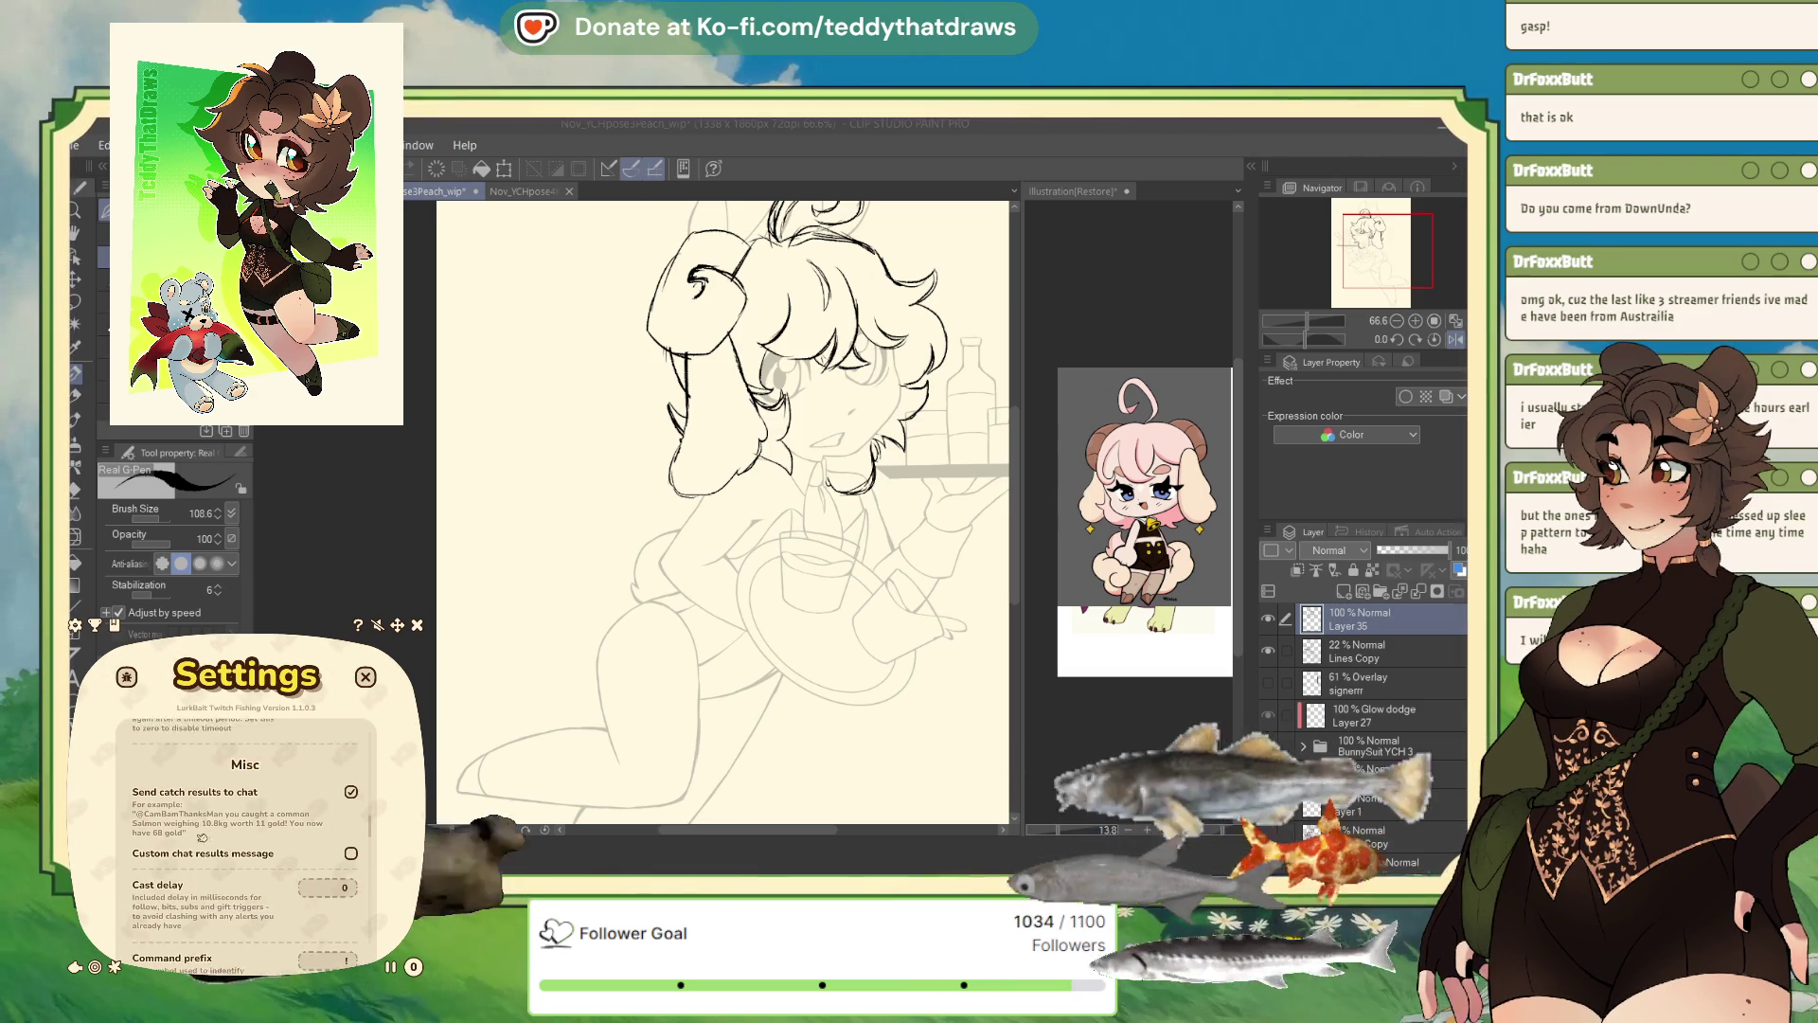
{"action": "scroll", "coordinate": [207, 829], "scroll_direction": "down", "scroll_amount": 1}
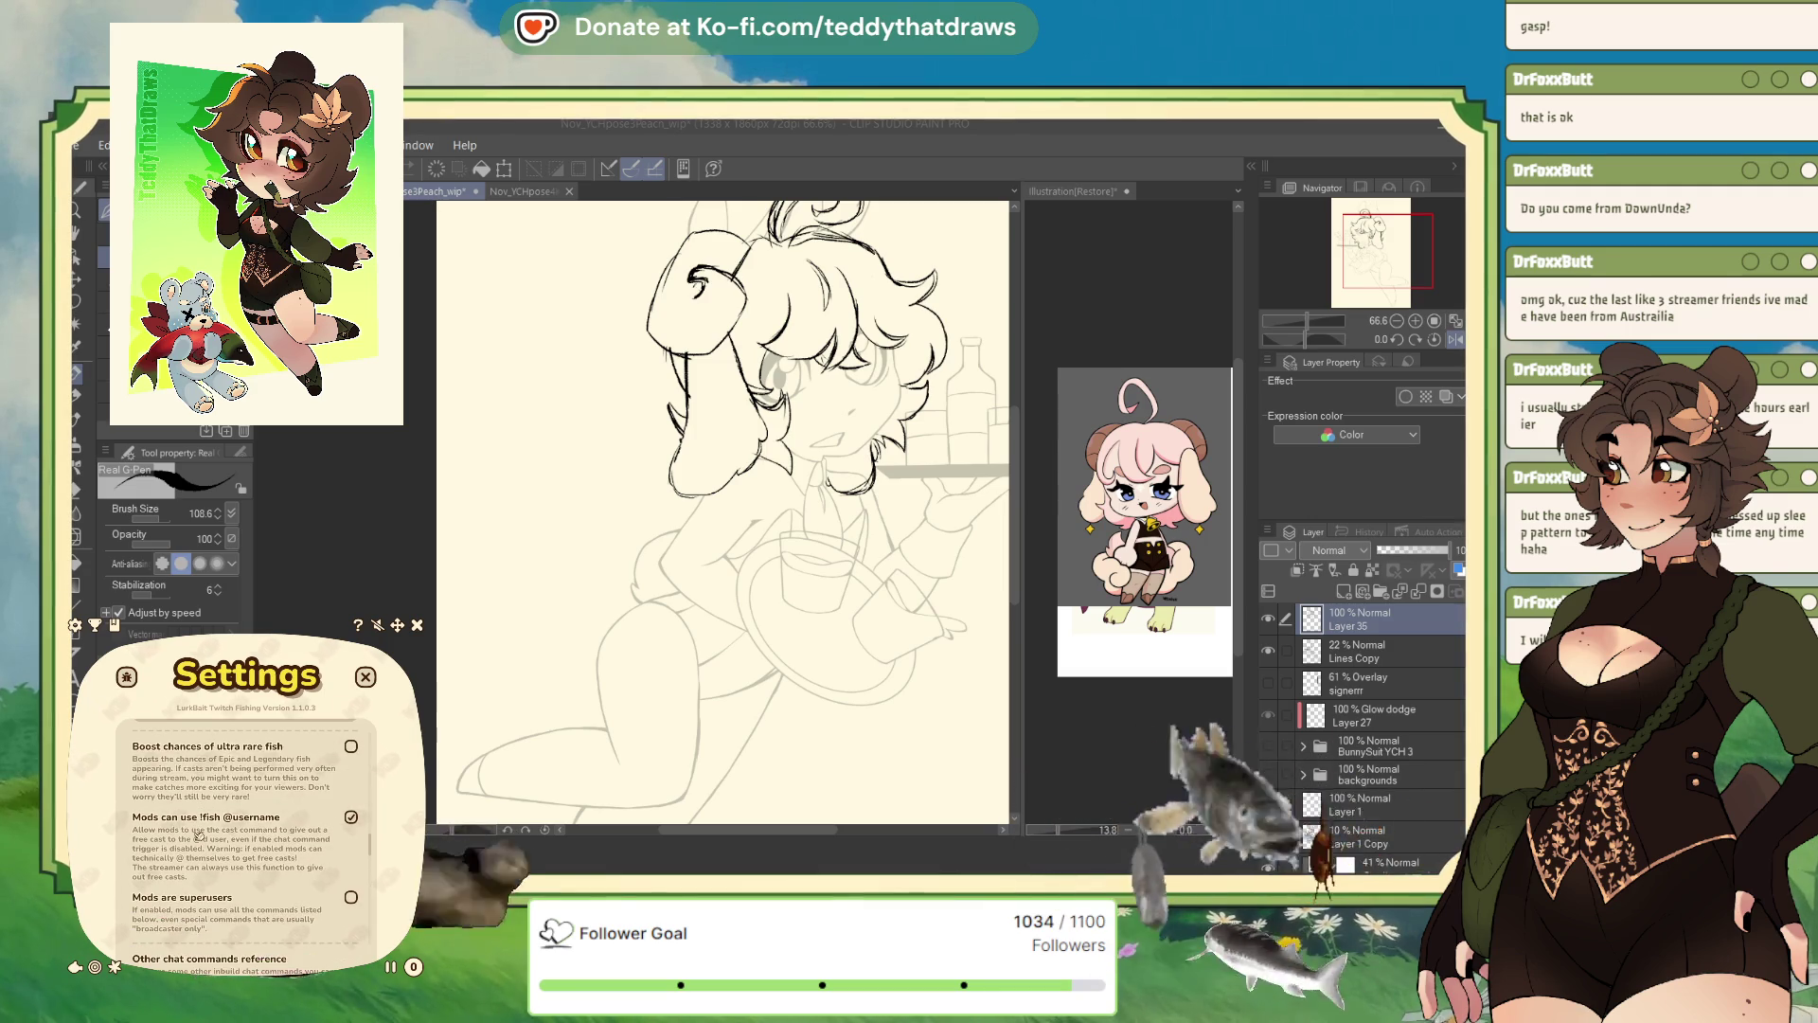
{"action": "scroll", "coordinate": [199, 835], "scroll_direction": "down", "scroll_amount": 1}
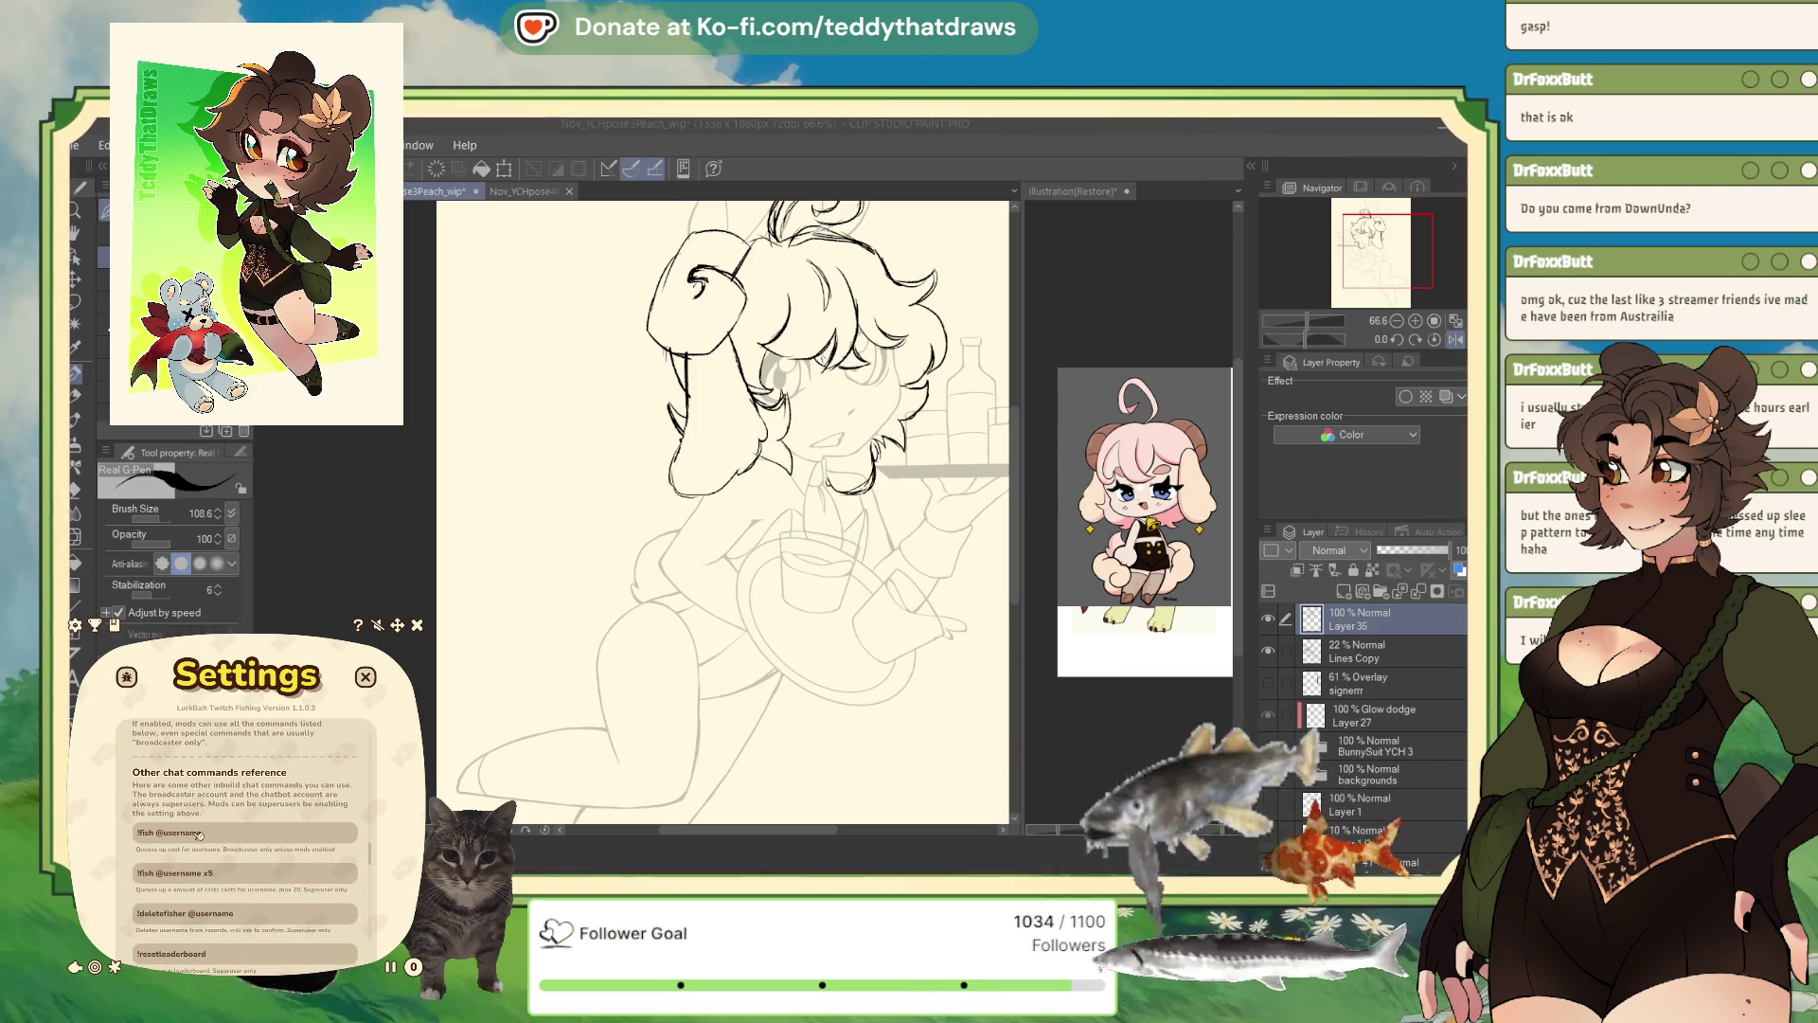
{"action": "scroll", "coordinate": [198, 834], "scroll_direction": "down", "scroll_amount": 1}
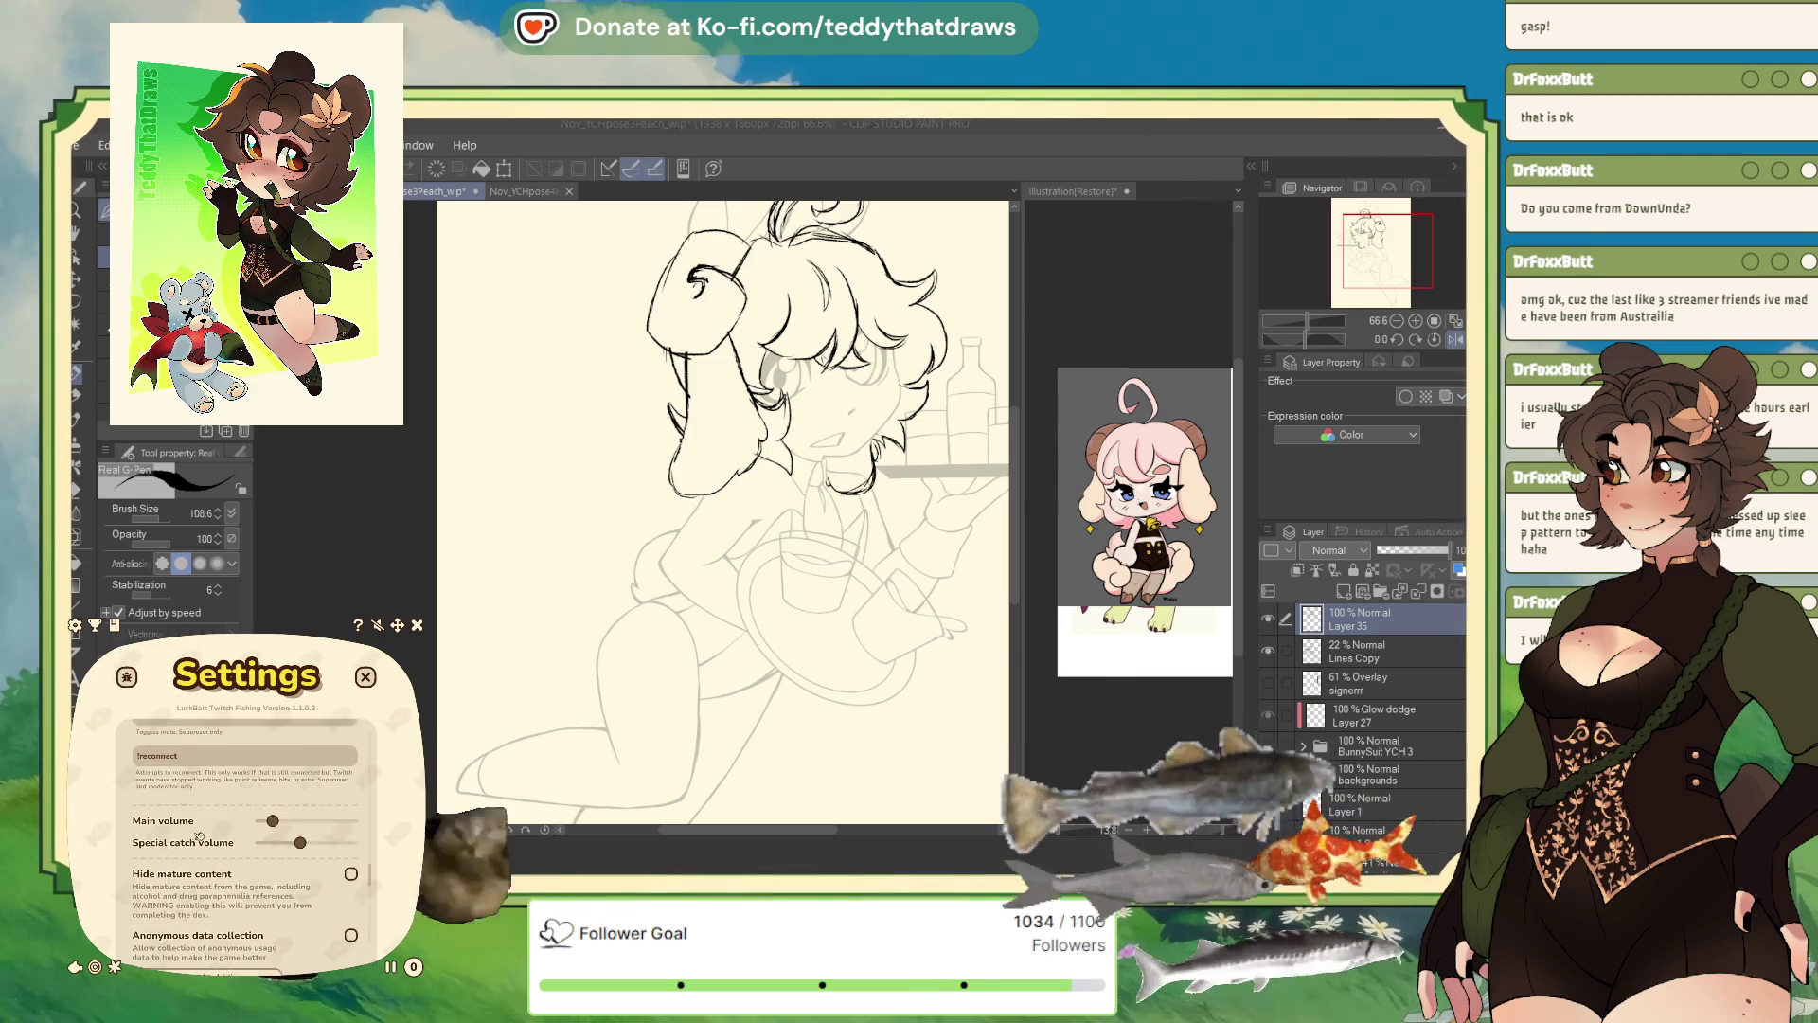
{"action": "scroll", "coordinate": [212, 844], "scroll_direction": "down", "scroll_amount": 1}
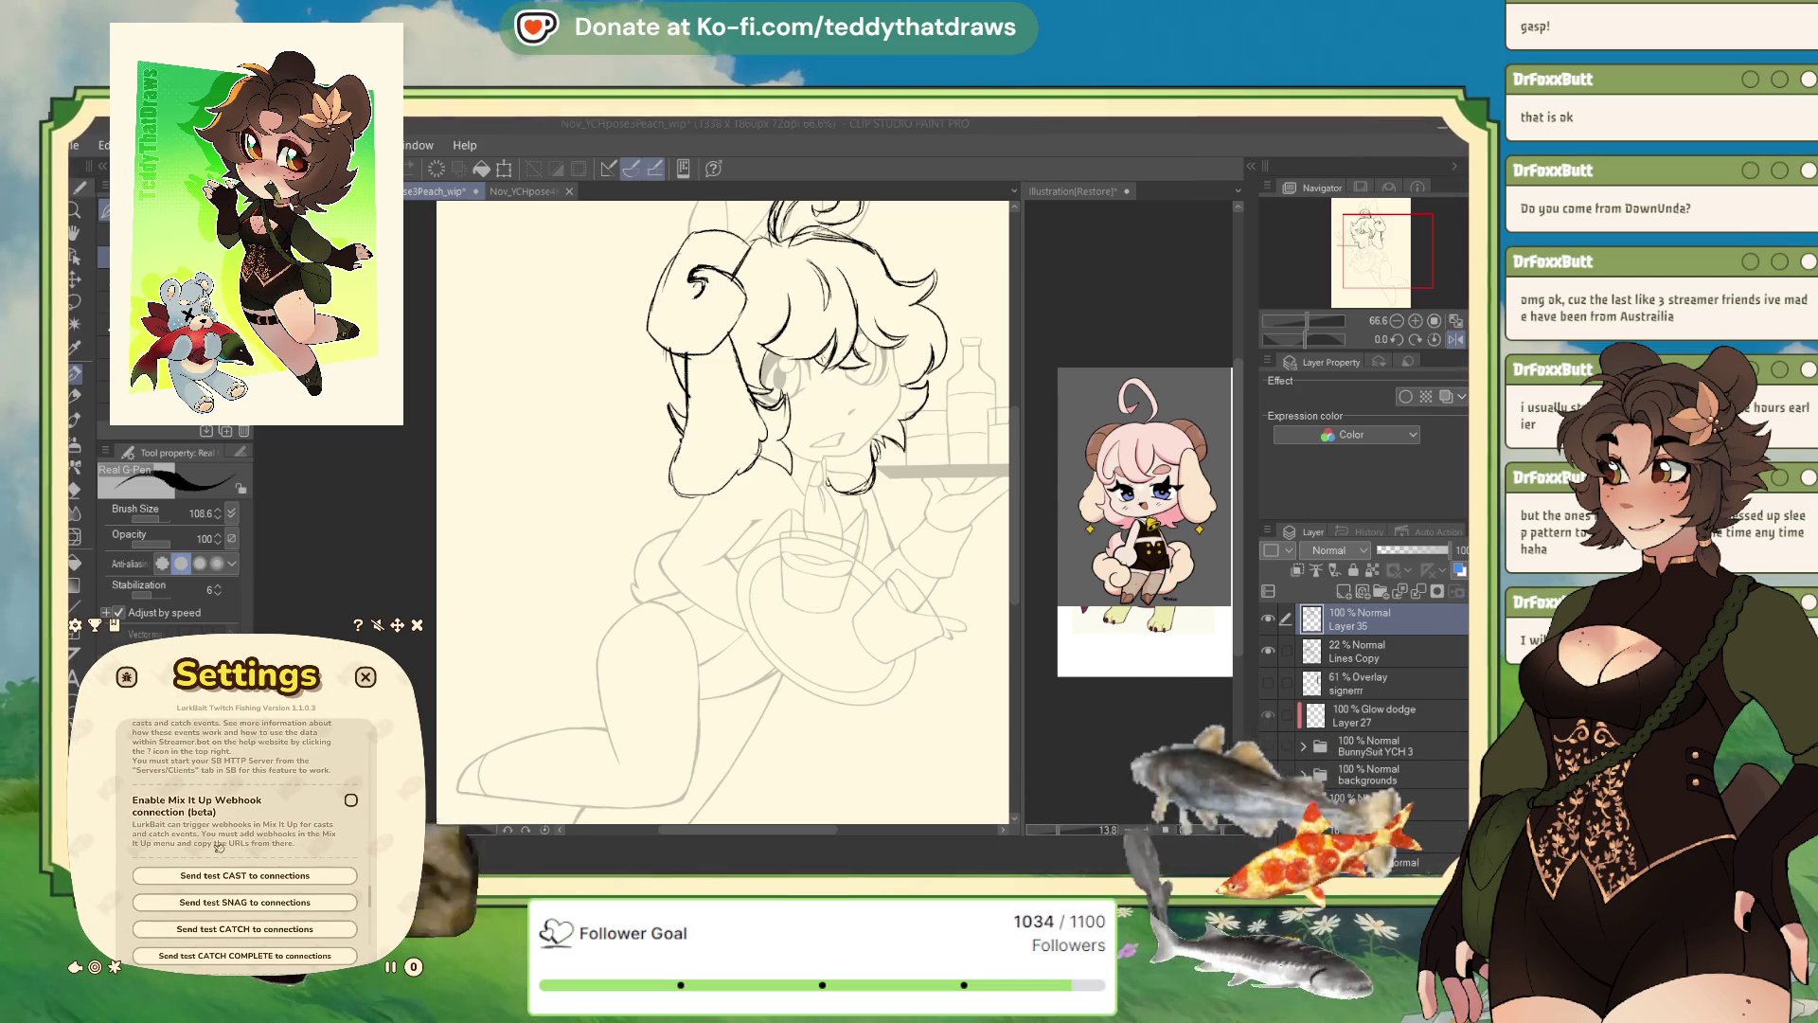
{"action": "scroll", "coordinate": [201, 848], "scroll_direction": "down", "scroll_amount": 2}
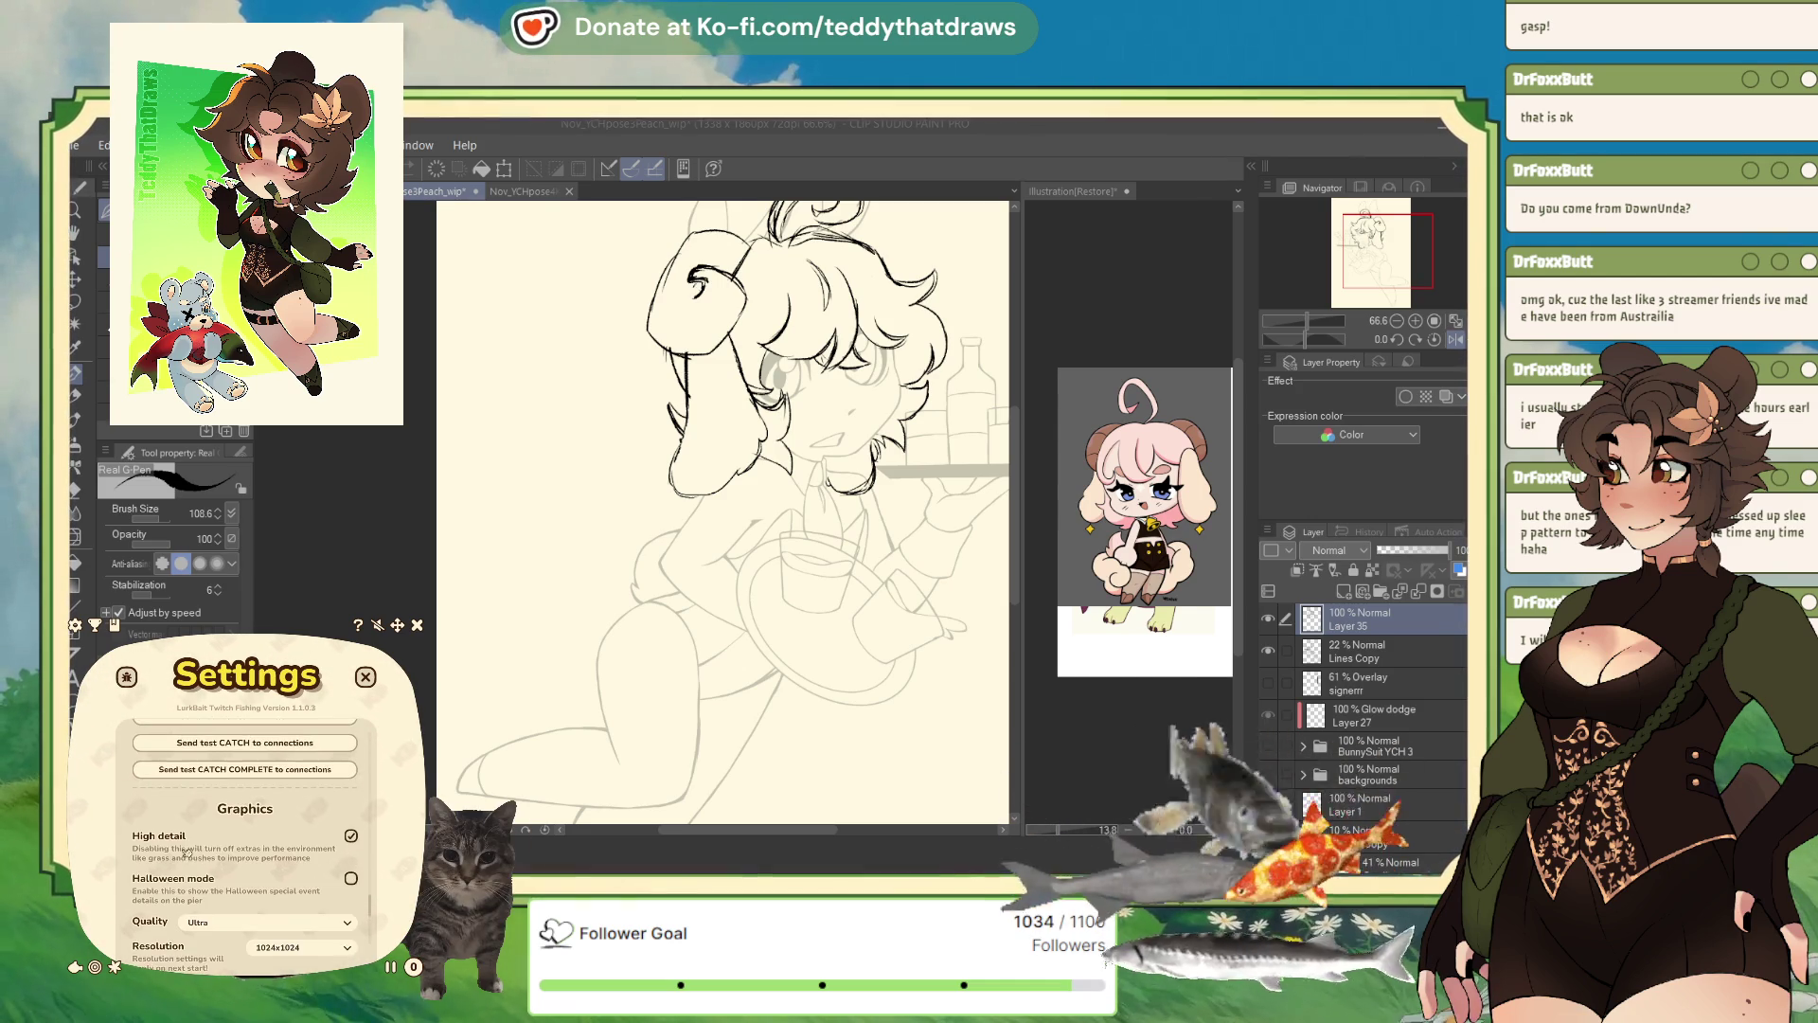
{"action": "scroll", "coordinate": [174, 820], "scroll_direction": "down", "scroll_amount": 1}
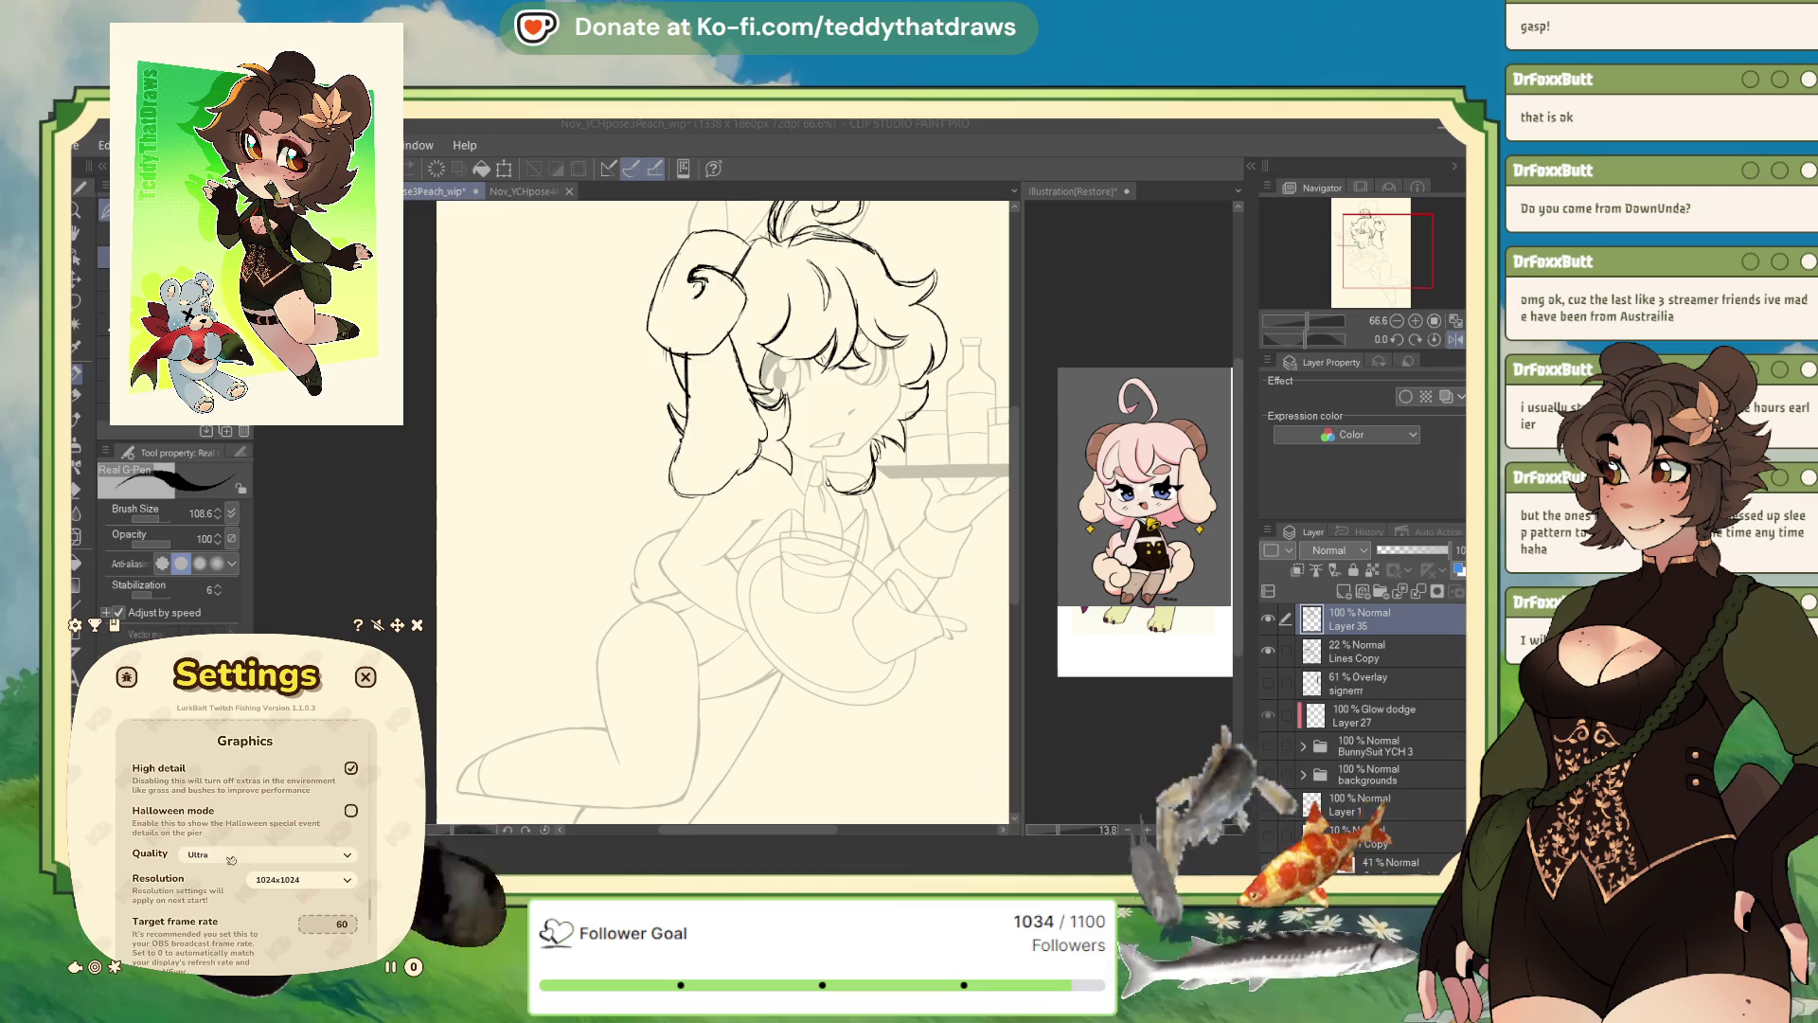
{"action": "scroll", "coordinate": [217, 865], "scroll_direction": "down", "scroll_amount": 1}
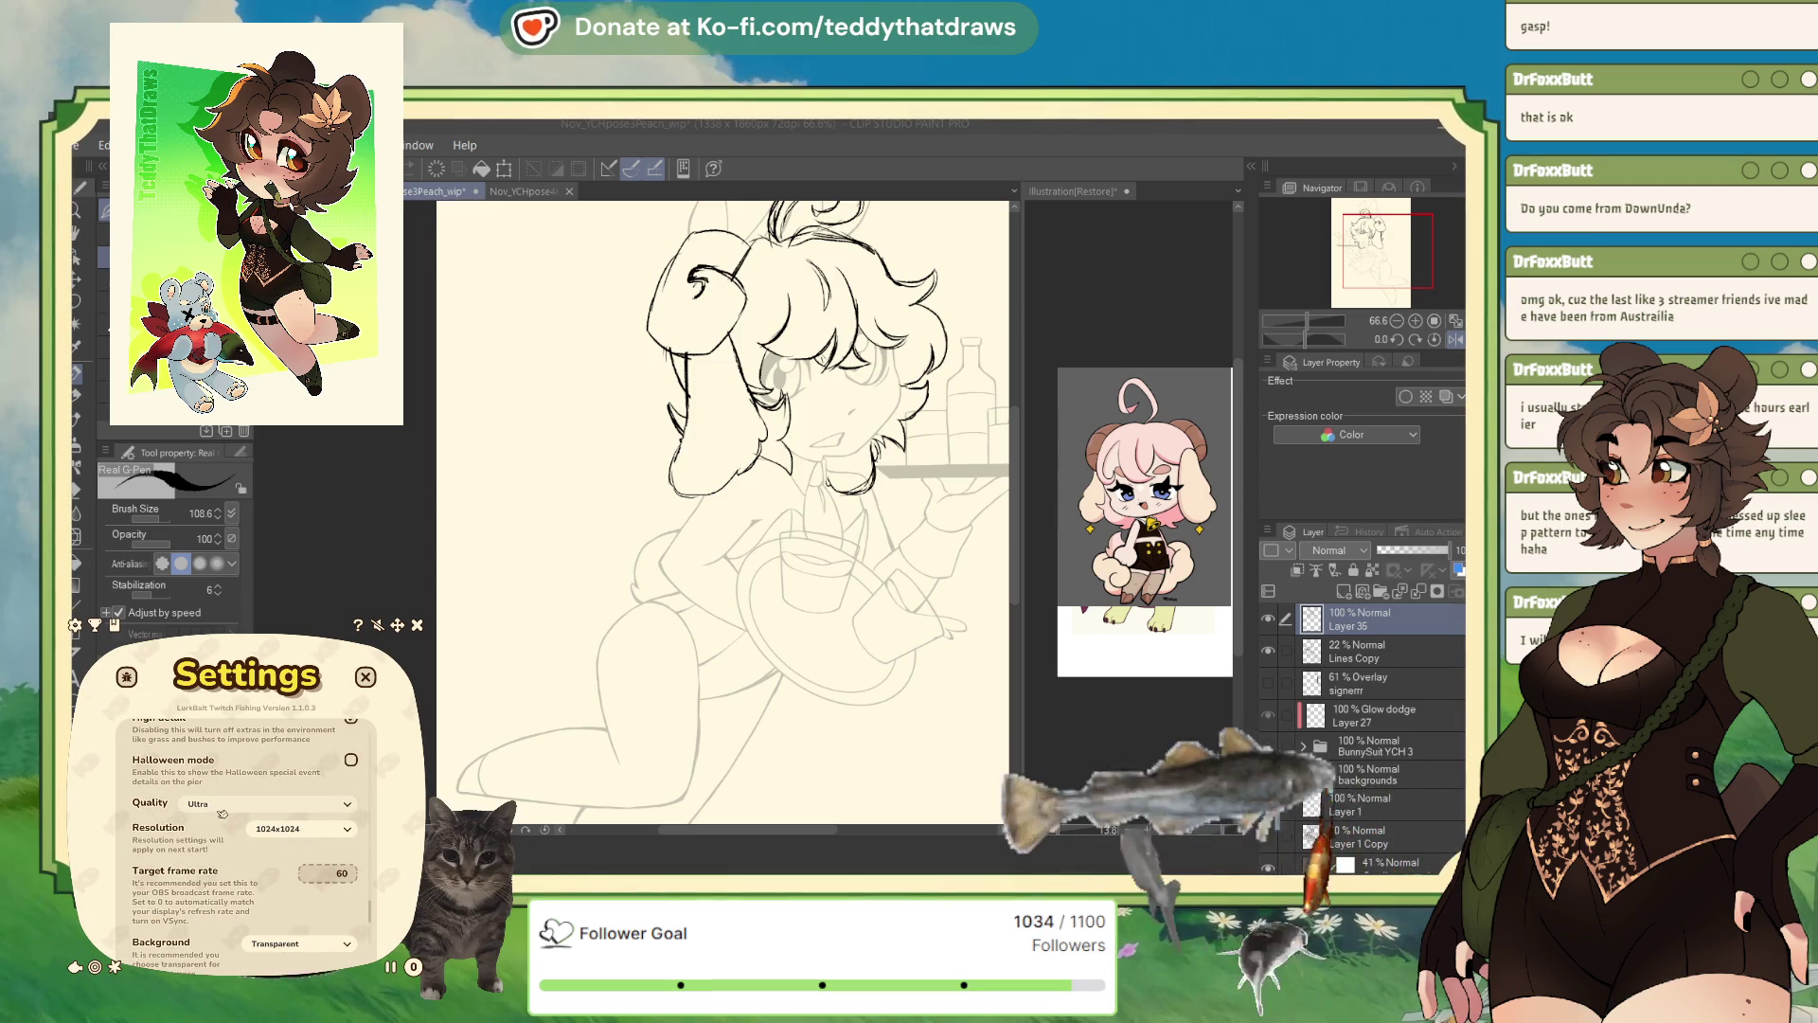
{"action": "scroll", "coordinate": [196, 839], "scroll_direction": "down", "scroll_amount": 5}
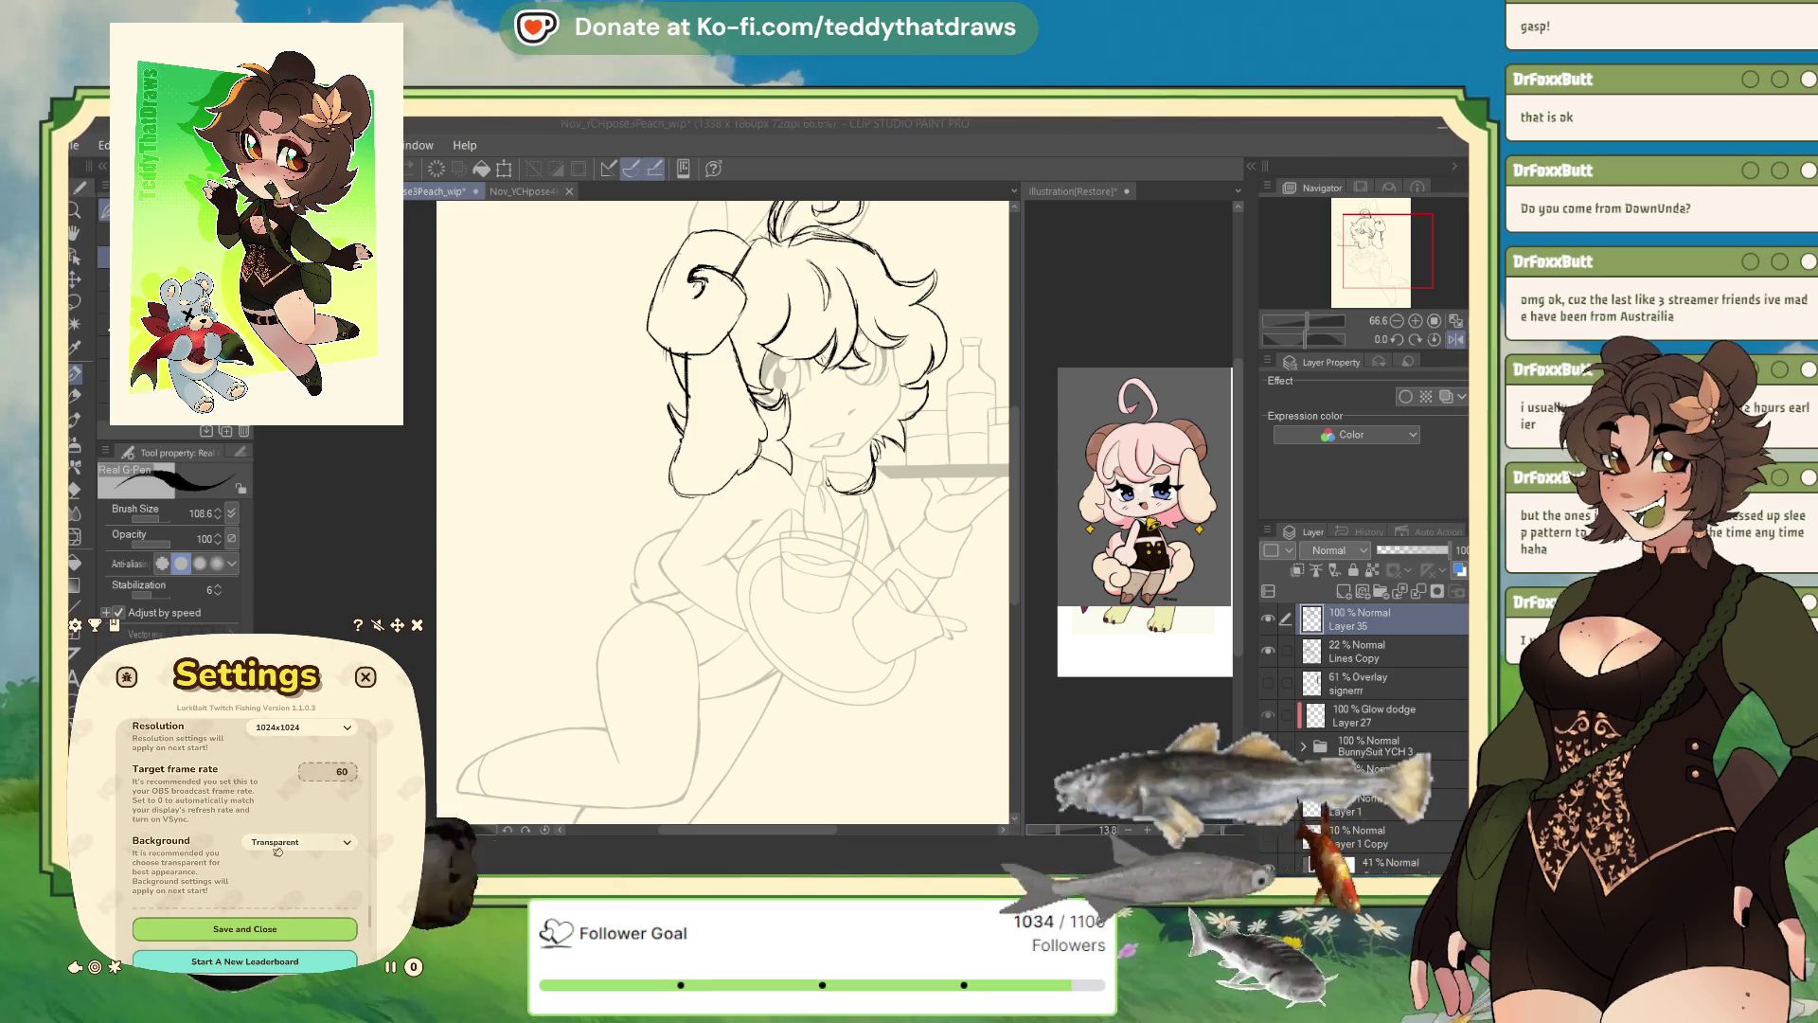
{"action": "scroll", "coordinate": [259, 852], "scroll_direction": "down", "scroll_amount": 7}
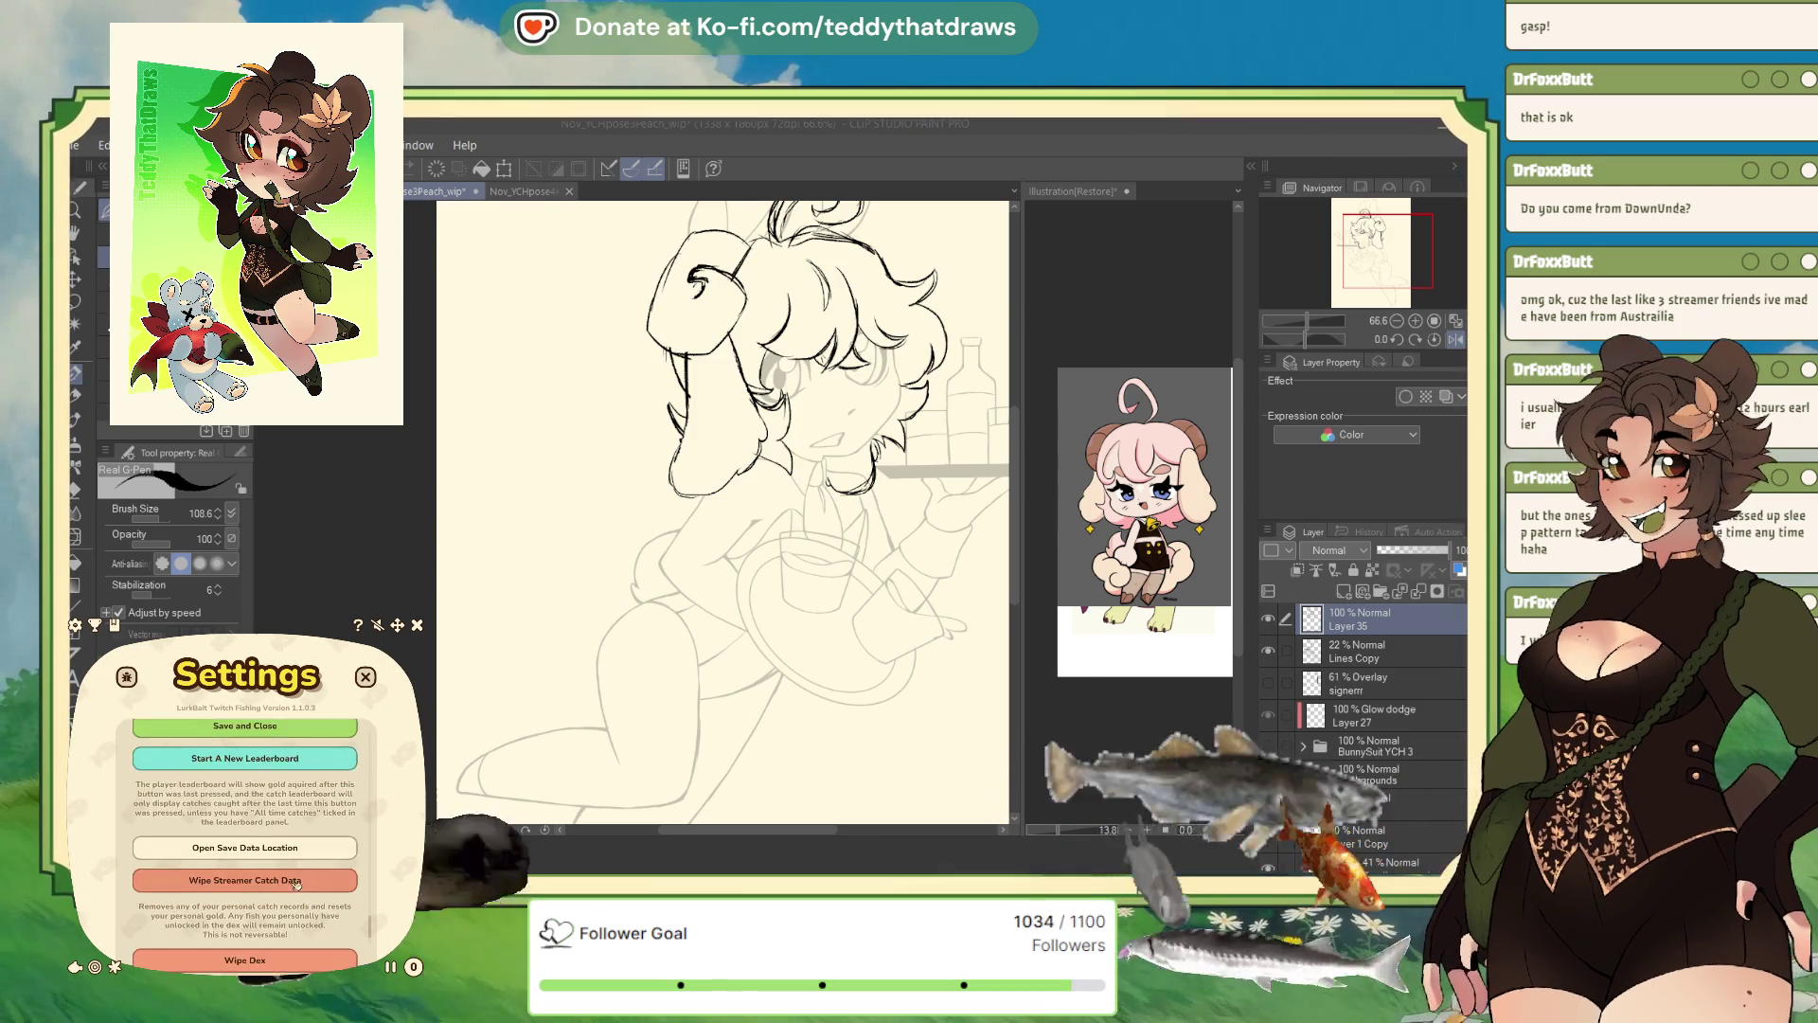
- Dismiss the fishing settings and pan the Nov_YCHpose3Peach_wip canvas to frame the head and tray
{"action": "key", "text": "Escape"}
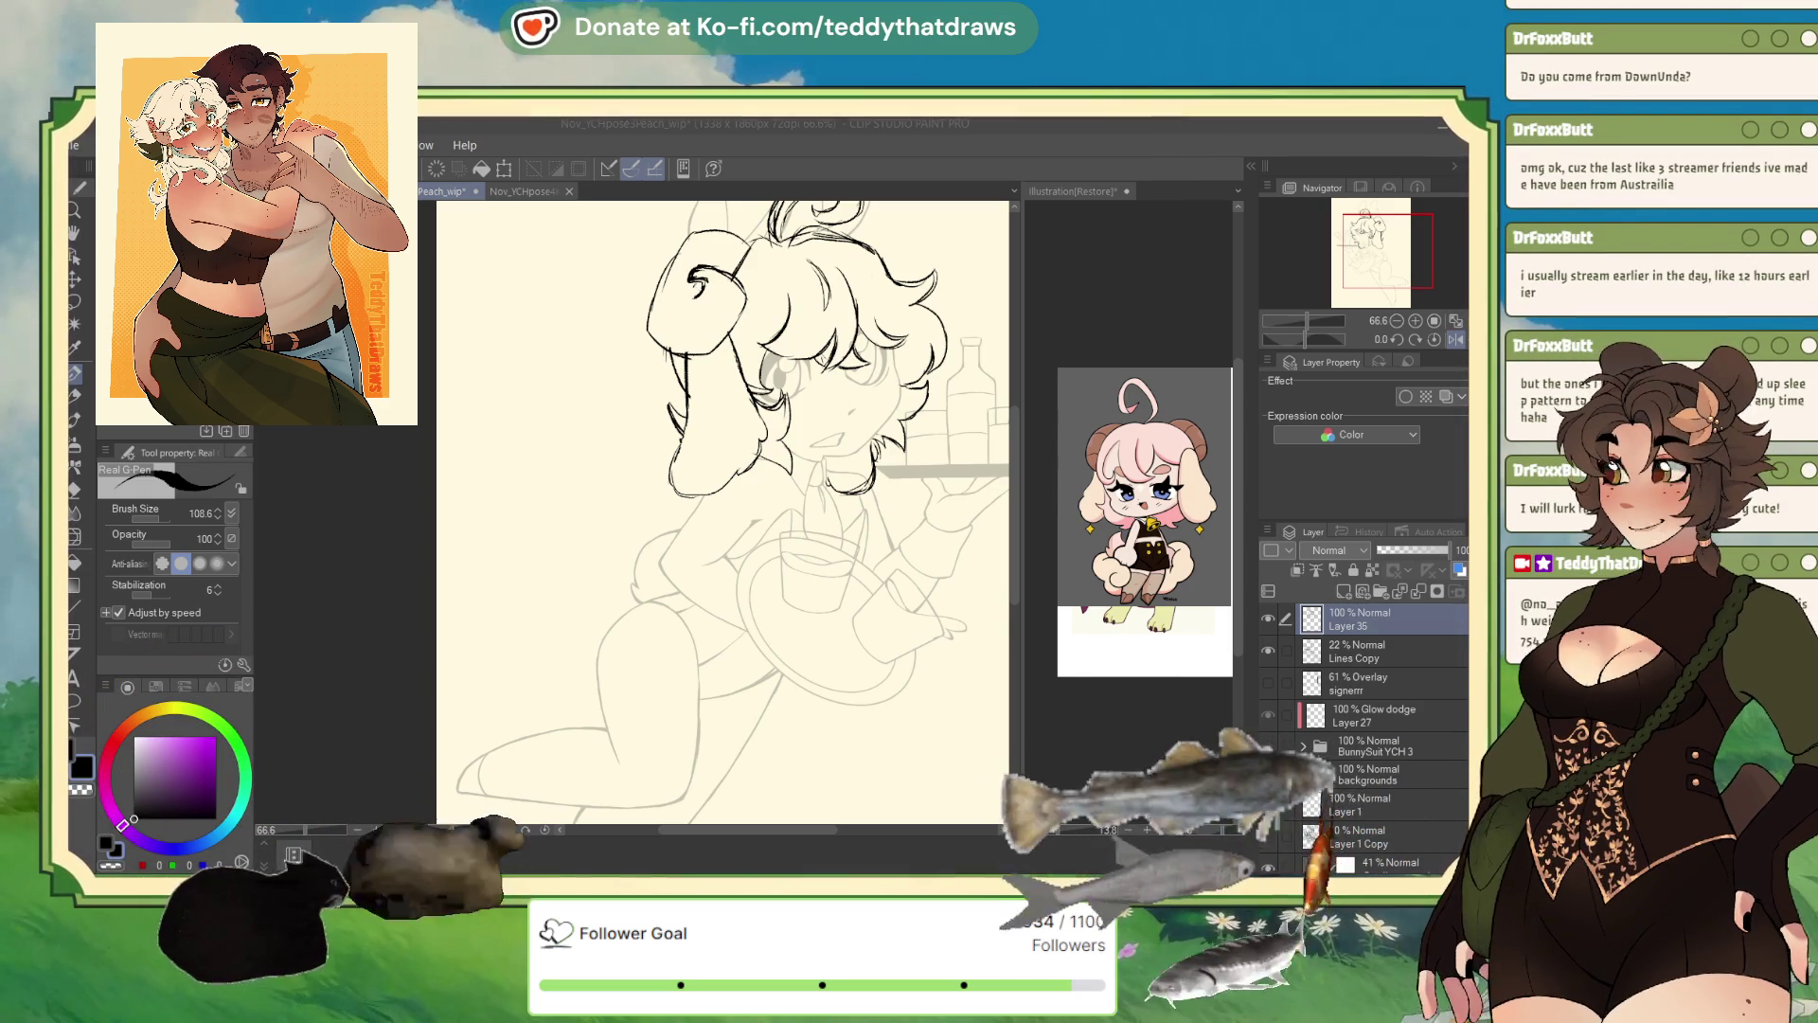
{"action": "left_click_drag", "start_coordinate": [1342, 290], "coordinate": [1333, 296]}
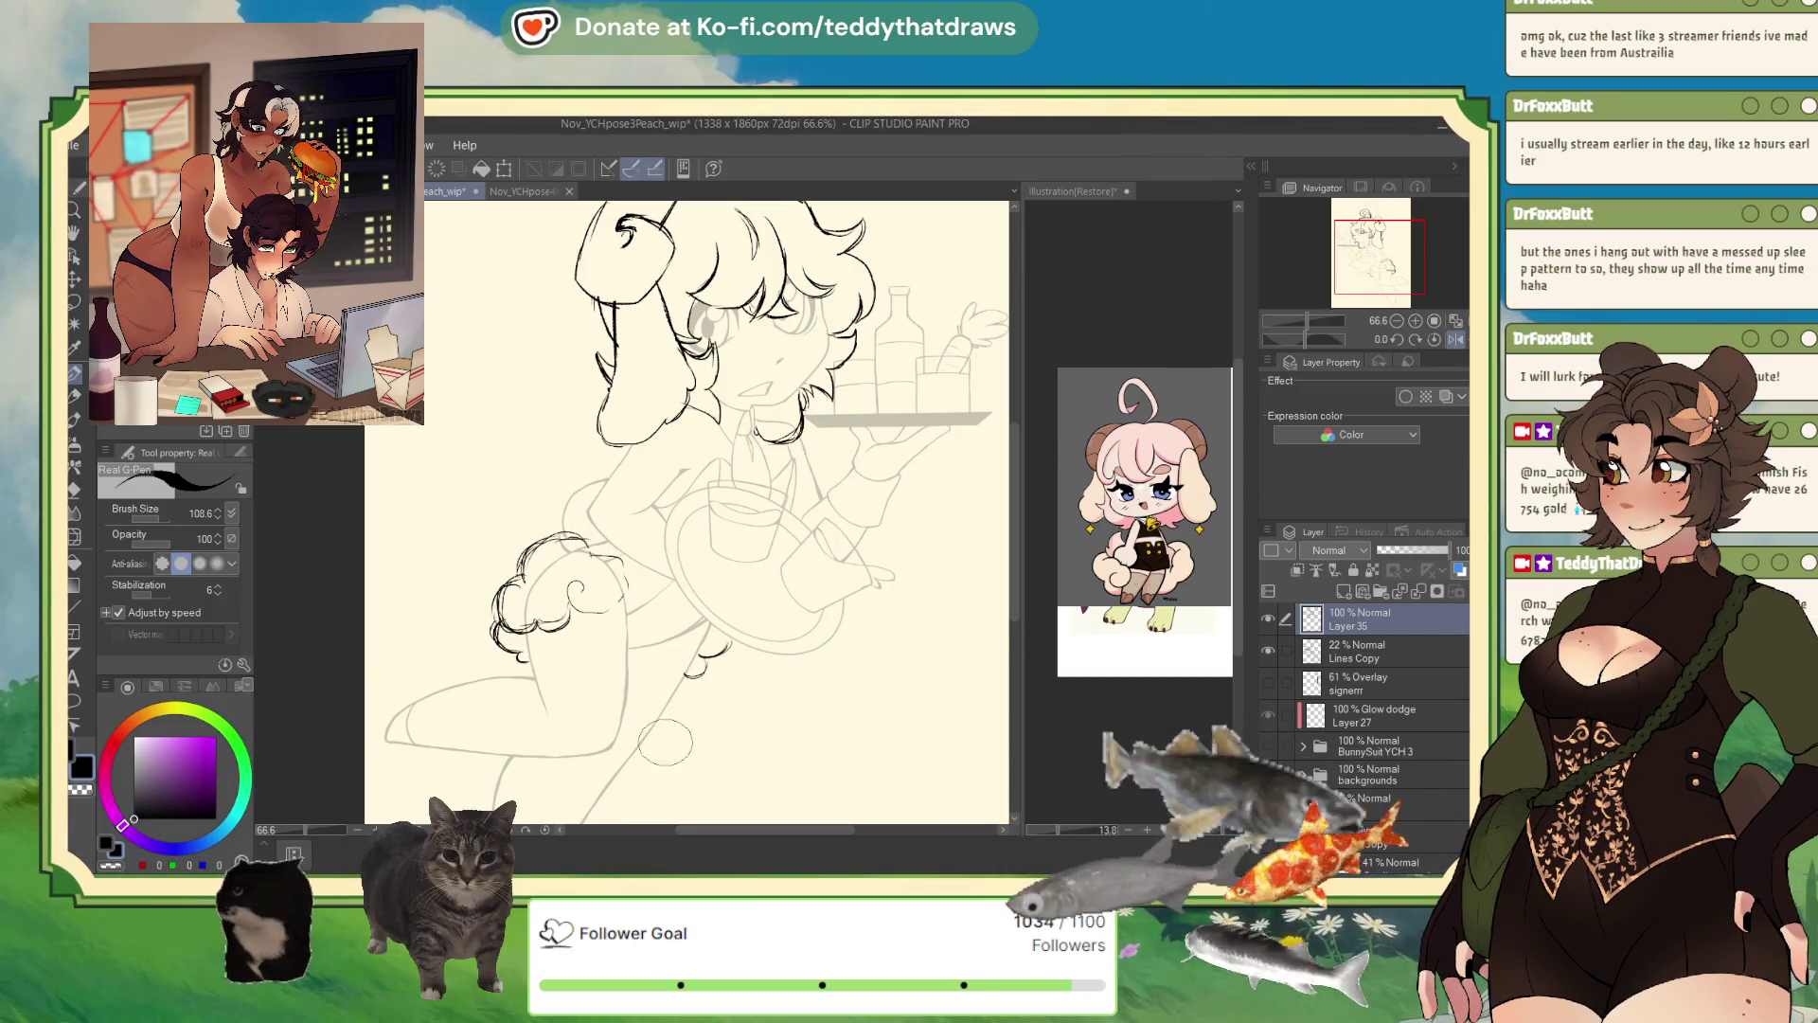
{"action": "mouse_move", "coordinate": [1383, 268]}
{"action": "left_mouse_down"}
{"action": "mouse_move", "coordinate": [1400, 267]}
{"action": "mouse_move", "coordinate": [1385, 256]}
{"action": "left_mouse_up"}
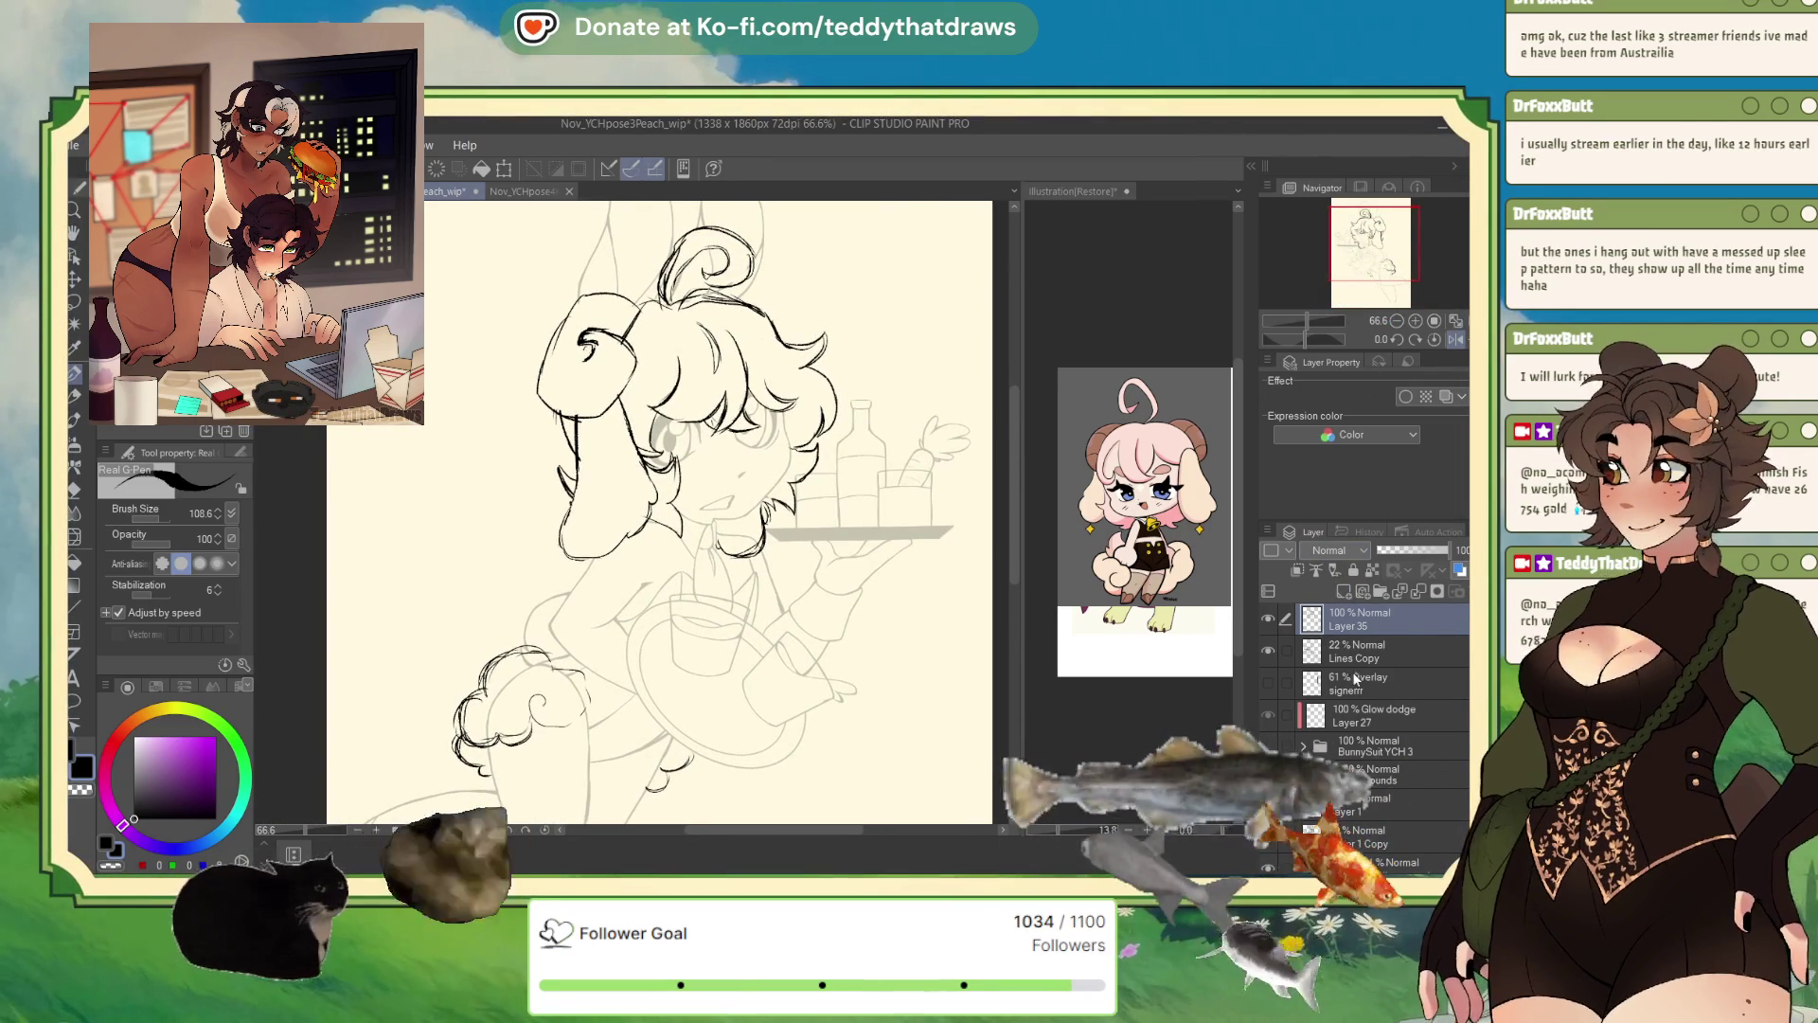
- Set the Lines Copy layer's opacity to 100%
{"action": "left_click", "coordinate": [1352, 661]}
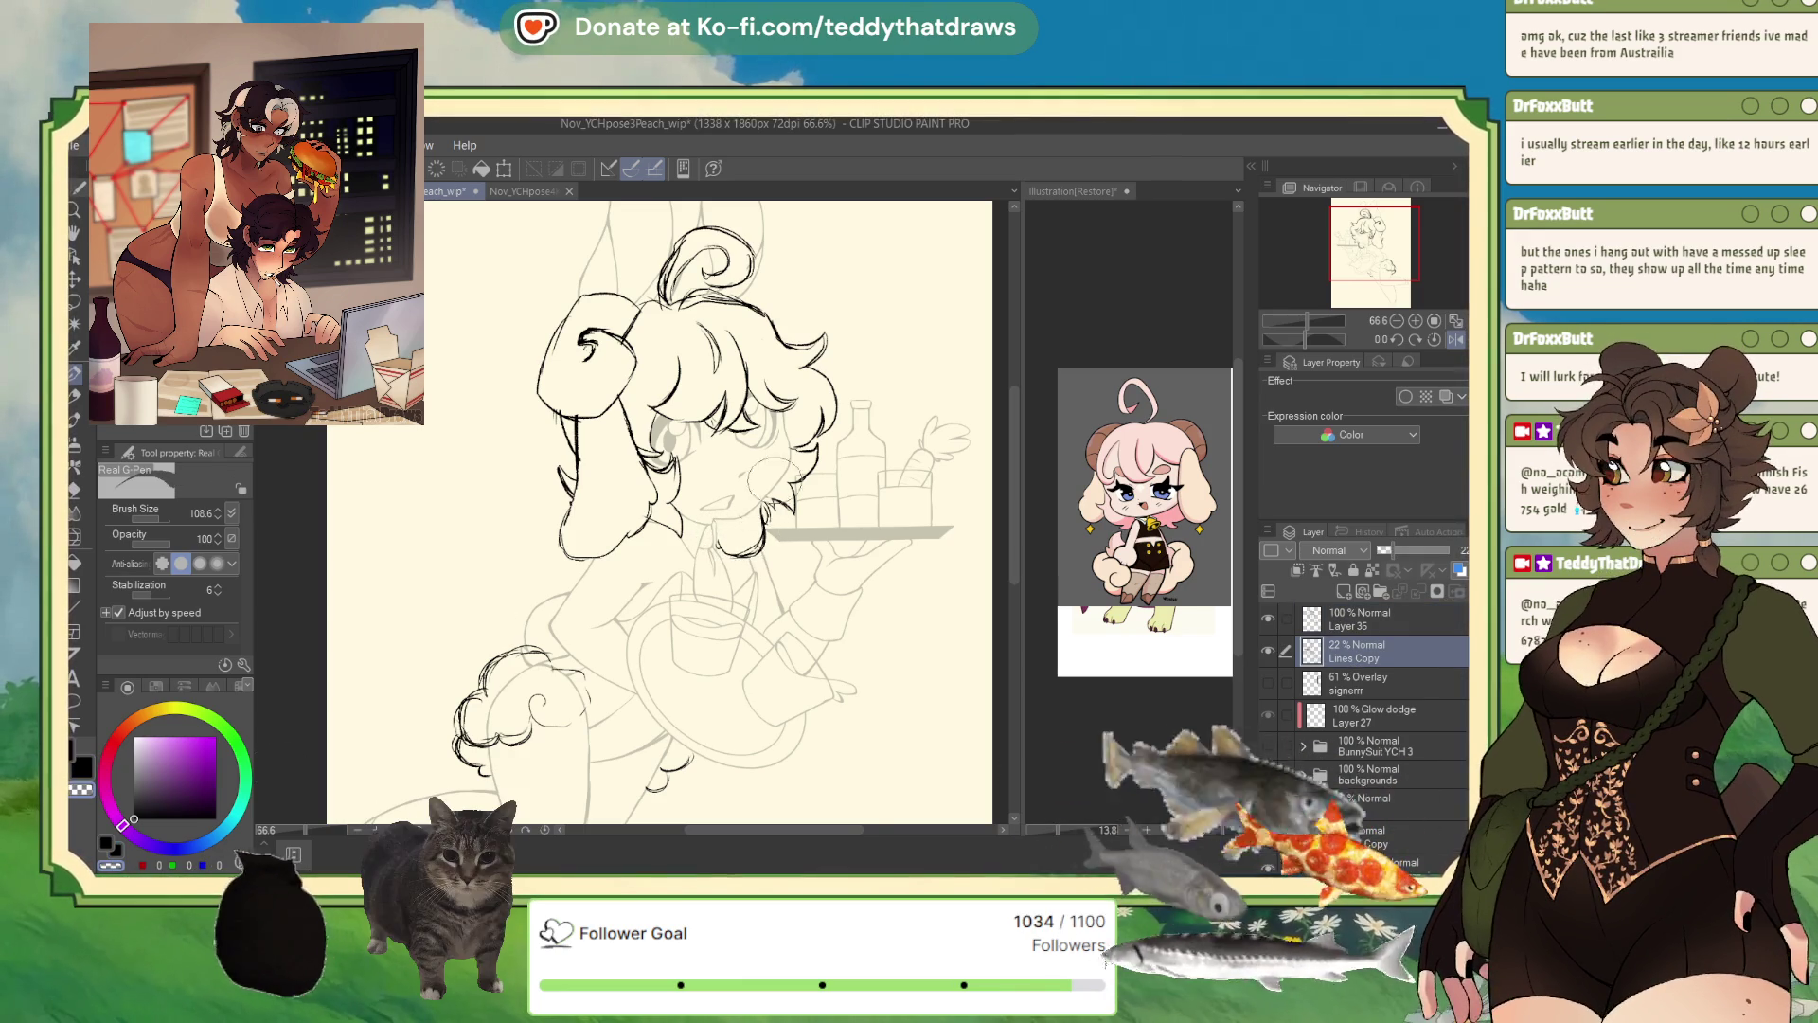
{"action": "scroll", "coordinate": [786, 462], "scroll_direction": "down", "scroll_amount": 2}
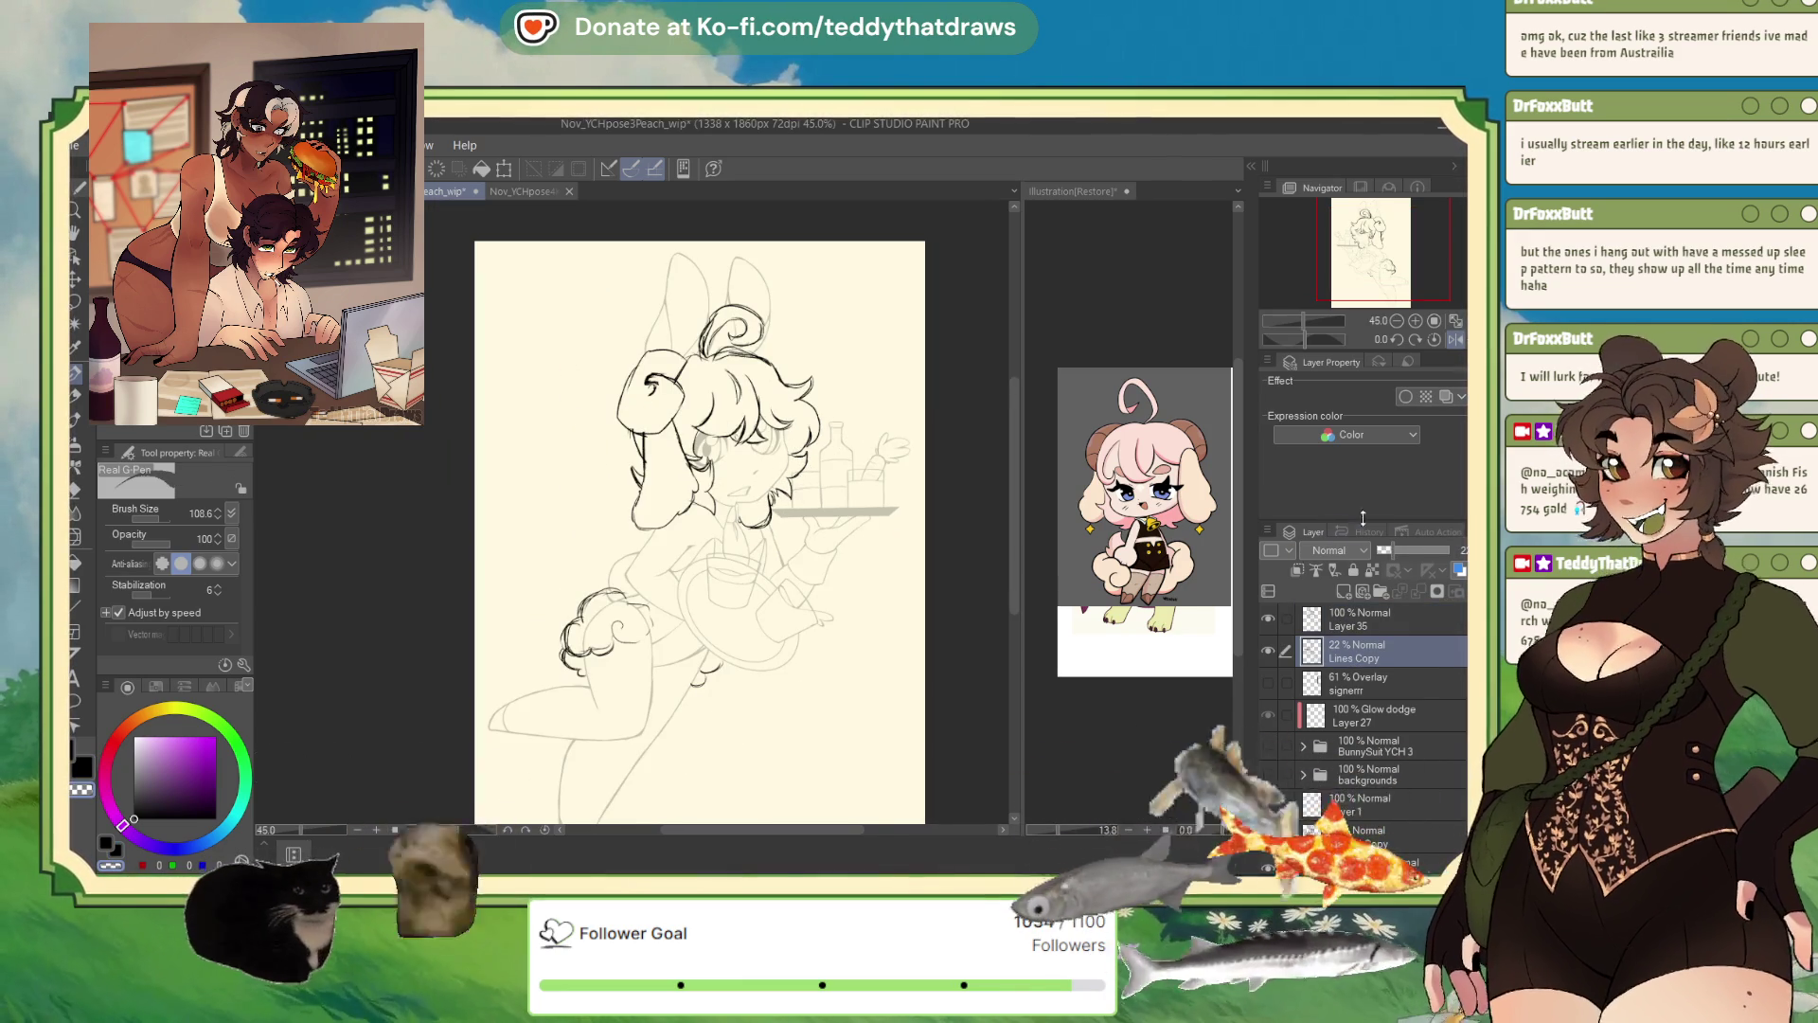
{"action": "left_click_drag", "start_coordinate": [1402, 552], "coordinate": [1451, 550]}
{"action": "scroll", "coordinate": [1307, 306], "scroll_direction": "down", "scroll_amount": 1}
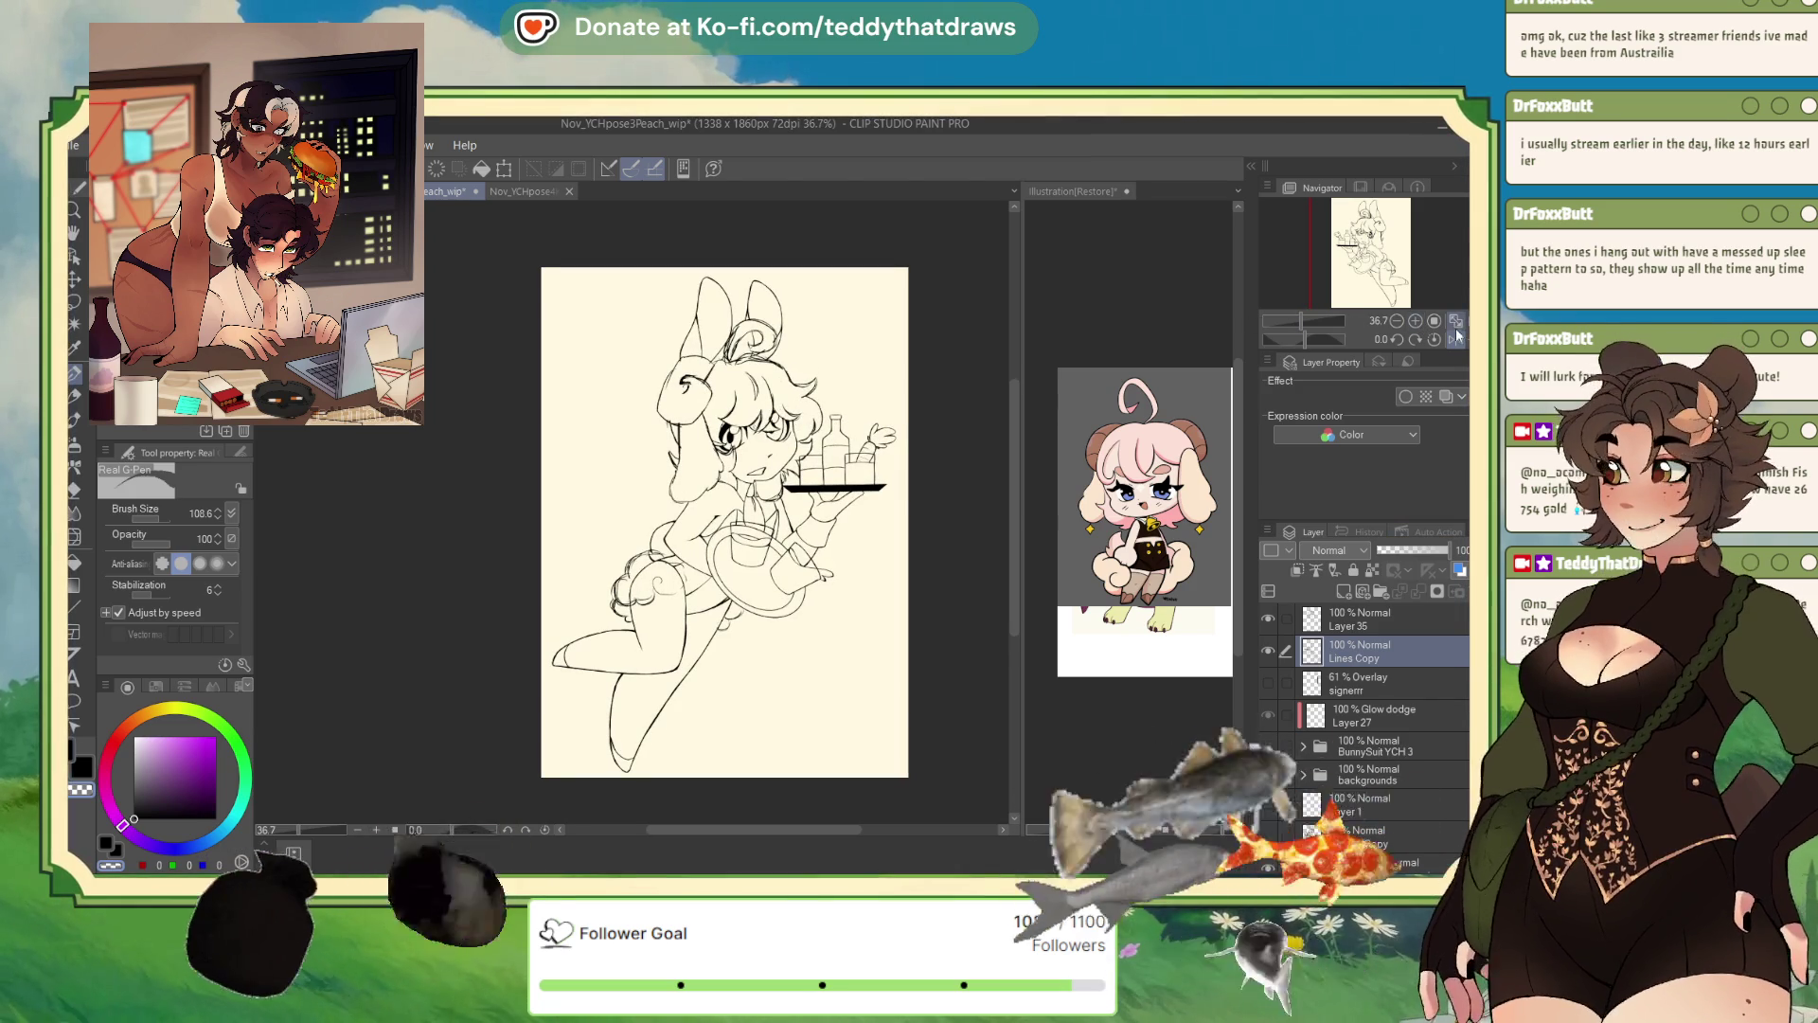
- With the view mirrored, draw new ear strokes beside the cheek on Layer 35
{"action": "key", "text": "h"}
{"action": "scroll", "coordinate": [480, 393], "scroll_direction": "up", "scroll_amount": 2}
{"action": "scroll", "coordinate": [480, 394], "scroll_direction": "up", "scroll_amount": 3}
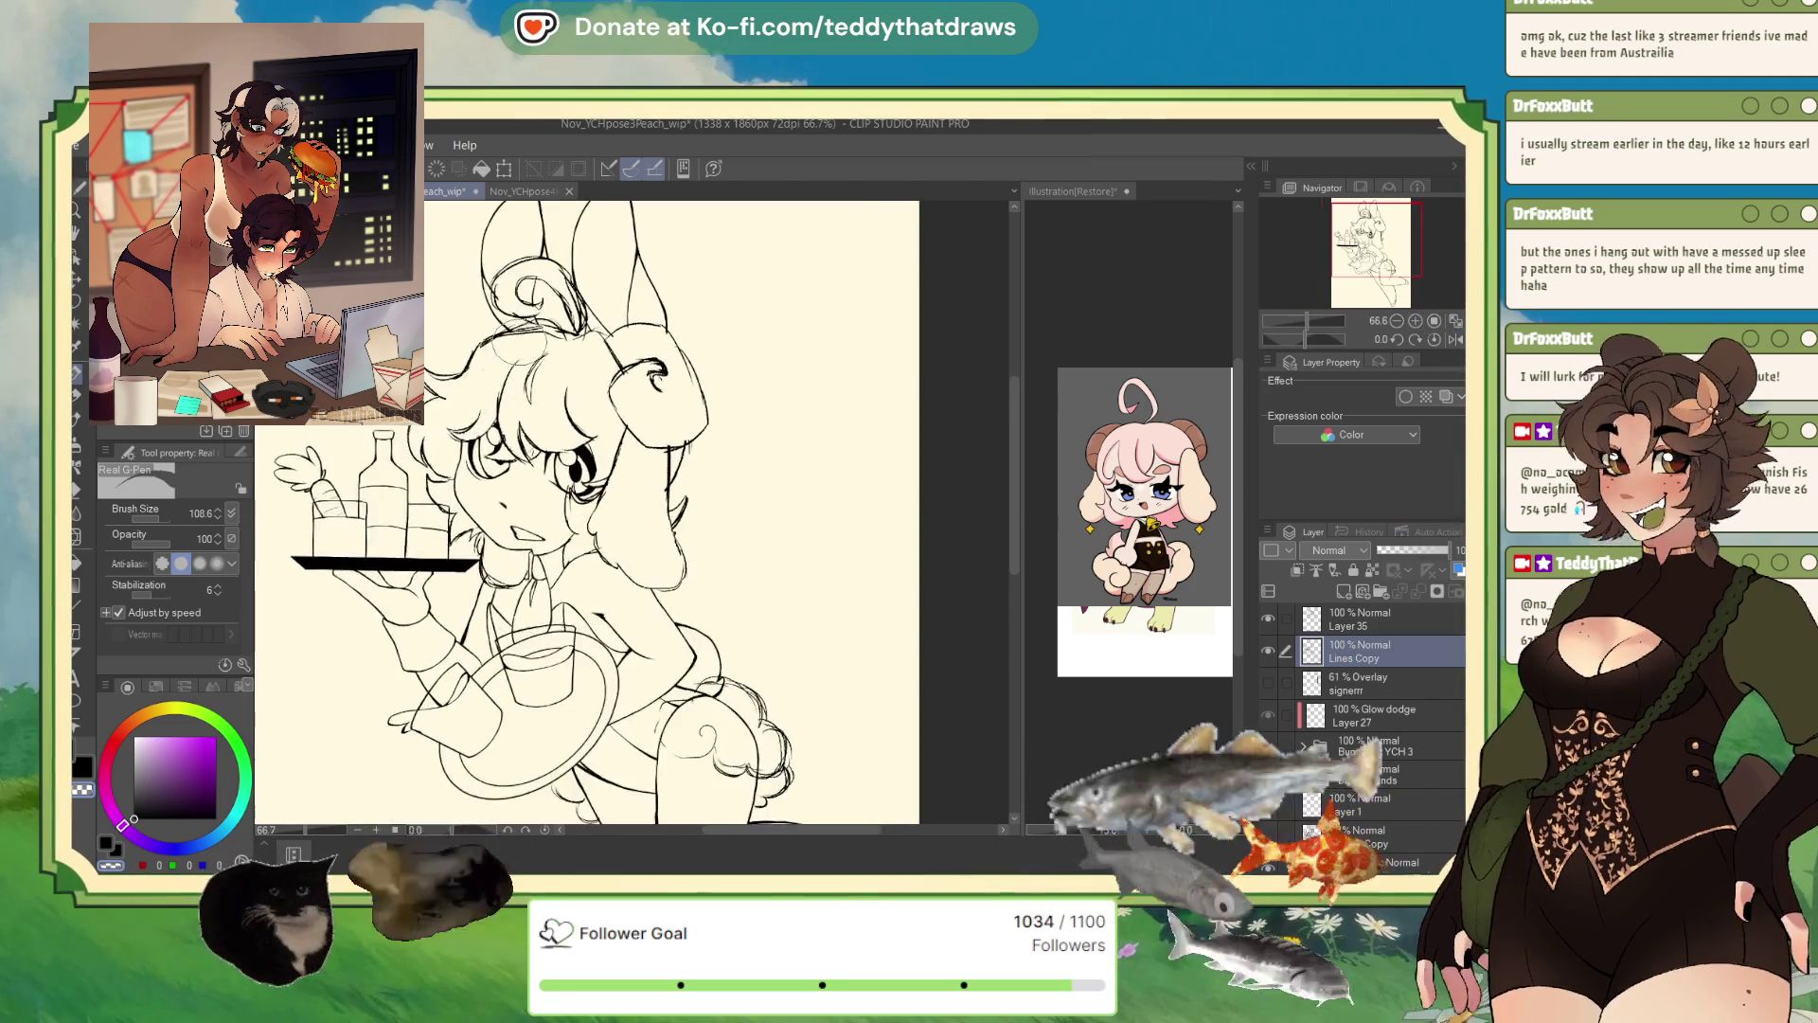
{"action": "left_click", "coordinate": [1351, 631]}
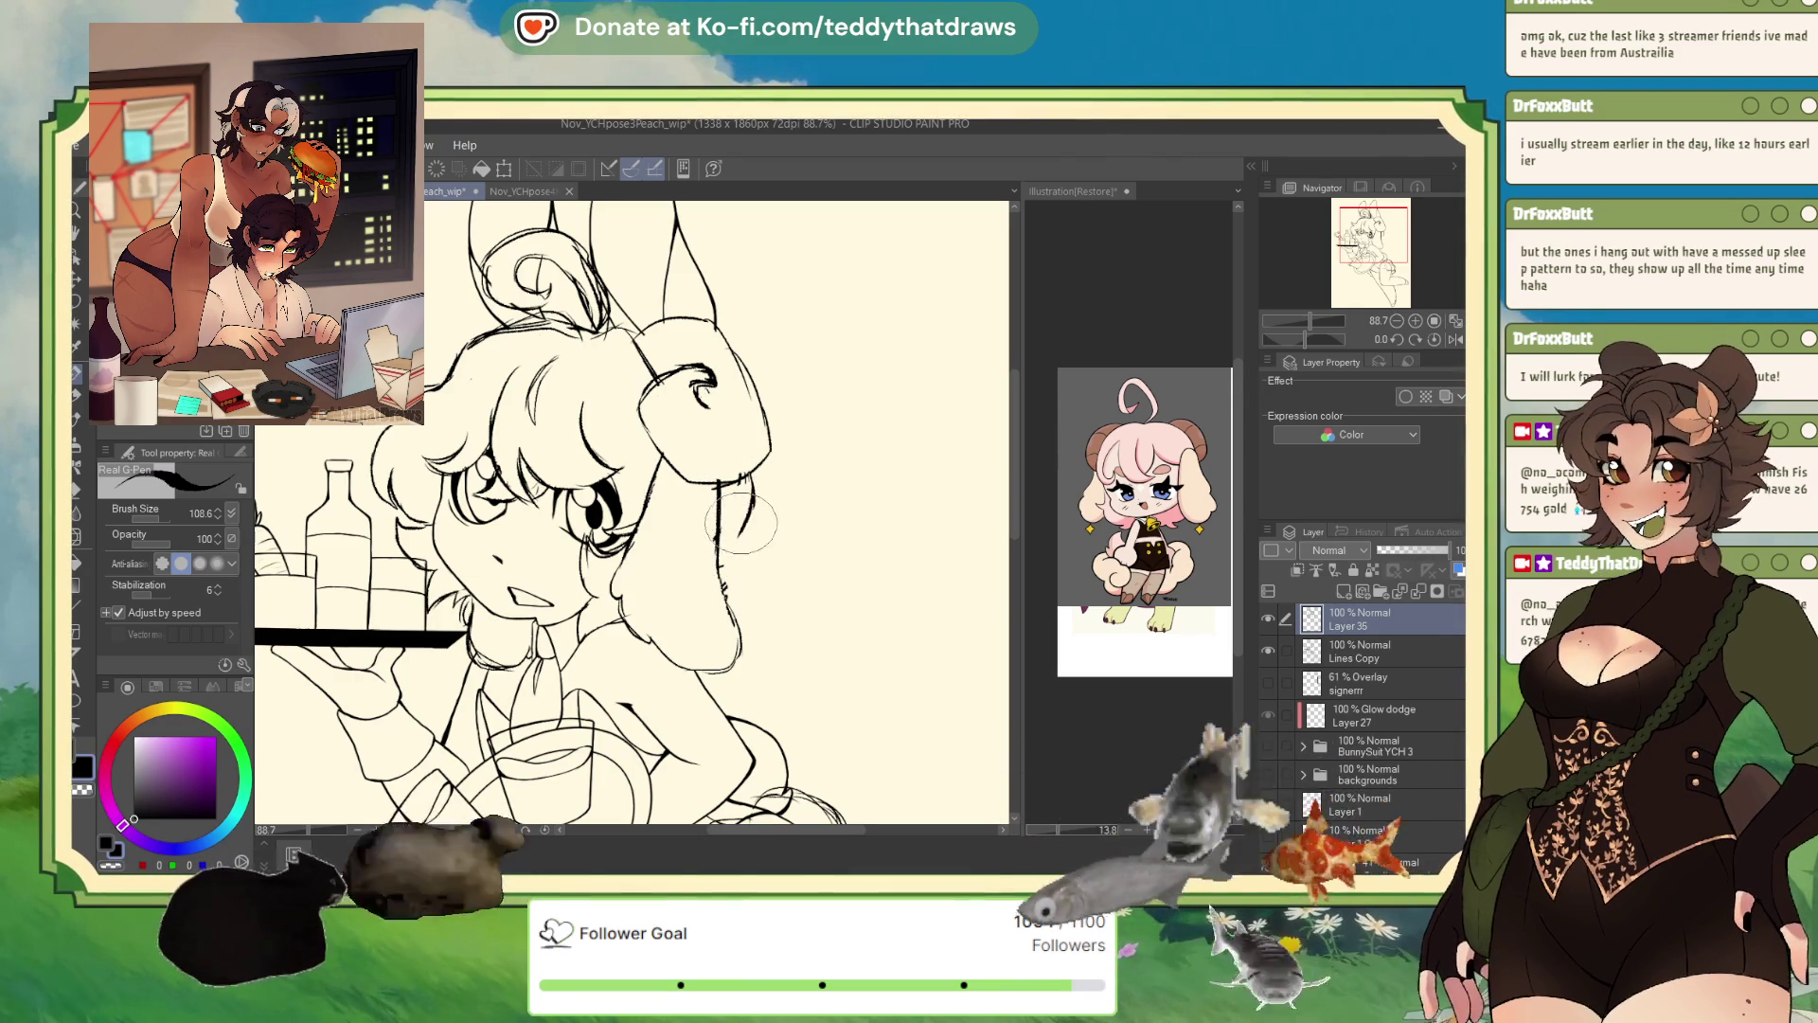
{"action": "left_click_drag", "start_coordinate": [743, 492], "coordinate": [746, 568]}
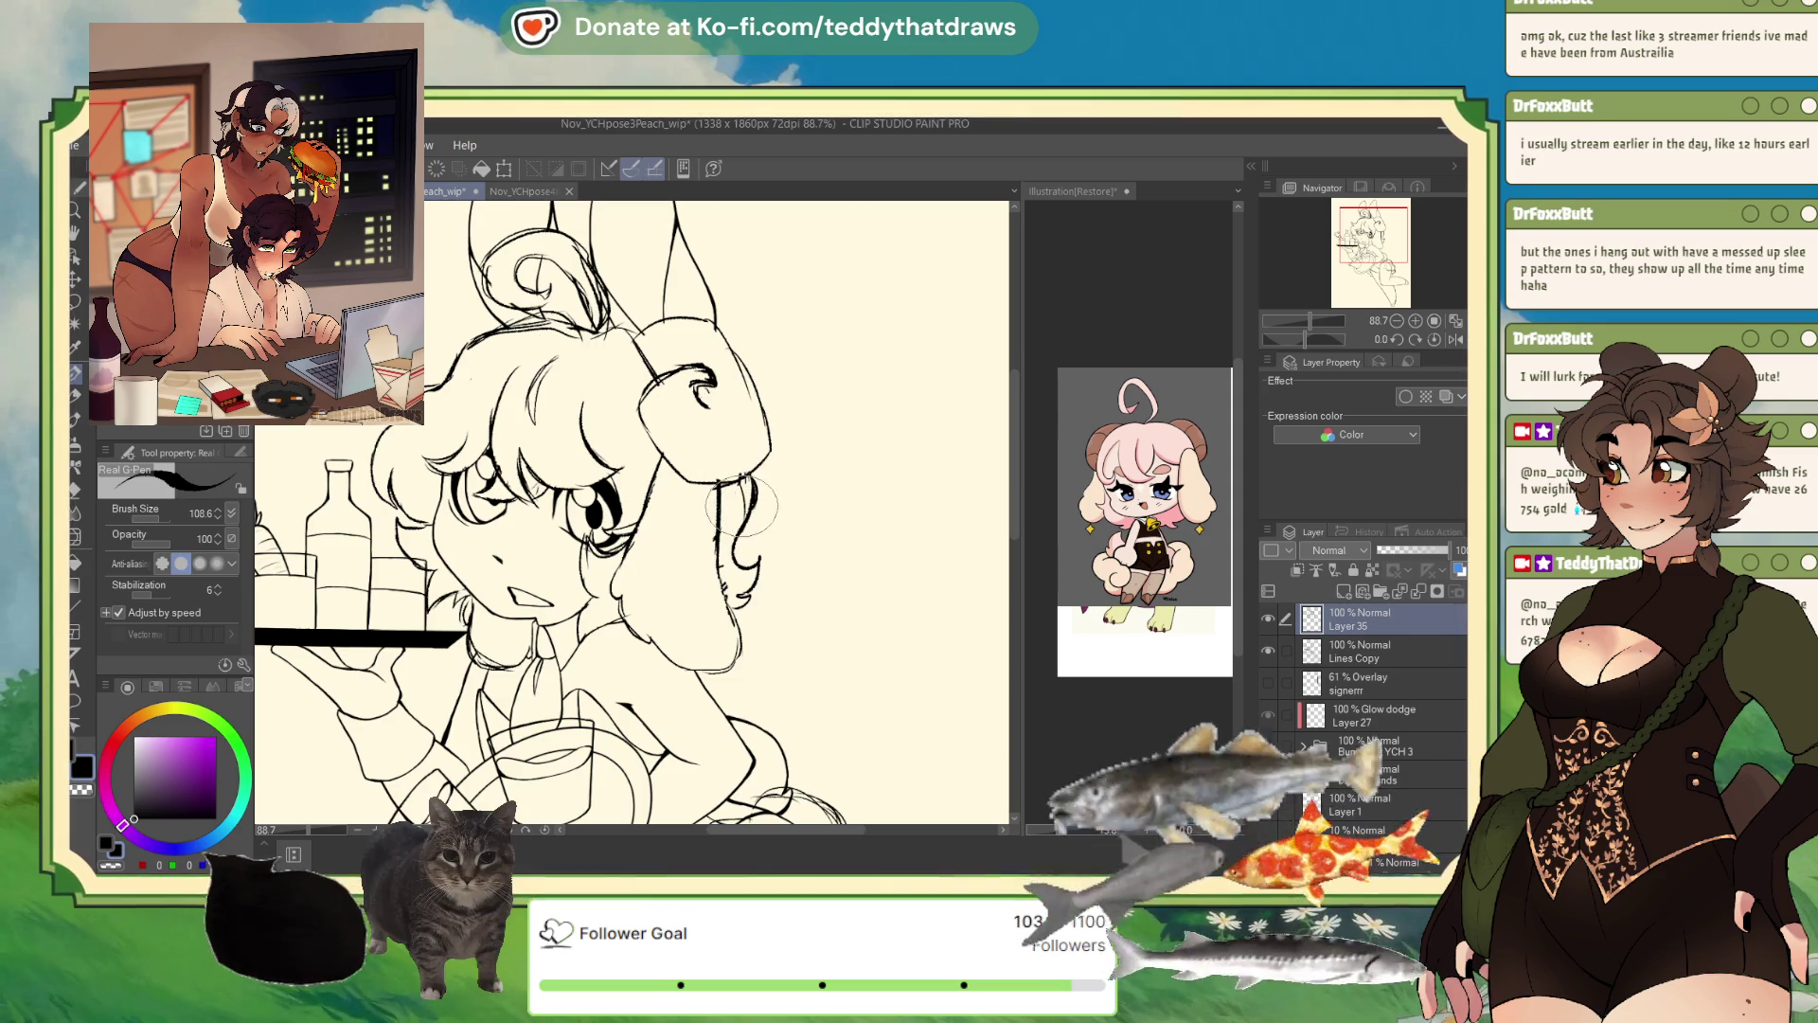
- Flip the view back, fit the whole page in view, then mirror it again
{"action": "left_click", "coordinate": [1455, 339]}
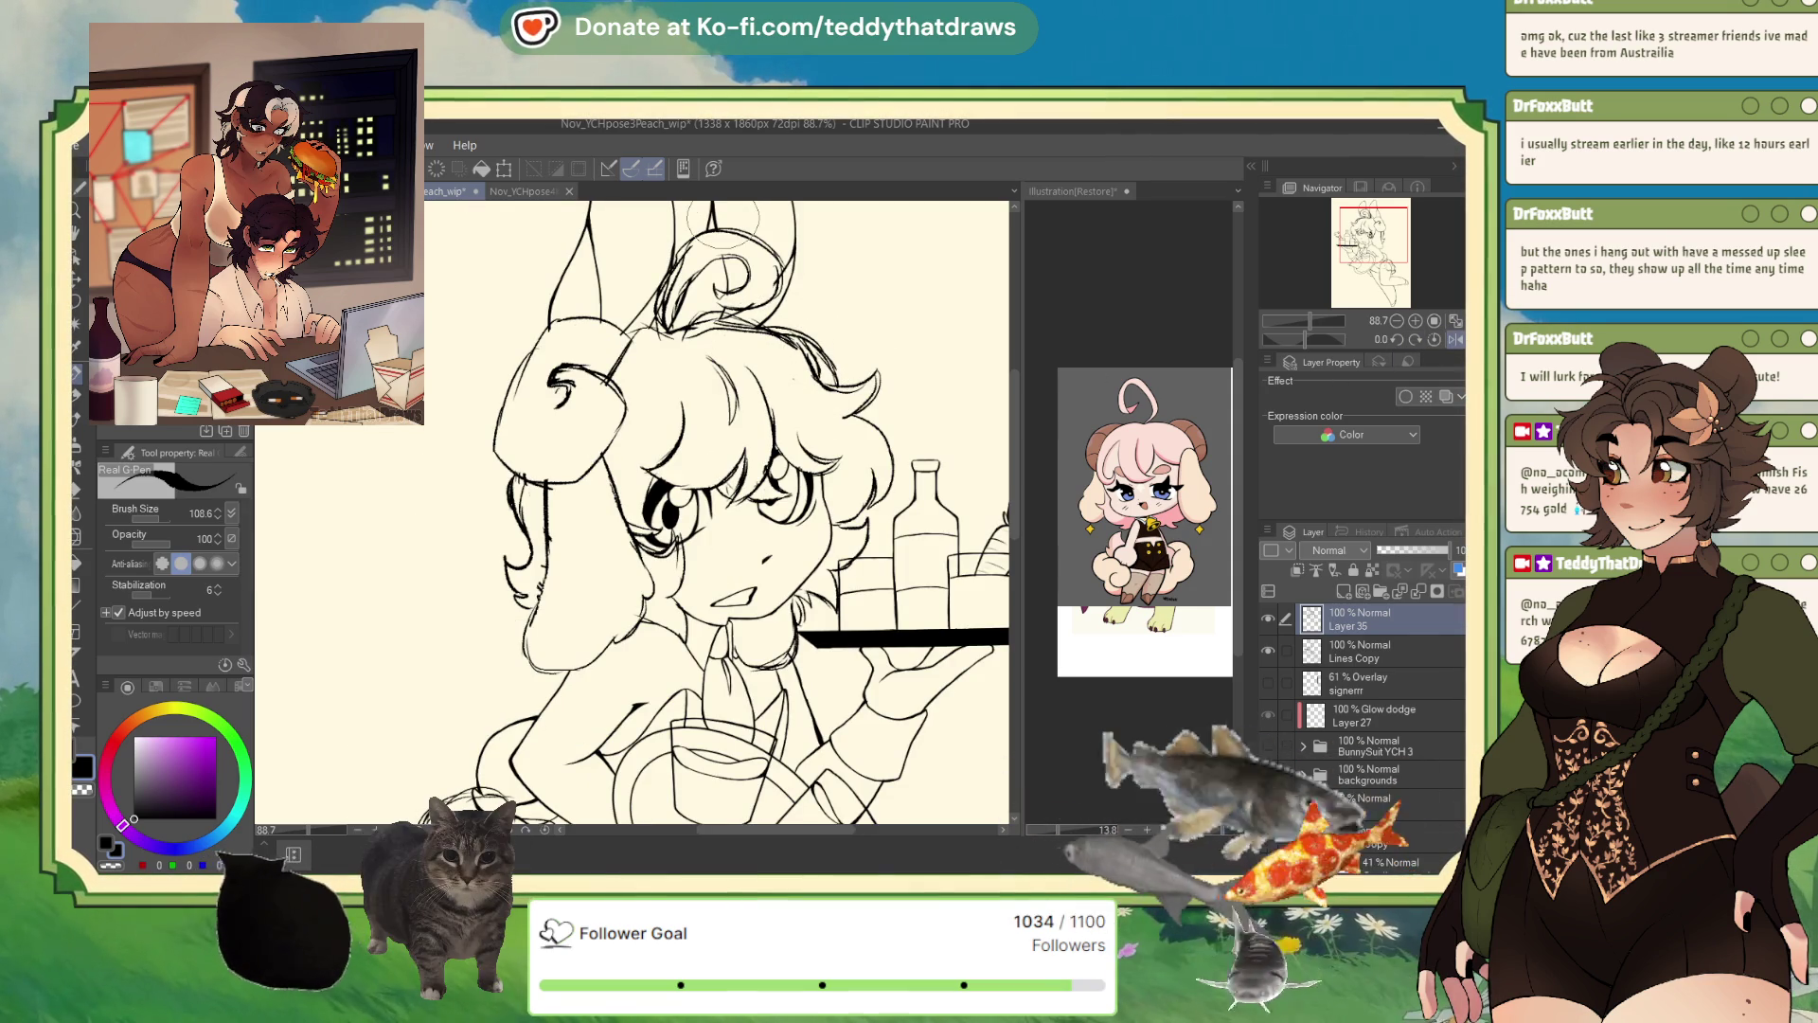
{"action": "scroll", "coordinate": [696, 336], "scroll_direction": "down", "scroll_amount": 2}
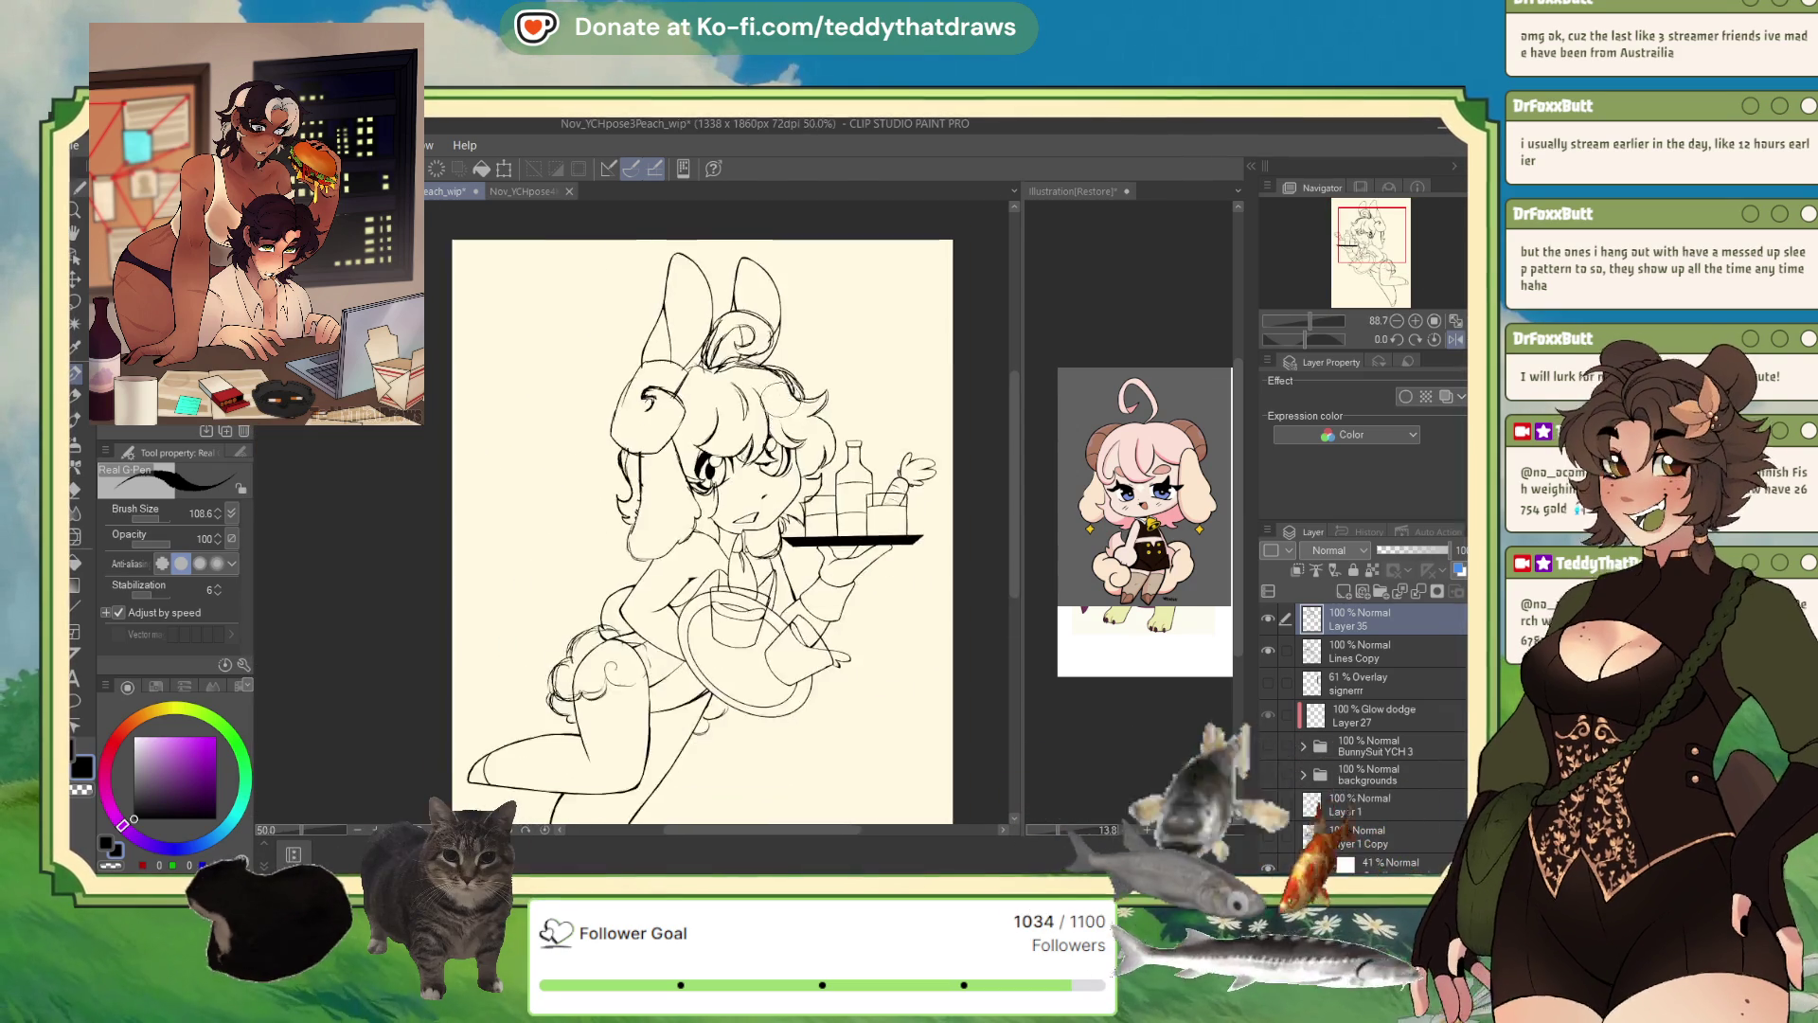
{"action": "left_click", "coordinate": [1434, 321]}
{"action": "left_click", "coordinate": [1456, 339]}
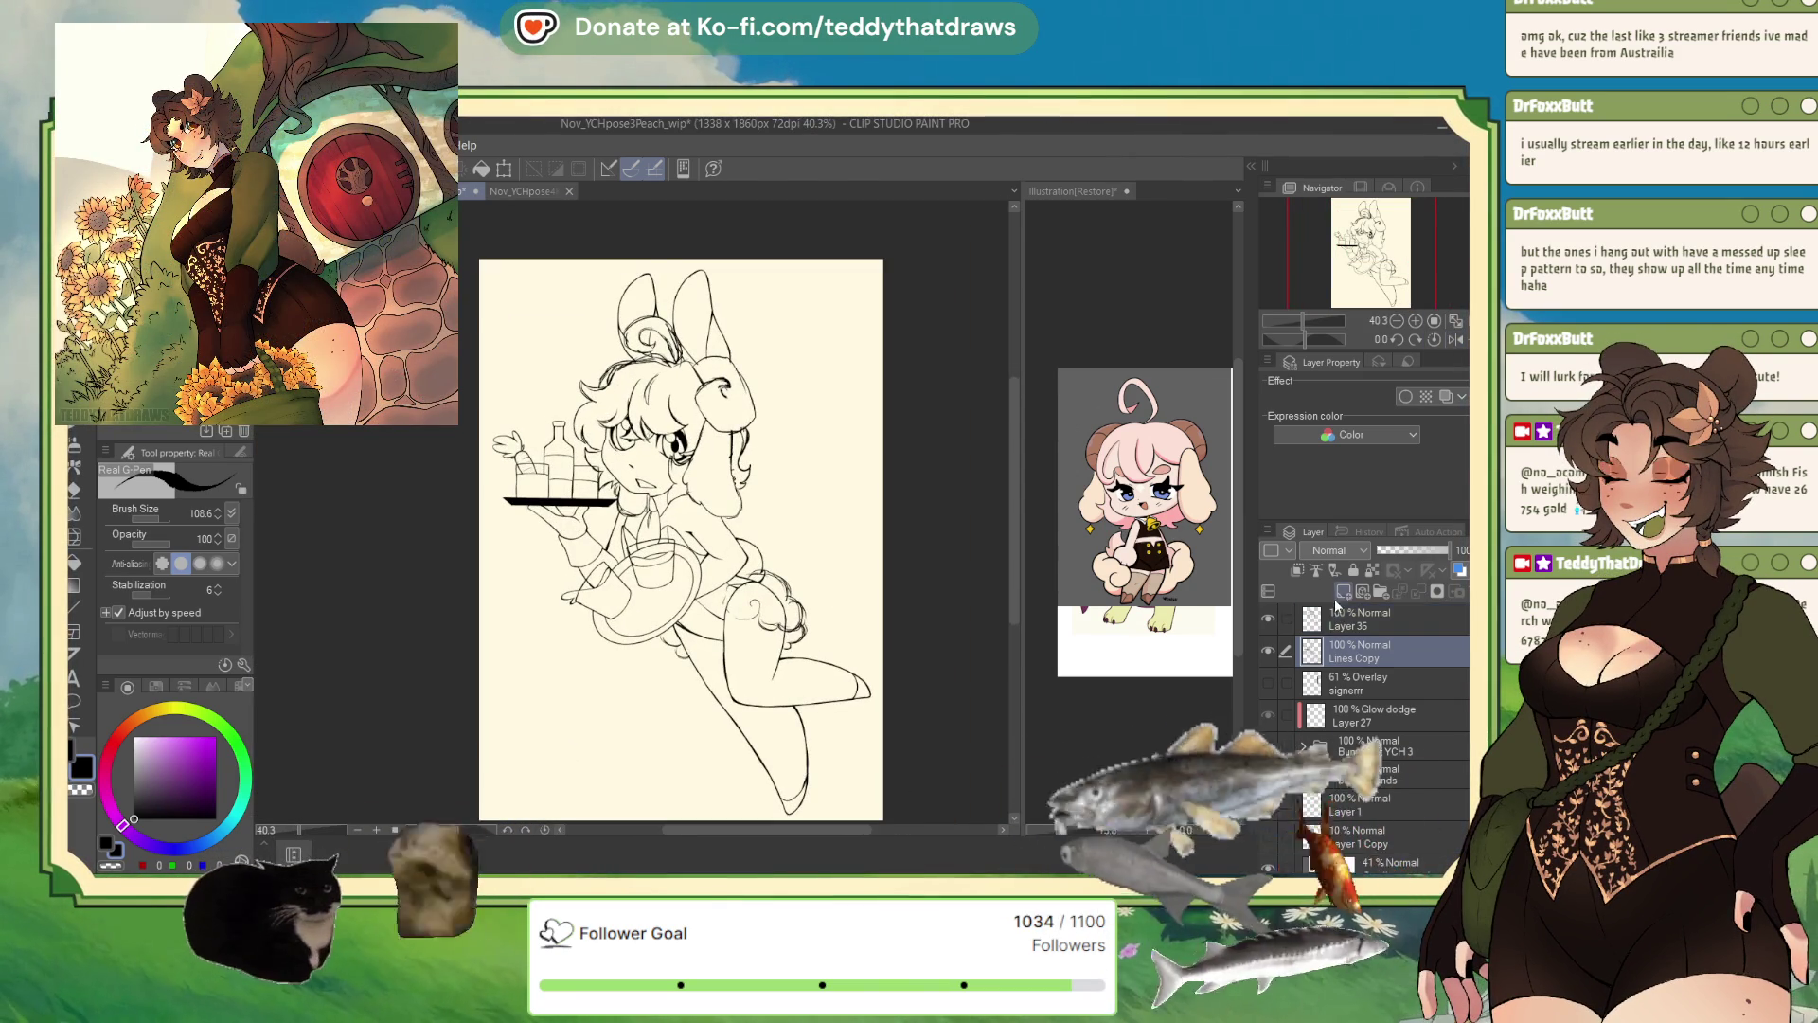
- Add Layer 36 and sample the cream page colour with a large hard pen
{"action": "left_click", "coordinate": [1340, 593]}
{"action": "key", "text": "p"}
{"action": "key", "text": "x"}
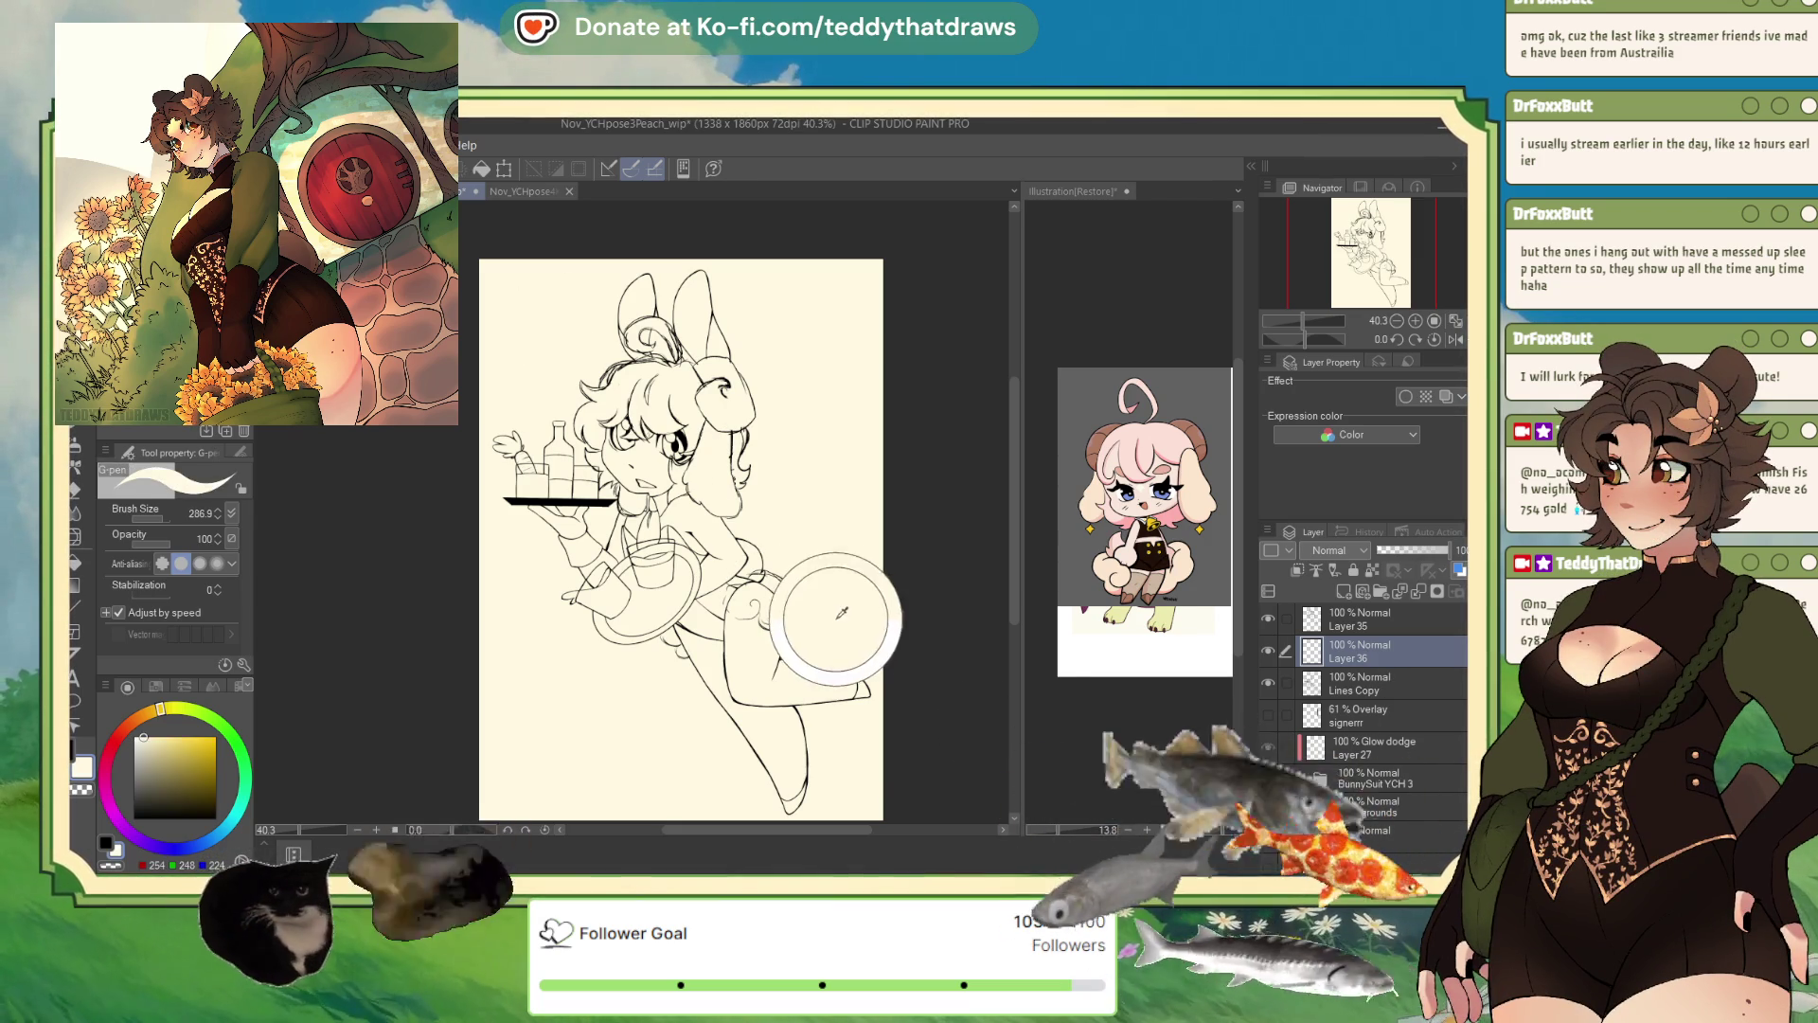
{"action": "left_click", "coordinate": [767, 588], "text": "alt"}
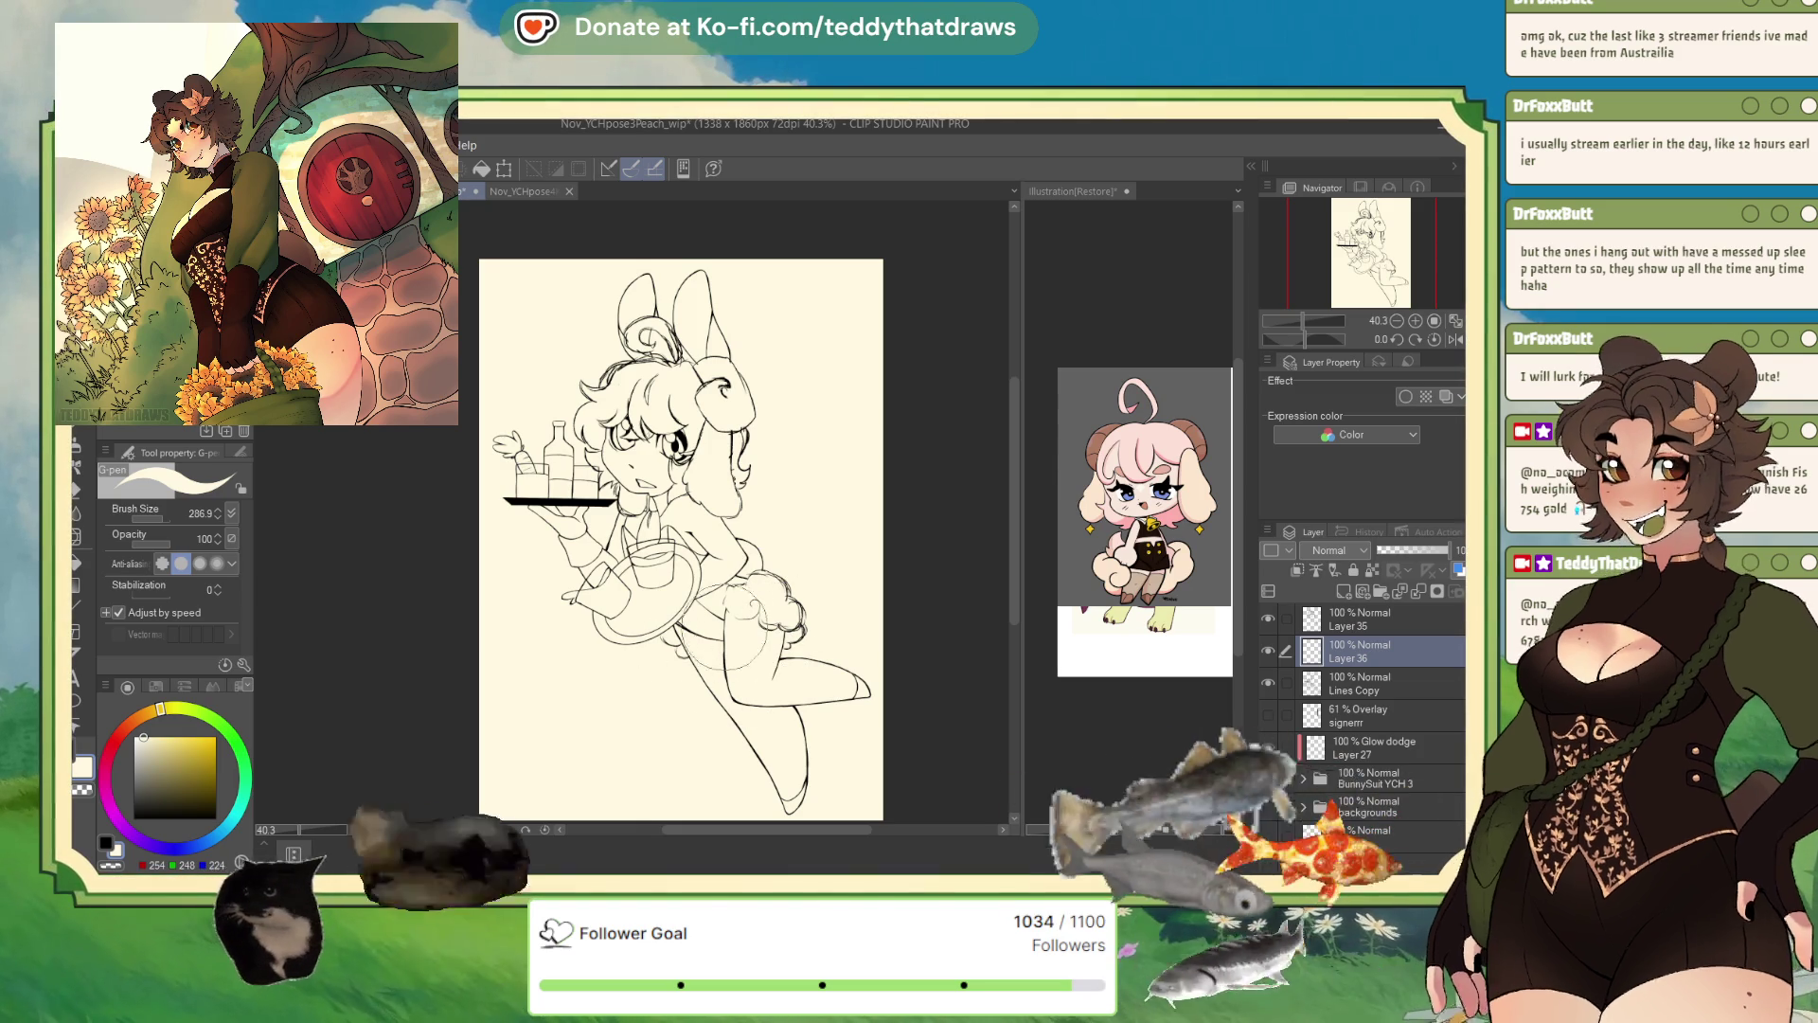
{"action": "scroll", "coordinate": [772, 557], "scroll_direction": "down", "scroll_amount": 2}
{"action": "scroll", "coordinate": [763, 519], "scroll_direction": "up", "scroll_amount": 1}
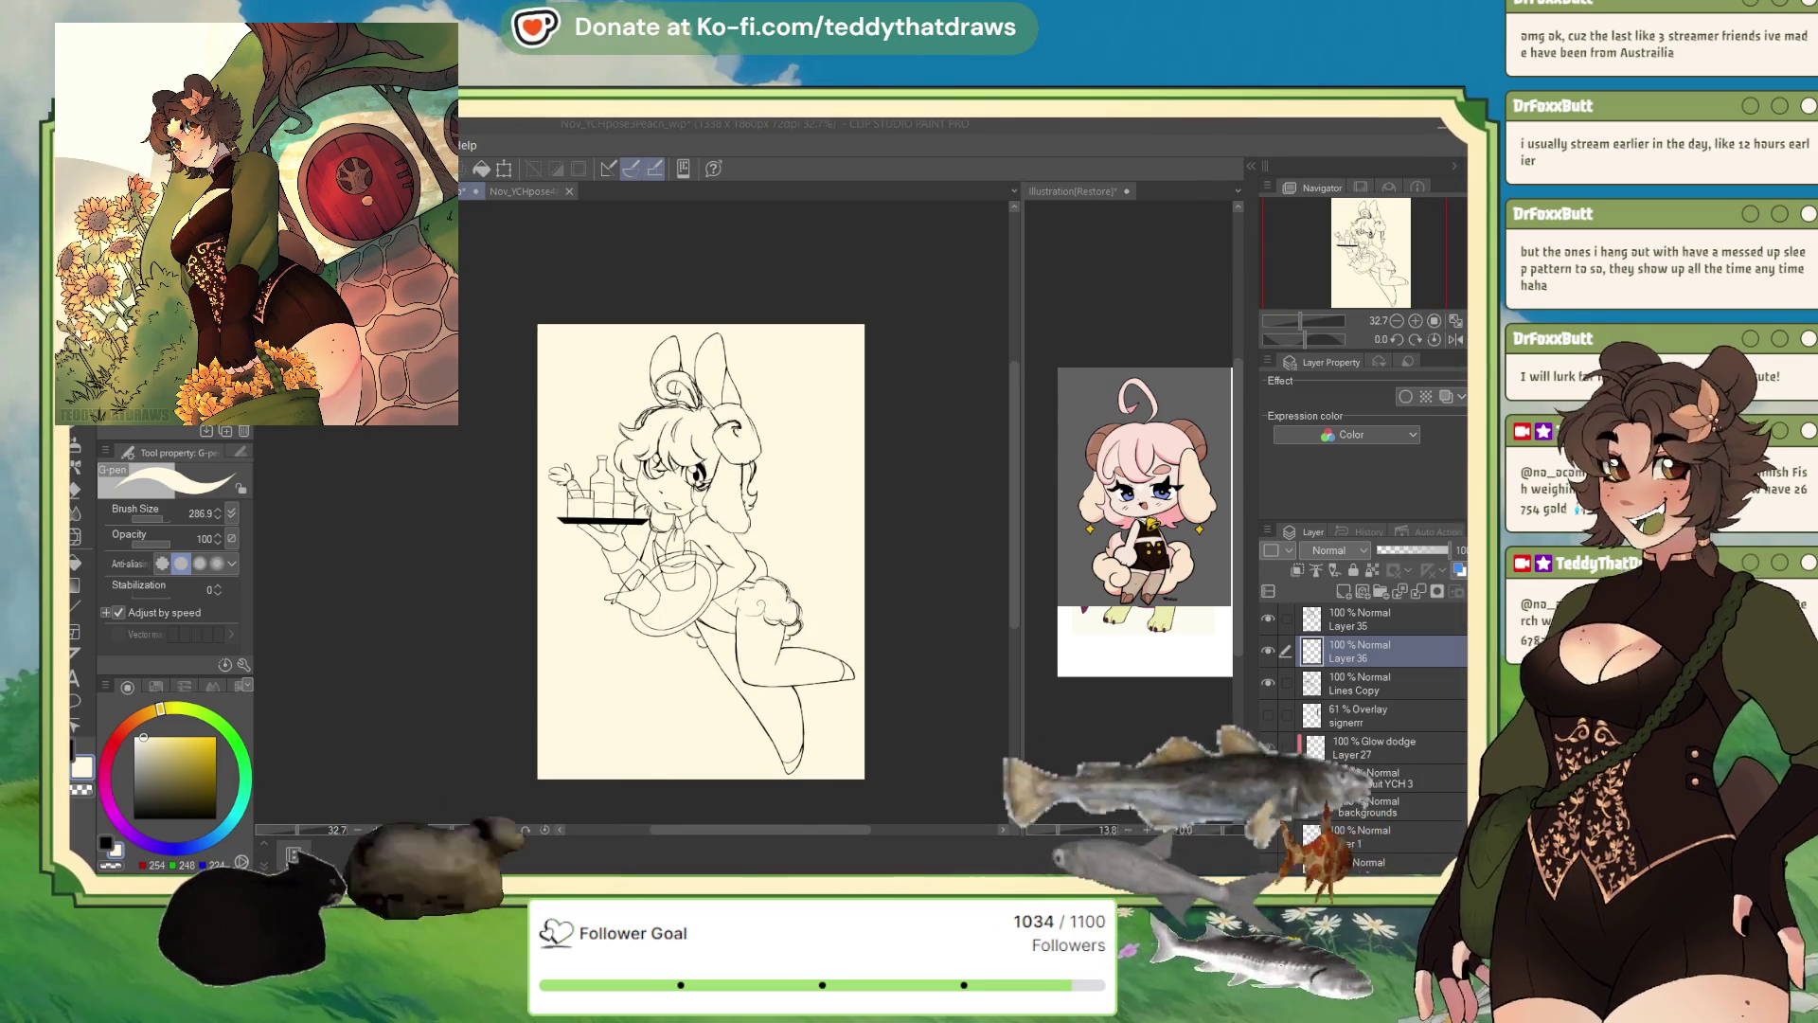
{"action": "scroll", "coordinate": [658, 319], "scroll_direction": "up", "scroll_amount": 2}
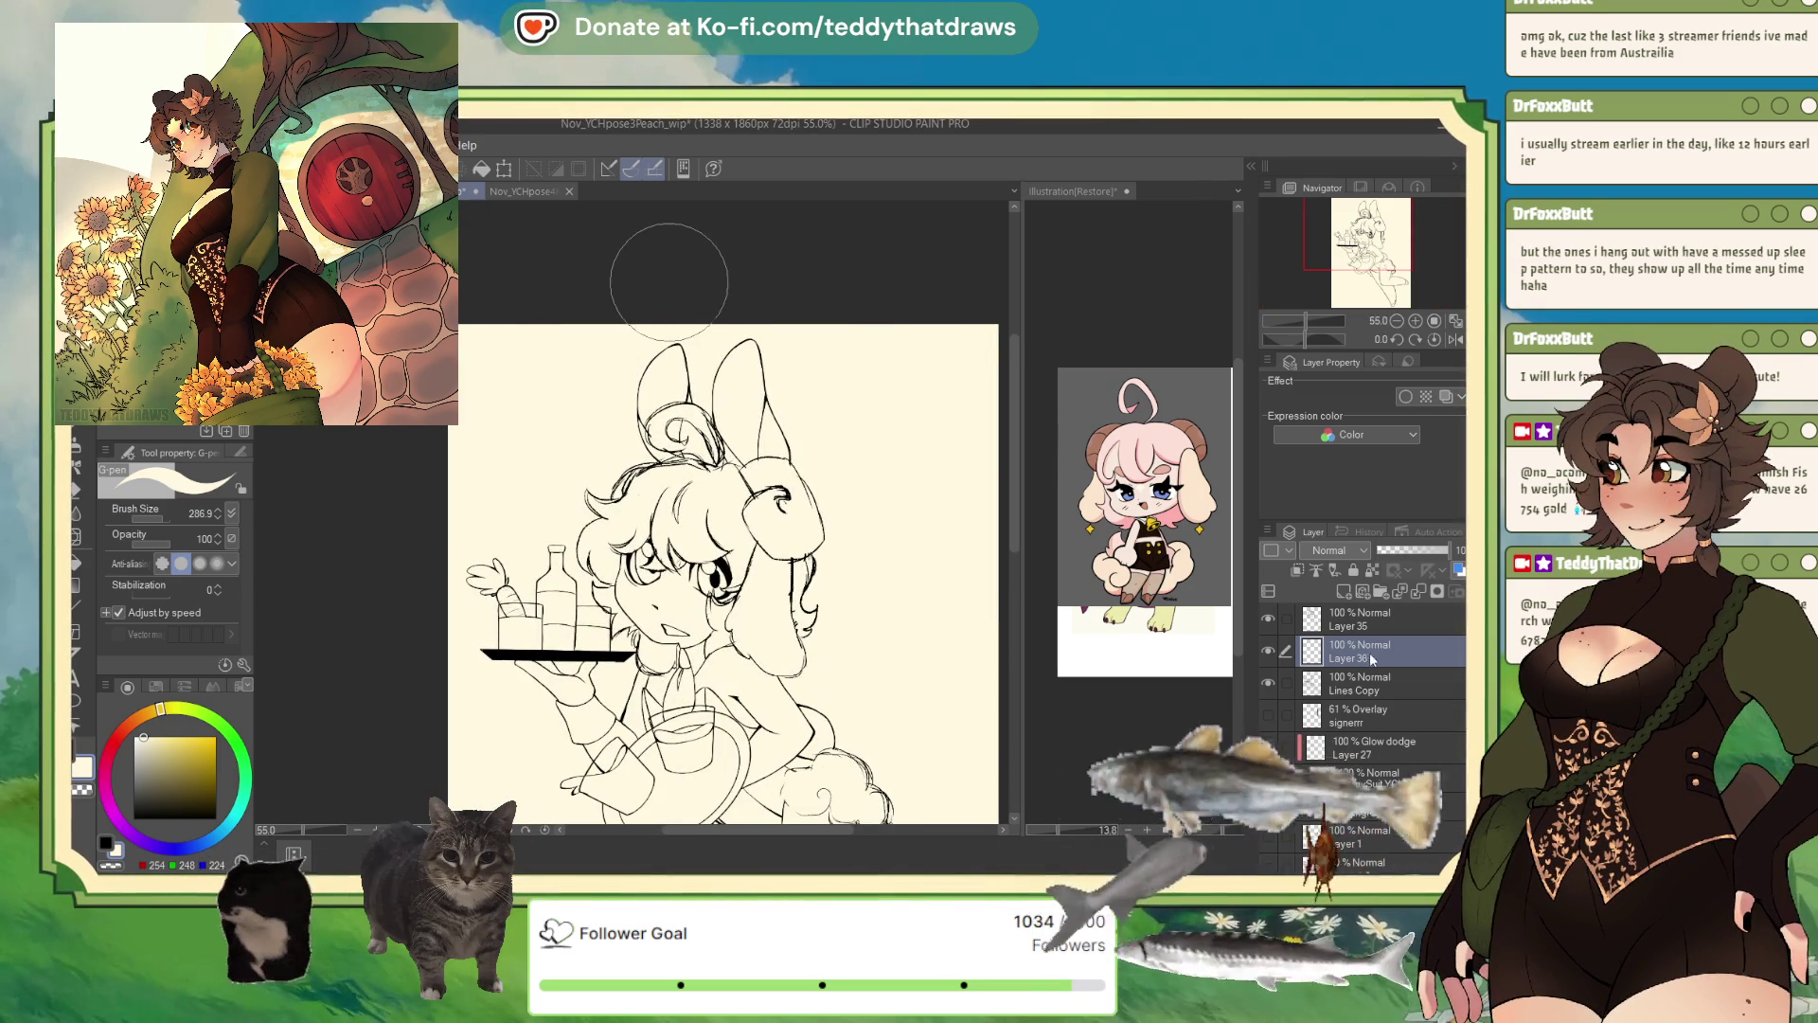
- On Layer 35, try Soft airbrush and Liquify, then return to a smaller stabilised black Real G-Pen
{"action": "left_click", "coordinate": [1363, 627]}
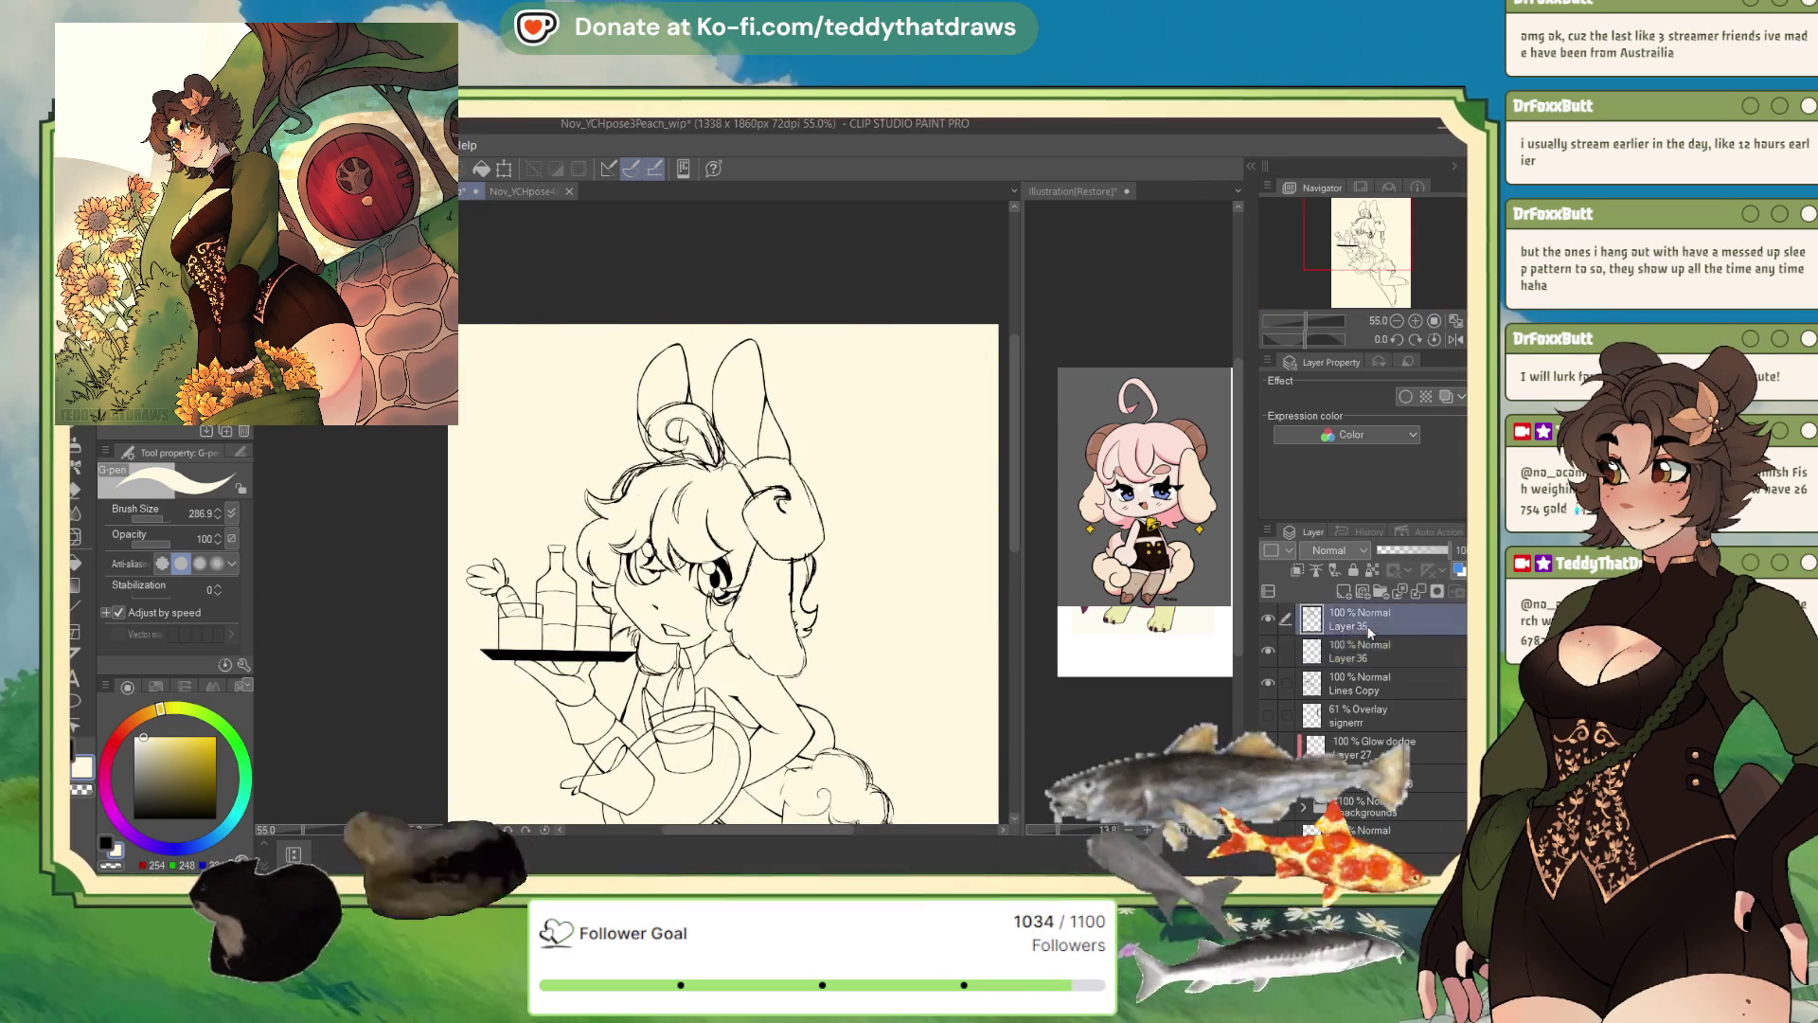
{"action": "left_click", "coordinate": [78, 461]}
{"action": "left_click", "coordinate": [78, 532]}
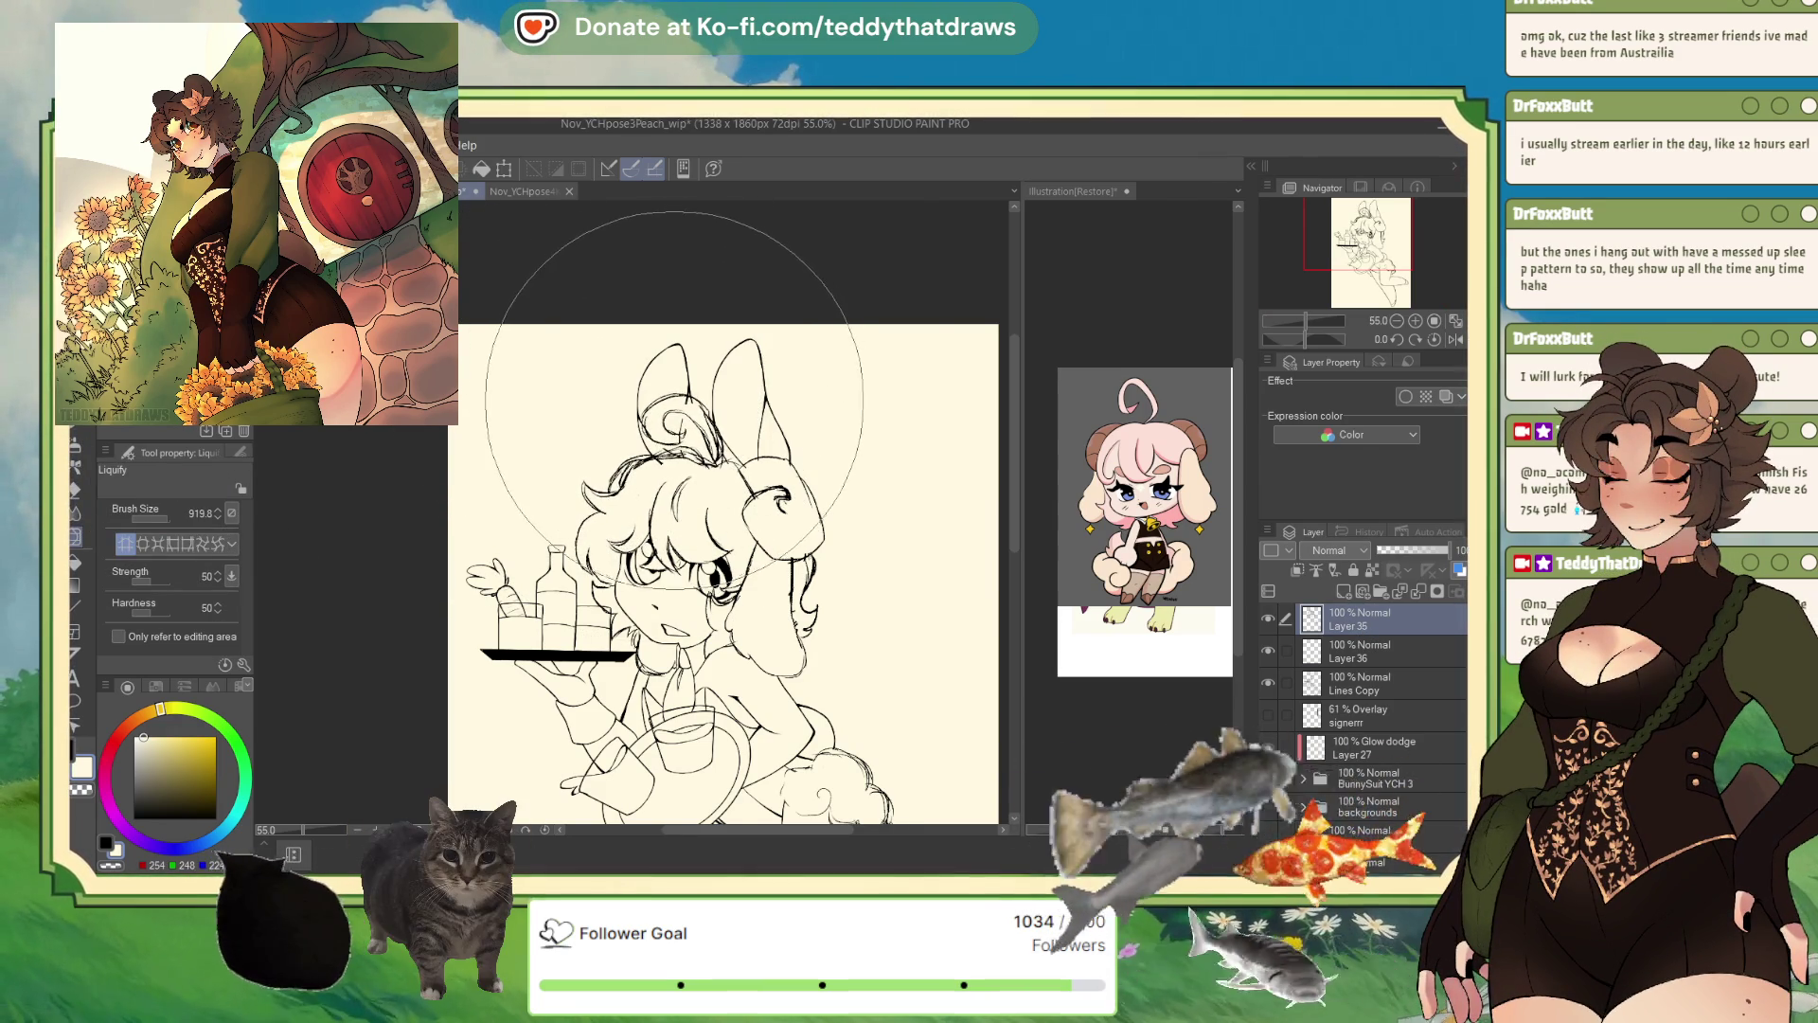
{"action": "key", "text": "p"}
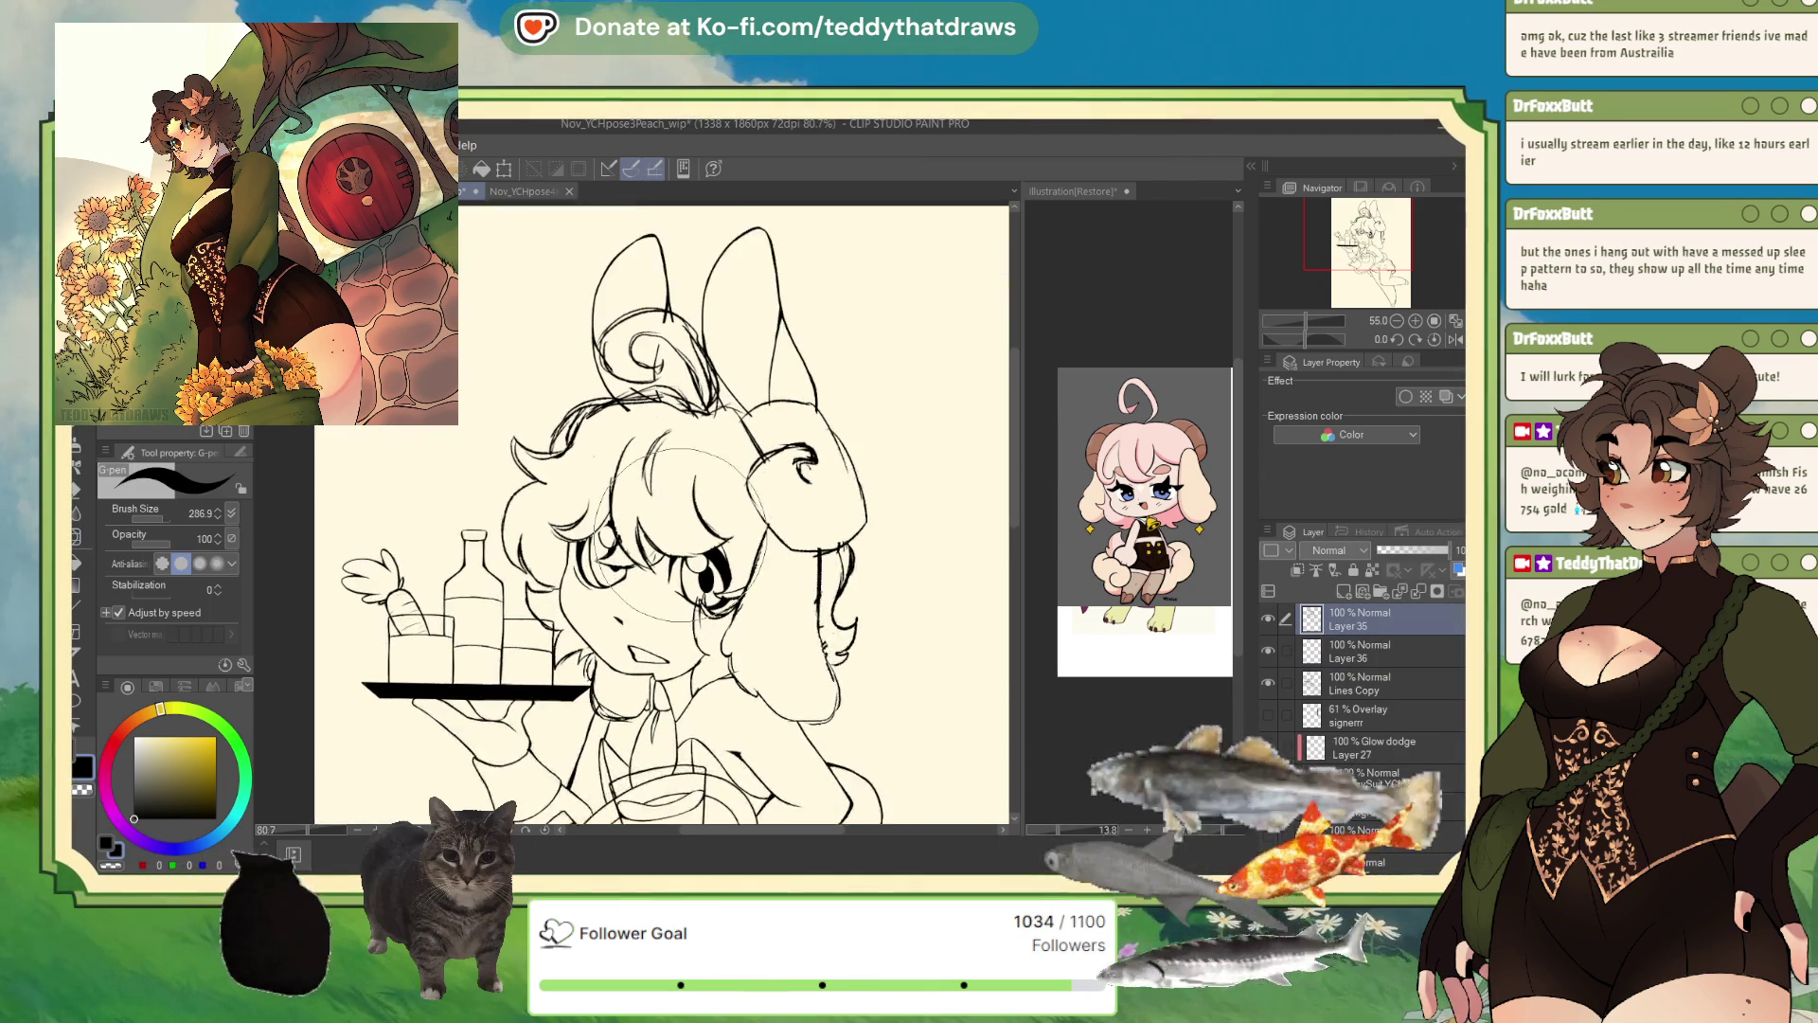
{"action": "scroll", "coordinate": [729, 568], "scroll_direction": "up", "scroll_amount": 3}
{"action": "key", "text": "p"}
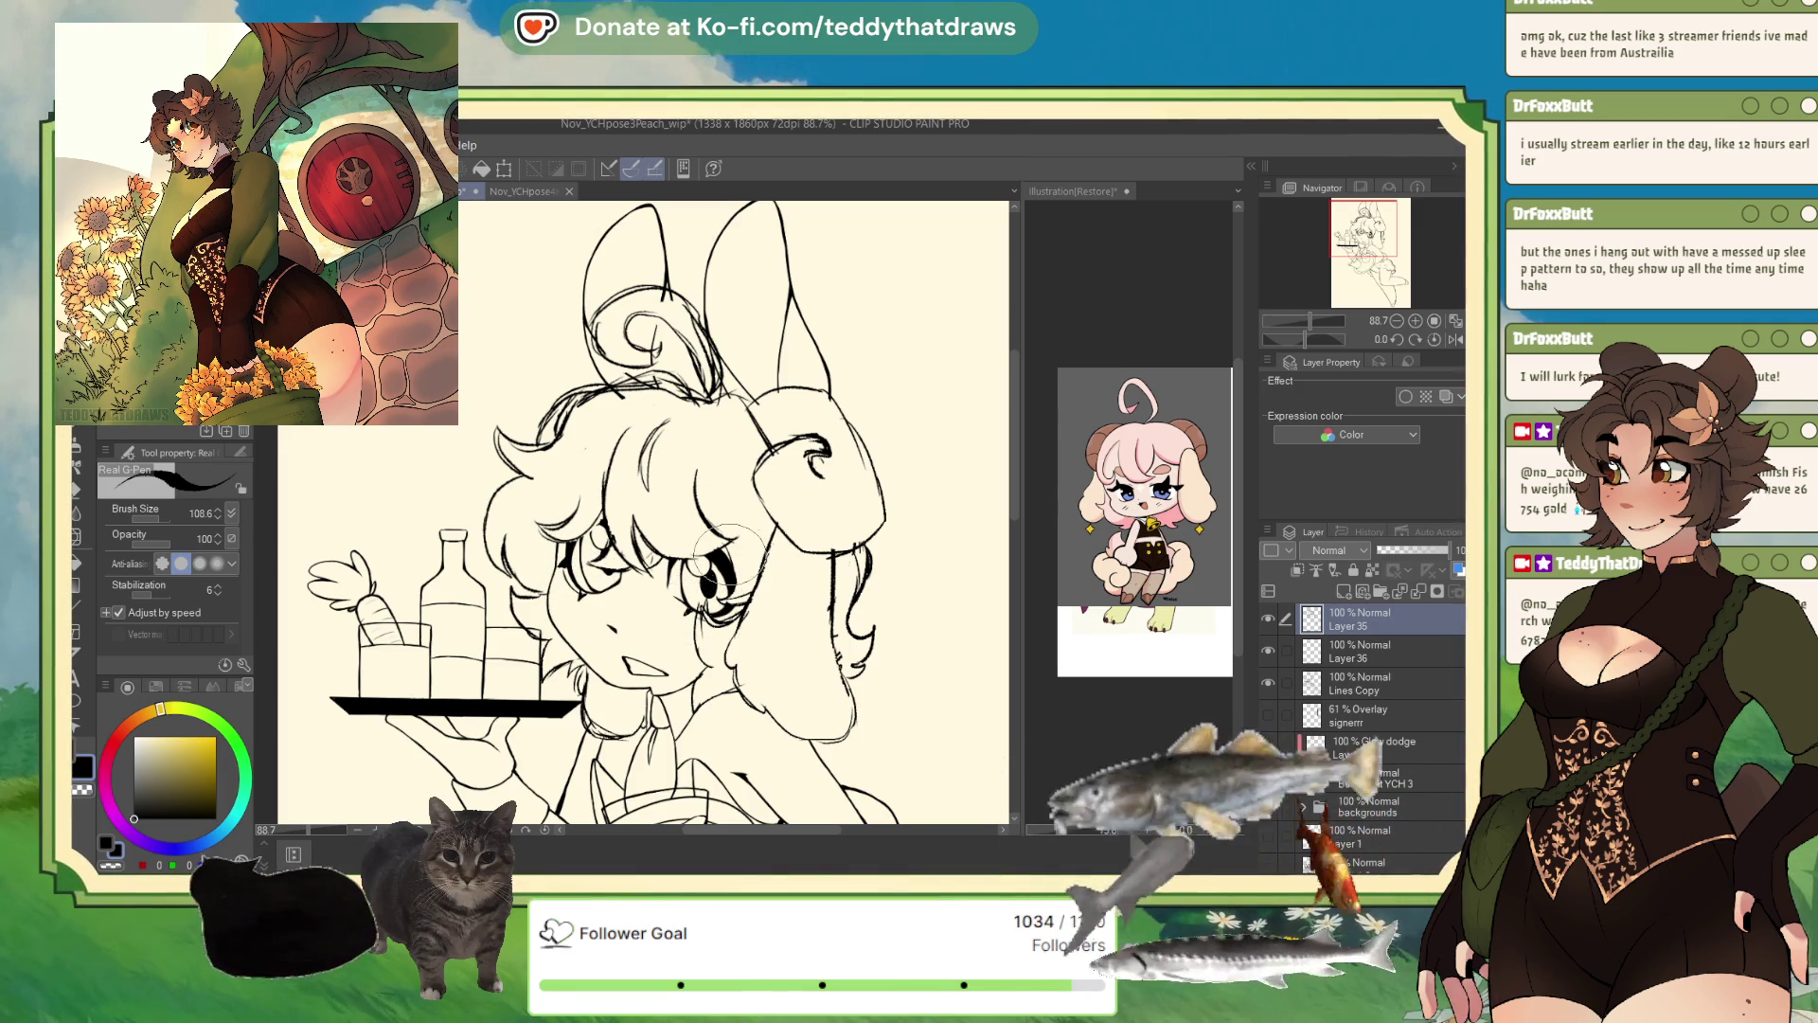
{"action": "scroll", "coordinate": [686, 610], "scroll_direction": "down", "scroll_amount": 4}
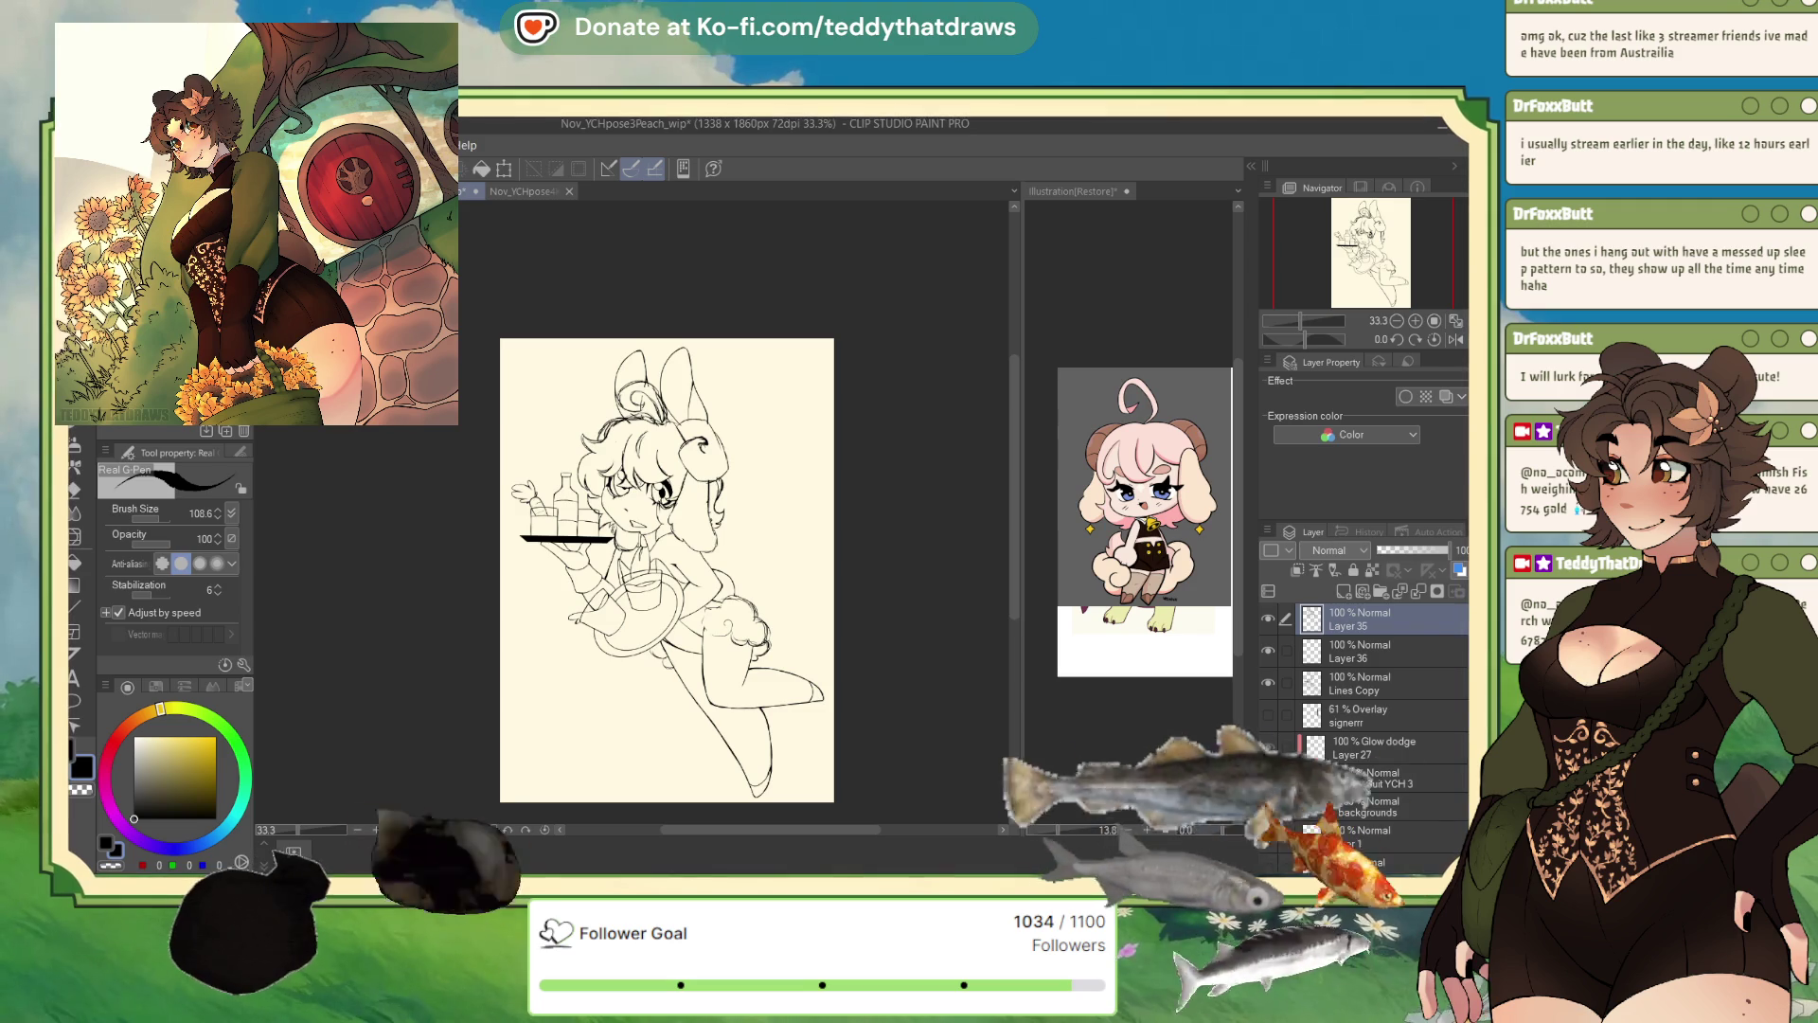
{"action": "scroll", "coordinate": [670, 555], "scroll_direction": "up", "scroll_amount": 2}
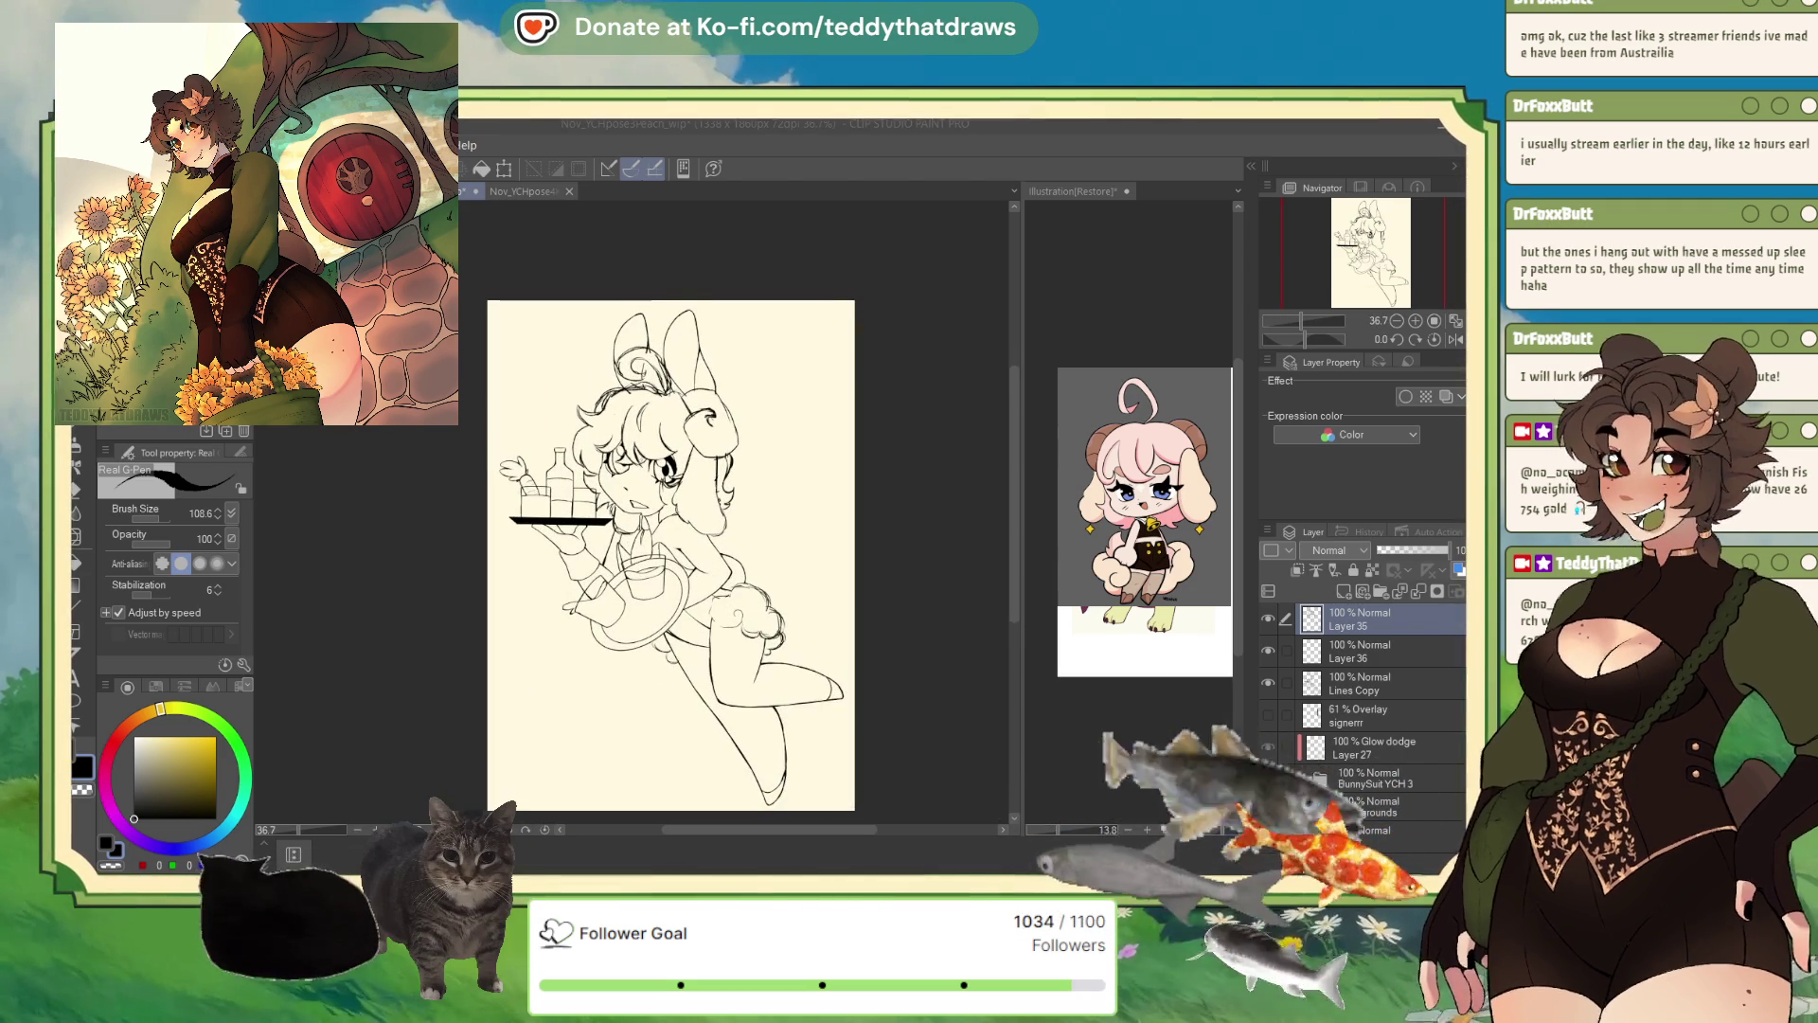
{"action": "scroll", "coordinate": [671, 555], "scroll_direction": "down", "scroll_amount": 2}
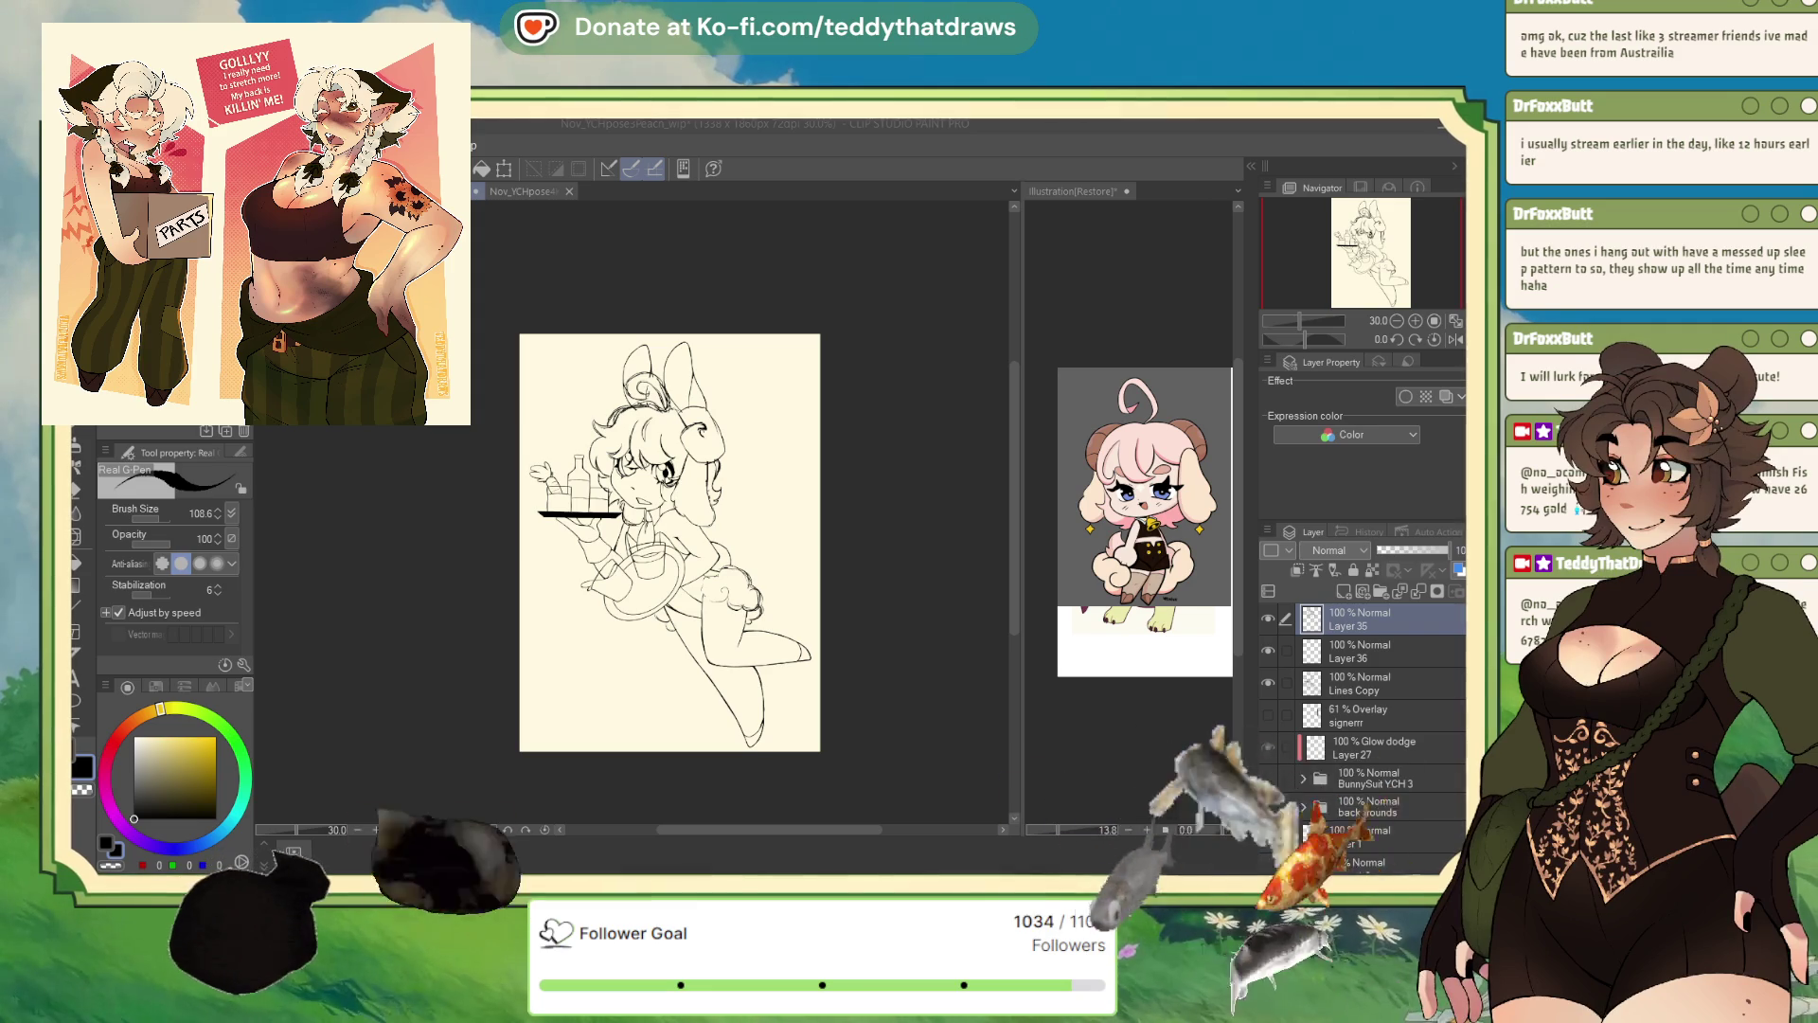
- Switch to Nov_YCHpose4KahRyez_wip, zoom to the body sketch, mirror the view and pick the G-pen
{"action": "left_click", "coordinate": [521, 190]}
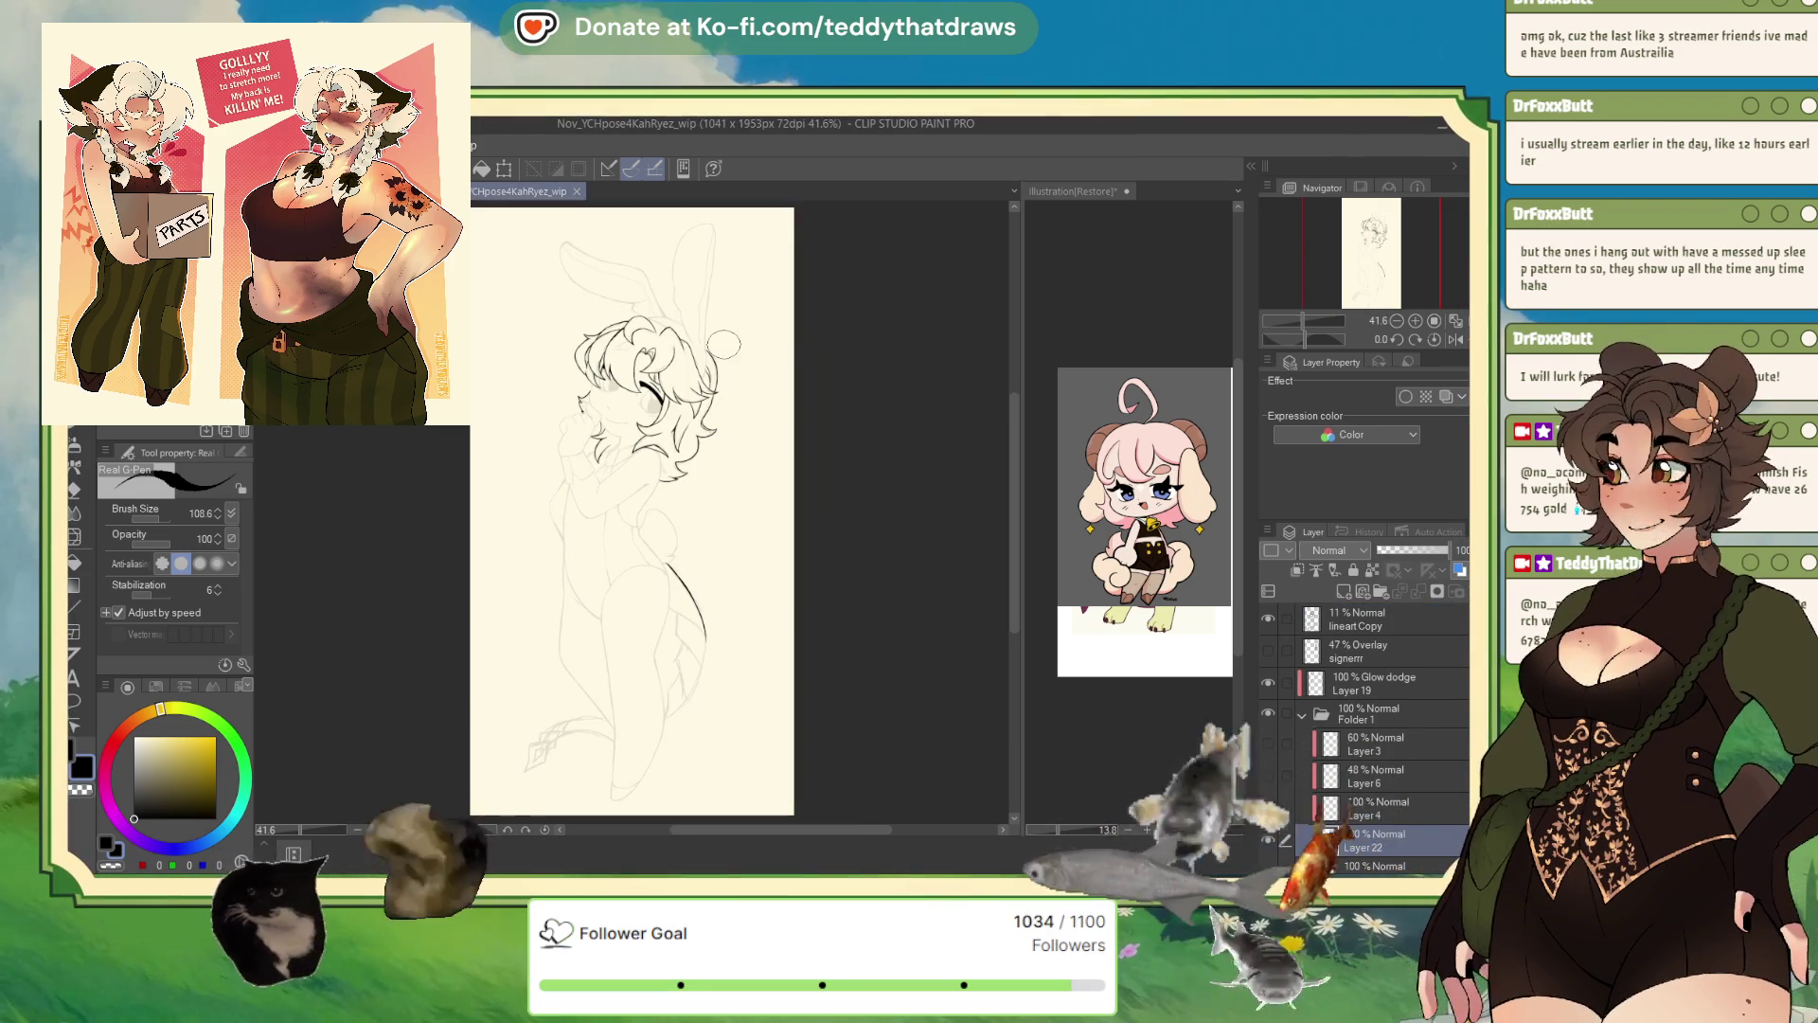
{"action": "scroll", "coordinate": [718, 325], "scroll_direction": "up", "scroll_amount": 4}
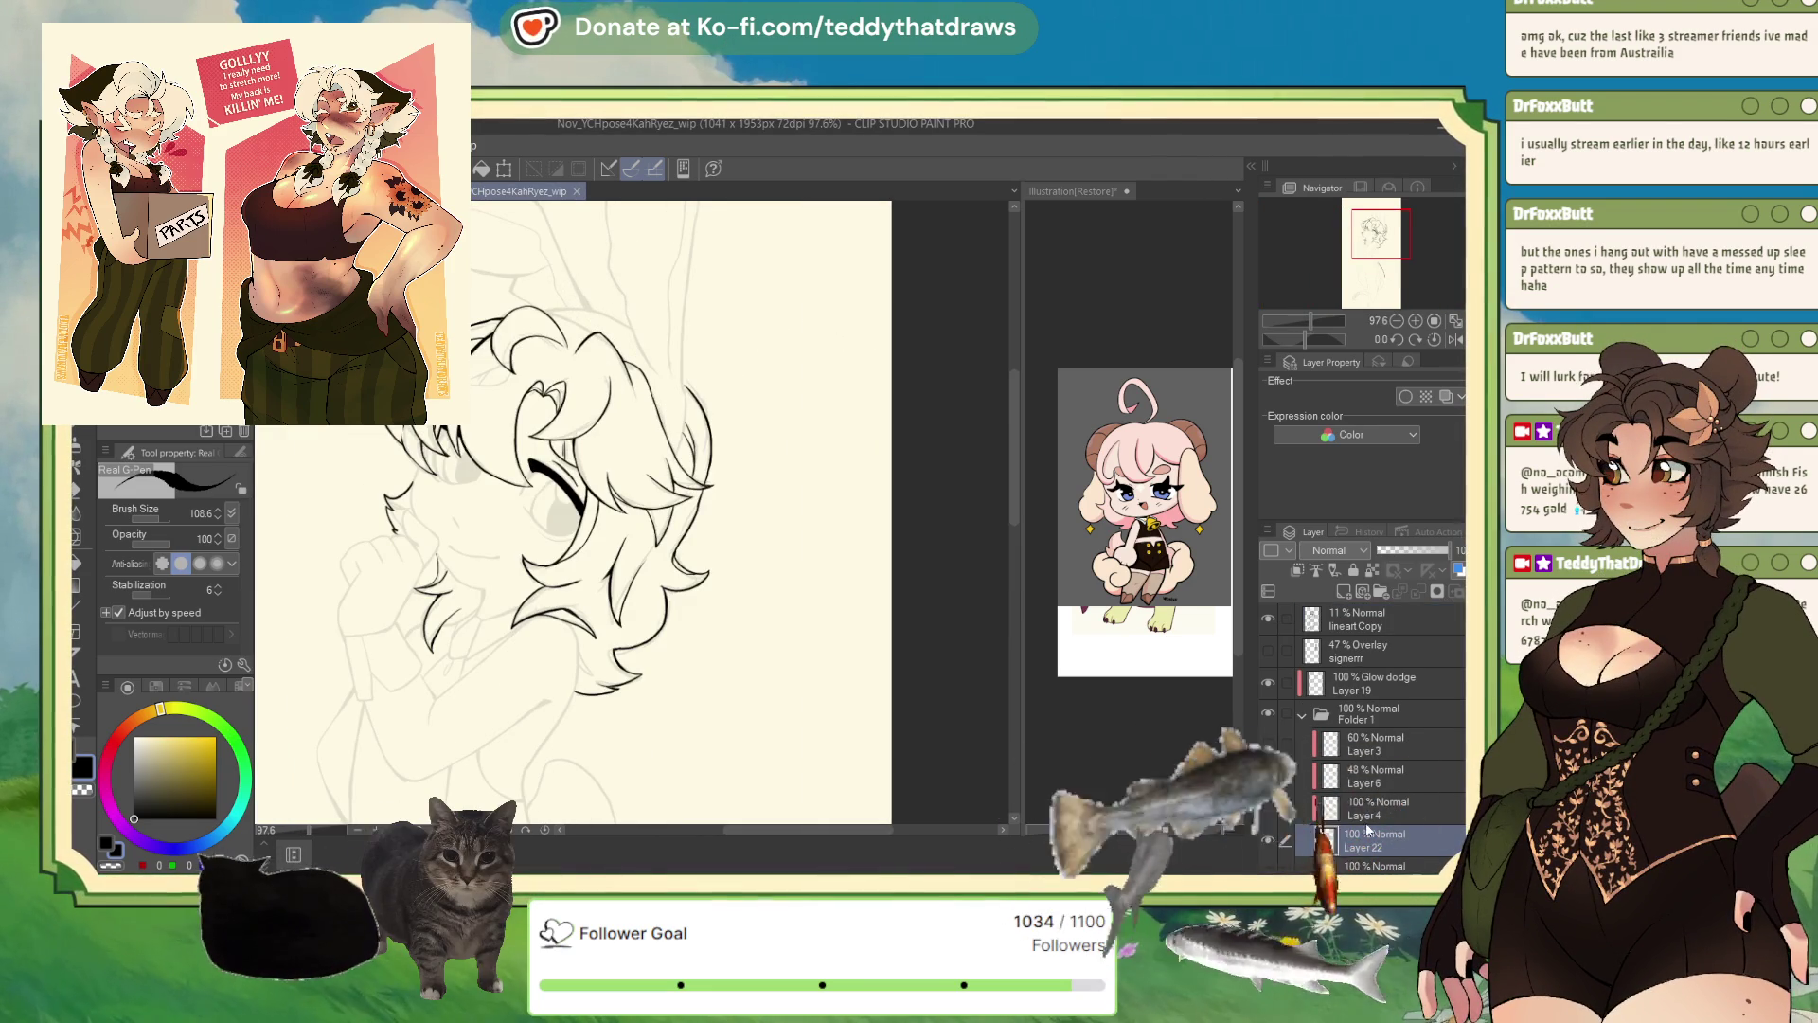
{"action": "scroll", "coordinate": [689, 436], "scroll_direction": "down", "scroll_amount": 2}
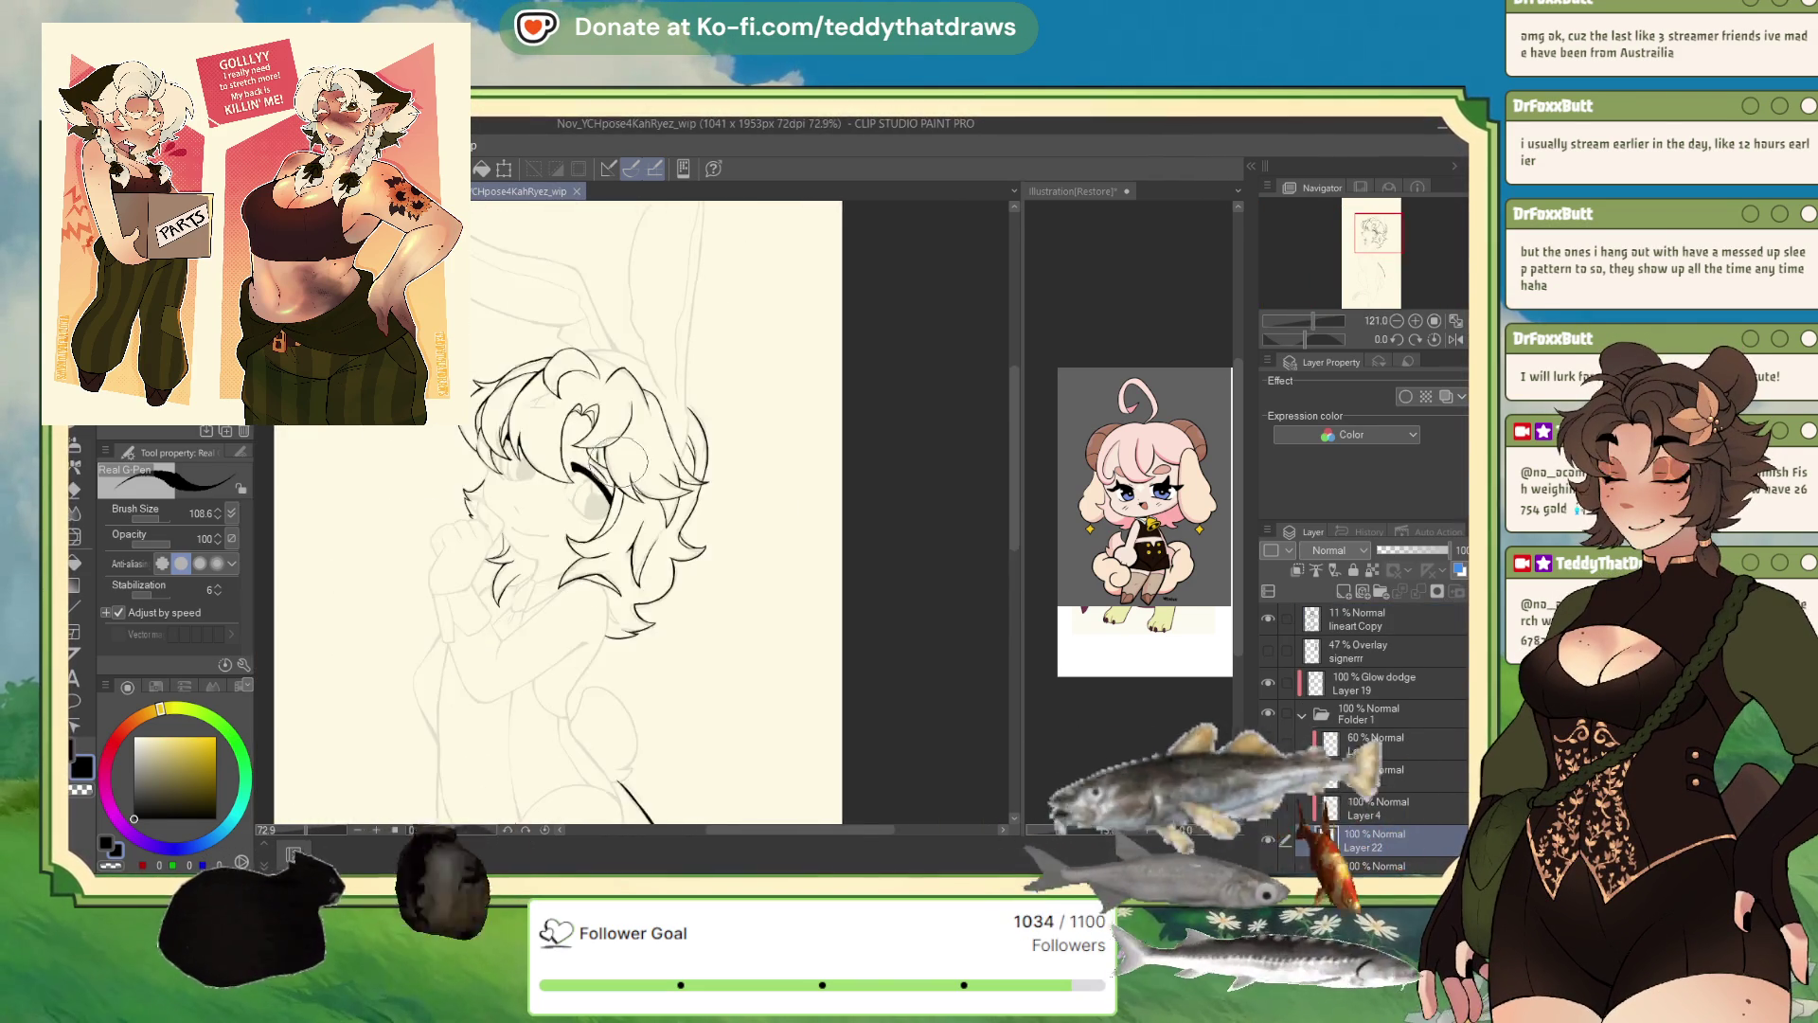
{"action": "scroll", "coordinate": [622, 458], "scroll_direction": "down", "scroll_amount": 5}
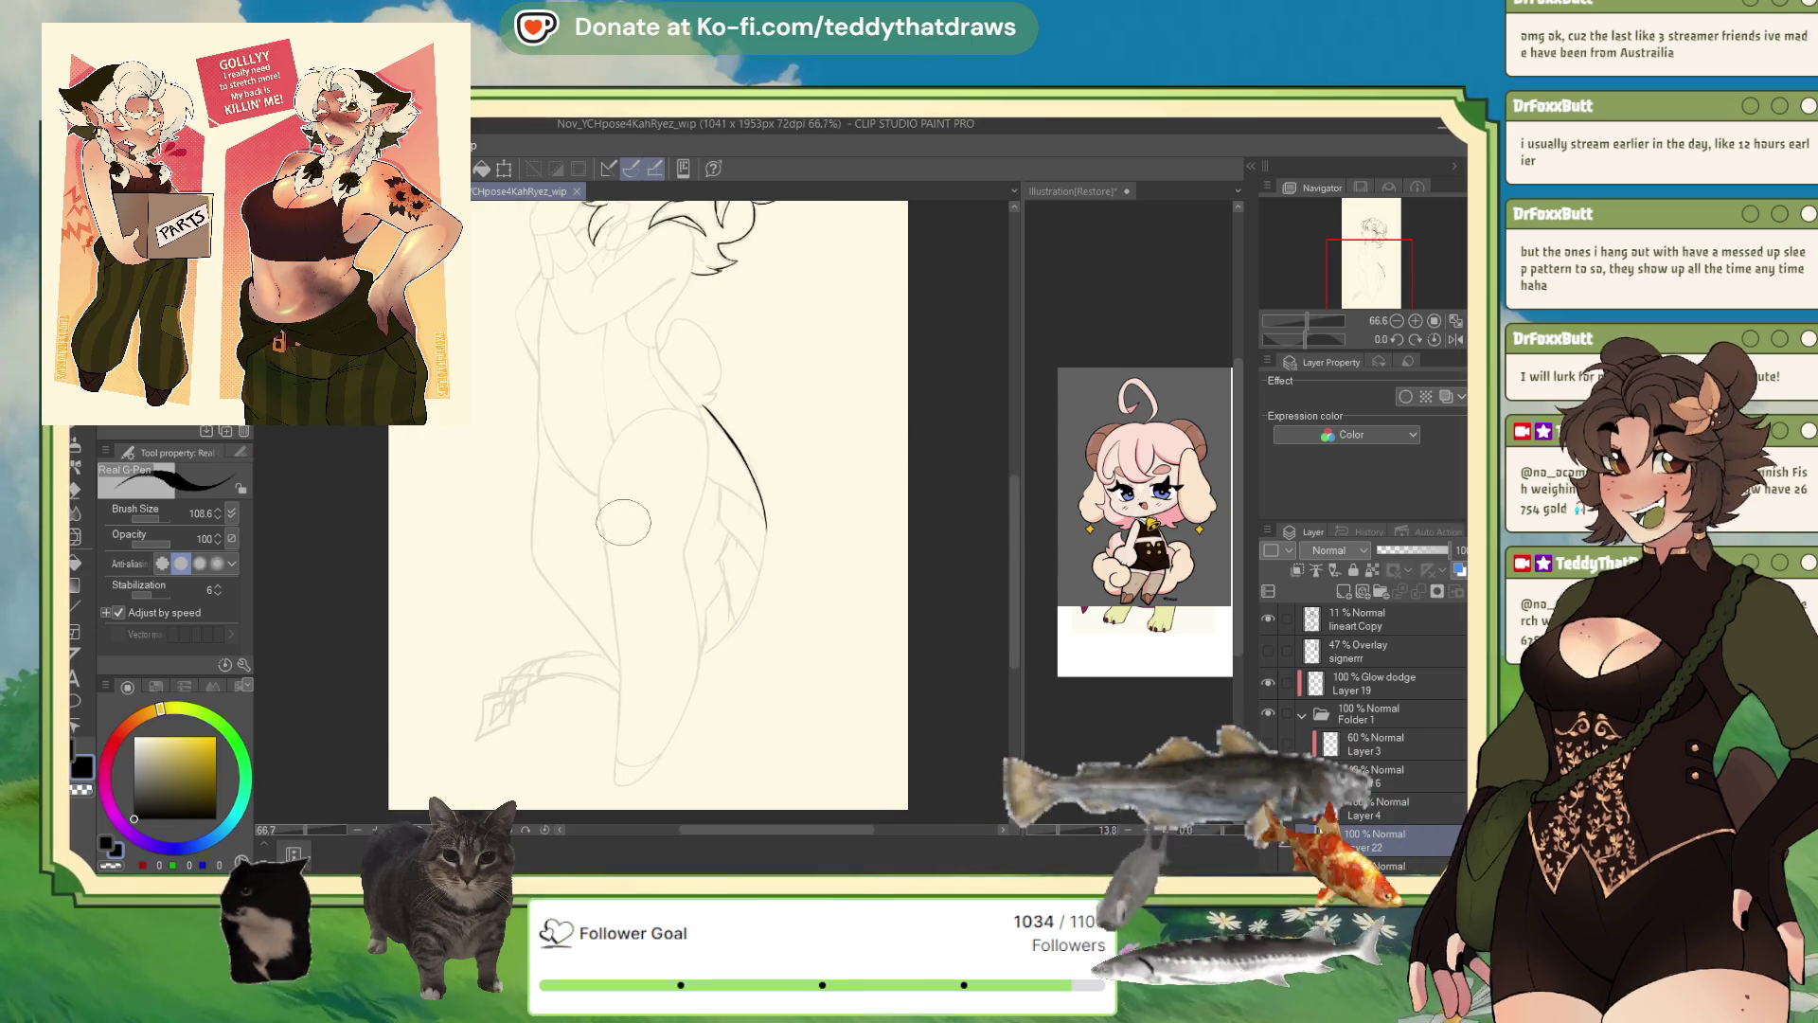
{"action": "scroll", "coordinate": [623, 521], "scroll_direction": "up", "scroll_amount": 2}
{"action": "left_click", "coordinate": [1454, 341]}
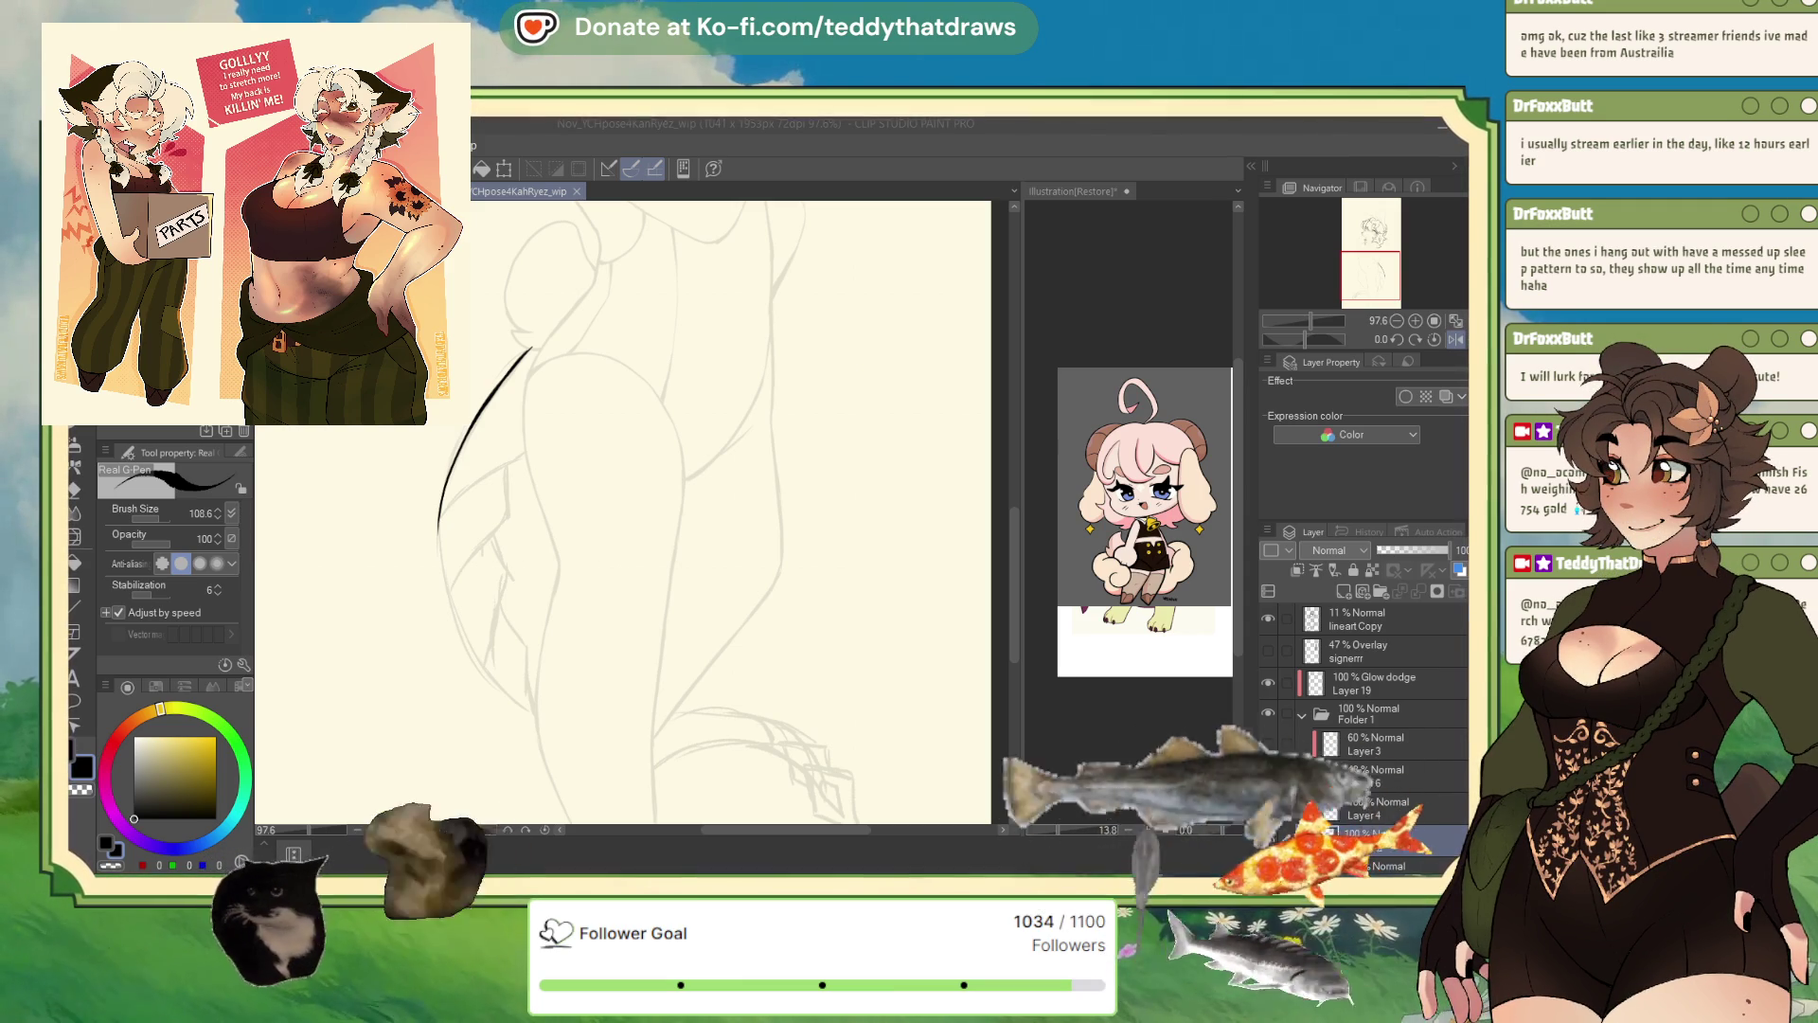
{"action": "left_click", "coordinate": [151, 398]}
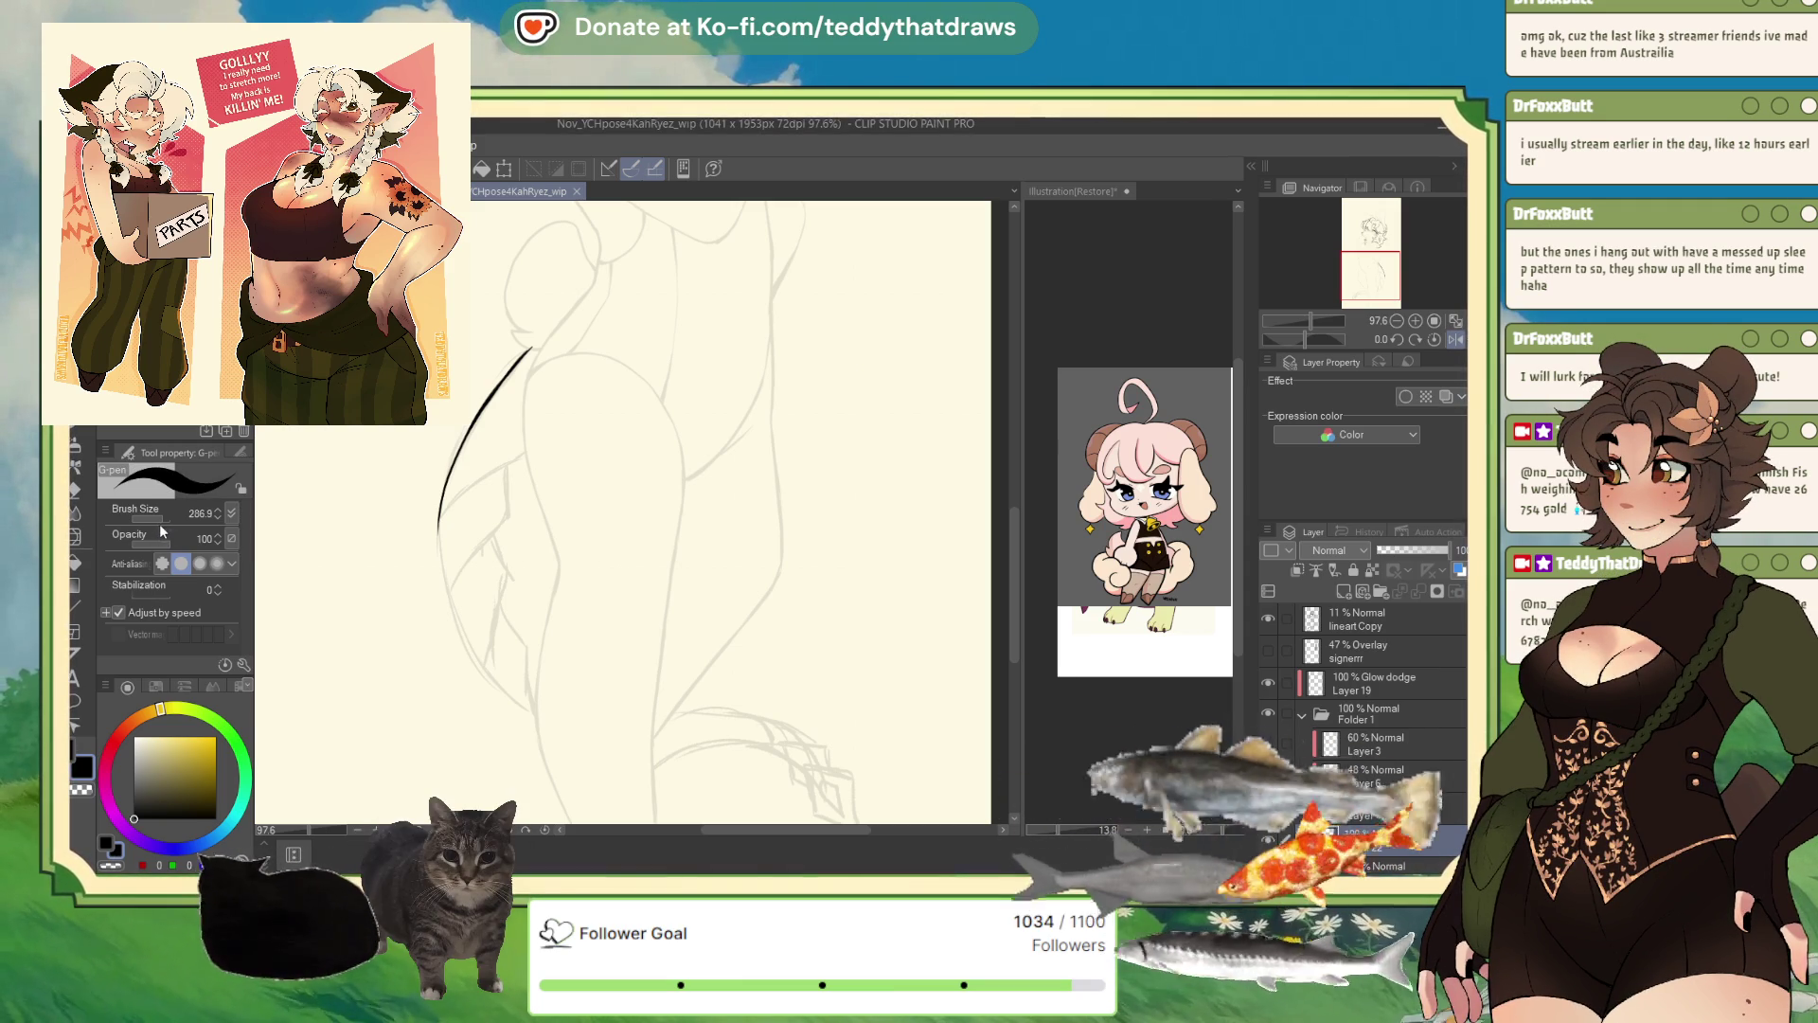
- Set the G-pen to 18.9, ink the long body-outline curve, unflip the view and add a layer
{"action": "left_click_drag", "start_coordinate": [159, 519], "coordinate": [151, 517]}
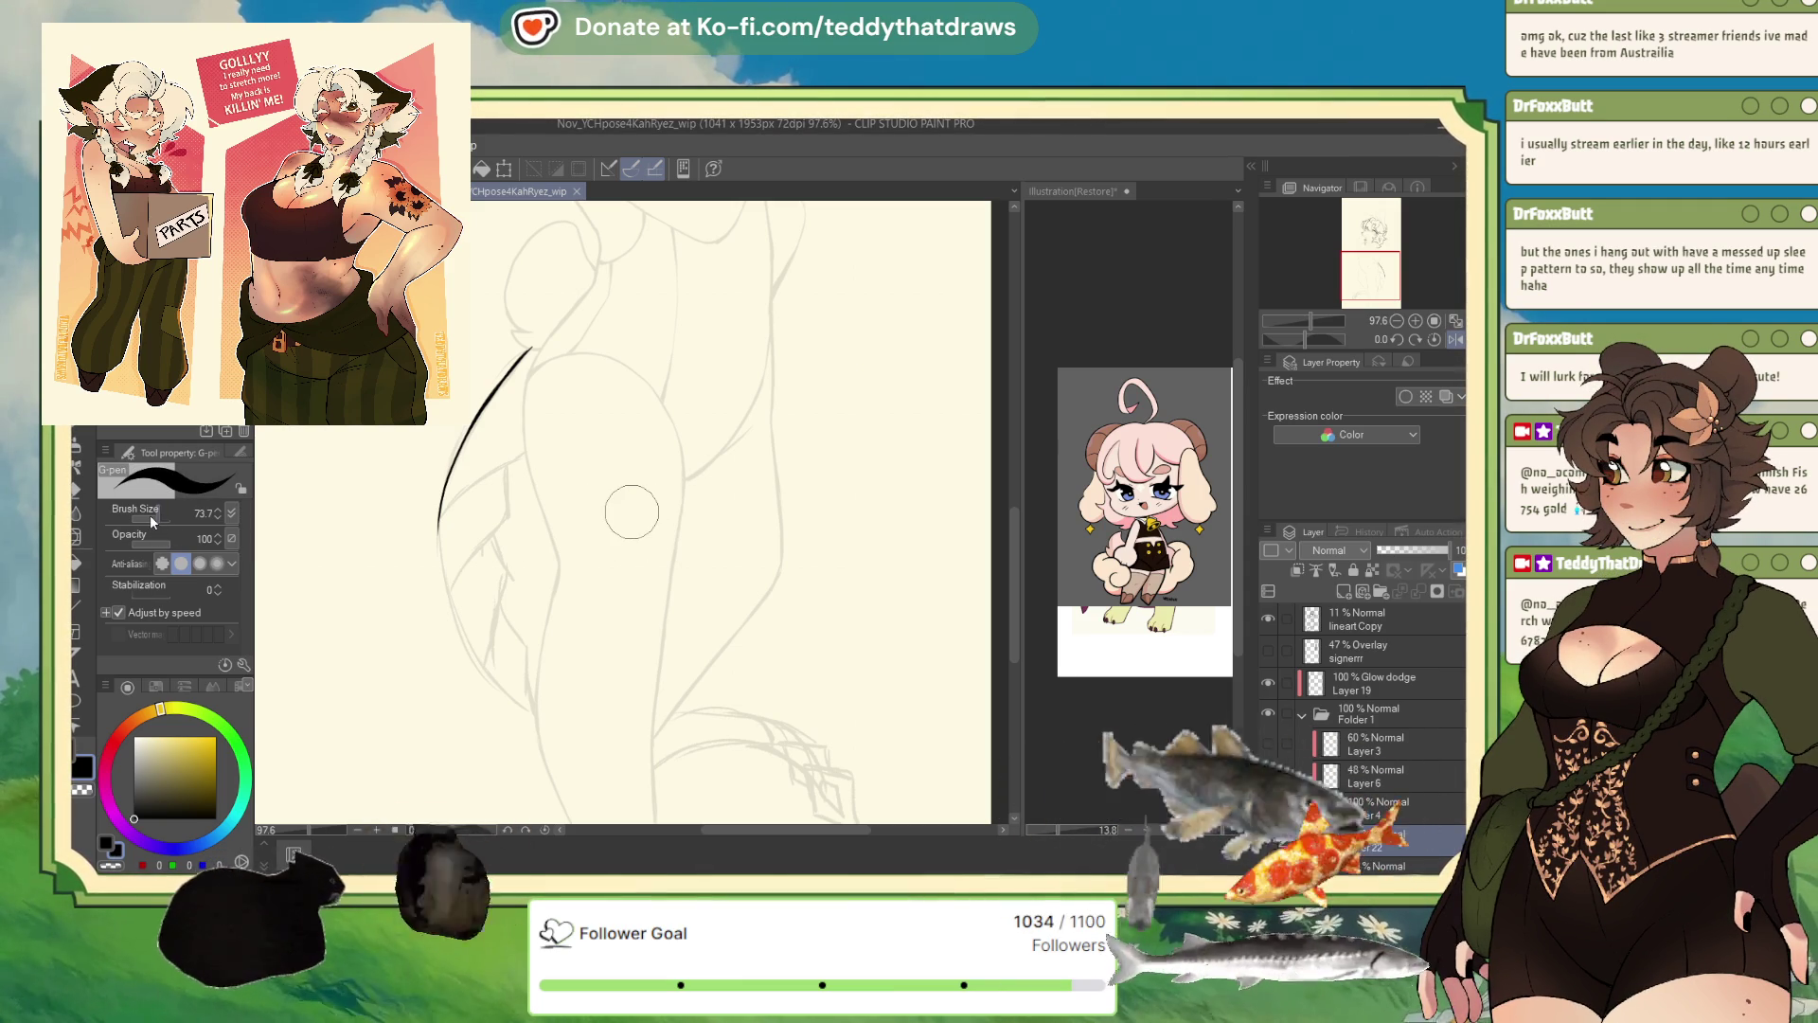
{"action": "scroll", "coordinate": [411, 631], "scroll_direction": "up", "scroll_amount": 2}
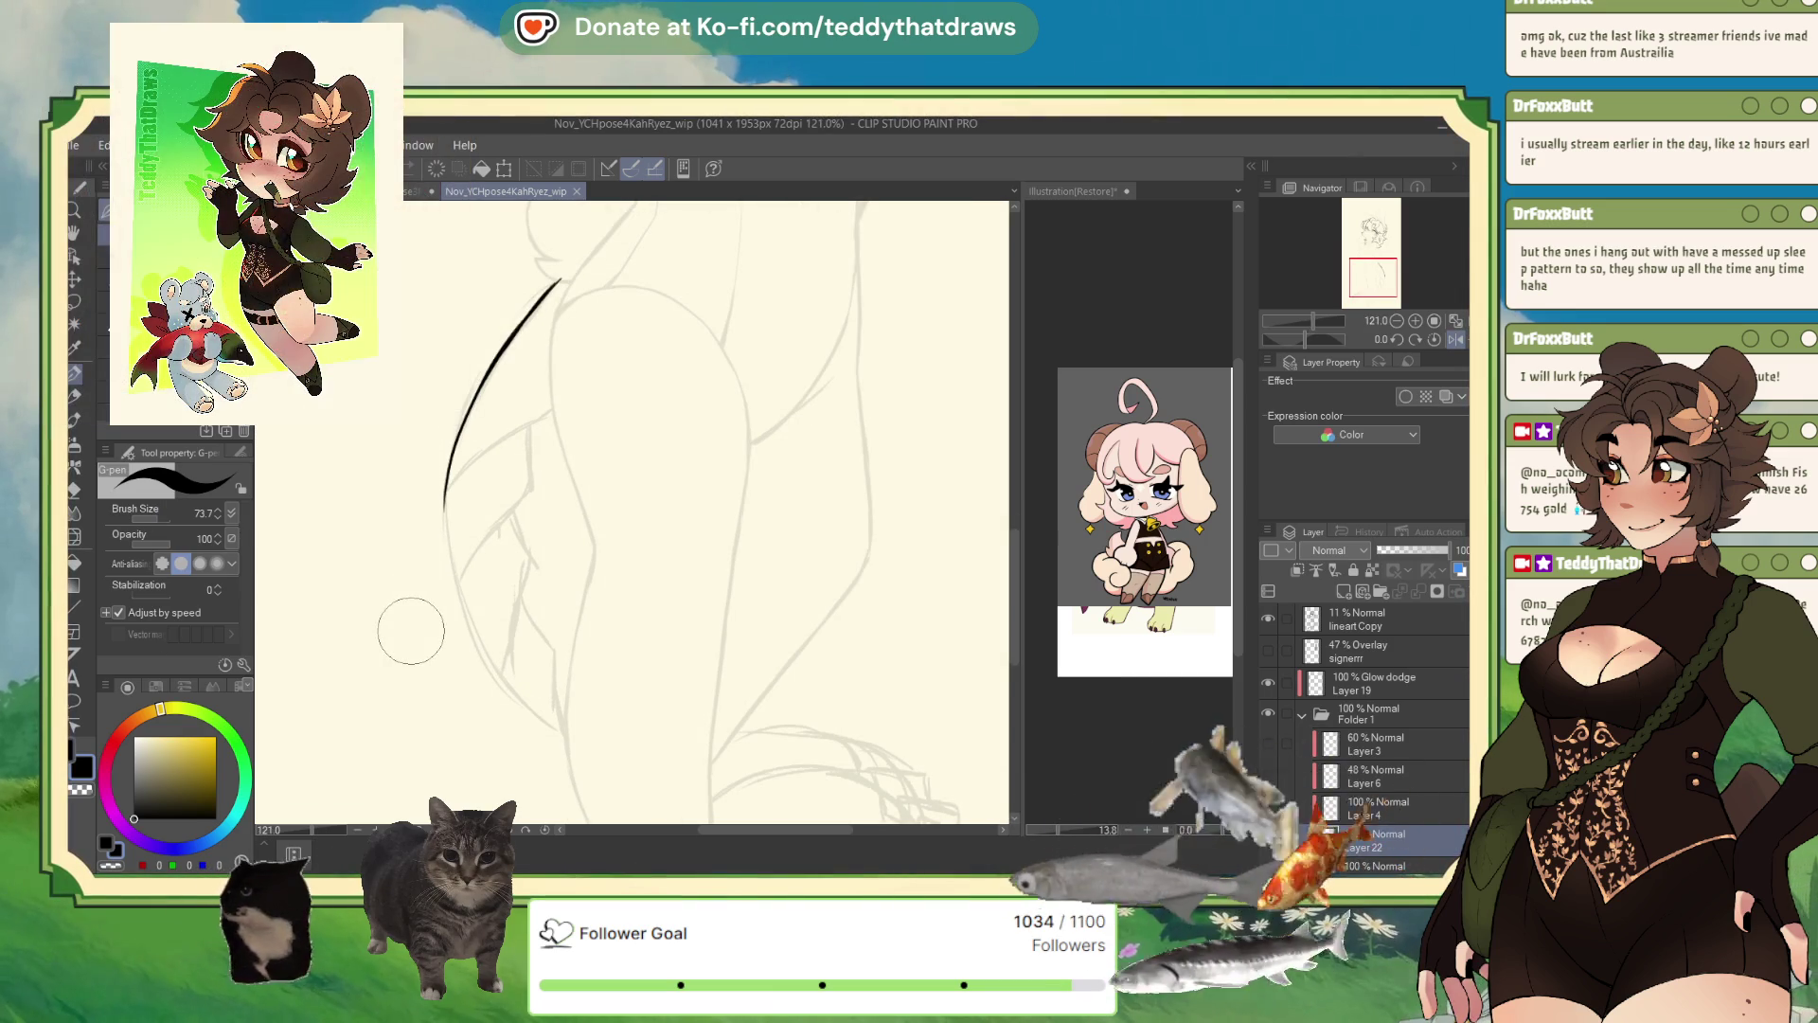
{"action": "left_click", "coordinate": [151, 515]}
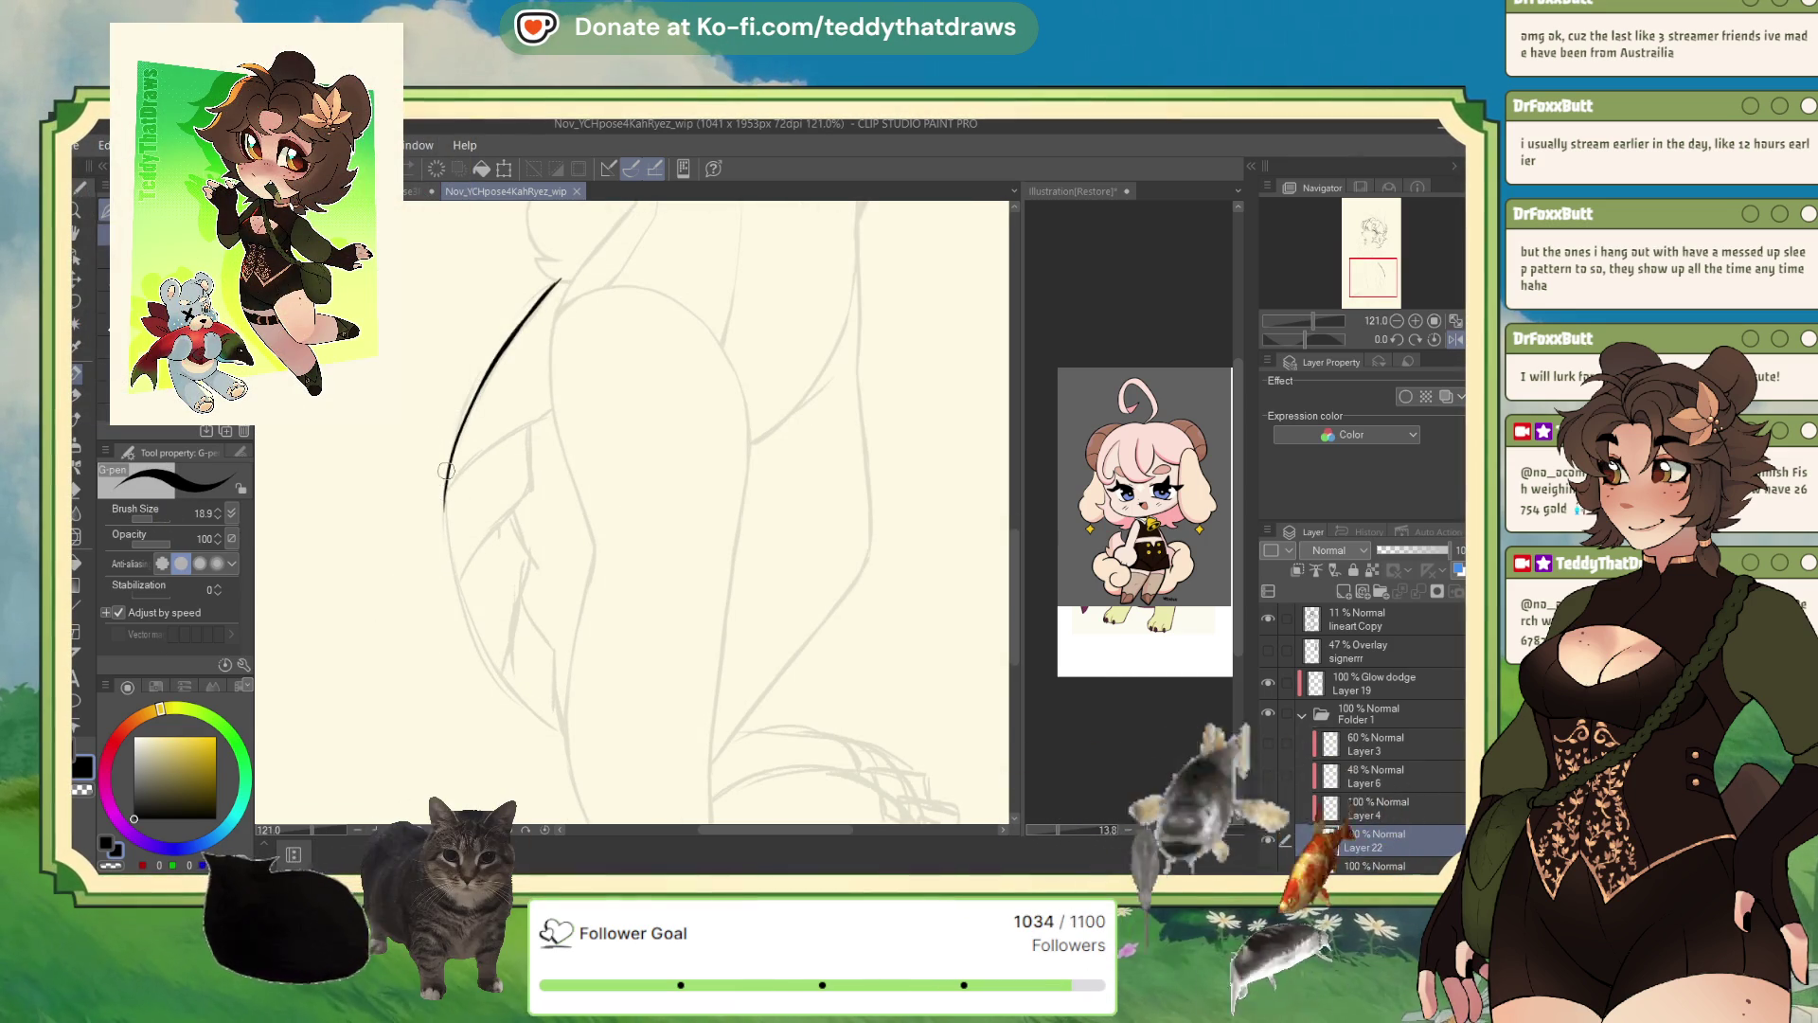
{"action": "mouse_move", "coordinate": [446, 471]}
{"action": "left_mouse_down"}
{"action": "mouse_move", "coordinate": [463, 617]}
{"action": "mouse_move", "coordinate": [558, 732]}
{"action": "left_mouse_up"}
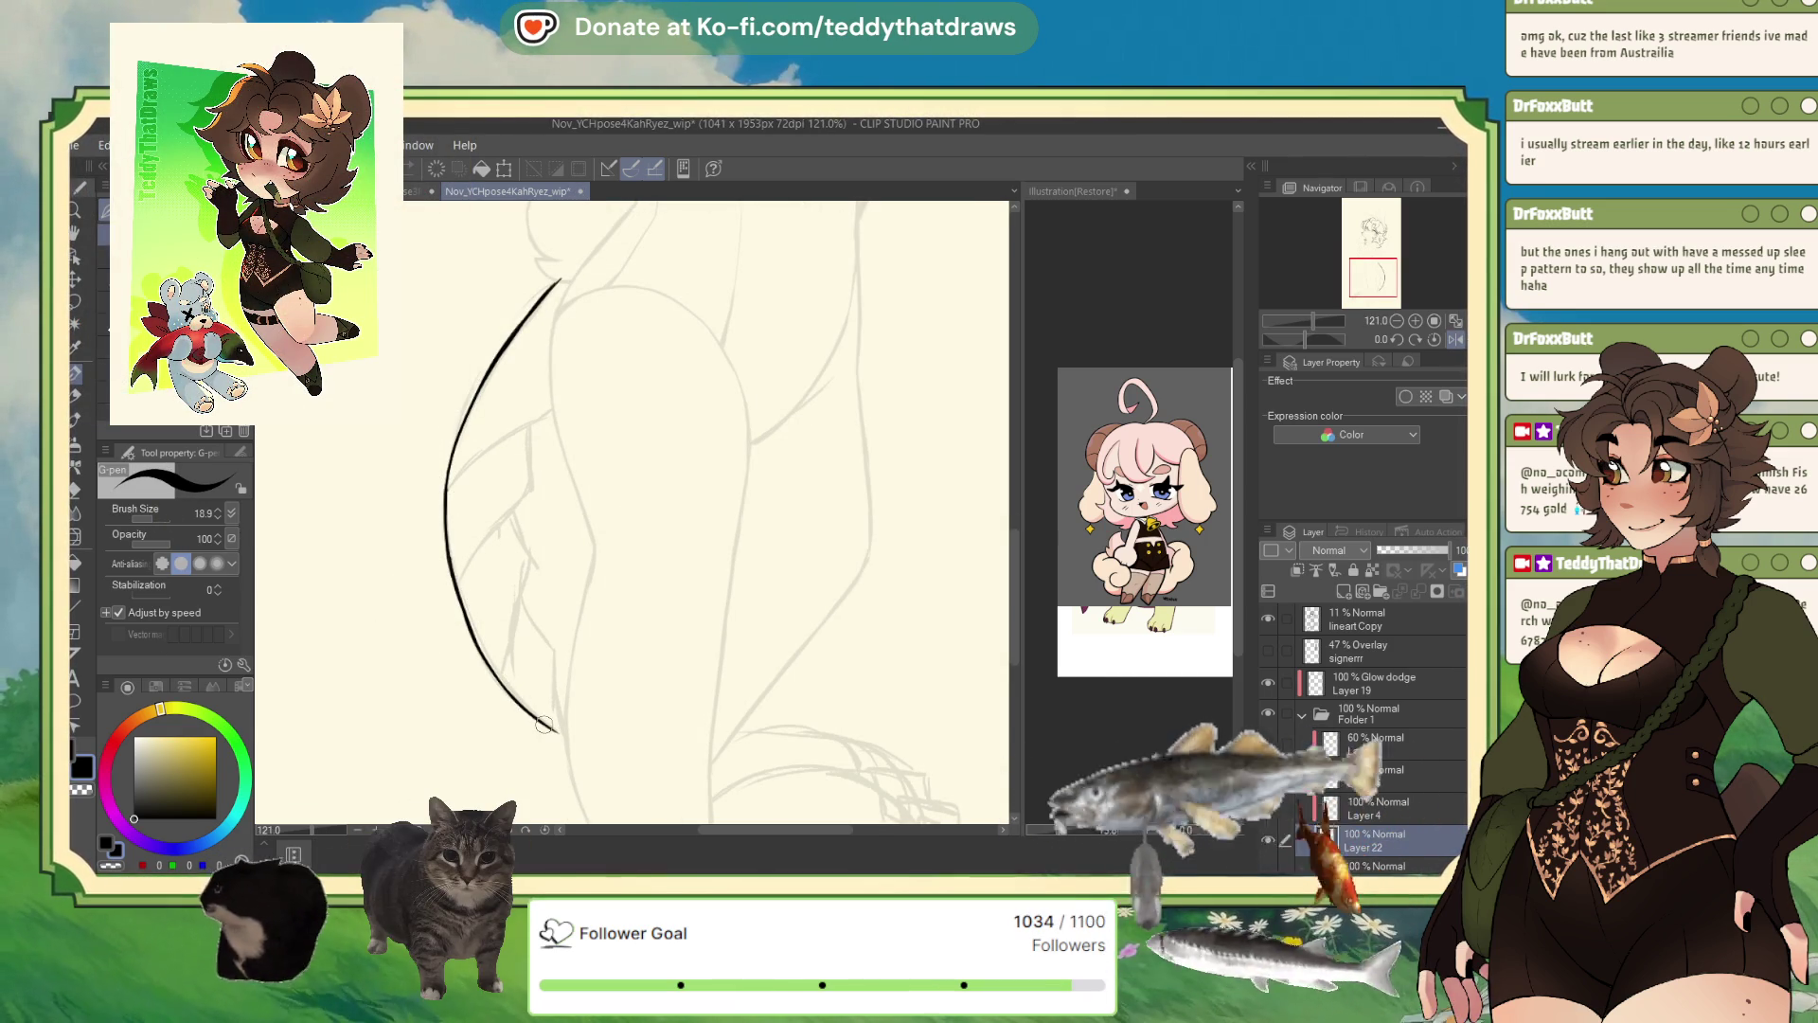
{"action": "left_click", "coordinate": [1455, 339]}
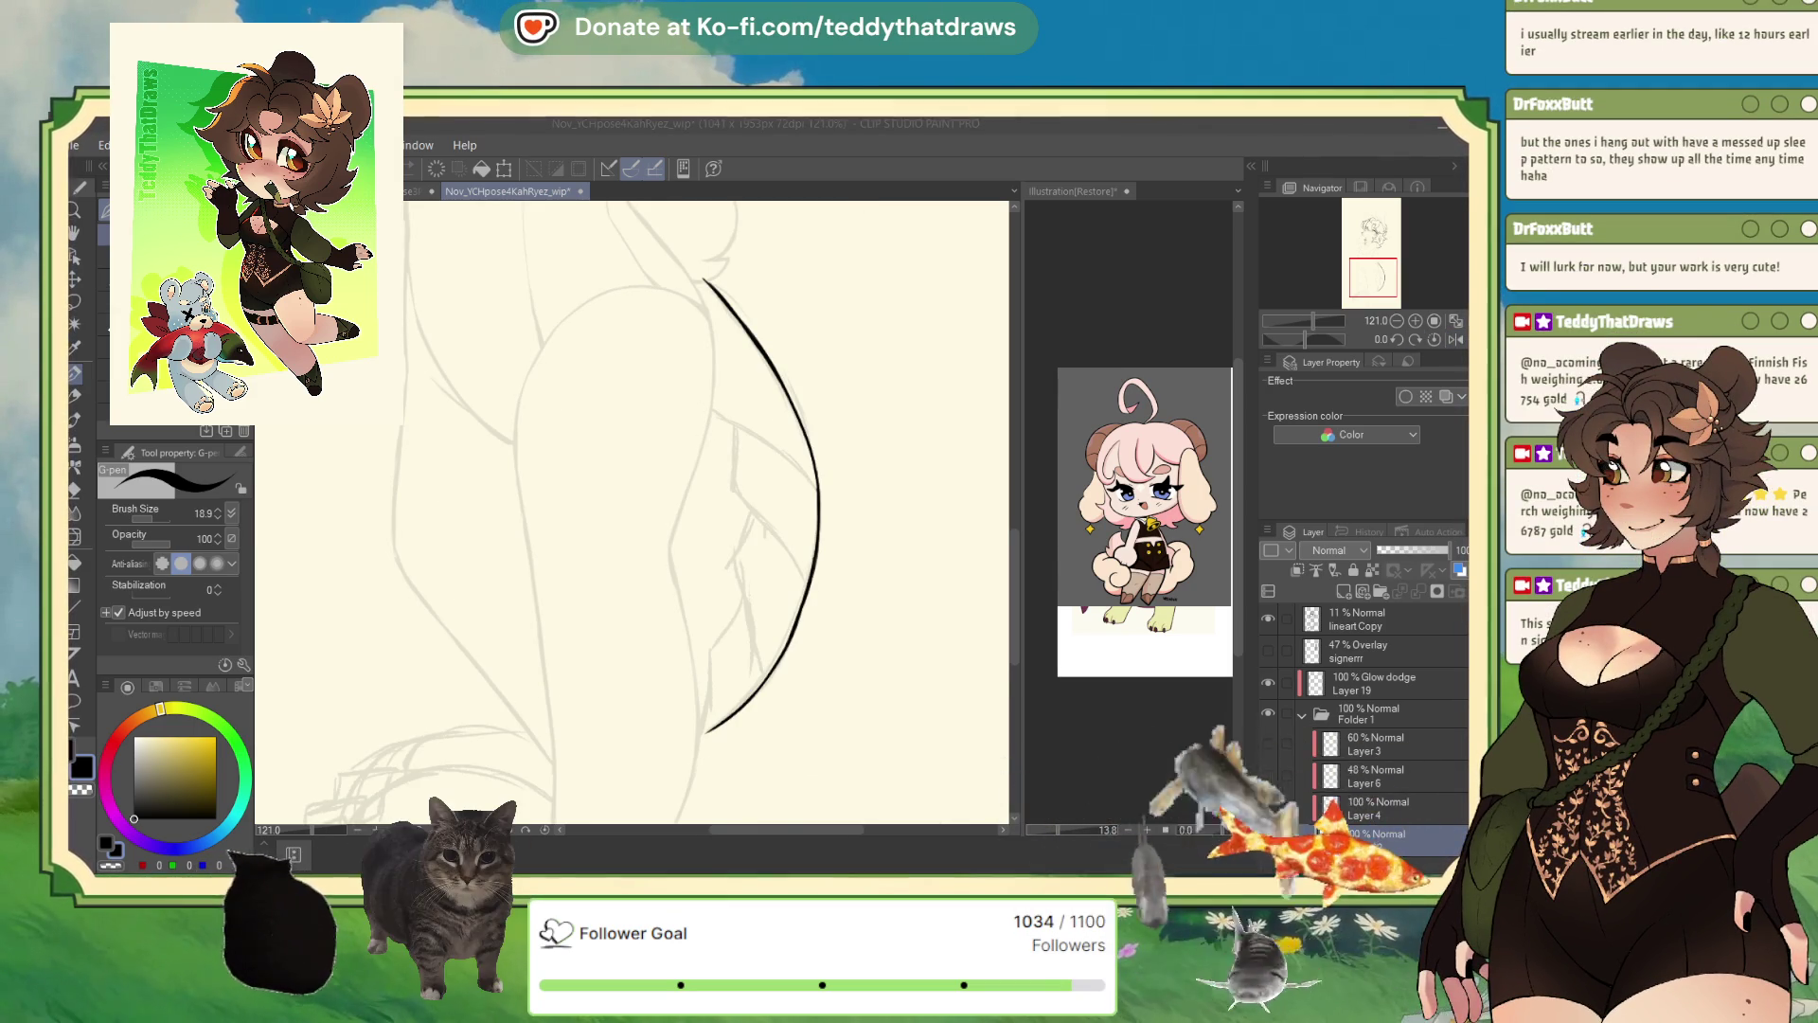
{"action": "key", "text": "ctrl+shift+n"}
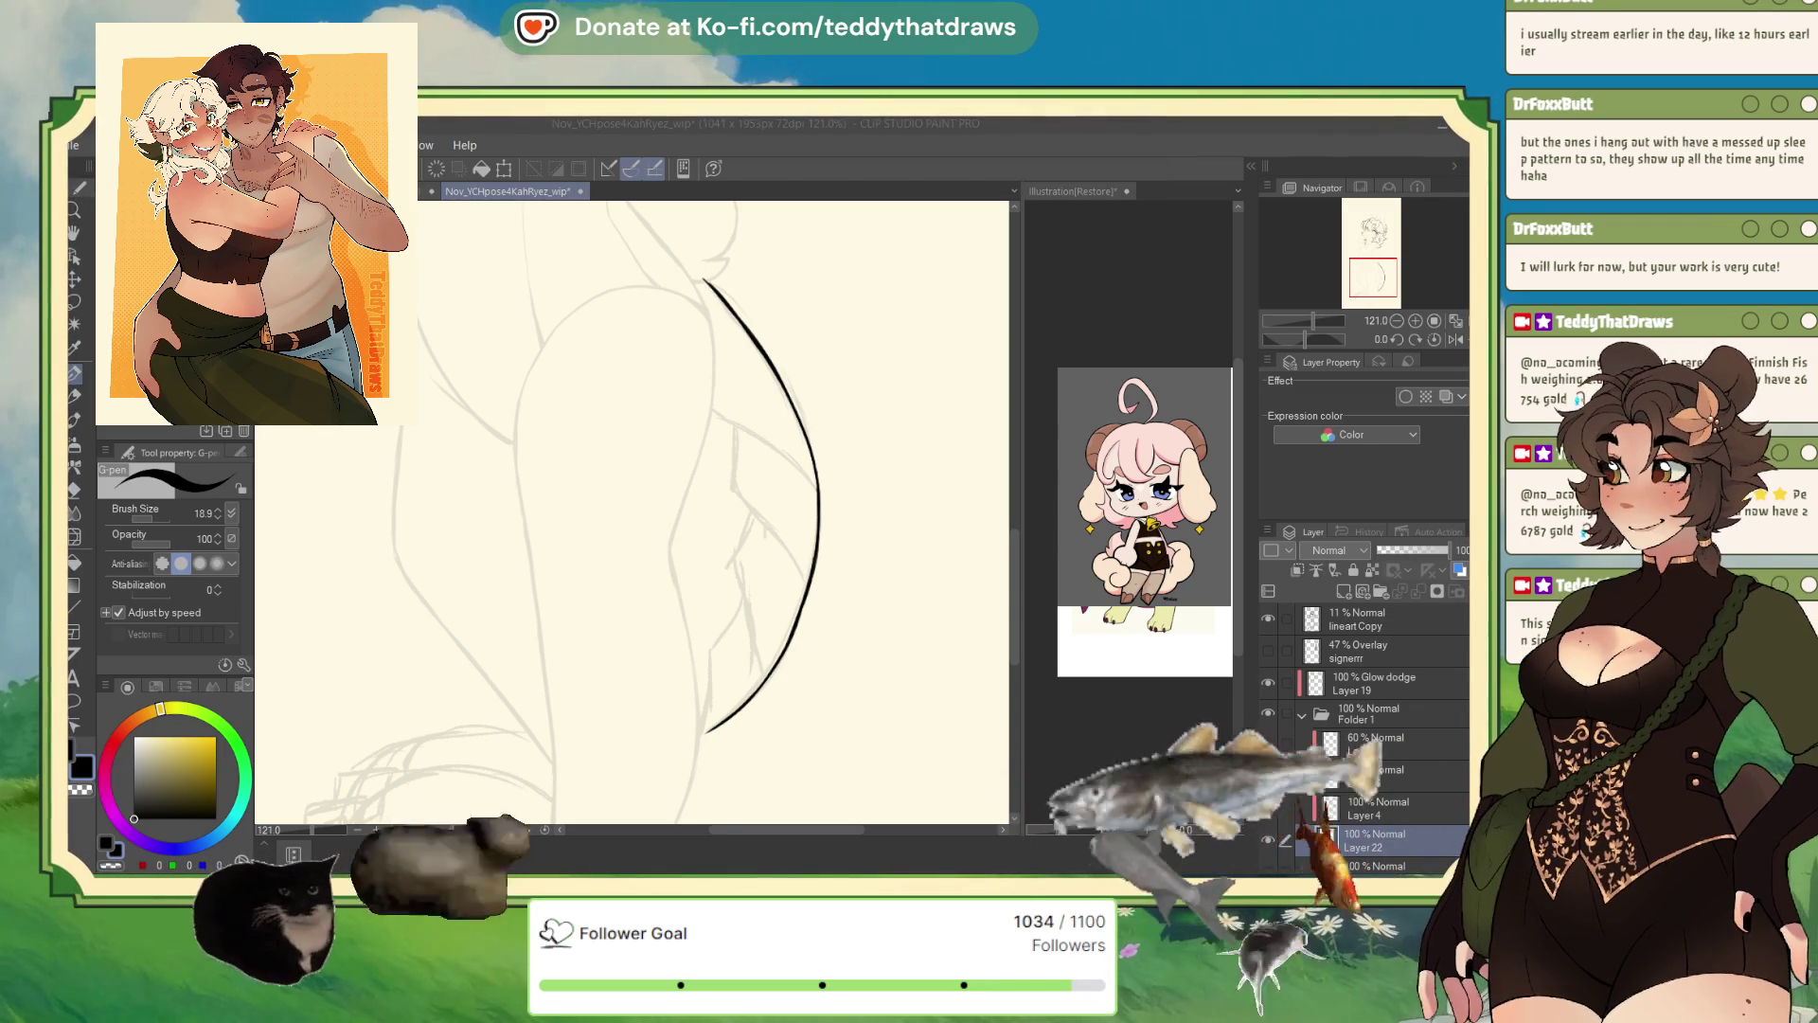
- Check the curve mirrored, then ink four short angled inner strokes joining the arc in black
{"action": "left_click", "coordinate": [1452, 341]}
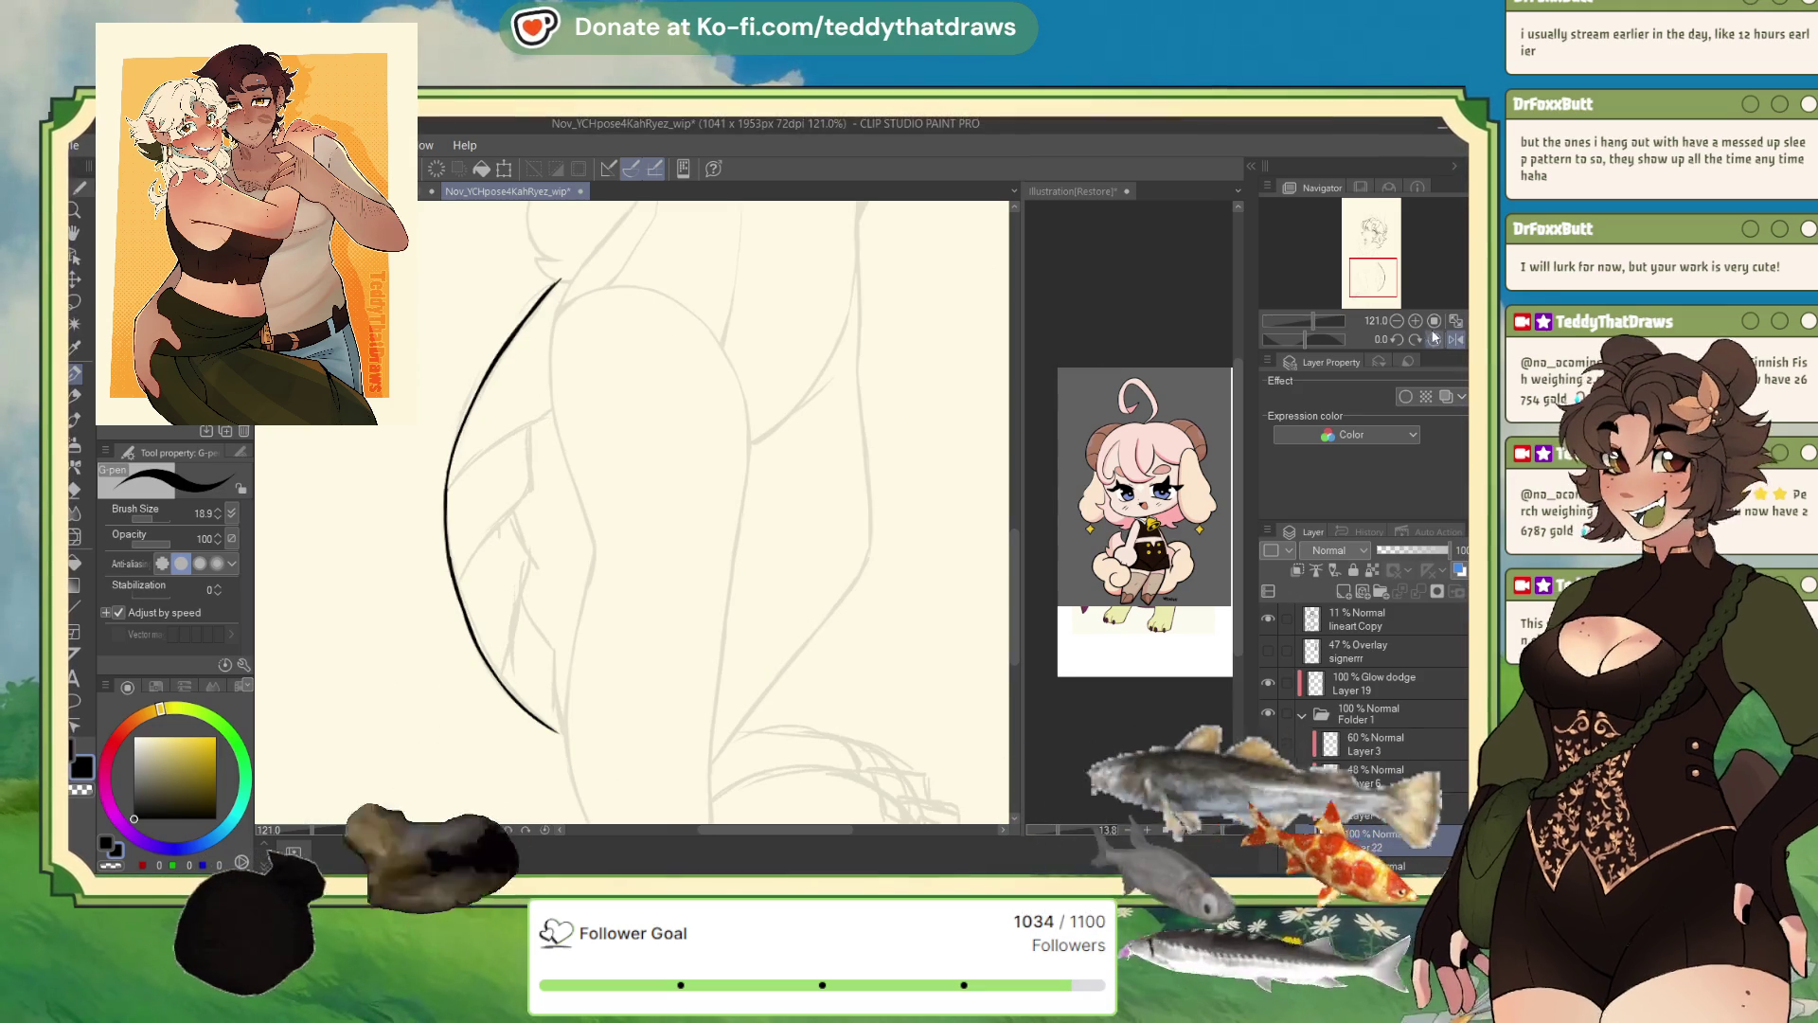
{"action": "key", "text": "h"}
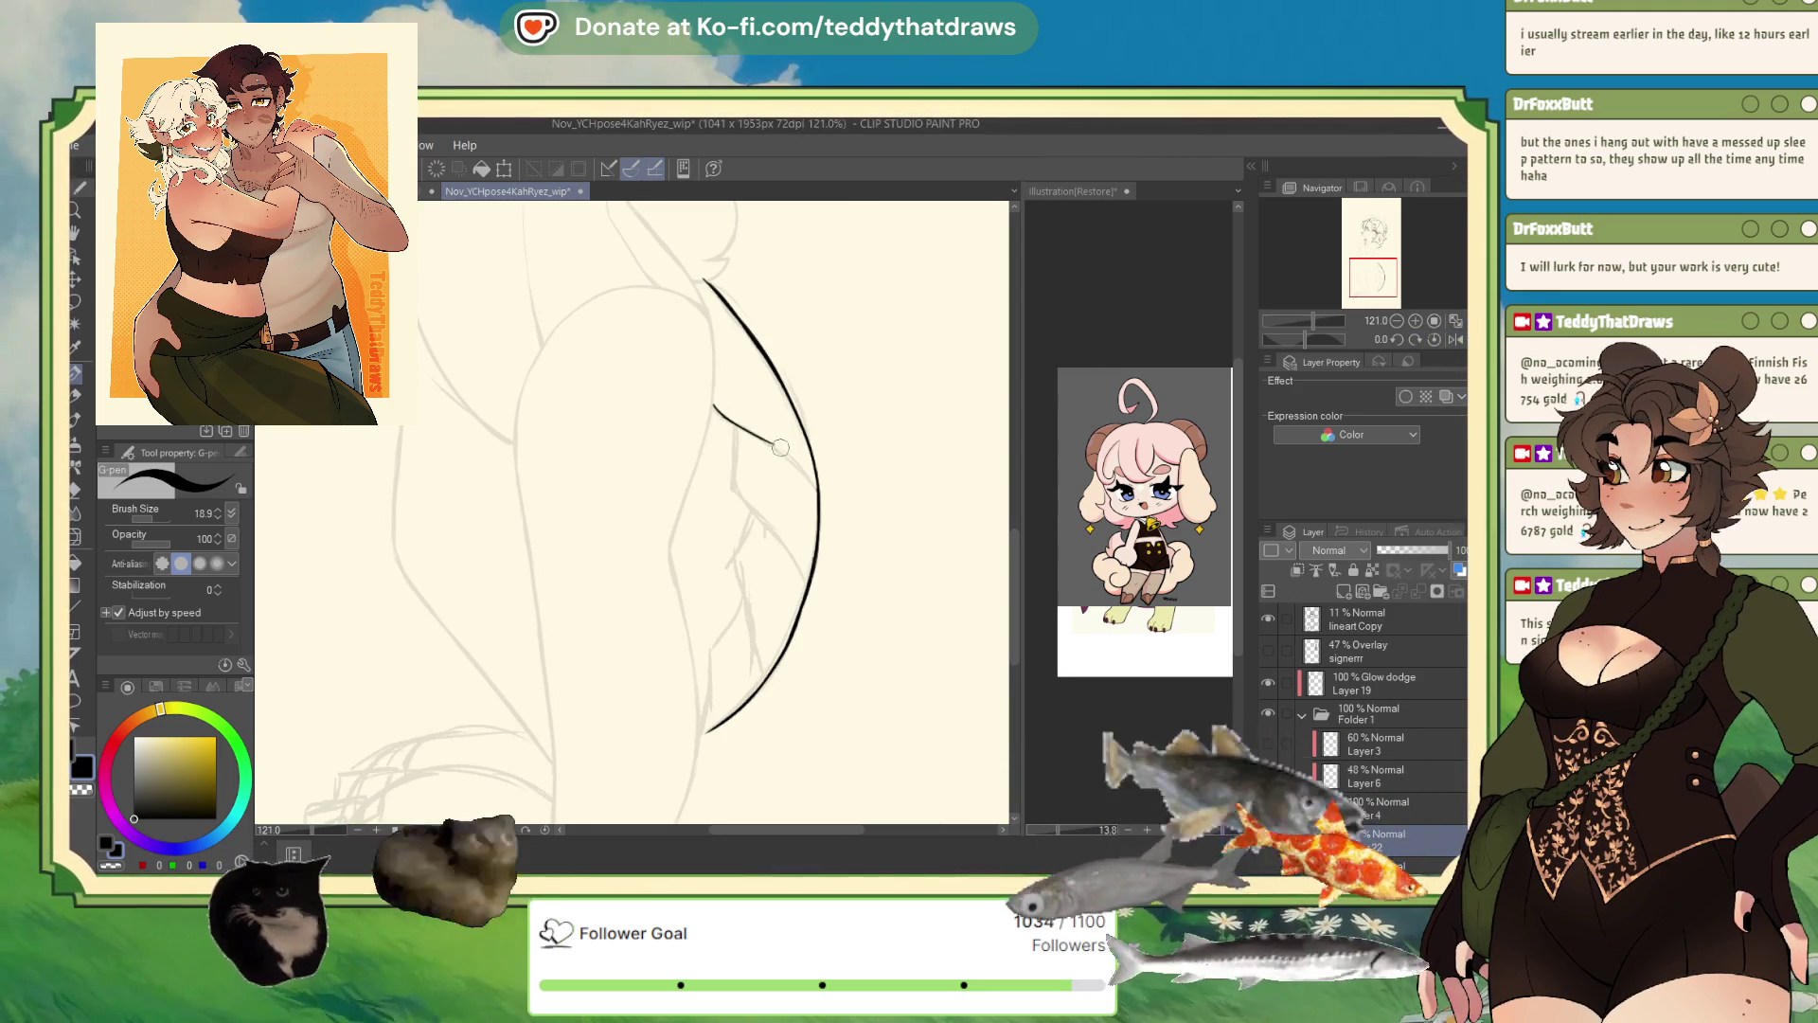
{"action": "left_click_drag", "start_coordinate": [803, 463], "coordinate": [818, 481]}
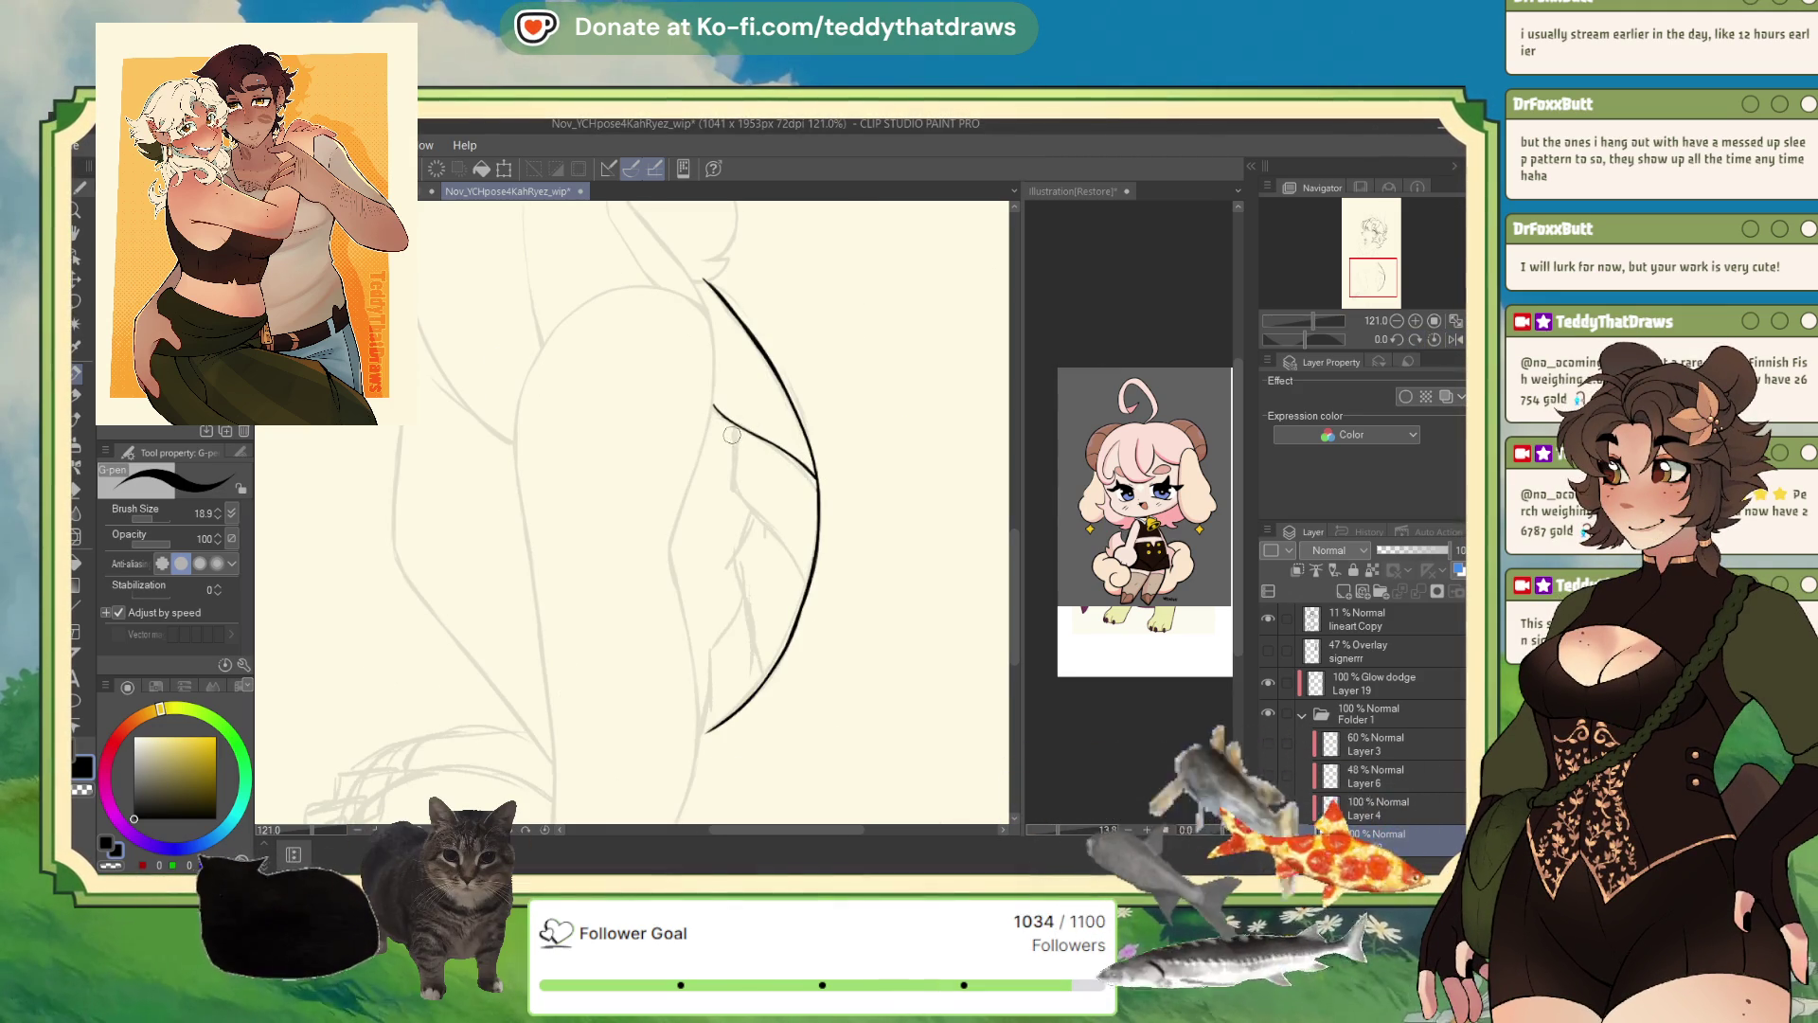
{"action": "left_click_drag", "start_coordinate": [732, 435], "coordinate": [732, 461]}
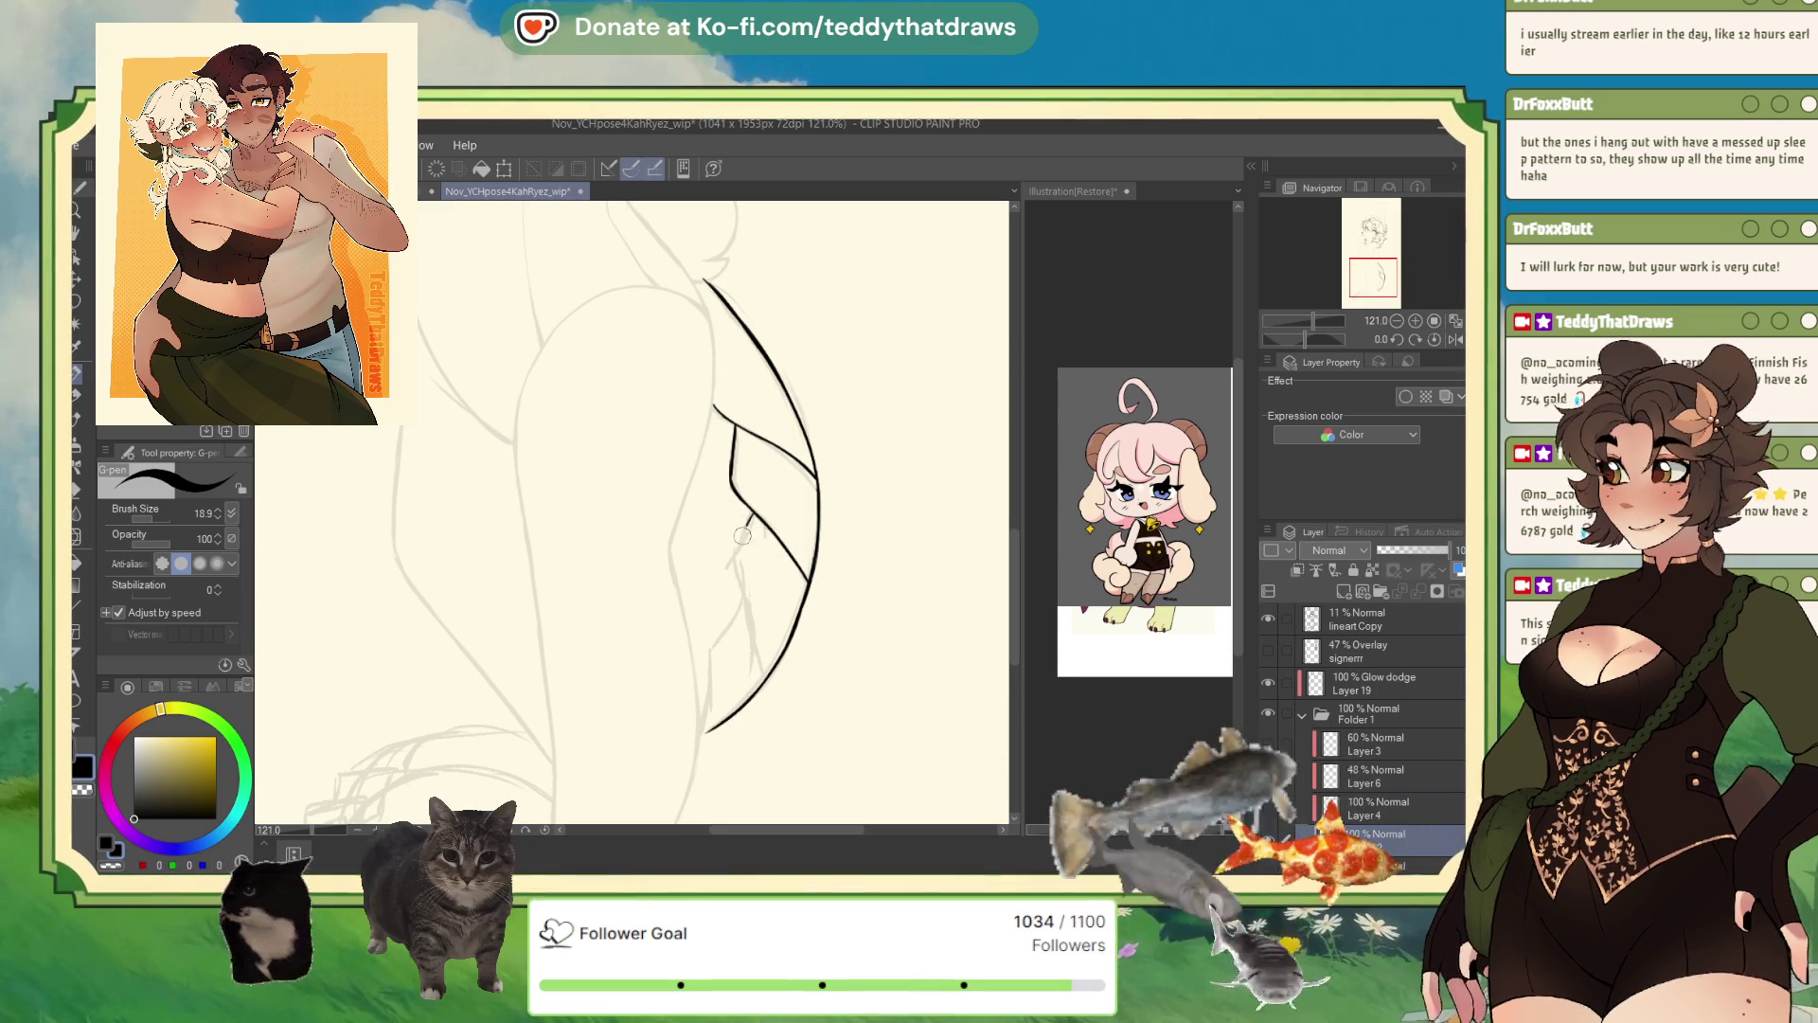
{"action": "left_click_drag", "start_coordinate": [753, 513], "coordinate": [739, 548]}
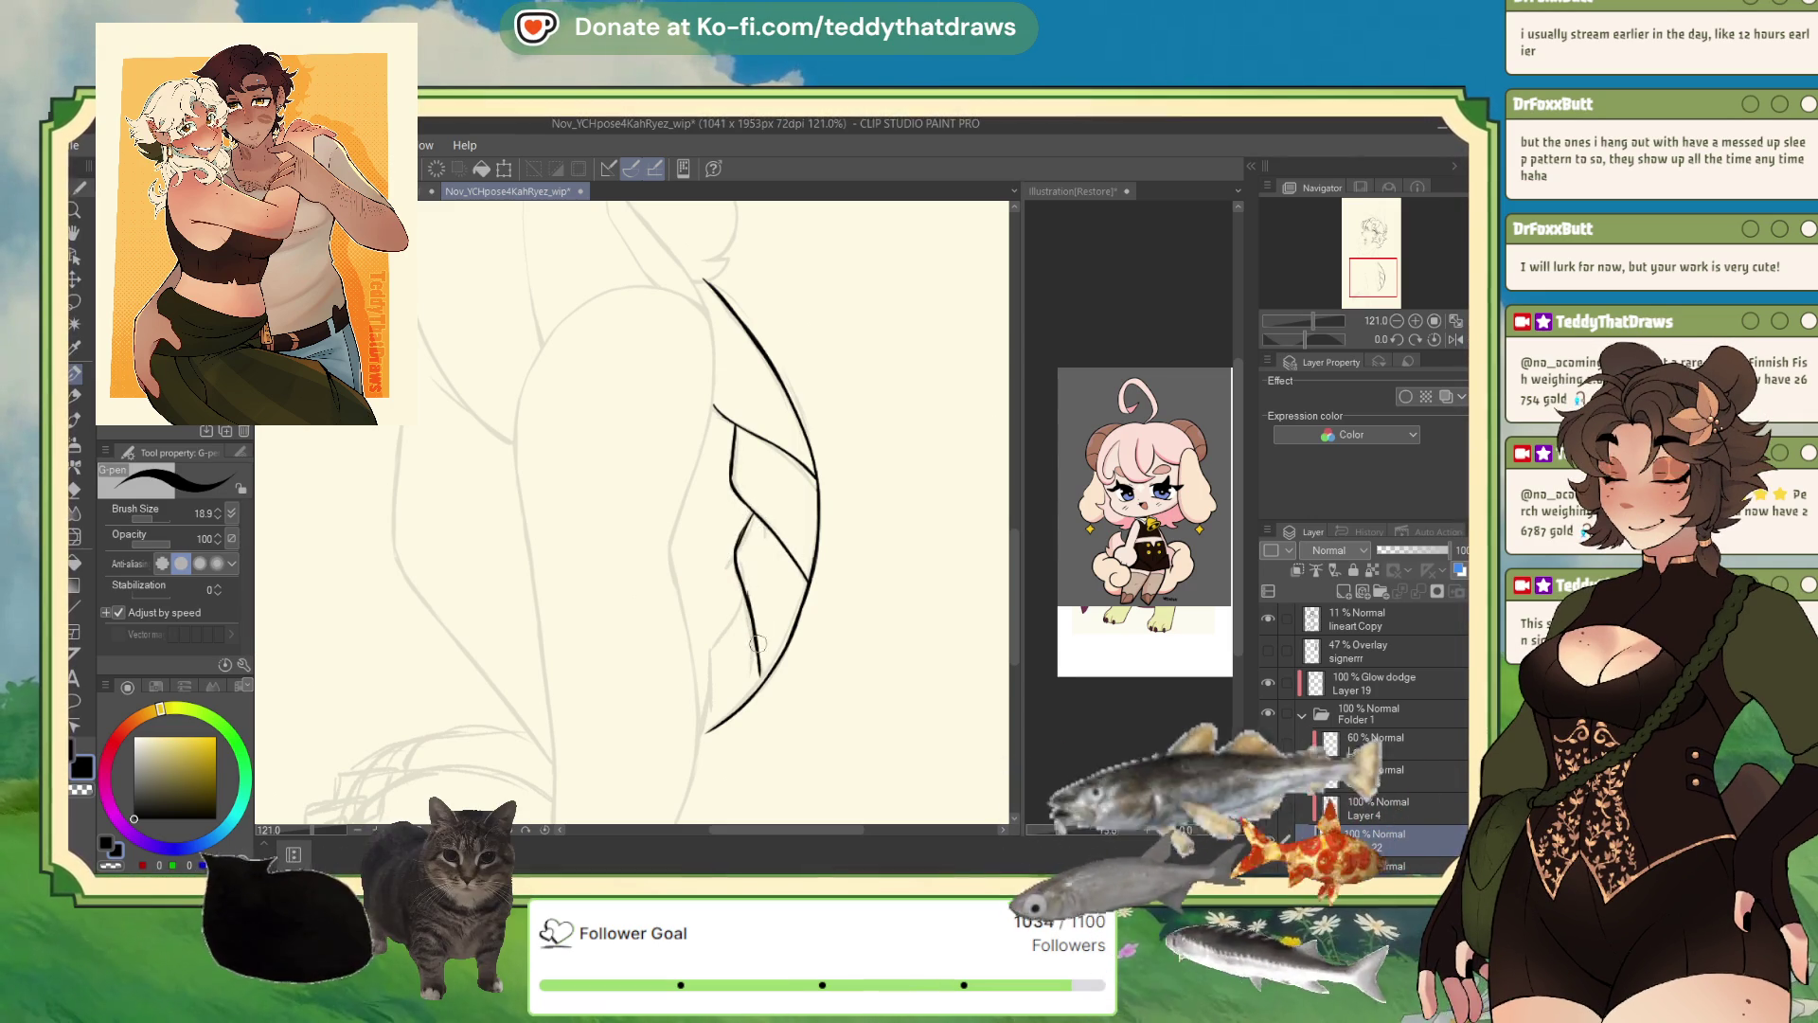
{"action": "left_click_drag", "start_coordinate": [755, 654], "coordinate": [759, 686]}
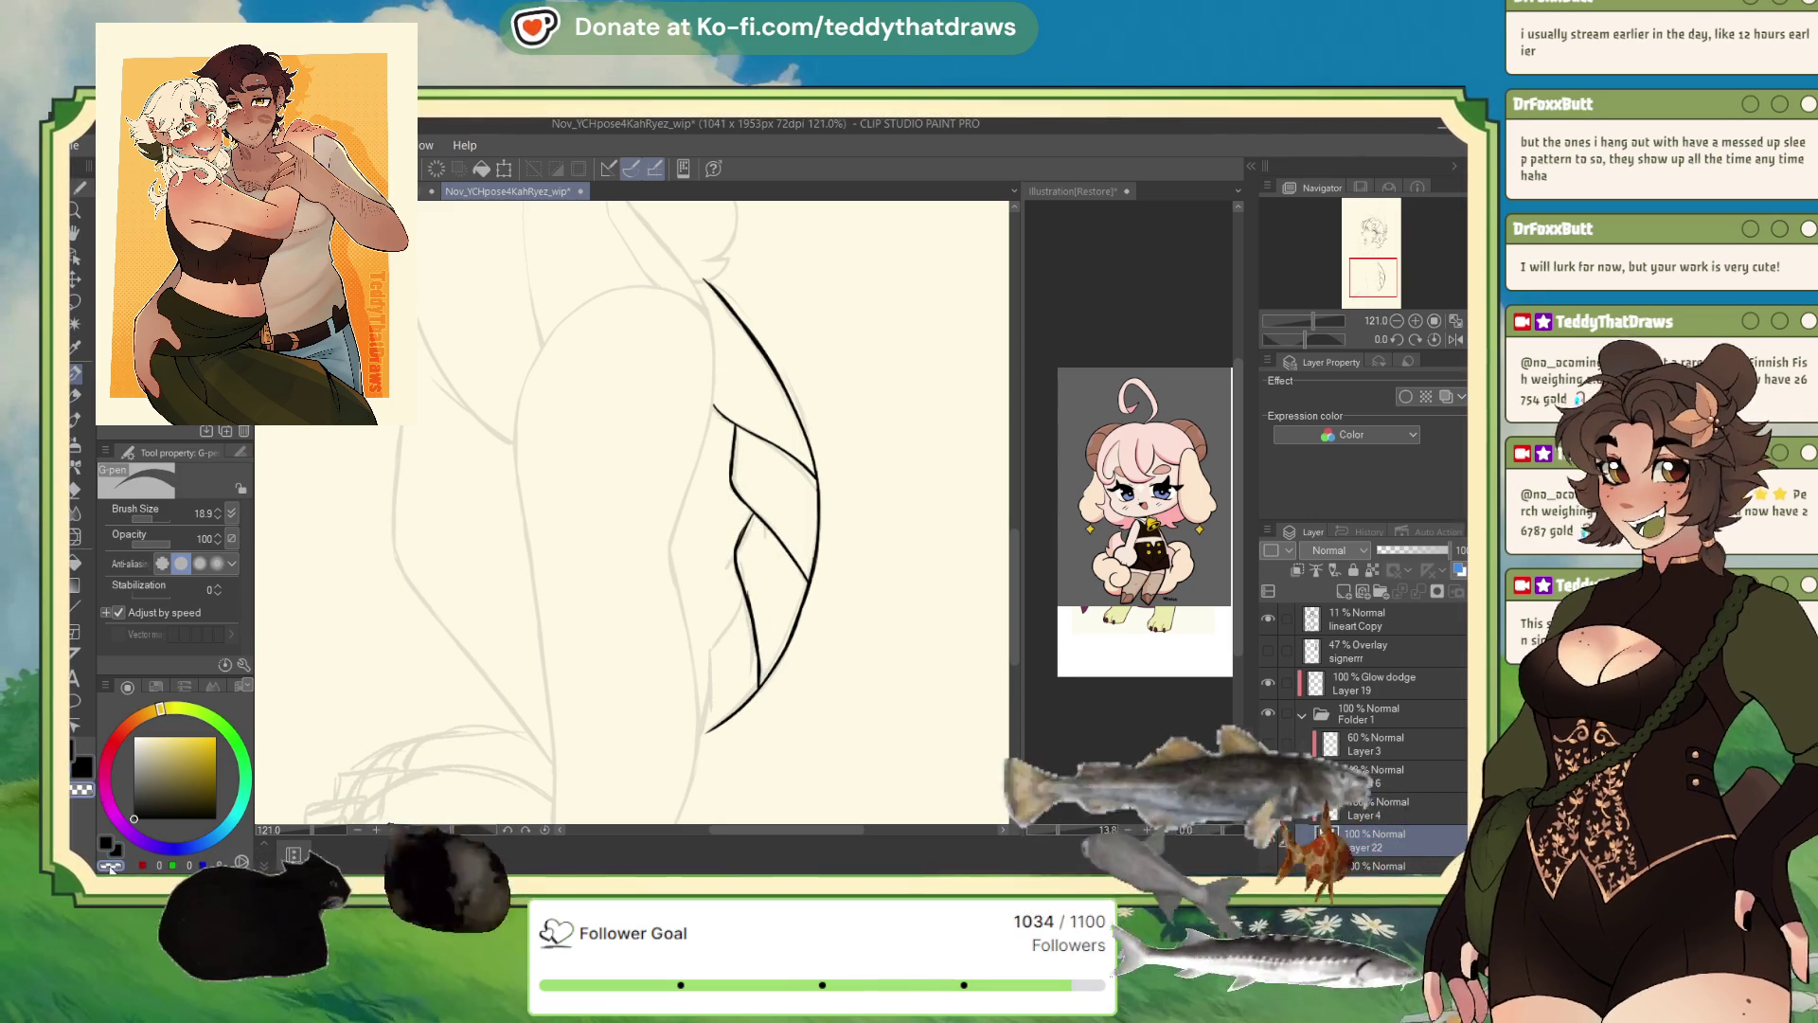
{"action": "left_click", "coordinate": [112, 864]}
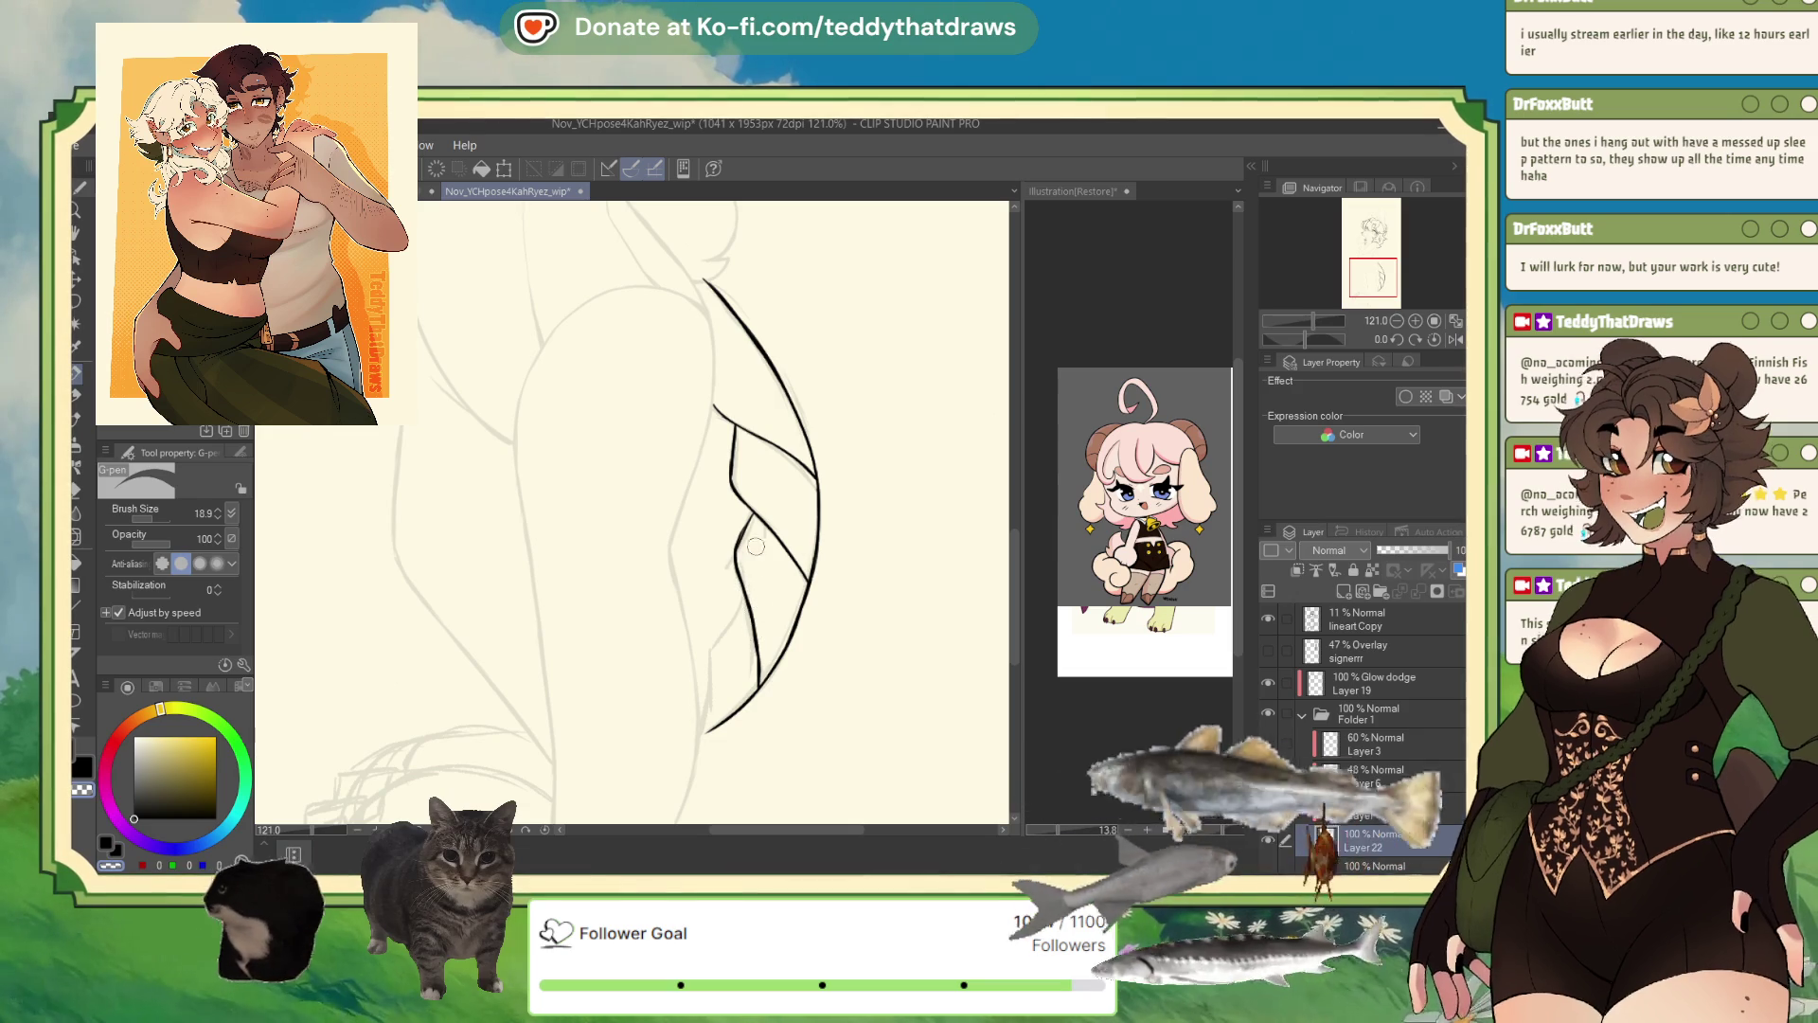
{"action": "key", "text": "c"}
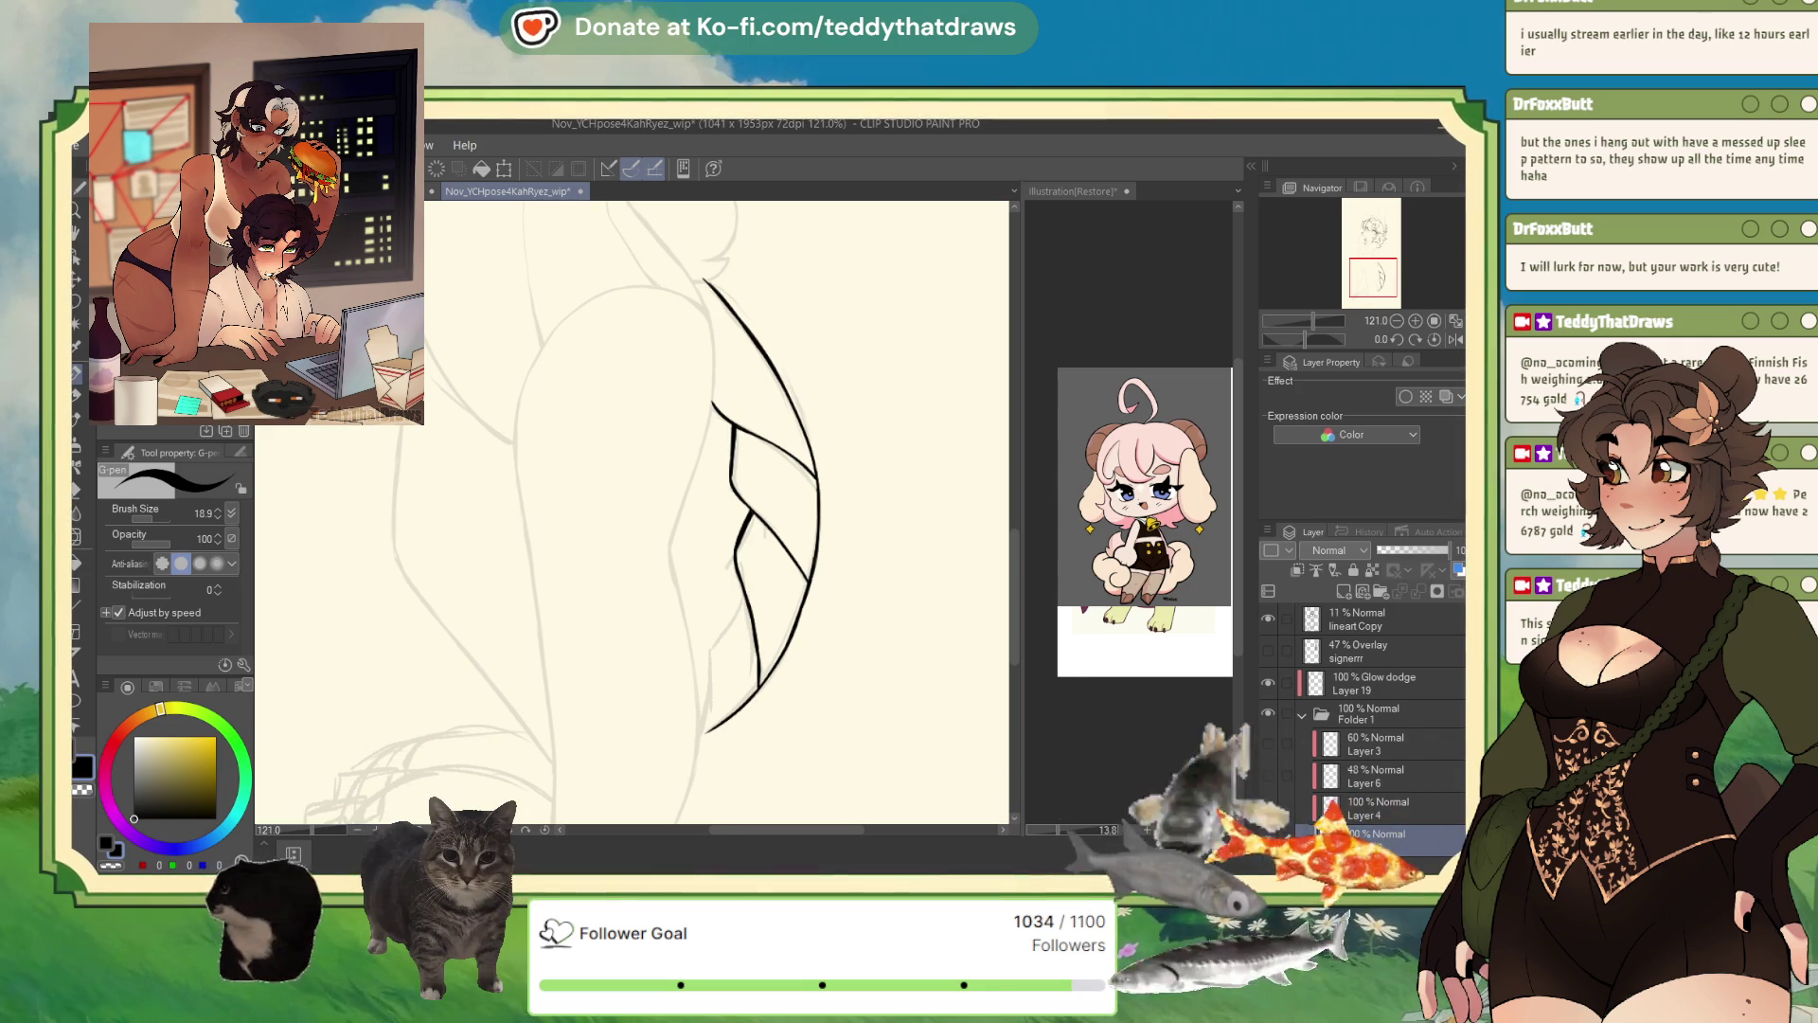
- Ink a darker down-left stroke inside the arc and a small mark below it
{"action": "scroll", "coordinate": [798, 454], "scroll_direction": "up", "scroll_amount": 4}
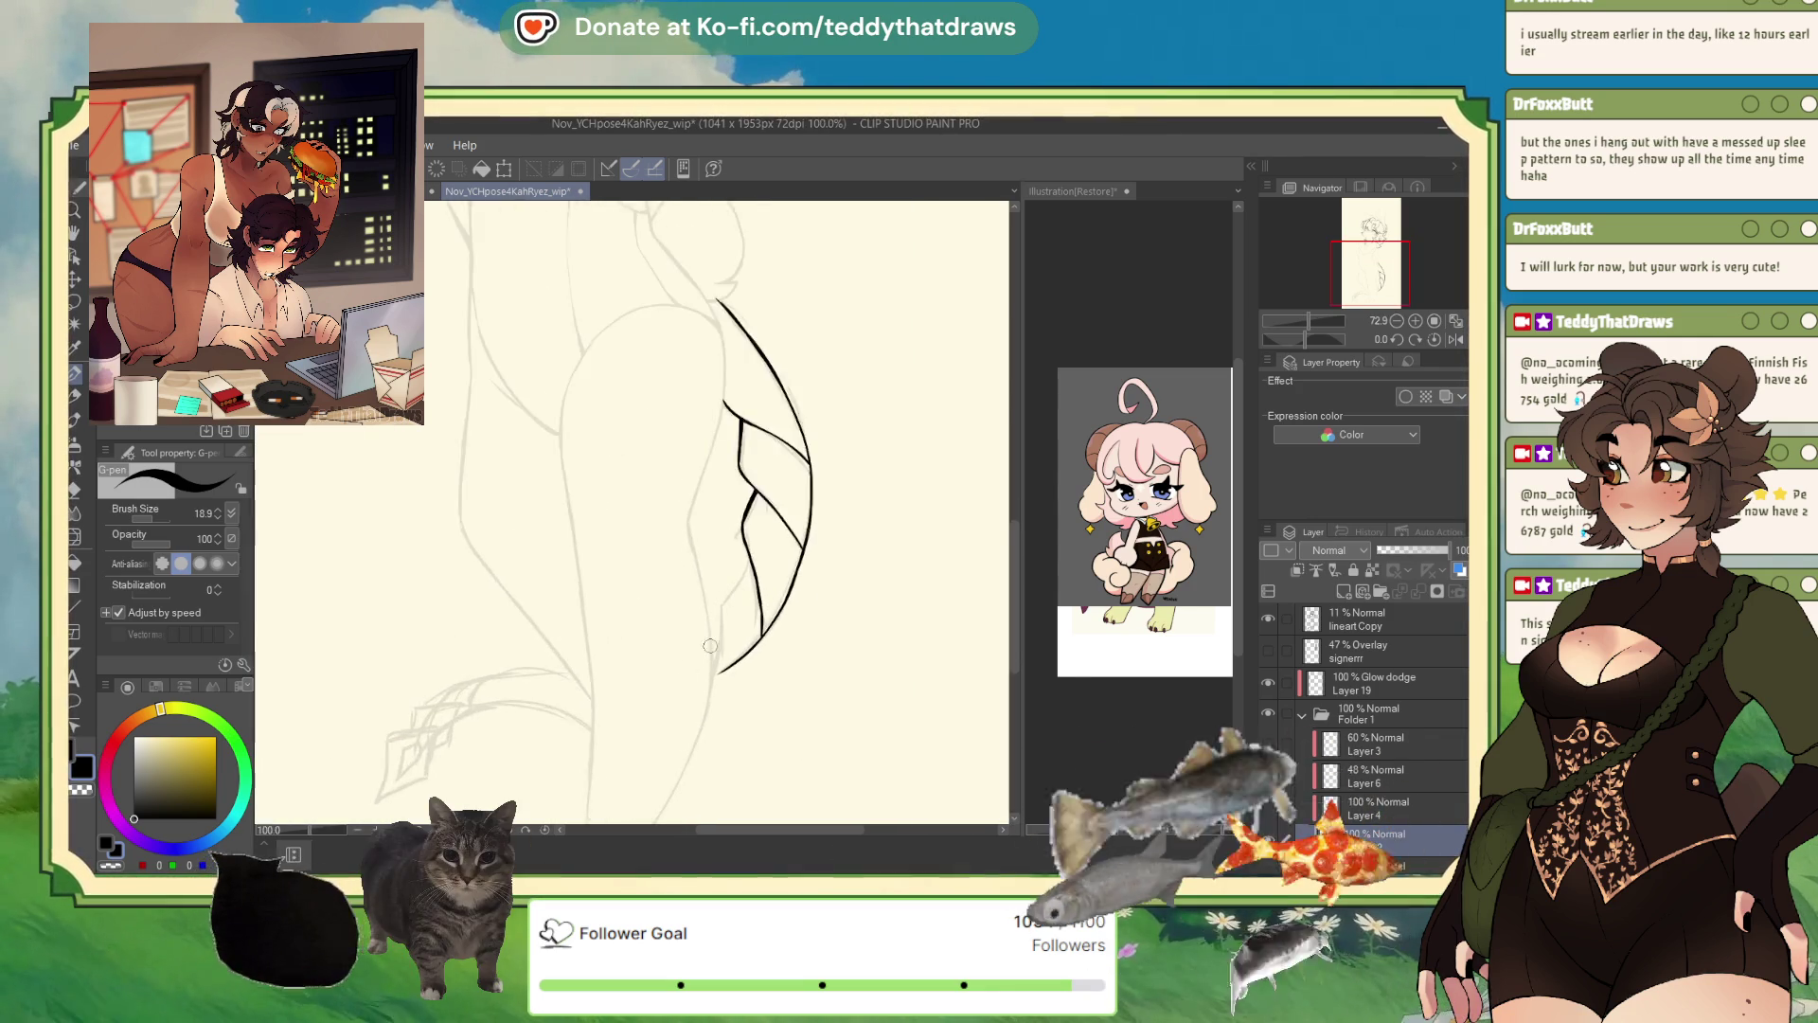
{"action": "left_click_drag", "start_coordinate": [798, 454], "coordinate": [745, 538]}
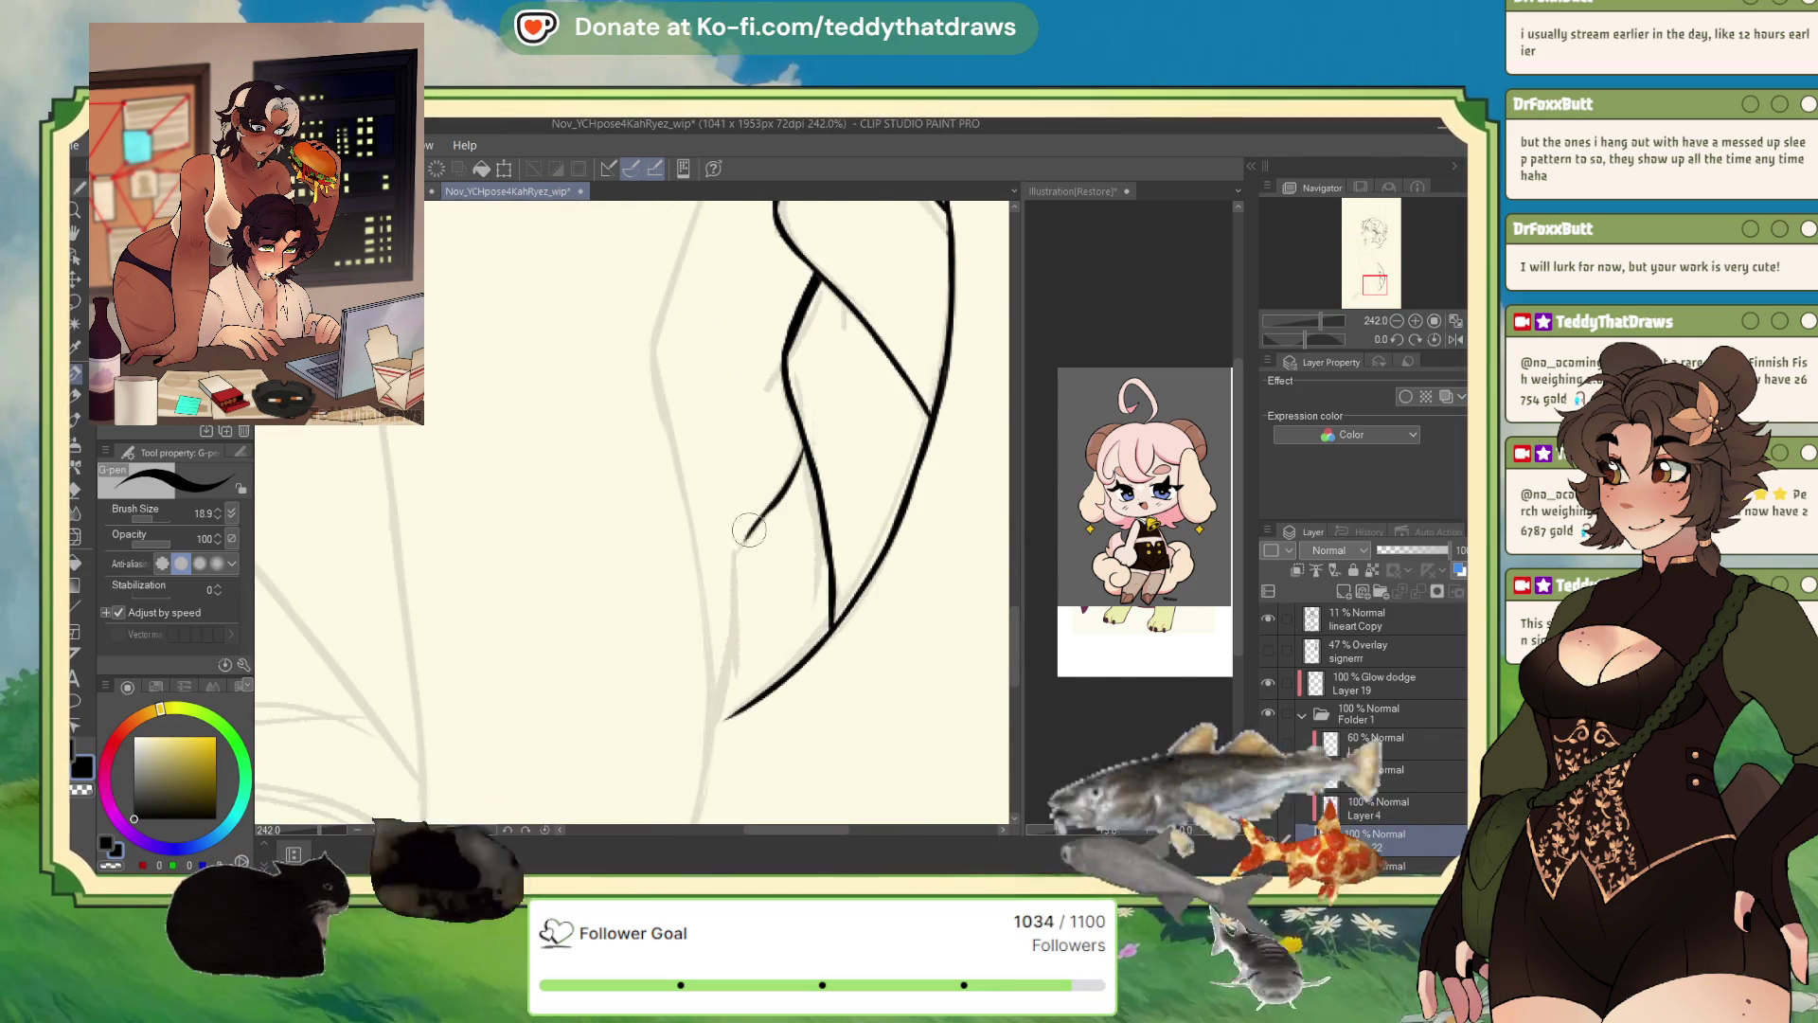
{"action": "left_click_drag", "start_coordinate": [799, 453], "coordinate": [752, 537]}
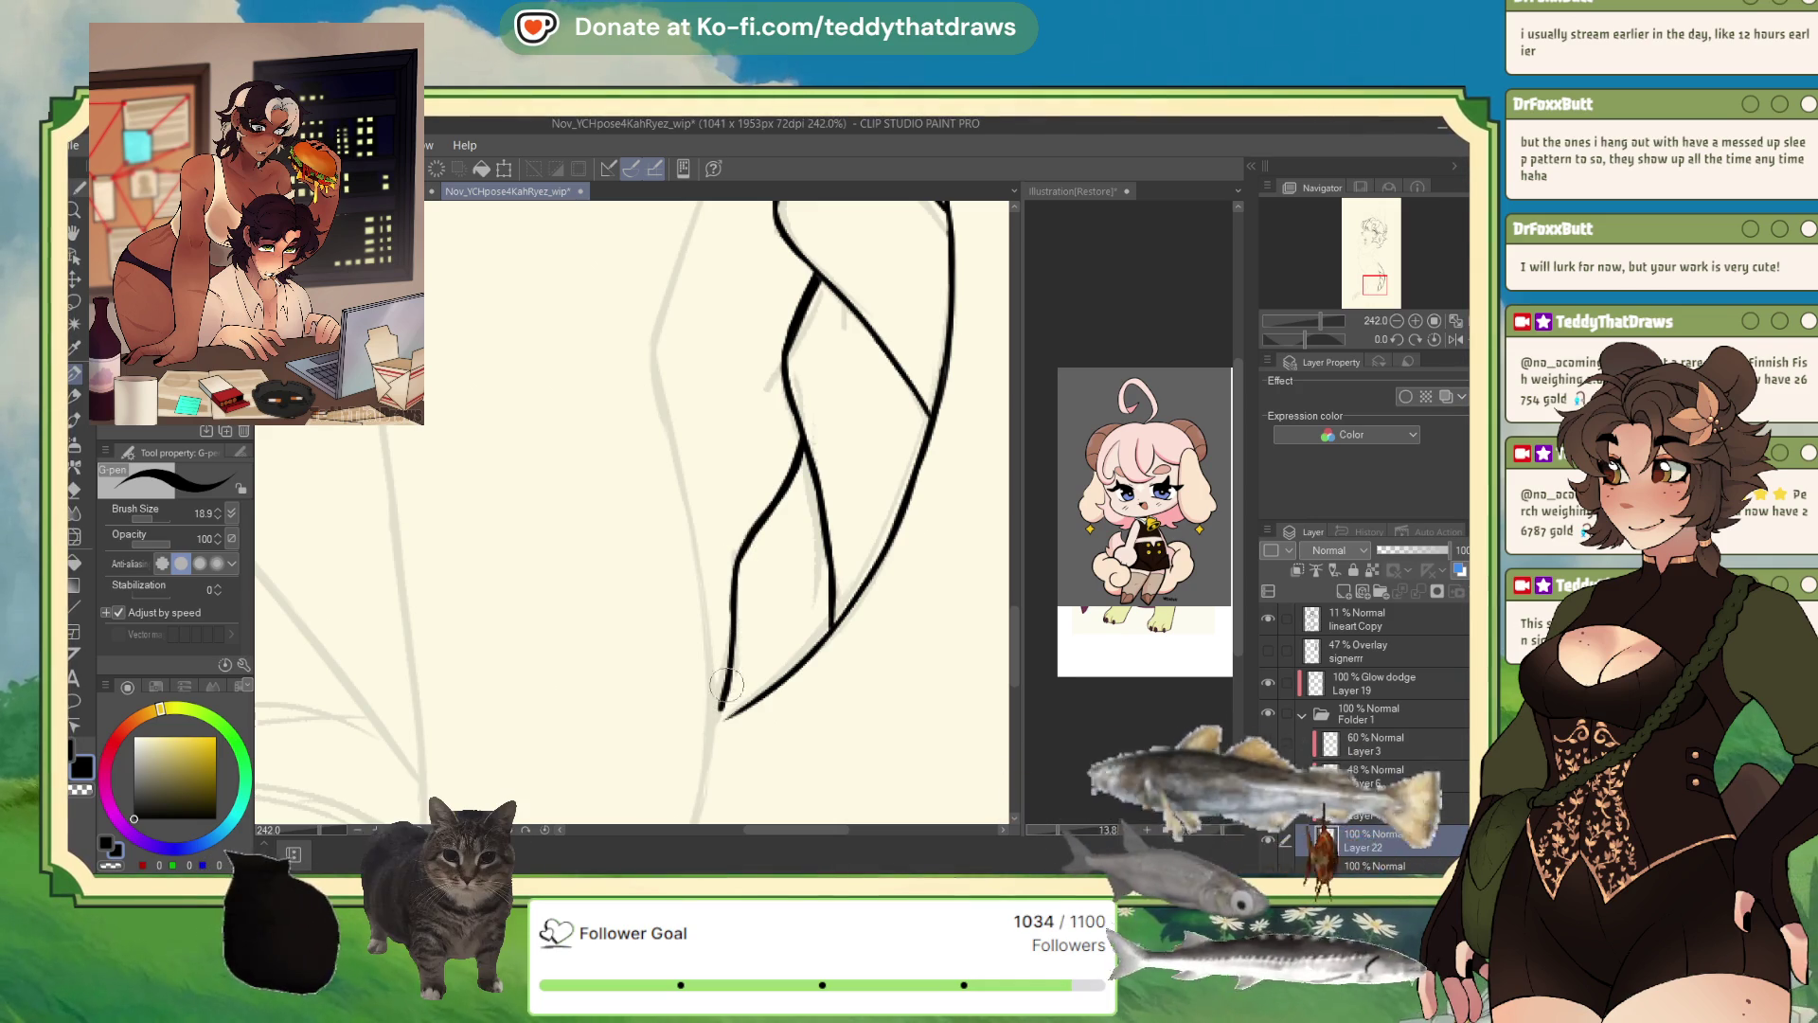
{"action": "left_click_drag", "start_coordinate": [729, 590], "coordinate": [716, 596]}
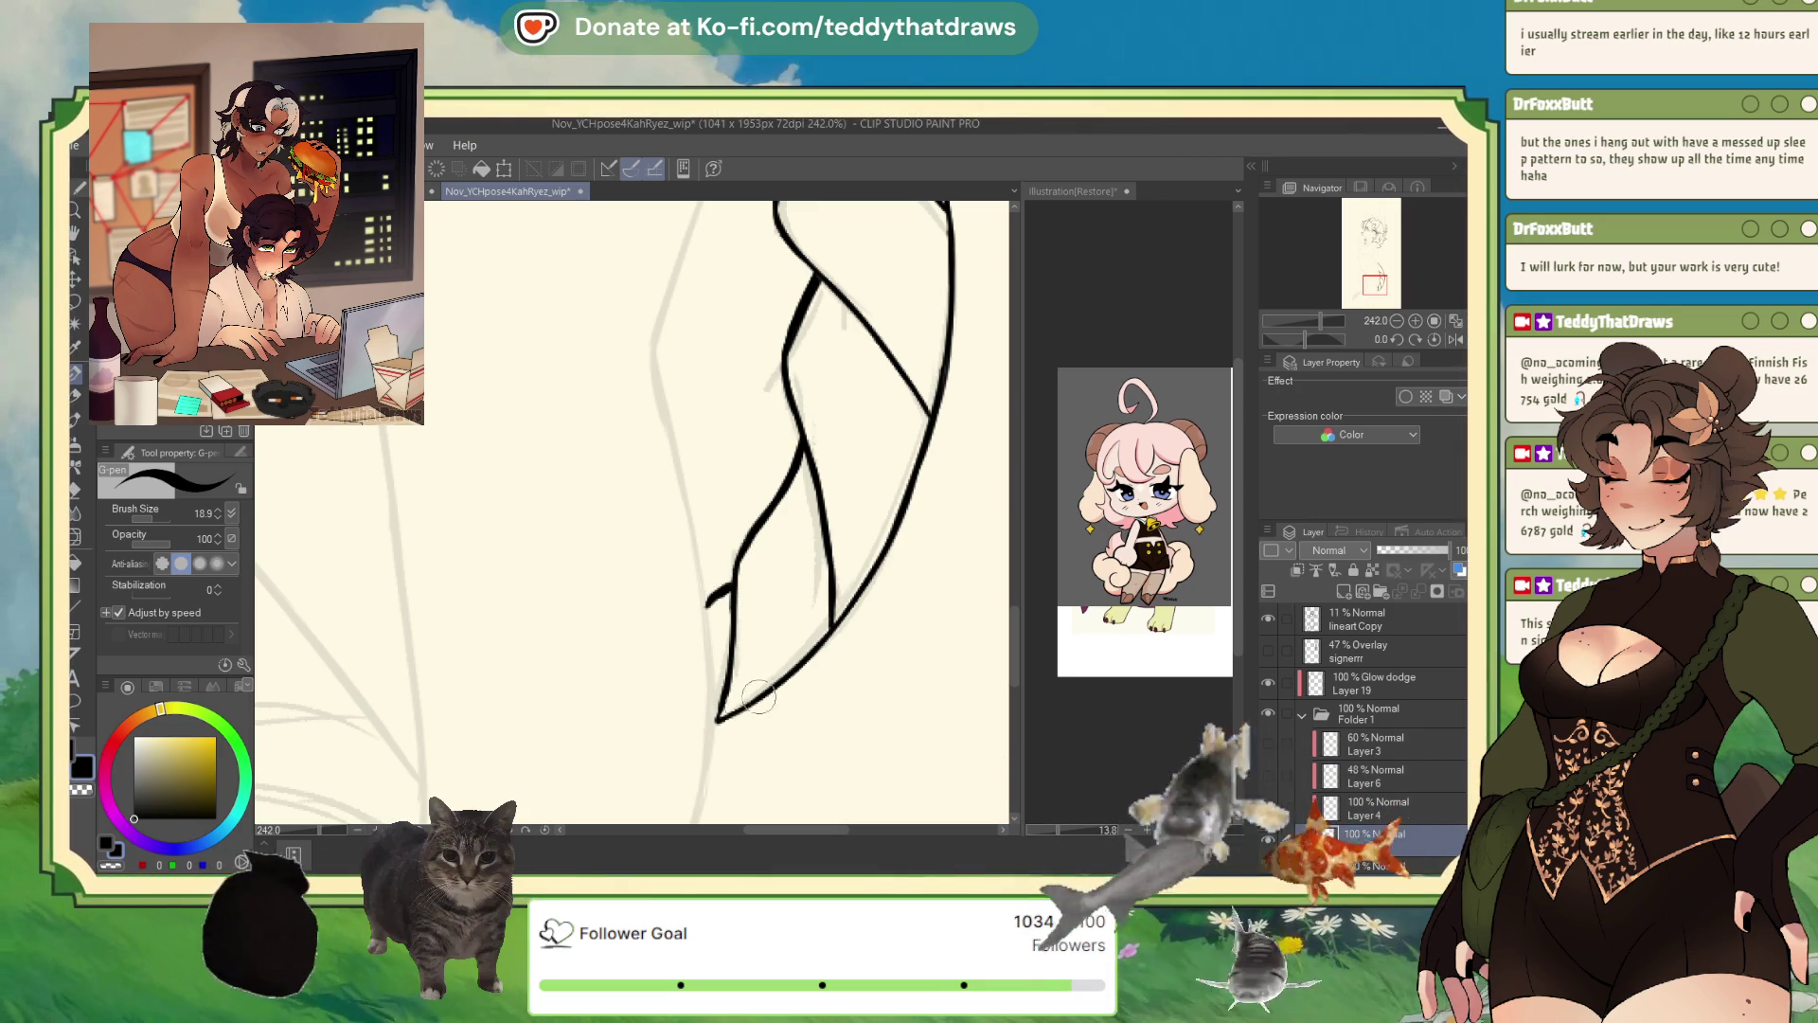
- Pan and rotate to the diamond sketch, then ink the strand's left and right curves joined at the base
{"action": "left_click_drag", "start_coordinate": [924, 550], "coordinate": [994, 436]}
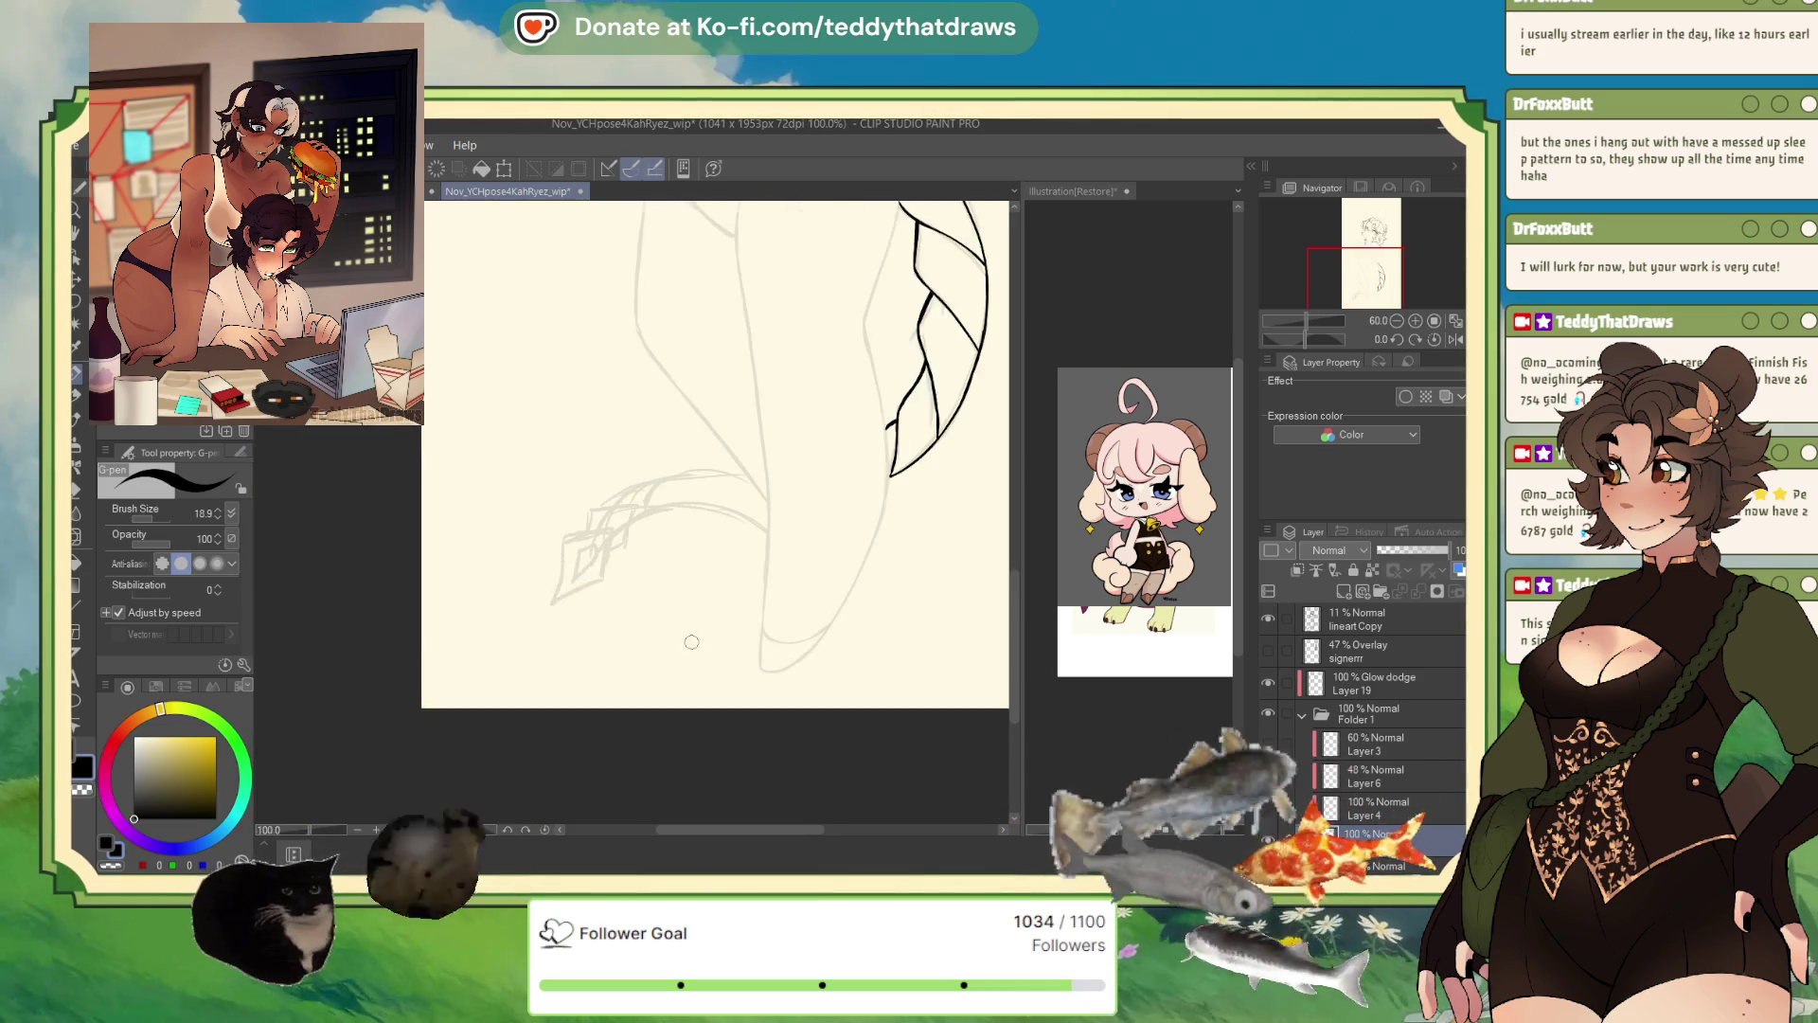
{"action": "left_click_drag", "start_coordinate": [1293, 351], "coordinate": [1280, 348]}
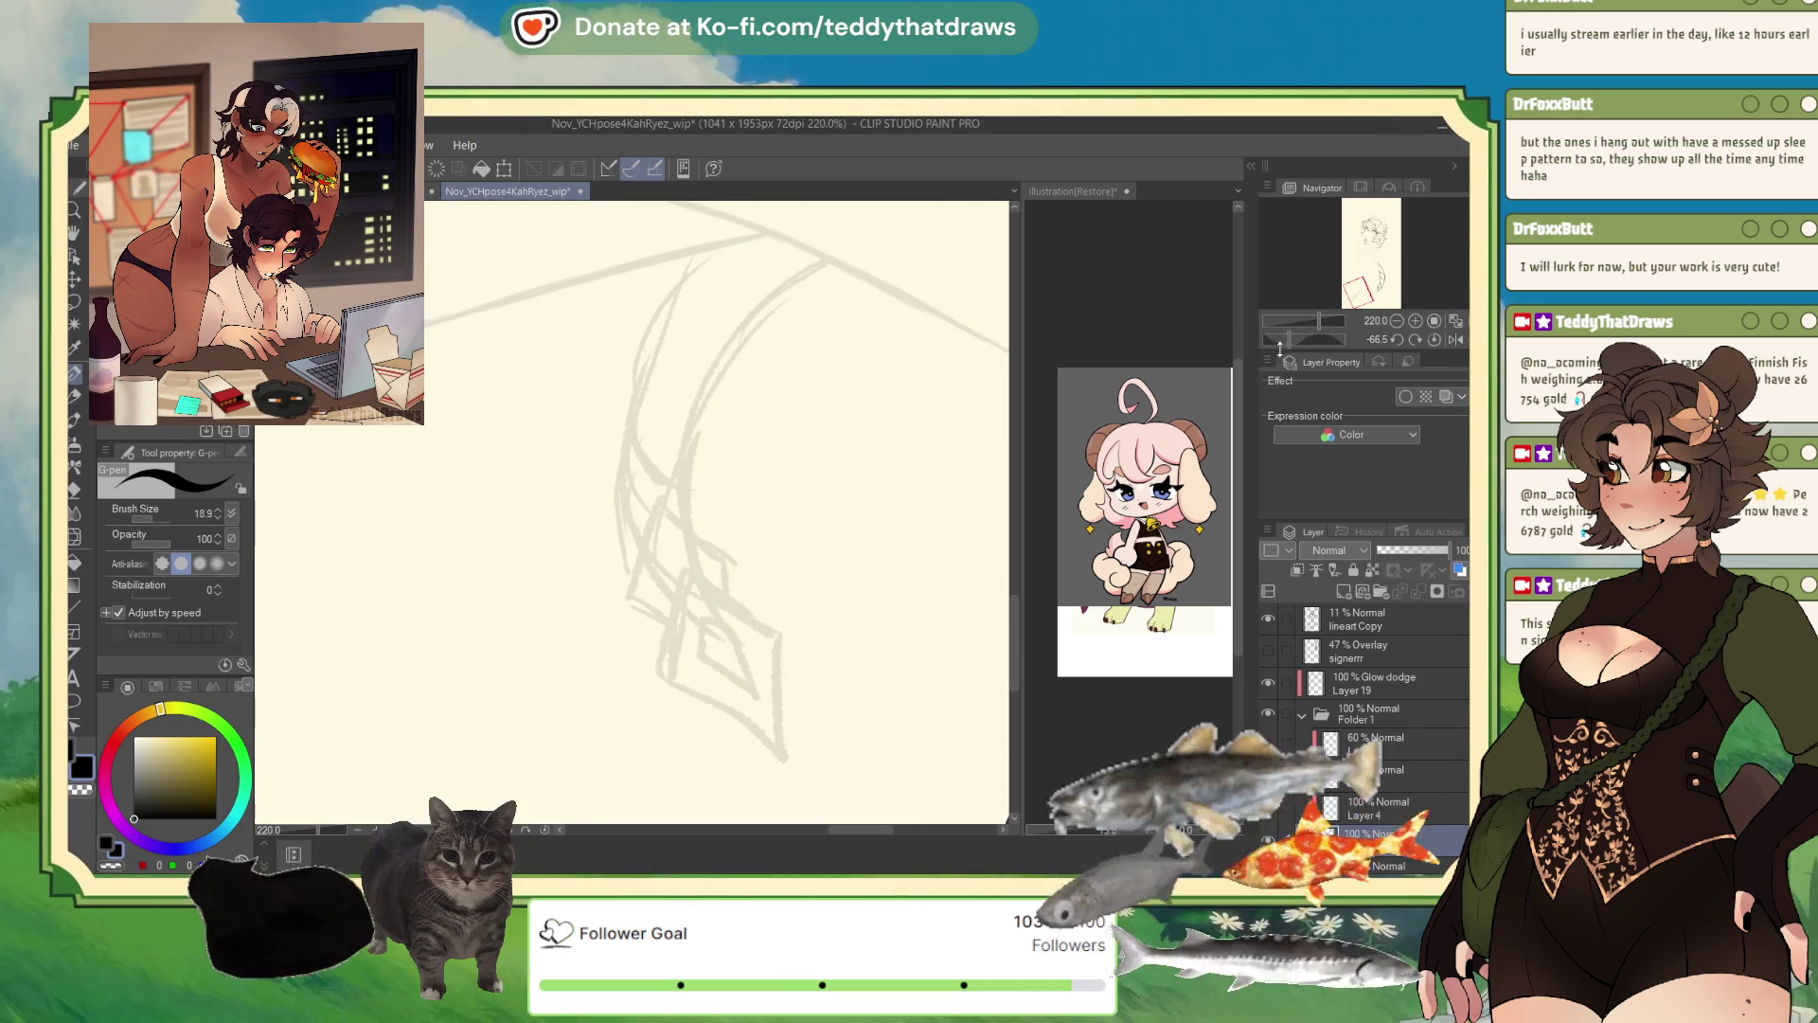
{"action": "scroll", "coordinate": [666, 471], "scroll_direction": "up", "scroll_amount": 1}
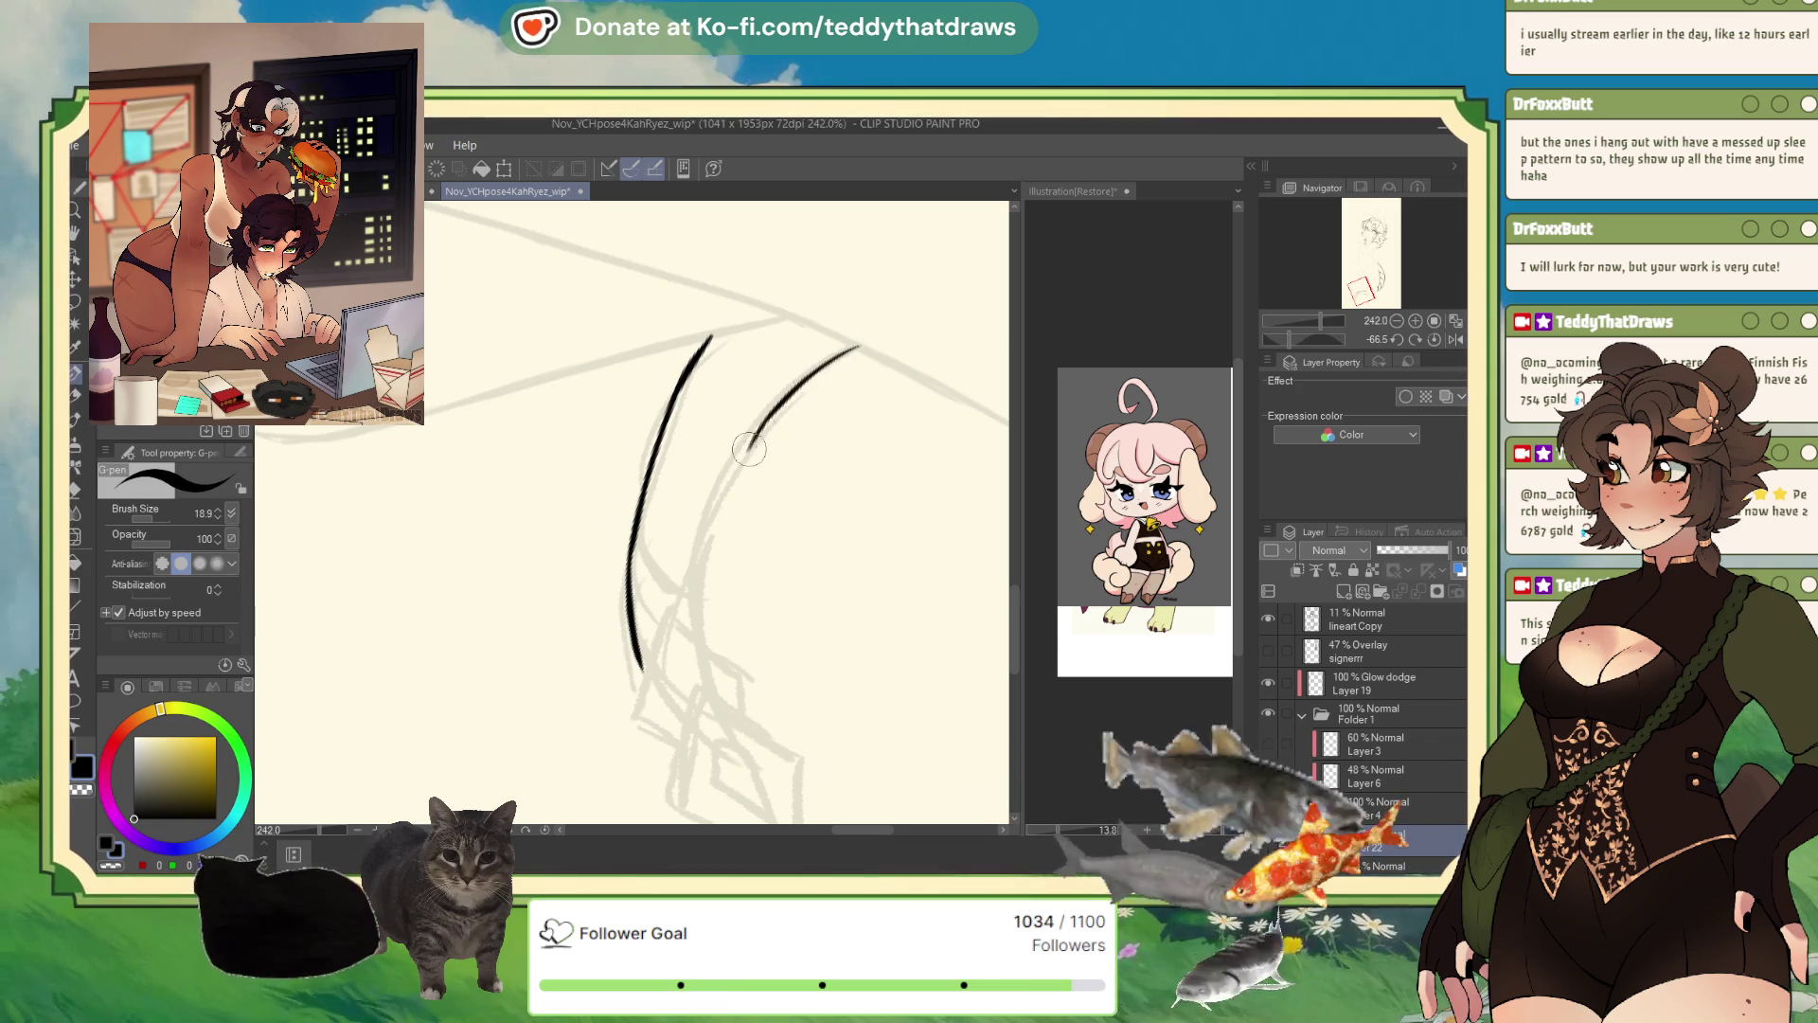
{"action": "left_click_drag", "start_coordinate": [754, 440], "coordinate": [697, 633]}
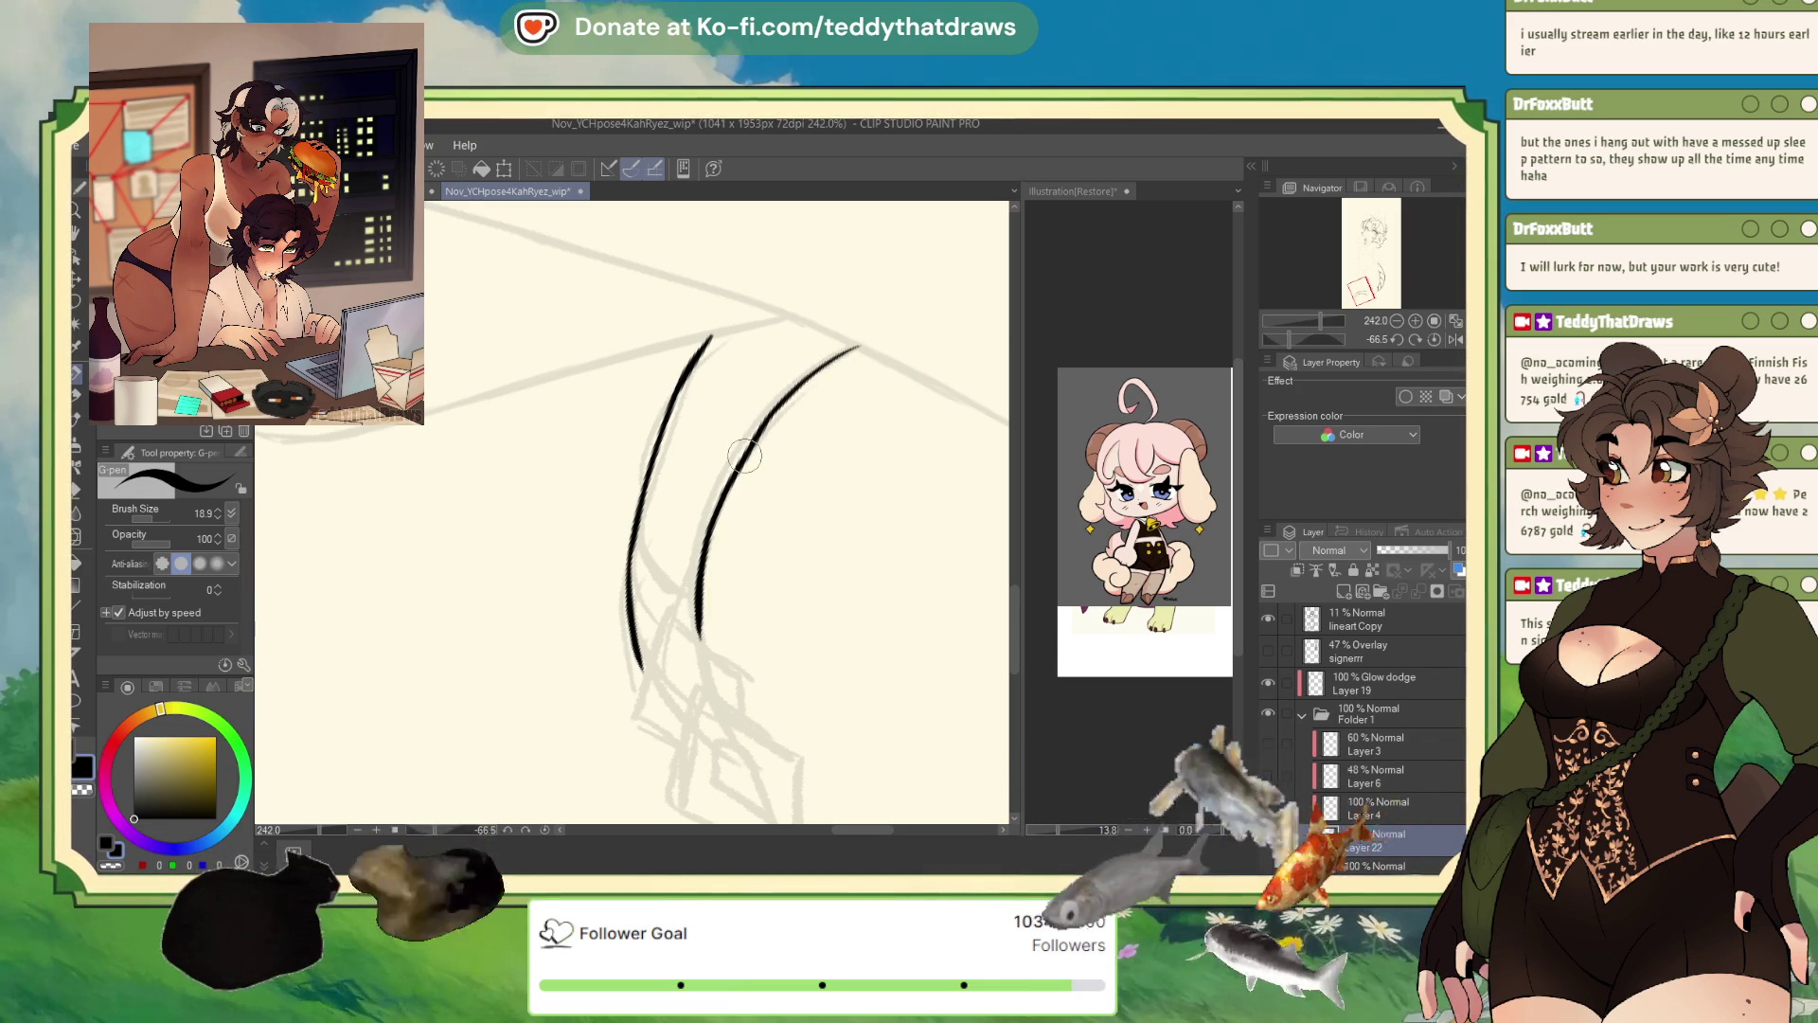
{"action": "scroll", "coordinate": [745, 456], "scroll_direction": "down", "scroll_amount": 2}
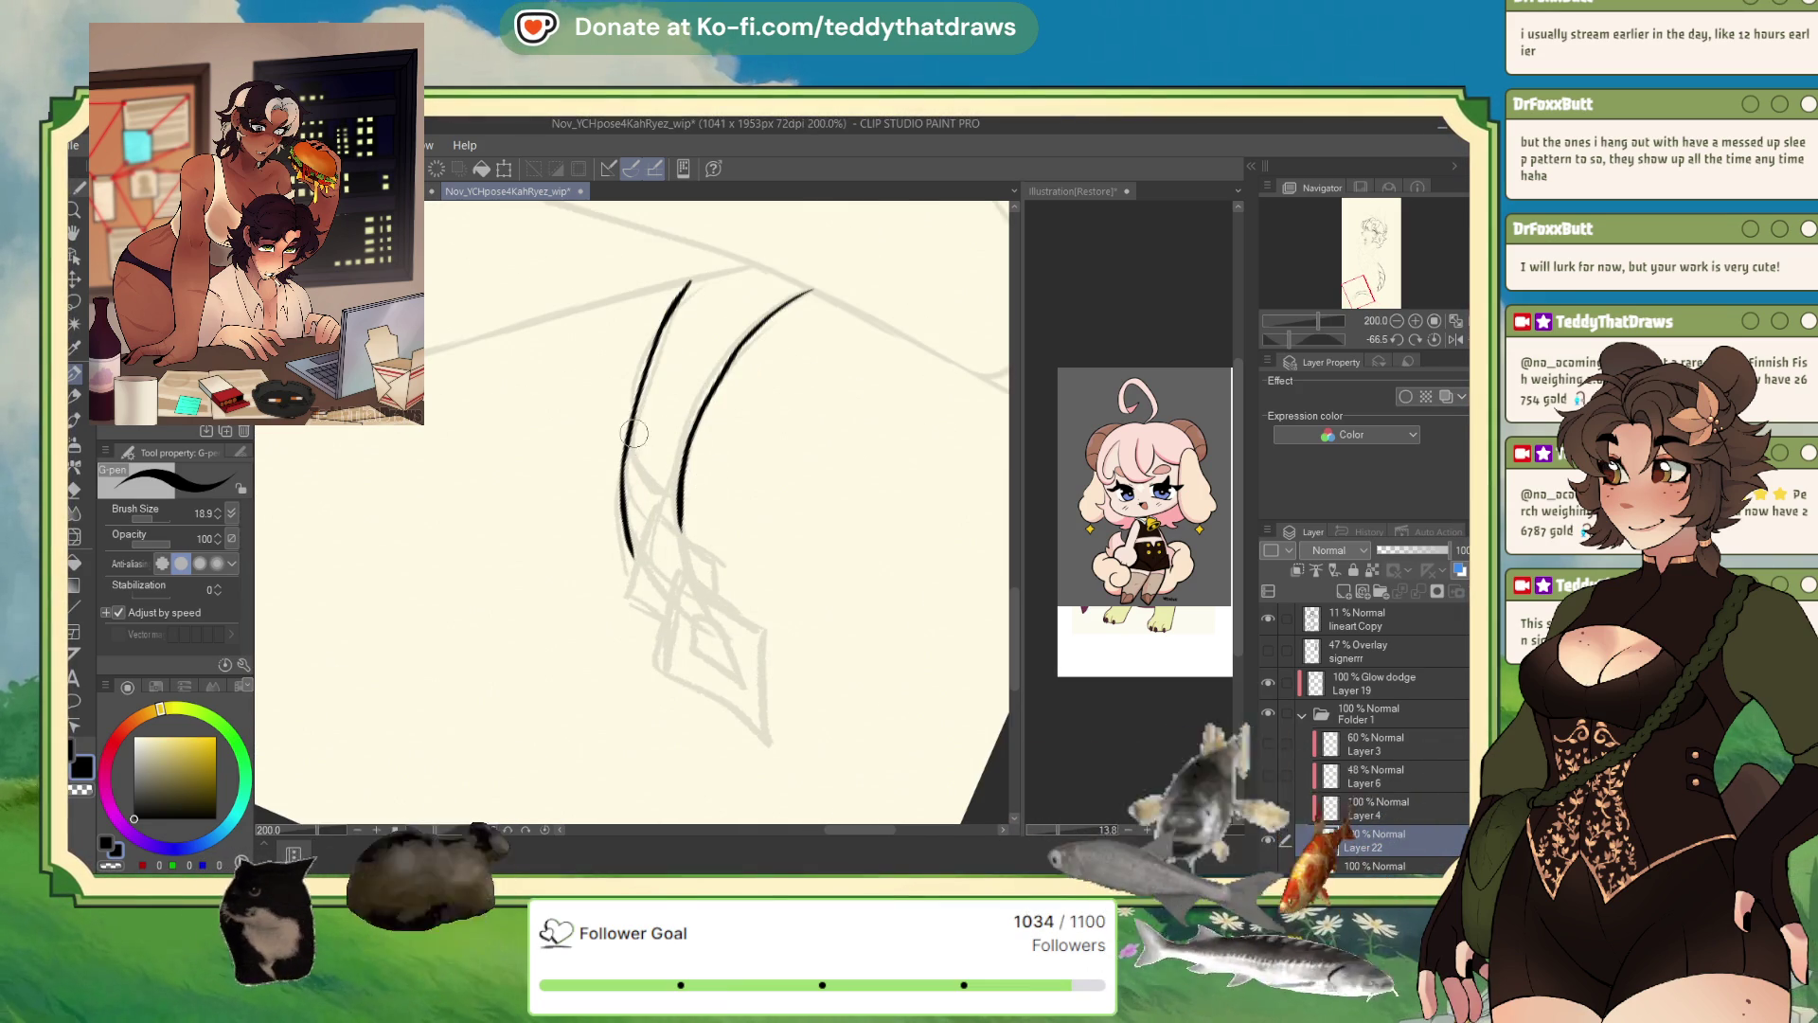
{"action": "left_click_drag", "start_coordinate": [627, 431], "coordinate": [680, 499]}
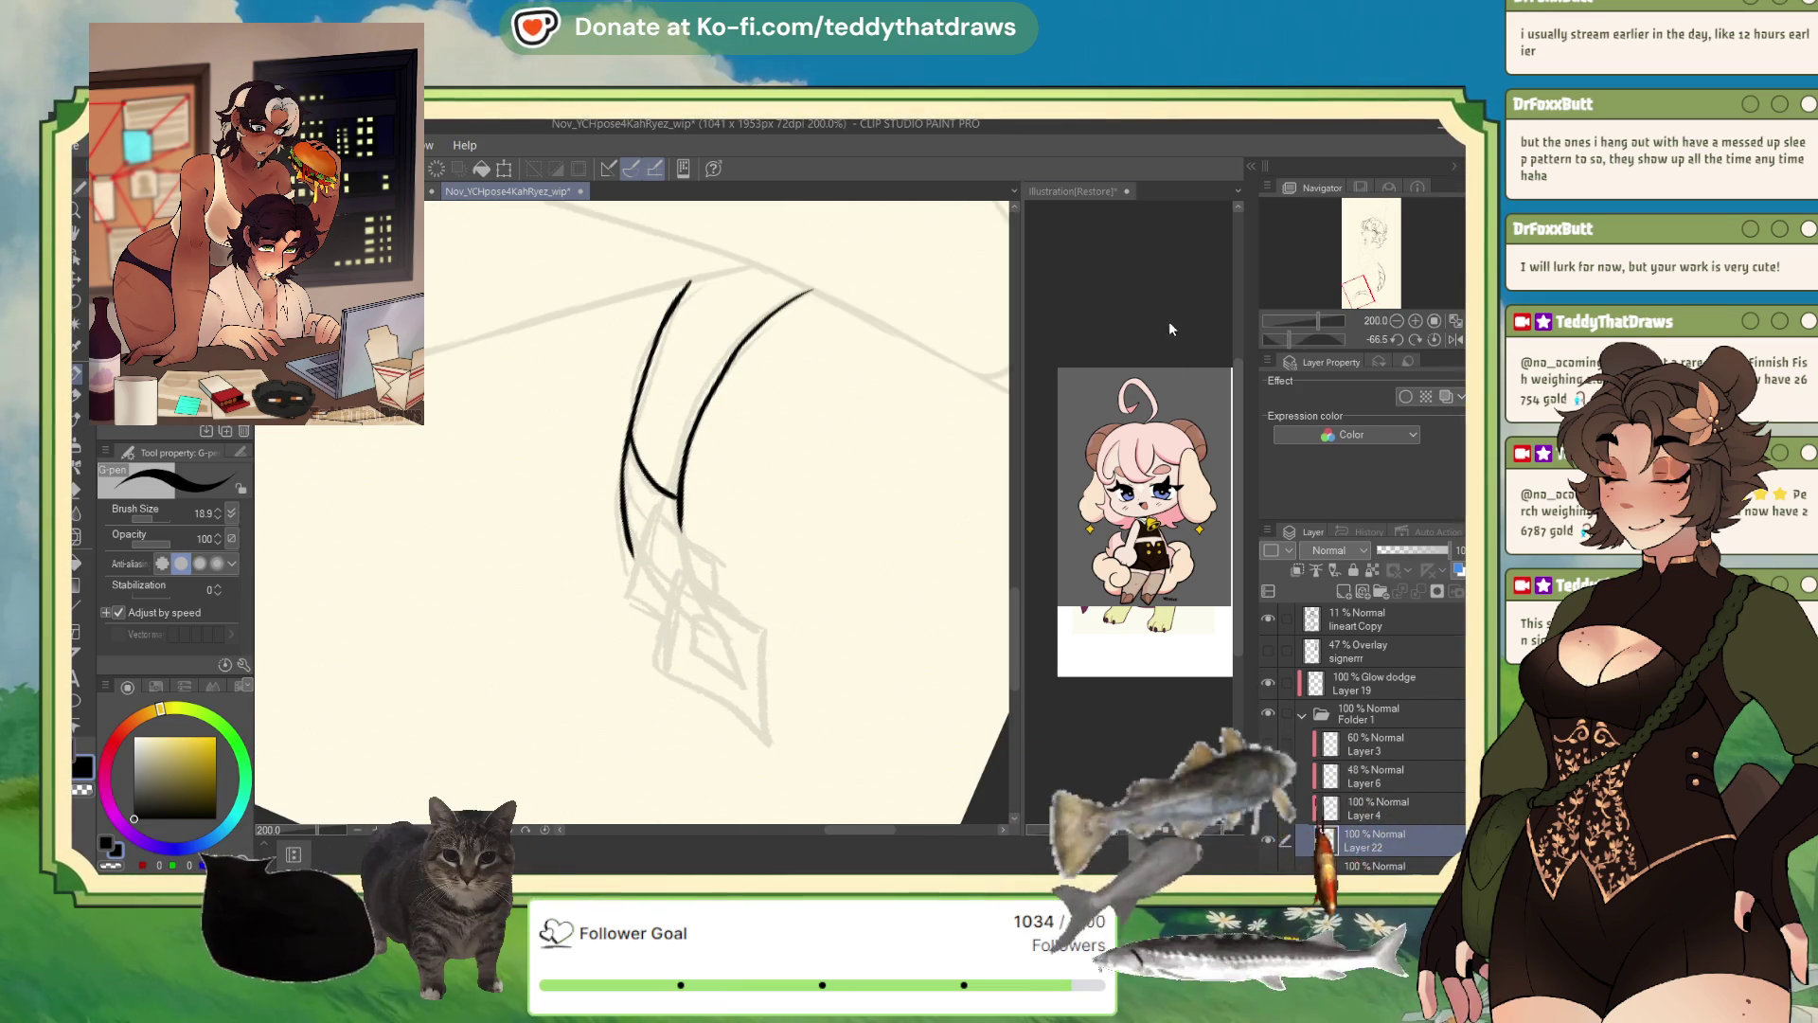
- In Illustration[Restore], hide the pink chibi Layer 17 and show the greyscale tailed character on Layer 7
{"action": "left_click", "coordinate": [1073, 191]}
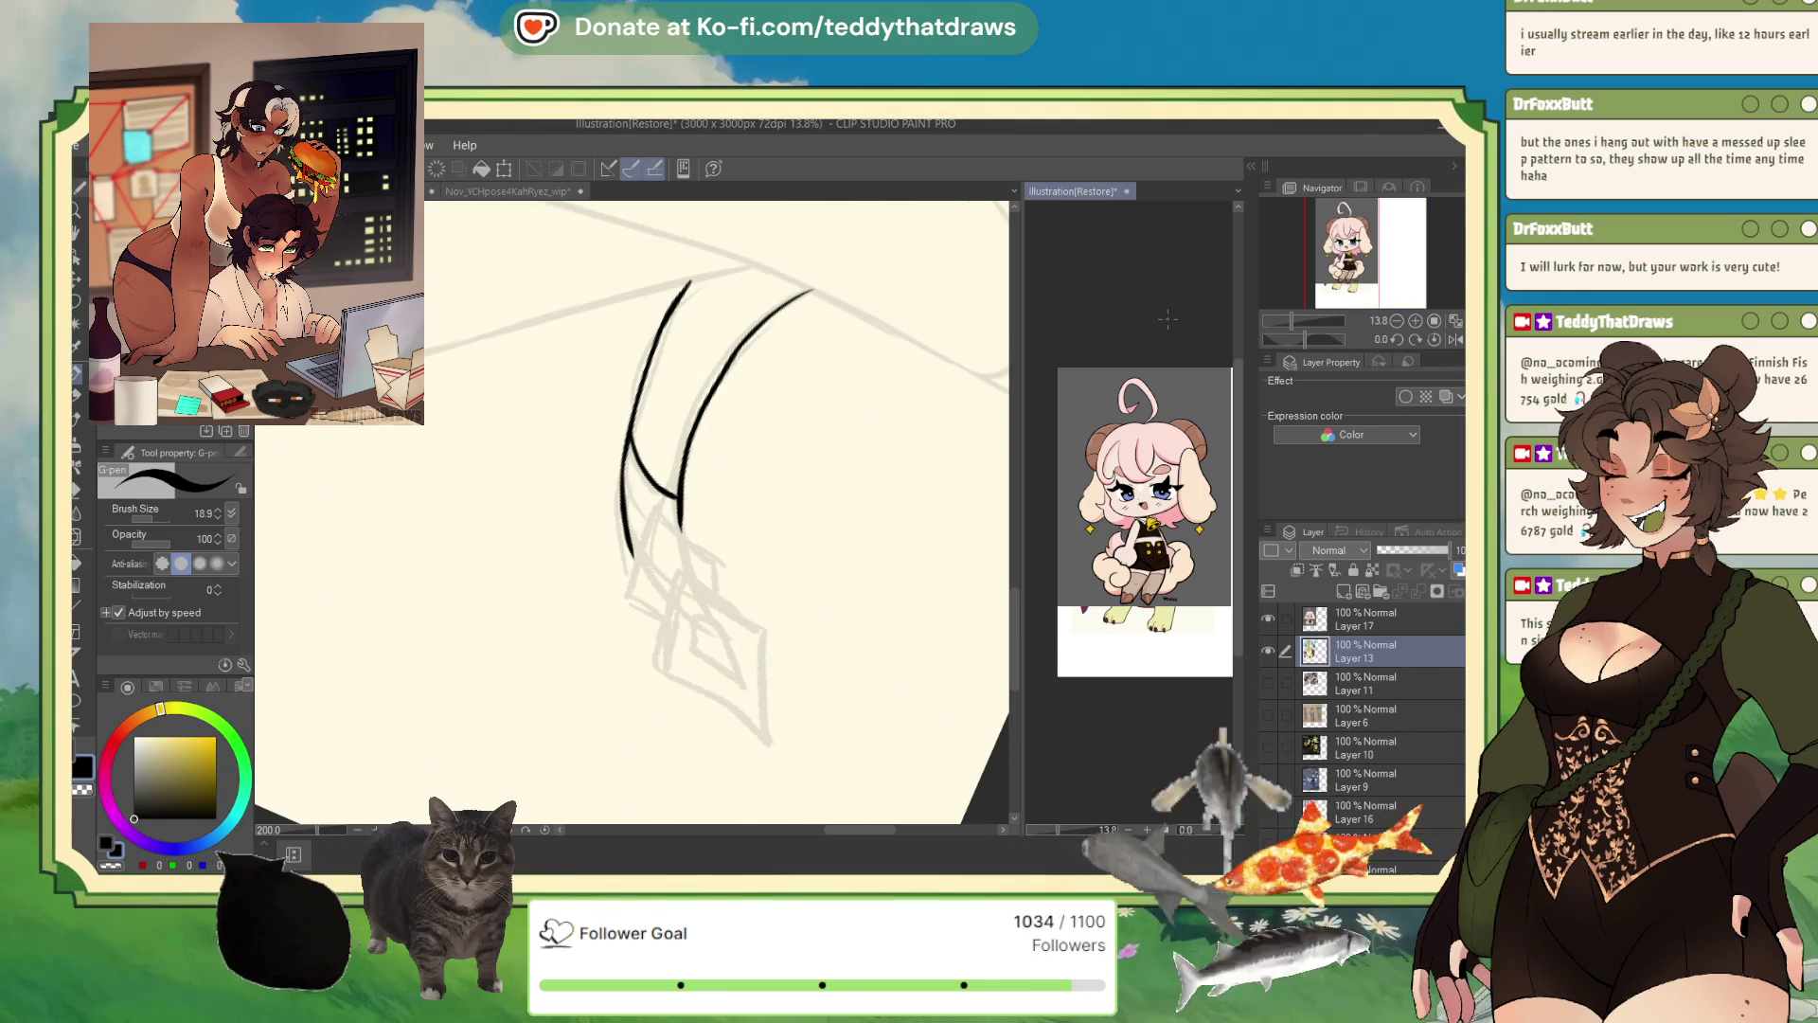
{"action": "left_click", "coordinate": [1268, 617]}
{"action": "scroll", "coordinate": [1364, 682], "scroll_direction": "down", "scroll_amount": 3}
{"action": "scroll", "coordinate": [1363, 710], "scroll_direction": "down", "scroll_amount": 2}
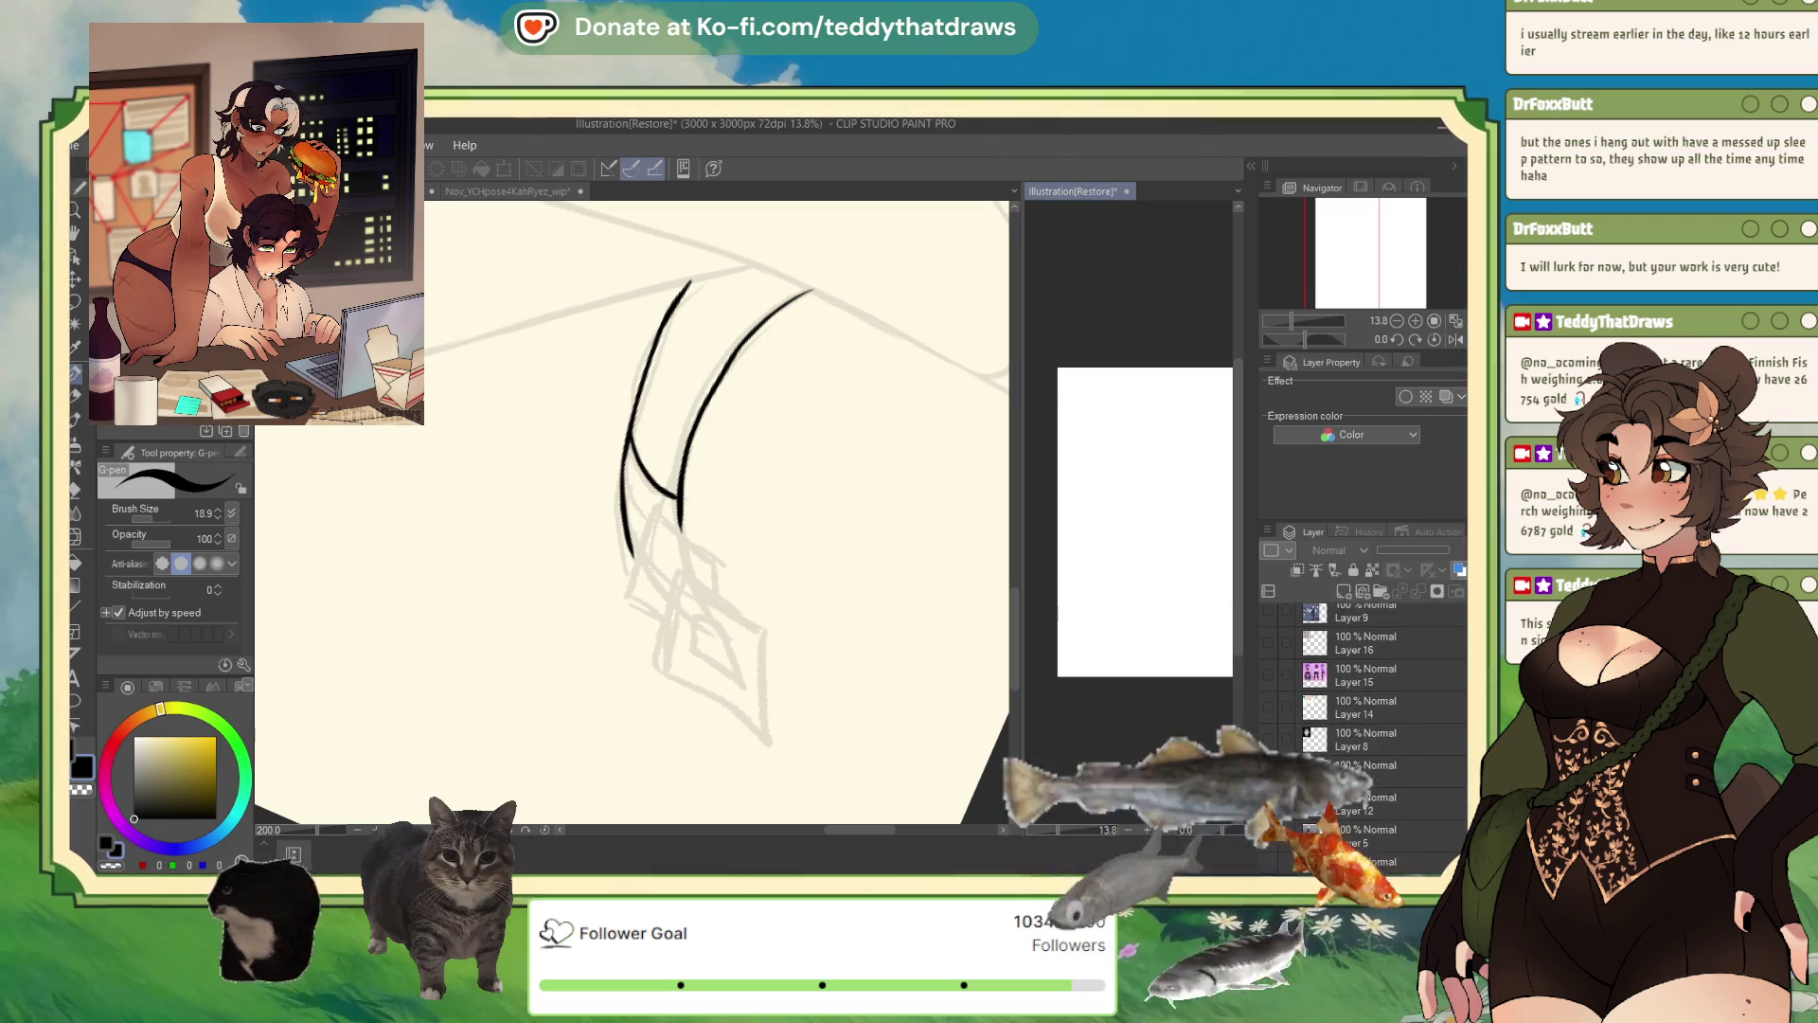
{"action": "left_click", "coordinate": [1268, 715]}
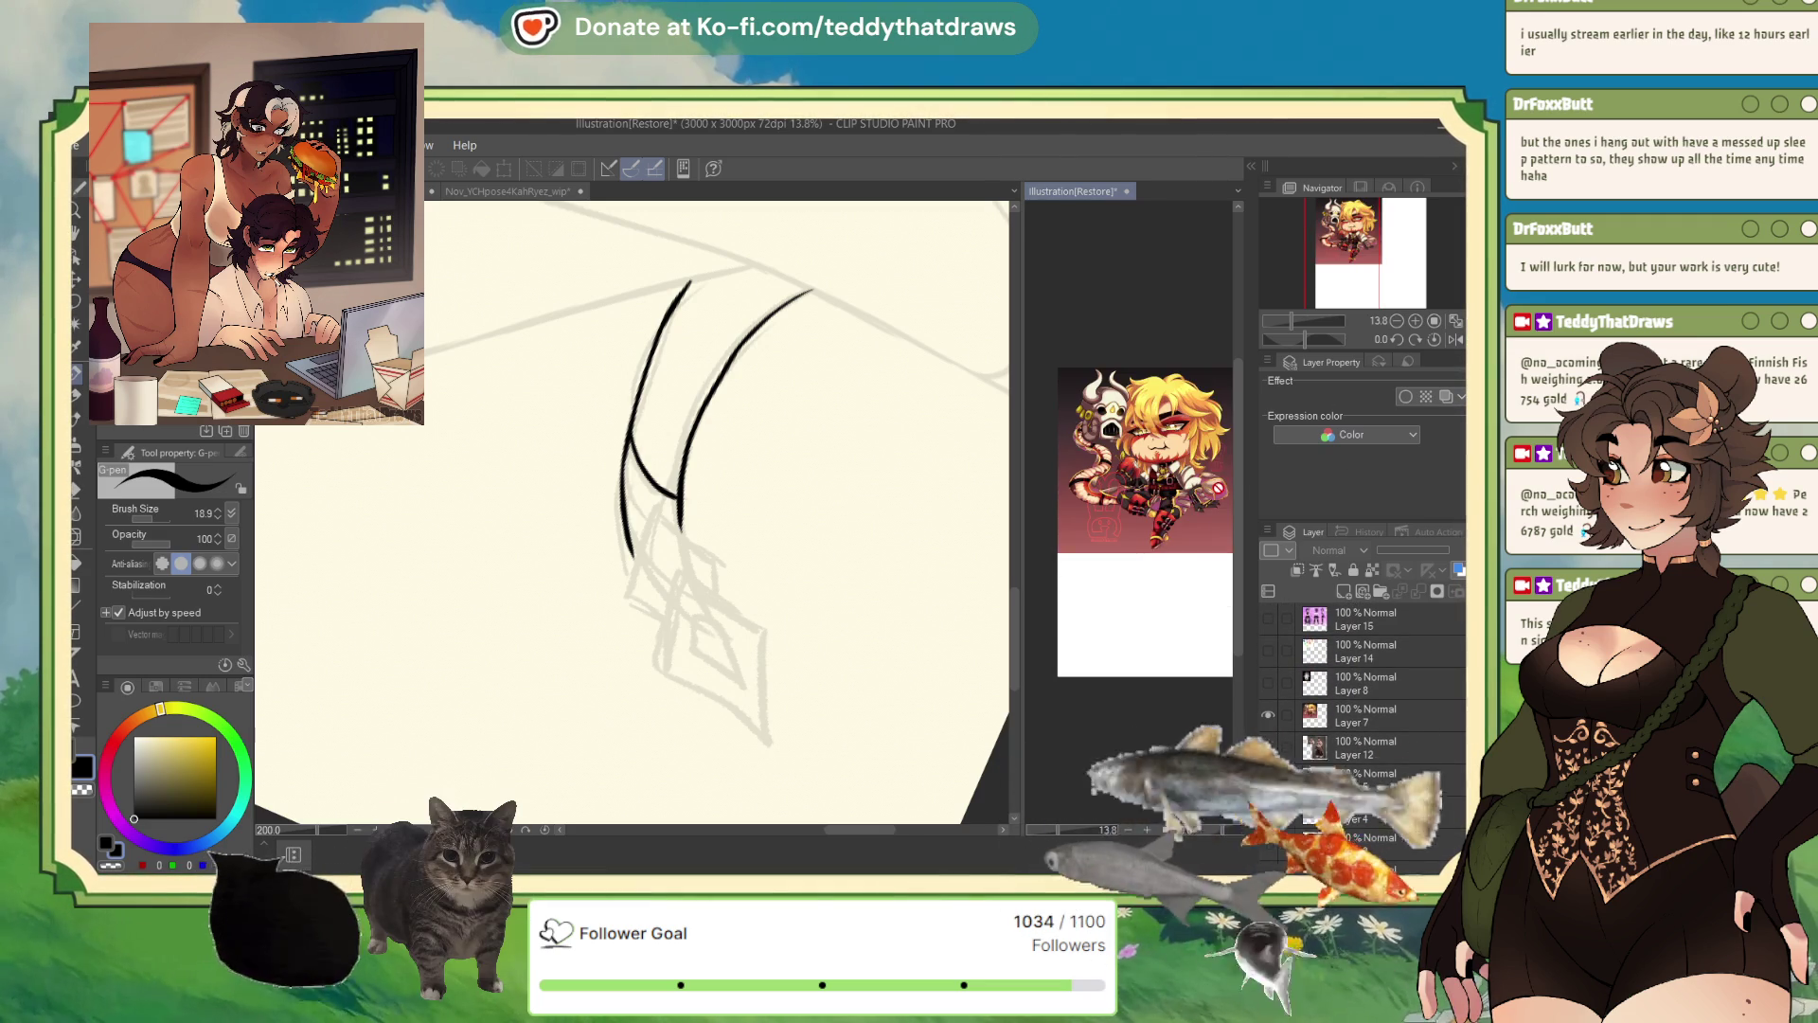
{"action": "scroll", "coordinate": [1137, 474], "scroll_direction": "up", "scroll_amount": 1}
{"action": "scroll", "coordinate": [1127, 458], "scroll_direction": "down", "scroll_amount": 2}
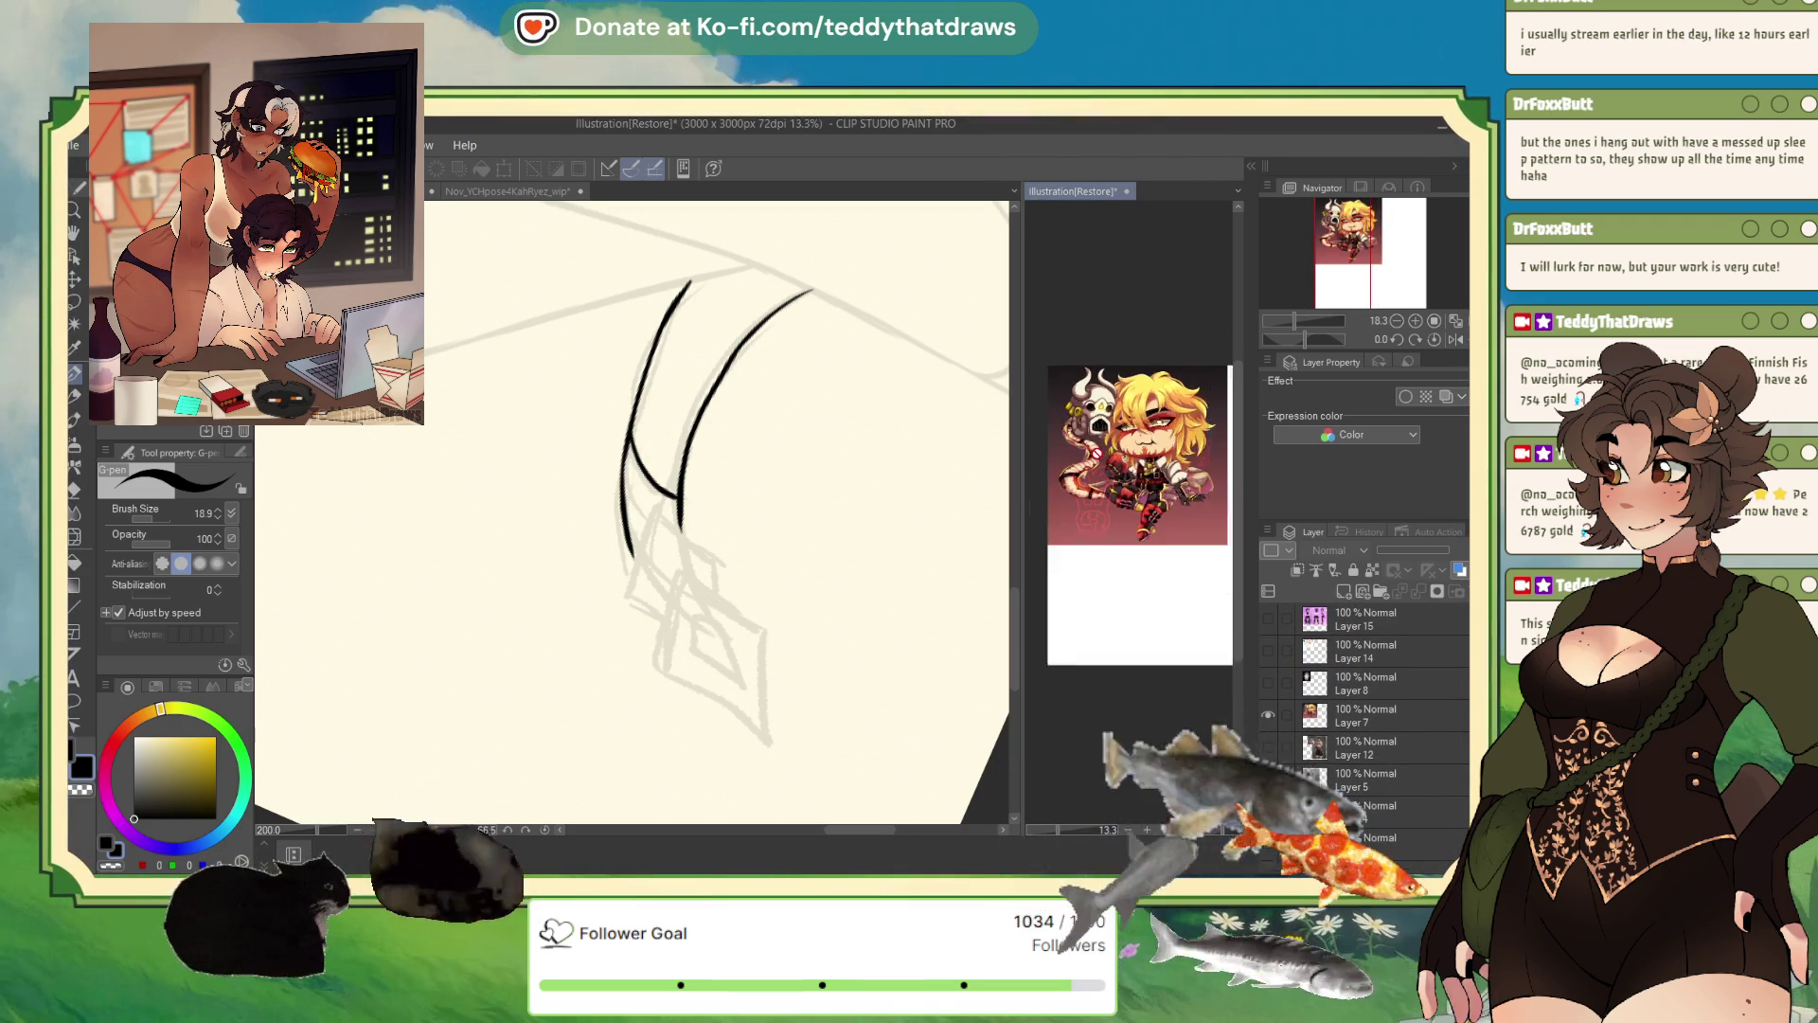
{"action": "scroll", "coordinate": [1161, 519], "scroll_direction": "up", "scroll_amount": 3}
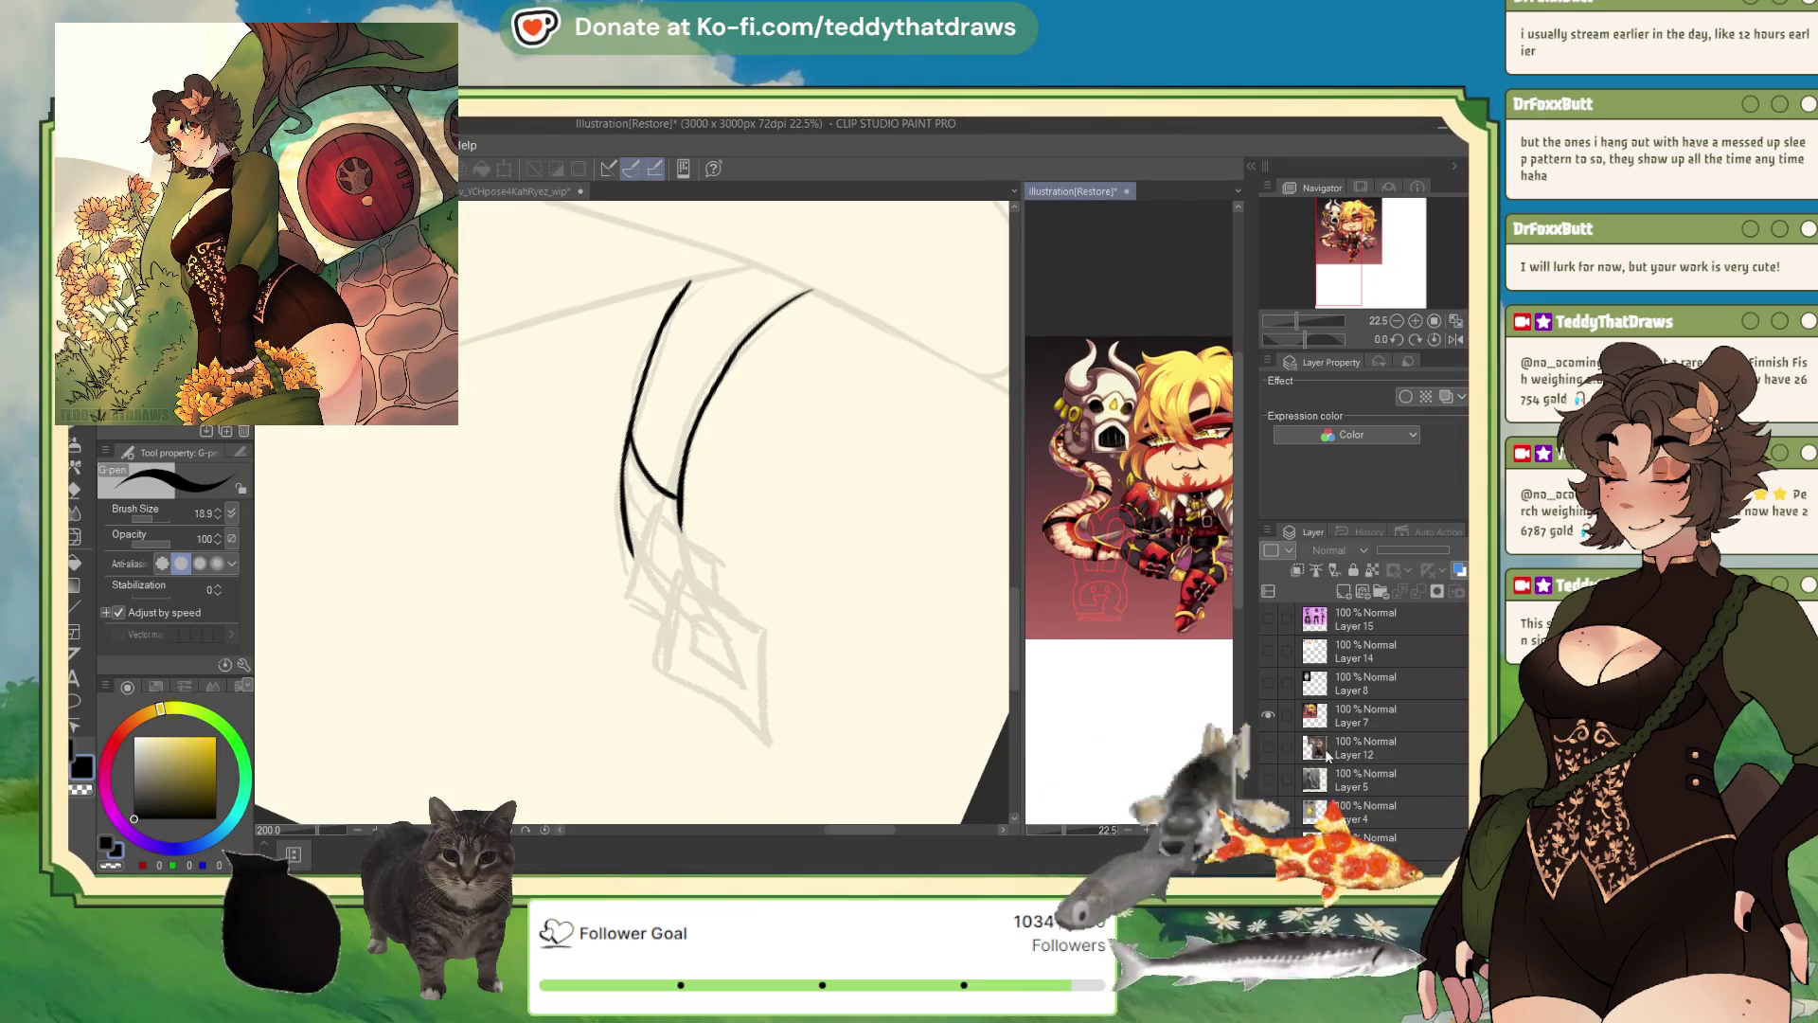
{"action": "scroll", "coordinate": [1071, 480], "scroll_direction": "down", "scroll_amount": 1}
{"action": "scroll", "coordinate": [1222, 508], "scroll_direction": "down", "scroll_amount": 4}
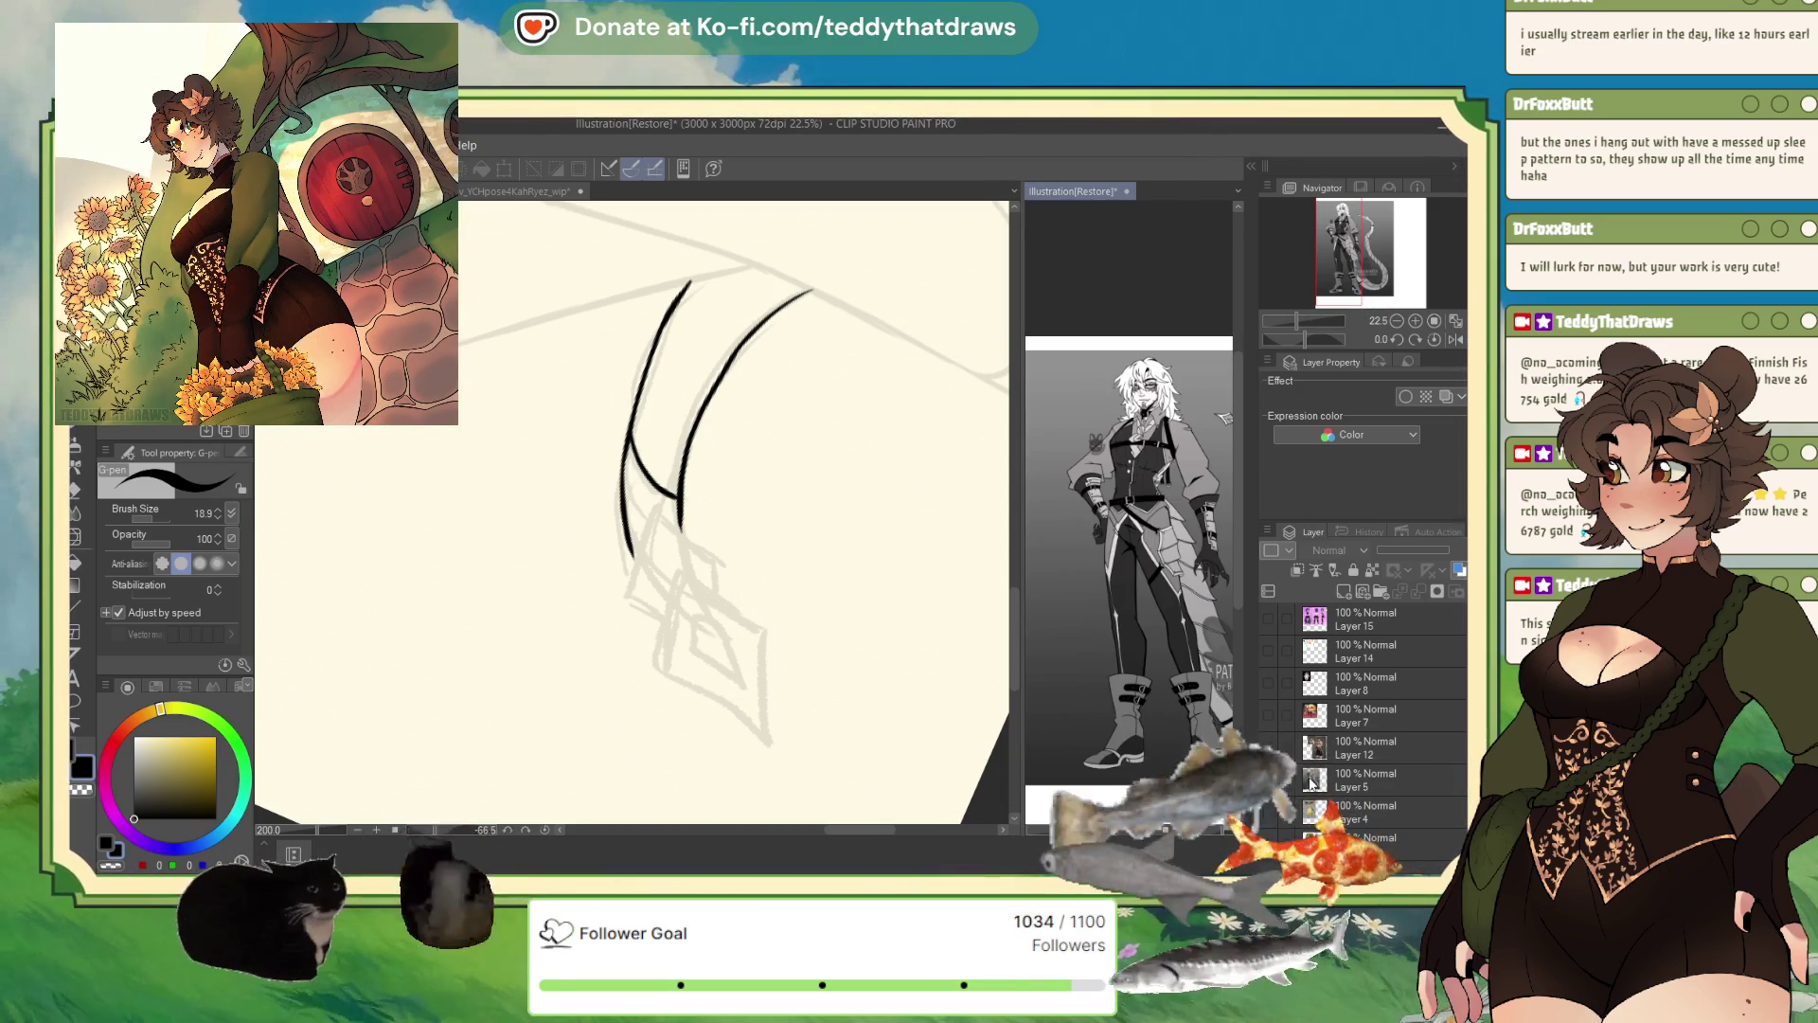
{"action": "scroll", "coordinate": [1223, 509], "scroll_direction": "up", "scroll_amount": 4}
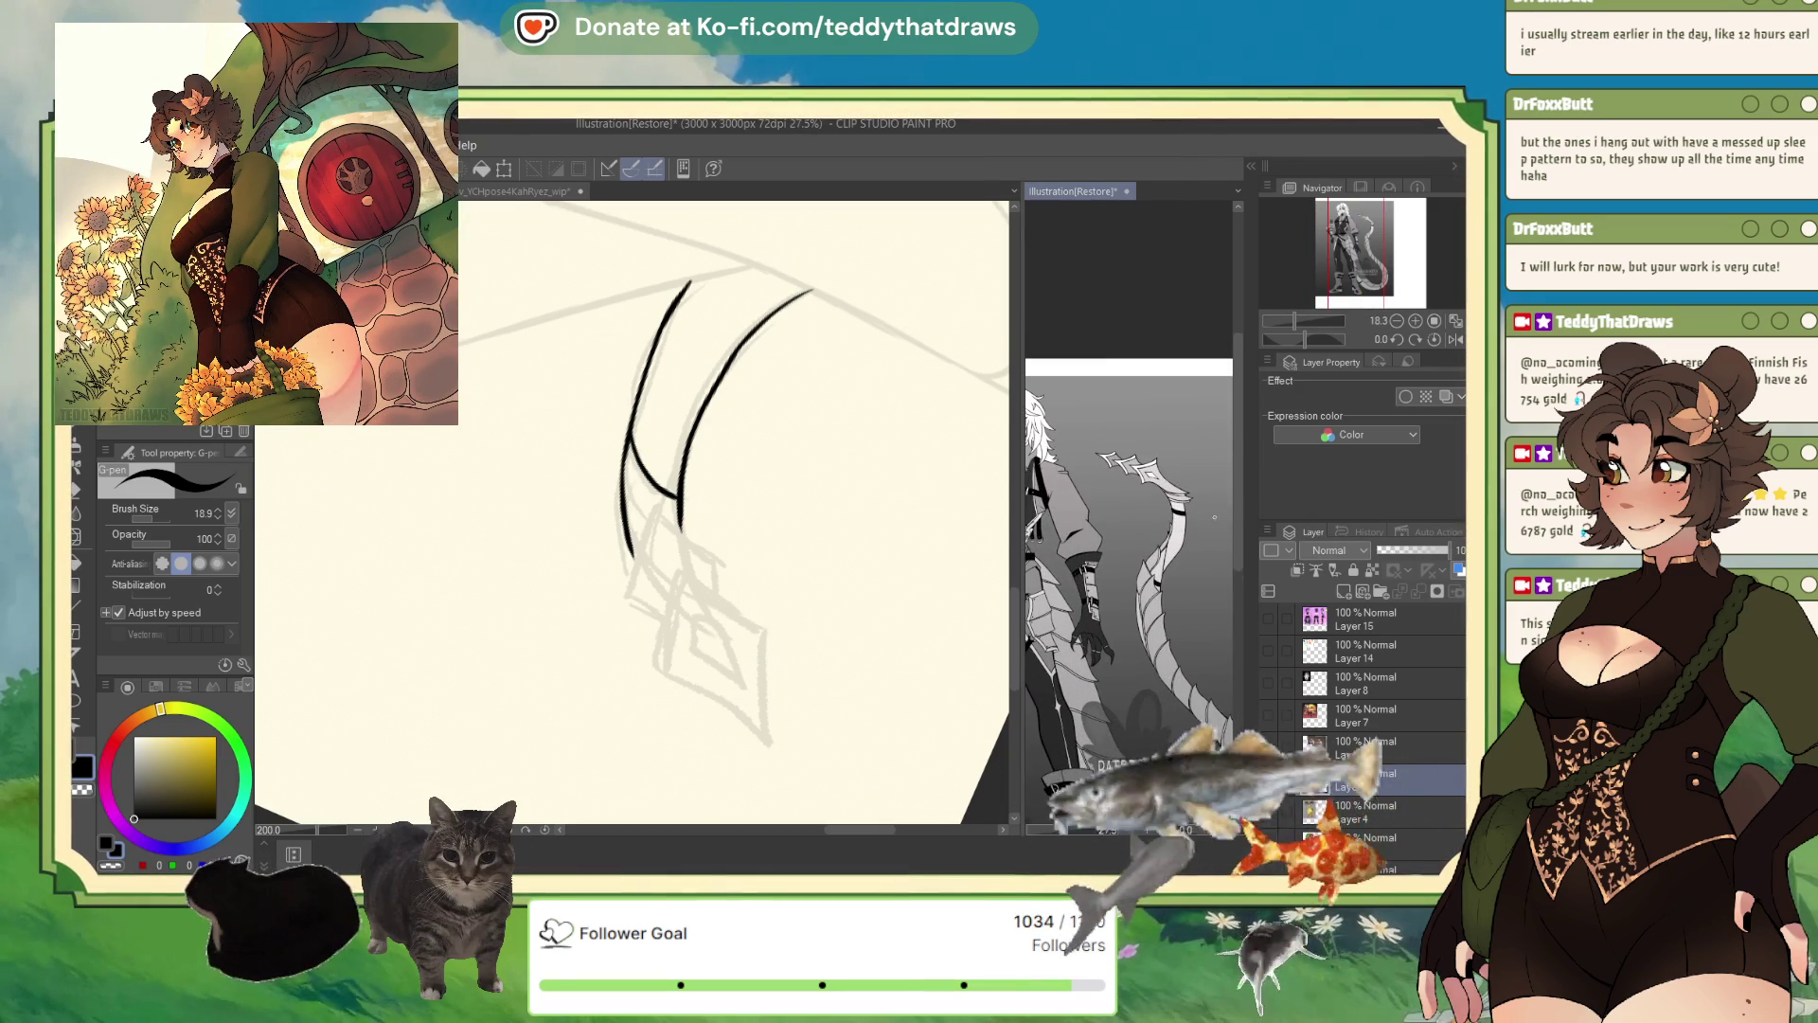
{"action": "scroll", "coordinate": [726, 570], "scroll_direction": "up", "scroll_amount": 1}
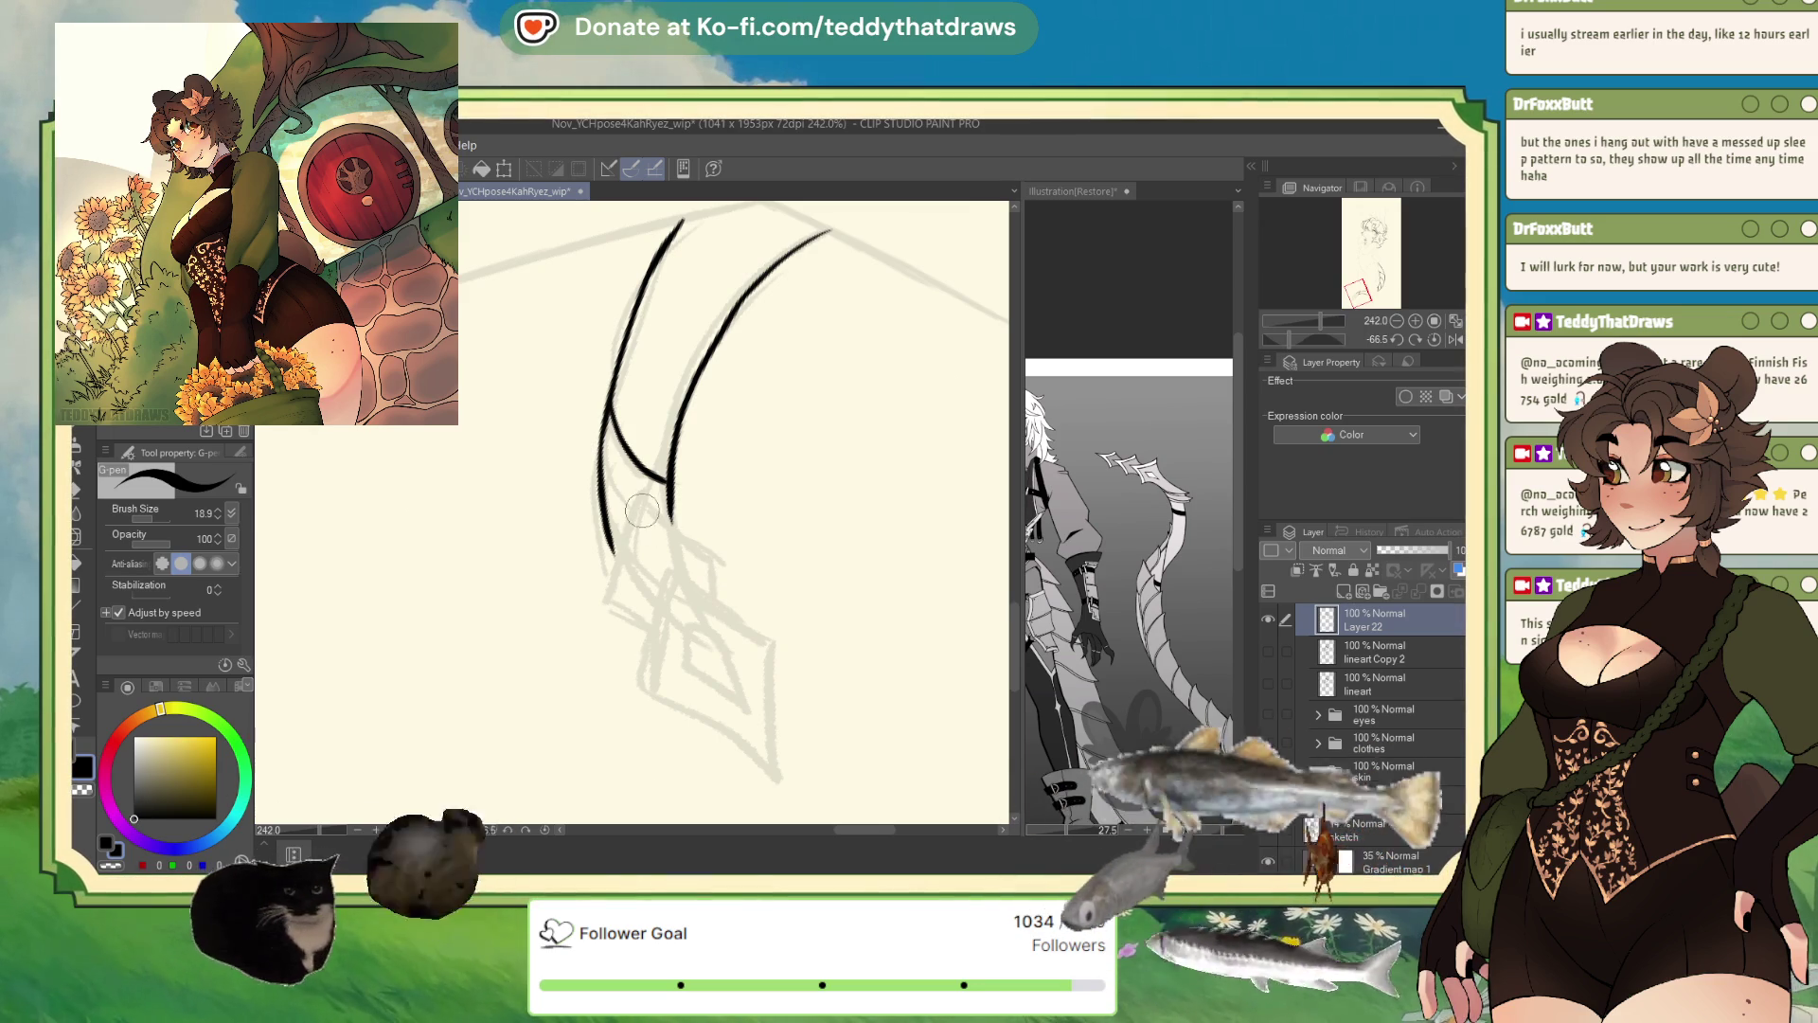
- Extend the strand's edges downward and ink the upper and lower diamond outlines
{"action": "mouse_move", "coordinate": [637, 494]}
{"action": "left_mouse_down"}
{"action": "mouse_move", "coordinate": [701, 542]}
{"action": "mouse_move", "coordinate": [720, 587]}
{"action": "left_mouse_up"}
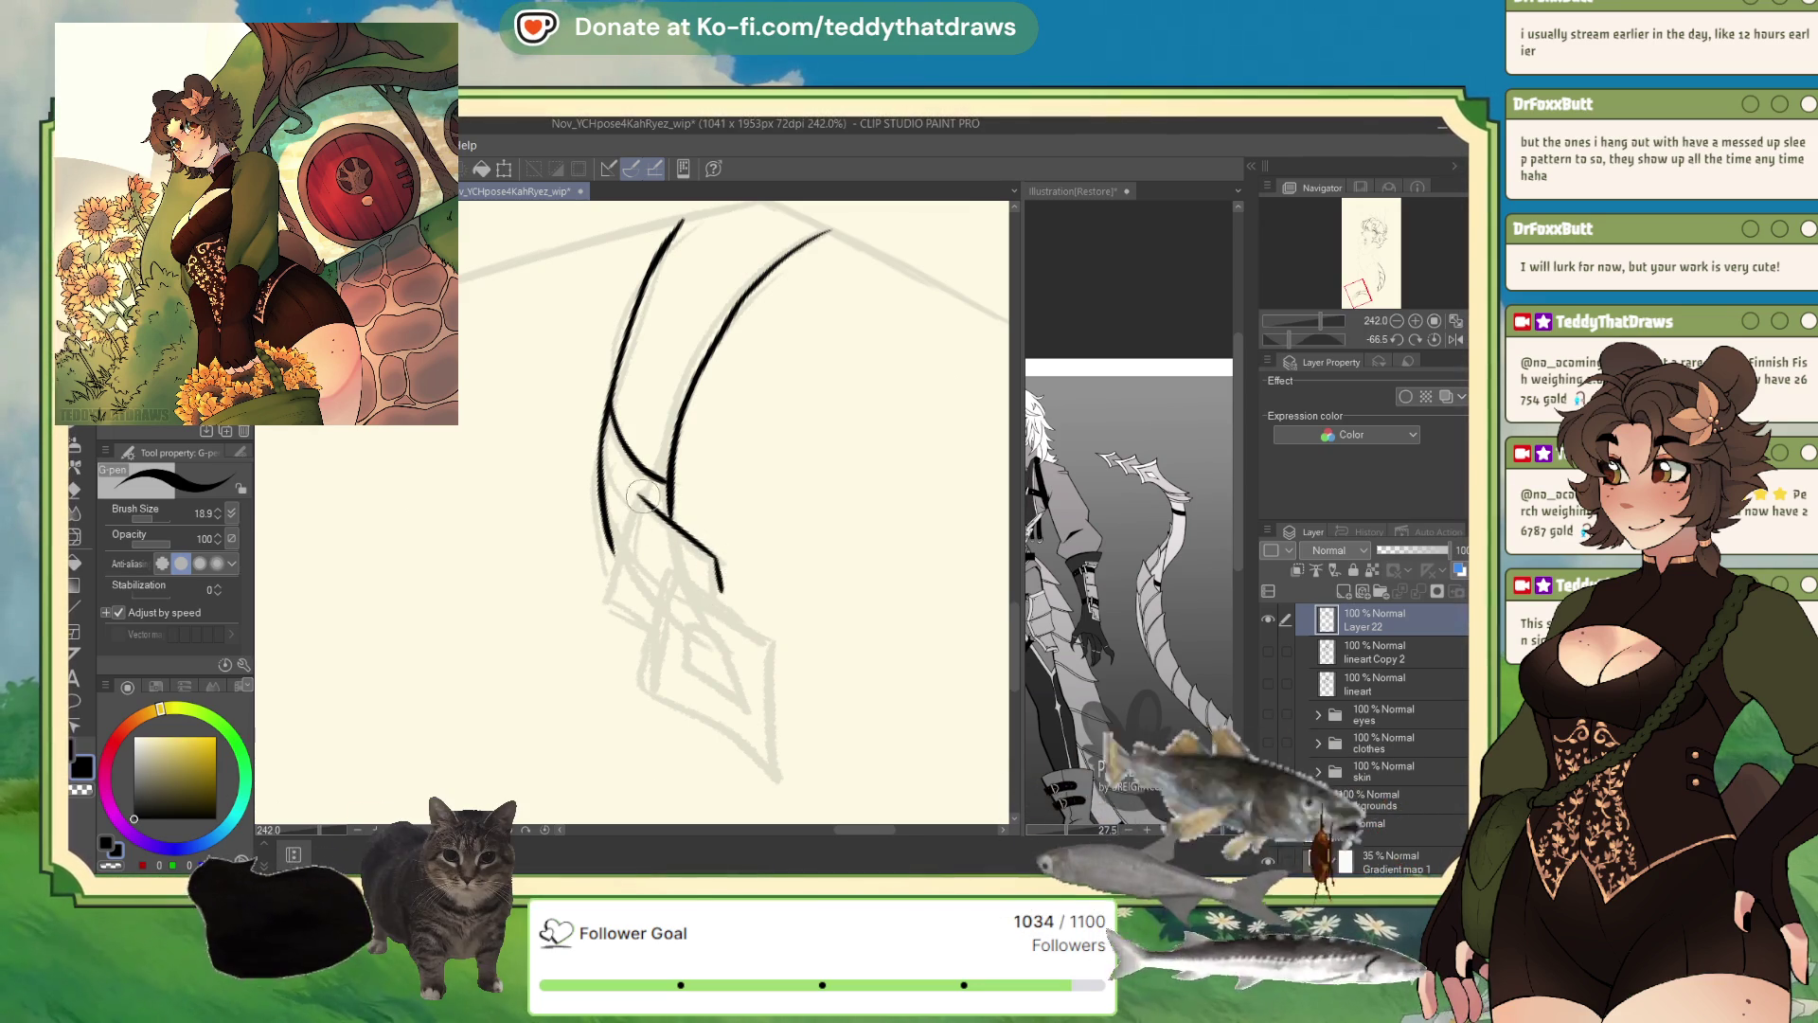
{"action": "mouse_move", "coordinate": [637, 494]}
{"action": "left_mouse_down"}
{"action": "mouse_move", "coordinate": [604, 594]}
{"action": "mouse_move", "coordinate": [650, 625]}
{"action": "left_mouse_up"}
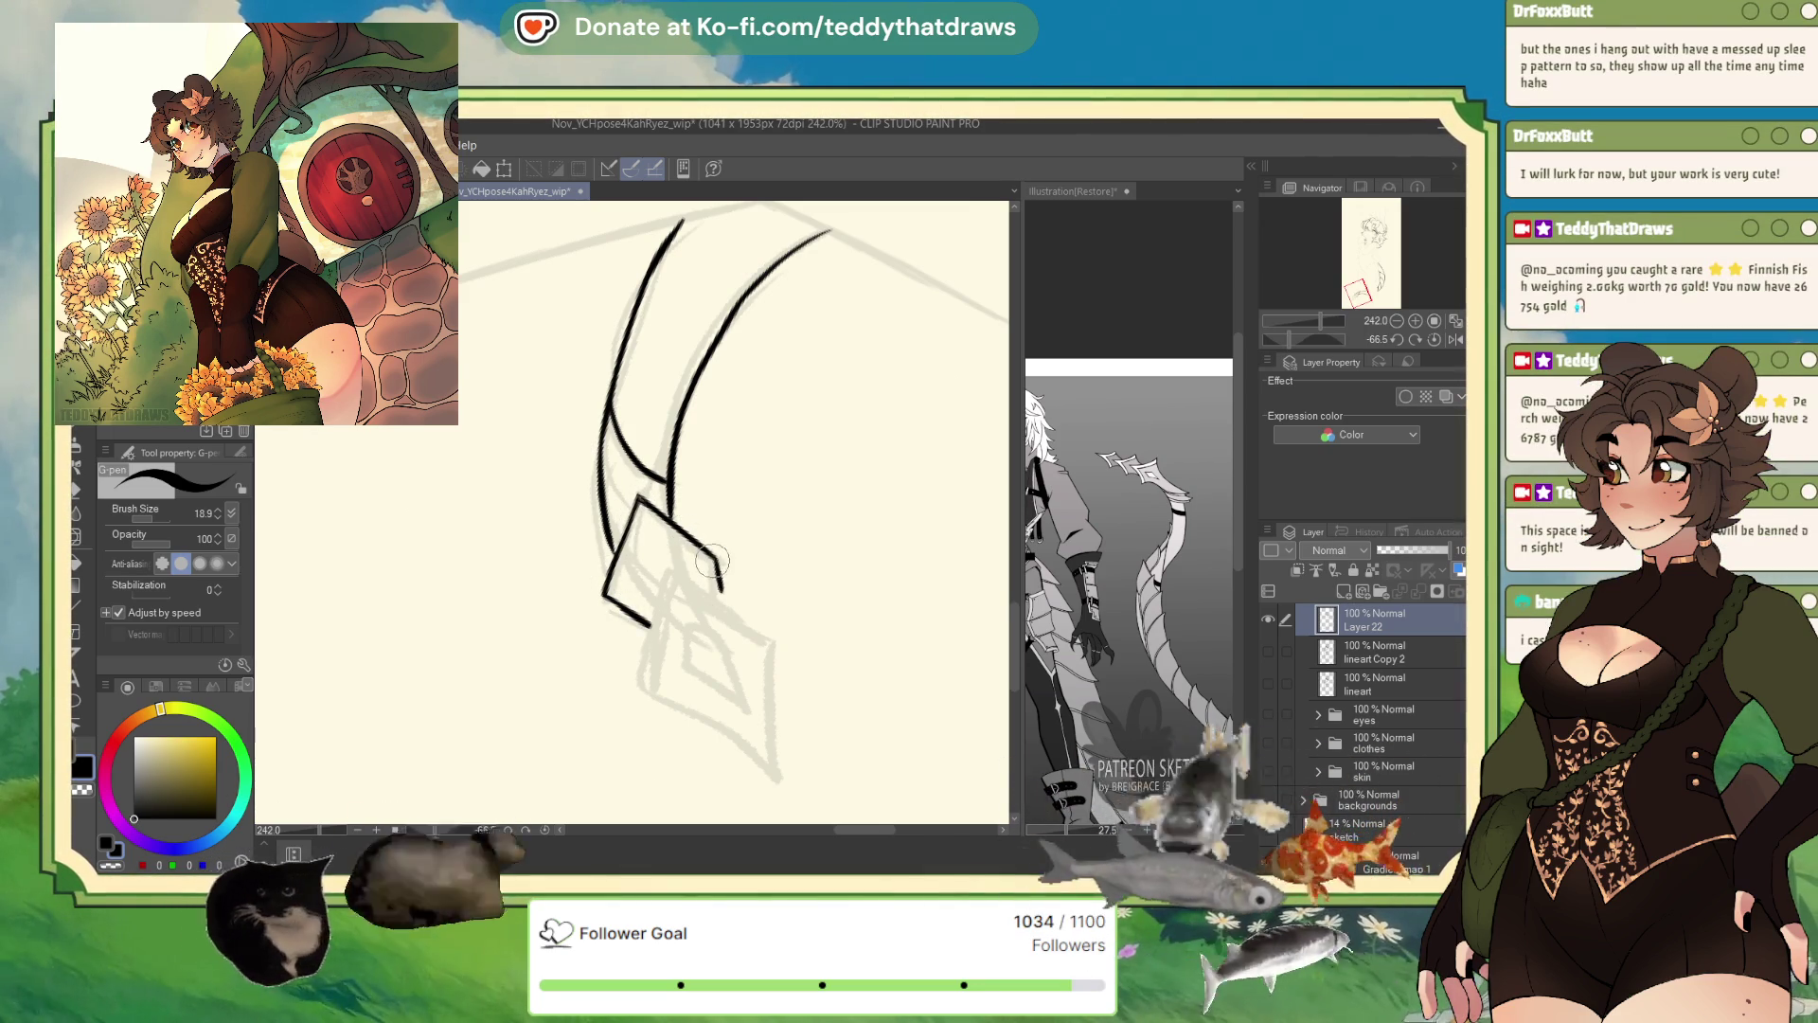
{"action": "left_click_drag", "start_coordinate": [669, 569], "coordinate": [640, 651]}
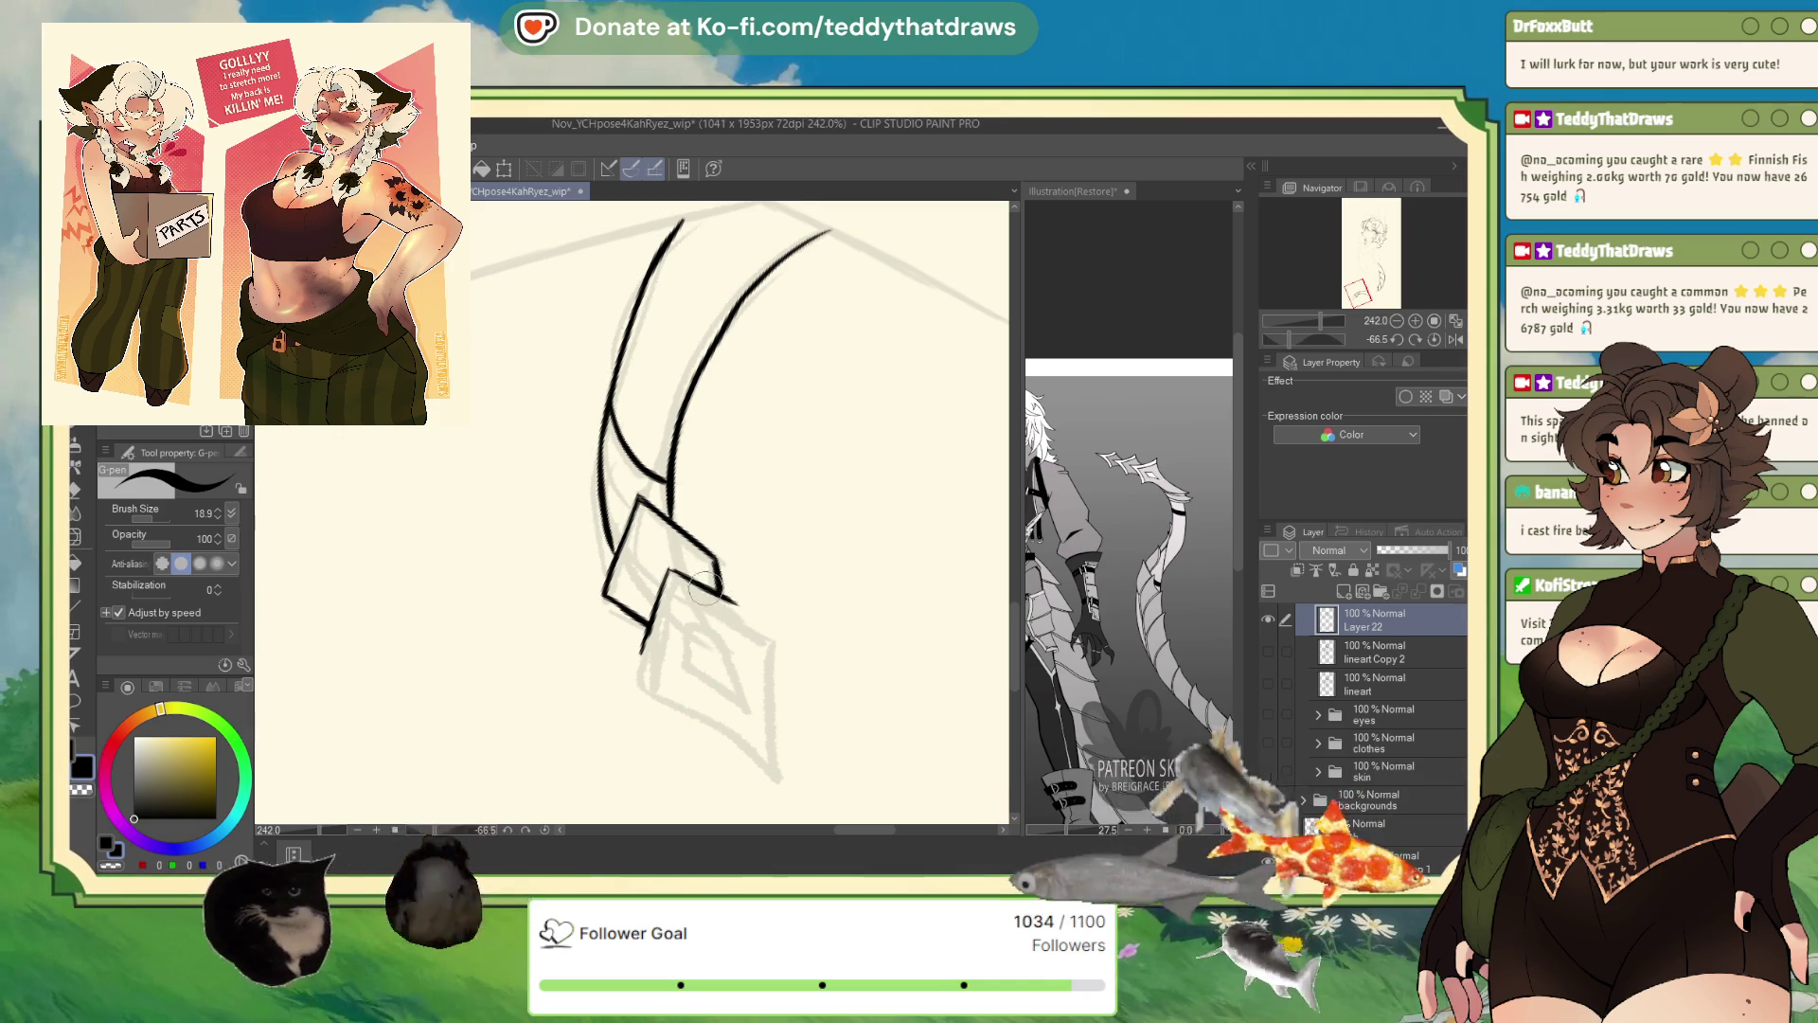
{"action": "mouse_move", "coordinate": [642, 660]}
{"action": "left_mouse_down"}
{"action": "mouse_move", "coordinate": [637, 686]}
{"action": "mouse_move", "coordinate": [765, 762]}
{"action": "left_mouse_up"}
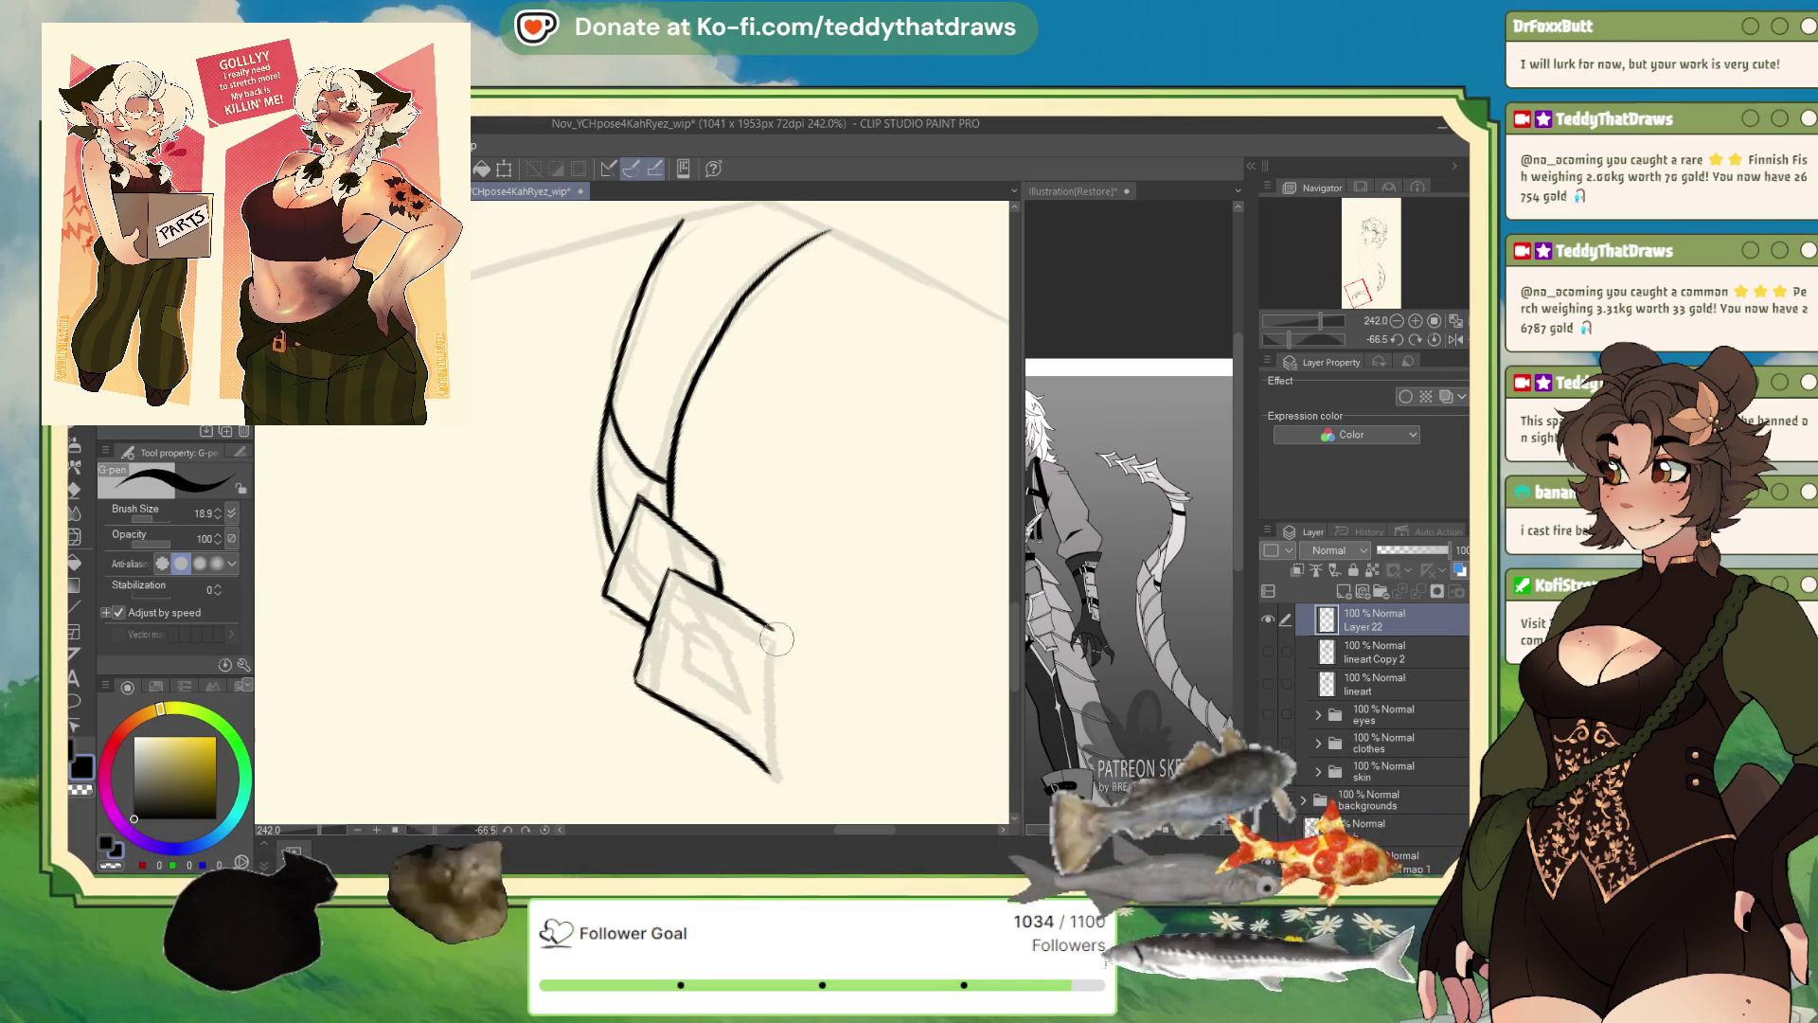
{"action": "left_click_drag", "start_coordinate": [767, 677], "coordinate": [772, 771]}
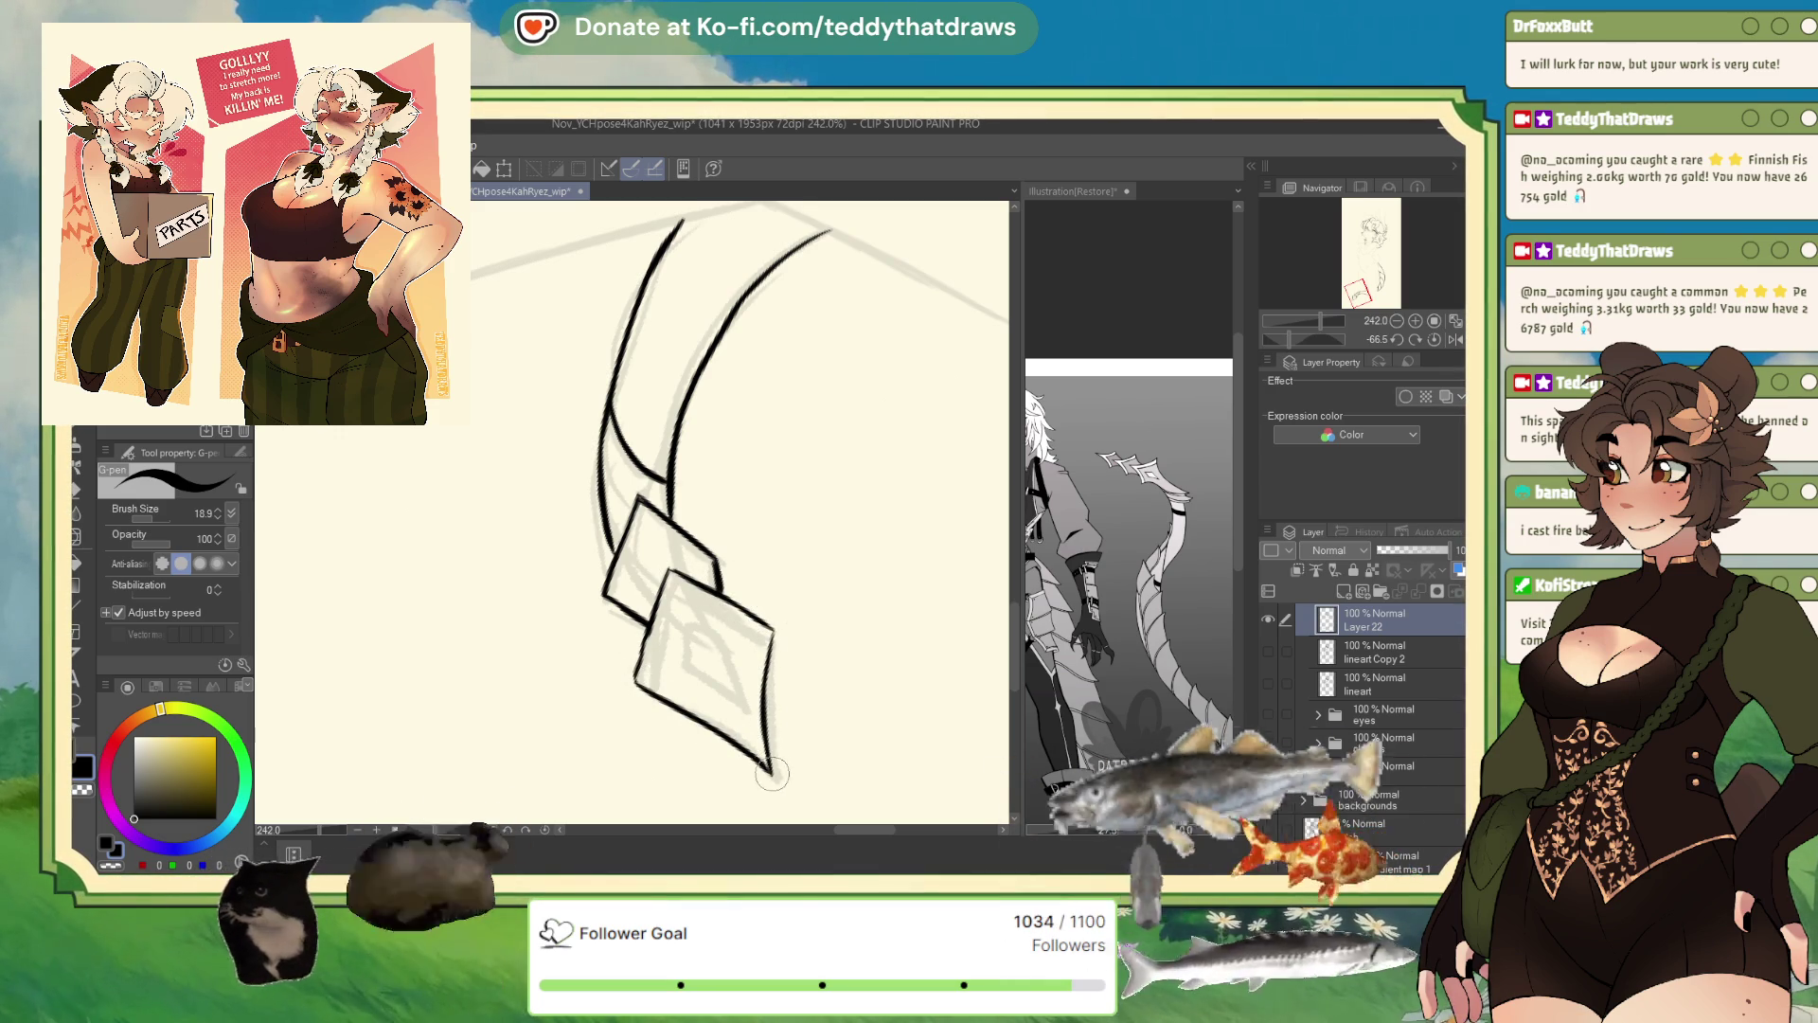
{"action": "left_click_drag", "start_coordinate": [773, 633], "coordinate": [769, 691]}
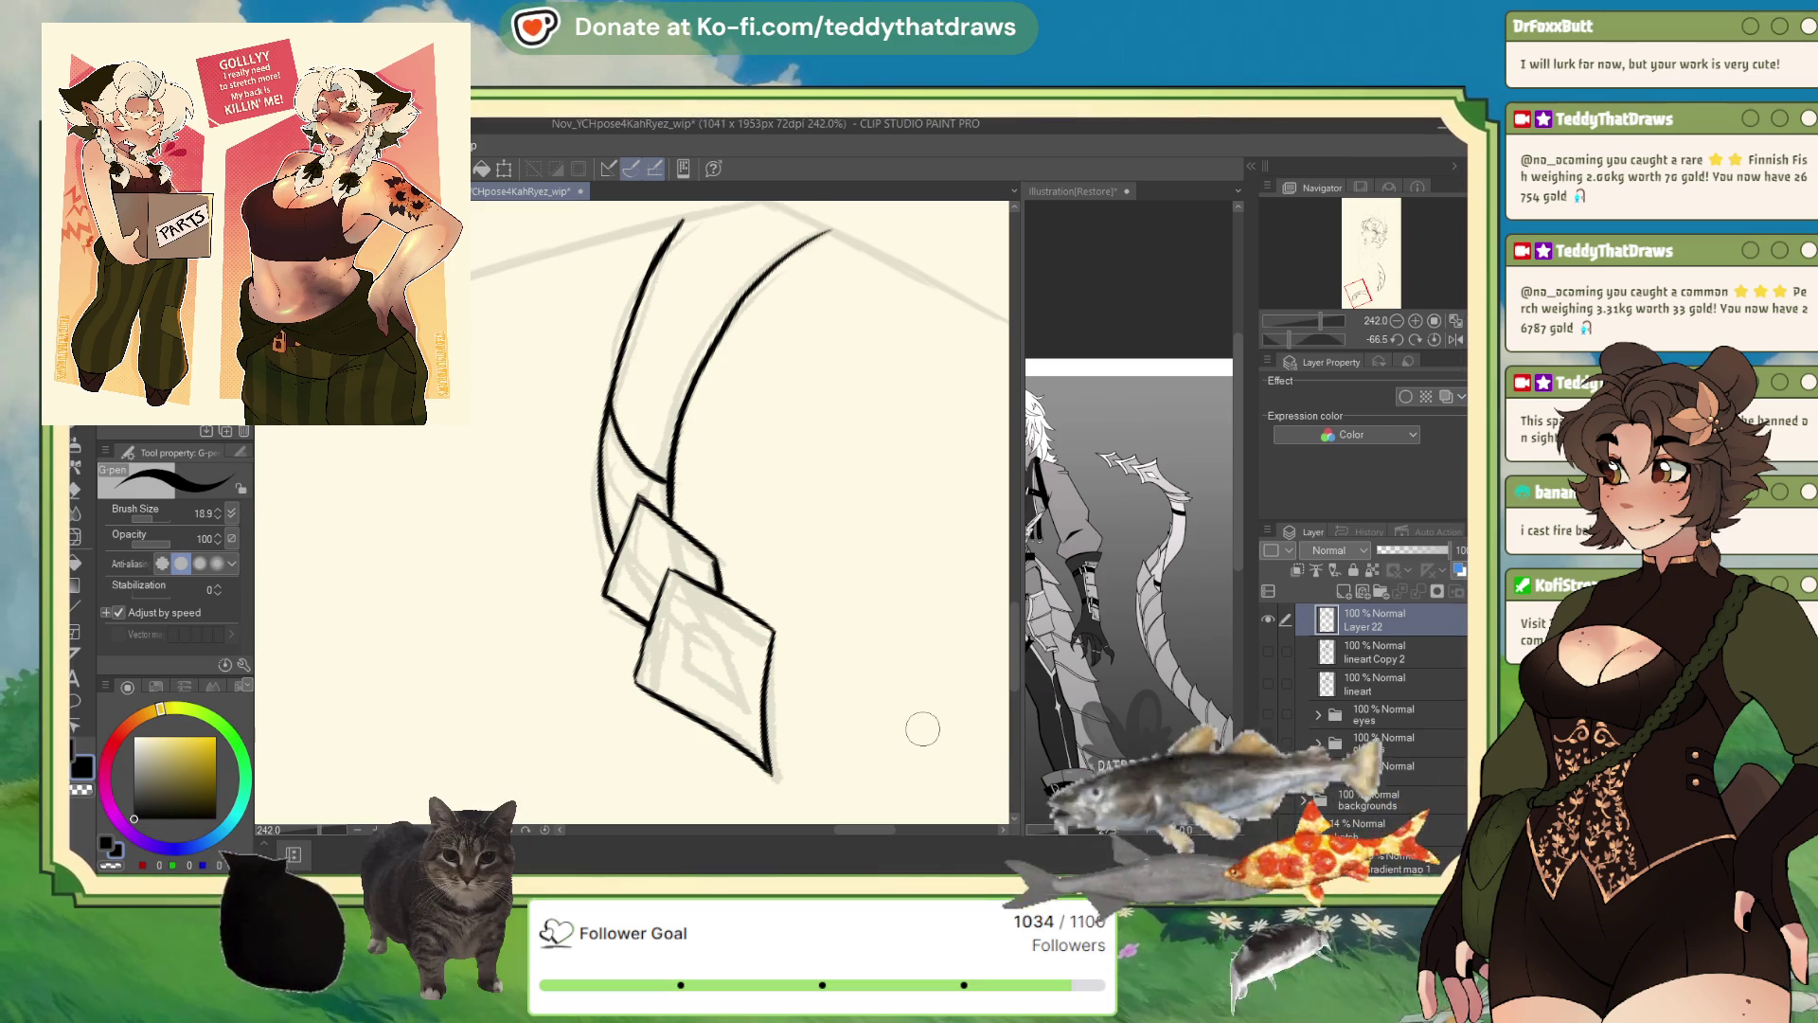
- Rotate the canvas, erase stray segments, and ink the inner diamond joined to the hook
{"action": "left_click_drag", "start_coordinate": [1289, 339], "coordinate": [1325, 339]}
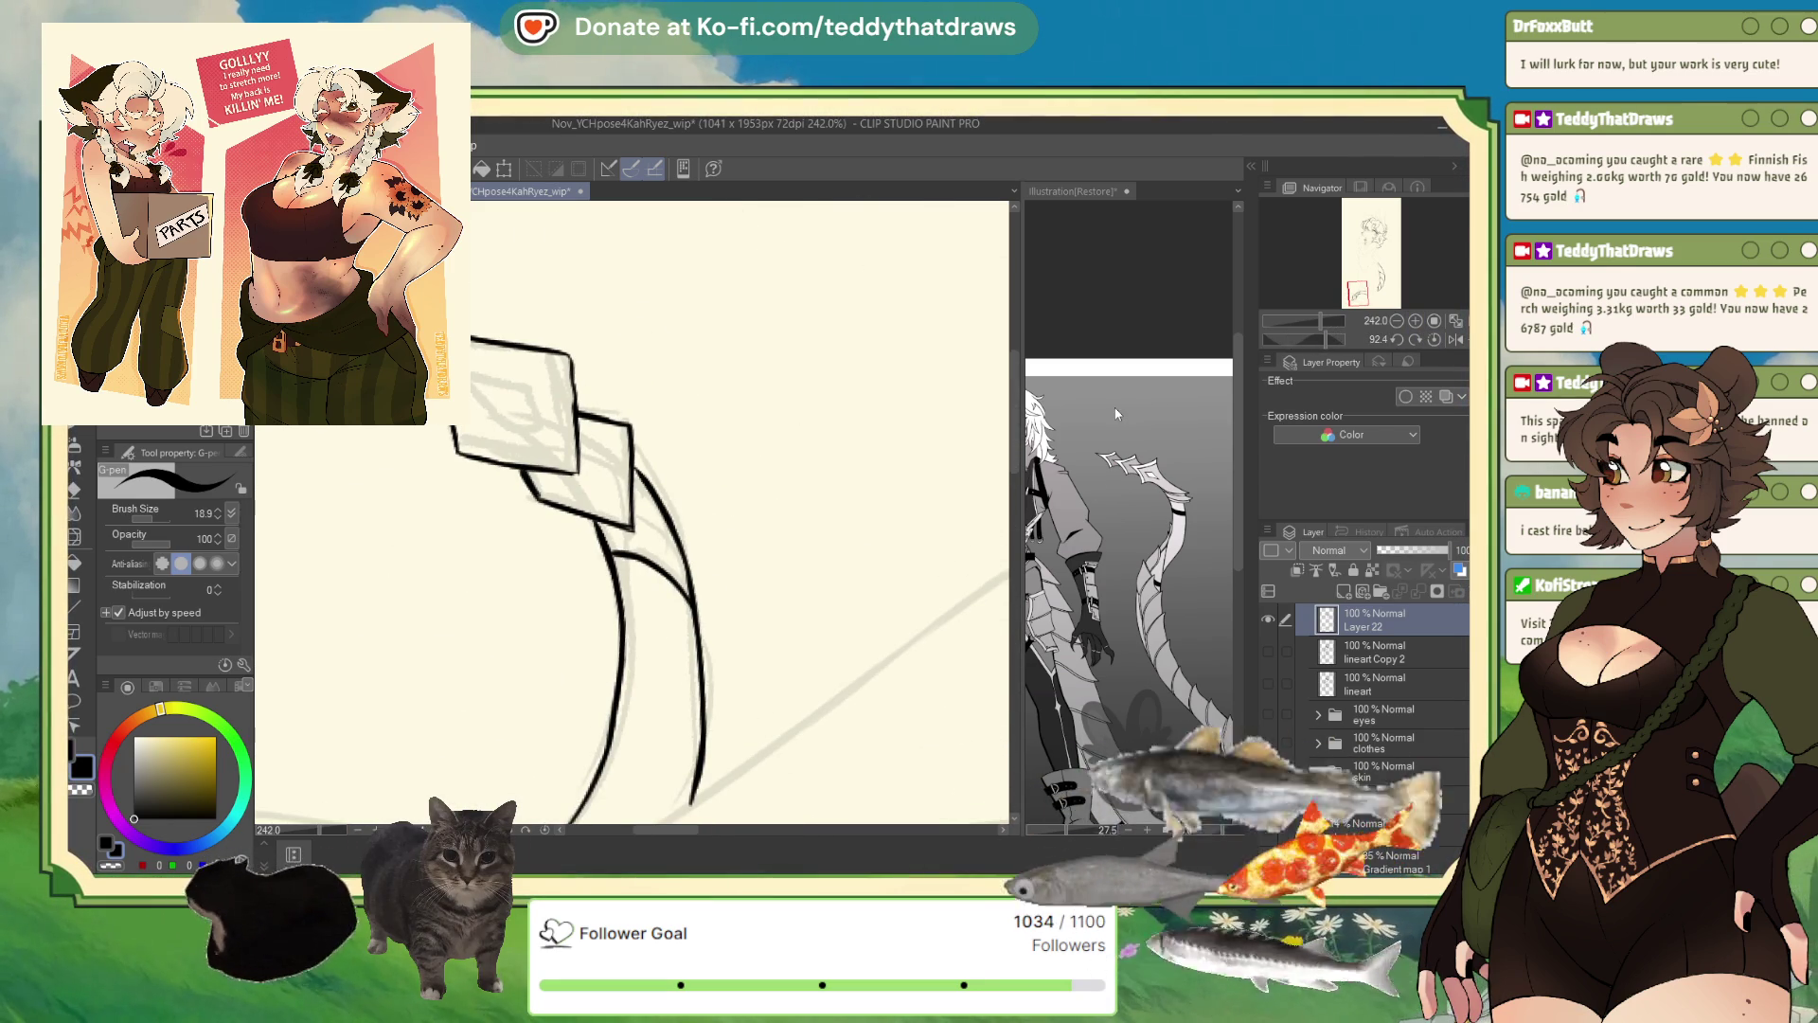
{"action": "mouse_move", "coordinate": [462, 454]}
{"action": "left_mouse_down"}
{"action": "mouse_move", "coordinate": [547, 474]}
{"action": "mouse_move", "coordinate": [568, 402]}
{"action": "mouse_move", "coordinate": [536, 498]}
{"action": "left_mouse_up"}
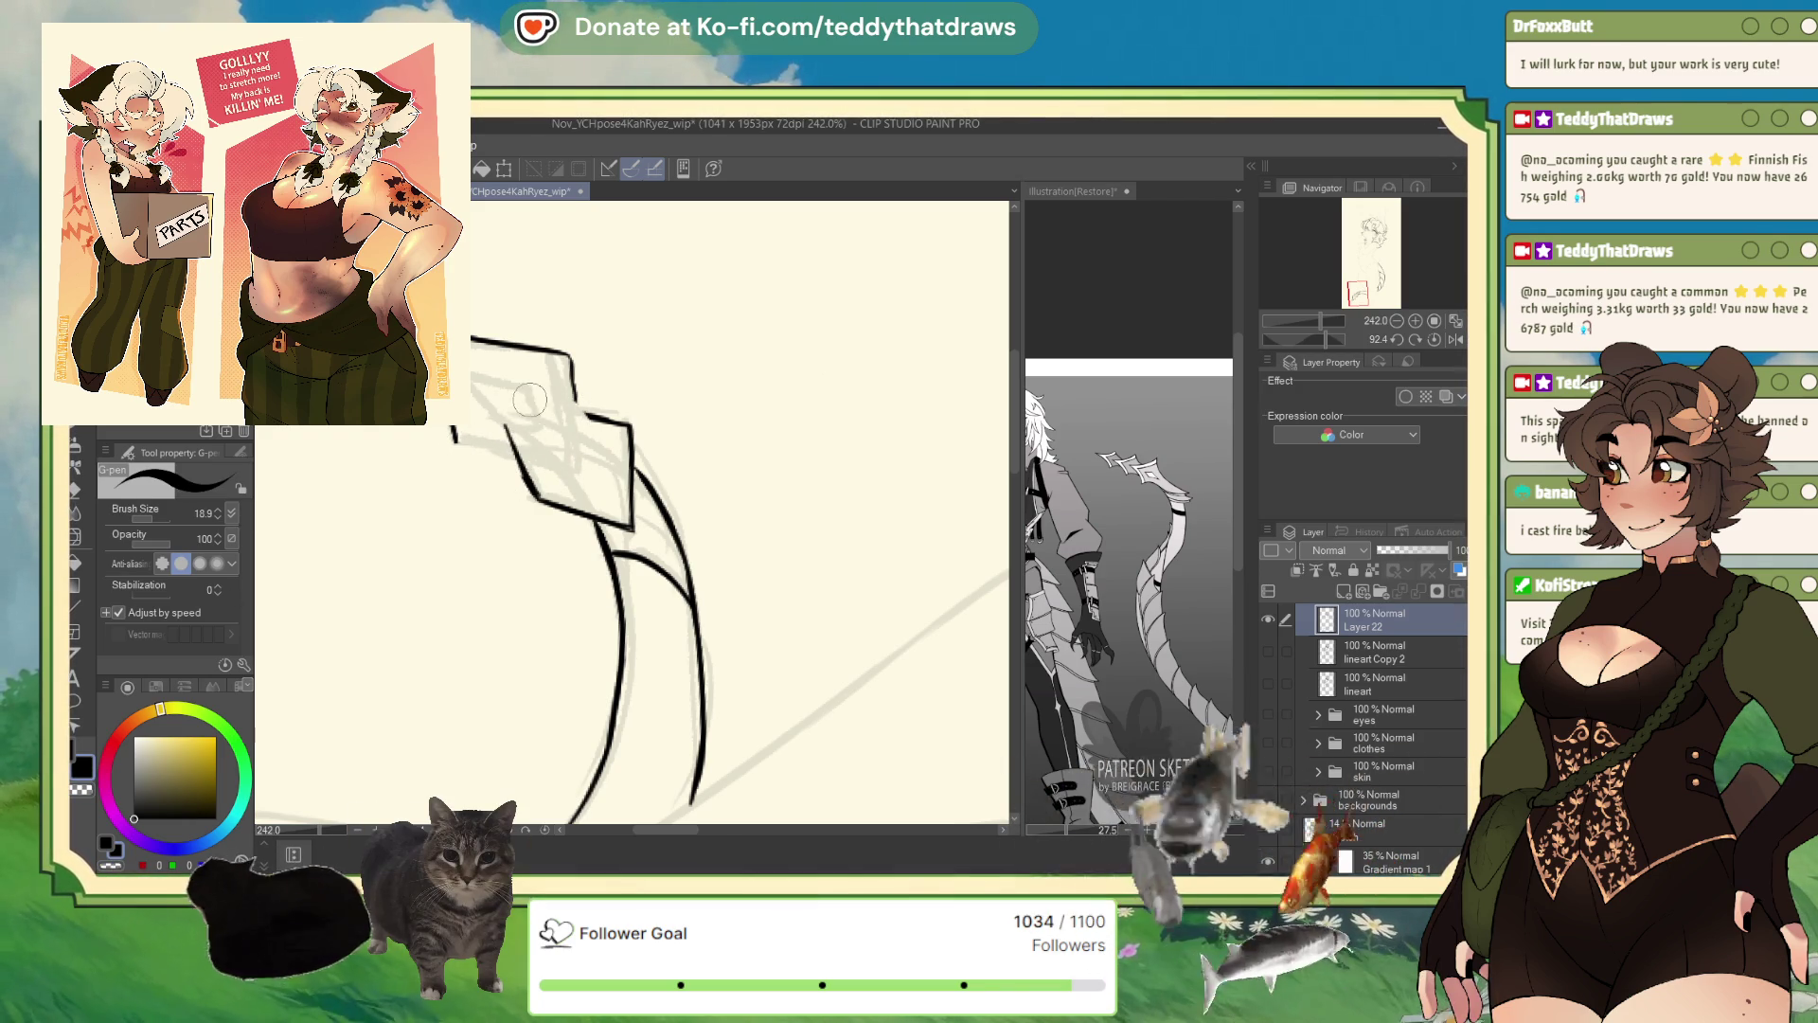
{"action": "left_click_drag", "start_coordinate": [536, 398], "coordinate": [627, 428]}
{"action": "mouse_move", "coordinate": [501, 422]}
{"action": "left_mouse_down"}
{"action": "mouse_move", "coordinate": [503, 397]}
{"action": "mouse_move", "coordinate": [536, 398]}
{"action": "left_mouse_up"}
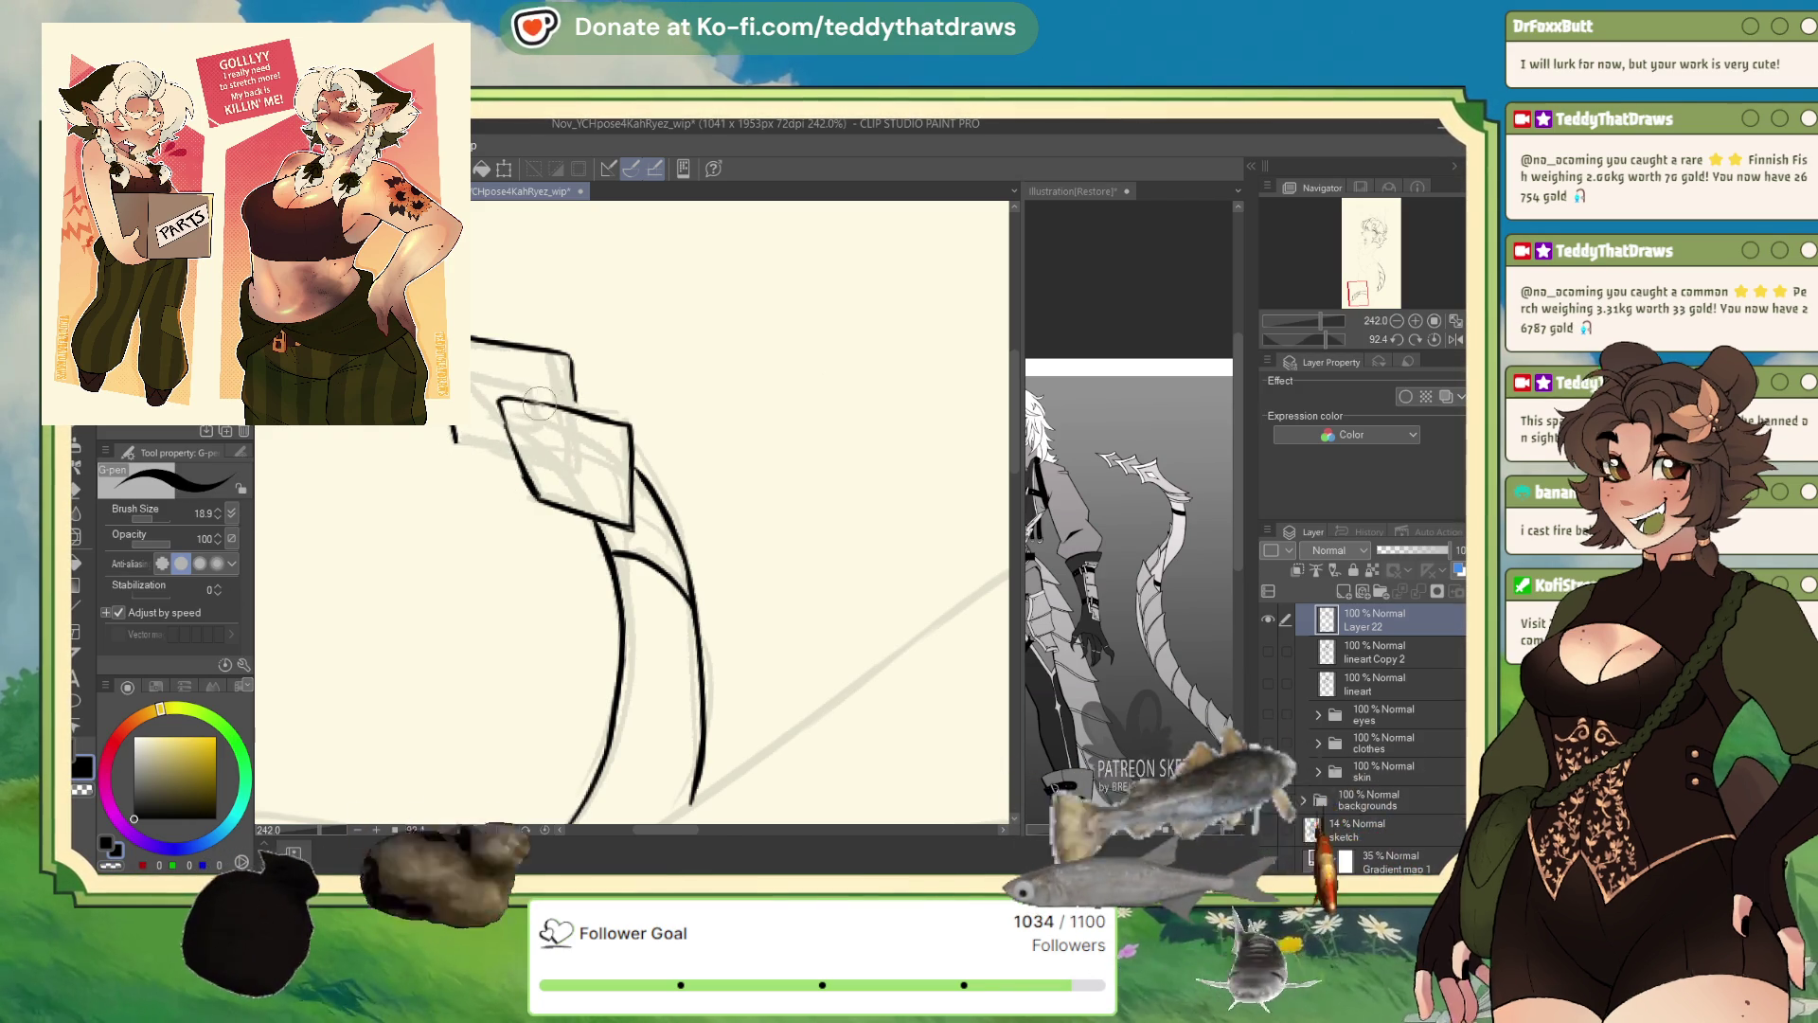
{"action": "mouse_move", "coordinate": [455, 441]}
{"action": "left_mouse_down"}
{"action": "mouse_move", "coordinate": [568, 492]}
{"action": "mouse_move", "coordinate": [545, 432]}
{"action": "left_mouse_up"}
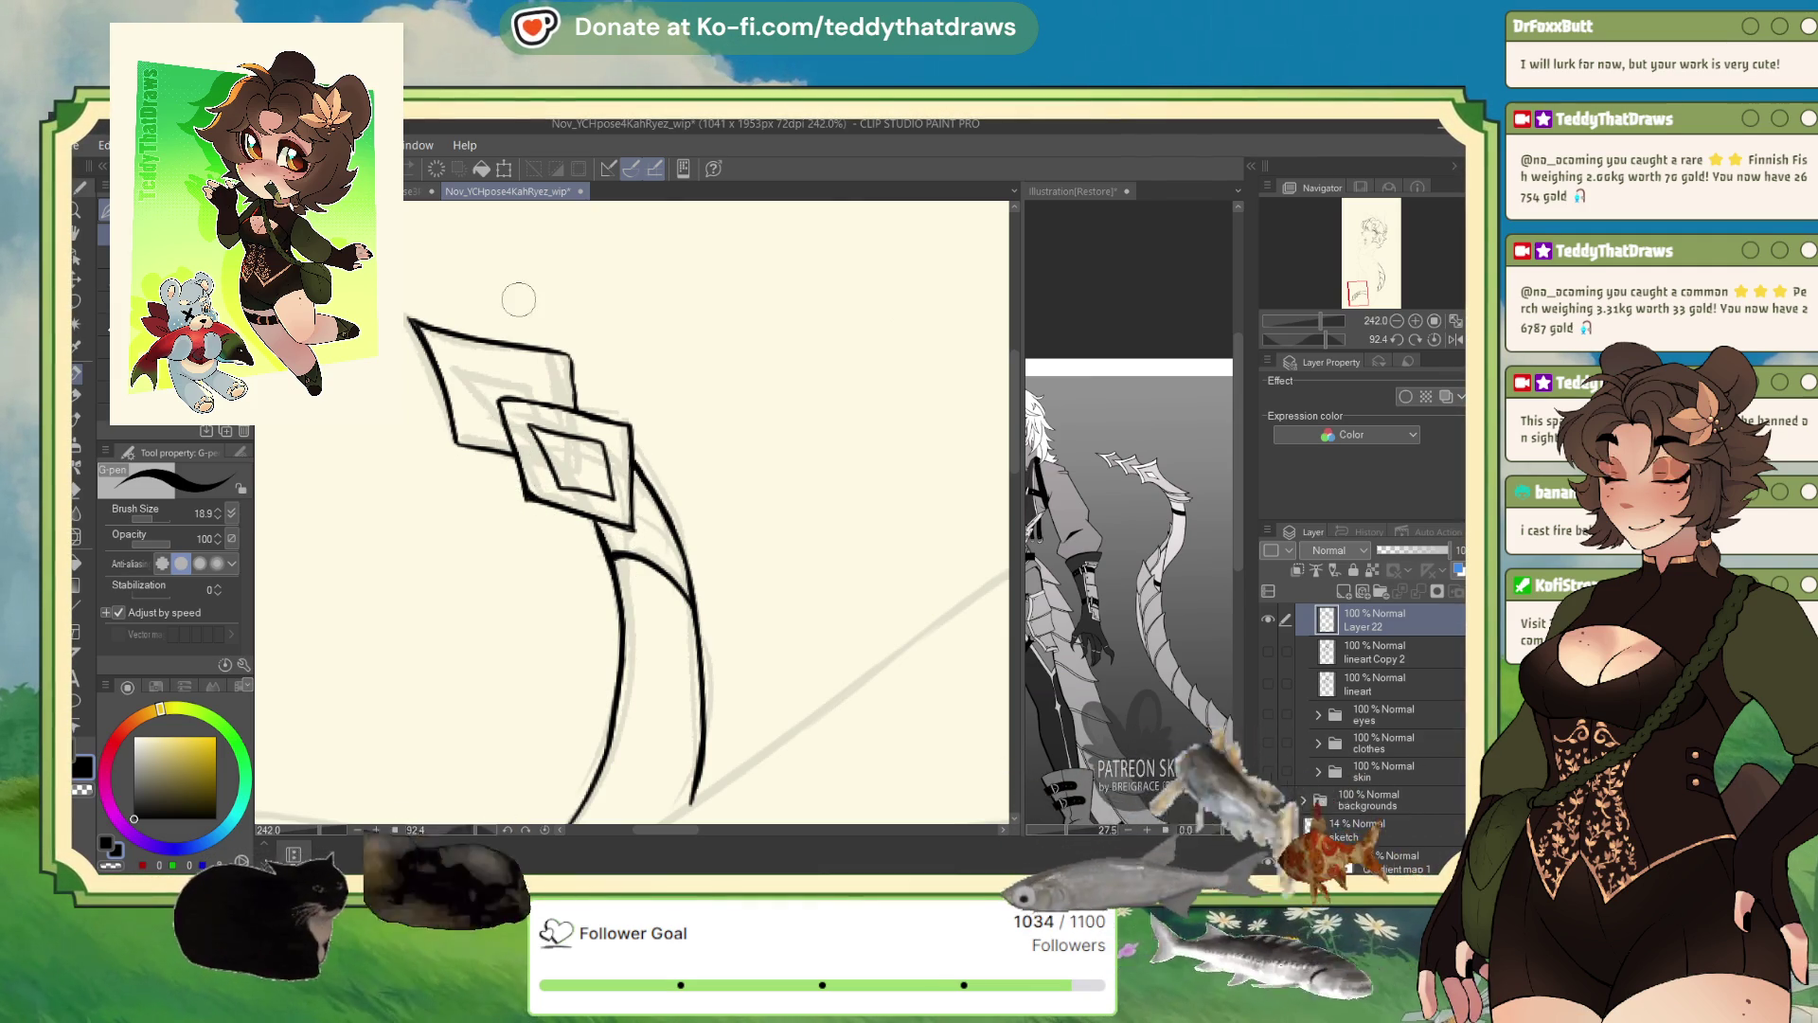
- Ink two tapered spikes along the strand's curve
{"action": "scroll", "coordinate": [608, 397], "scroll_direction": "down", "scroll_amount": 2}
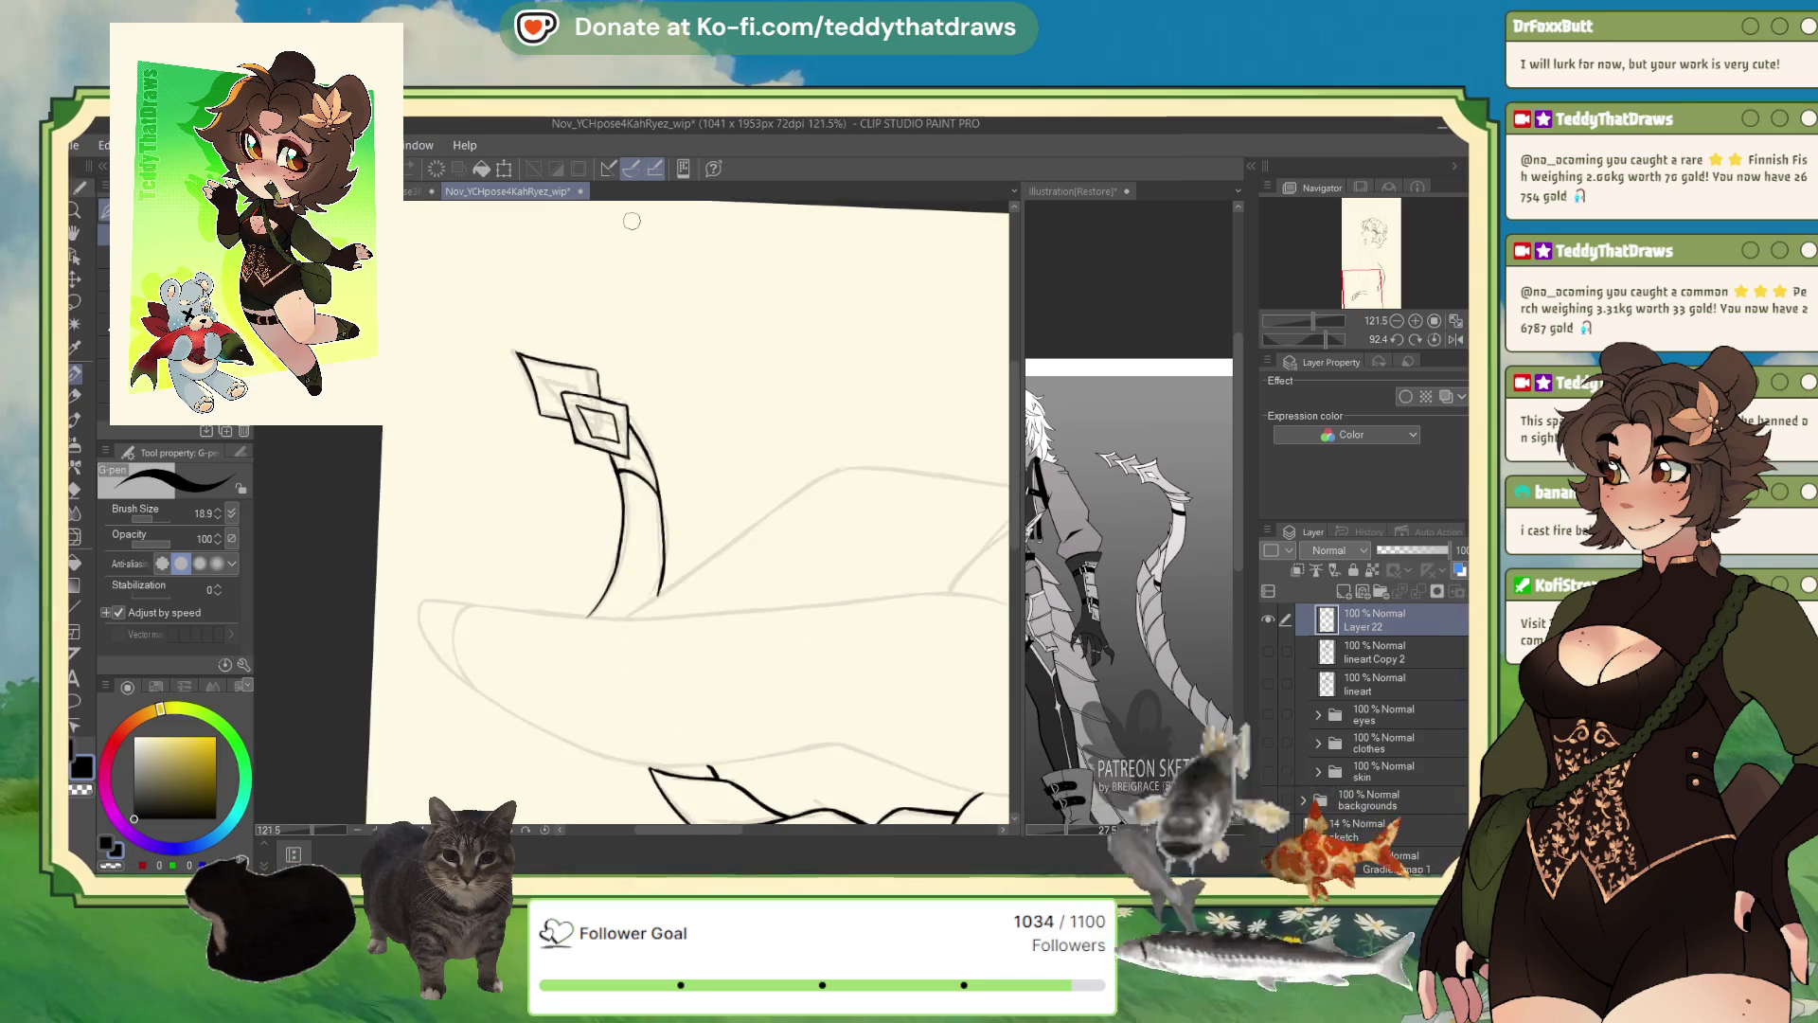
{"action": "scroll", "coordinate": [615, 383], "scroll_direction": "up", "scroll_amount": 3}
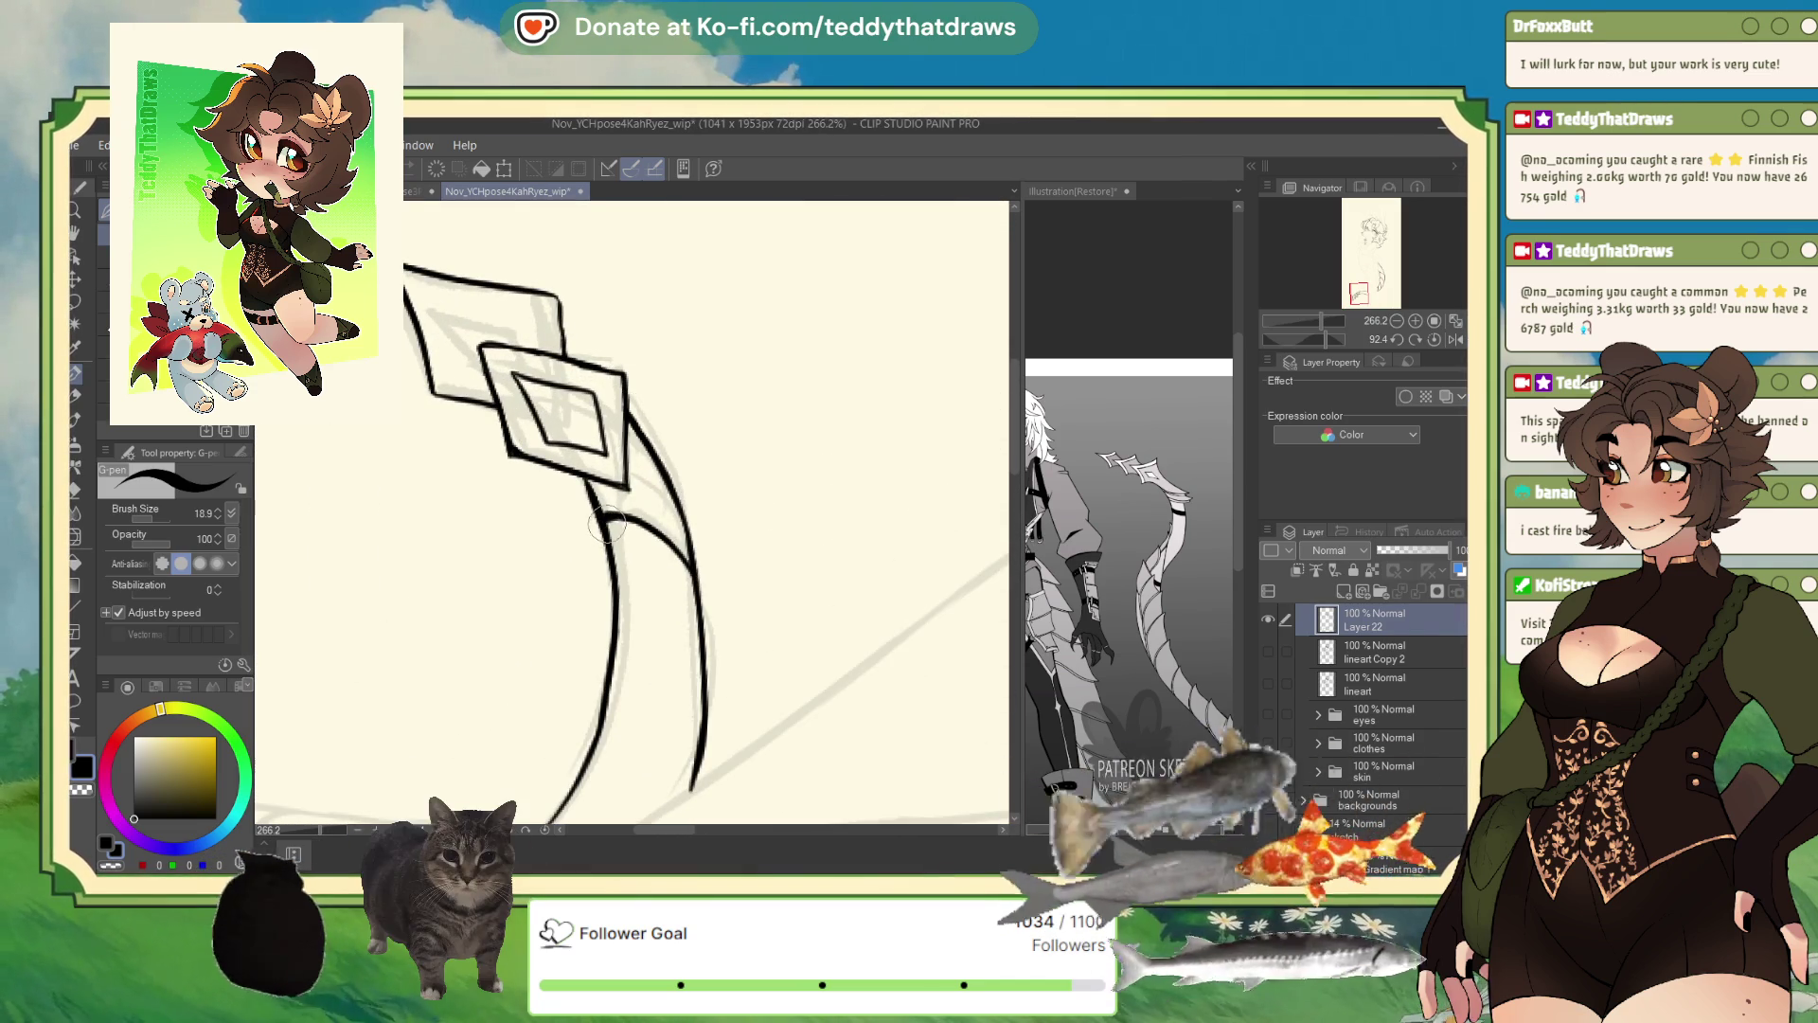
{"action": "left_click_drag", "start_coordinate": [688, 554], "coordinate": [720, 579]}
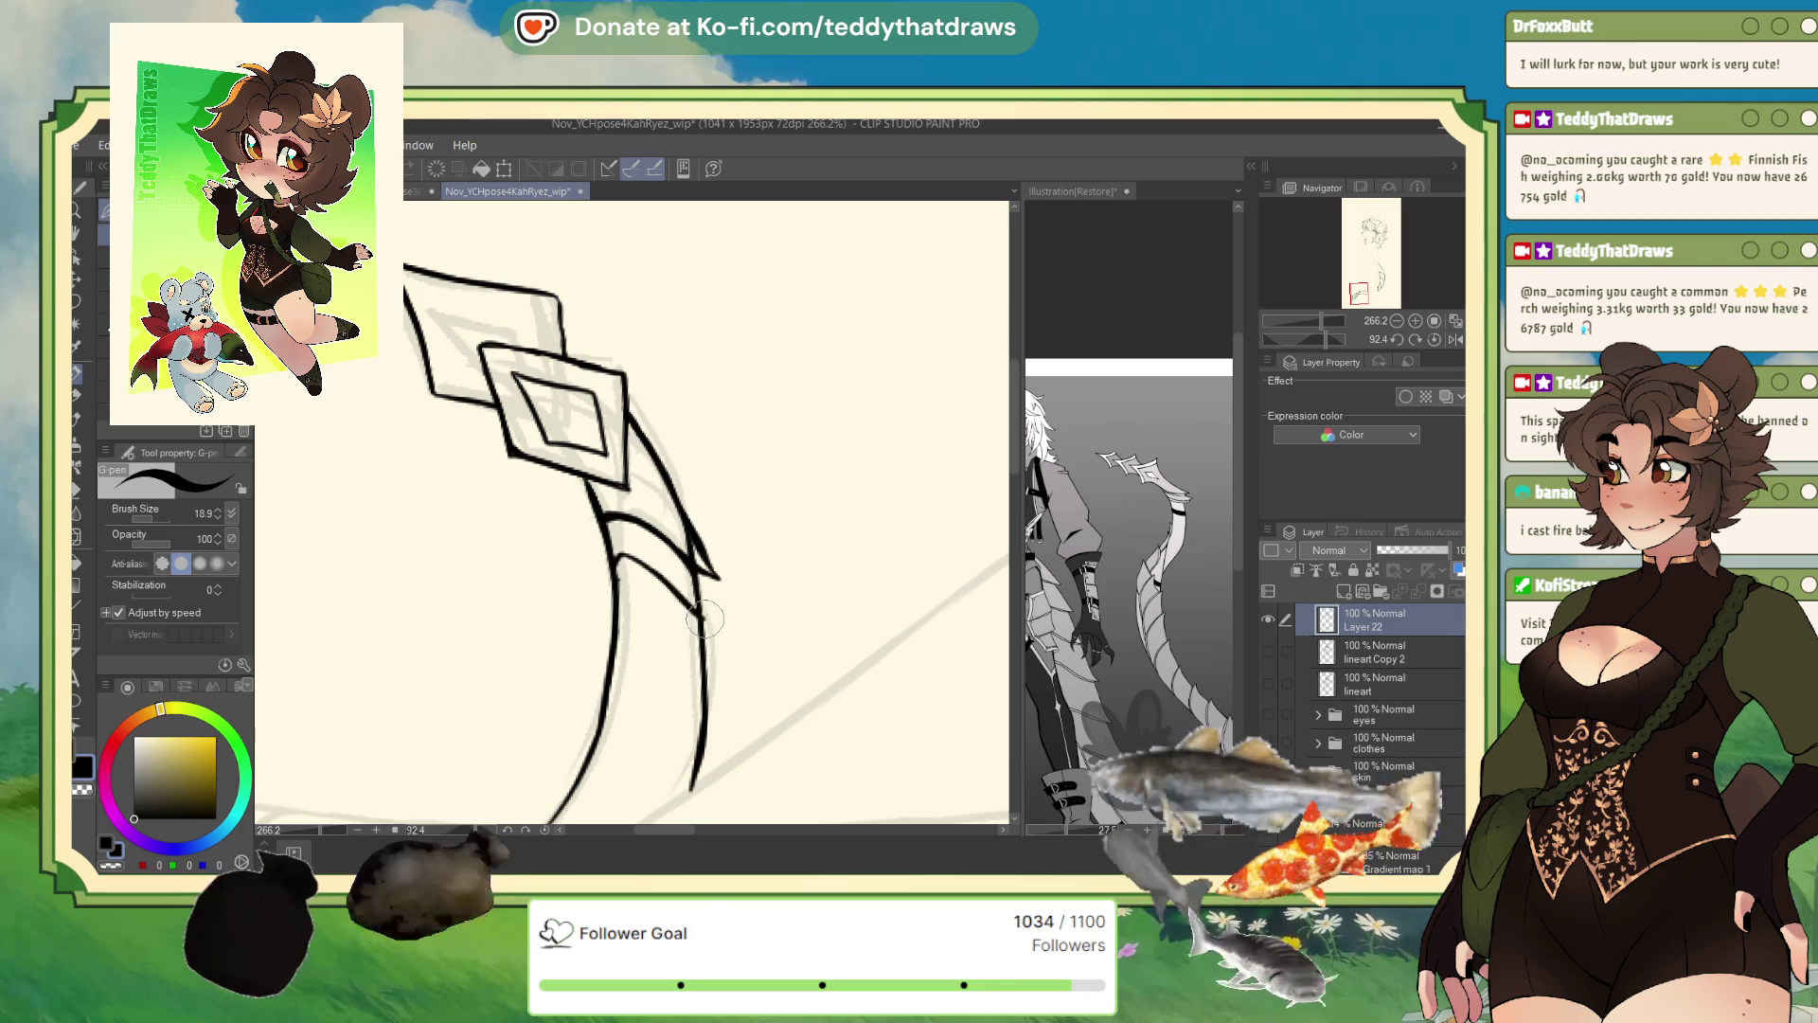
{"action": "left_click_drag", "start_coordinate": [727, 618], "coordinate": [625, 557]}
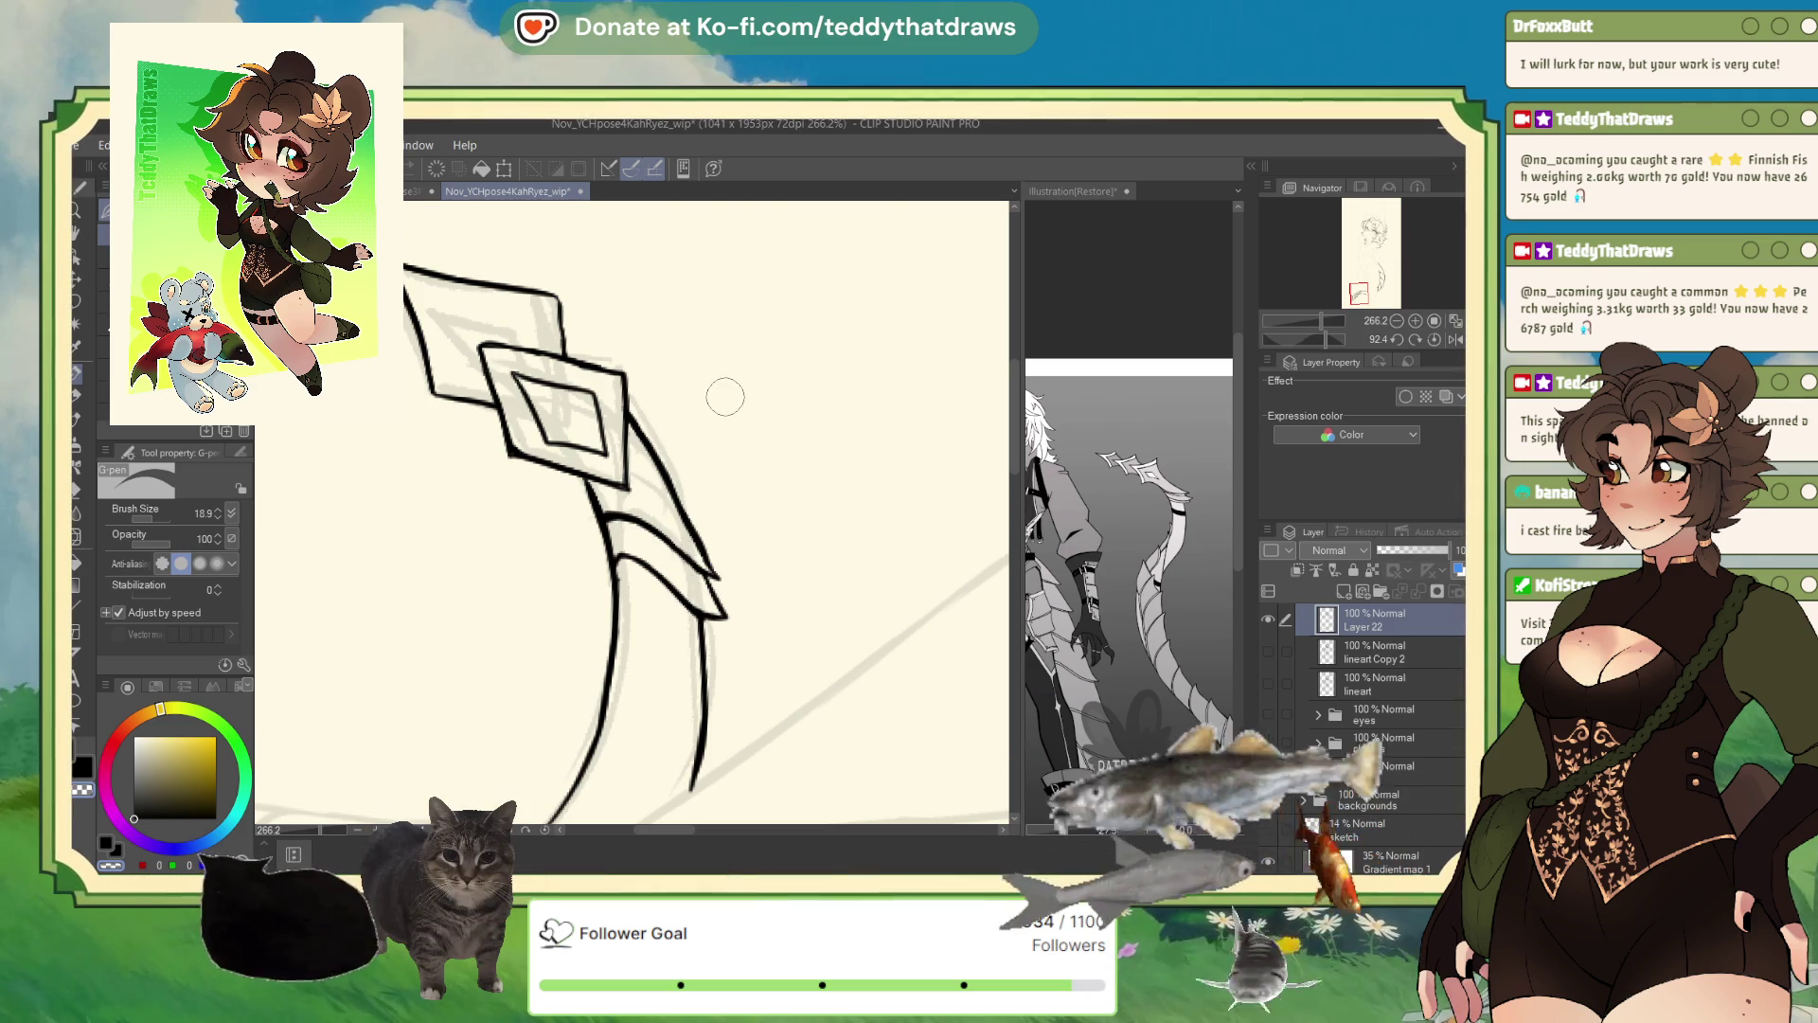
{"action": "scroll", "coordinate": [725, 396], "scroll_direction": "down", "scroll_amount": 5}
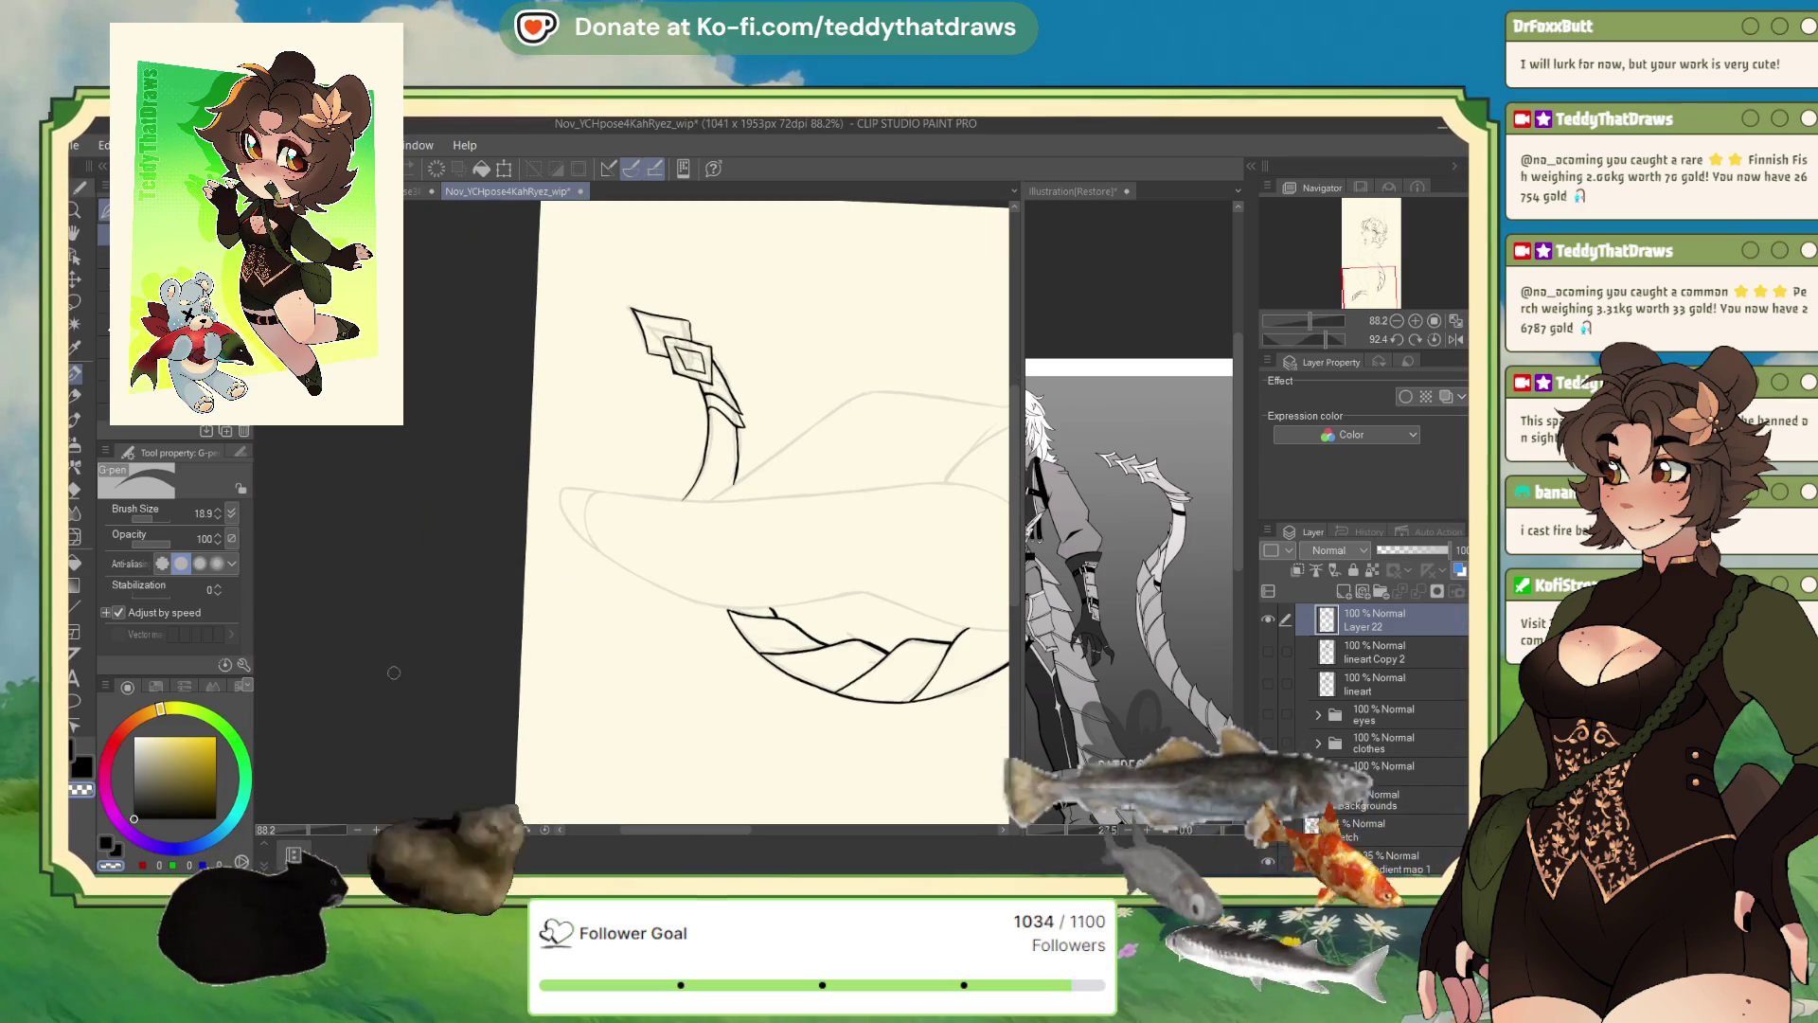
- Reset the canvas rotation to upright, show the lineart layer and fade it to 27% opacity
{"action": "scroll", "coordinate": [627, 418], "scroll_direction": "down", "scroll_amount": 2}
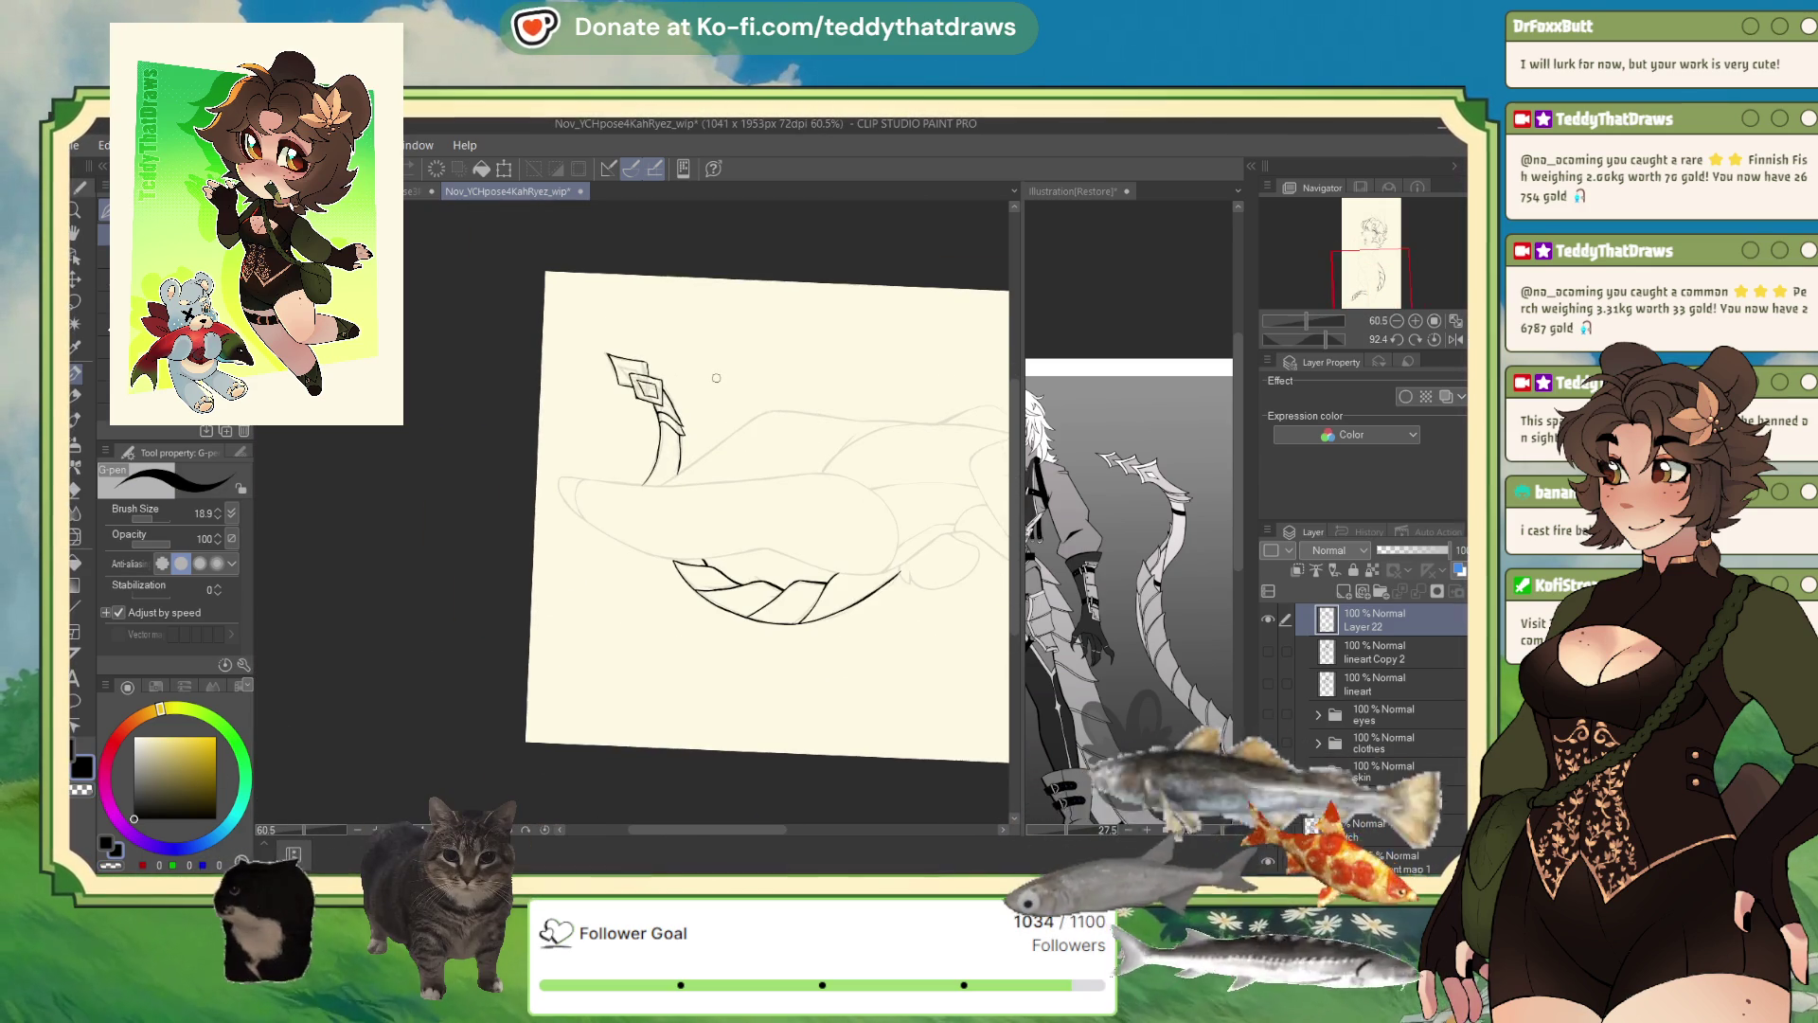
{"action": "left_click", "coordinate": [1435, 339]}
{"action": "scroll", "coordinate": [1371, 274], "scroll_direction": "down", "scroll_amount": 2}
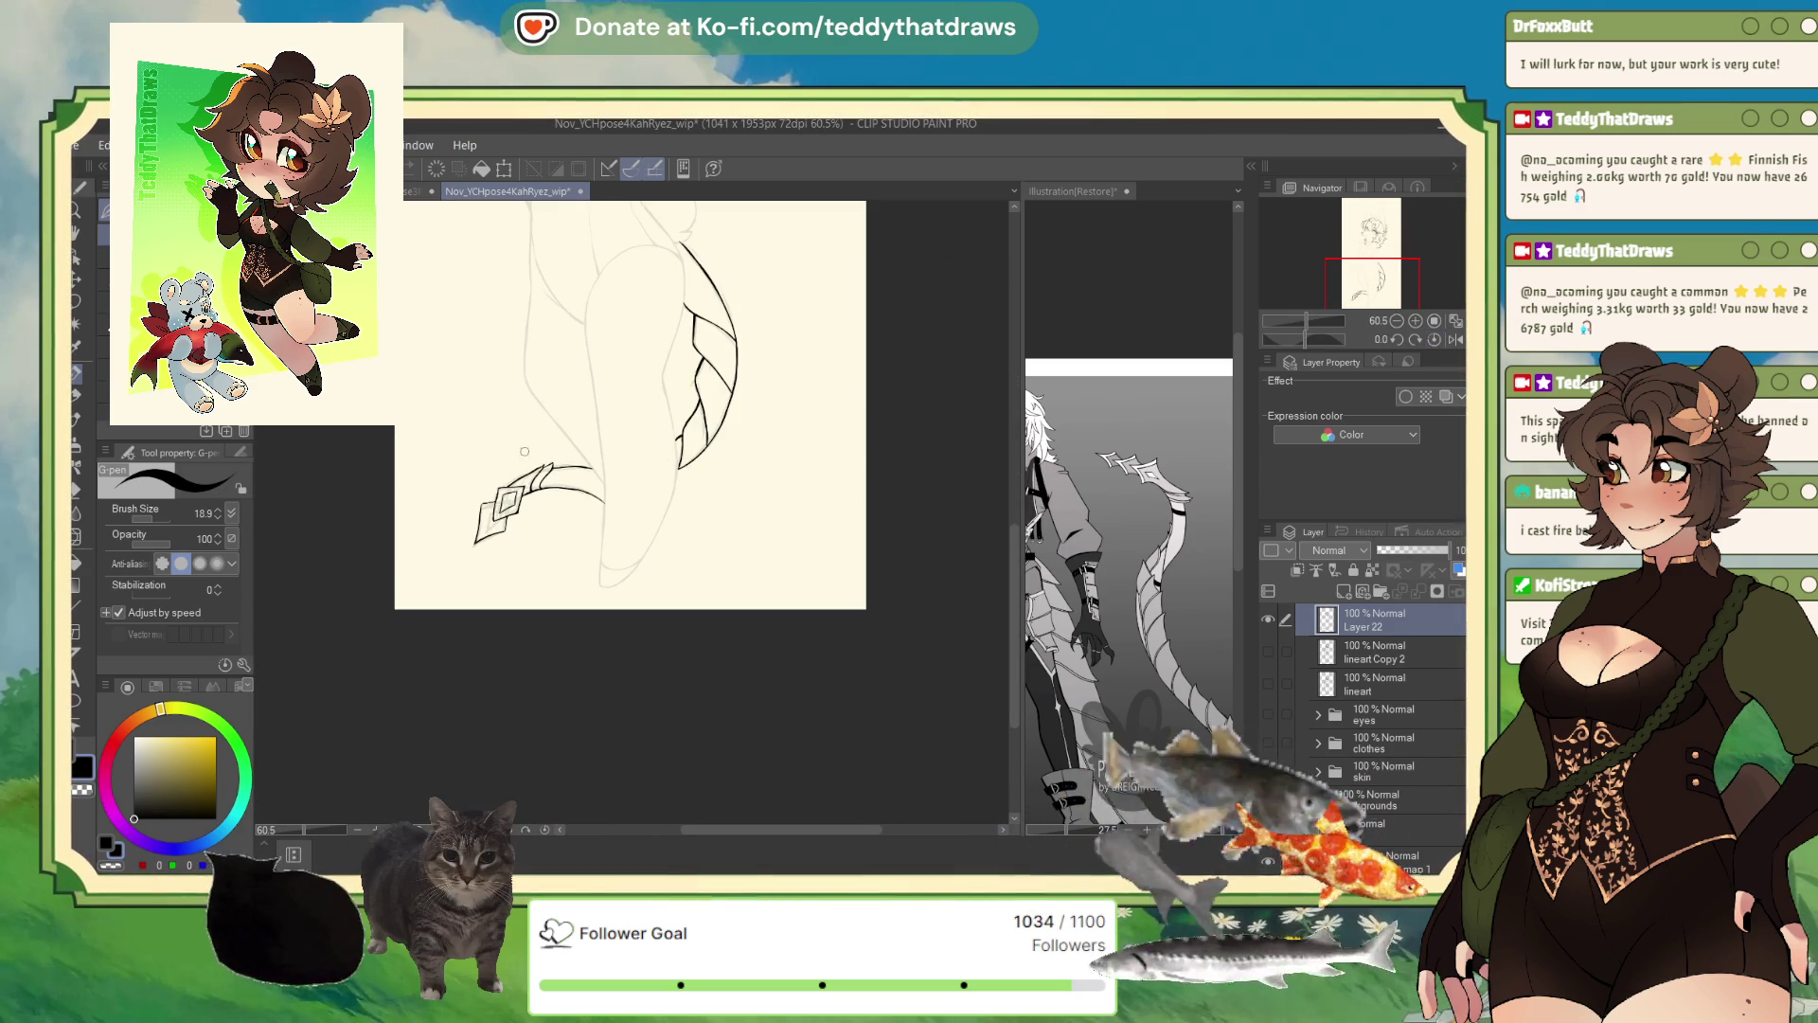
{"action": "scroll", "coordinate": [1371, 265], "scroll_direction": "up", "scroll_amount": 5}
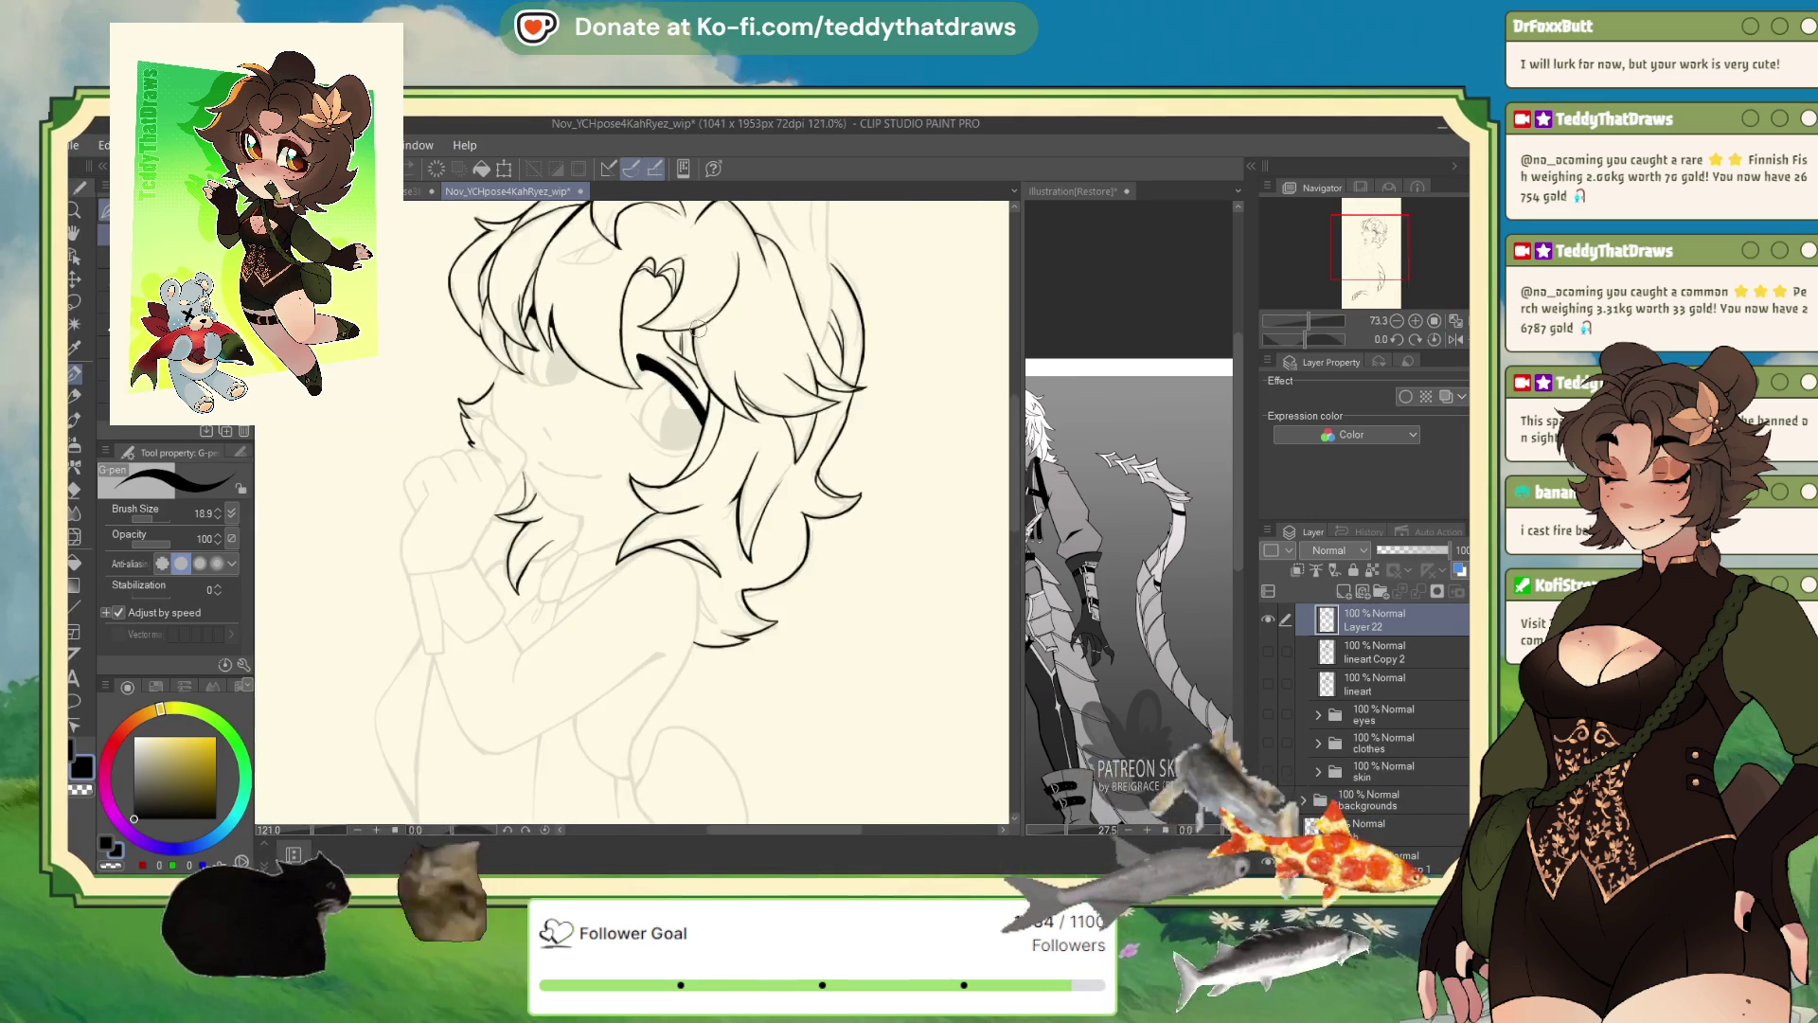
{"action": "left_click", "coordinate": [1325, 684]}
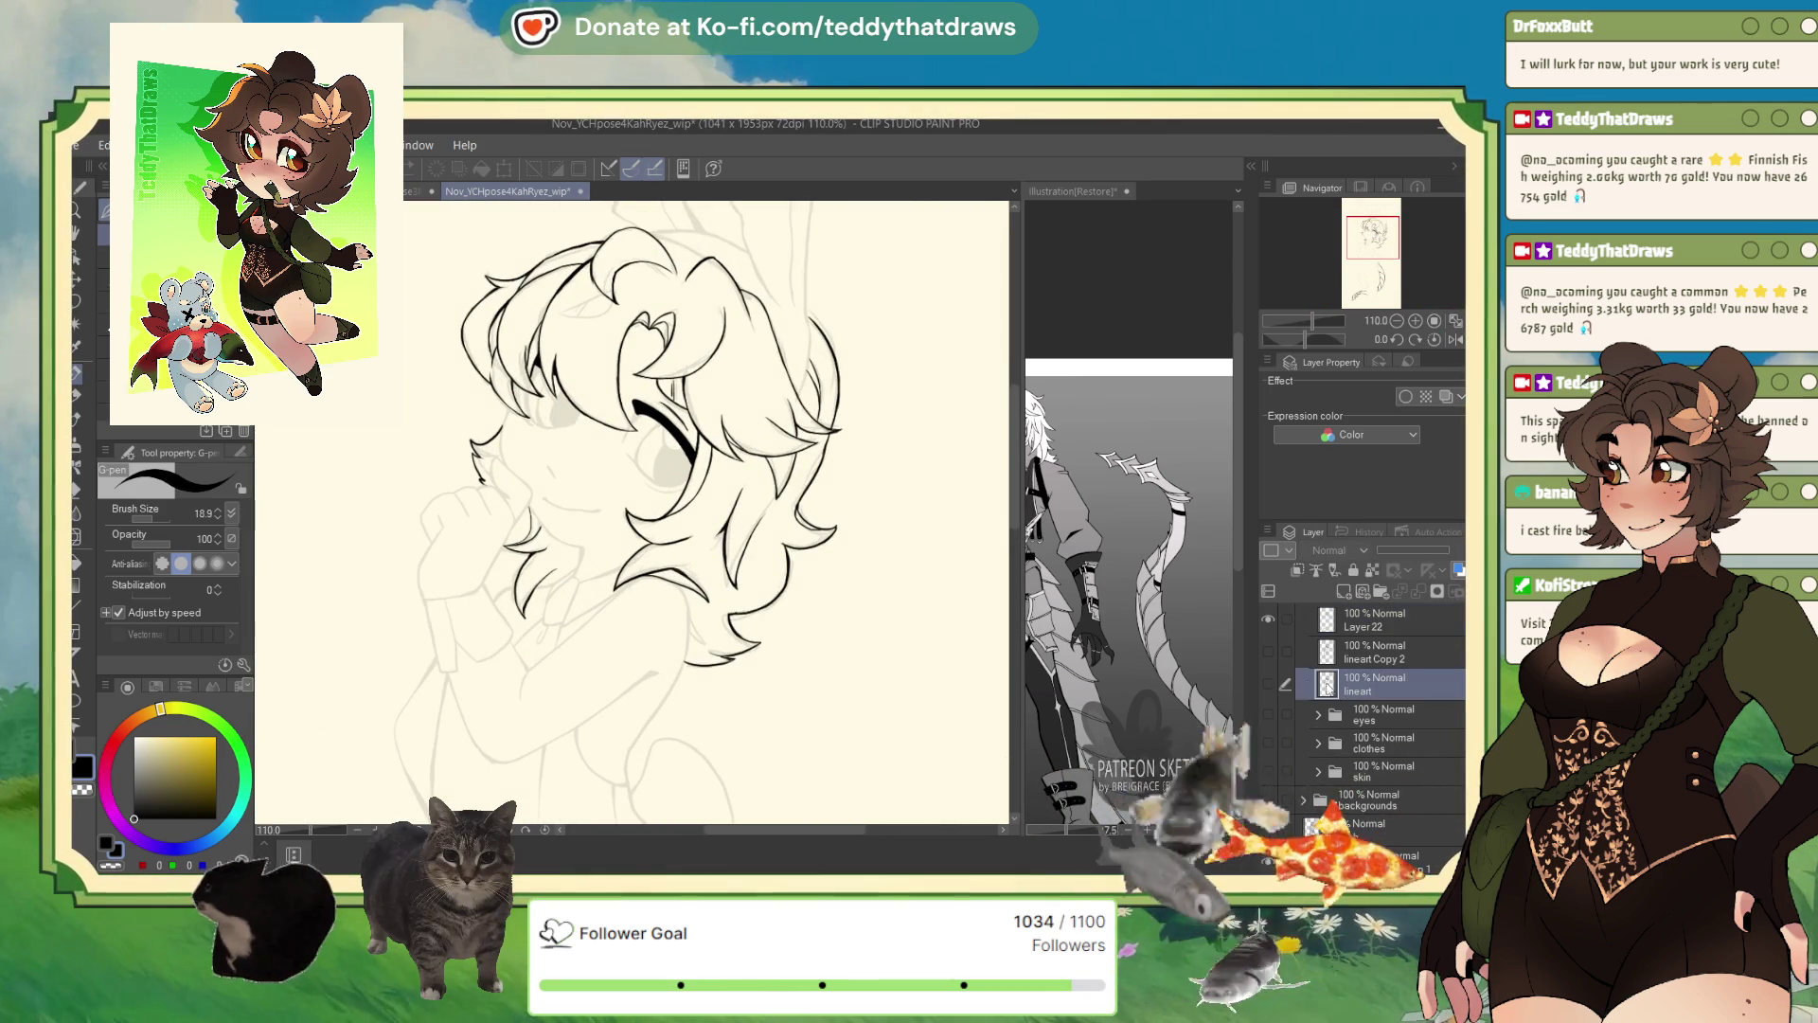
{"action": "left_click", "coordinate": [1269, 683]}
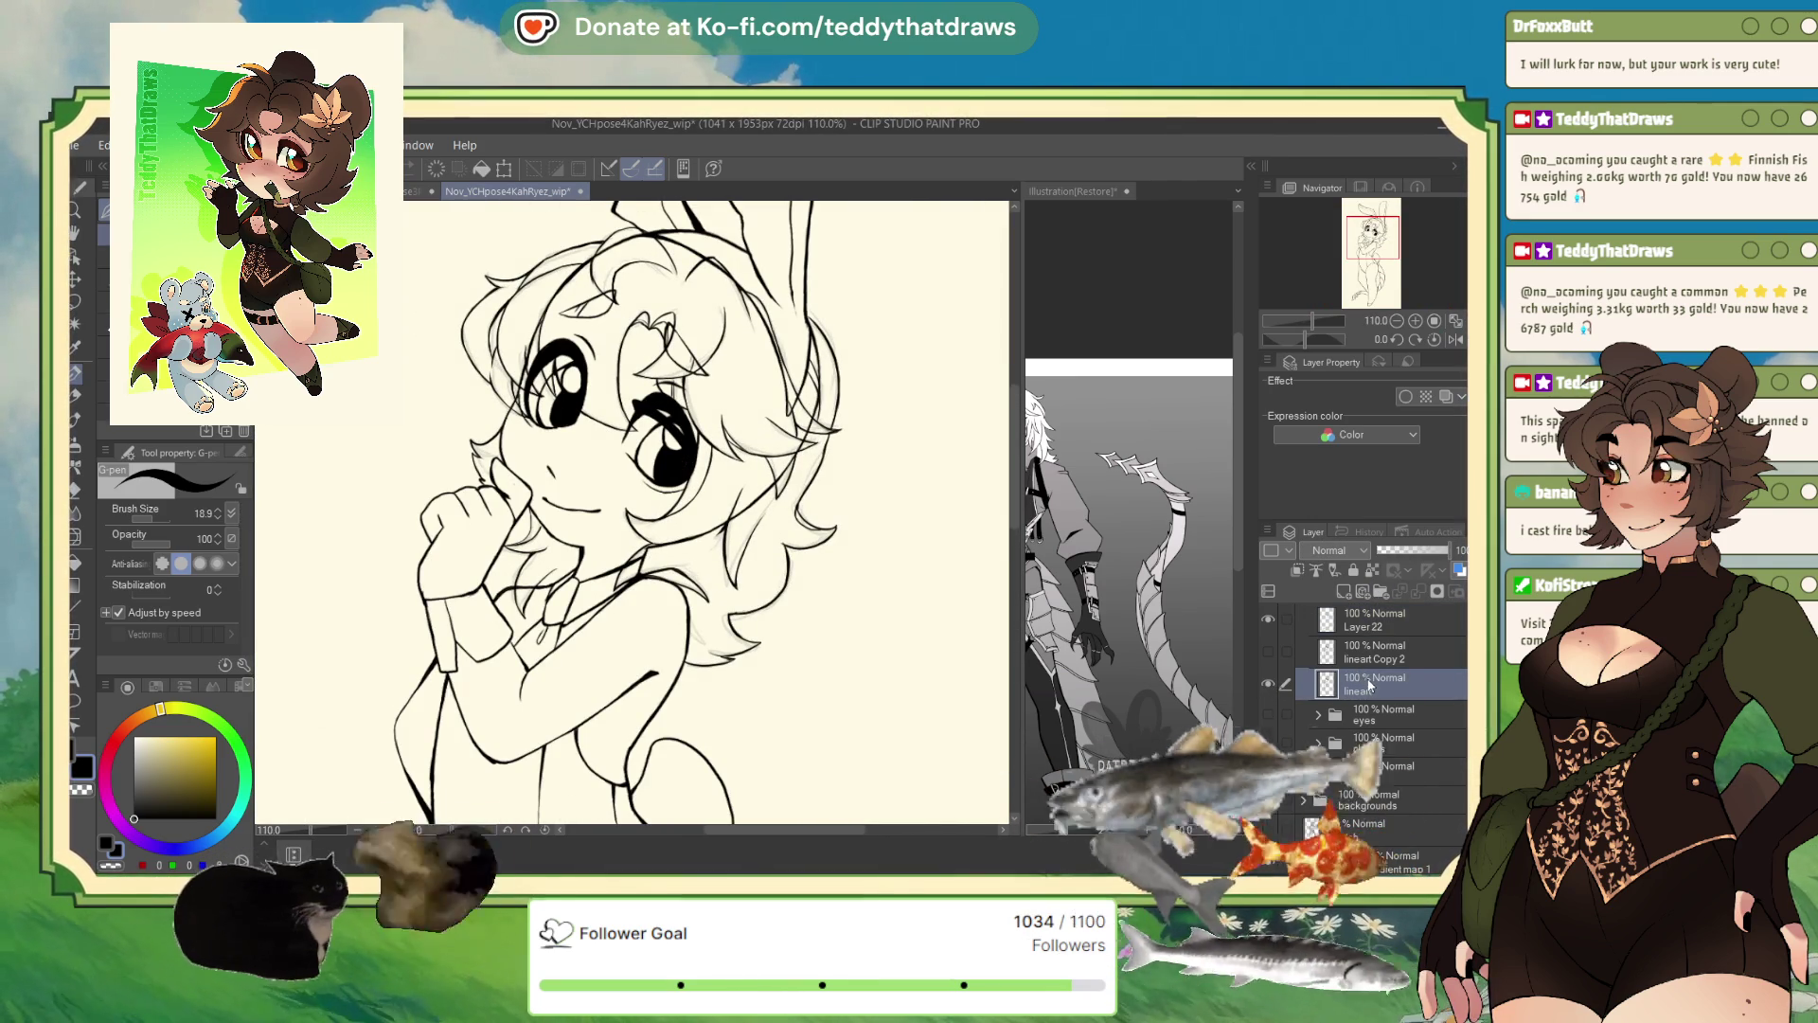
{"action": "left_click_drag", "start_coordinate": [1449, 550], "coordinate": [1396, 549]}
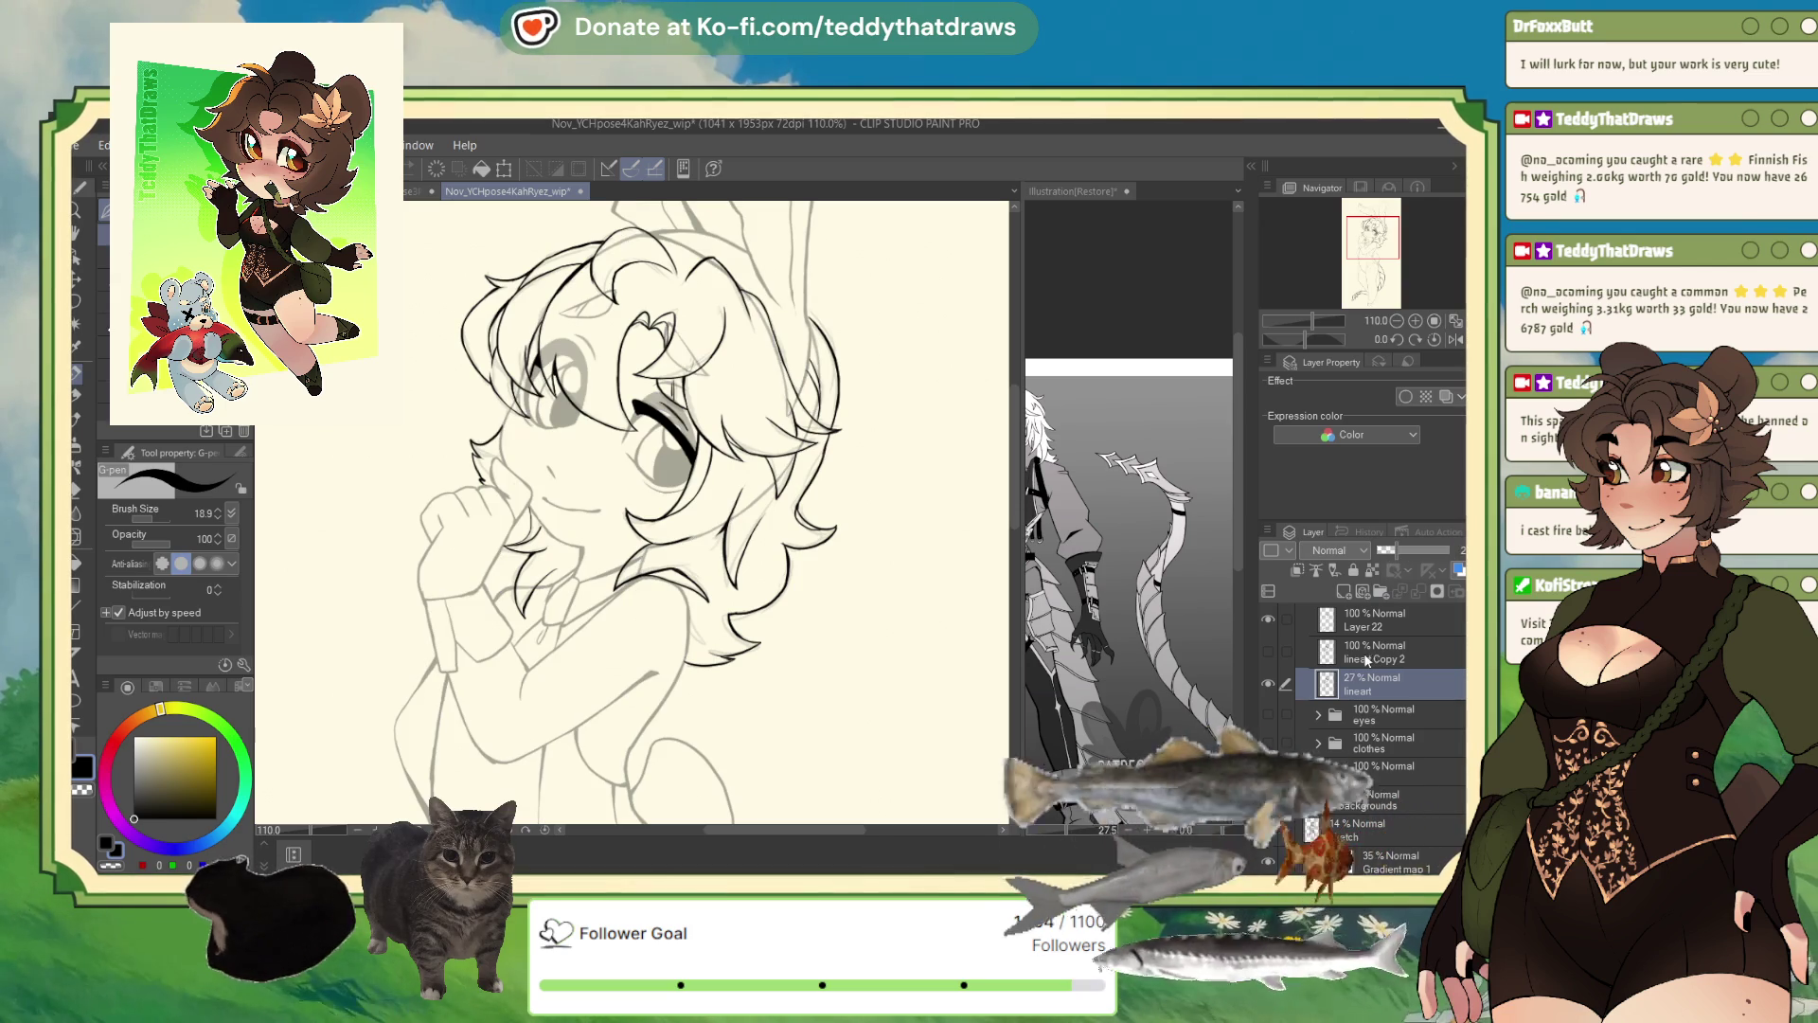
- Toggle Layer 22 and the lineart Copy layer on and off to compare the lines
{"action": "left_click", "coordinate": [1354, 620]}
{"action": "left_click", "coordinate": [1269, 619]}
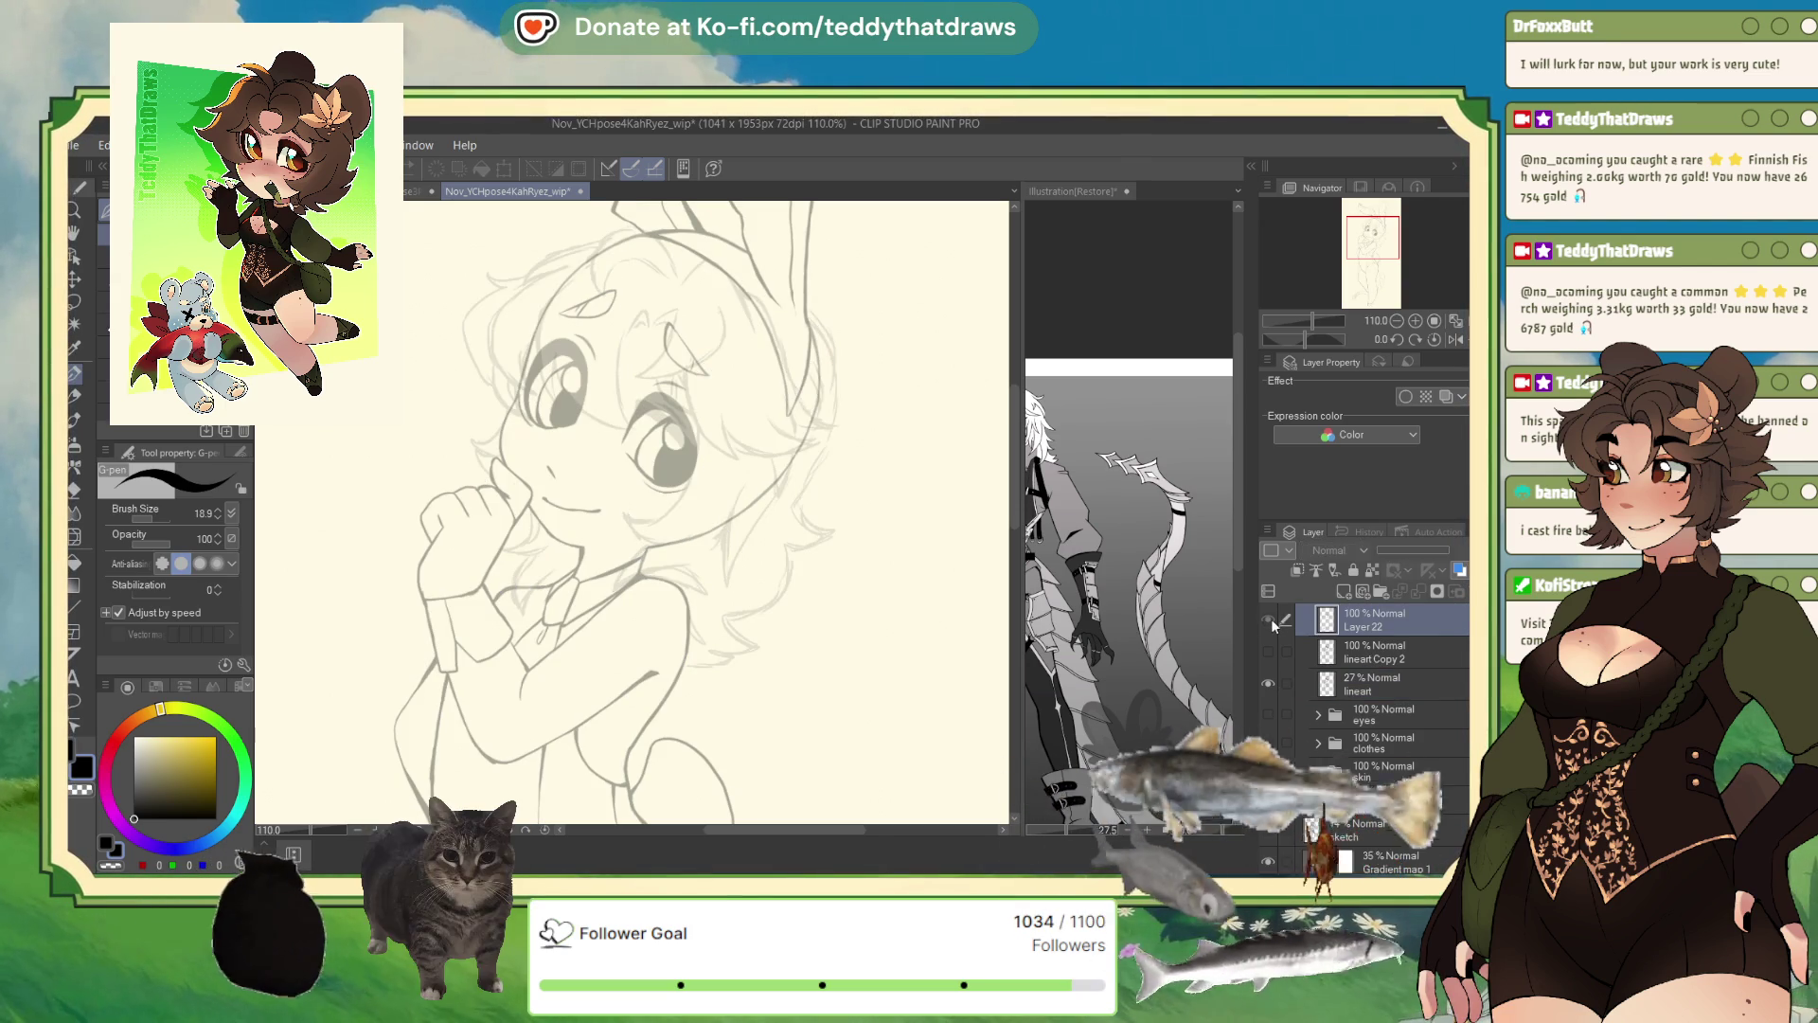
{"action": "left_click", "coordinate": [1270, 618]}
{"action": "scroll", "coordinate": [1401, 681], "scroll_direction": "up", "scroll_amount": 4}
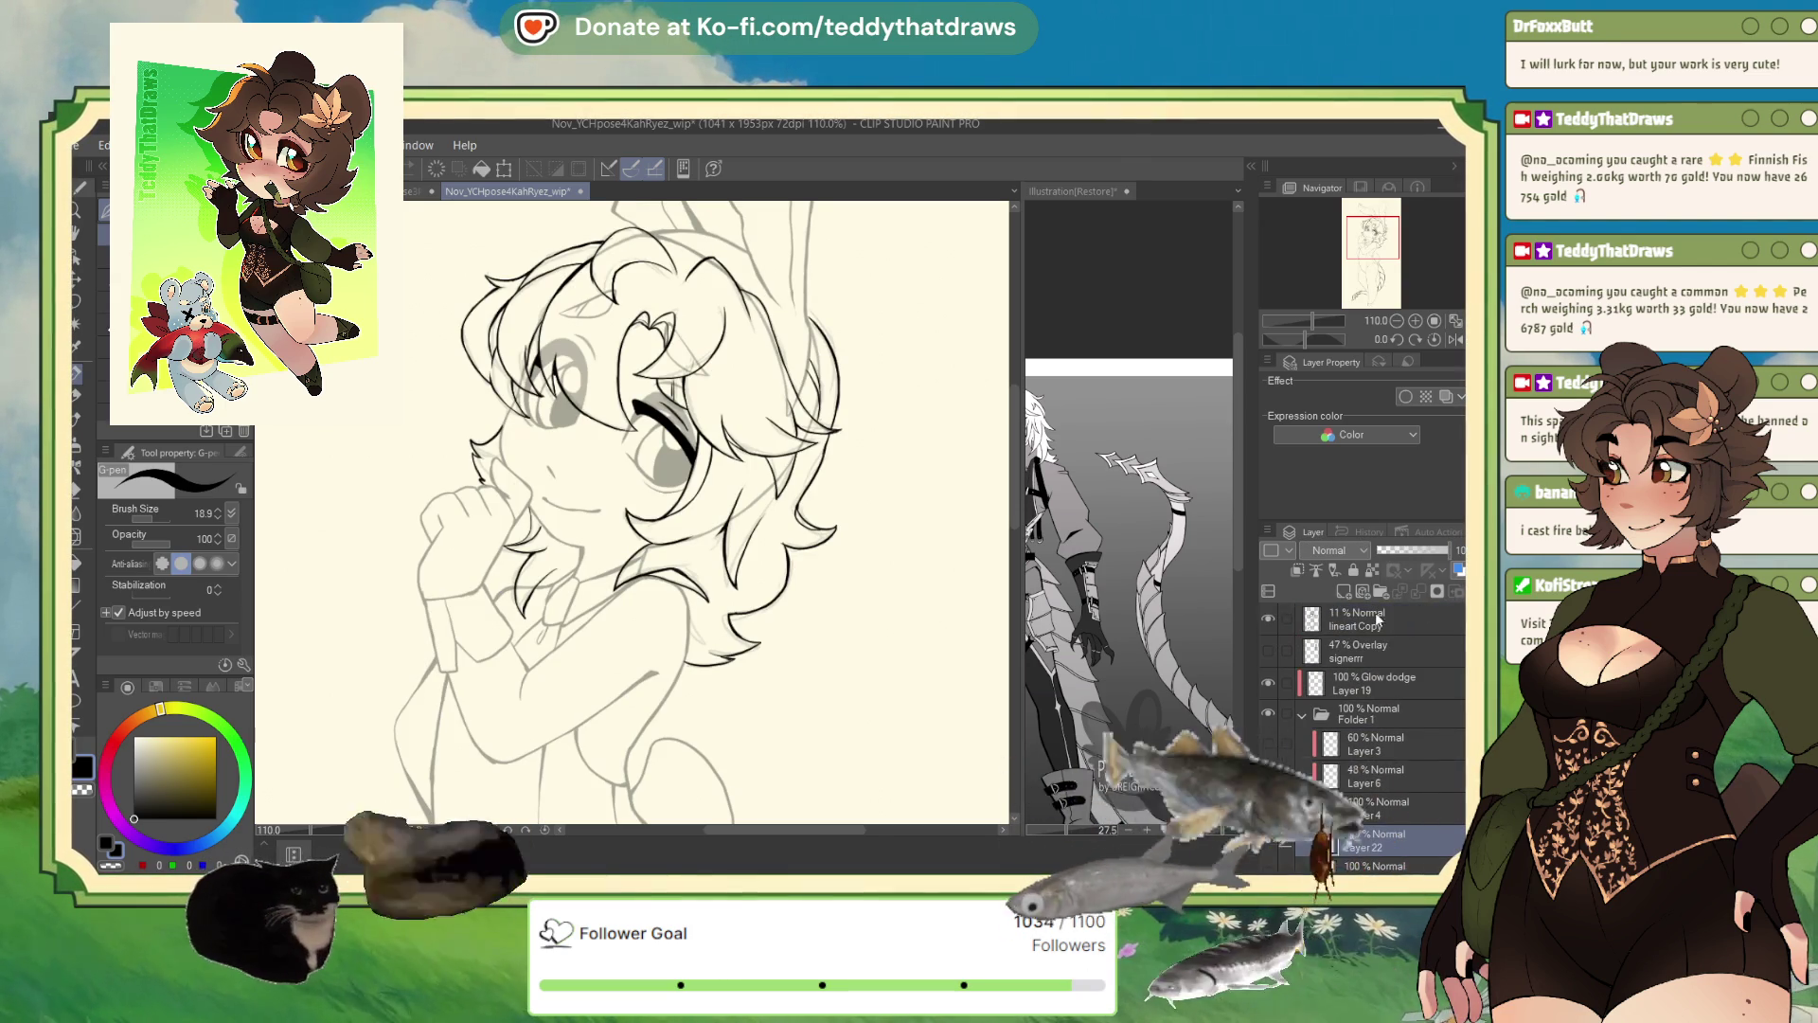
{"action": "left_click", "coordinate": [1269, 613]}
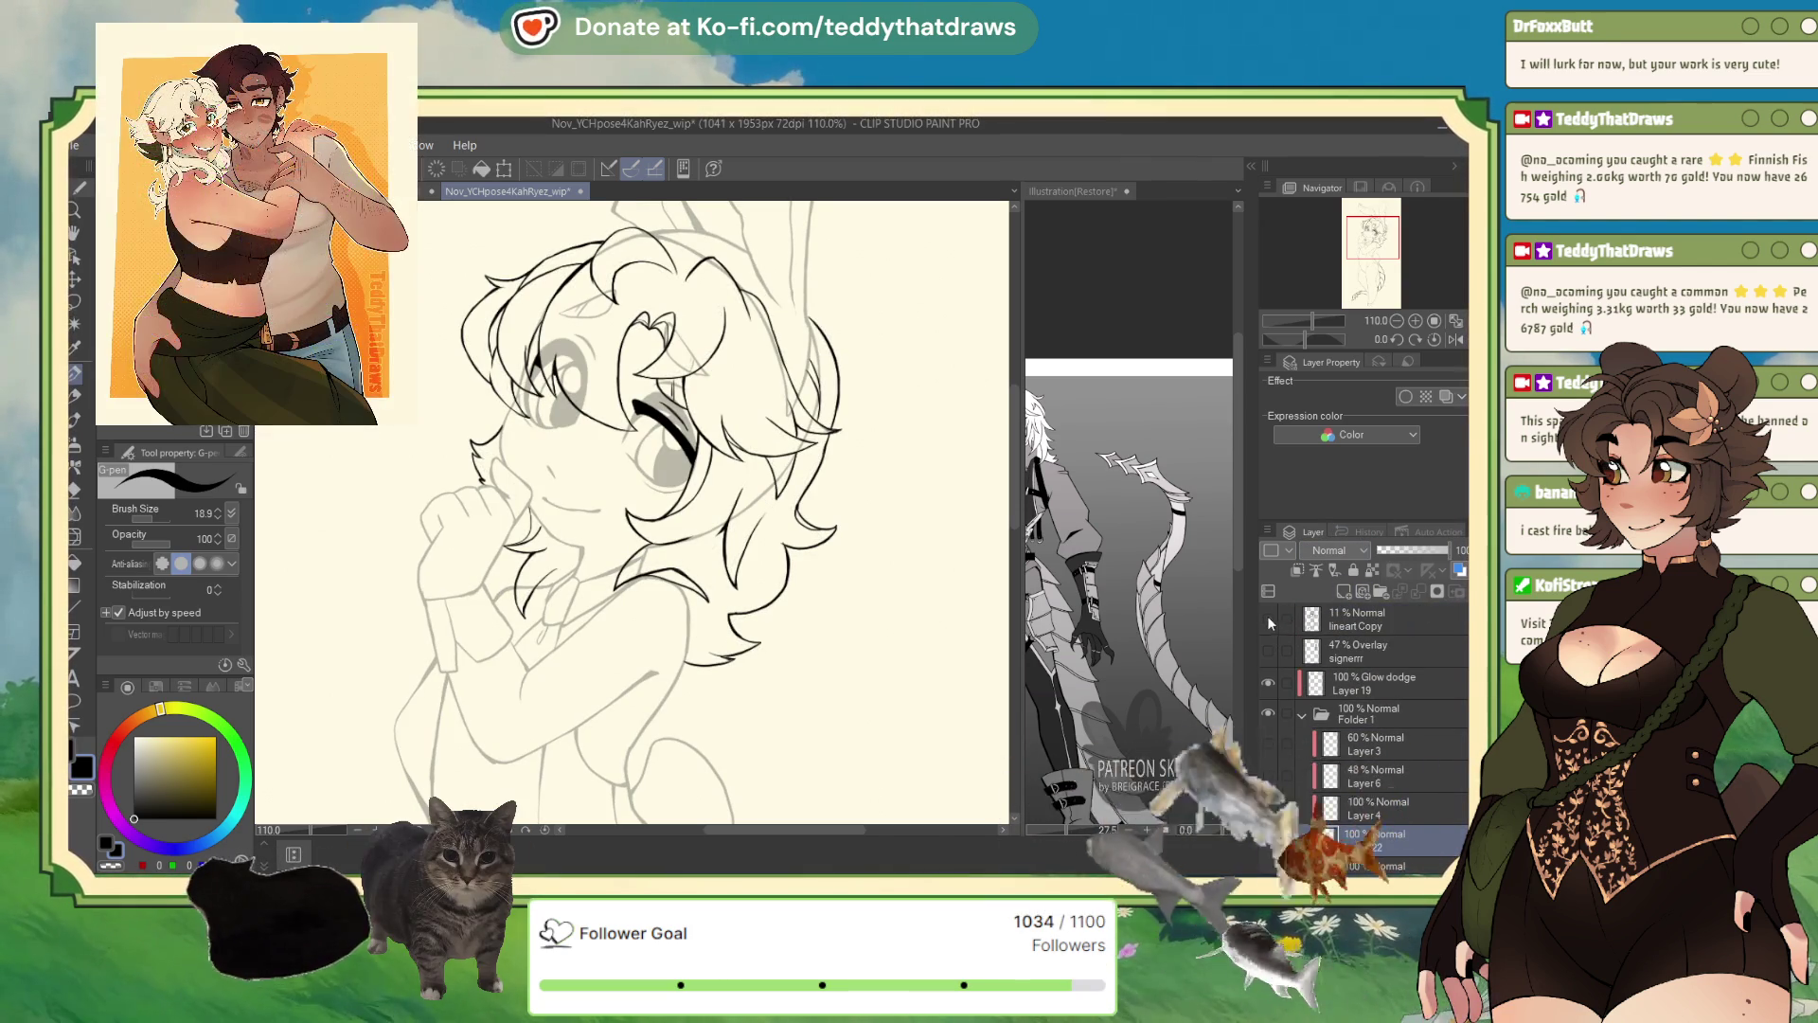
{"action": "left_click", "coordinate": [1266, 617]}
{"action": "left_click", "coordinate": [1267, 620]}
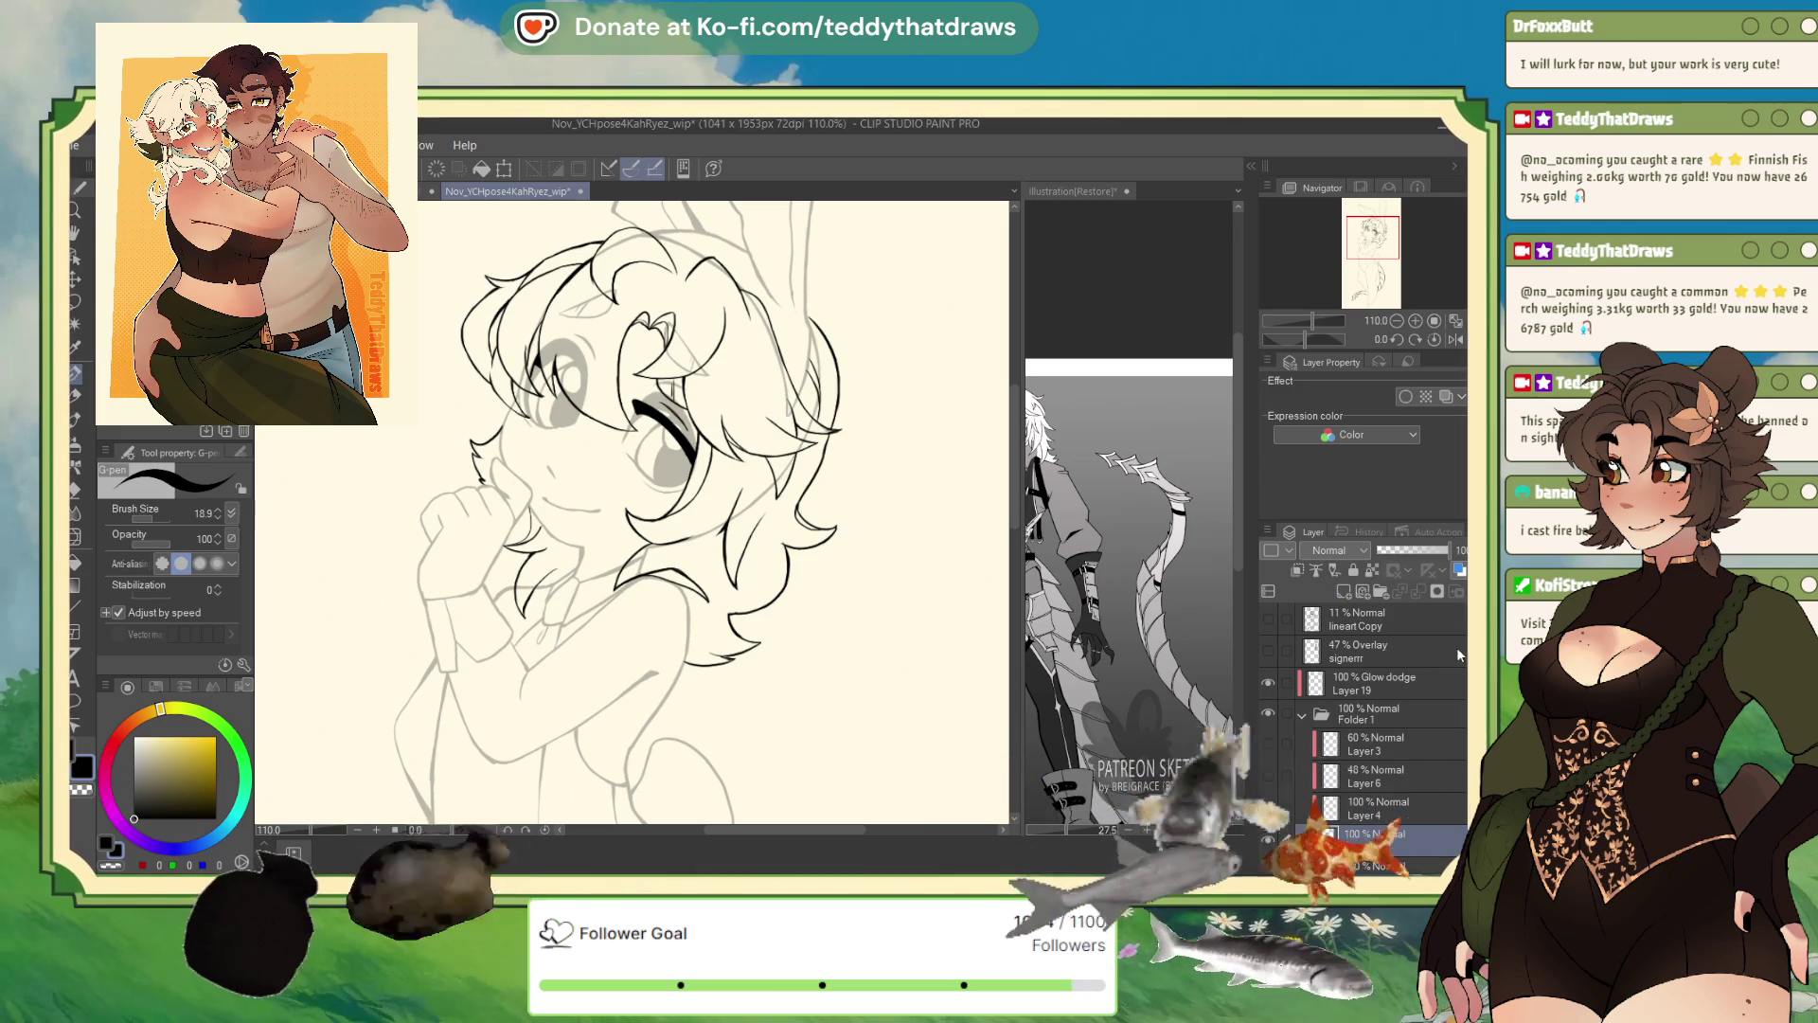
{"action": "scroll", "coordinate": [1459, 701], "scroll_direction": "down", "scroll_amount": 5}
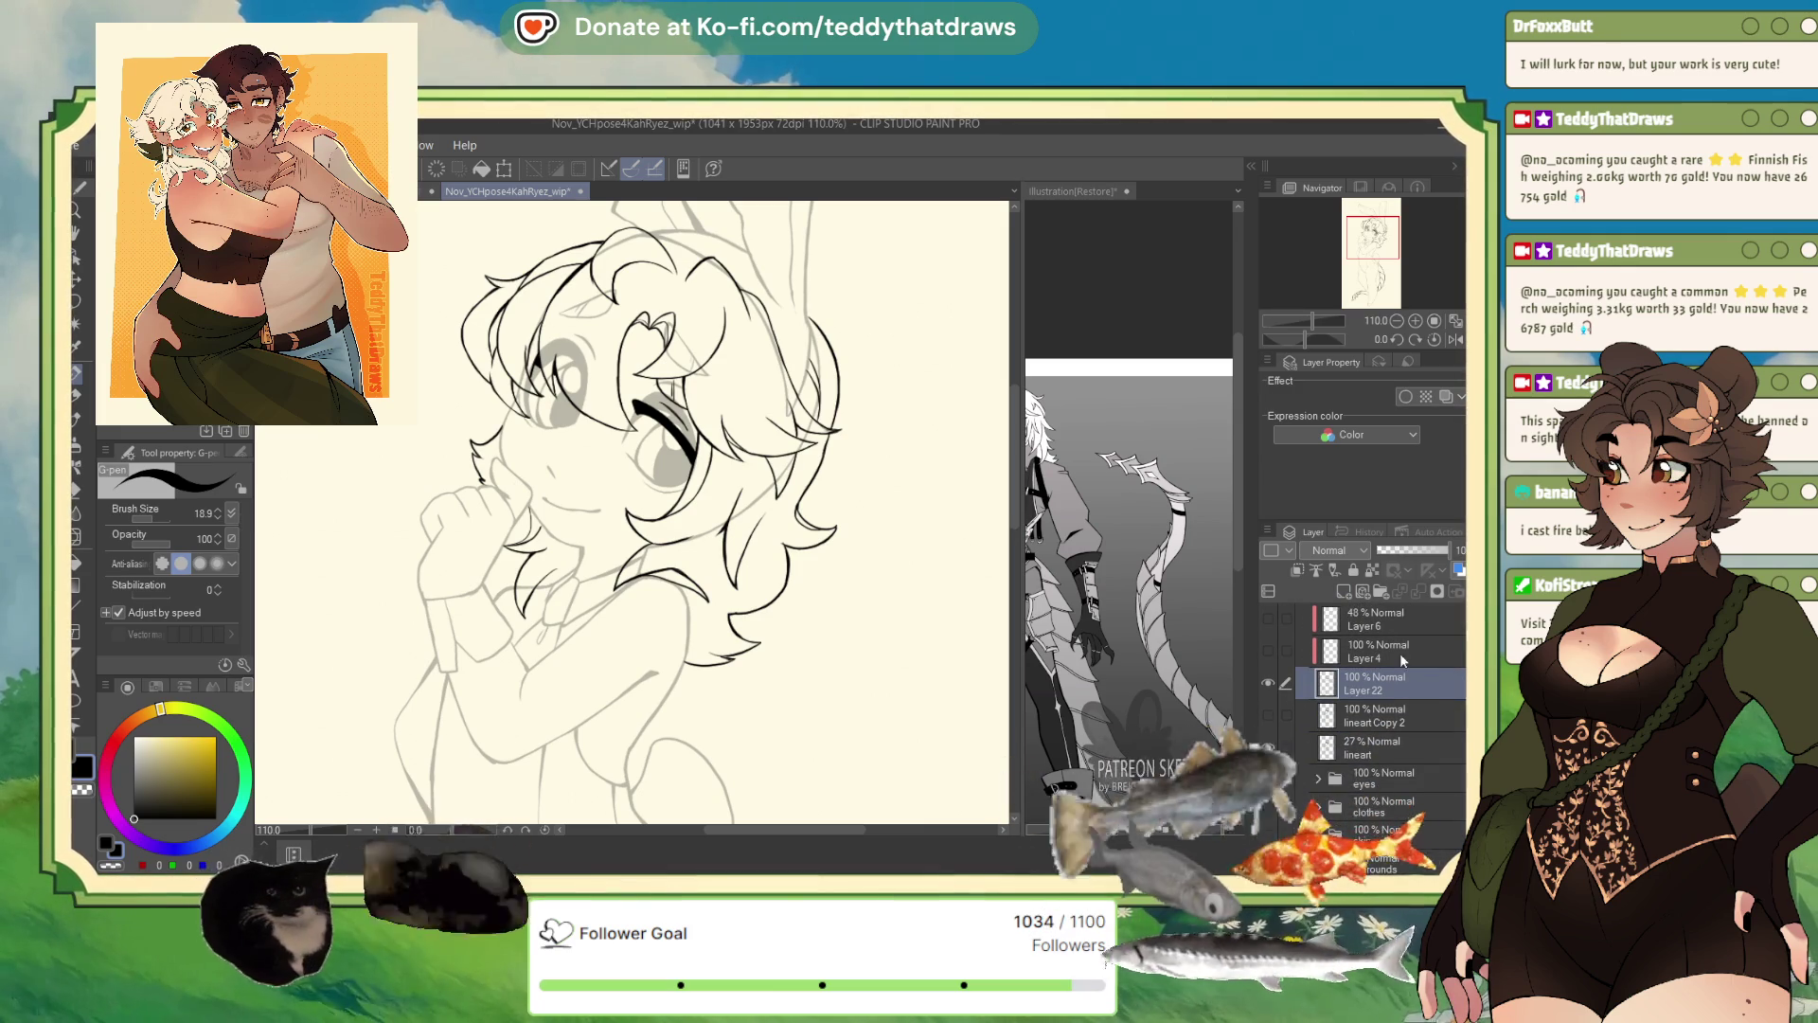
- After one more Layer 22 comparison, drop the lineart layer to 19% opacity and zoom in on the face
{"action": "left_click", "coordinate": [1268, 685]}
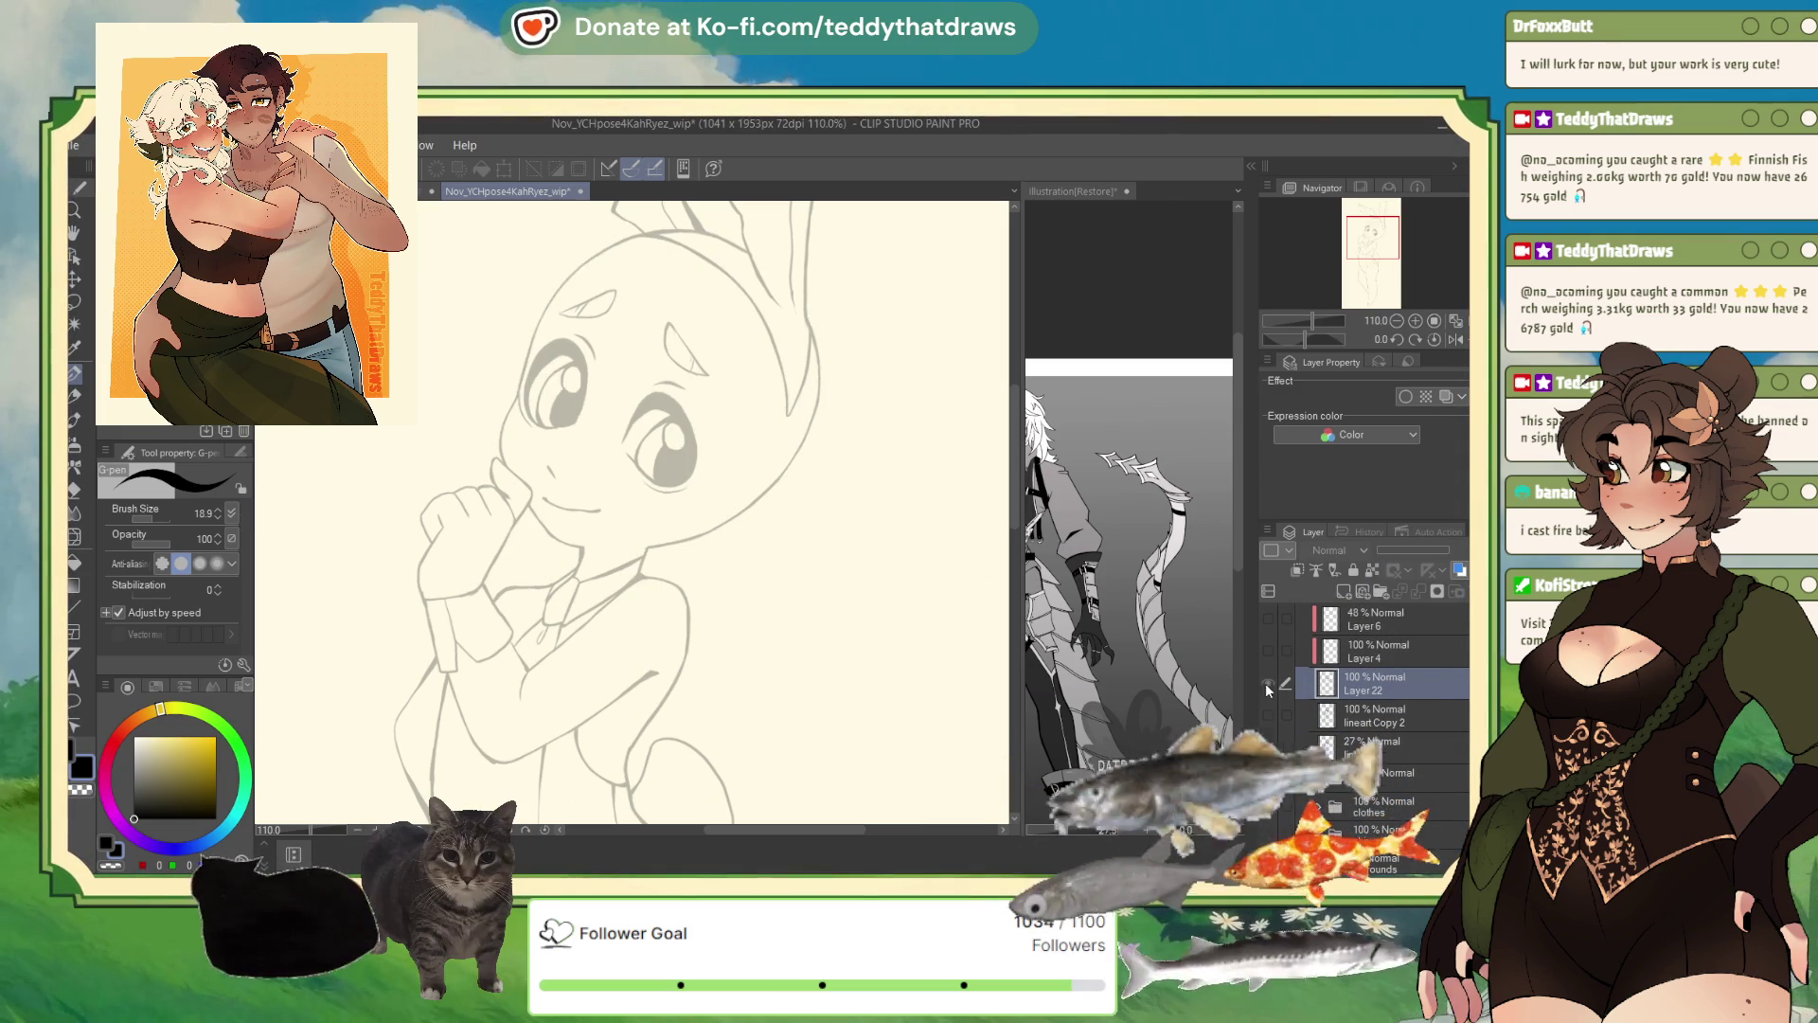
{"action": "left_click", "coordinate": [1268, 685]}
{"action": "left_click", "coordinate": [1354, 747]}
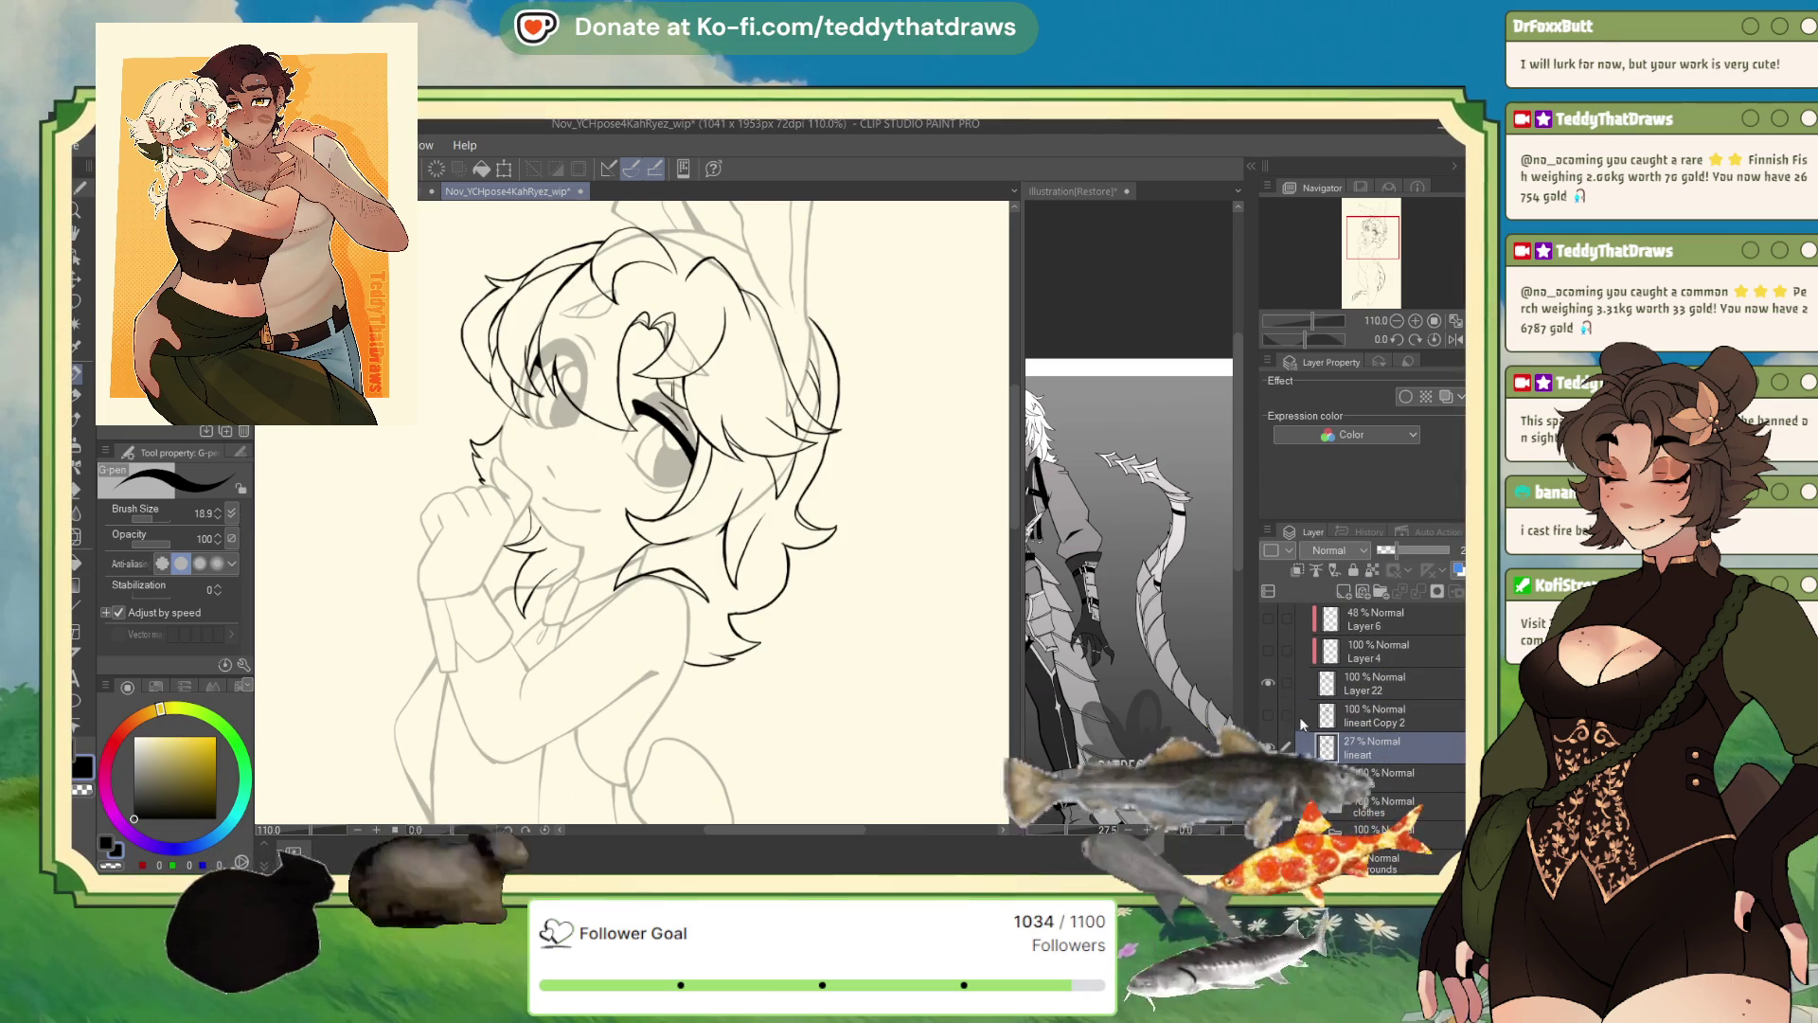
{"action": "left_click_drag", "start_coordinate": [1385, 550], "coordinate": [1390, 549]}
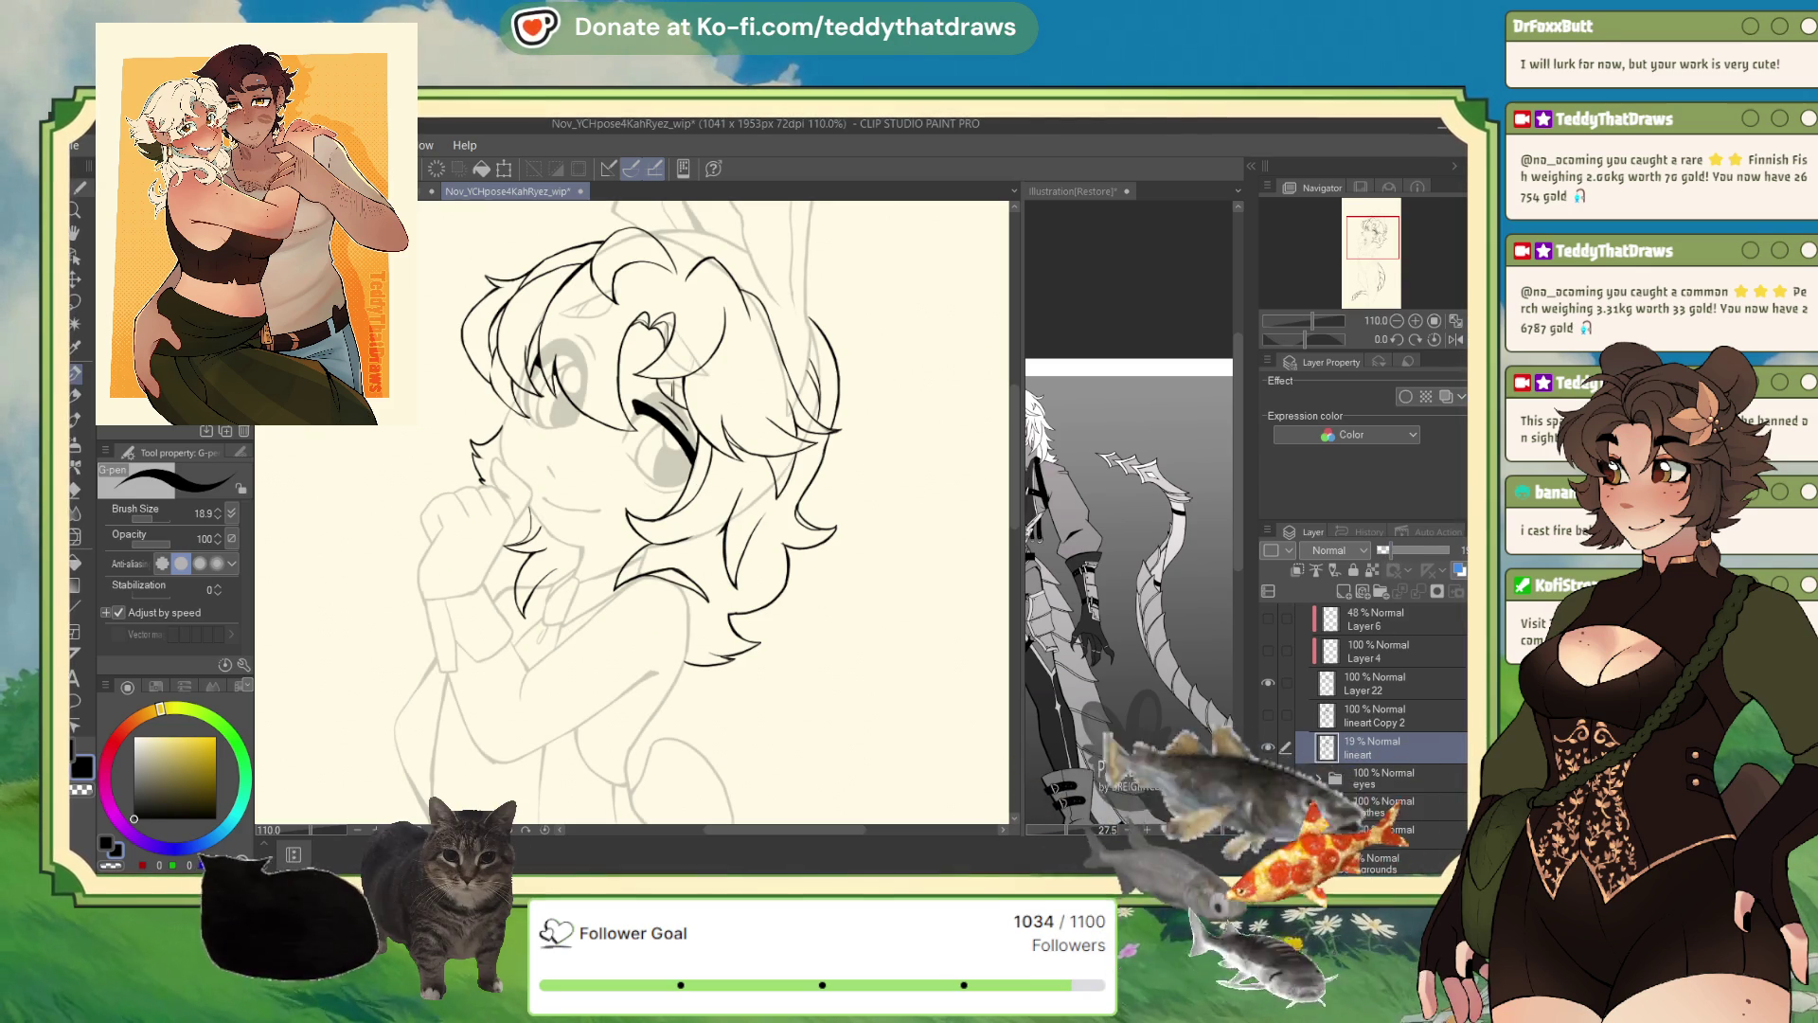
{"action": "key", "text": "ctrl+equal"}
{"action": "key", "text": "ctrl+equal"}
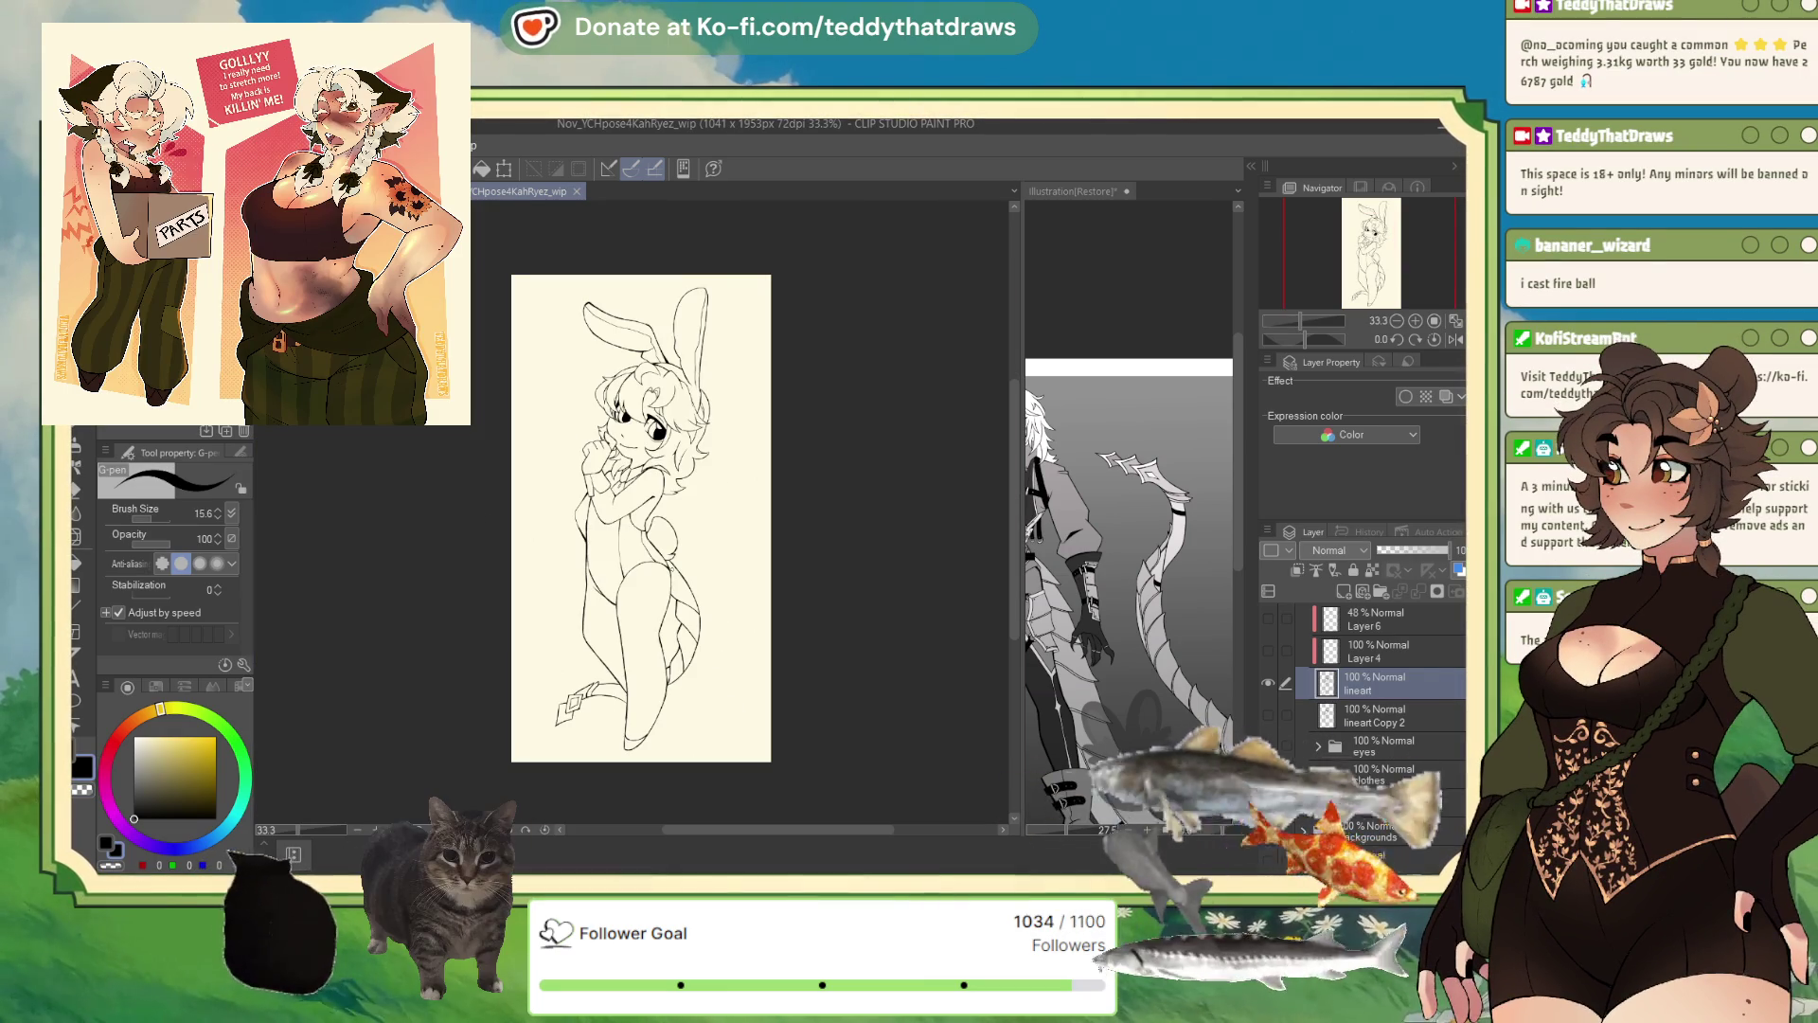
- Glance at the reference illustration, then return to the bunny pose and turn on the skin folder's blue-grey shading
{"action": "left_click", "coordinate": [1233, 299]}
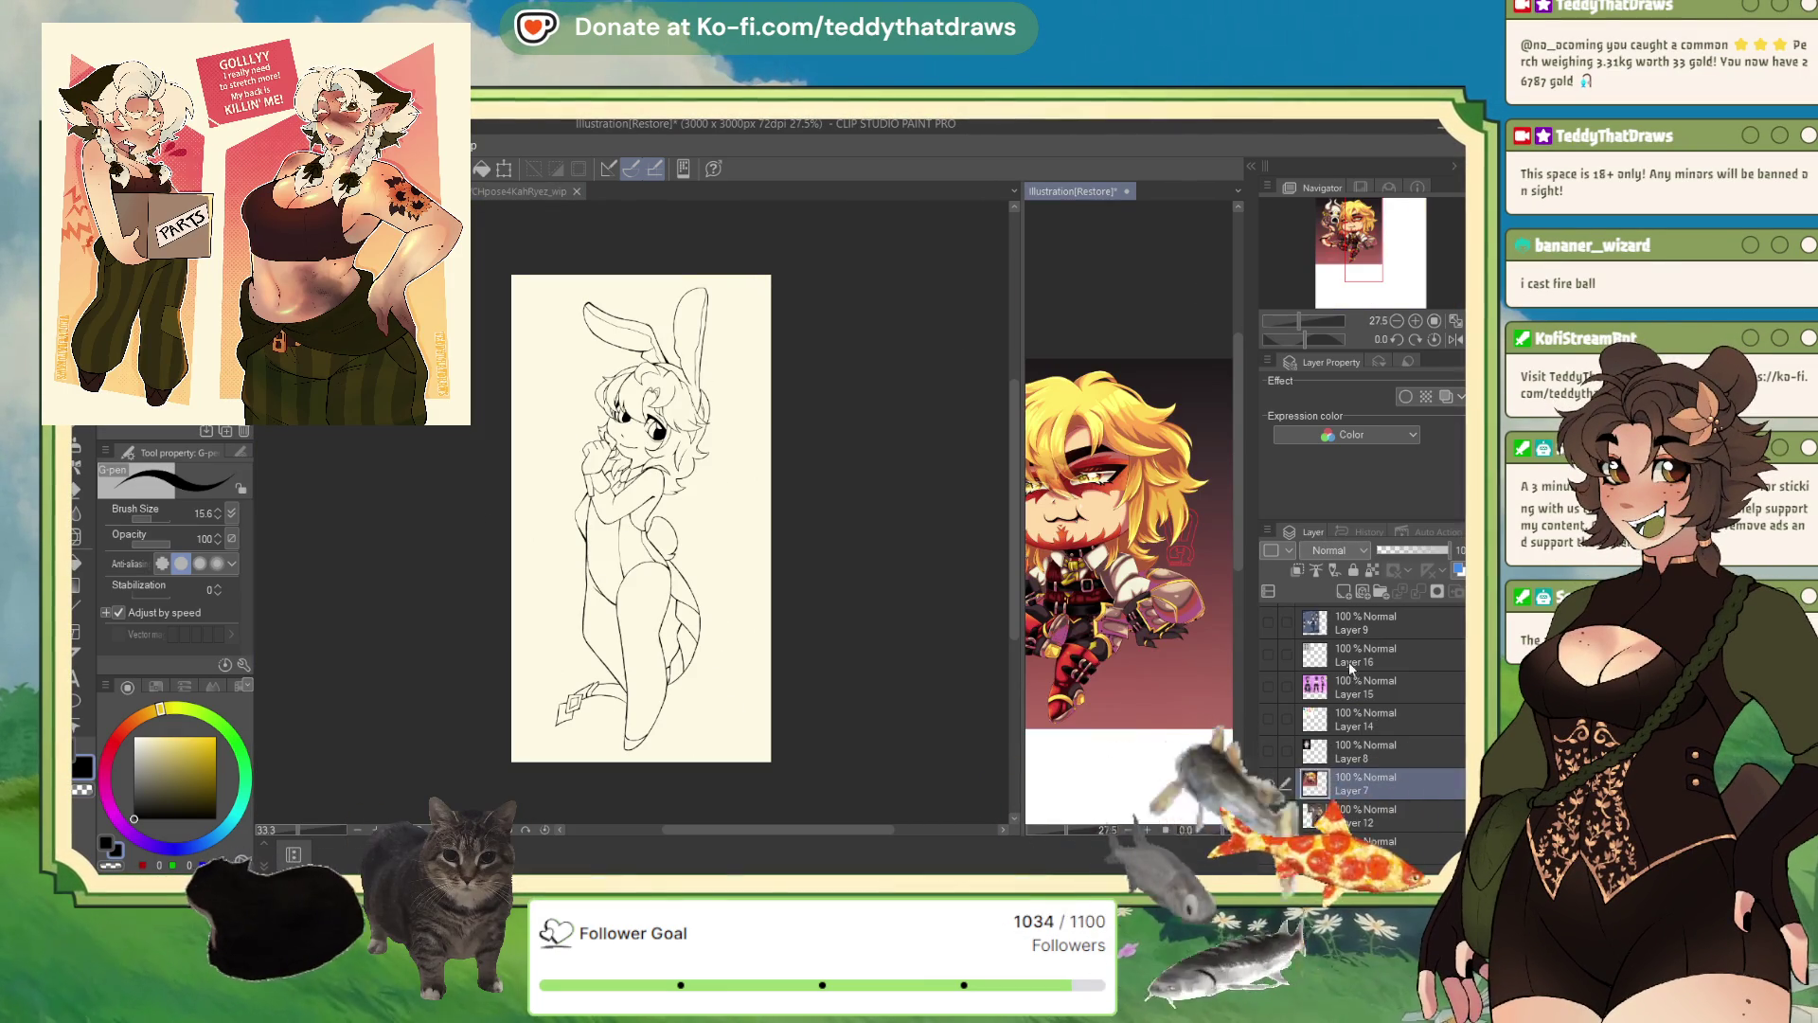
{"action": "scroll", "coordinate": [1131, 568], "scroll_direction": "up", "scroll_amount": 2}
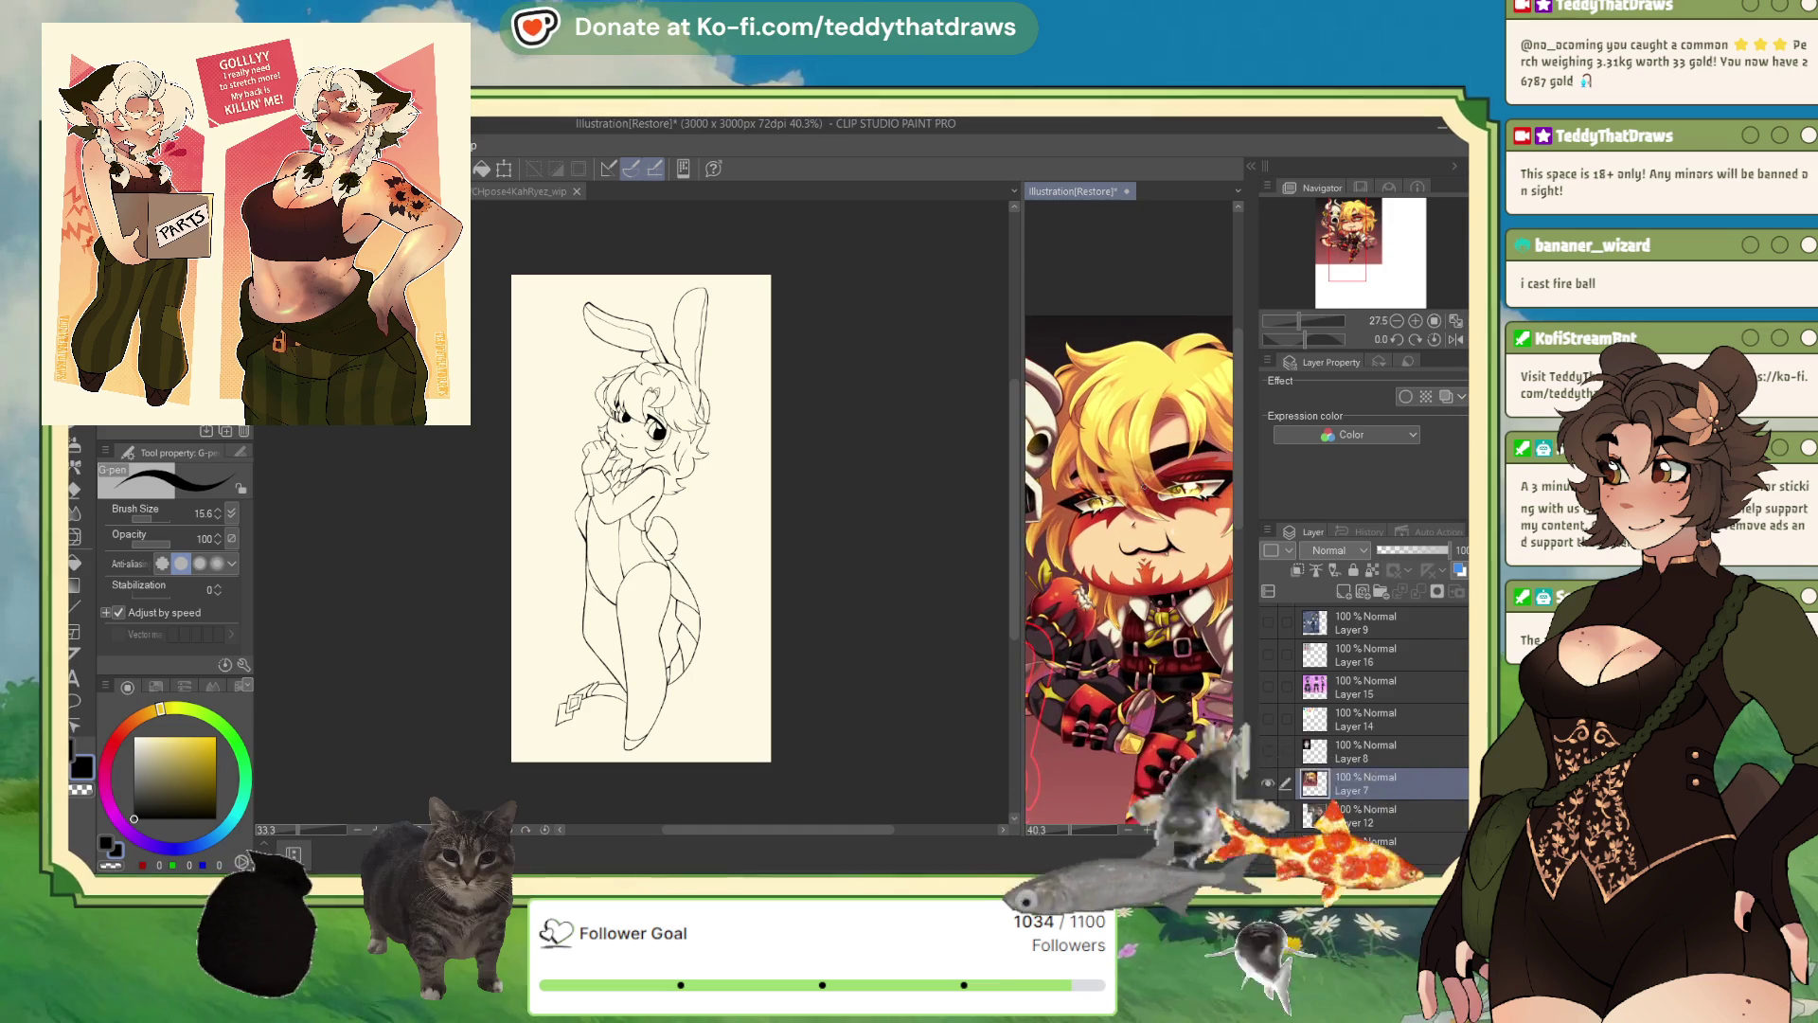
{"action": "left_click", "coordinate": [863, 473]}
{"action": "scroll", "coordinate": [644, 398], "scroll_direction": "up", "scroll_amount": 3}
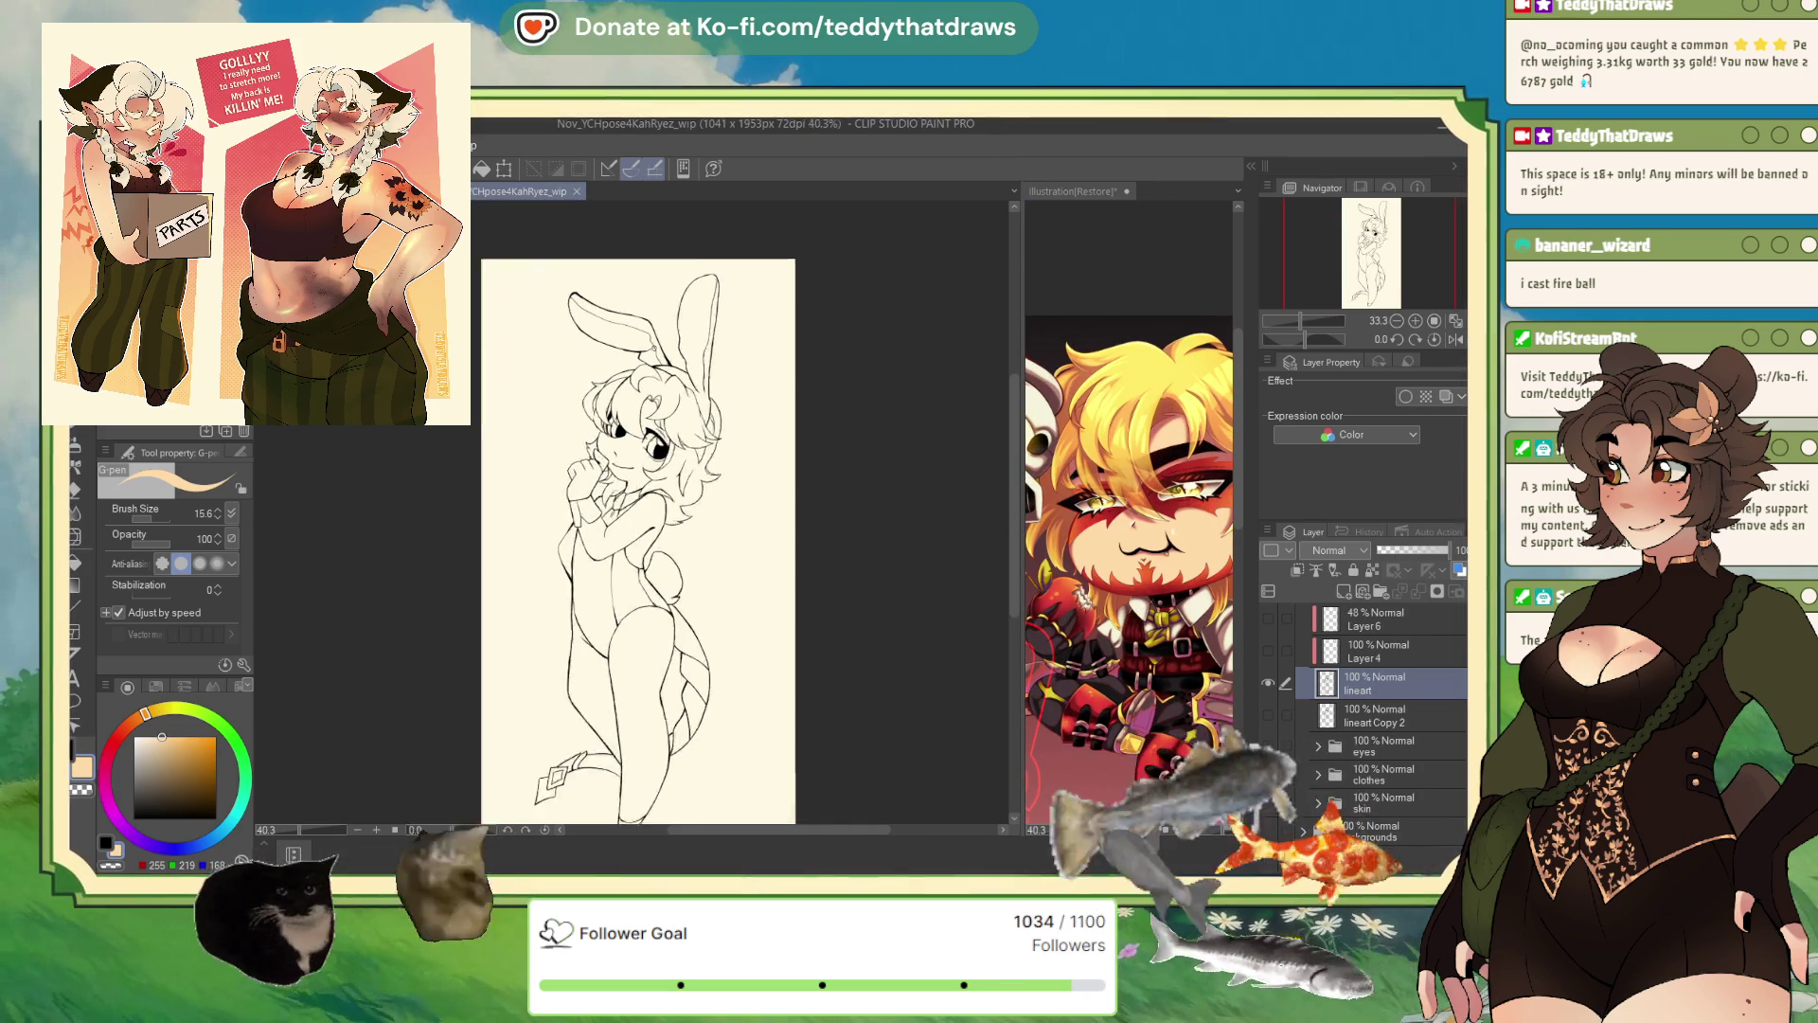
{"action": "scroll", "coordinate": [613, 418], "scroll_direction": "up", "scroll_amount": 2}
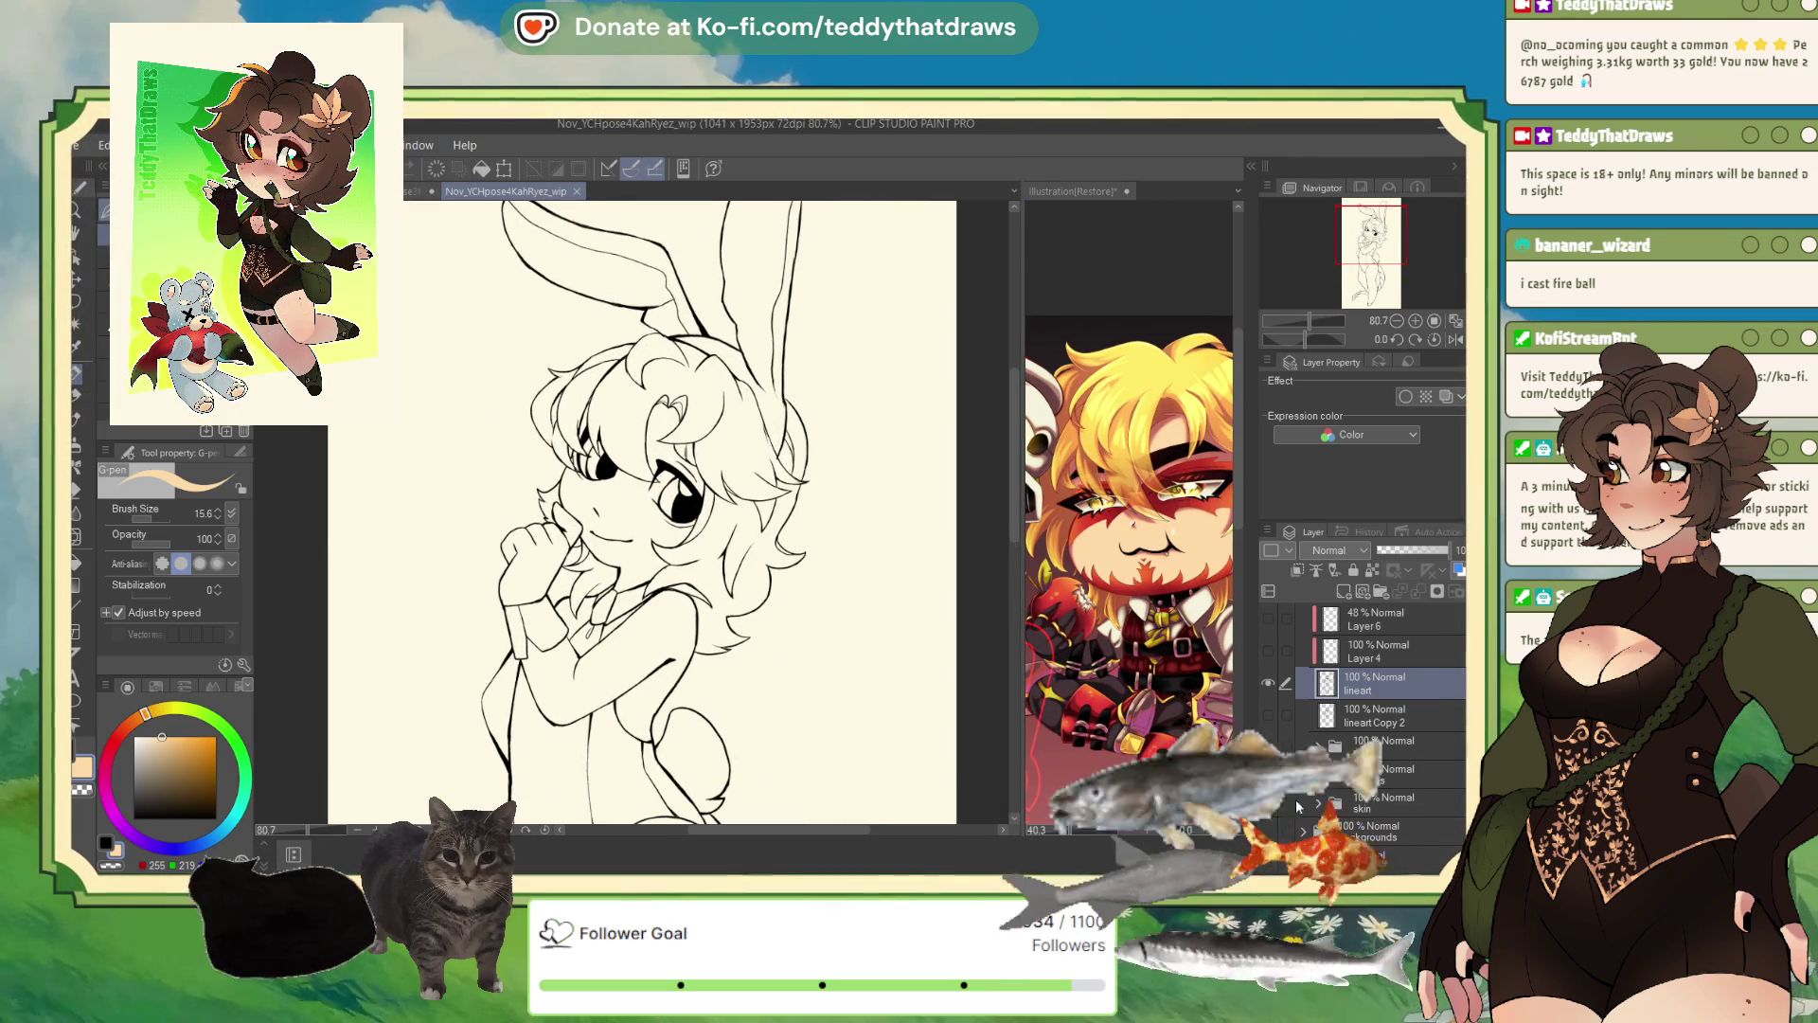
{"action": "left_click", "coordinate": [1267, 802]}
- Expand the skin folder and fill Layer 2 with the peach skin colour
{"action": "left_click", "coordinate": [1318, 803]}
{"action": "scroll", "coordinate": [1363, 738], "scroll_direction": "down", "scroll_amount": 3}
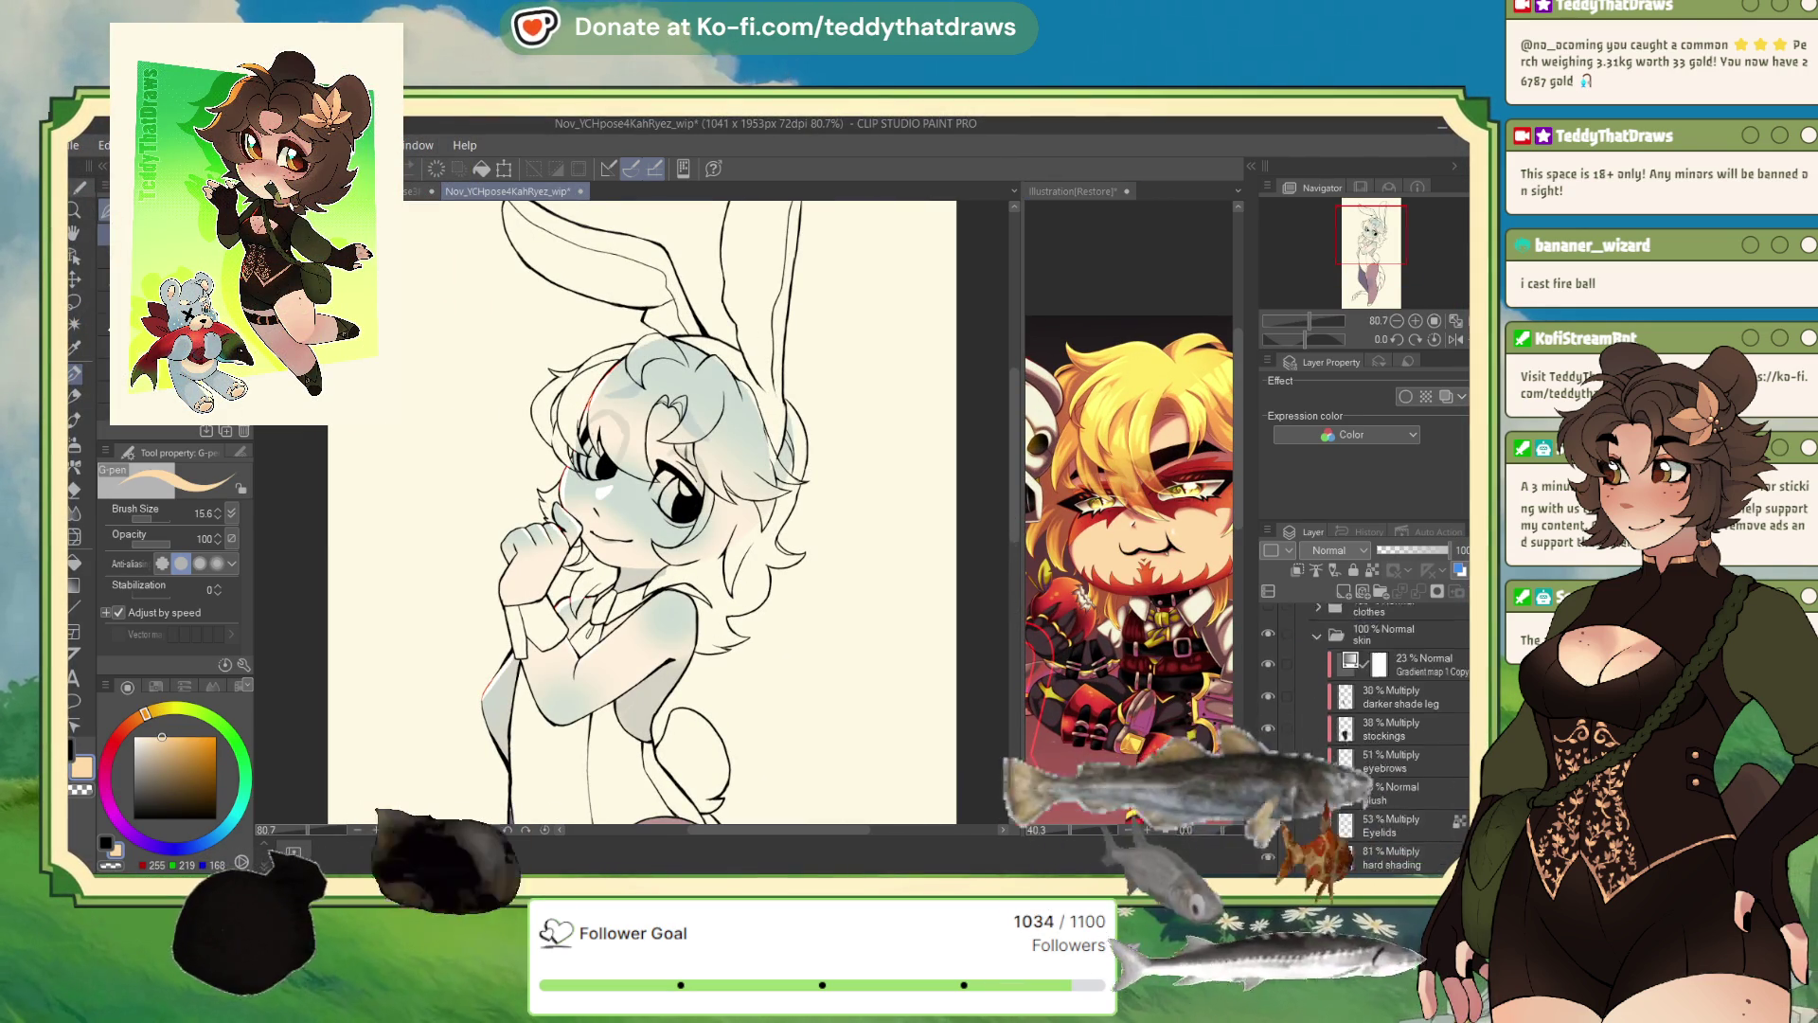
{"action": "left_click", "coordinate": [1396, 734]}
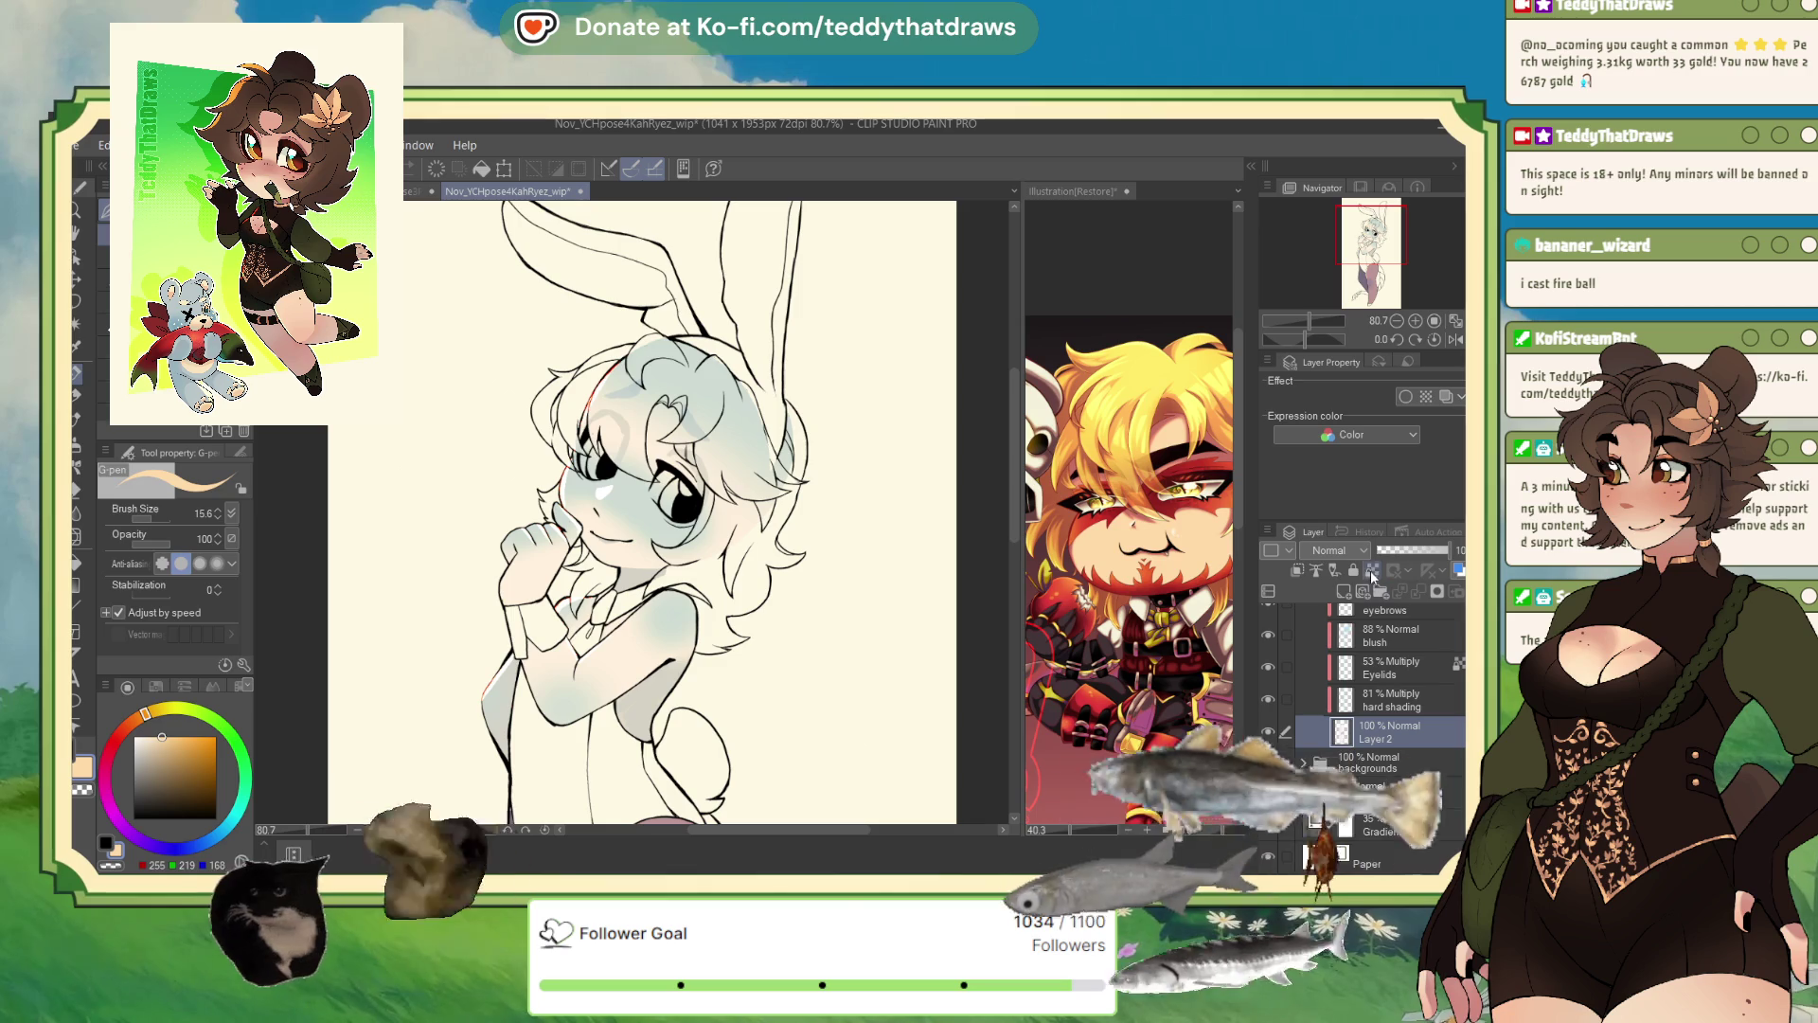
{"action": "key", "text": "alt+BackSpace"}
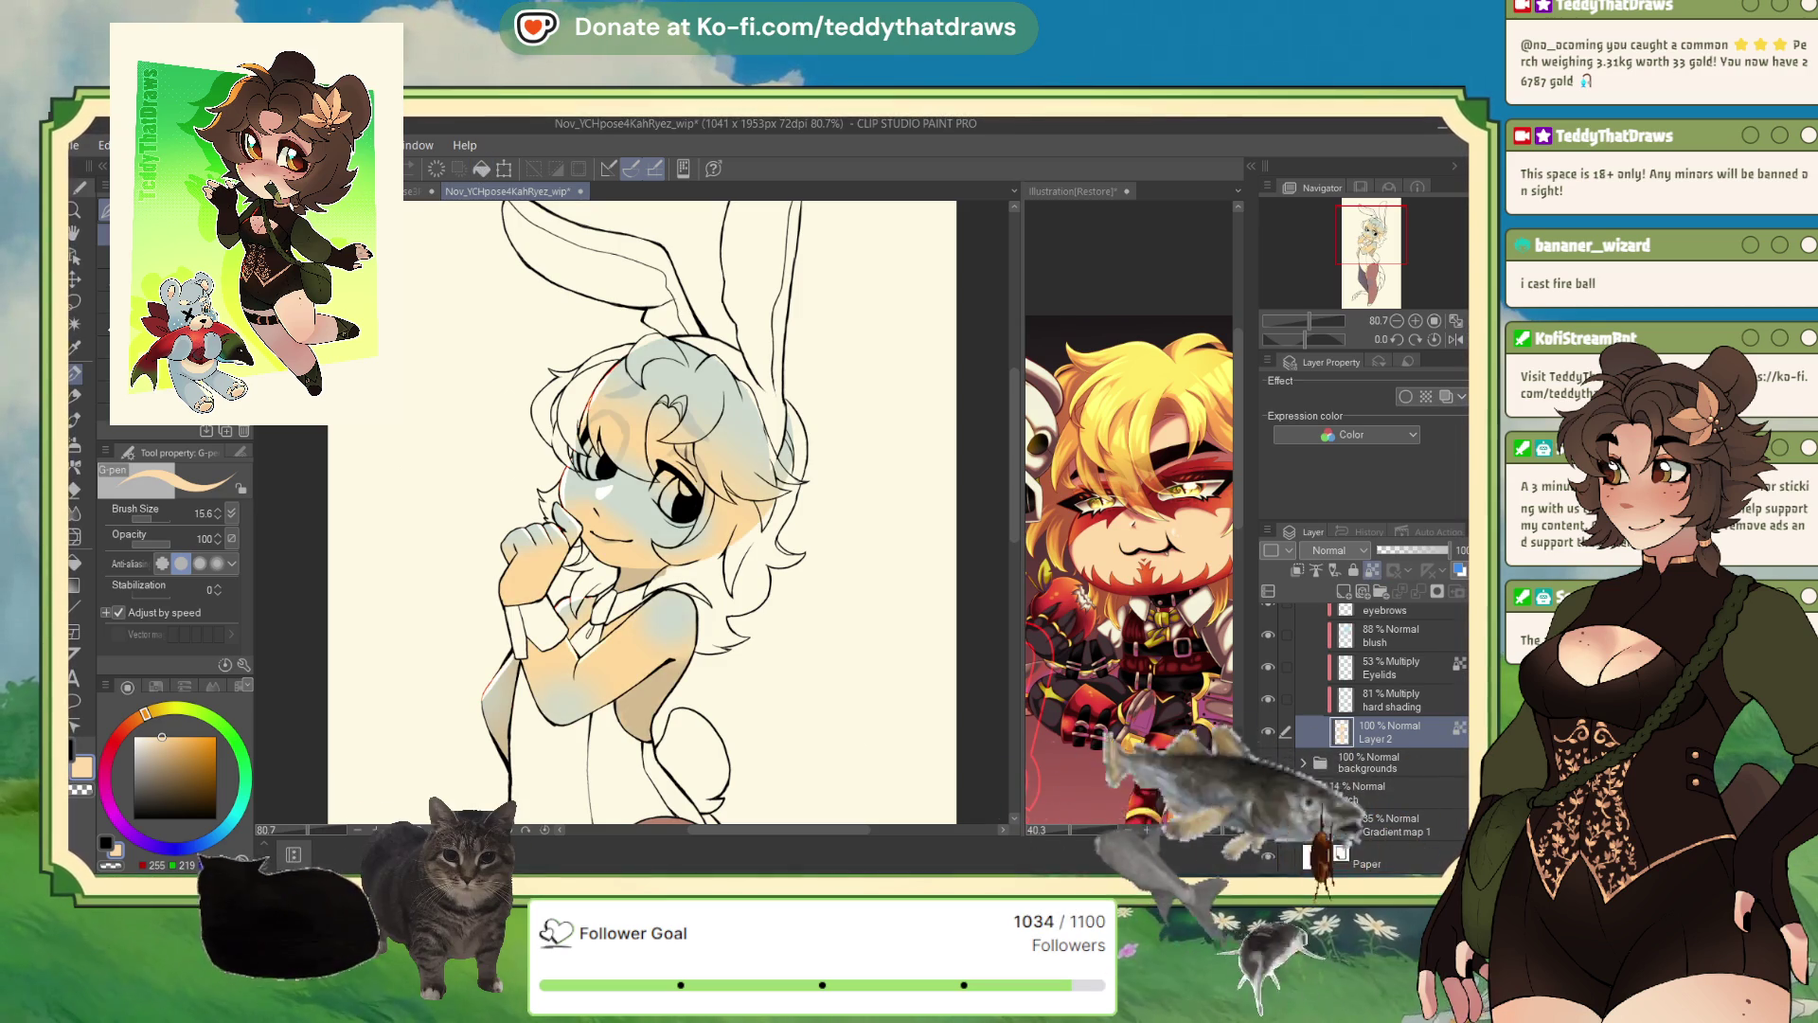
- On the hard shading layer, paint orange shading along the arm's left edge
{"action": "left_click", "coordinate": [1372, 701]}
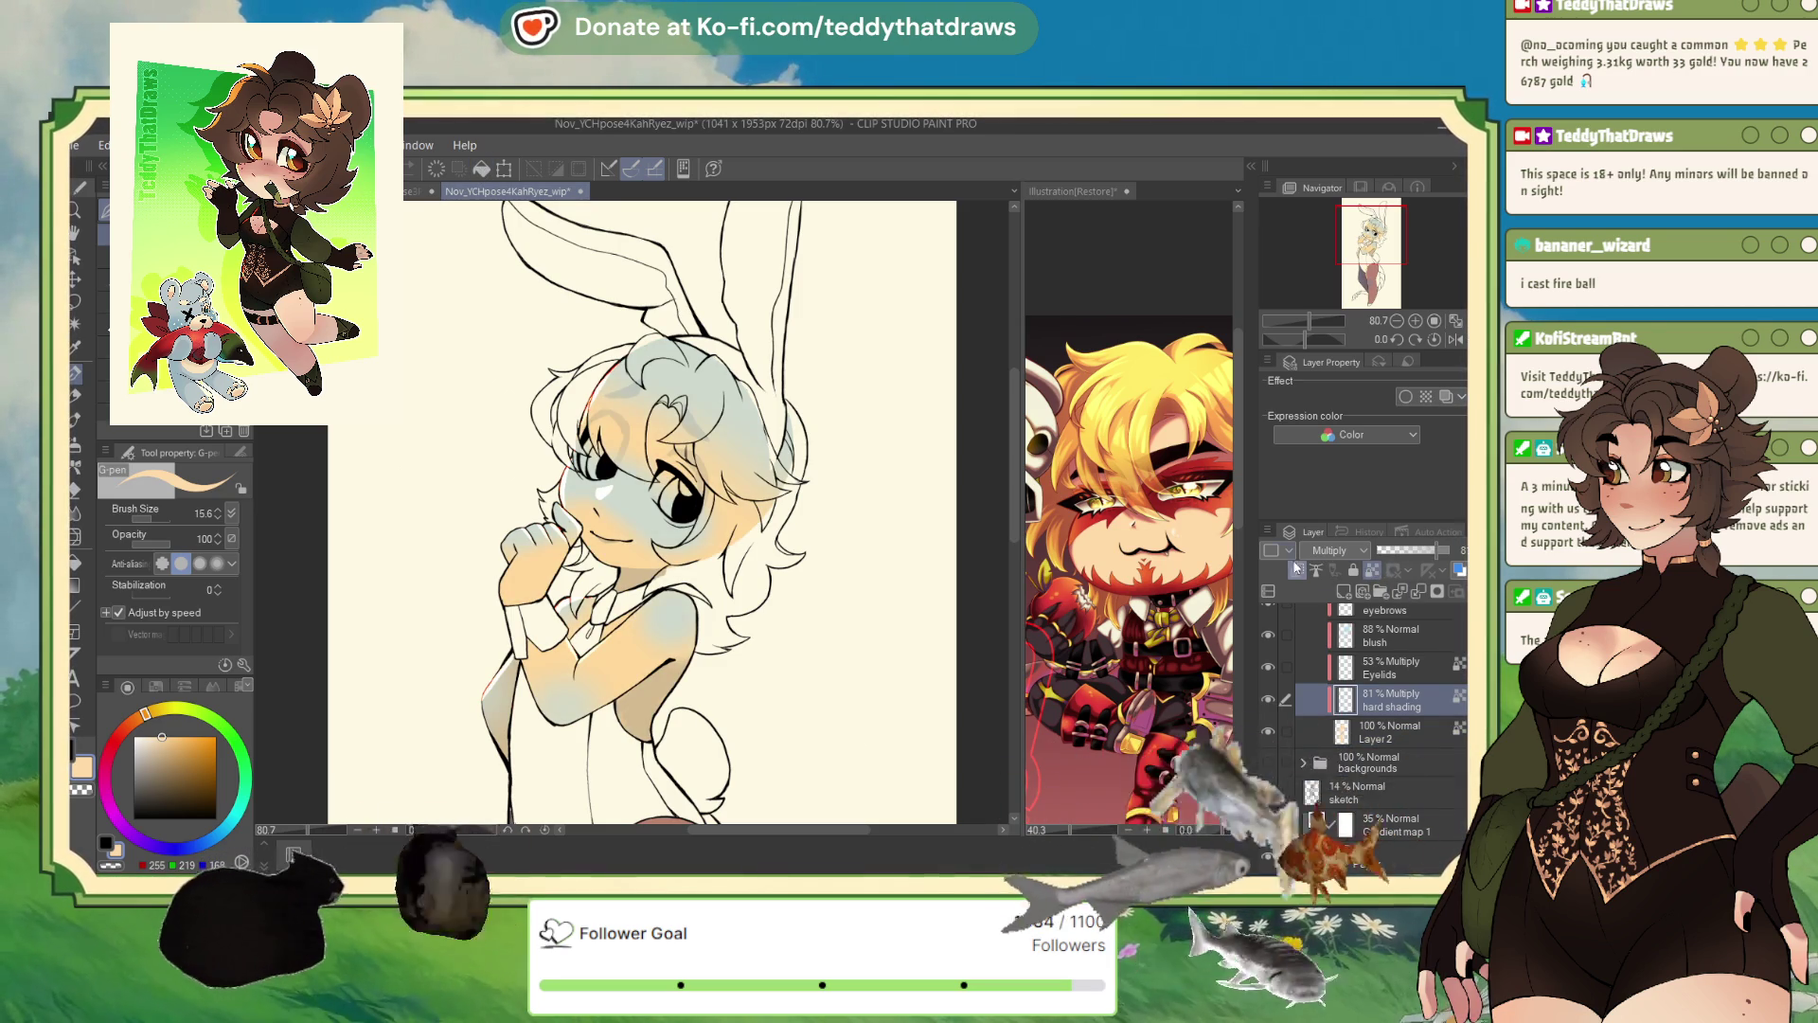
{"action": "left_click", "coordinate": [122, 728]}
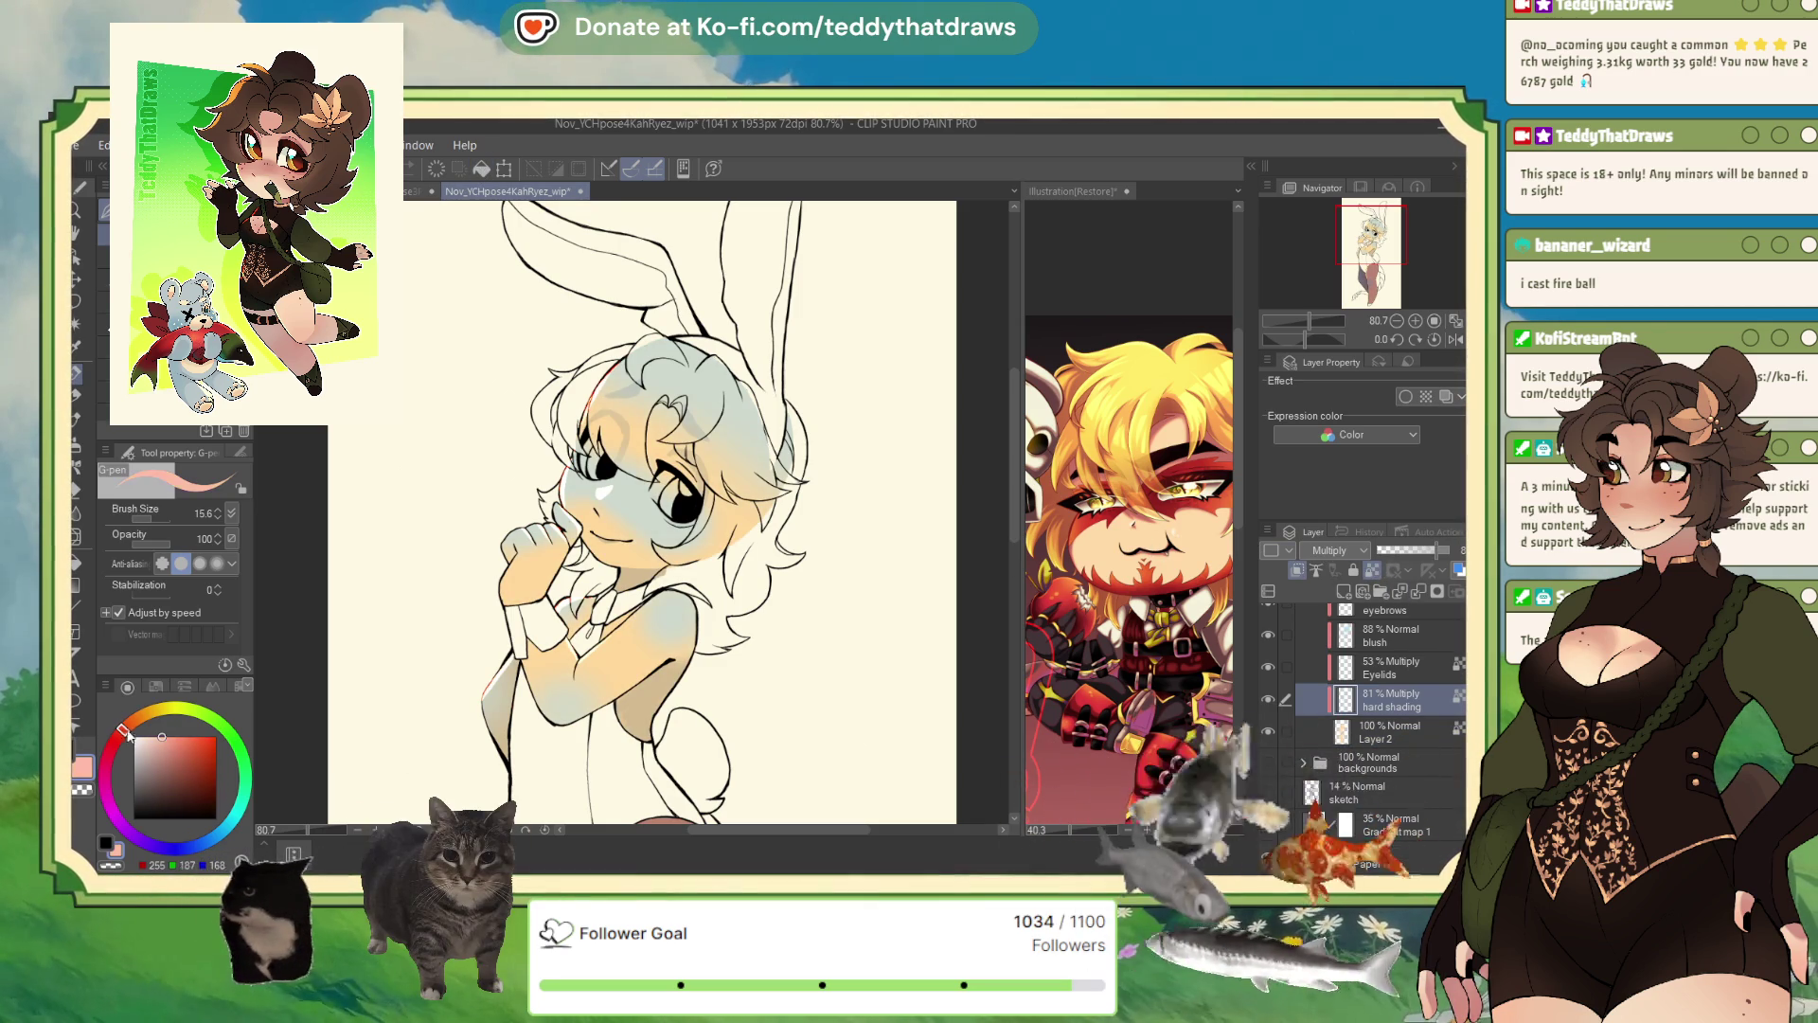
{"action": "left_click", "coordinate": [130, 722]}
{"action": "left_click", "coordinate": [176, 735]}
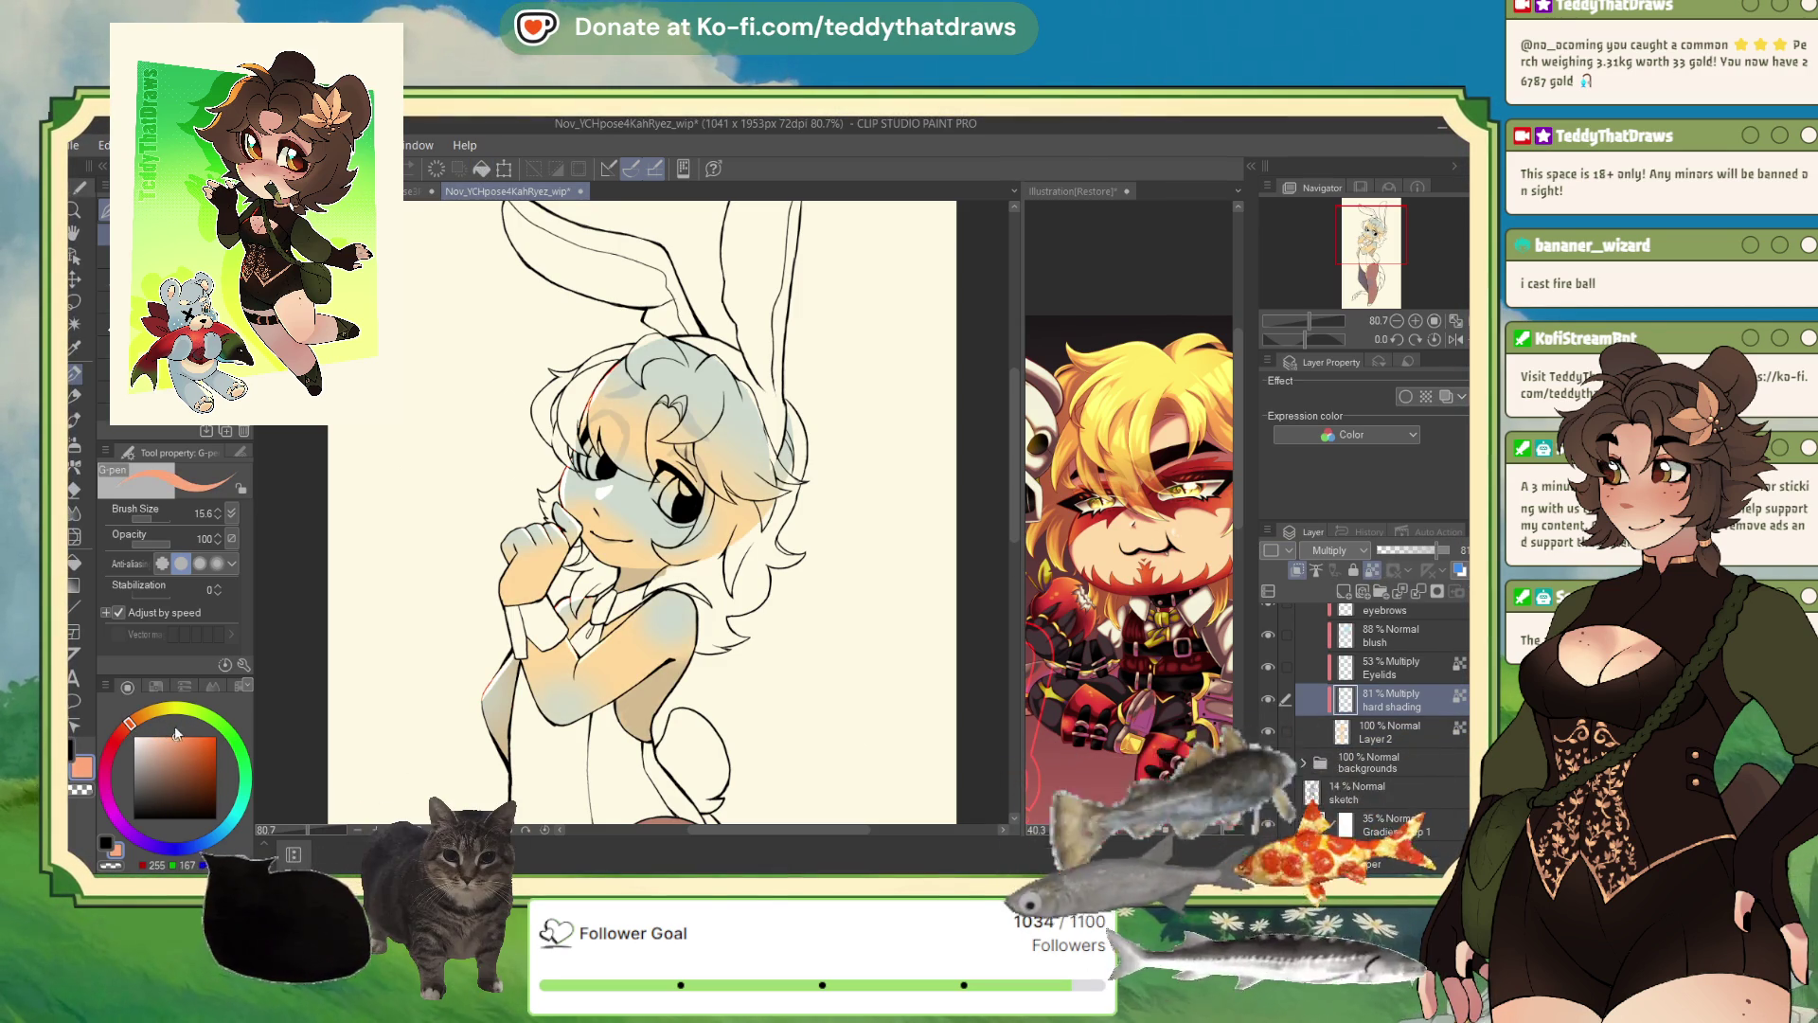
{"action": "left_click_drag", "start_coordinate": [516, 662], "coordinate": [497, 805]}
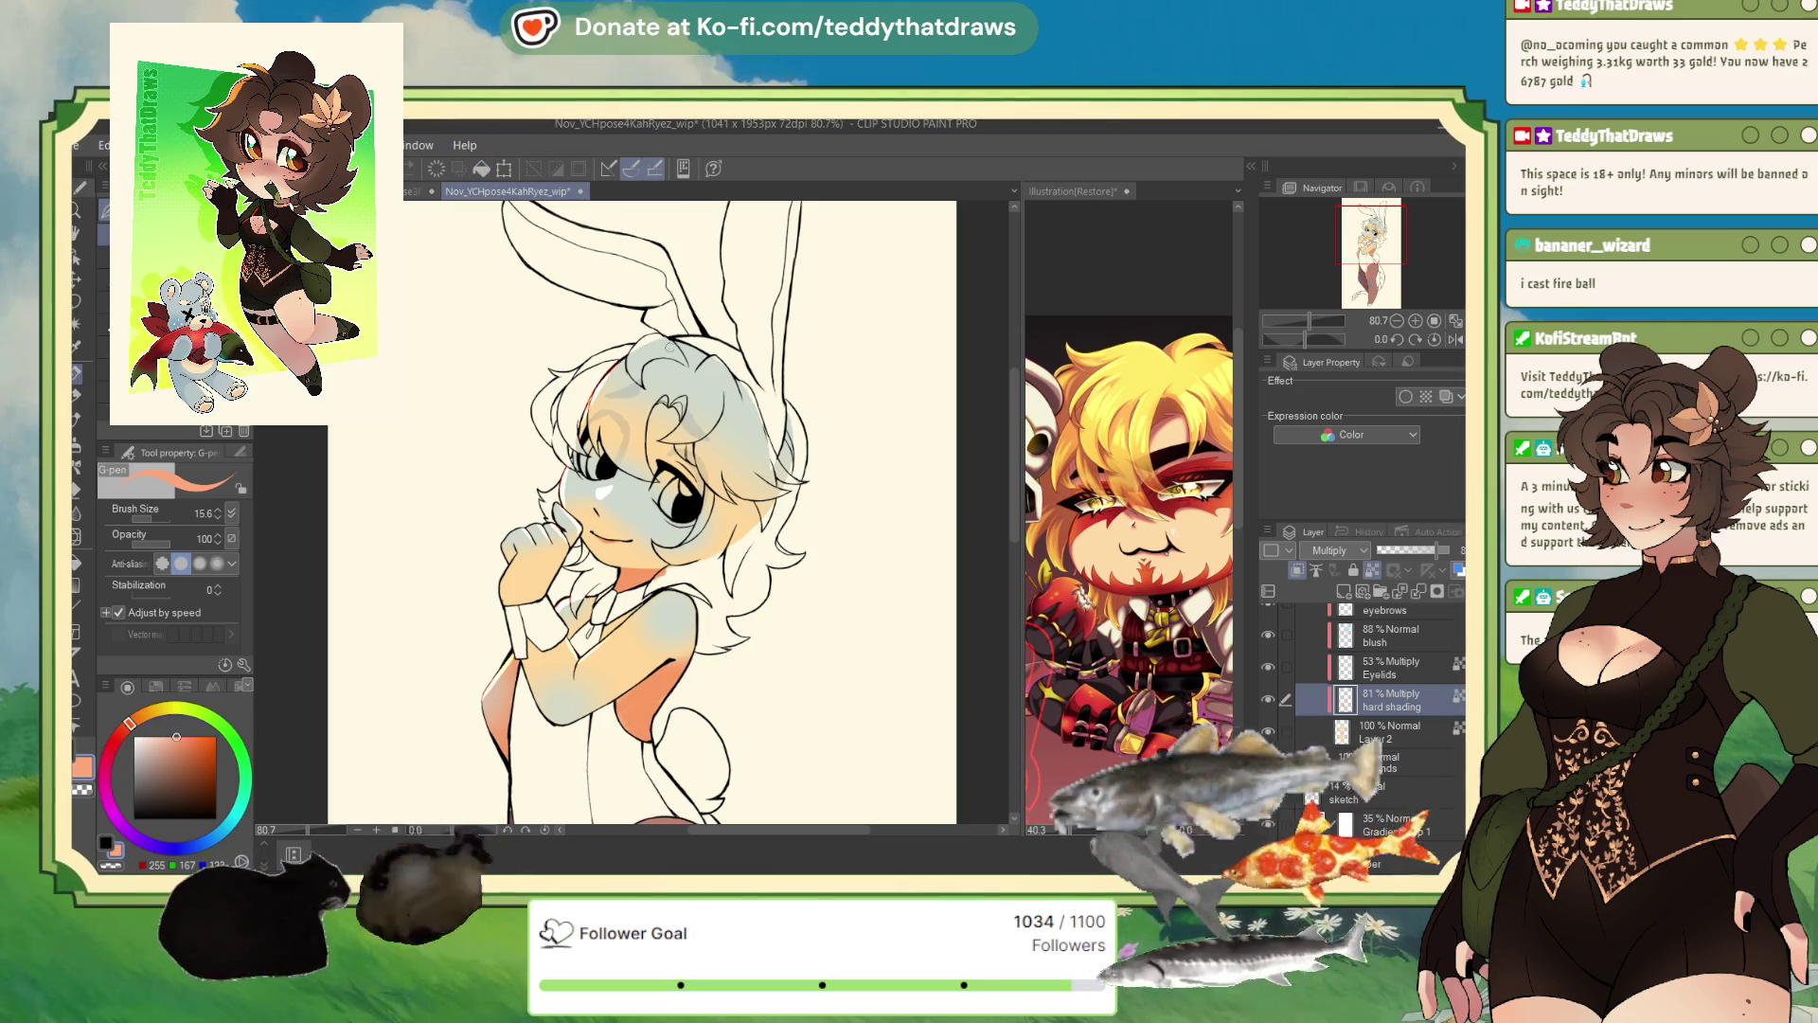
- Paint dusty pink shading across the arm and under the hand
{"action": "left_click", "coordinate": [114, 739]}
{"action": "left_click", "coordinate": [163, 760]}
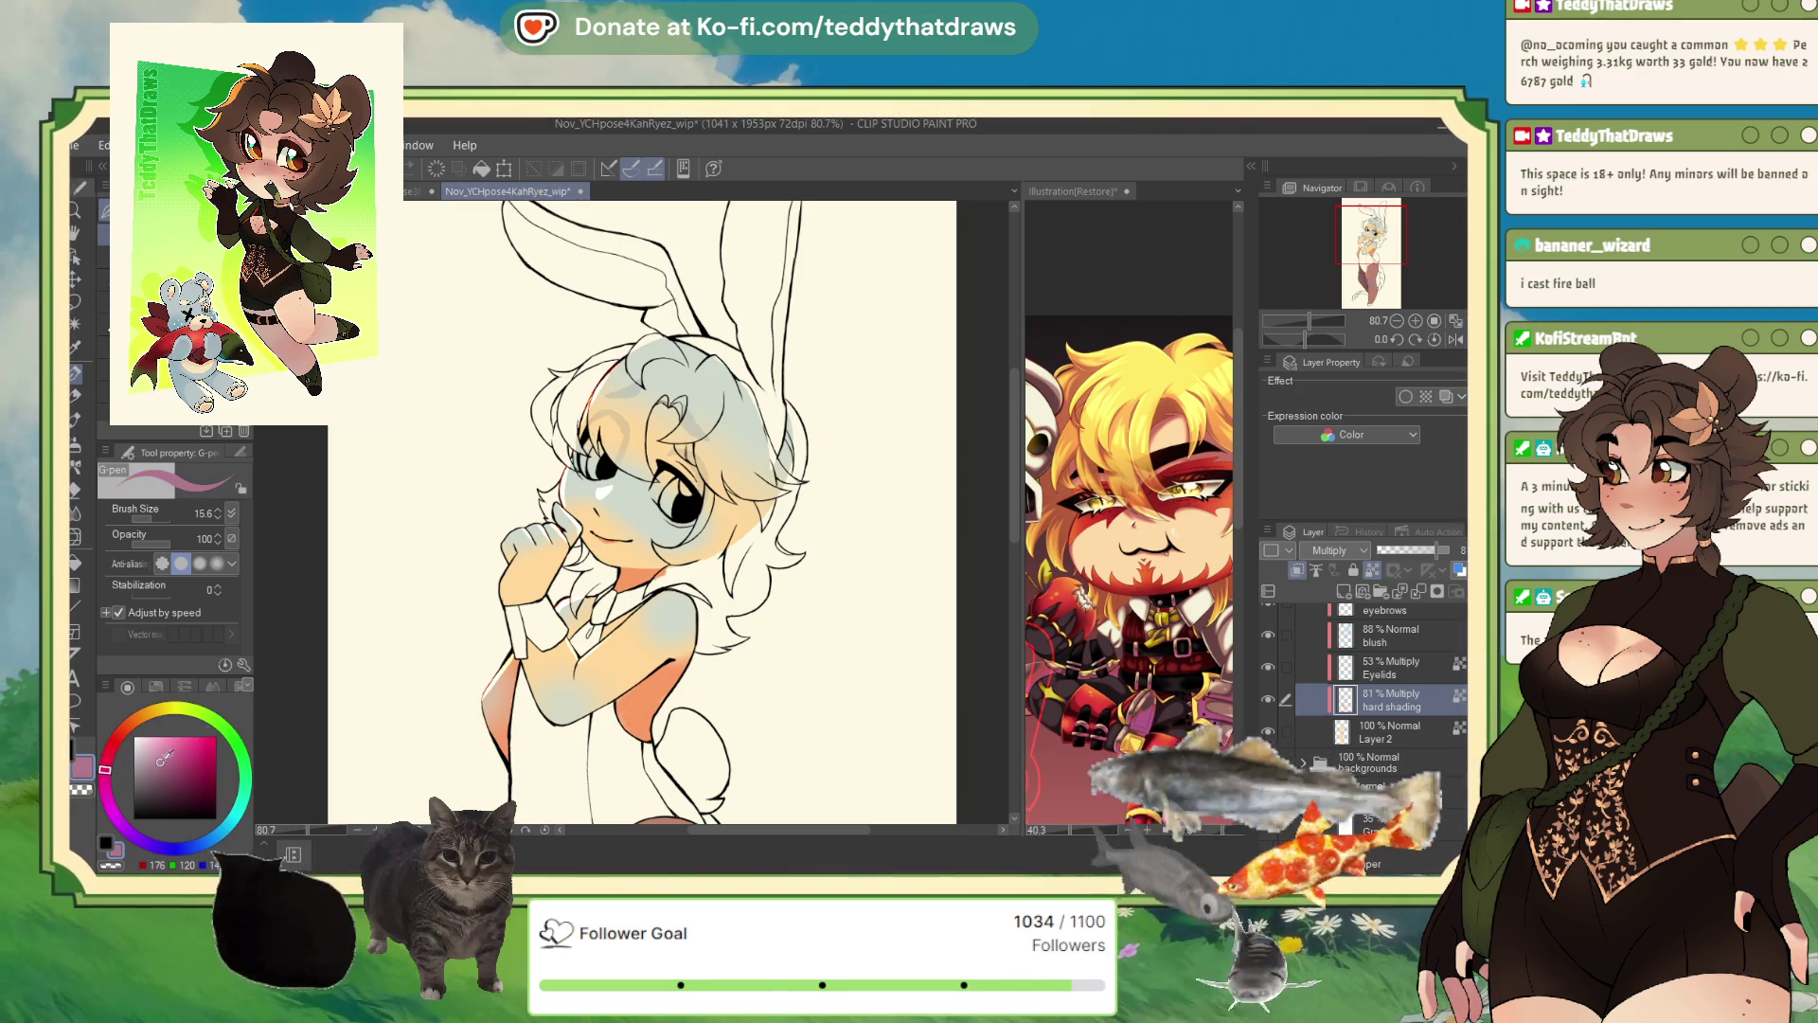
{"action": "left_click_drag", "start_coordinate": [502, 672], "coordinate": [663, 719]}
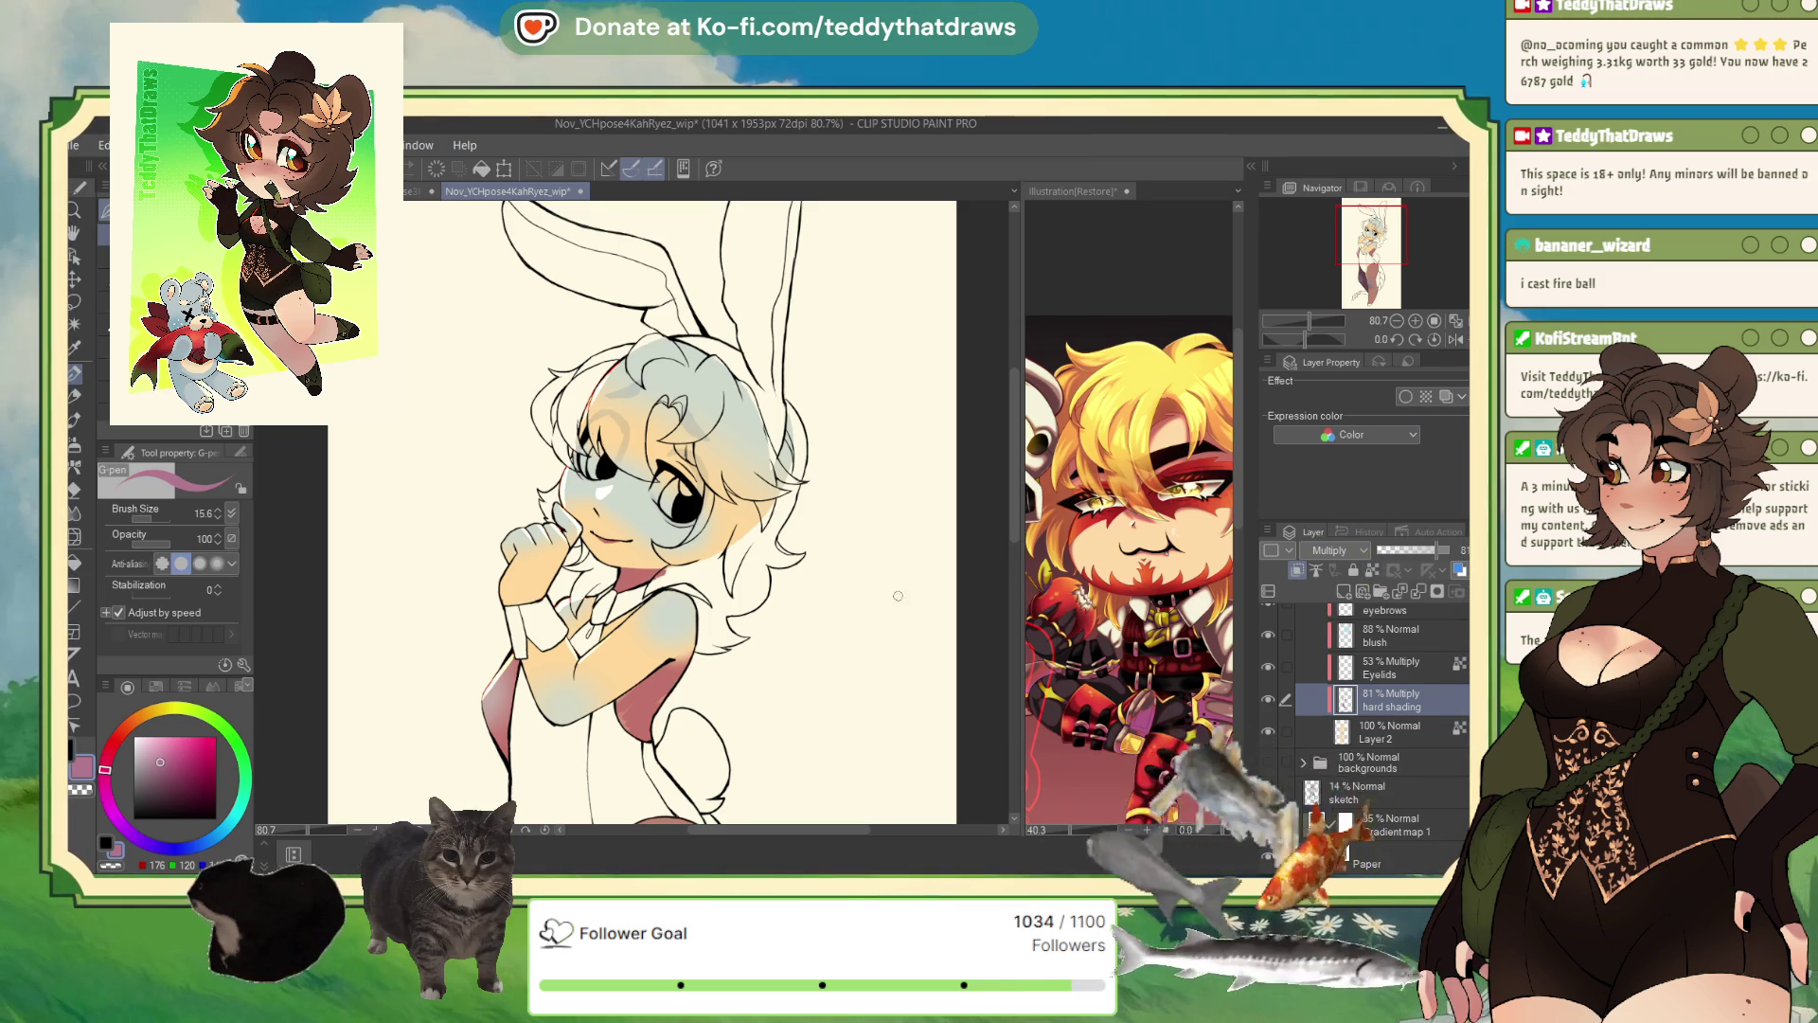
{"action": "scroll", "coordinate": [898, 596], "scroll_direction": "up", "scroll_amount": 4}
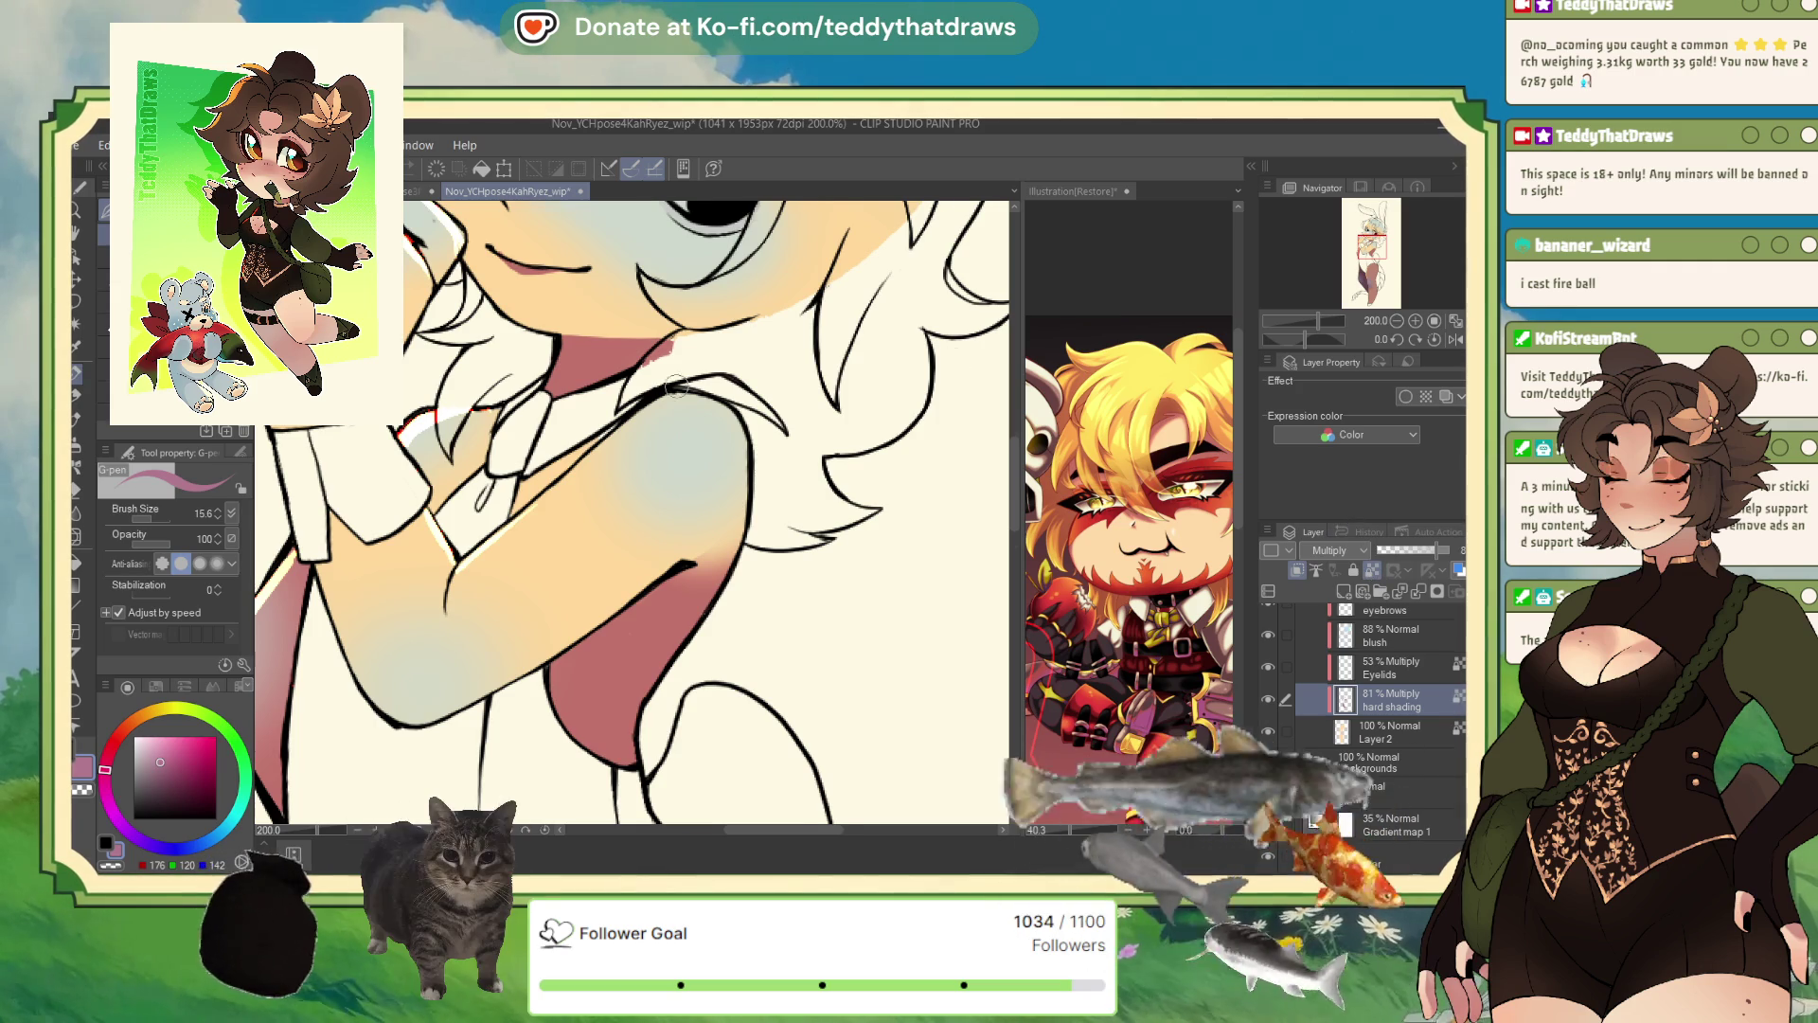
{"action": "scroll", "coordinate": [676, 387], "scroll_direction": "down", "scroll_amount": 5}
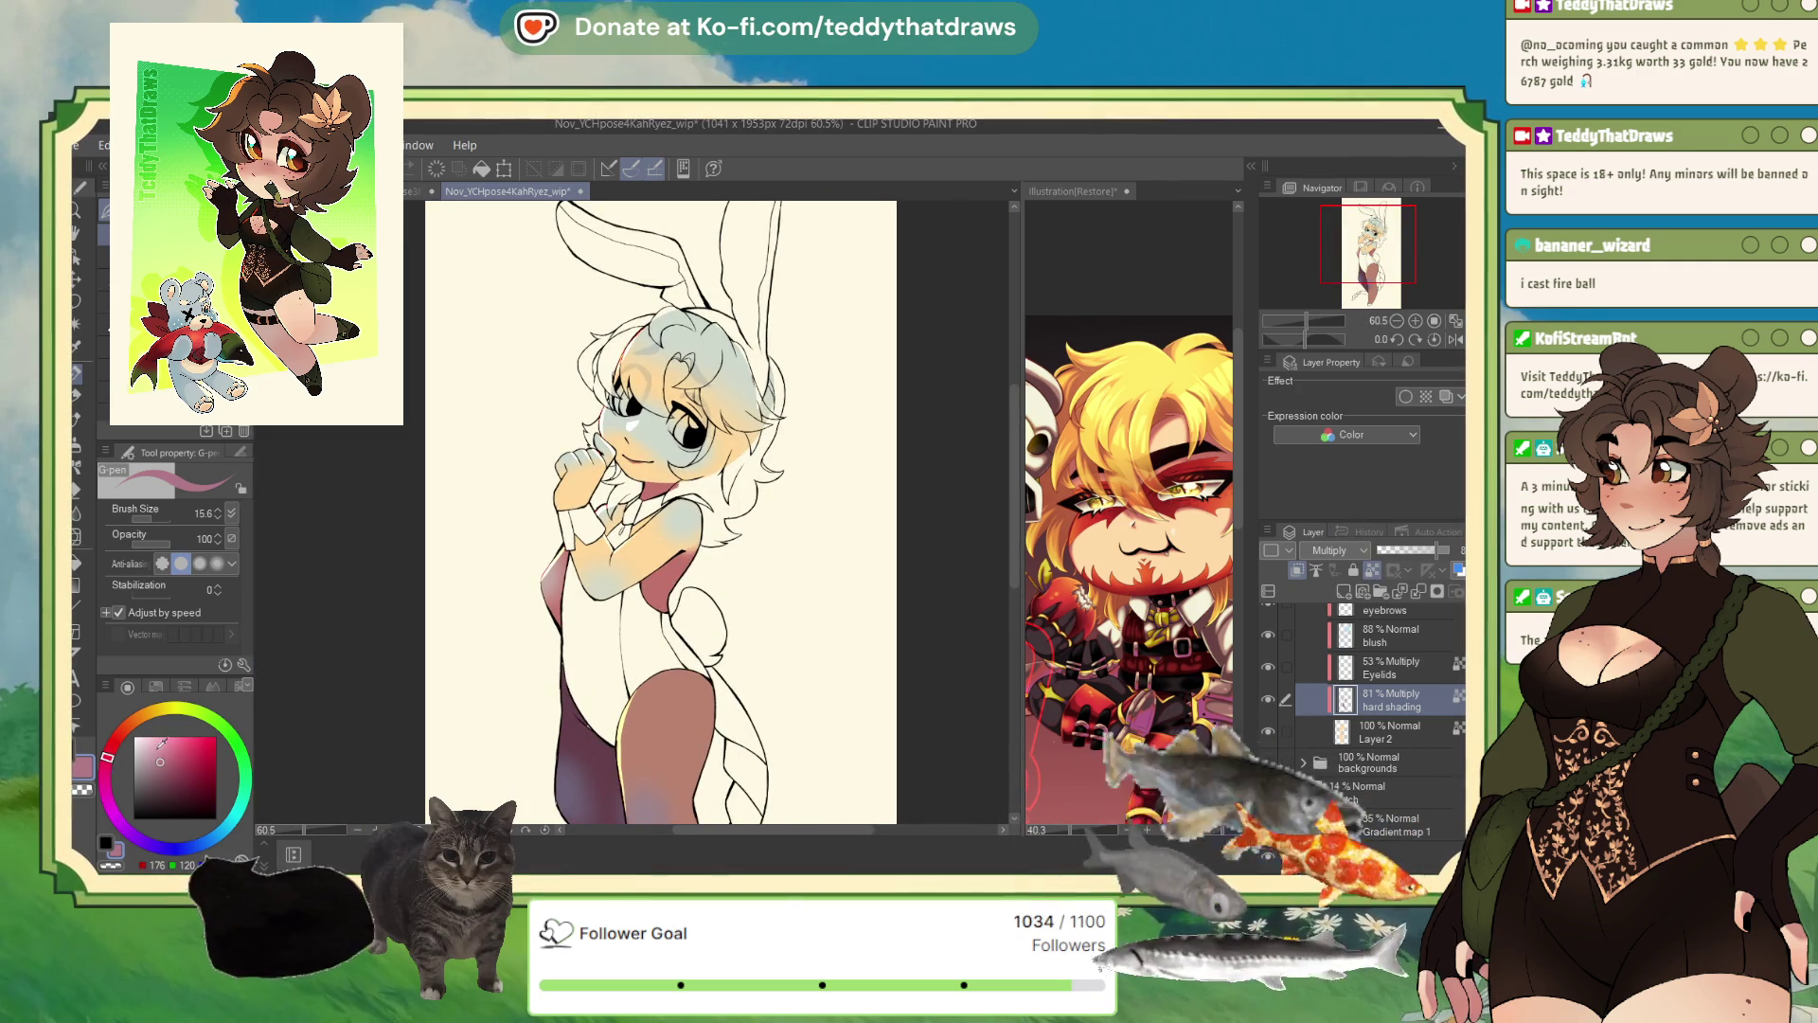
- Pick a slightly different dusty pink and lower the hard shading layer to 67% opacity
{"action": "left_click", "coordinate": [172, 754]}
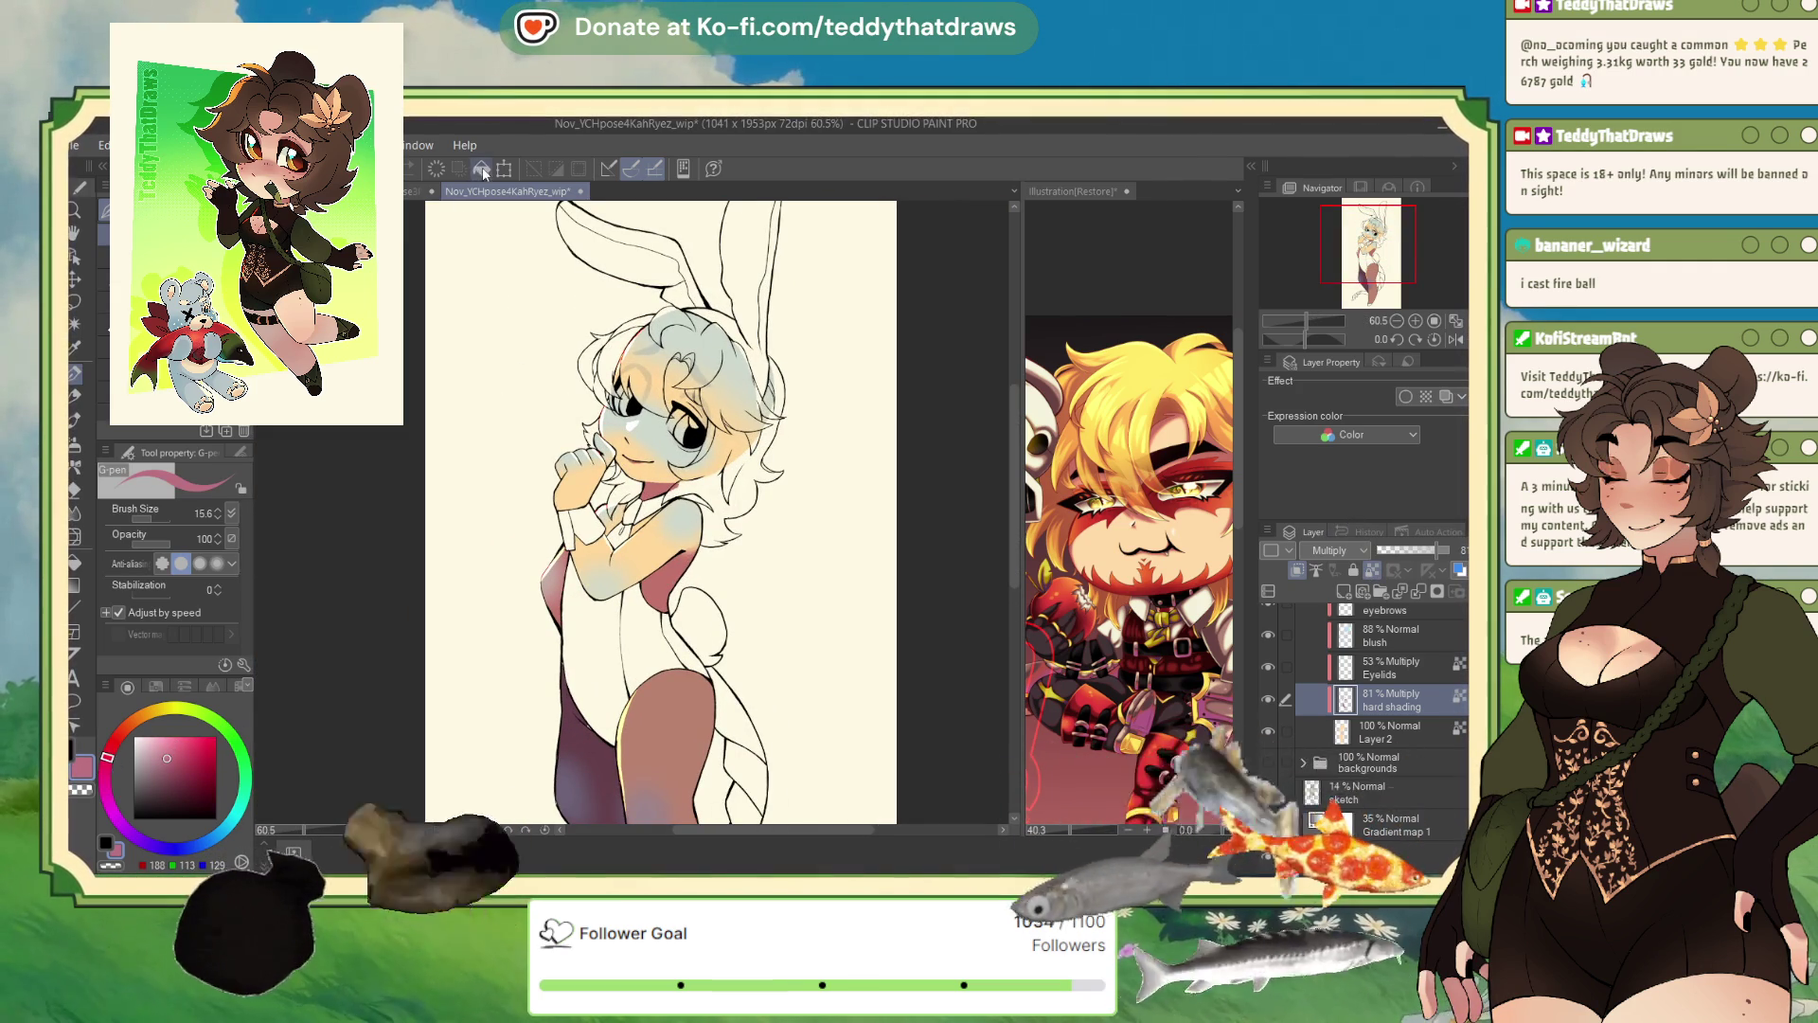
{"action": "scroll", "coordinate": [618, 587], "scroll_direction": "down", "scroll_amount": 3}
{"action": "scroll", "coordinate": [618, 587], "scroll_direction": "up", "scroll_amount": 1}
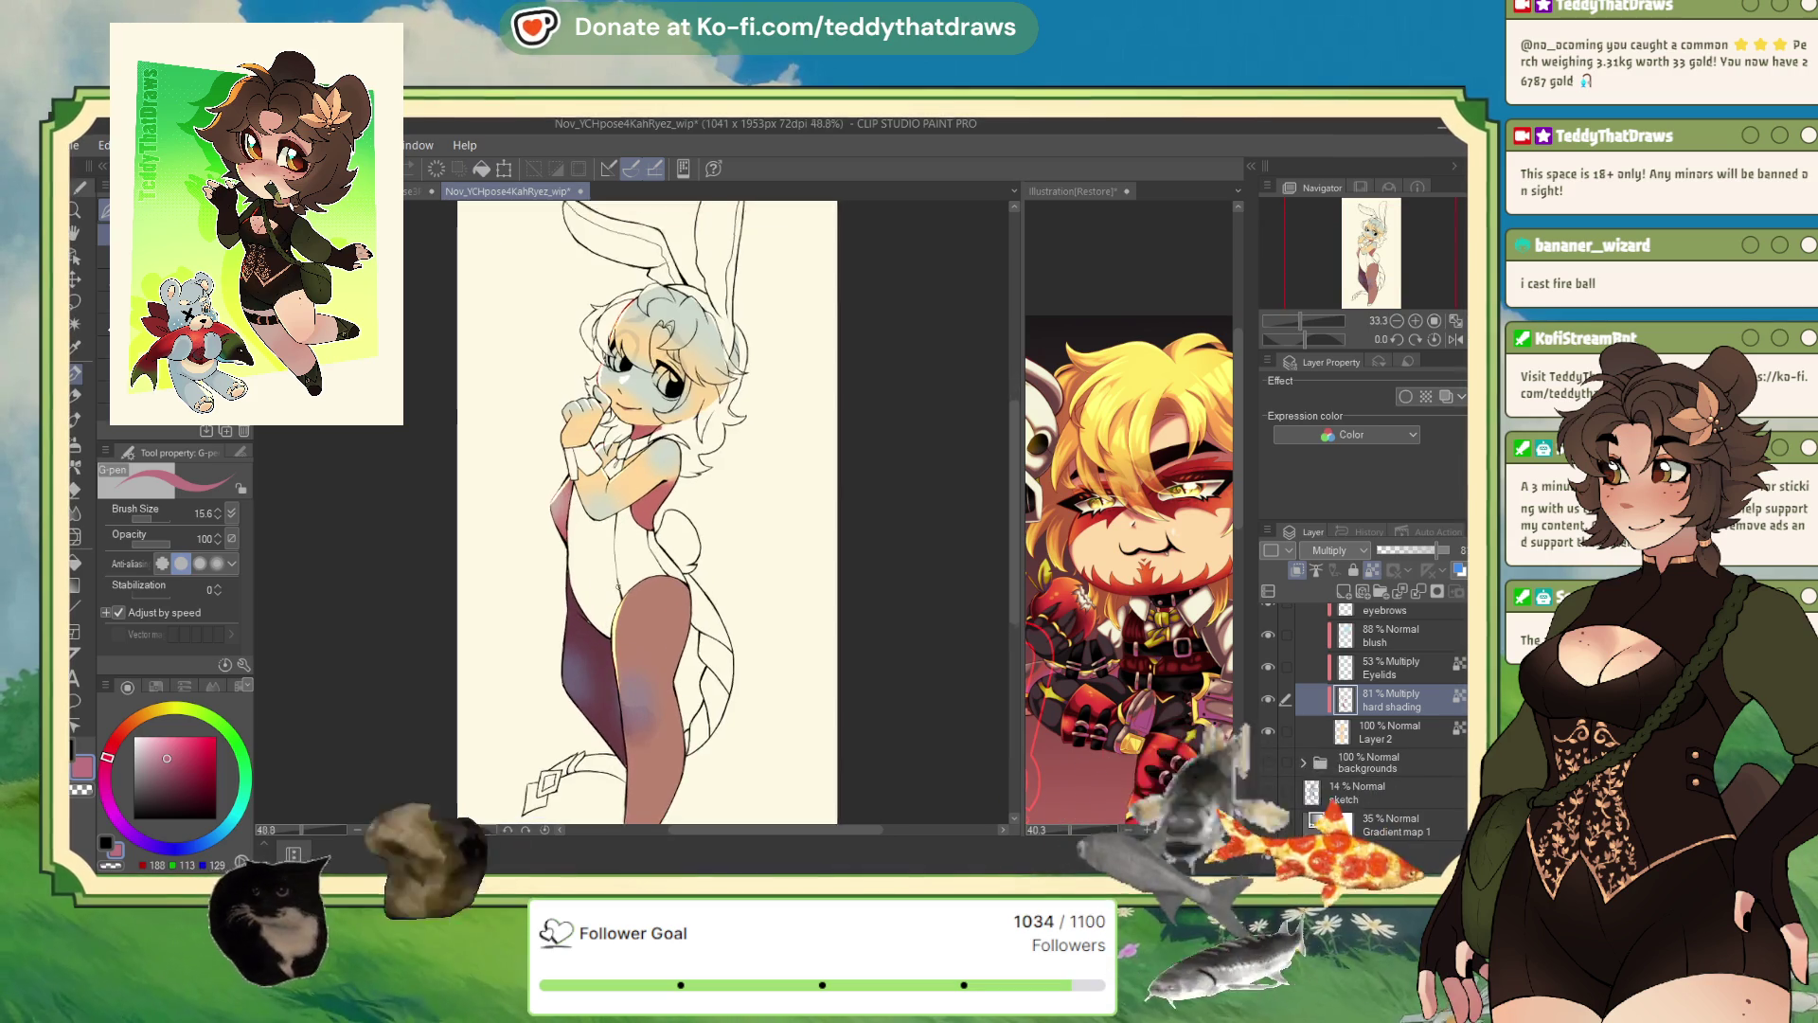
{"action": "scroll", "coordinate": [618, 587], "scroll_direction": "up", "scroll_amount": 4}
{"action": "scroll", "coordinate": [639, 431], "scroll_direction": "down", "scroll_amount": 1}
{"action": "scroll", "coordinate": [640, 431], "scroll_direction": "up", "scroll_amount": 1}
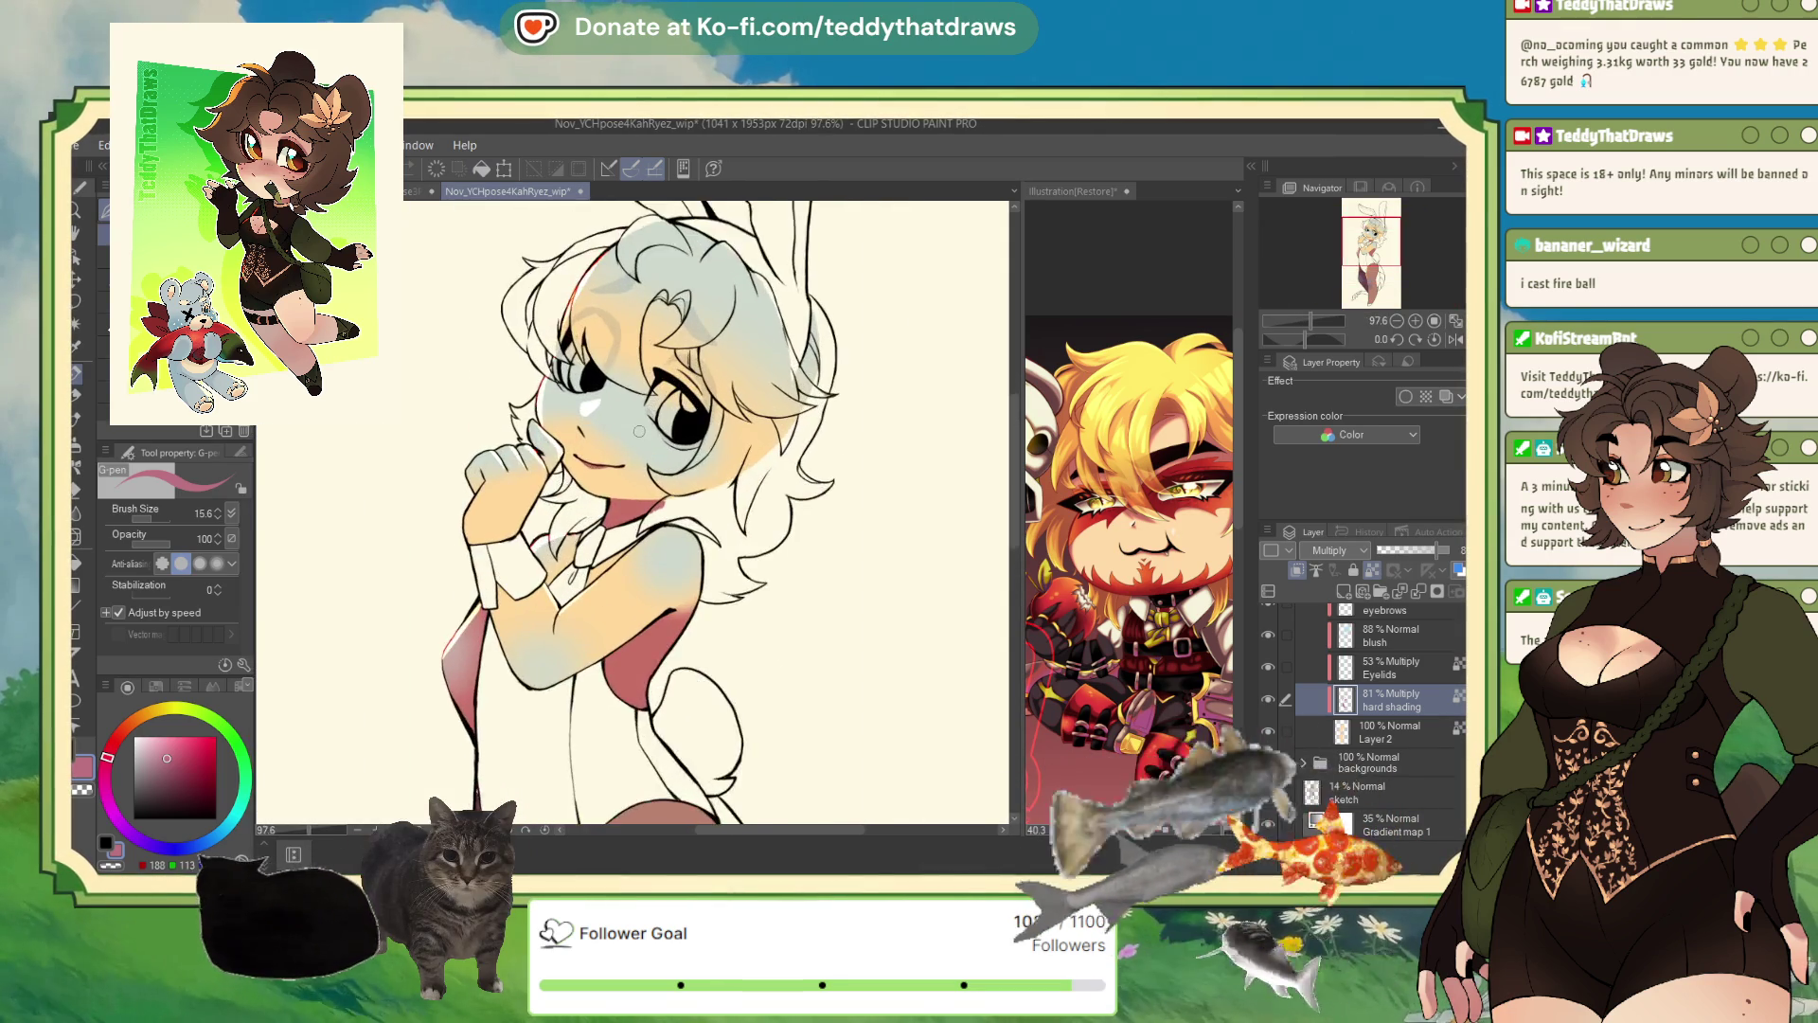
{"action": "scroll", "coordinate": [639, 431], "scroll_direction": "up", "scroll_amount": 2}
{"action": "left_click_drag", "start_coordinate": [1429, 553], "coordinate": [1420, 554]}
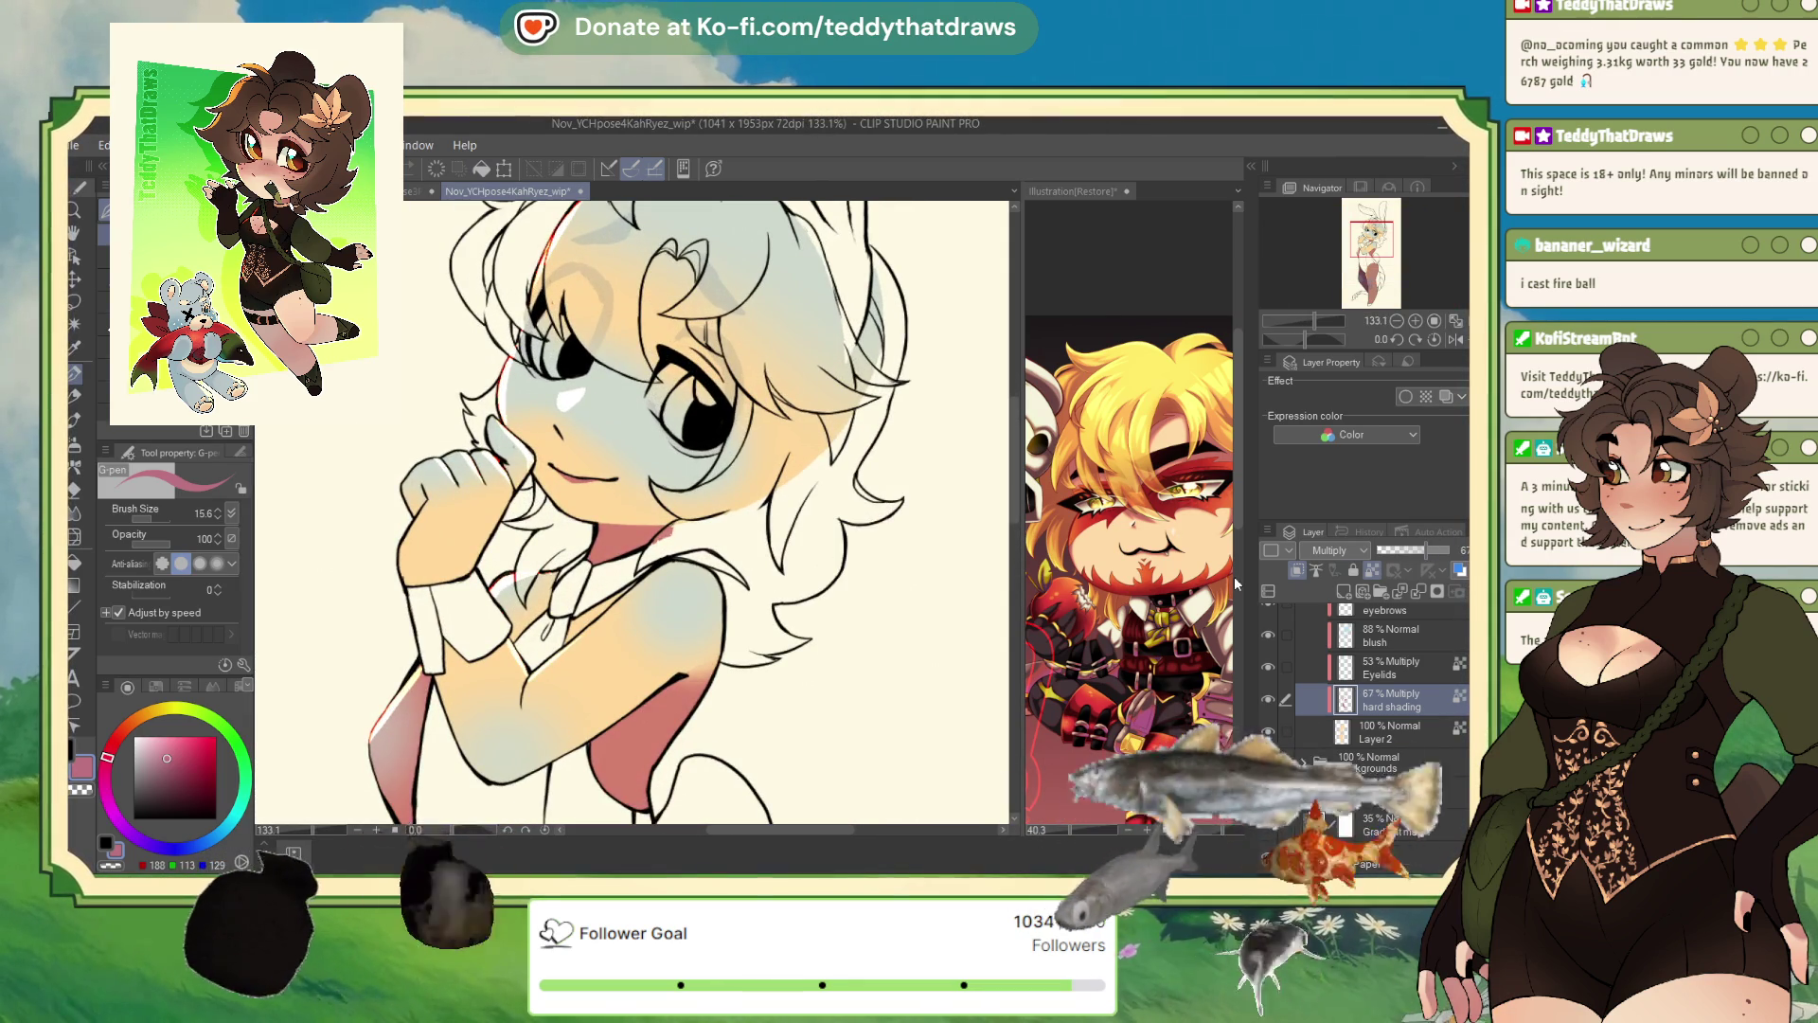
{"action": "left_click", "coordinate": [111, 860]}
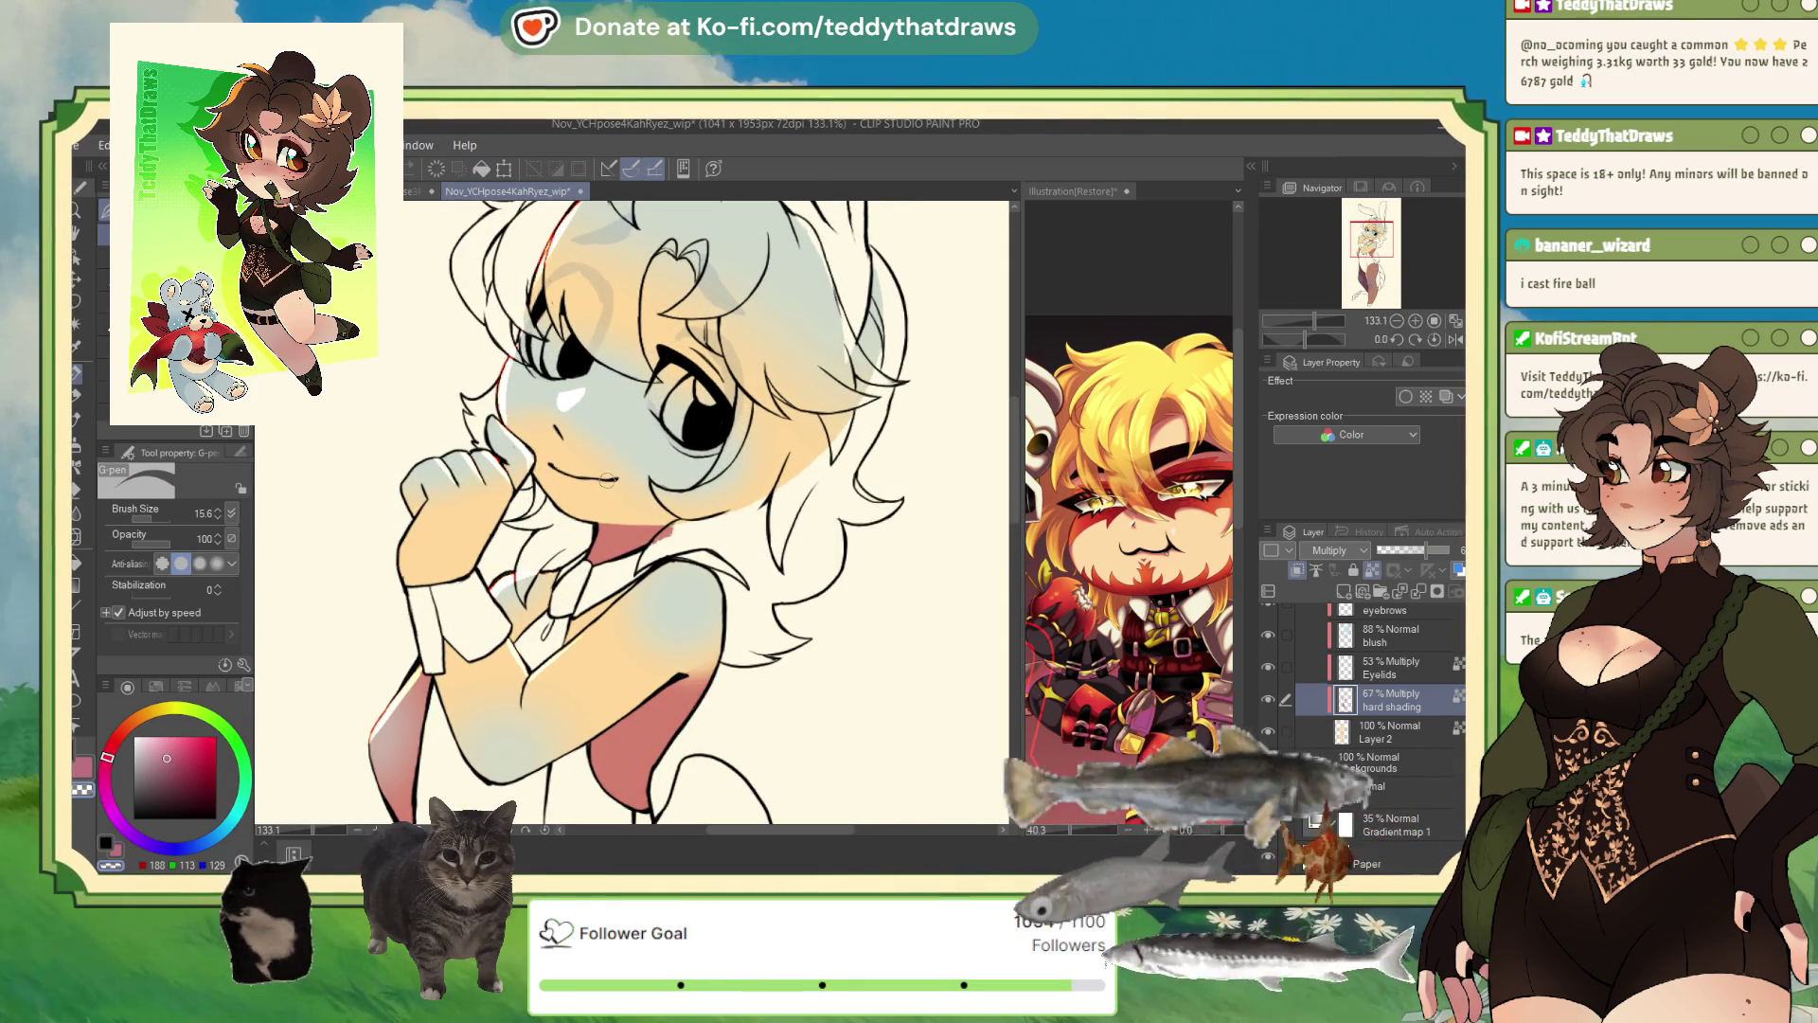
- Lower the hard shading layer's opacity a bit more and delete the Eyelids layer
{"action": "left_click_drag", "start_coordinate": [1418, 556], "coordinate": [1408, 556]}
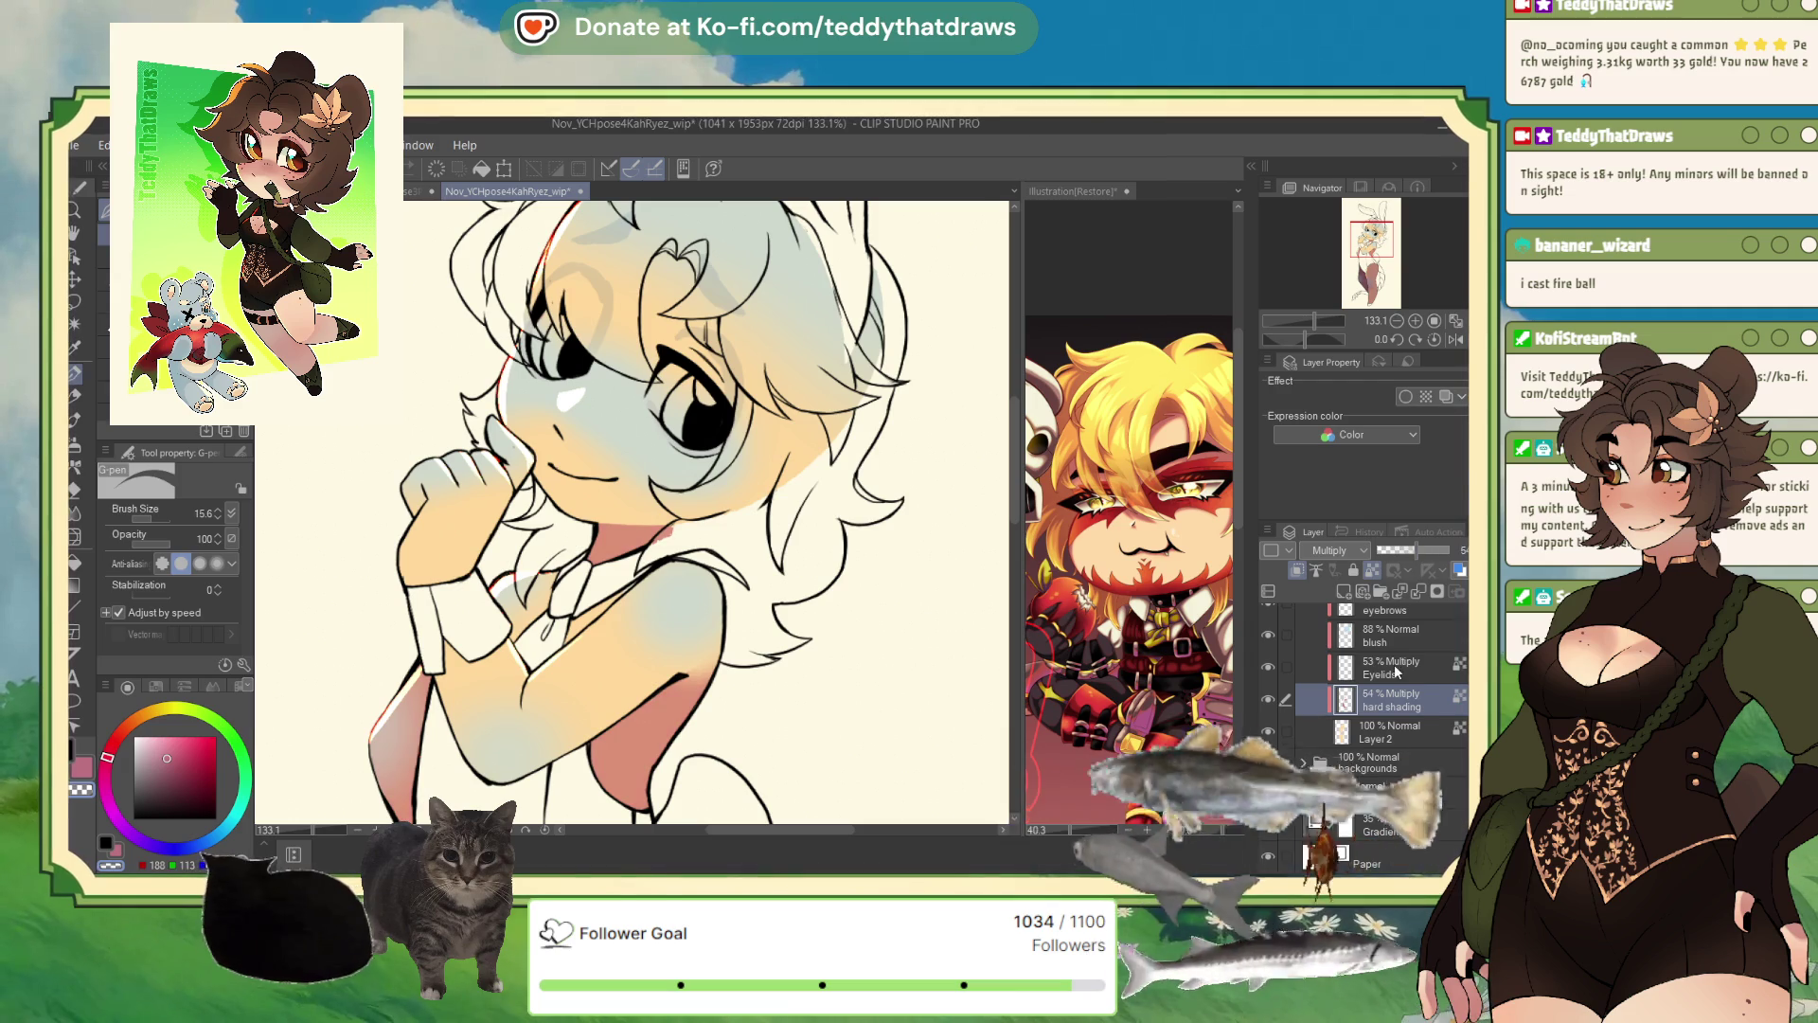
{"action": "left_click", "coordinate": [1392, 667]}
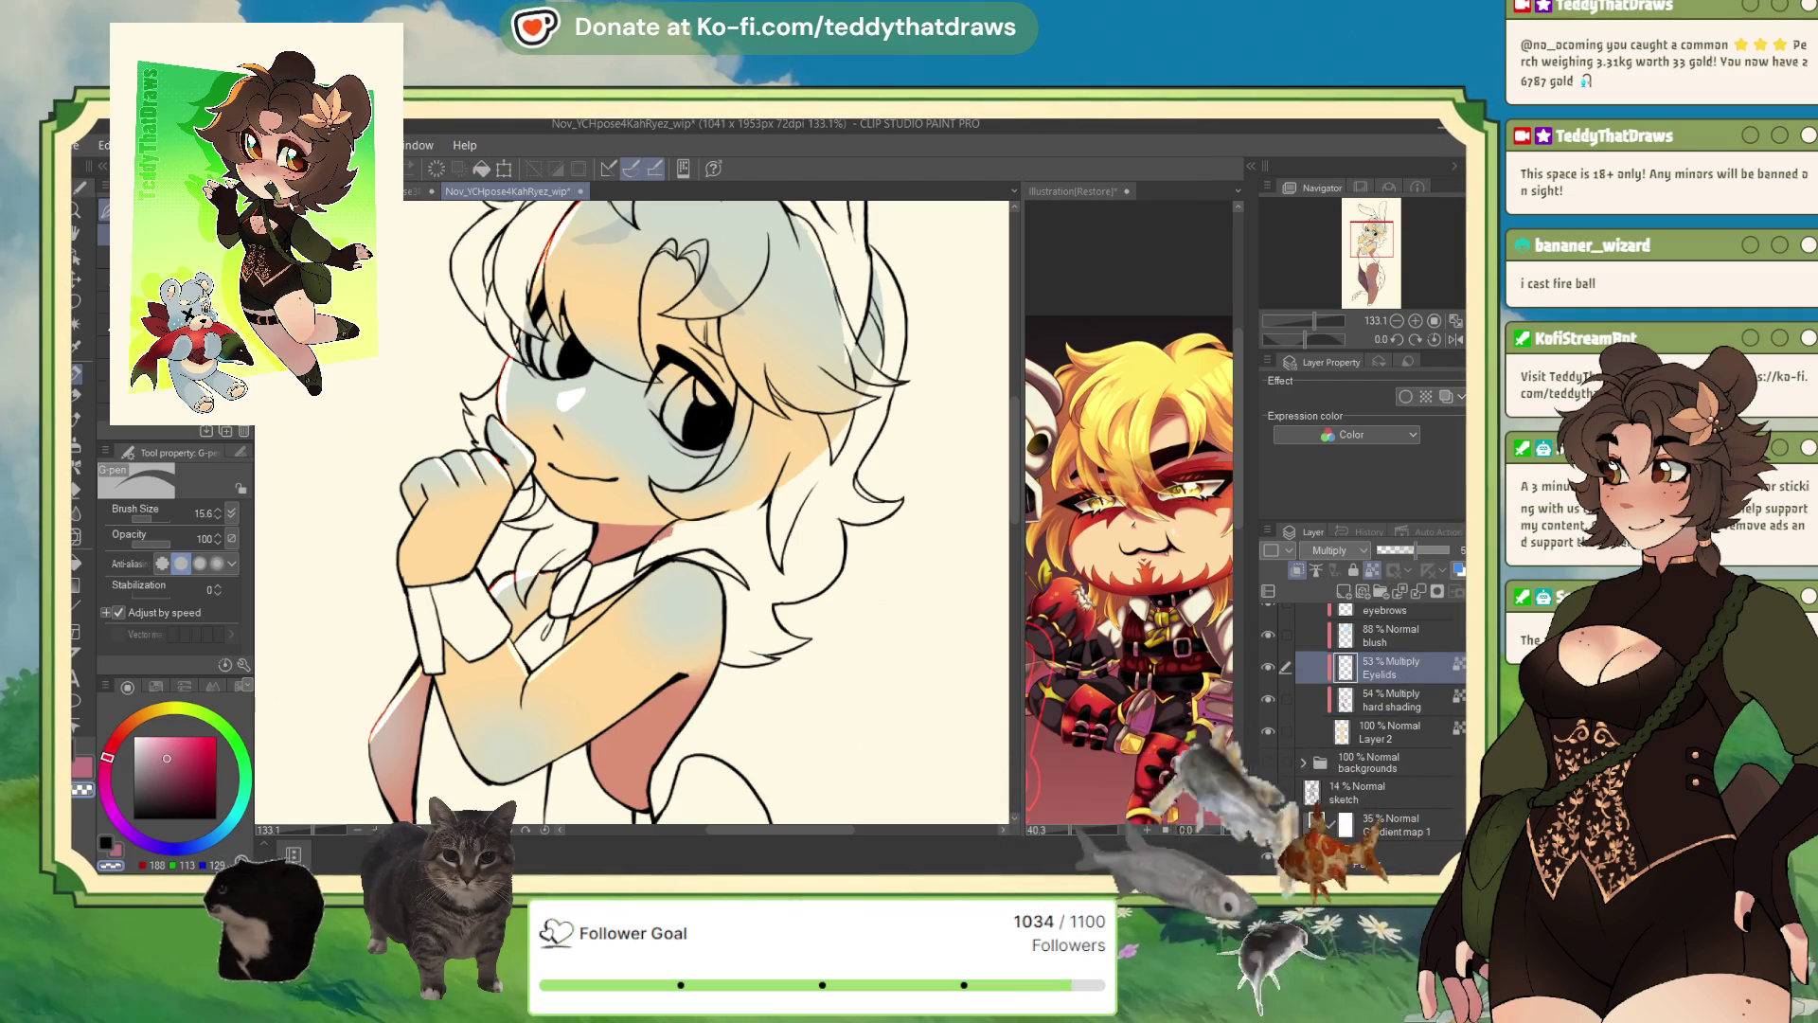
{"action": "left_click", "coordinate": [1381, 592]}
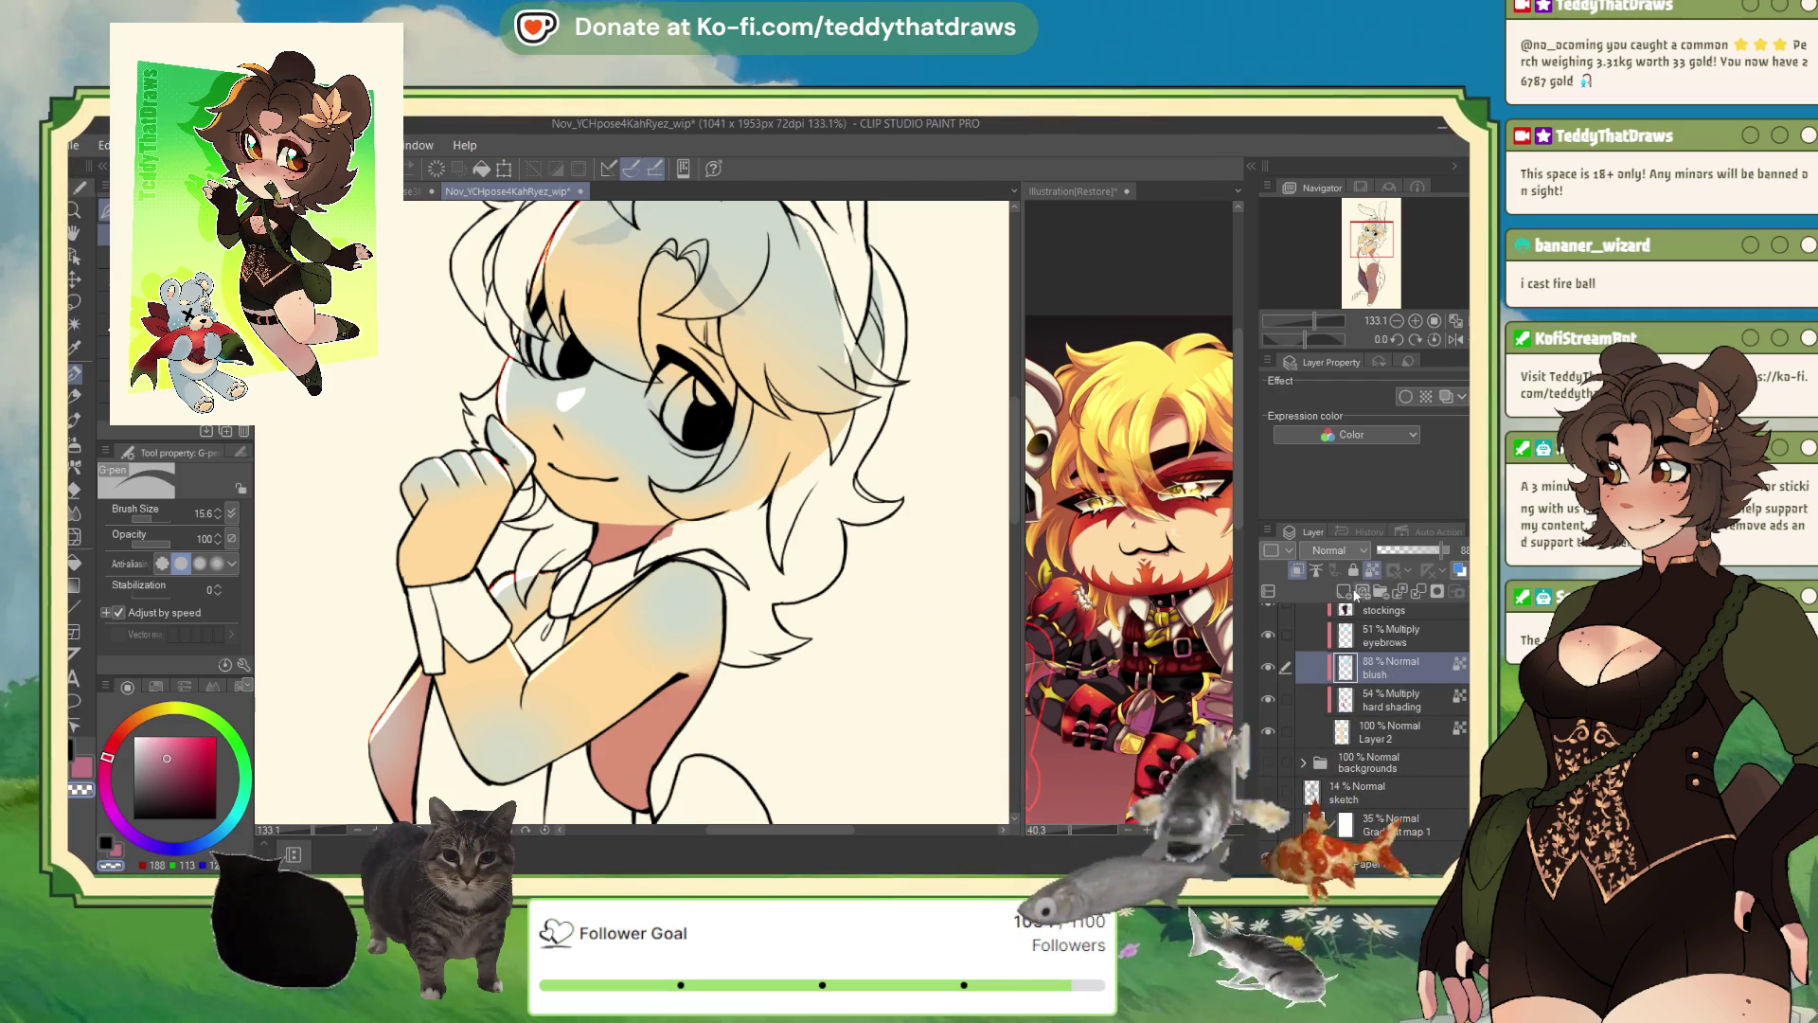
- Refill the blush layer with salmon, settling on a deeper, redder salmon
{"action": "left_click", "coordinate": [177, 737]}
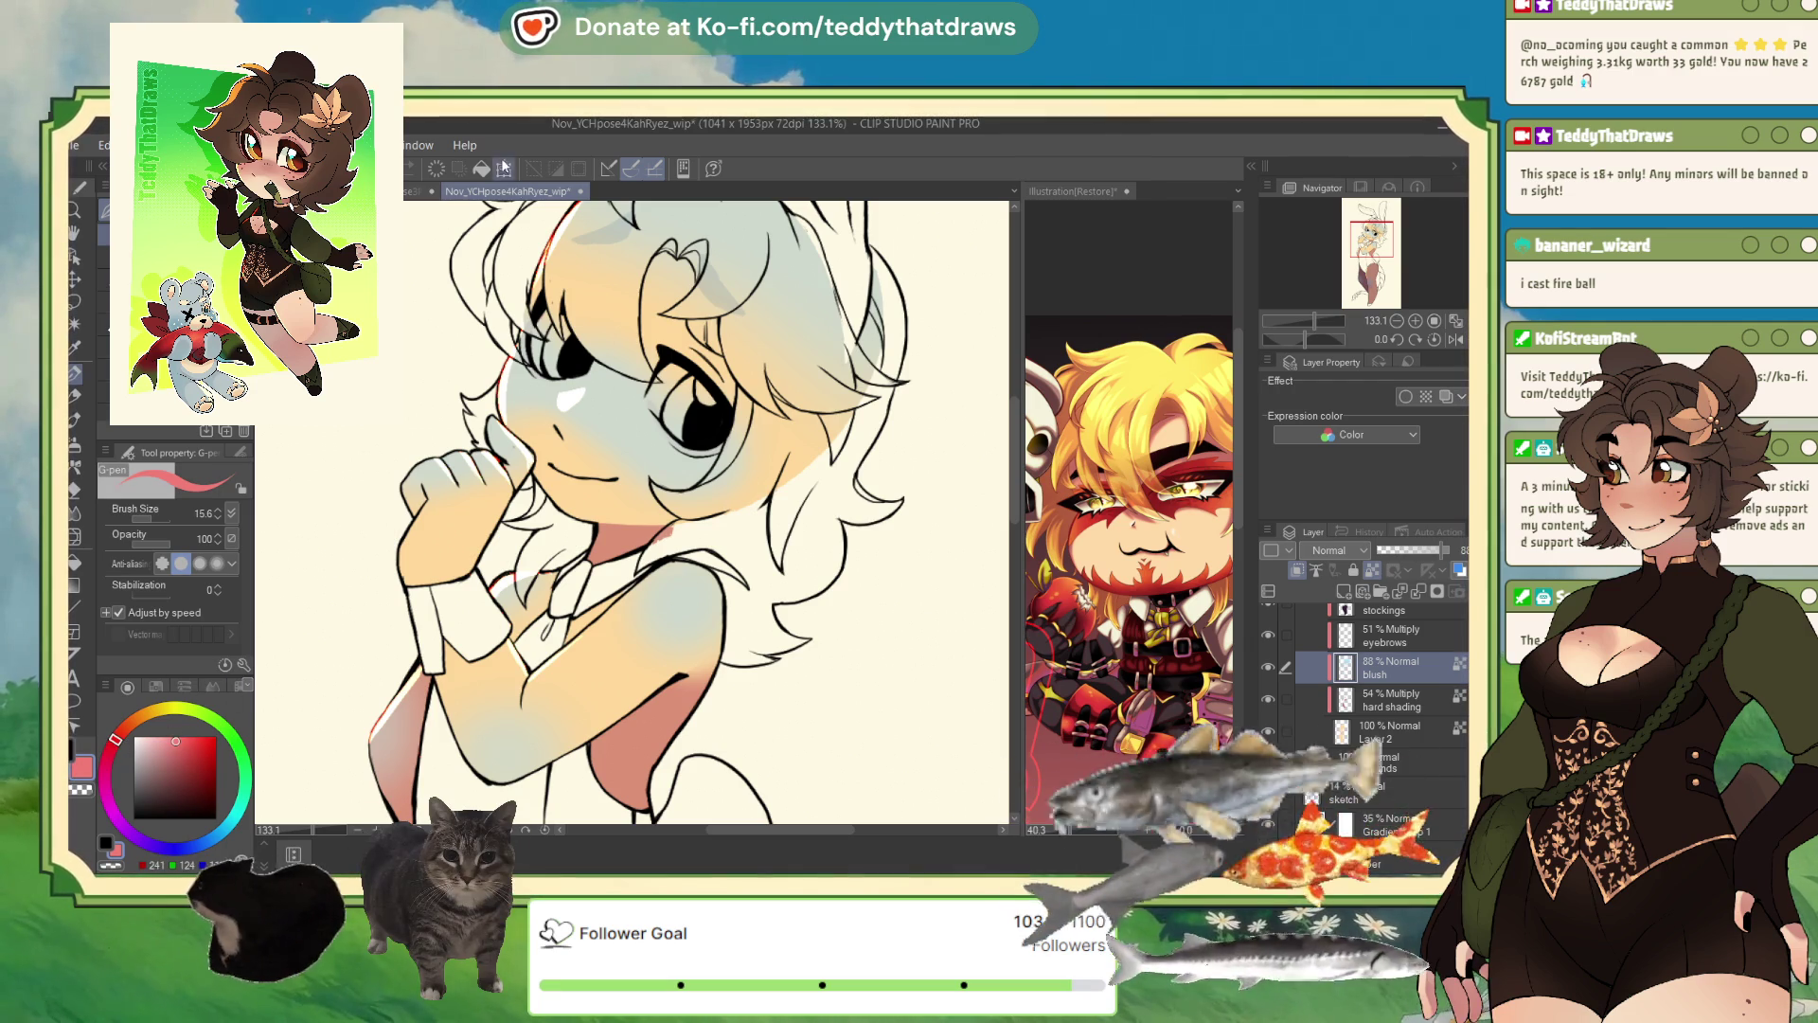
{"action": "key", "text": "alt+Delete"}
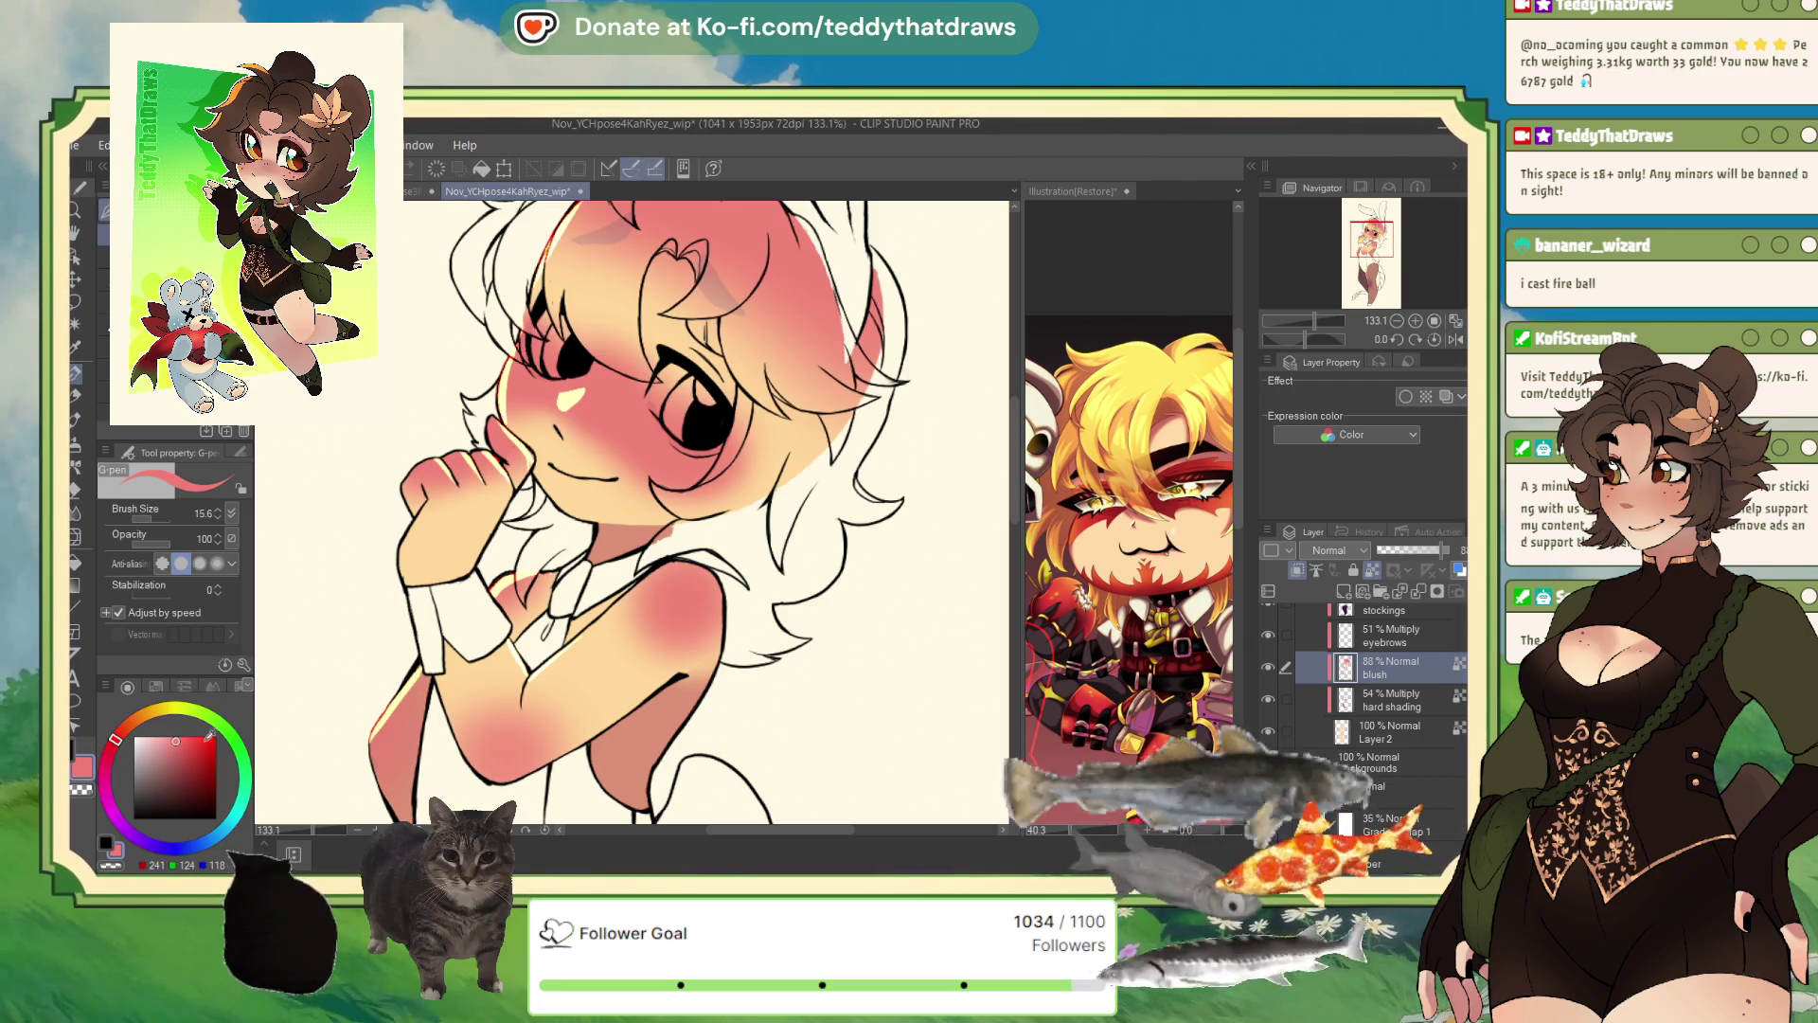
{"action": "left_click", "coordinate": [180, 742]}
{"action": "left_click", "coordinate": [172, 736]}
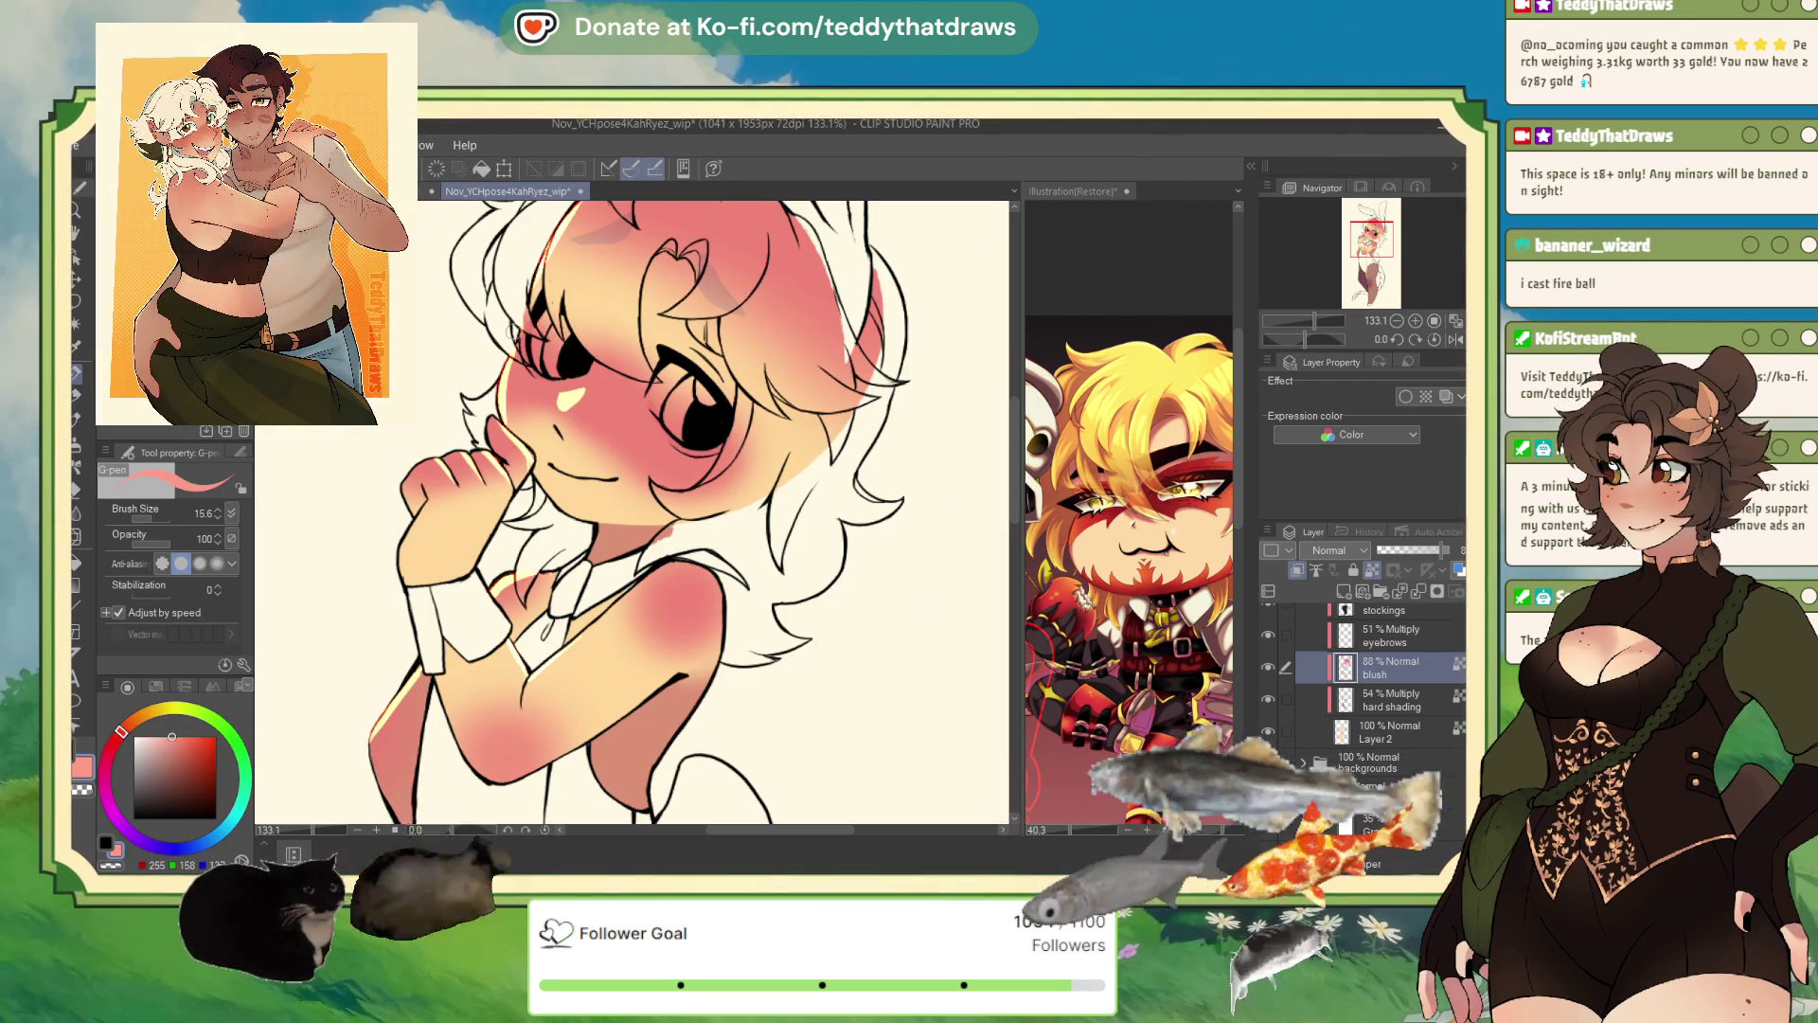
{"action": "key", "text": "alt+Delete"}
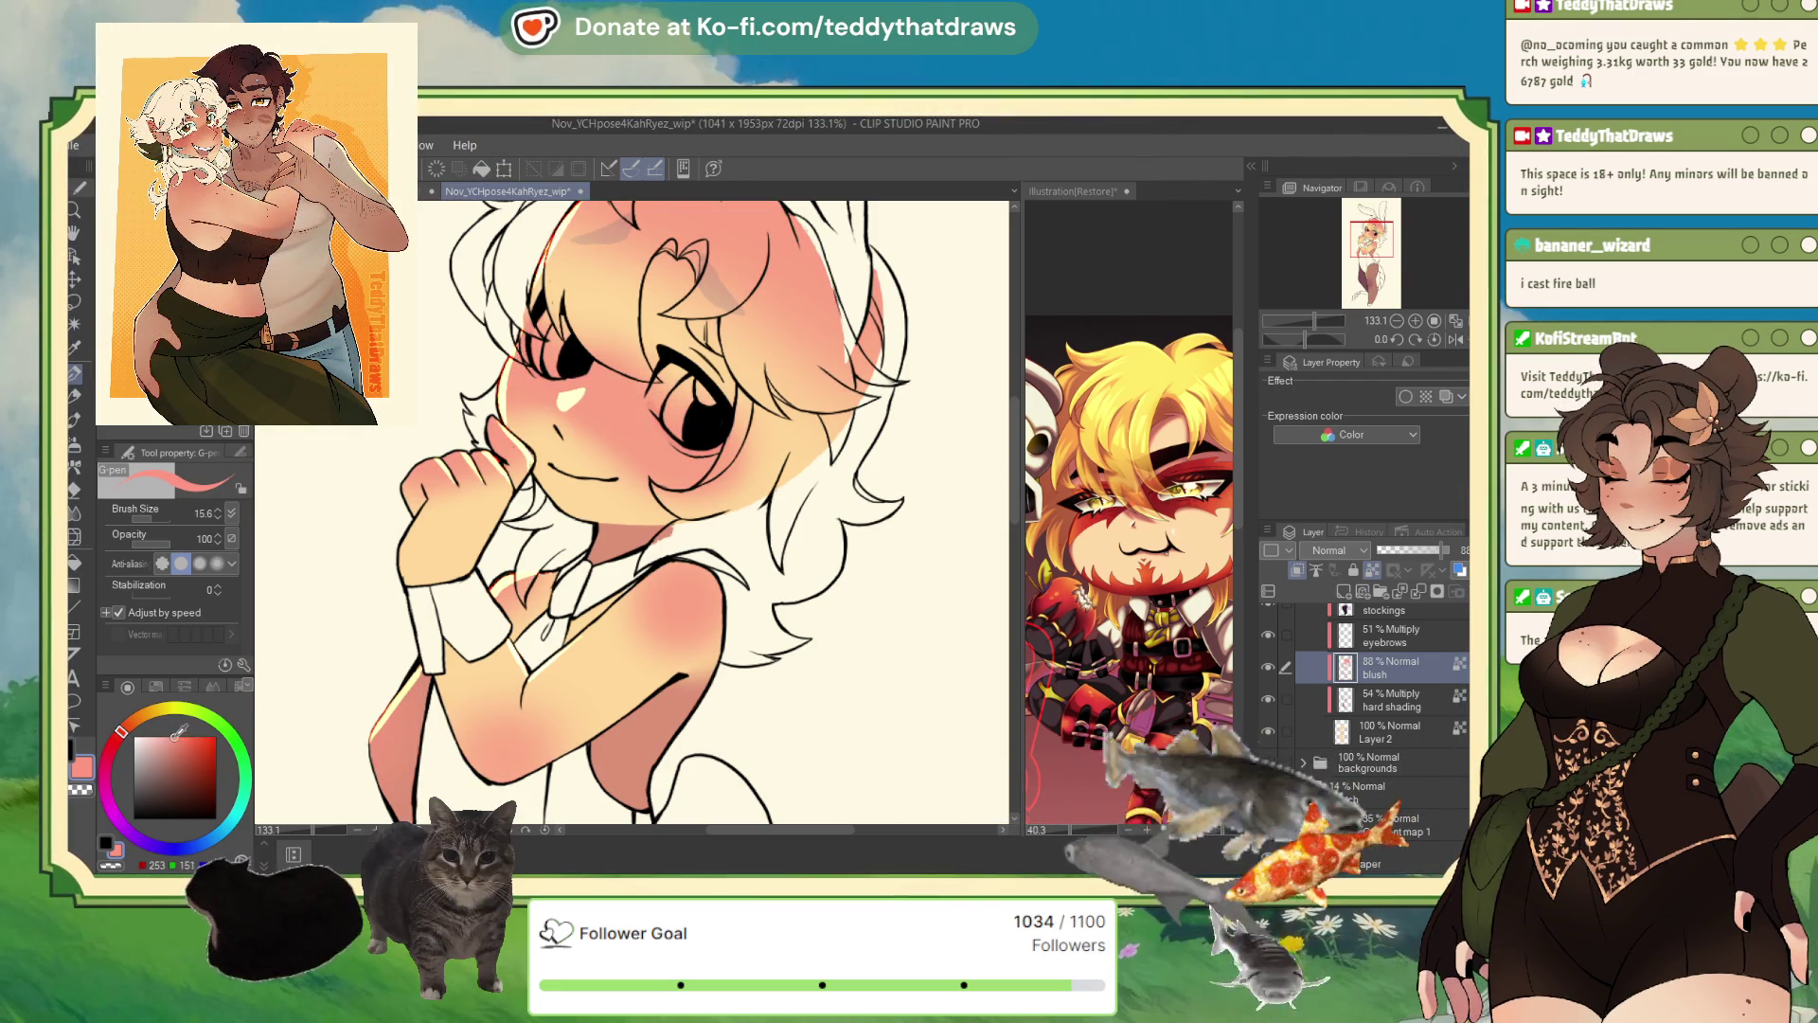
{"action": "left_click", "coordinate": [181, 735]}
{"action": "key", "text": "alt+Delete"}
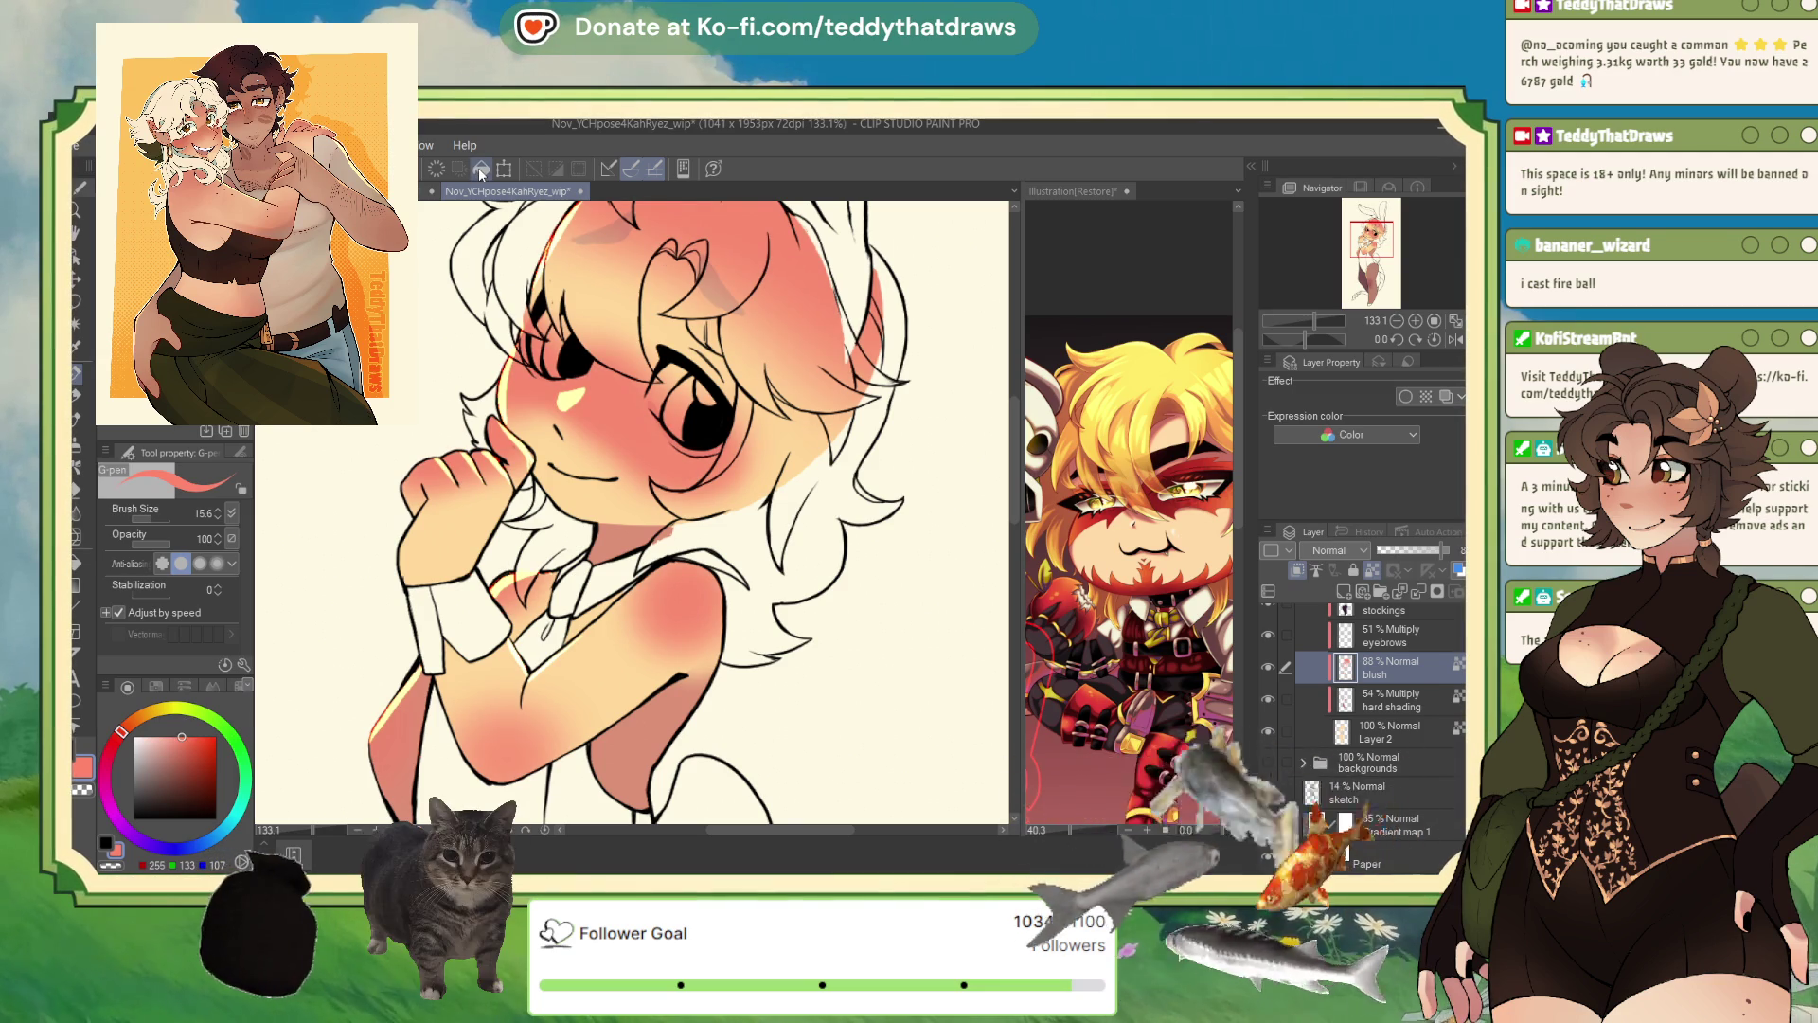
- Set the blush layer to Multiply at about 33% opacity, then zoom out
{"action": "left_click", "coordinate": [1335, 550]}
{"action": "left_click", "coordinate": [1332, 173]}
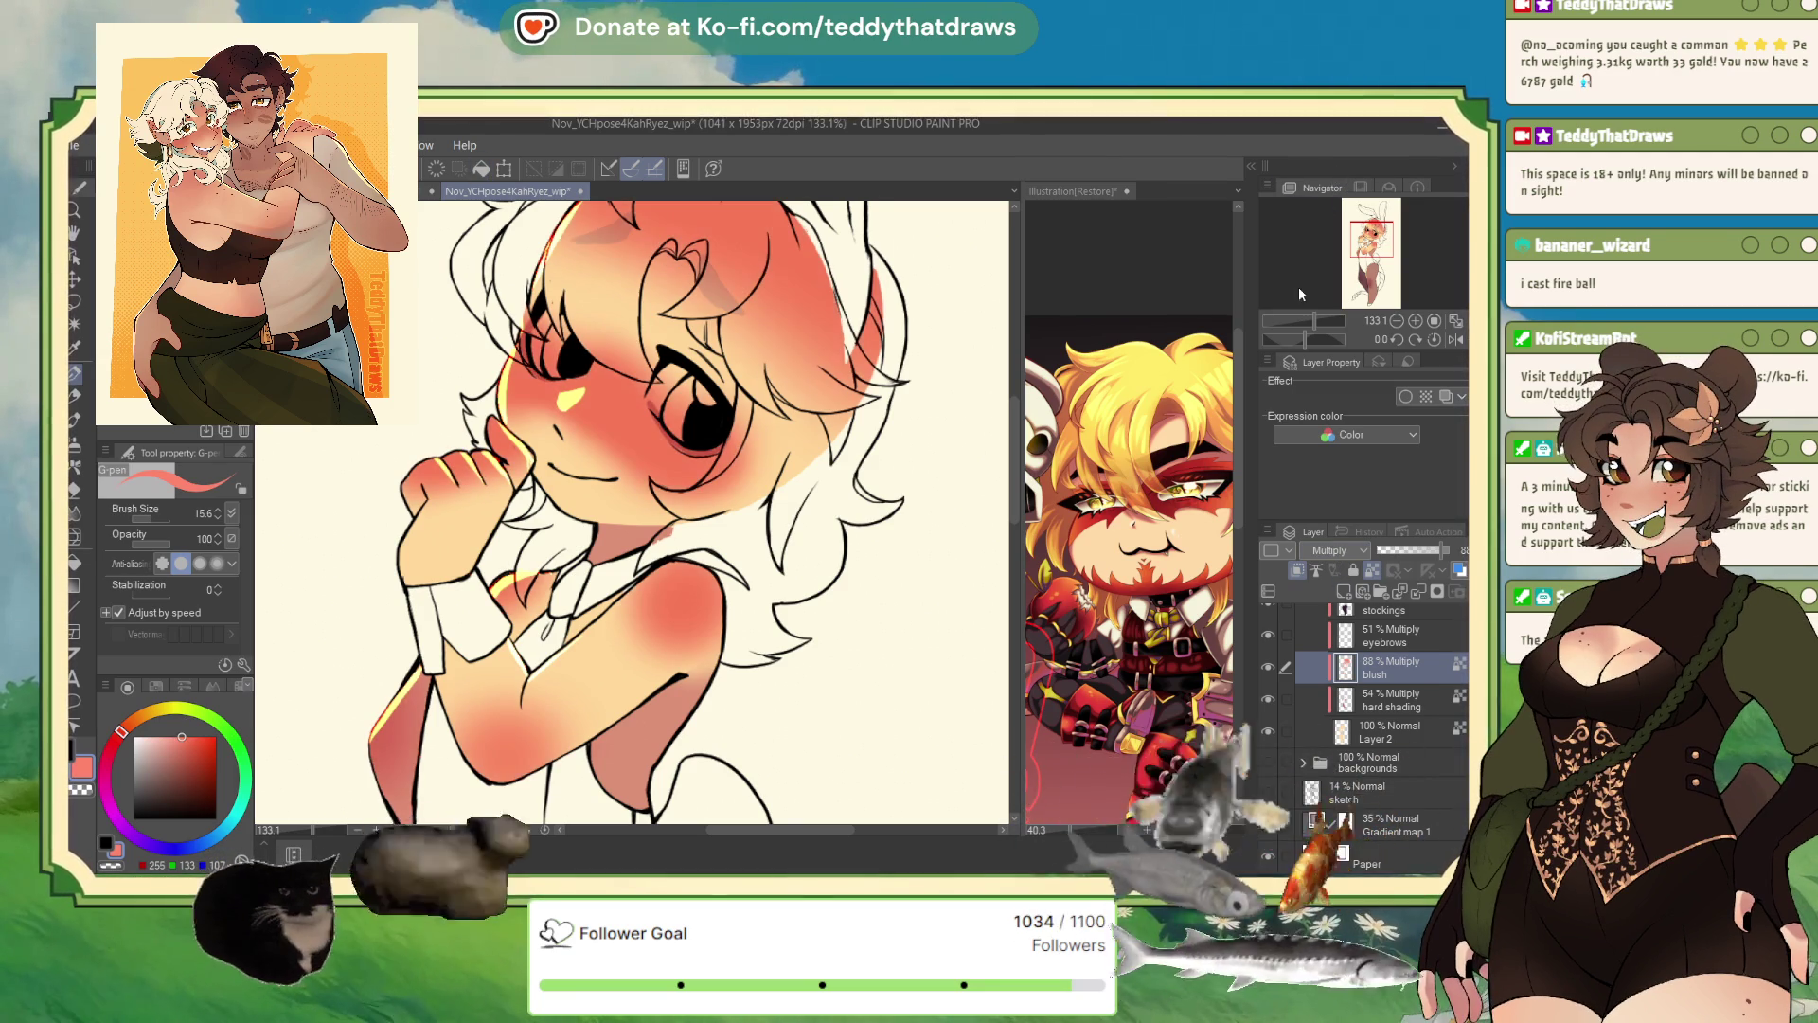
{"action": "left_click", "coordinate": [1405, 550]}
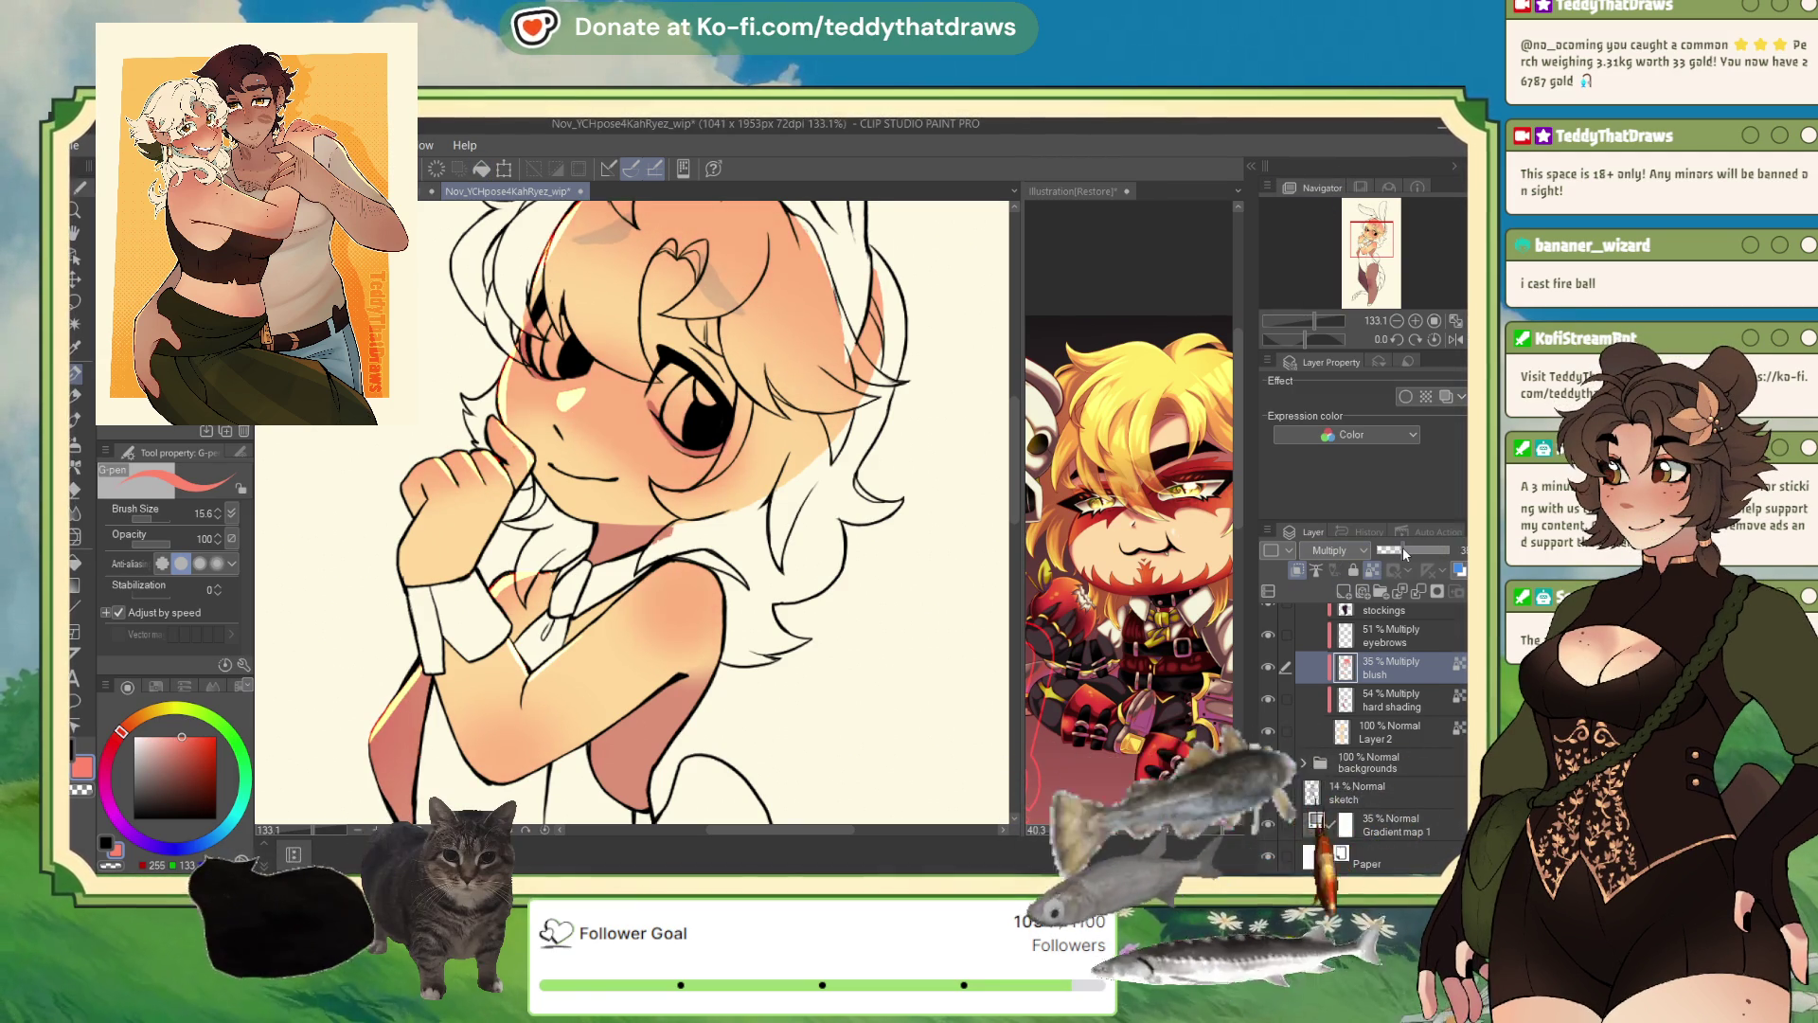
{"action": "key", "text": "ctrl+minus"}
{"action": "key", "text": "ctrl+minus"}
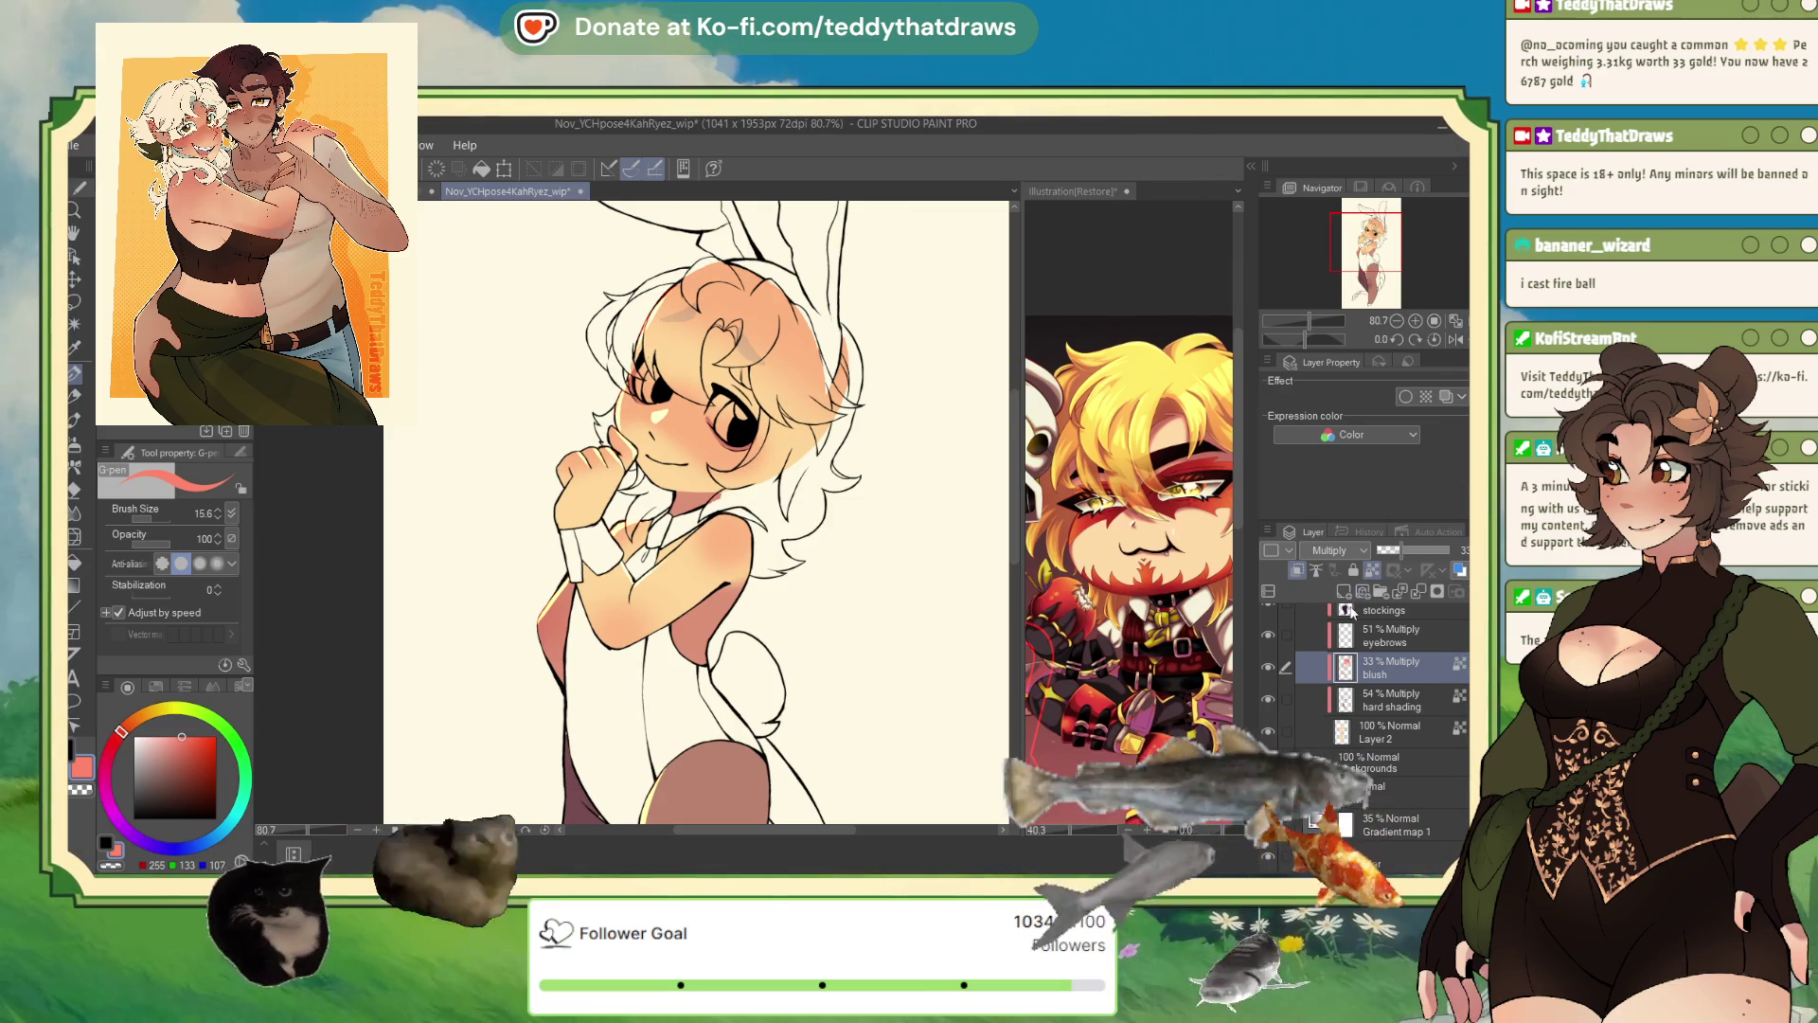
- Select the eyebrows layer, then the stockings layer, in the skin folder
{"action": "left_click", "coordinate": [1388, 635]}
{"action": "scroll", "coordinate": [1392, 611], "scroll_direction": "up", "scroll_amount": 1}
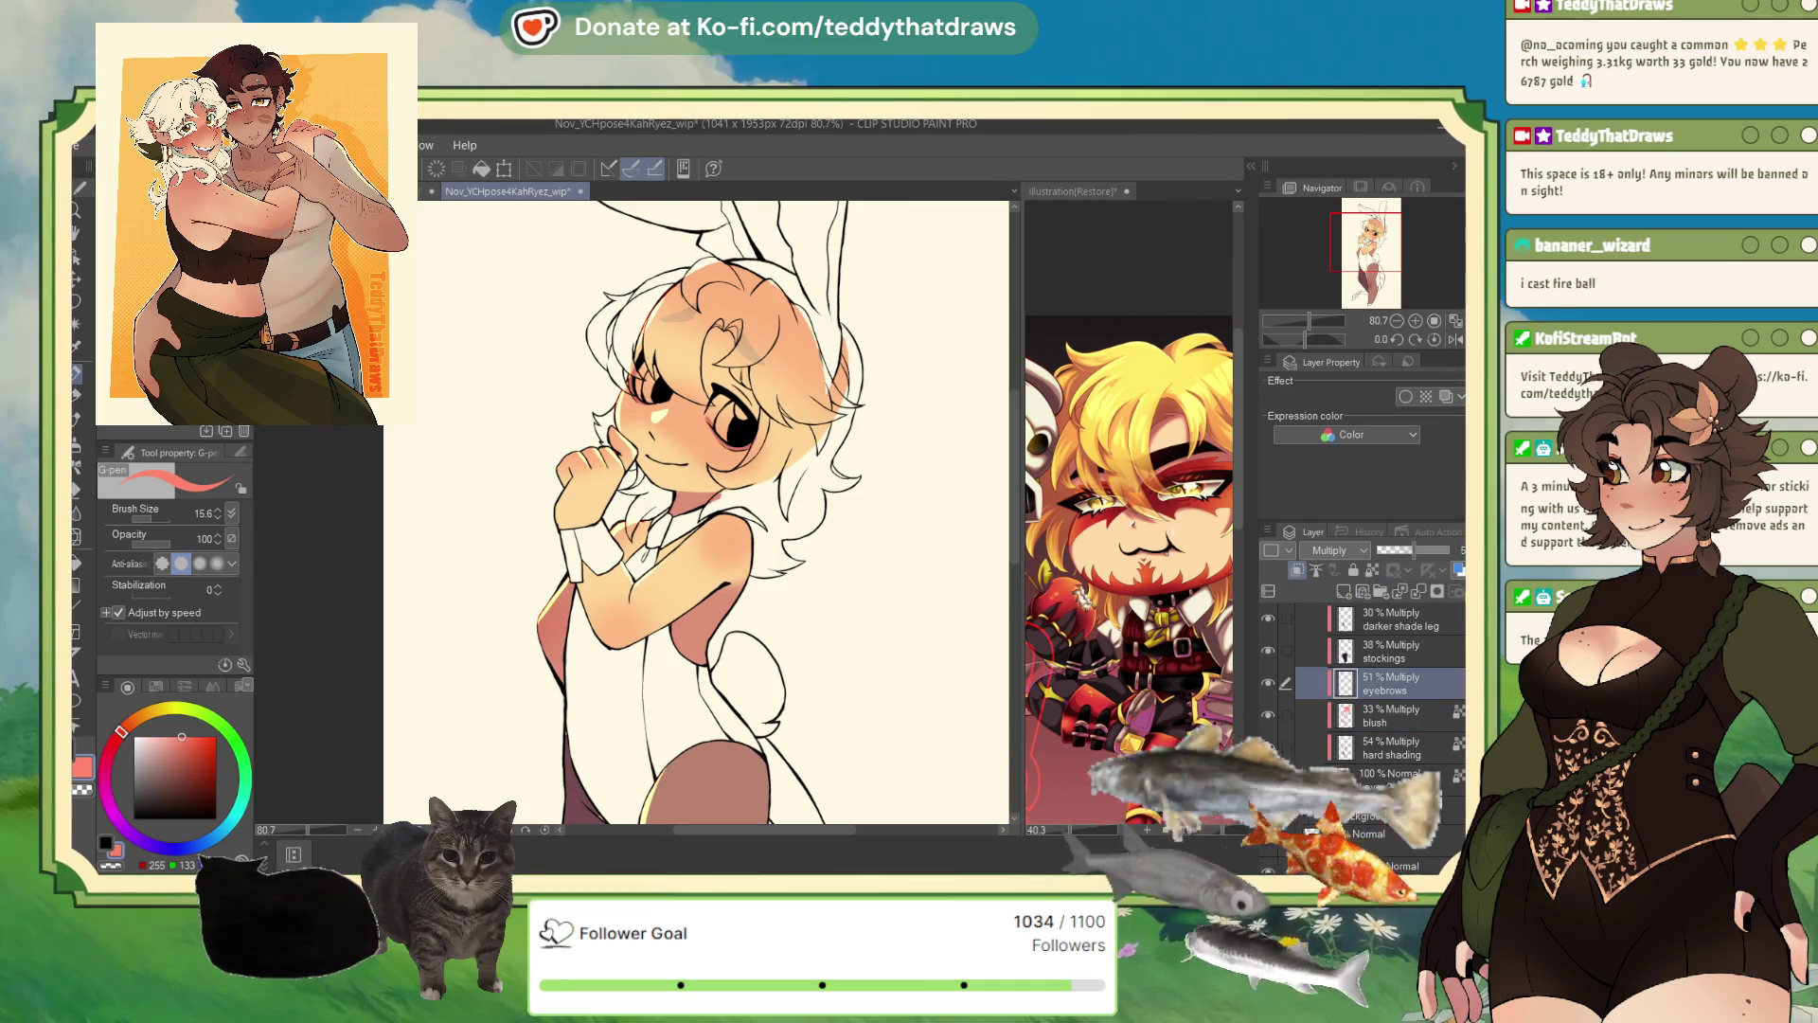
{"action": "left_click", "coordinate": [1403, 649]}
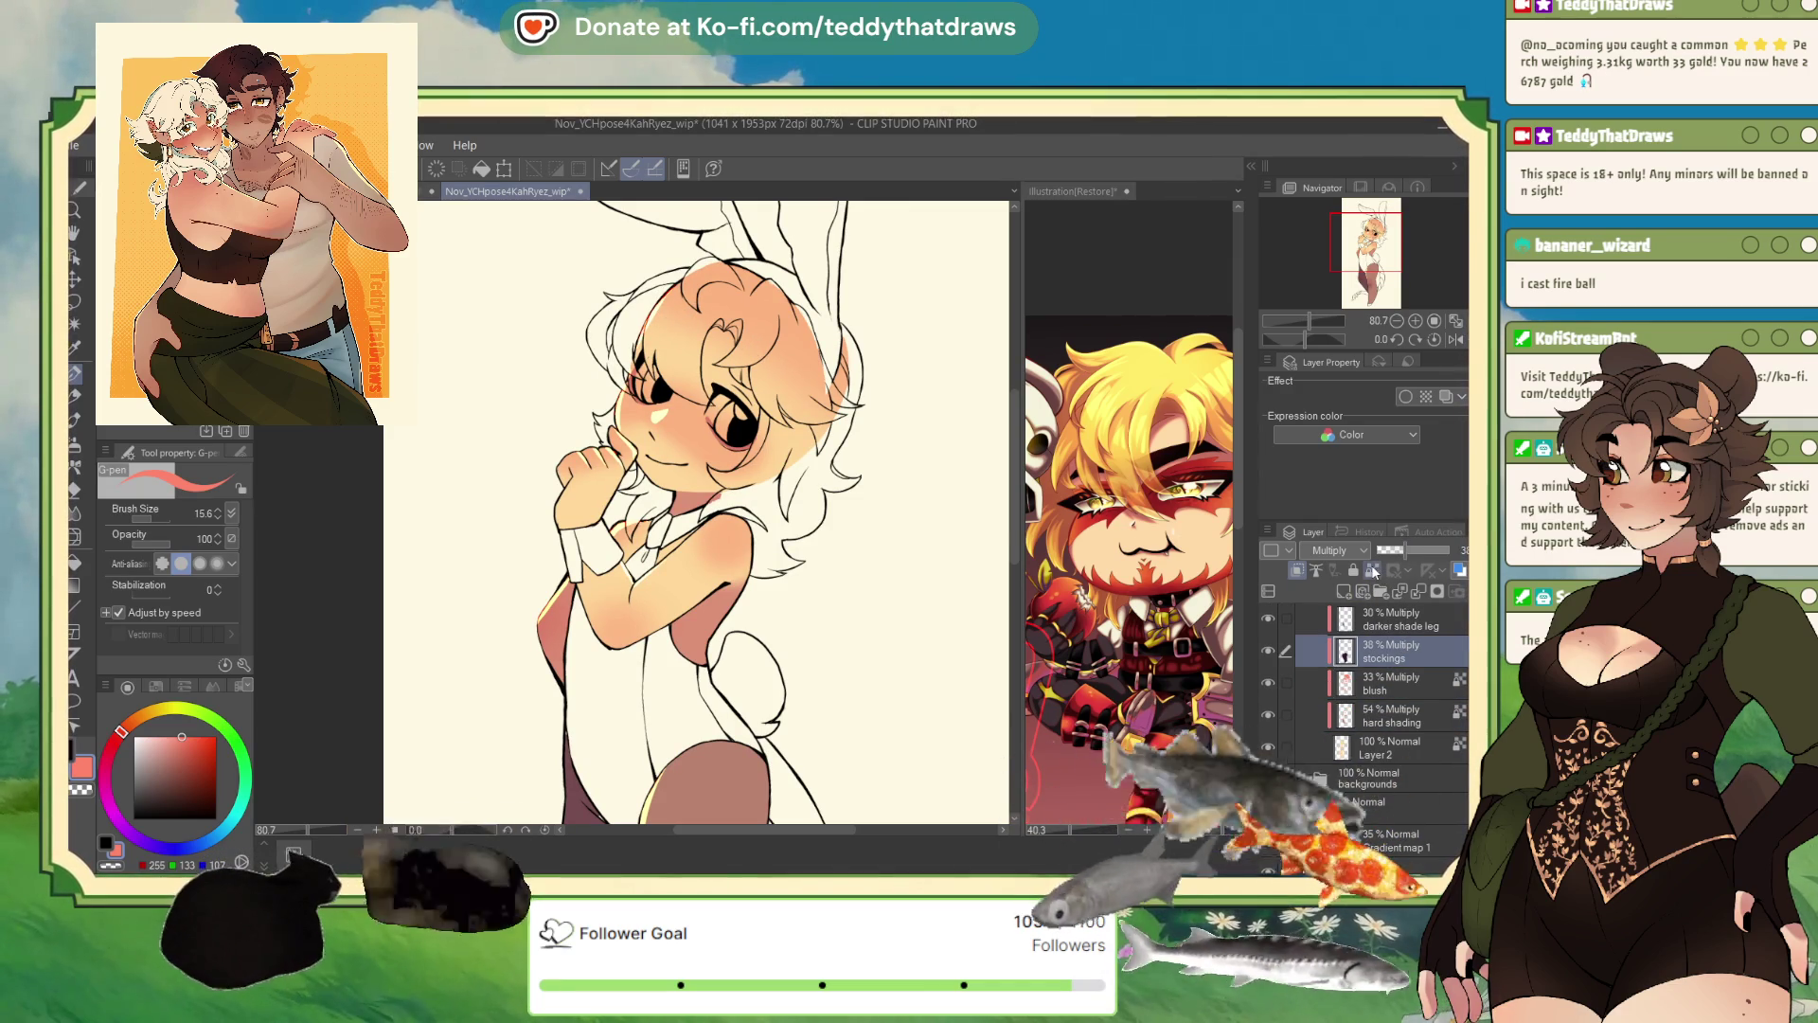
{"action": "scroll", "coordinate": [809, 525], "scroll_direction": "down", "scroll_amount": 2}
{"action": "scroll", "coordinate": [779, 712], "scroll_direction": "up", "scroll_amount": 4}
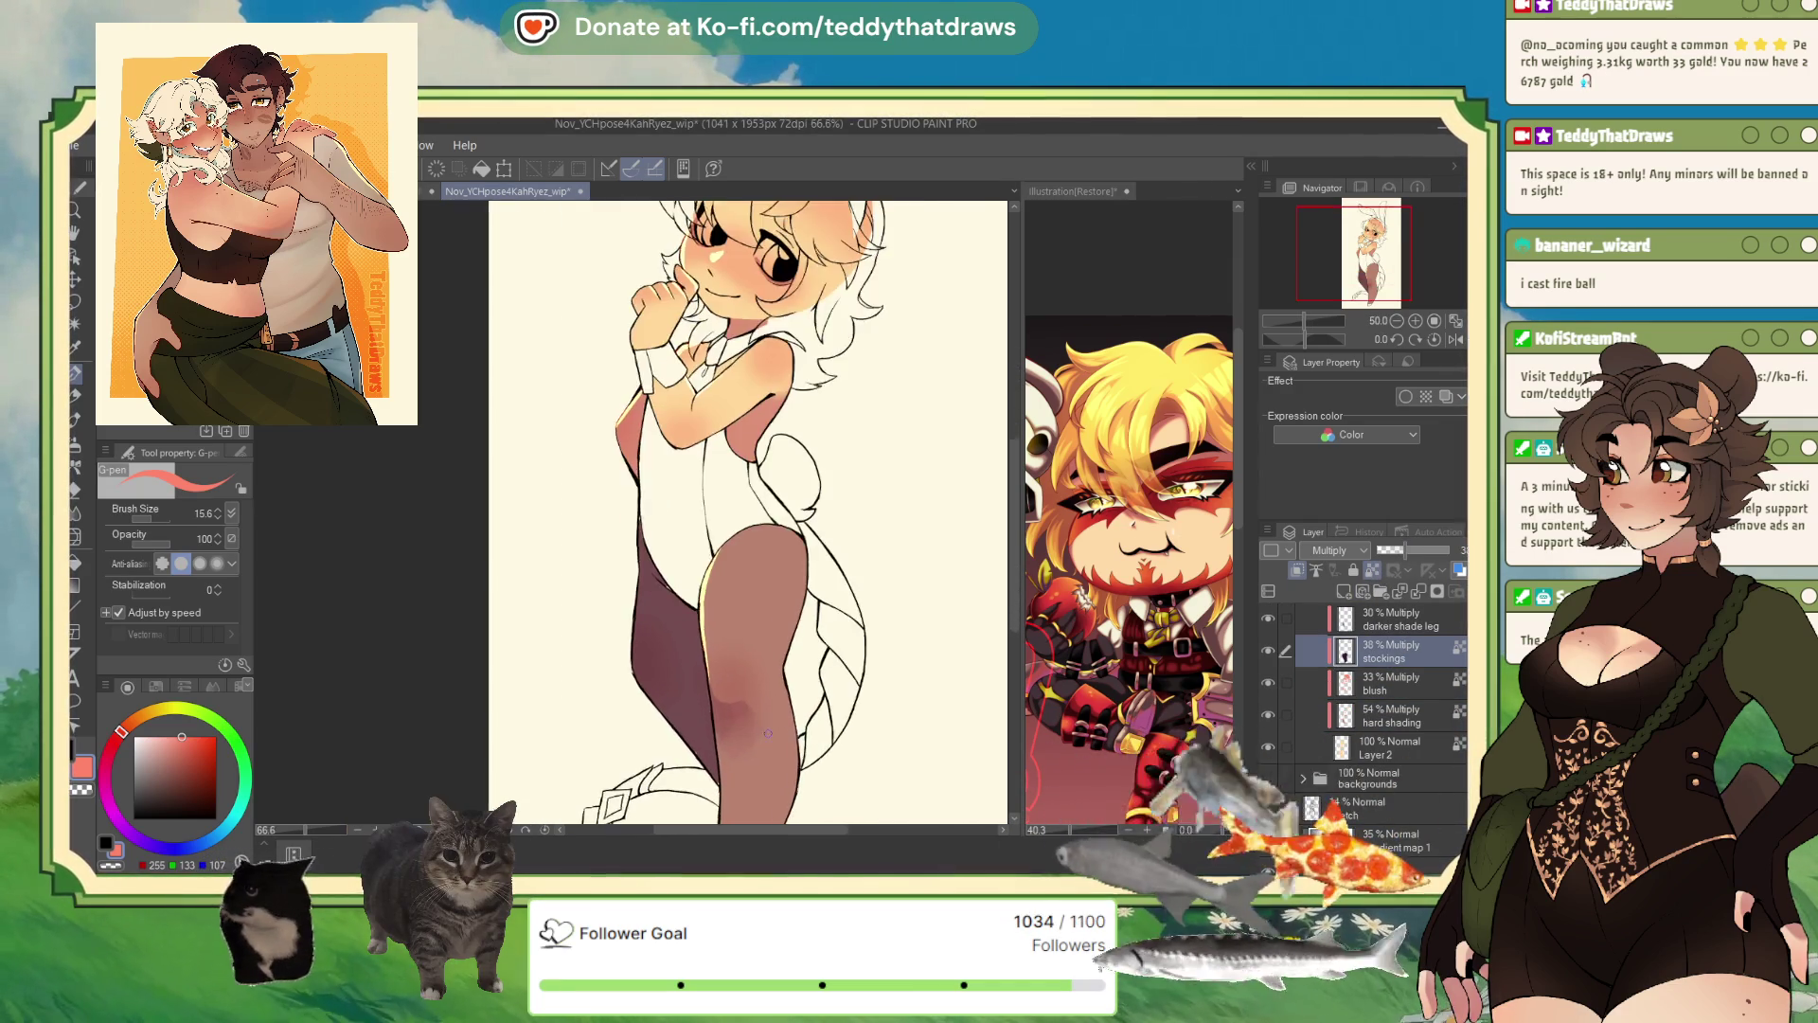
{"action": "scroll", "coordinate": [779, 712], "scroll_direction": "down", "scroll_amount": 4}
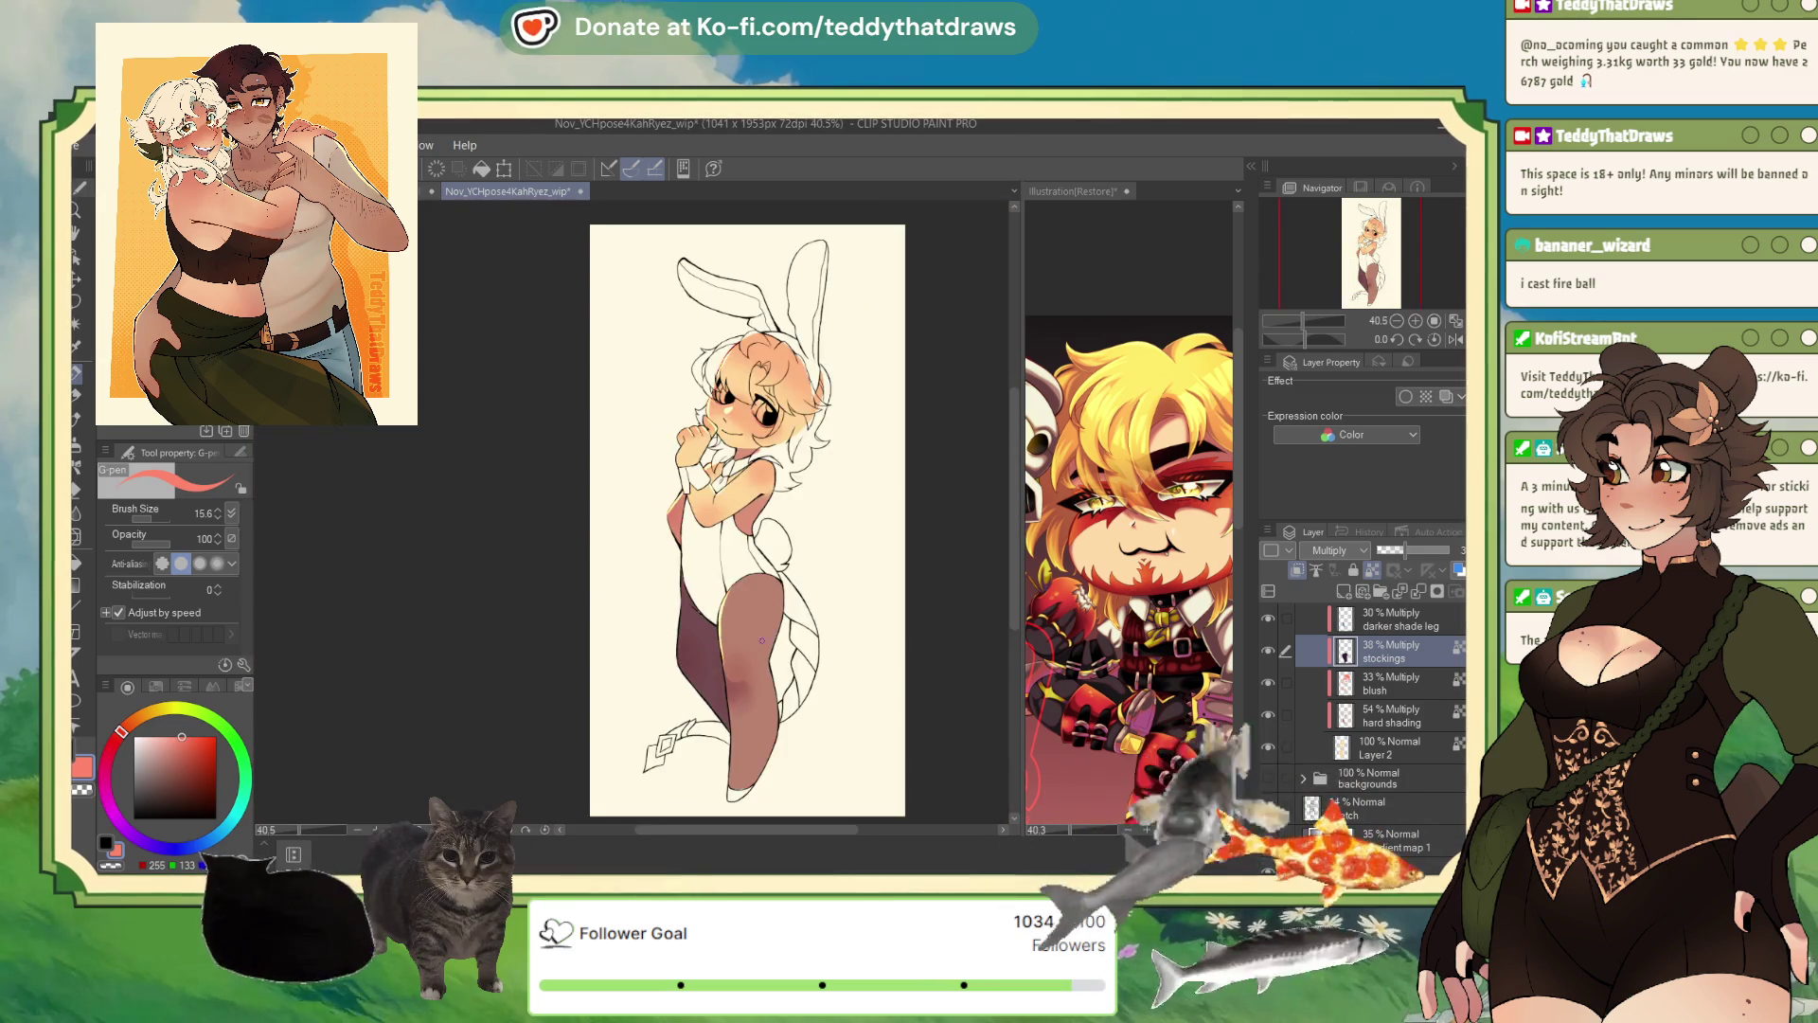
{"action": "scroll", "coordinate": [758, 452], "scroll_direction": "up", "scroll_amount": 2}
{"action": "scroll", "coordinate": [1280, 694], "scroll_direction": "up", "scroll_amount": 1}
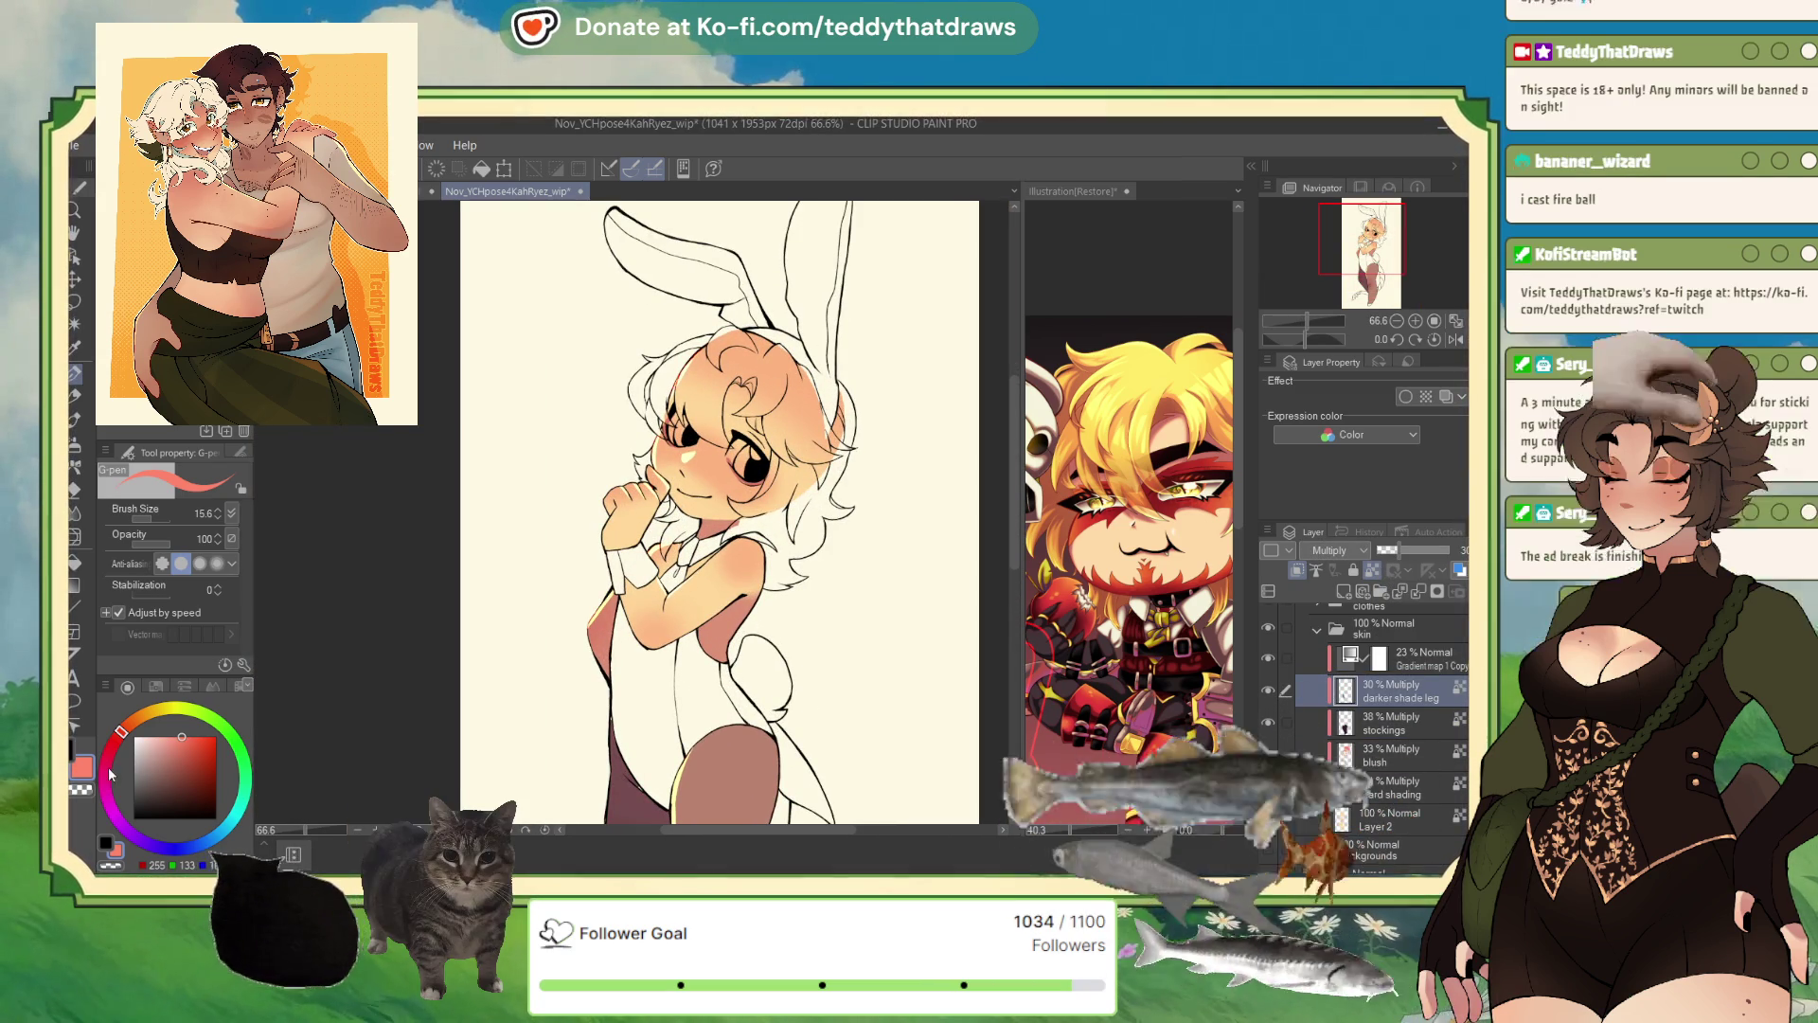
- Choose a muted mauve drawing colour on the colour wheel
{"action": "left_click", "coordinate": [108, 790]}
{"action": "left_click", "coordinate": [157, 761]}
{"action": "left_click", "coordinate": [105, 779]}
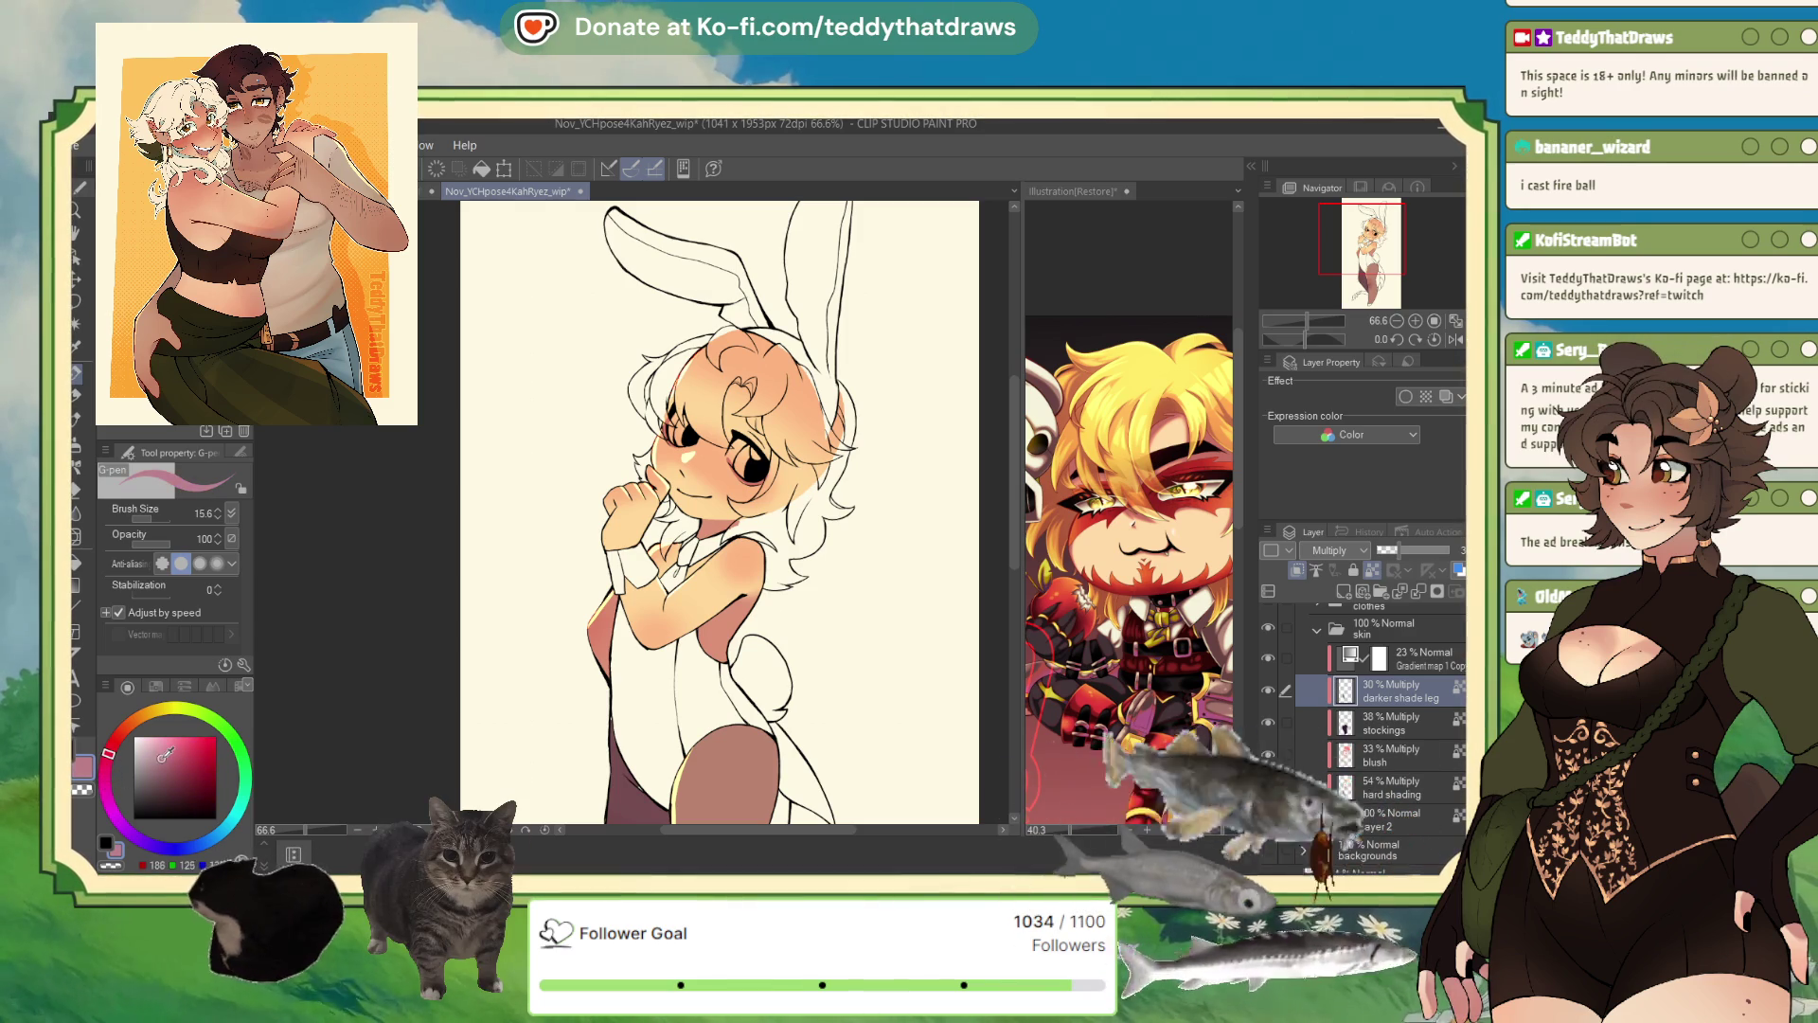
{"action": "left_click_drag", "start_coordinate": [710, 473], "coordinate": [700, 501]}
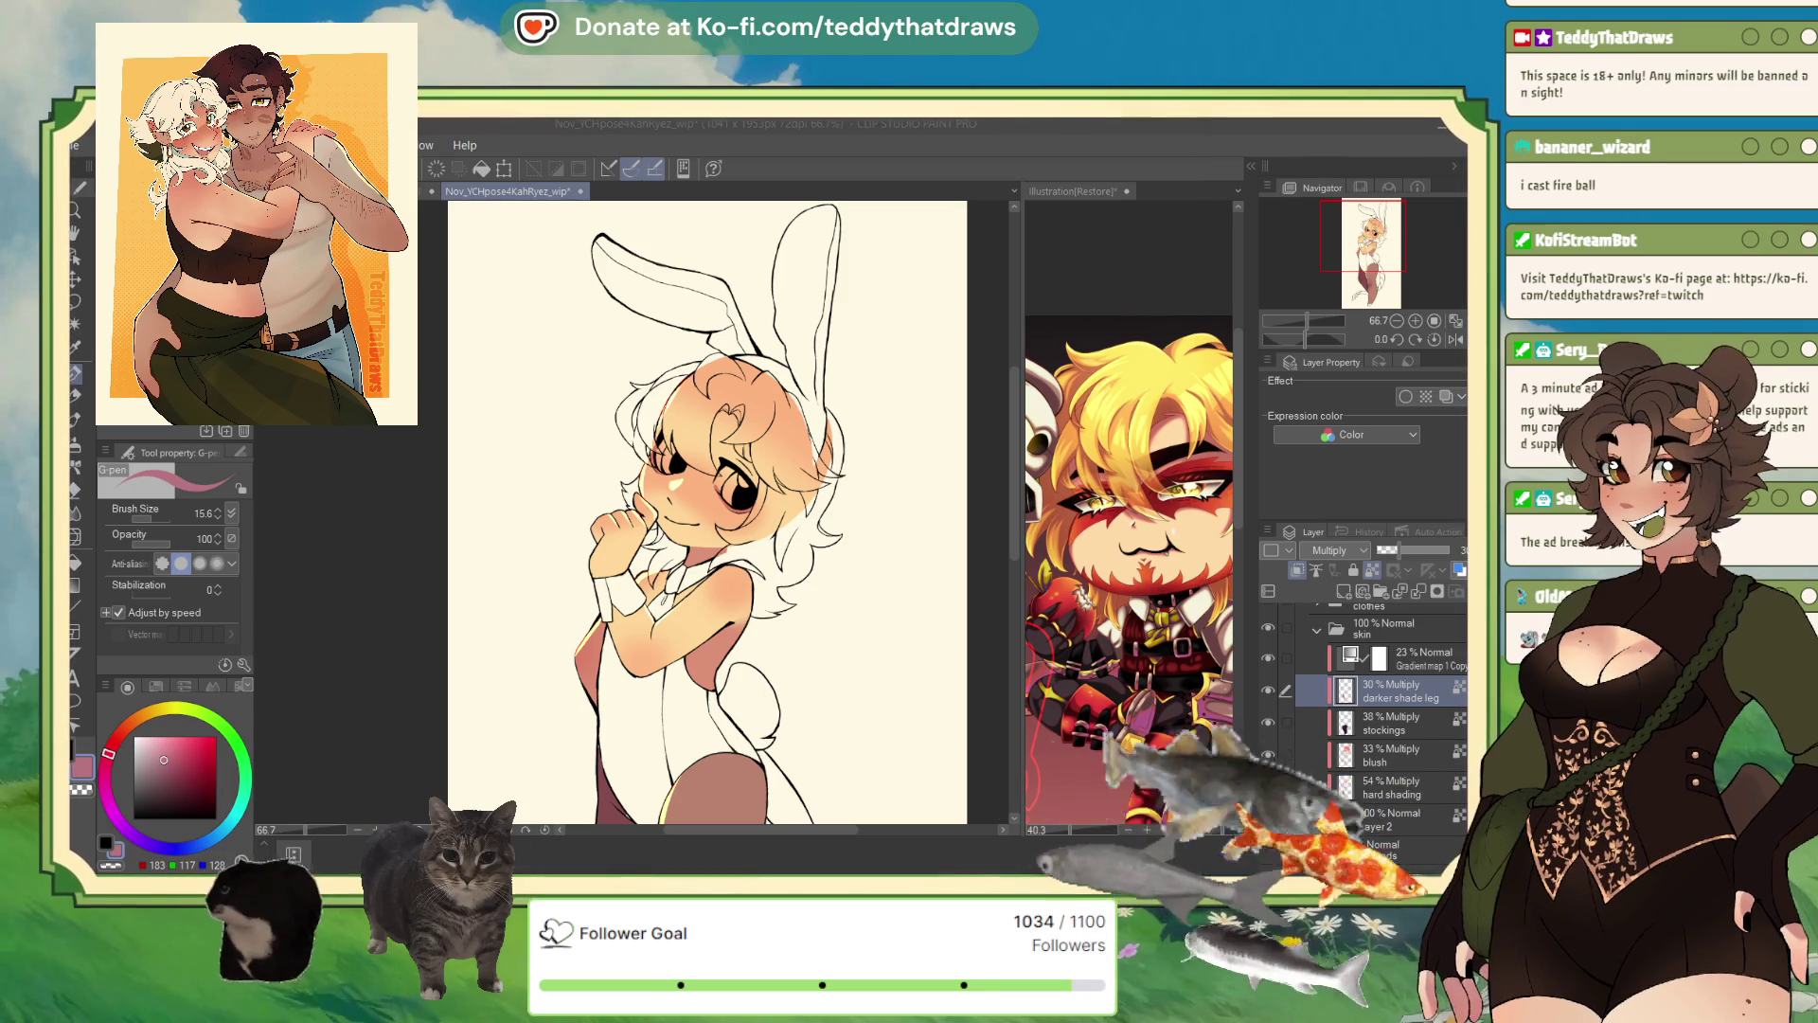
- Select Layer 2 in the skin folder and eyedrop the orange-red from the reference's face markings
{"action": "left_click", "coordinate": [1127, 568]}
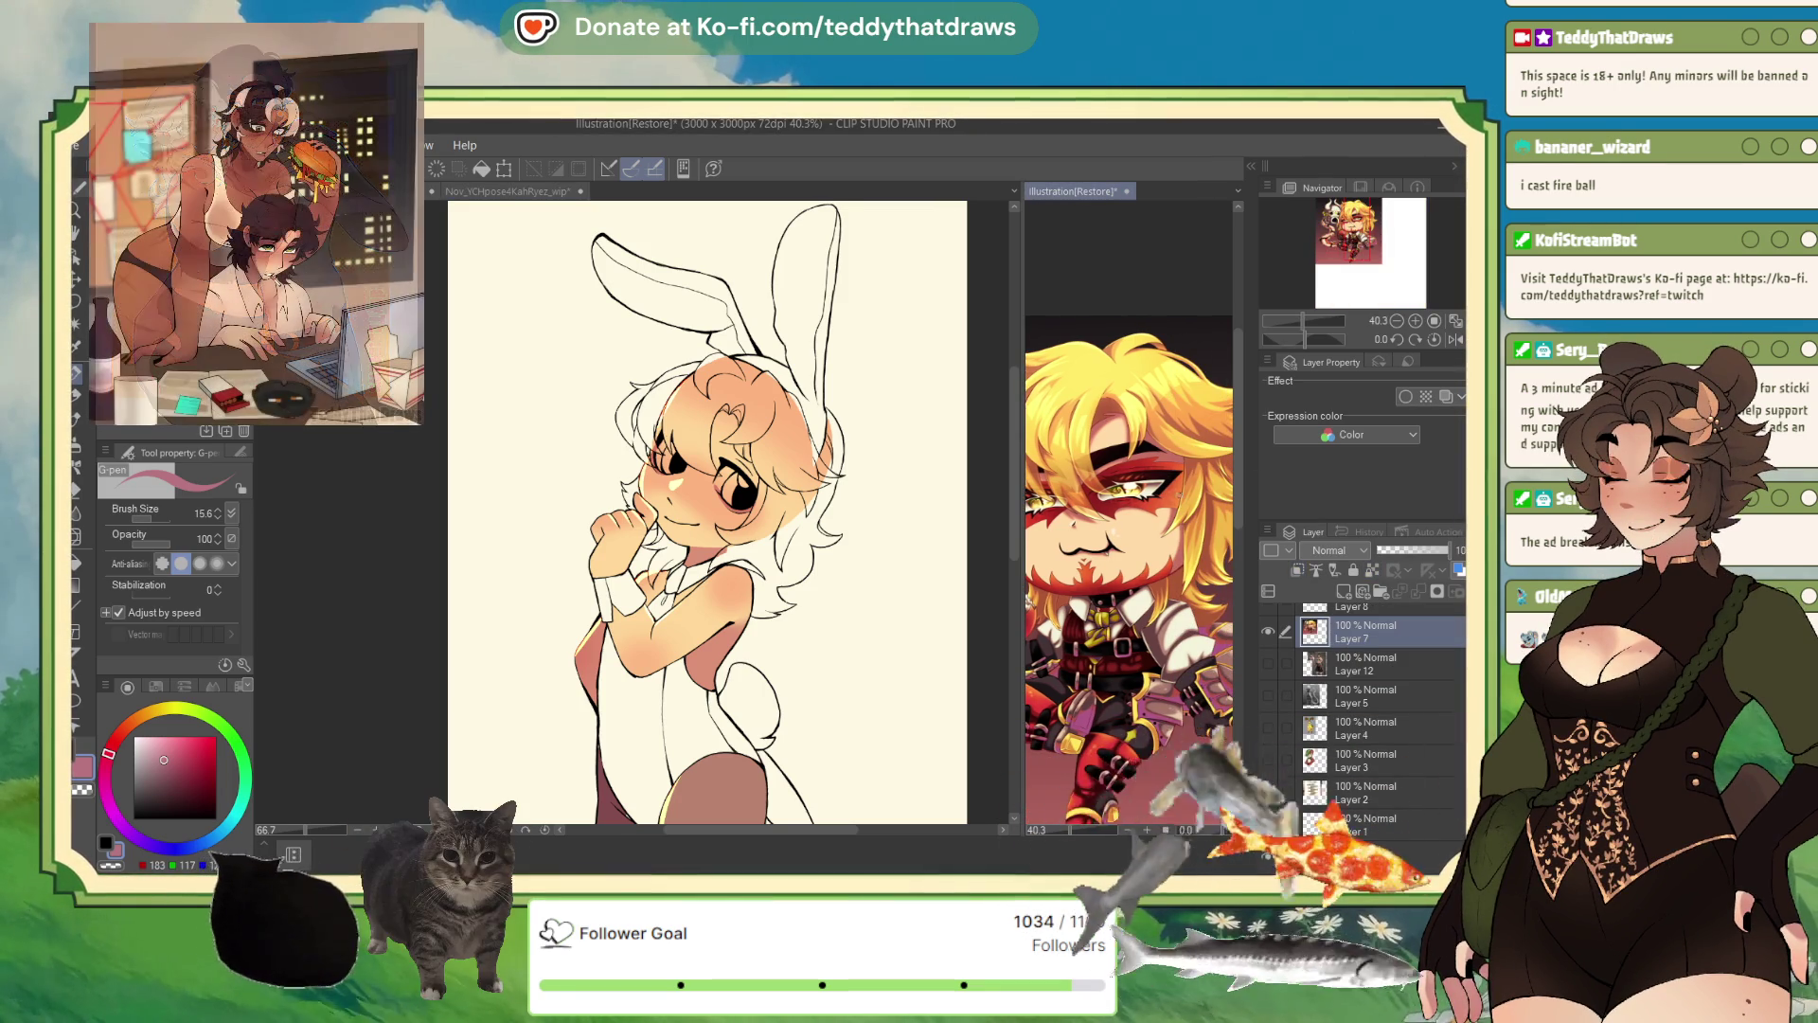
{"action": "left_click", "coordinate": [997, 700]}
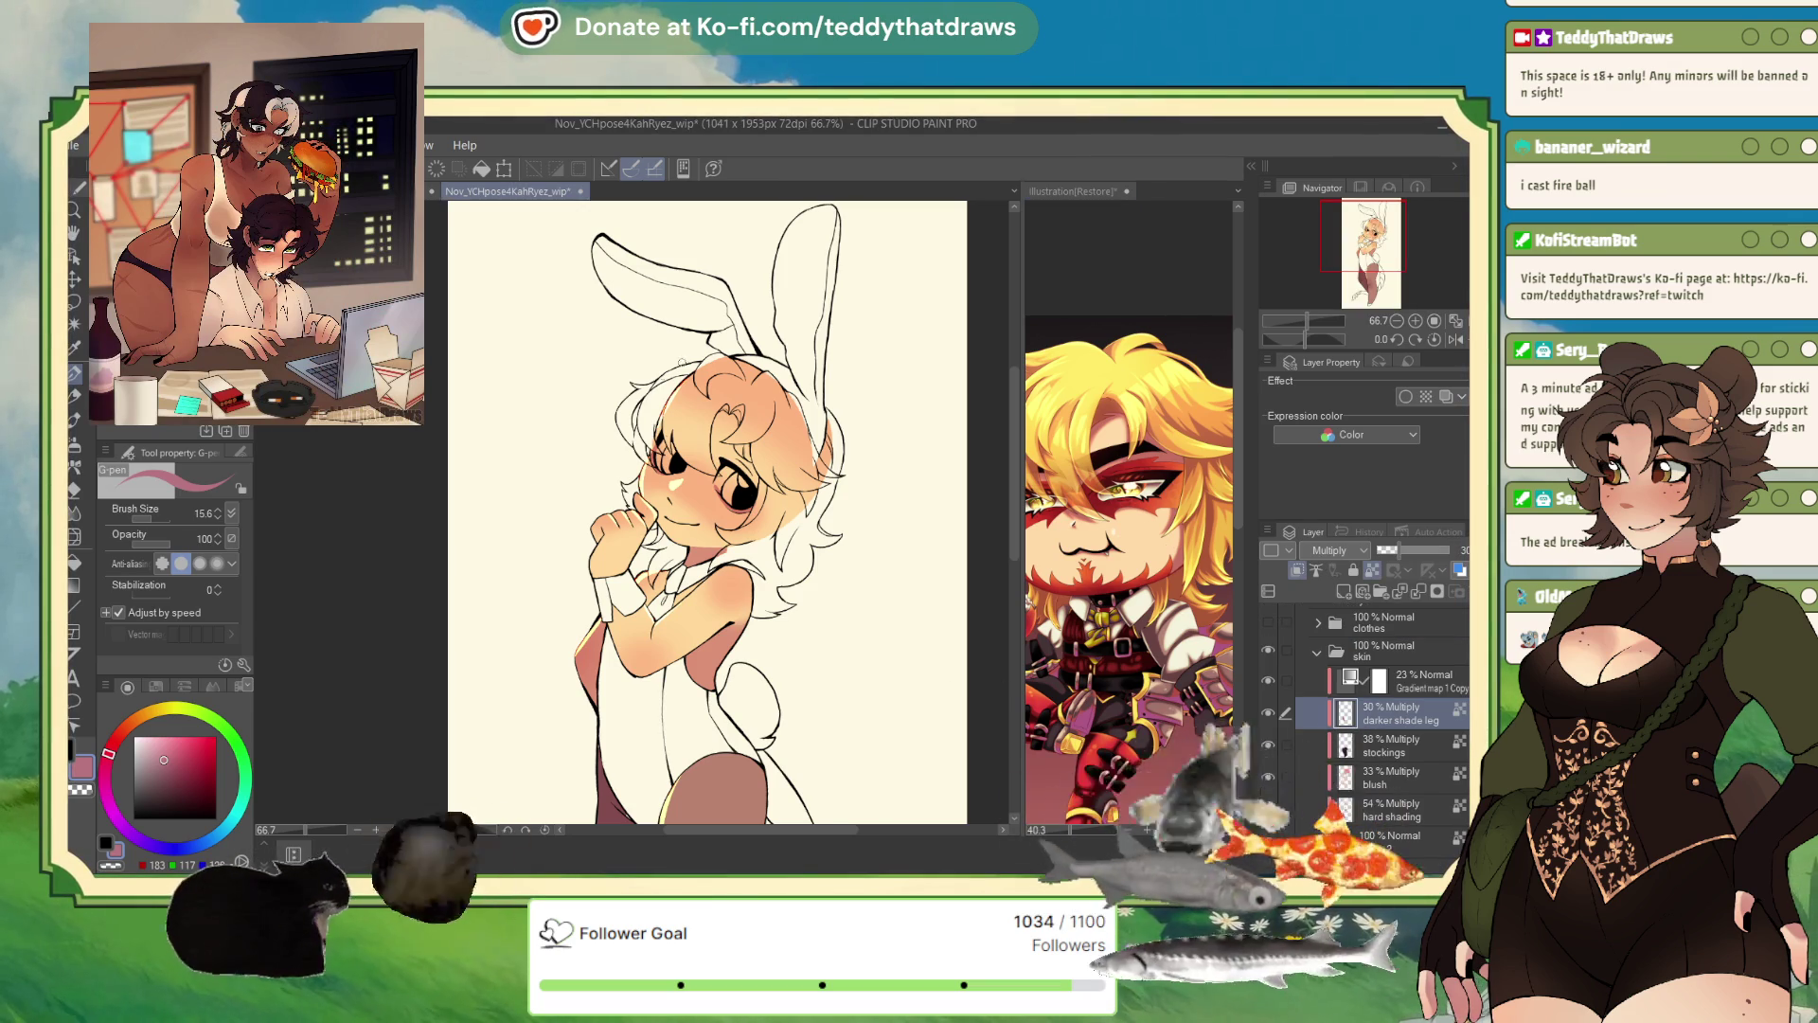
{"action": "scroll", "coordinate": [682, 429], "scroll_direction": "up", "scroll_amount": 4}
{"action": "scroll", "coordinate": [1380, 734], "scroll_direction": "down", "scroll_amount": 1}
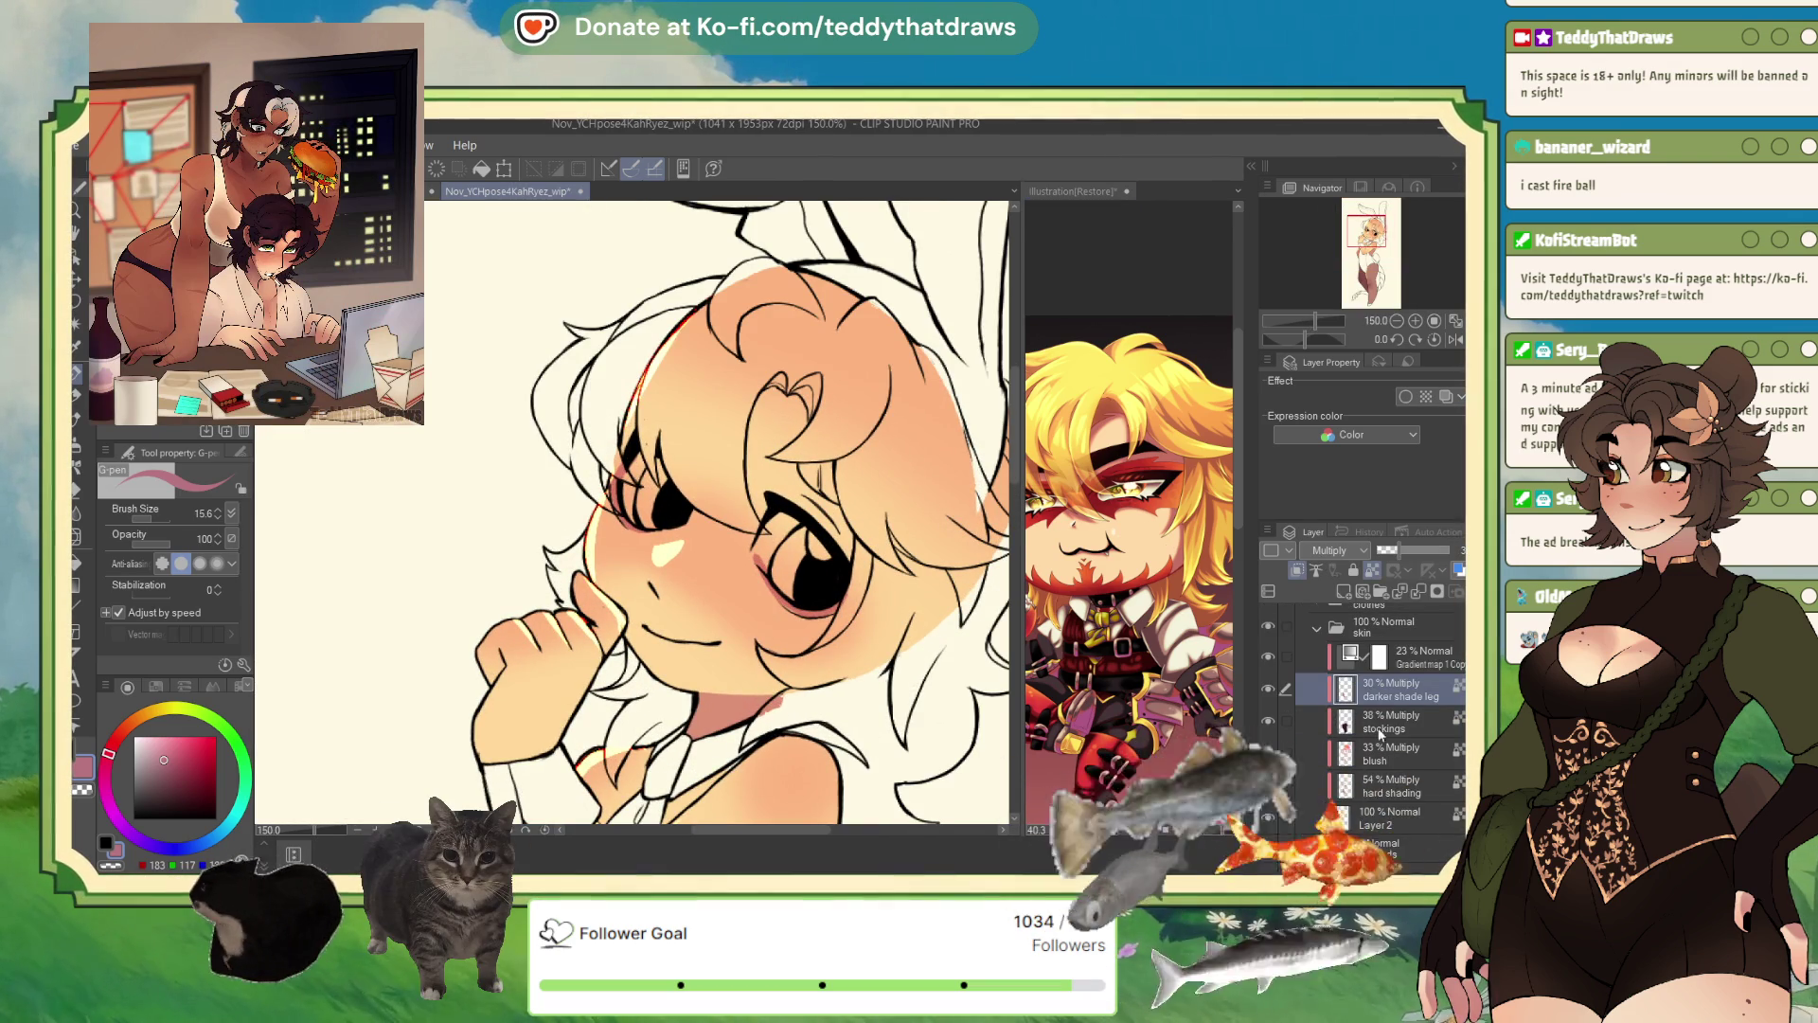
{"action": "left_click", "coordinate": [1392, 817]}
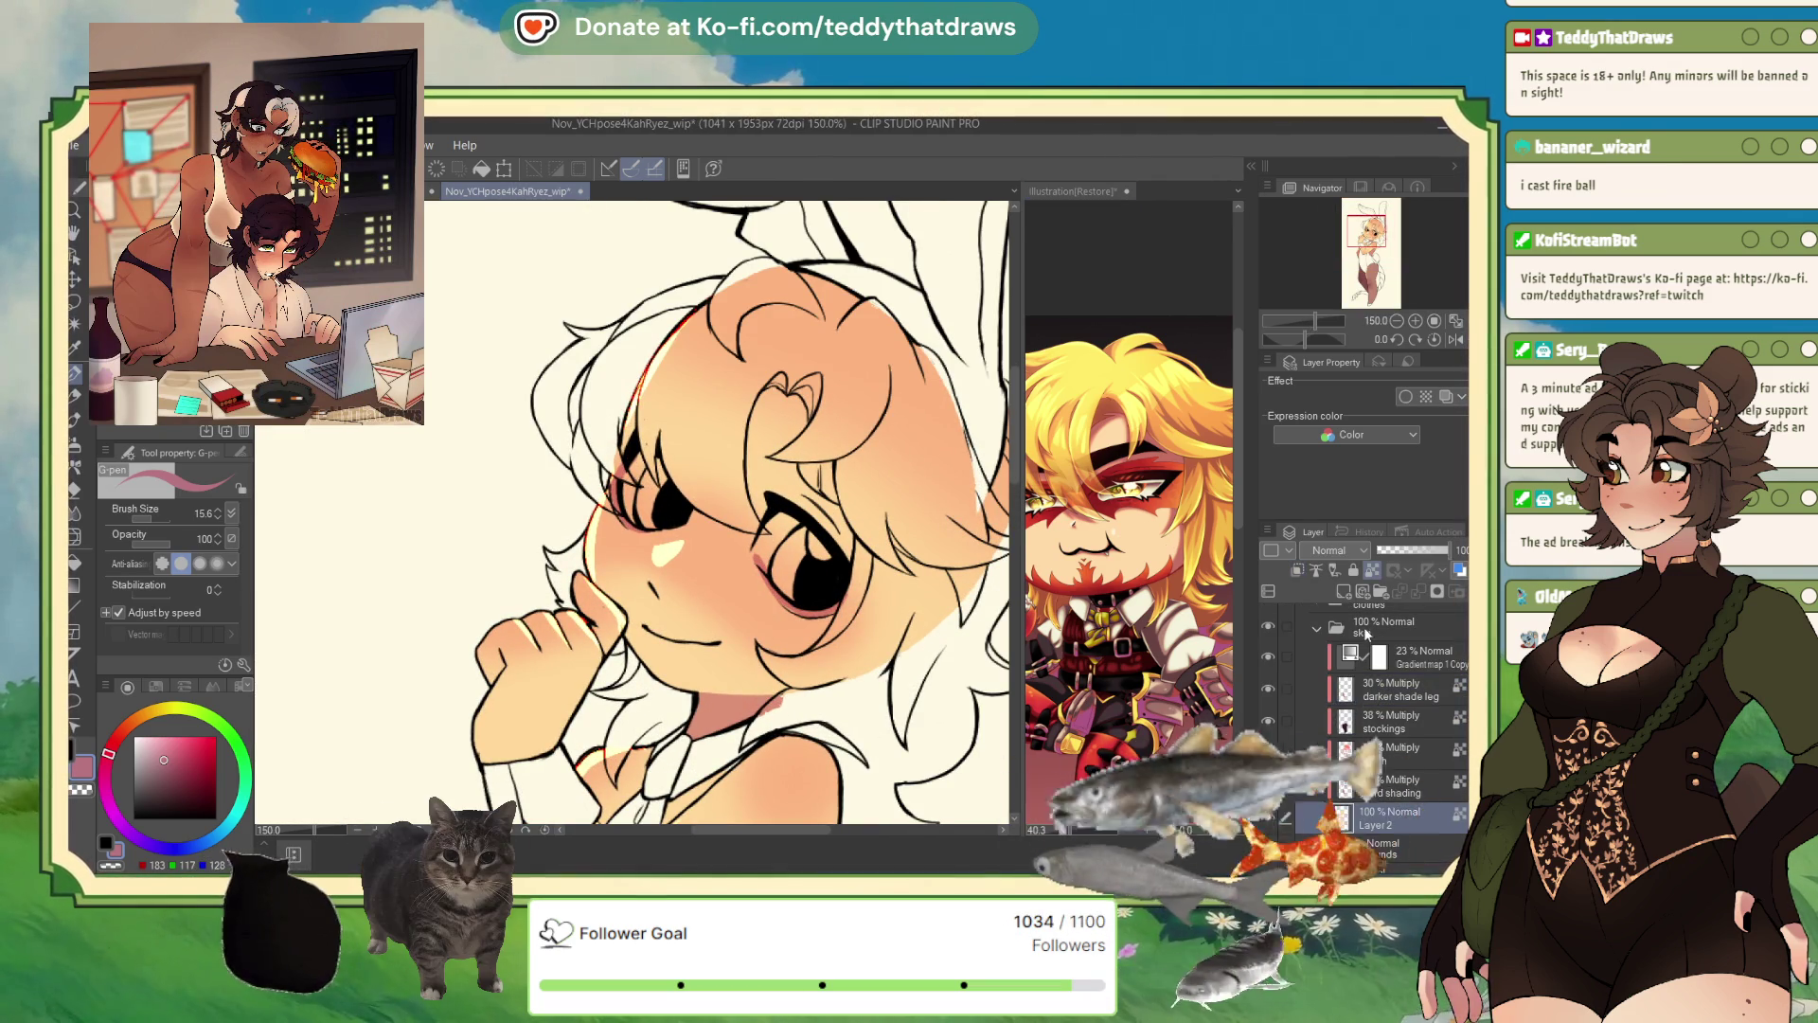
{"action": "scroll", "coordinate": [682, 575], "scroll_direction": "up", "scroll_amount": 1}
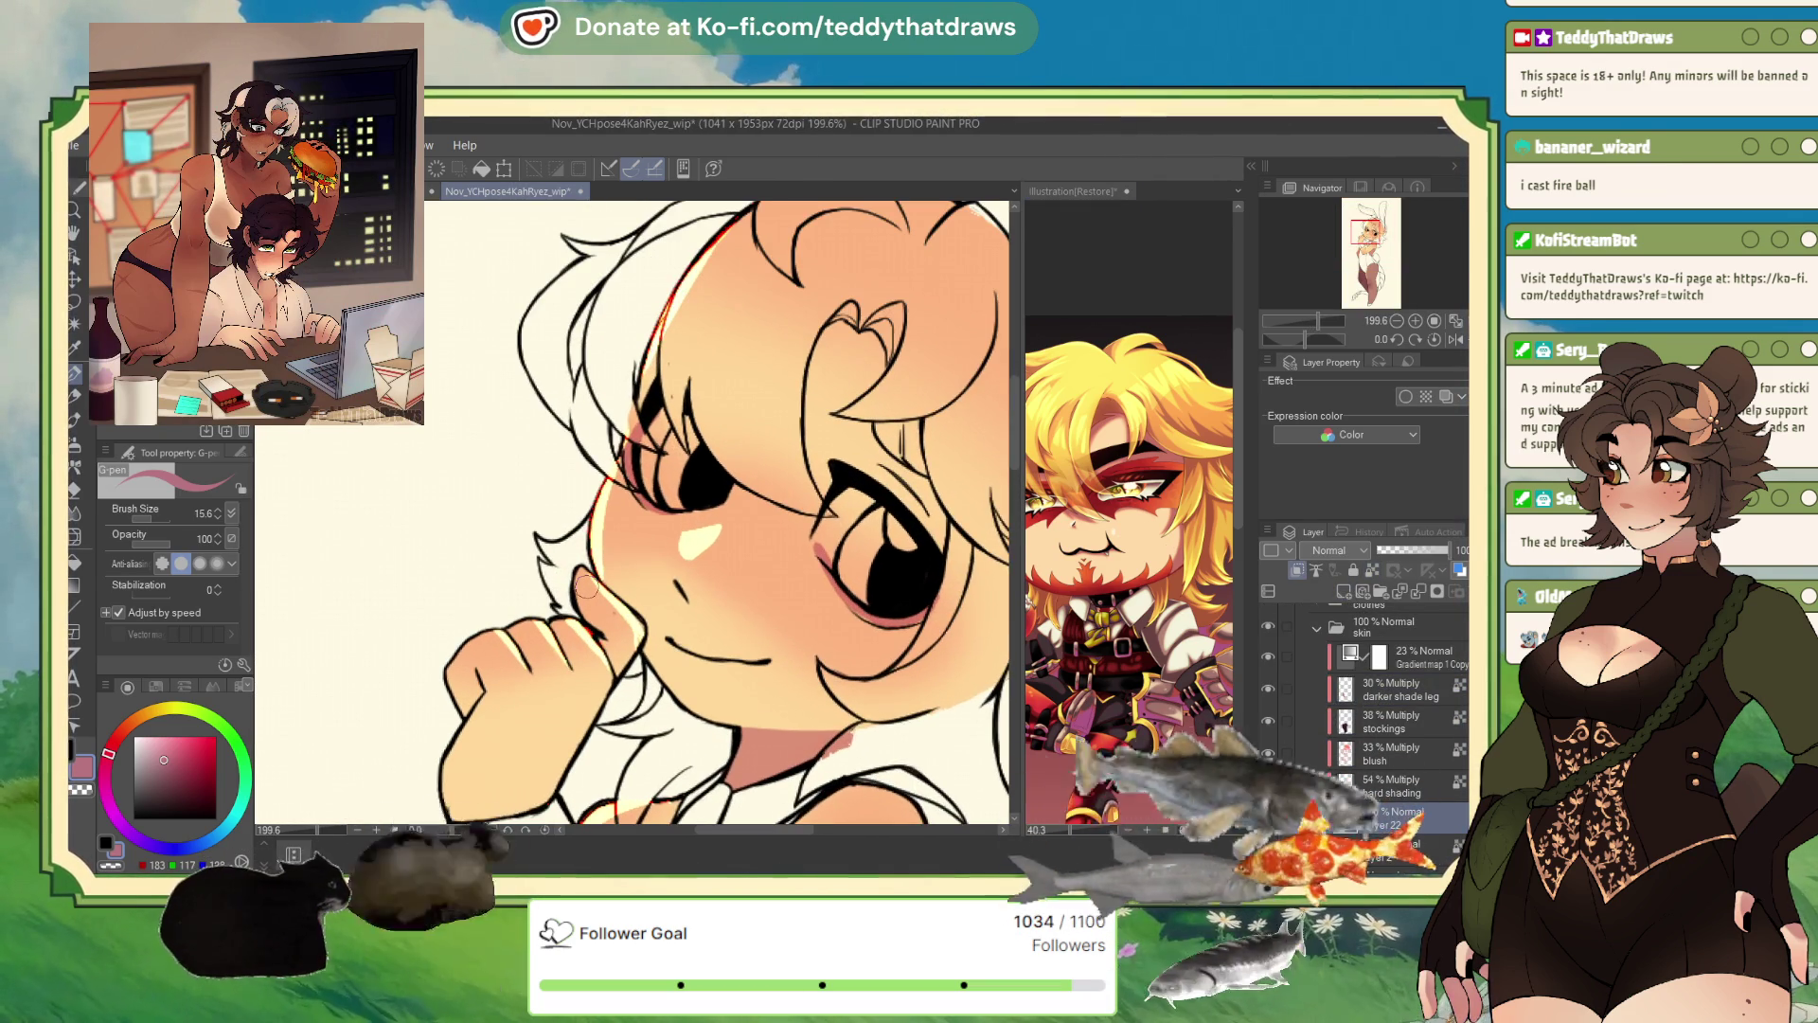
{"action": "left_click", "coordinate": [1120, 522]}
{"action": "left_click", "coordinate": [1099, 549], "text": "alt"}
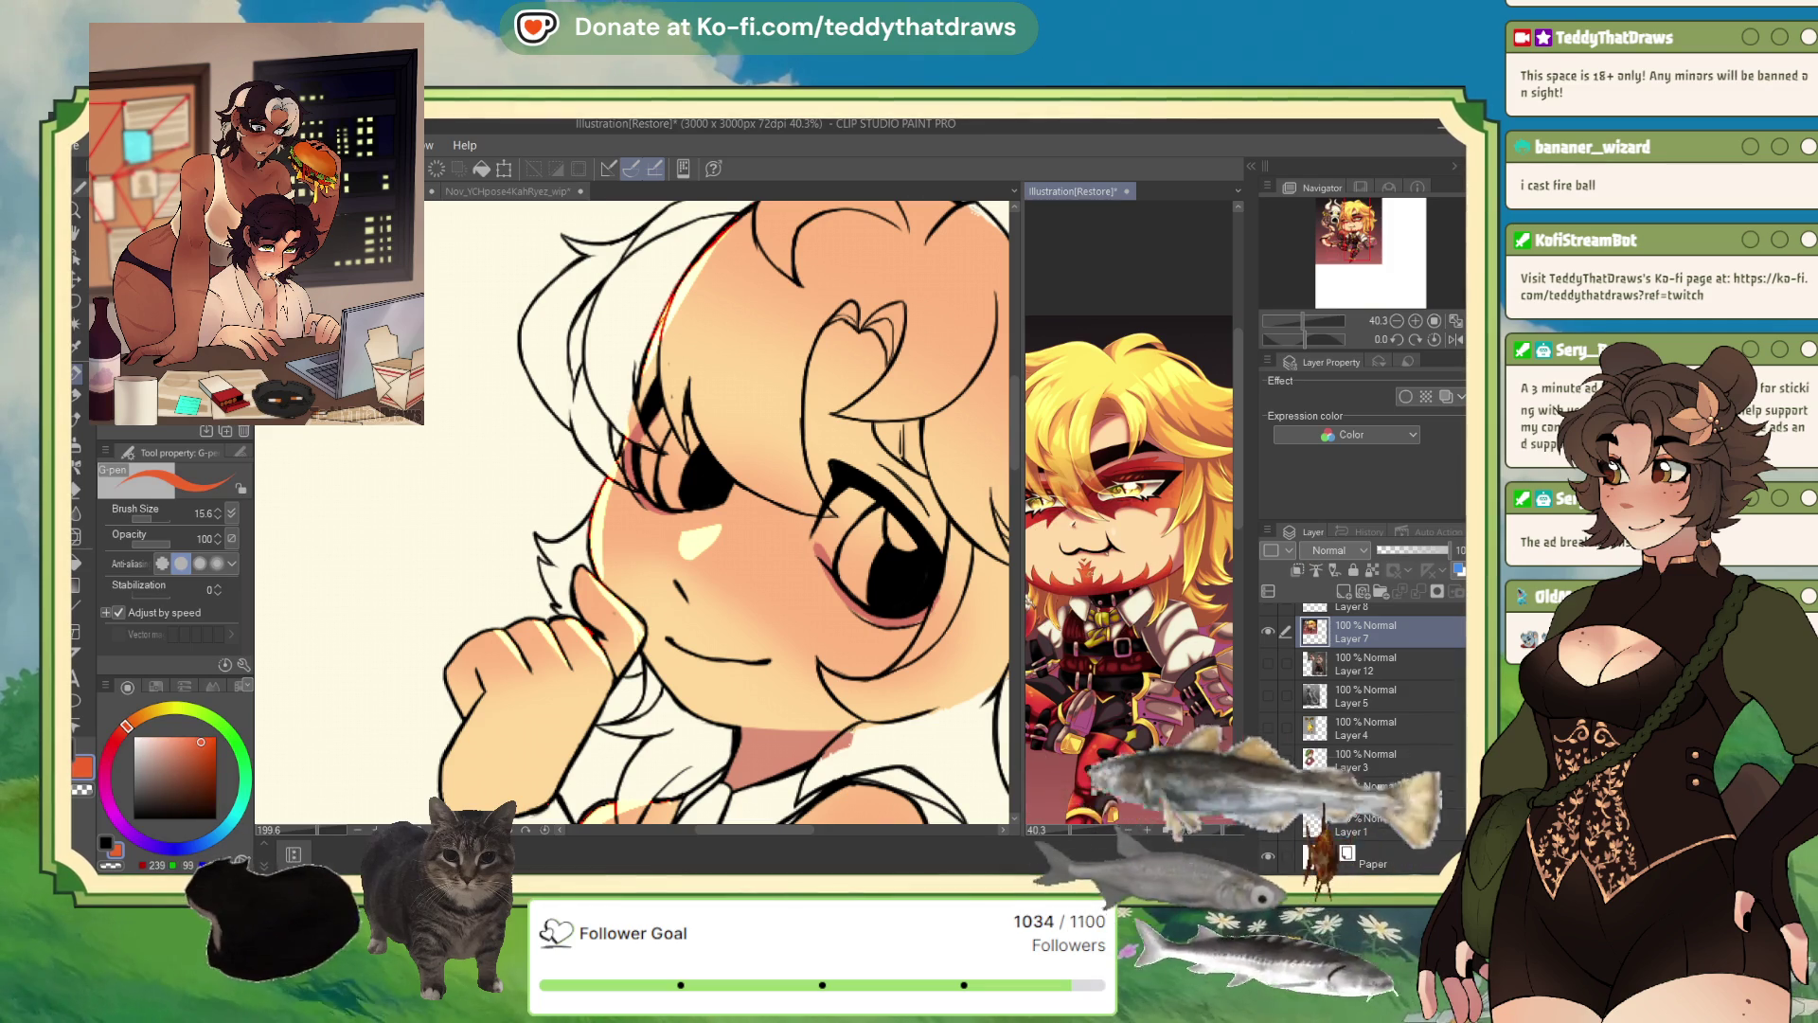
{"action": "left_click", "coordinate": [694, 678]}
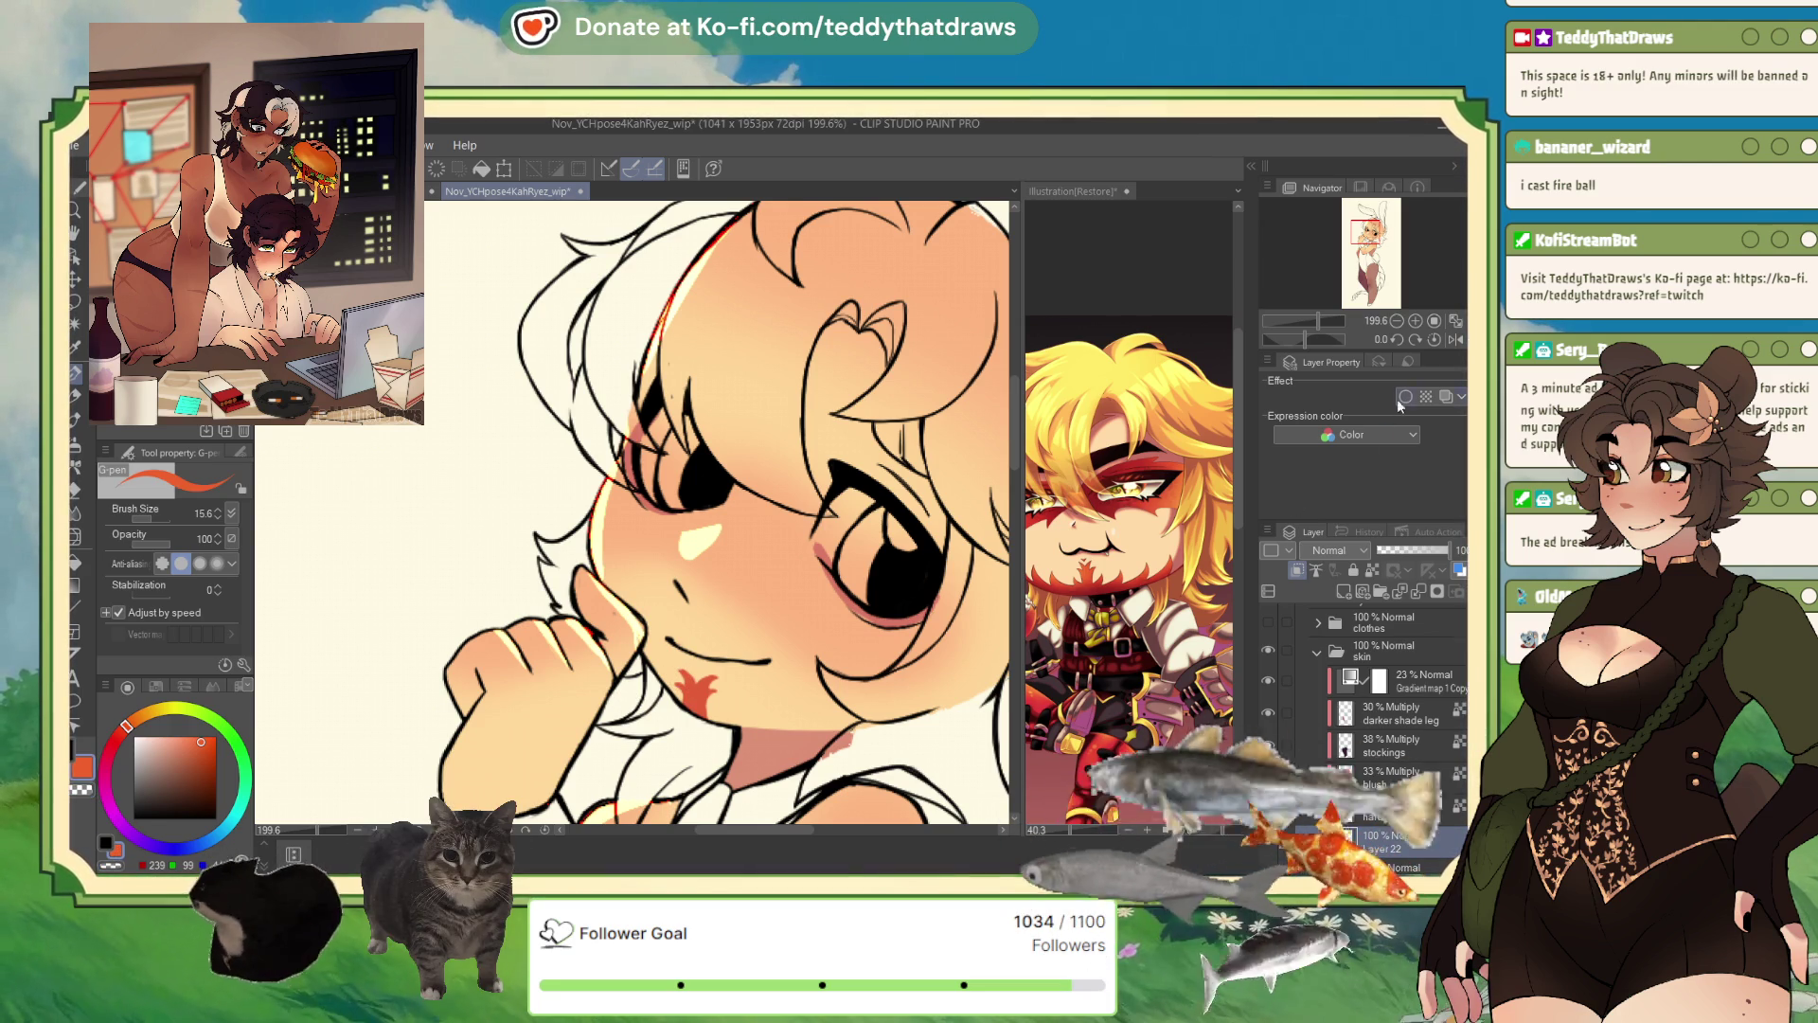
- Mirror the canvas and paint red scale marks on the chin, near the mouth and beside the eye
{"action": "left_click", "coordinate": [1456, 340]}
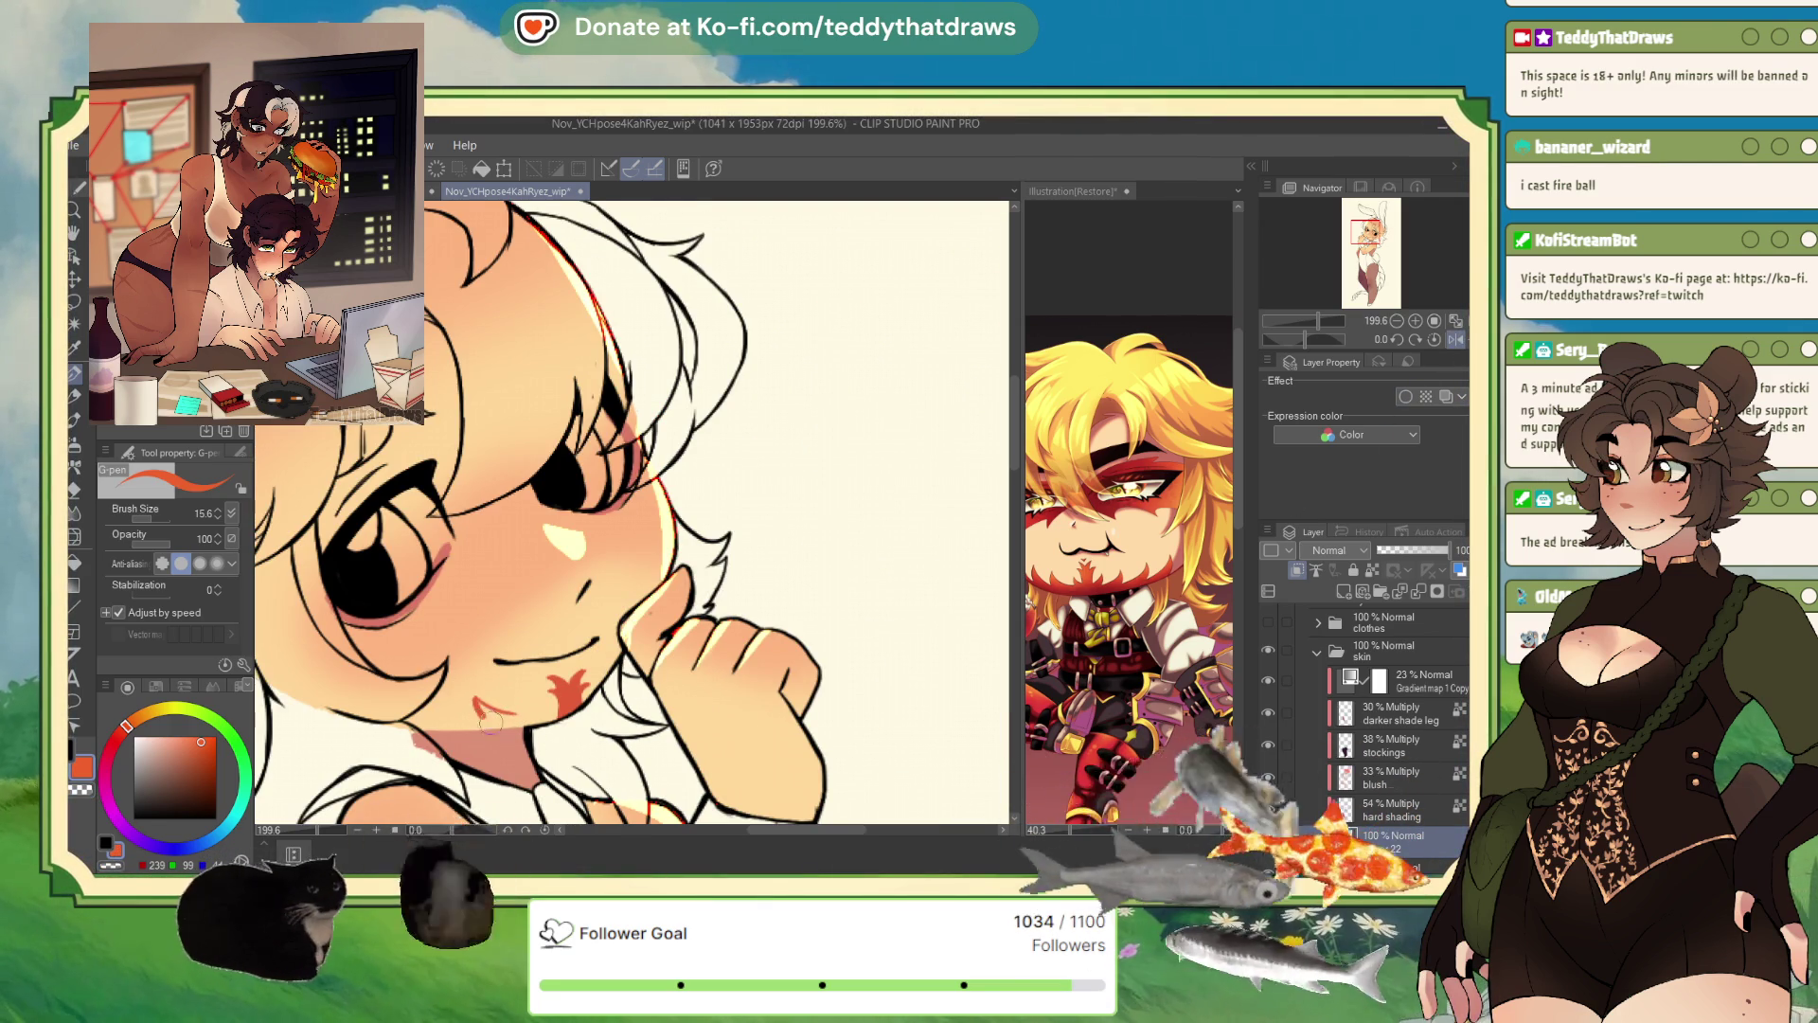
{"action": "left_click_drag", "start_coordinate": [473, 702], "coordinate": [511, 718]}
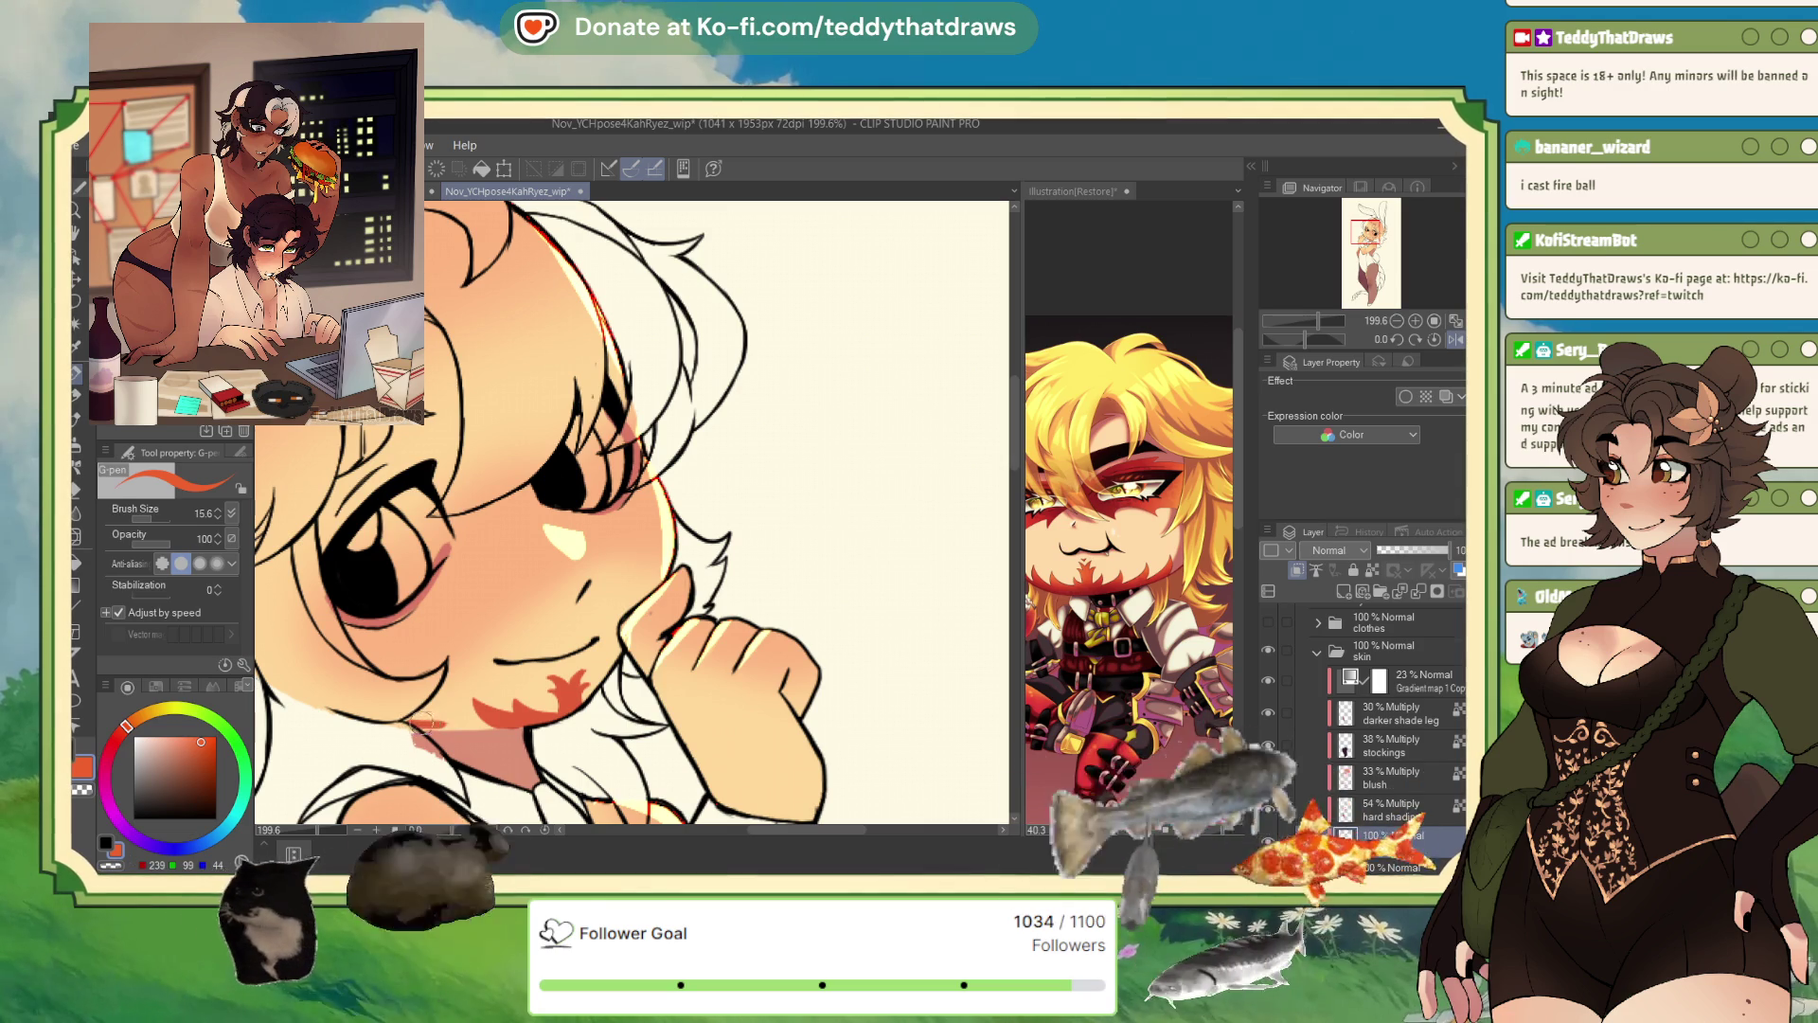
{"action": "mouse_move", "coordinate": [423, 723]}
{"action": "left_mouse_down"}
{"action": "mouse_move", "coordinate": [469, 724]}
{"action": "mouse_move", "coordinate": [426, 724]}
{"action": "left_mouse_up"}
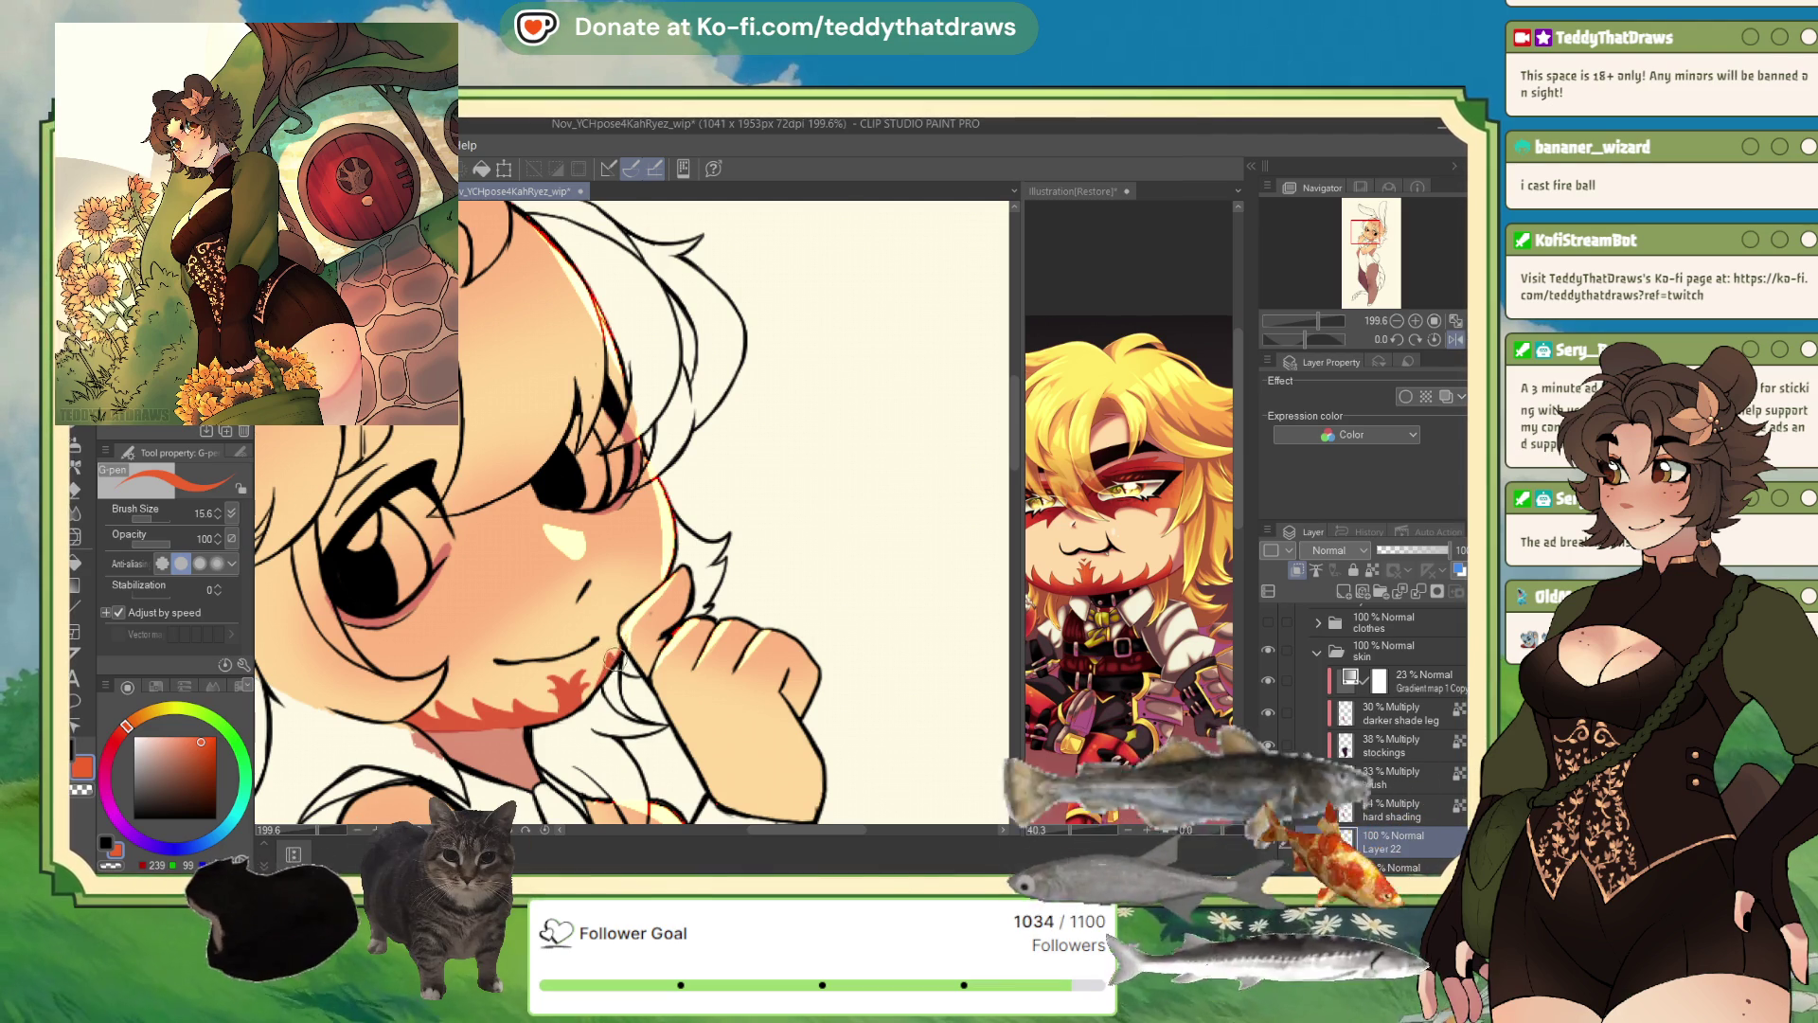
{"action": "key", "text": "c"}
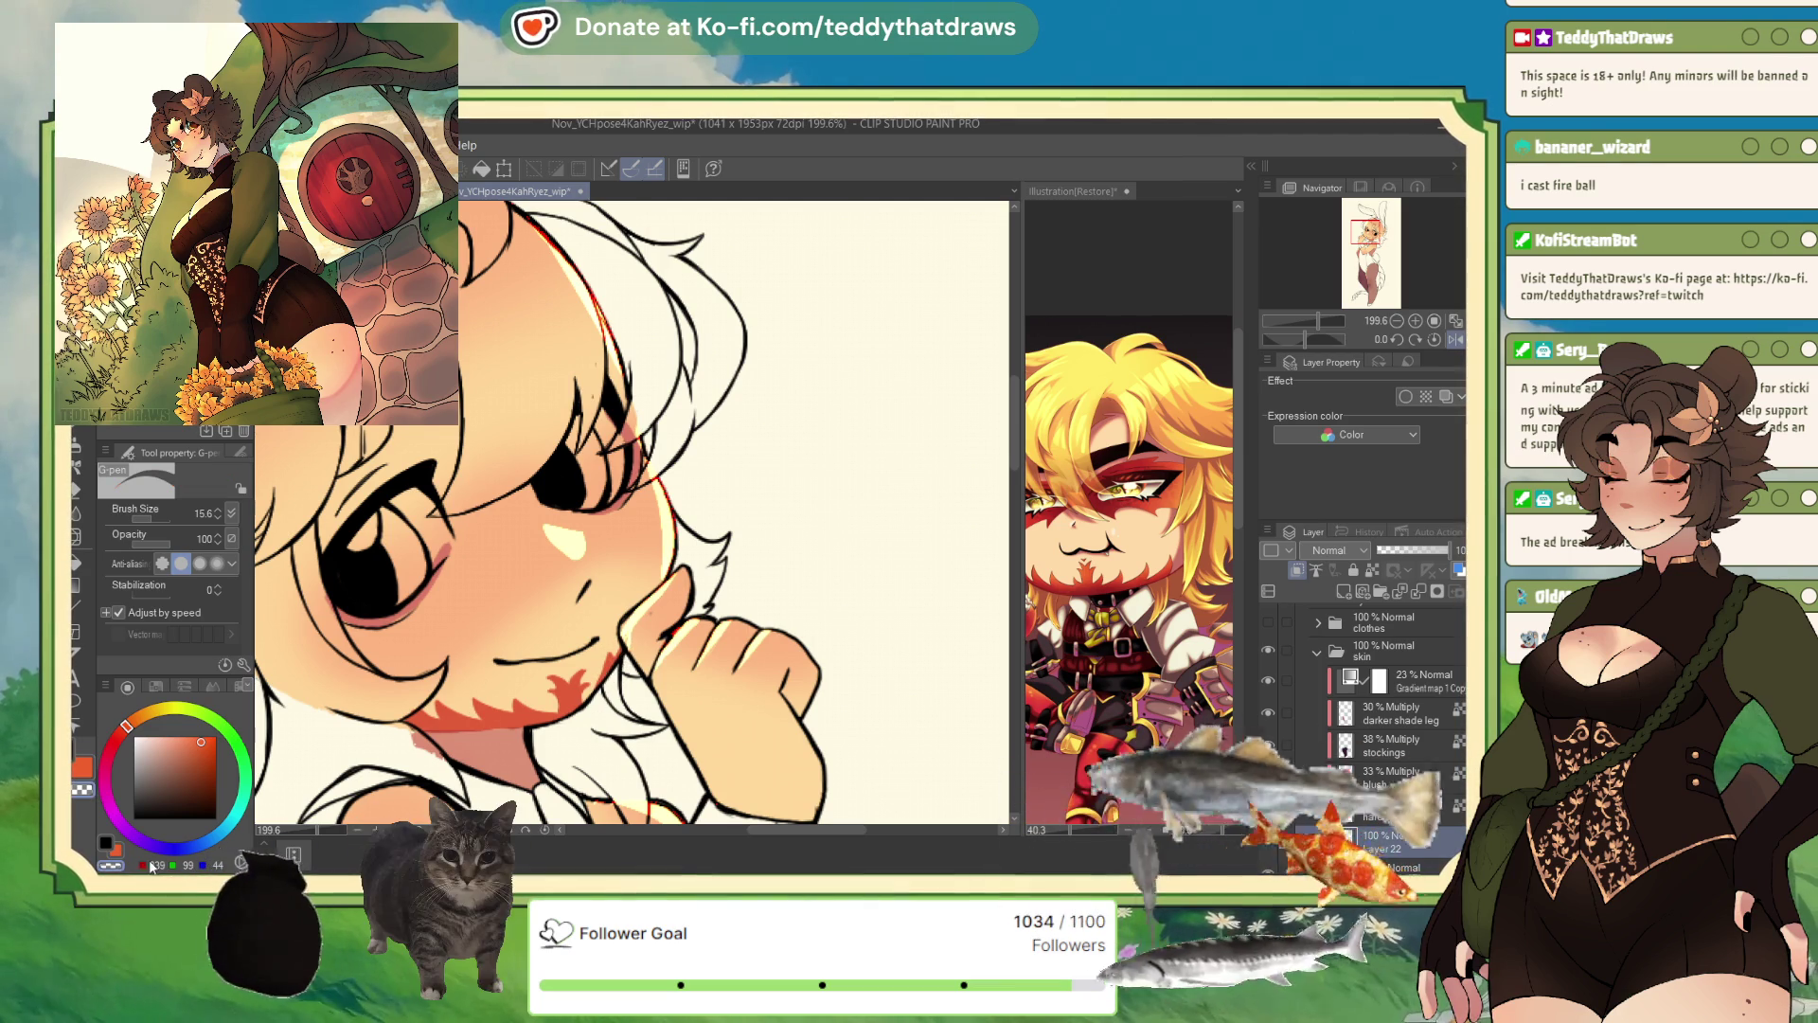
{"action": "key", "text": "c"}
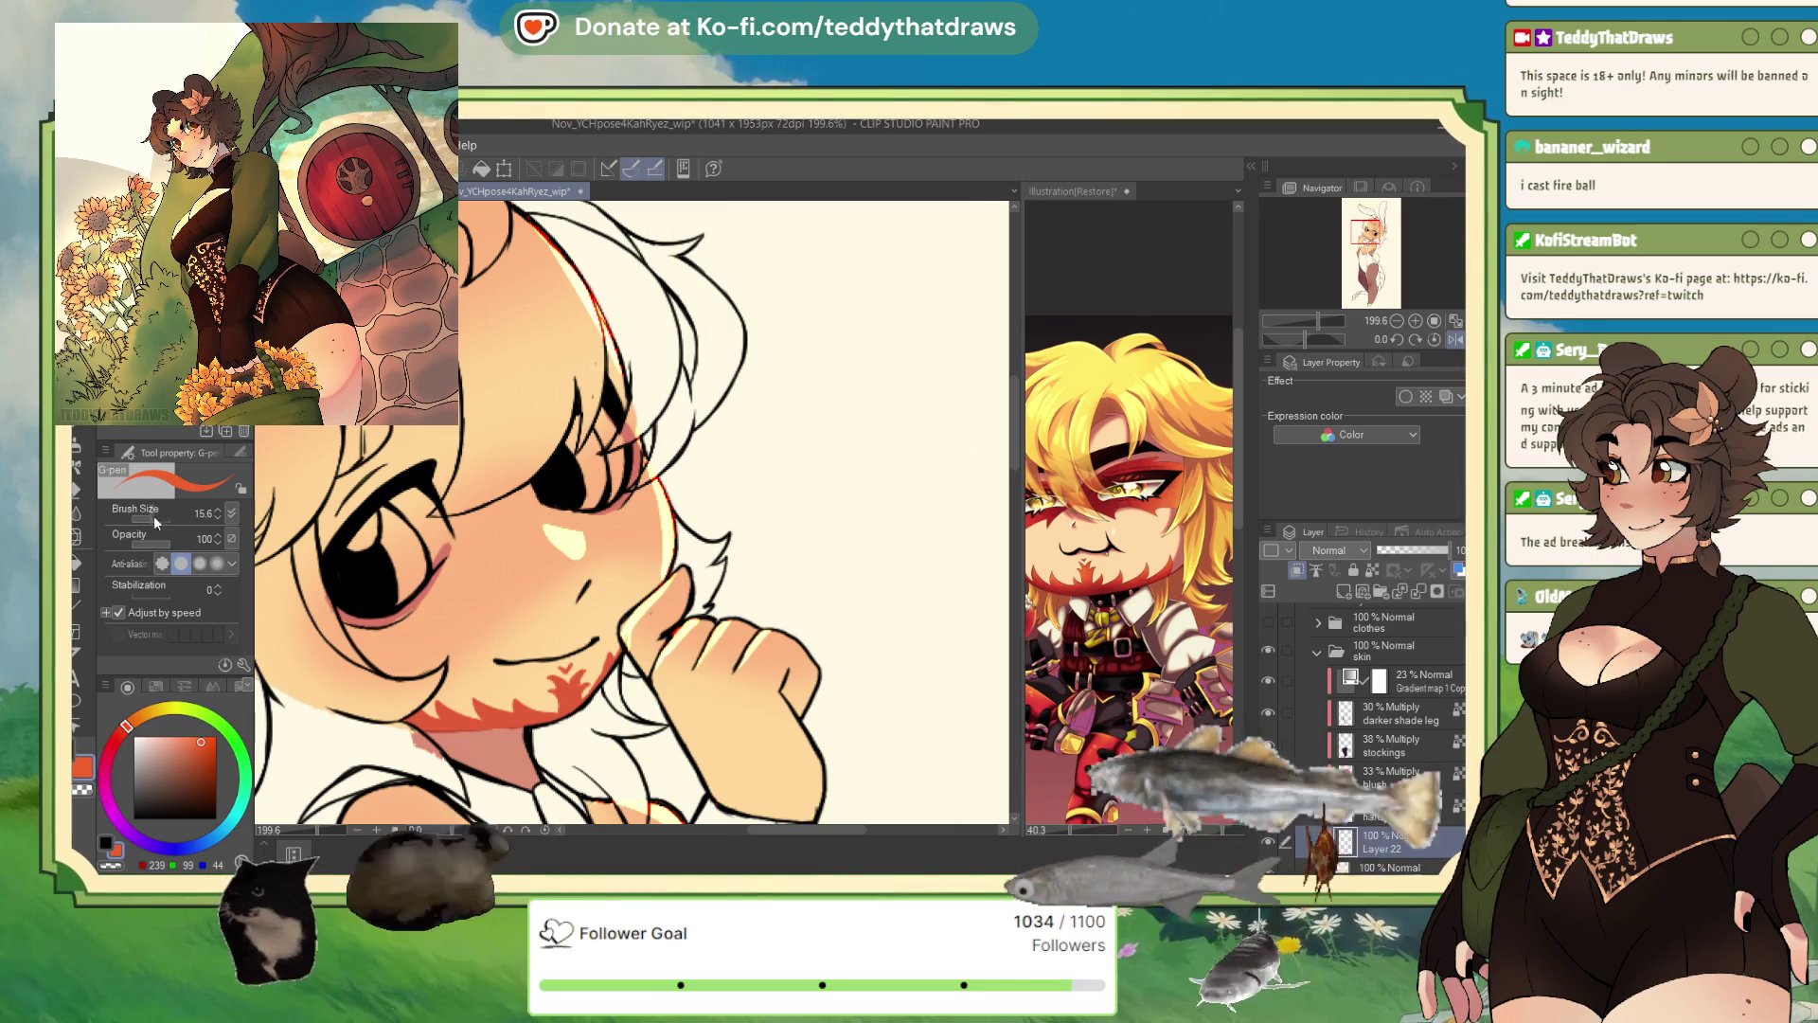
{"action": "left_click_drag", "start_coordinate": [156, 517], "coordinate": [172, 517]}
- Paint the red mask marking from left of the eye around it
{"action": "mouse_move", "coordinate": [492, 487]}
{"action": "left_mouse_down"}
{"action": "mouse_move", "coordinate": [450, 535]}
{"action": "mouse_move", "coordinate": [471, 499]}
{"action": "mouse_move", "coordinate": [544, 487]}
{"action": "mouse_move", "coordinate": [382, 615]}
{"action": "mouse_move", "coordinate": [322, 606]}
{"action": "mouse_move", "coordinate": [326, 559]}
{"action": "mouse_move", "coordinate": [398, 474]}
{"action": "mouse_move", "coordinate": [560, 497]}
{"action": "mouse_move", "coordinate": [618, 398]}
{"action": "mouse_move", "coordinate": [606, 322]}
{"action": "mouse_move", "coordinate": [630, 421]}
{"action": "mouse_move", "coordinate": [600, 483]}
{"action": "mouse_move", "coordinate": [616, 445]}
{"action": "mouse_move", "coordinate": [459, 559]}
{"action": "mouse_move", "coordinate": [636, 483]}
{"action": "left_mouse_up"}
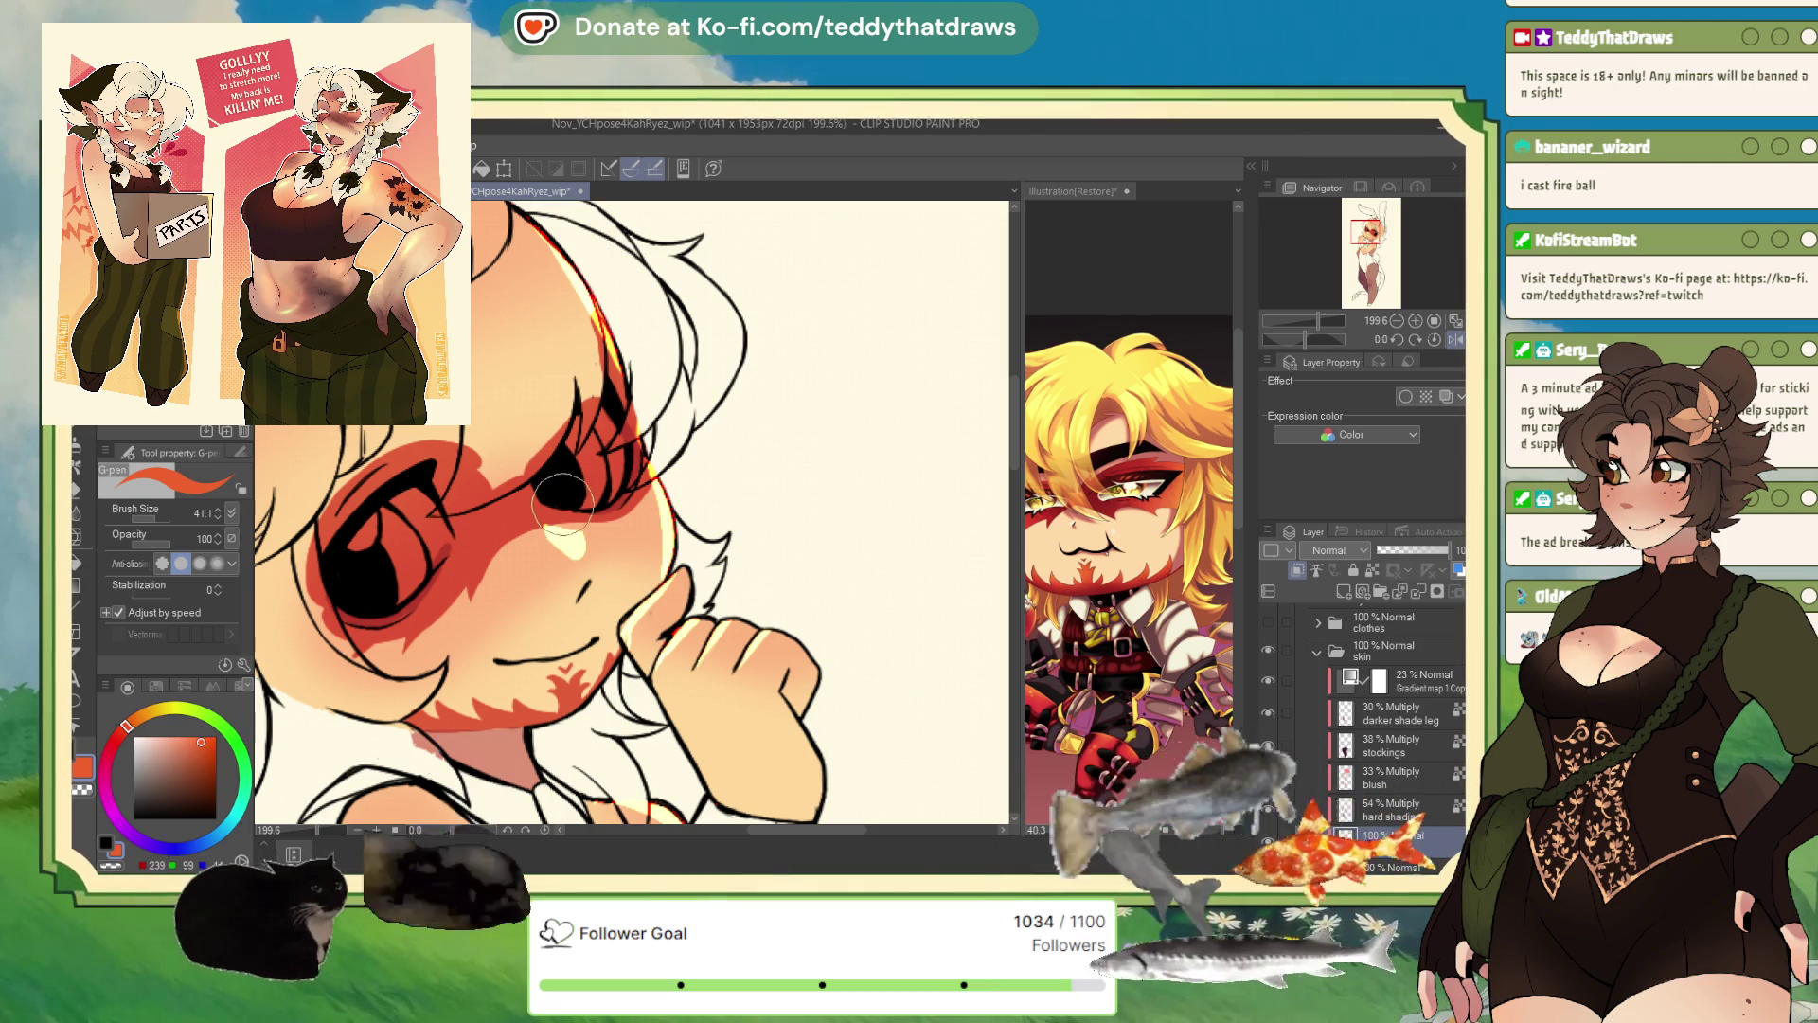
{"action": "mouse_move", "coordinate": [563, 504]}
{"action": "left_mouse_down"}
{"action": "mouse_move", "coordinate": [606, 525]}
{"action": "mouse_move", "coordinate": [654, 516]}
{"action": "mouse_move", "coordinate": [634, 502]}
{"action": "mouse_move", "coordinate": [653, 488]}
{"action": "mouse_move", "coordinate": [630, 507]}
{"action": "mouse_move", "coordinate": [653, 487]}
{"action": "mouse_move", "coordinate": [655, 521]}
{"action": "left_mouse_up"}
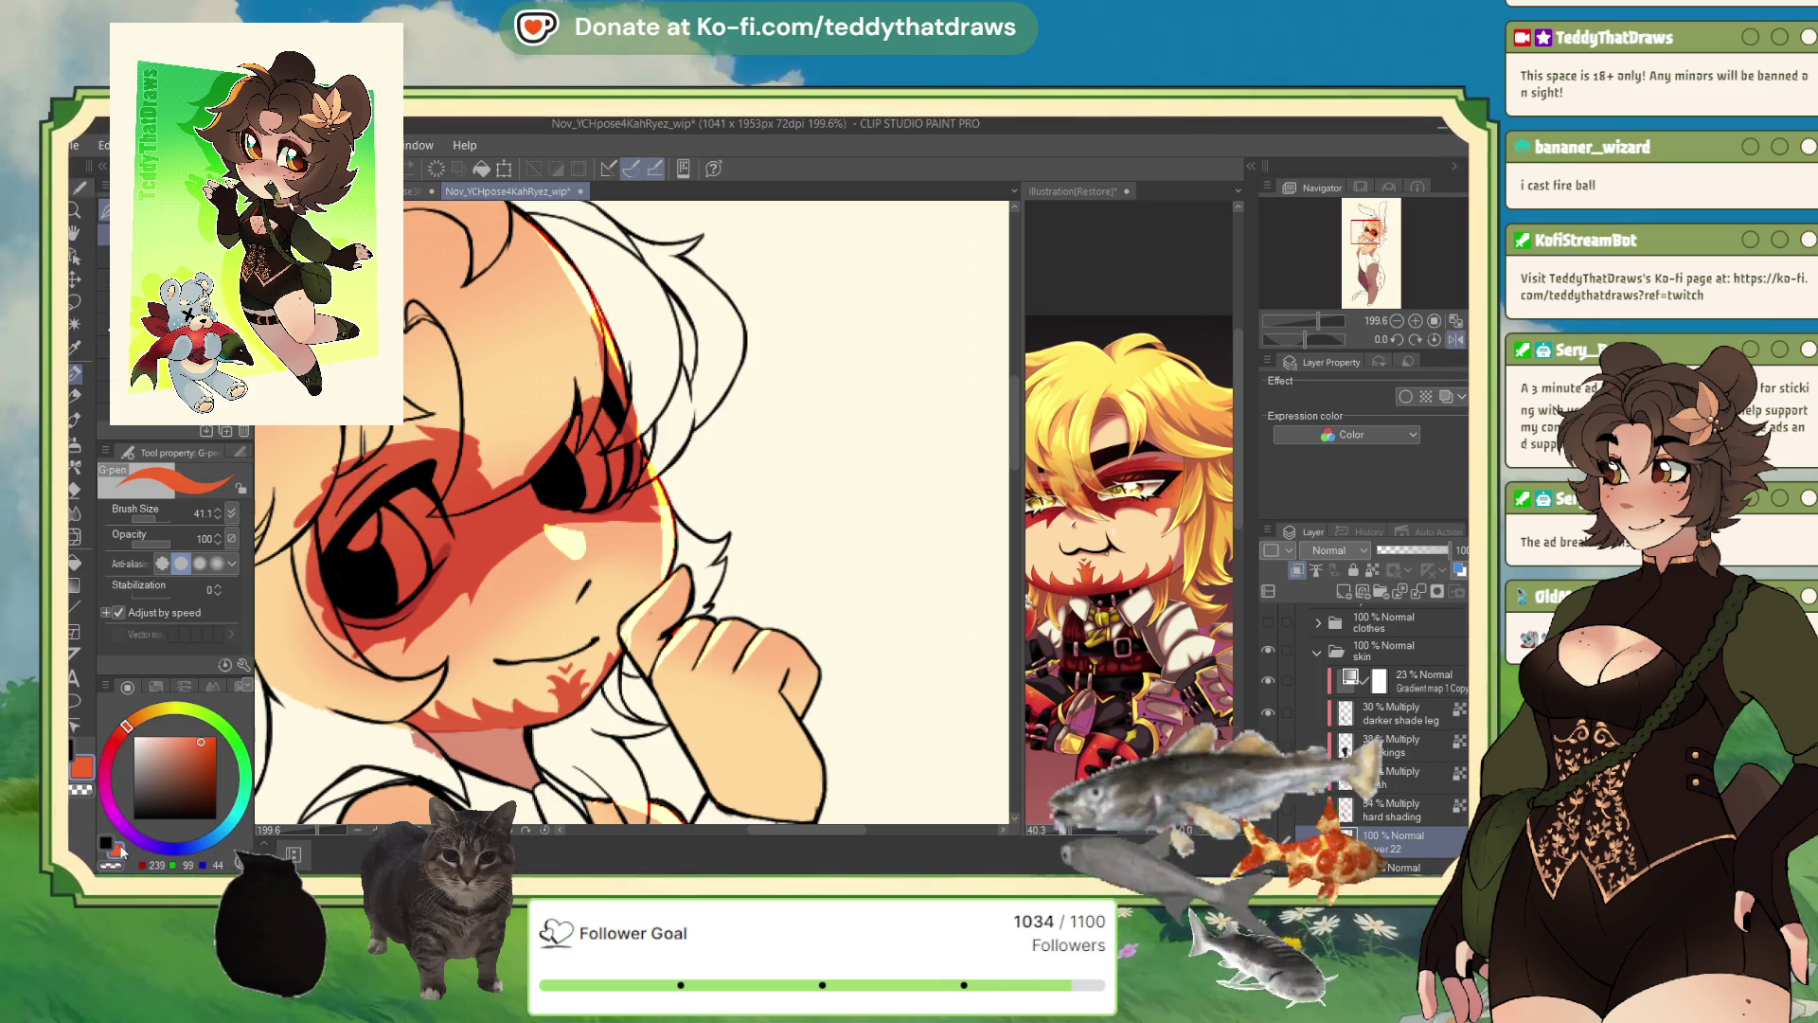
- Extend the red mask along the hair edge and add a small red patch under the eye
{"action": "left_click_drag", "start_coordinate": [610, 409], "coordinate": [613, 349]}
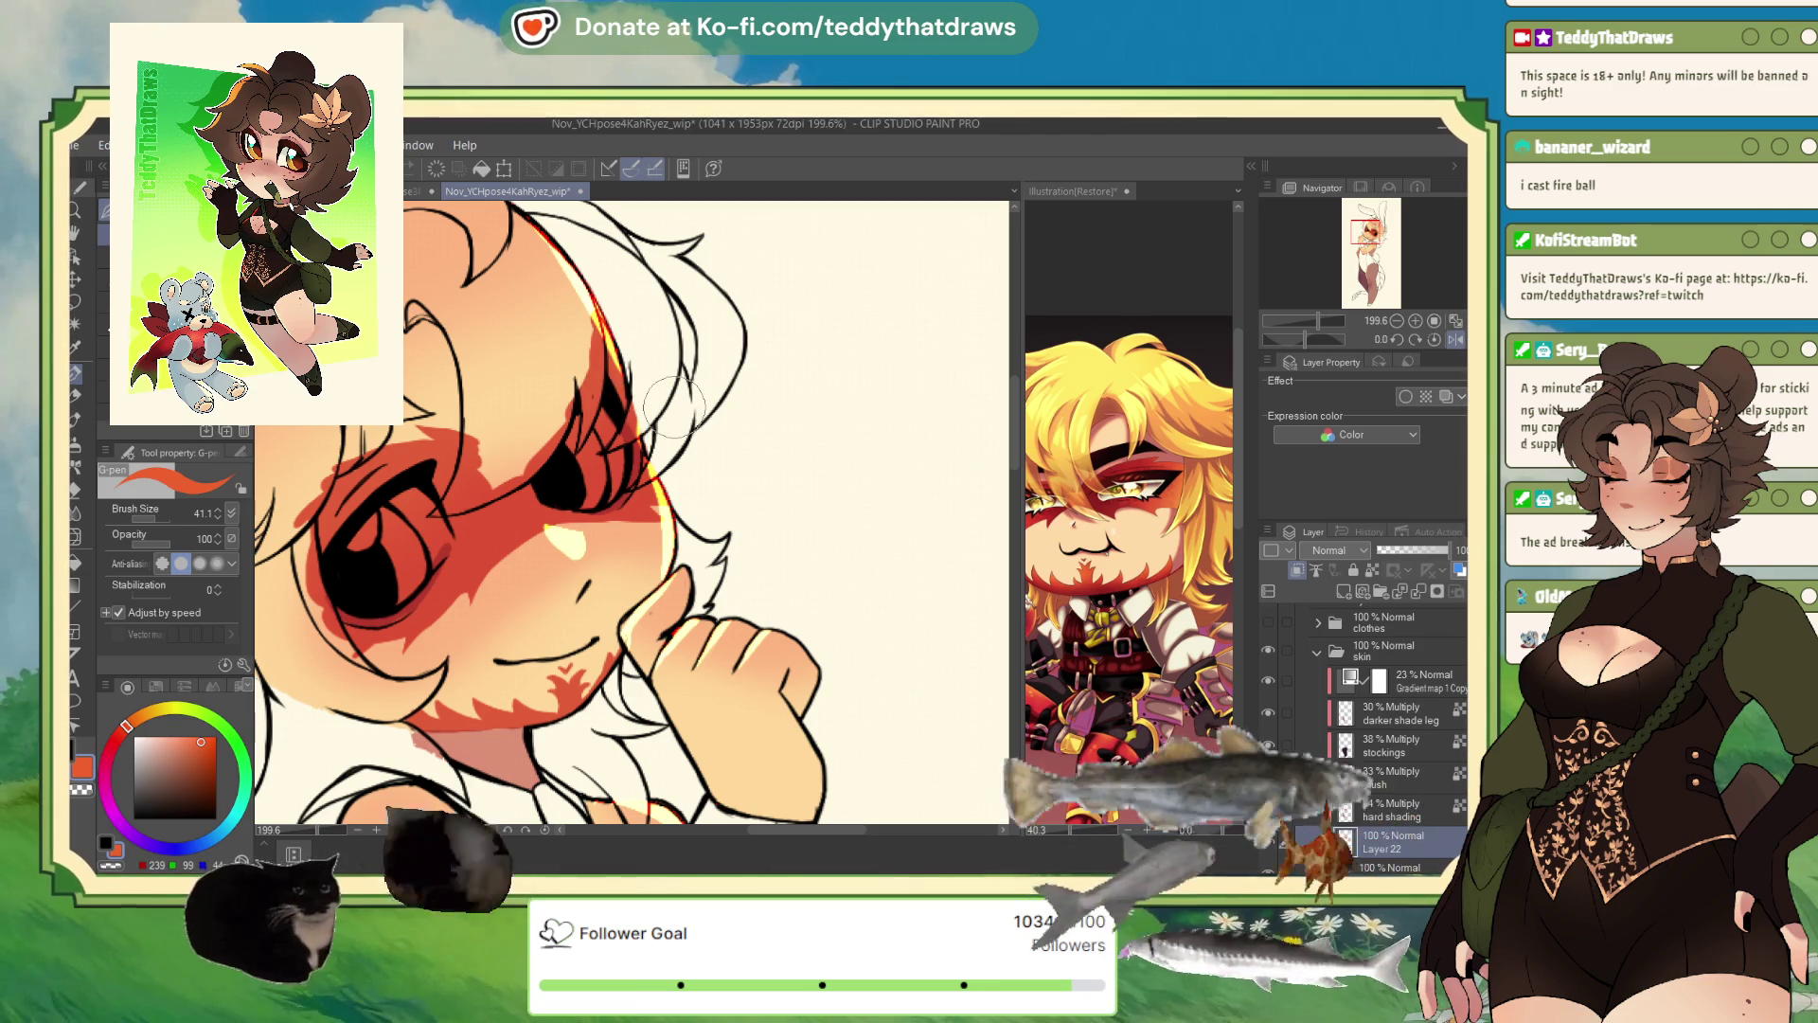
{"action": "scroll", "coordinate": [663, 408], "scroll_direction": "down", "scroll_amount": 2}
{"action": "scroll", "coordinate": [530, 428], "scroll_direction": "up", "scroll_amount": 4}
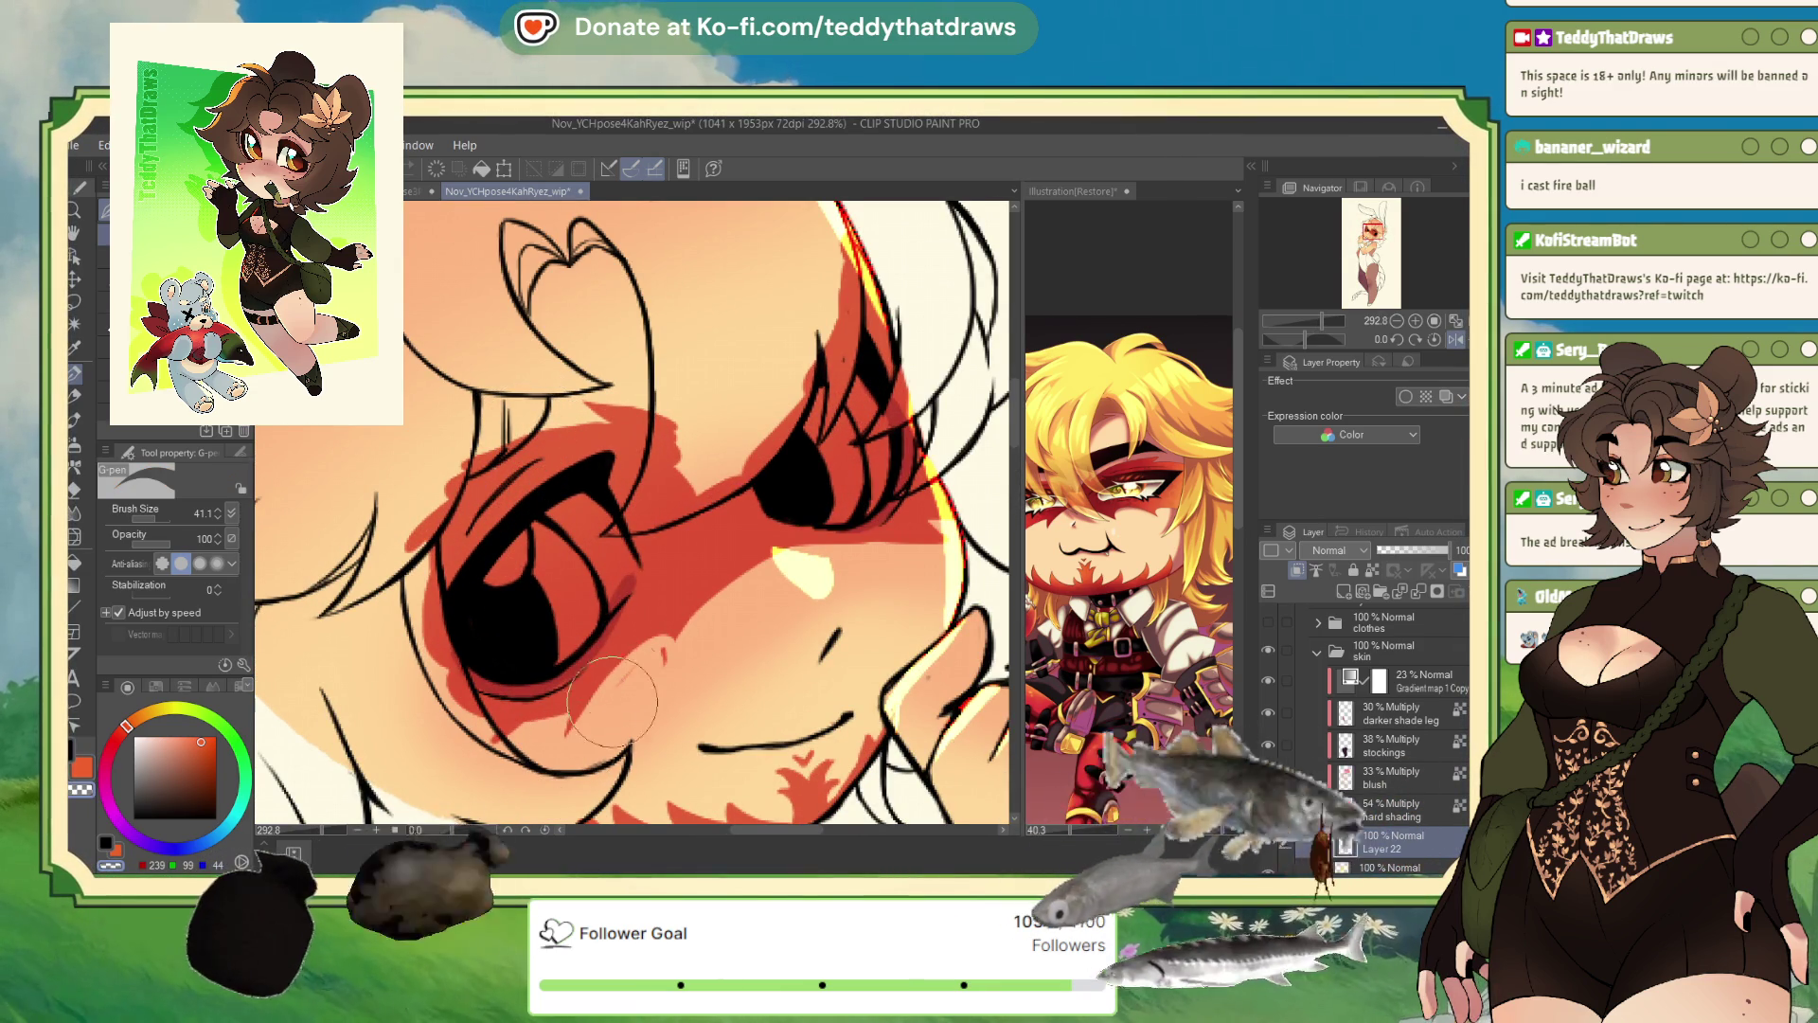
{"action": "left_click_drag", "start_coordinate": [656, 682], "coordinate": [559, 745]}
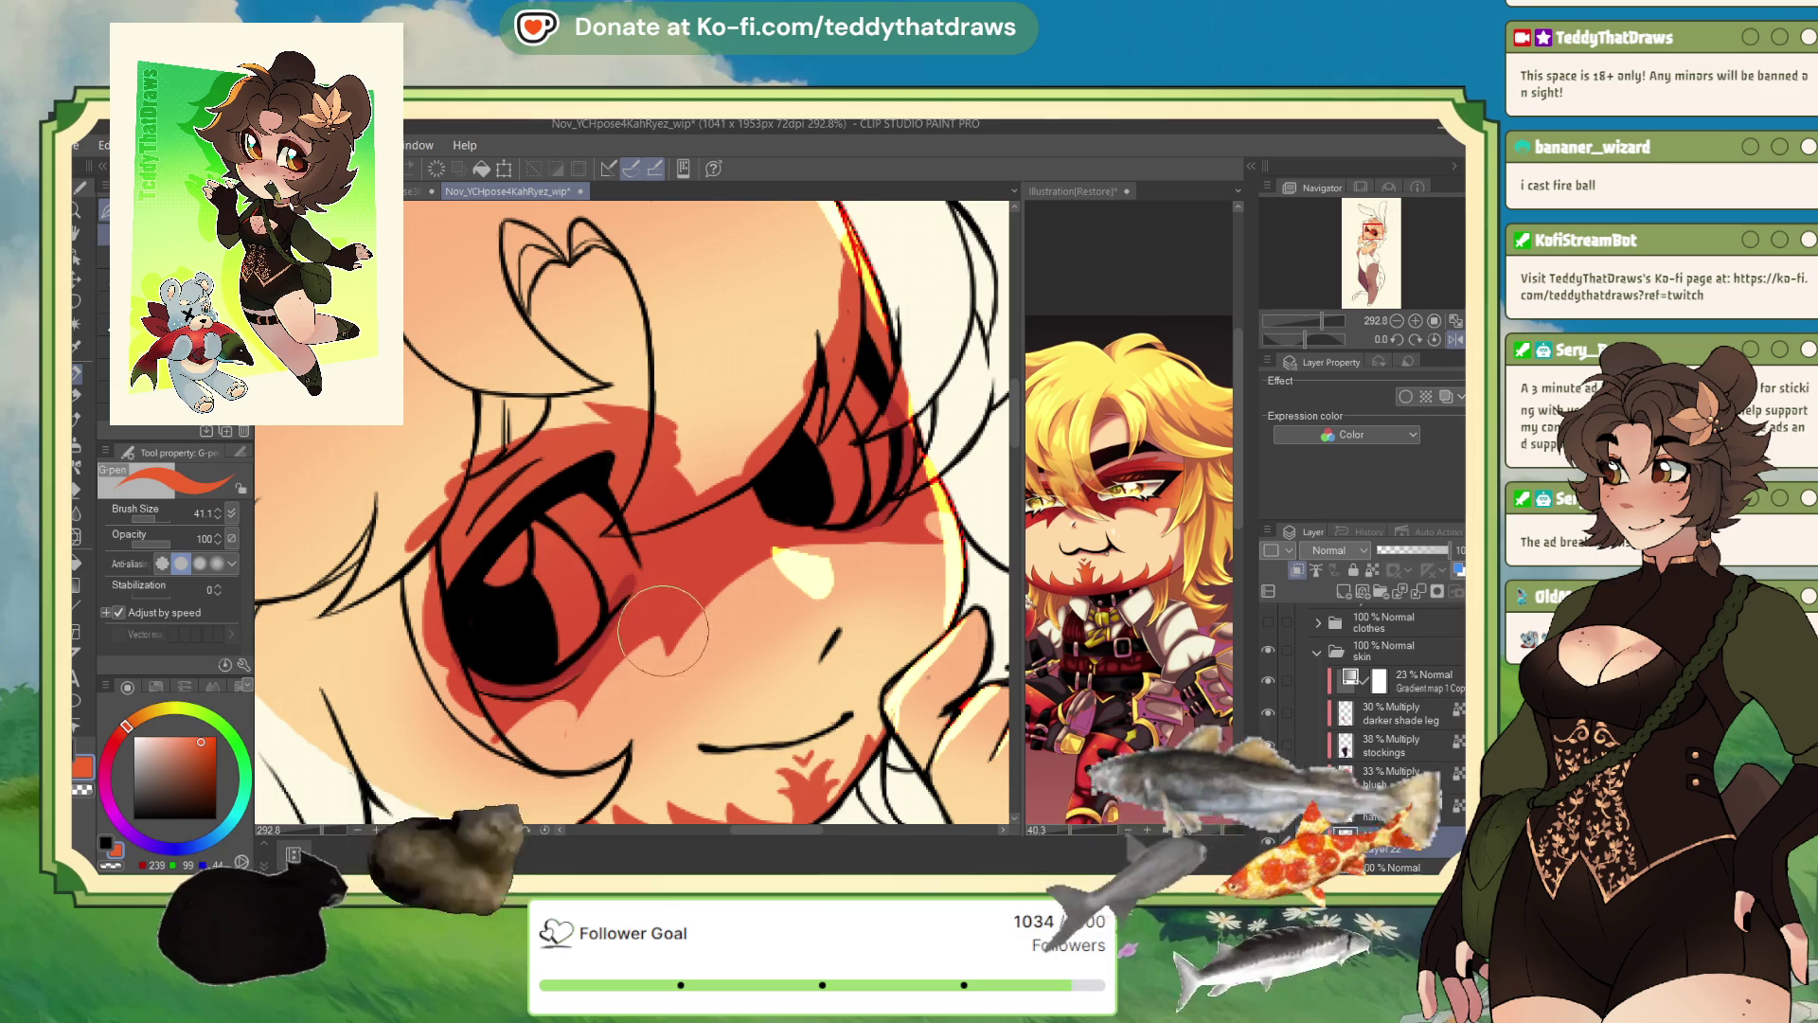
{"action": "key", "text": "c"}
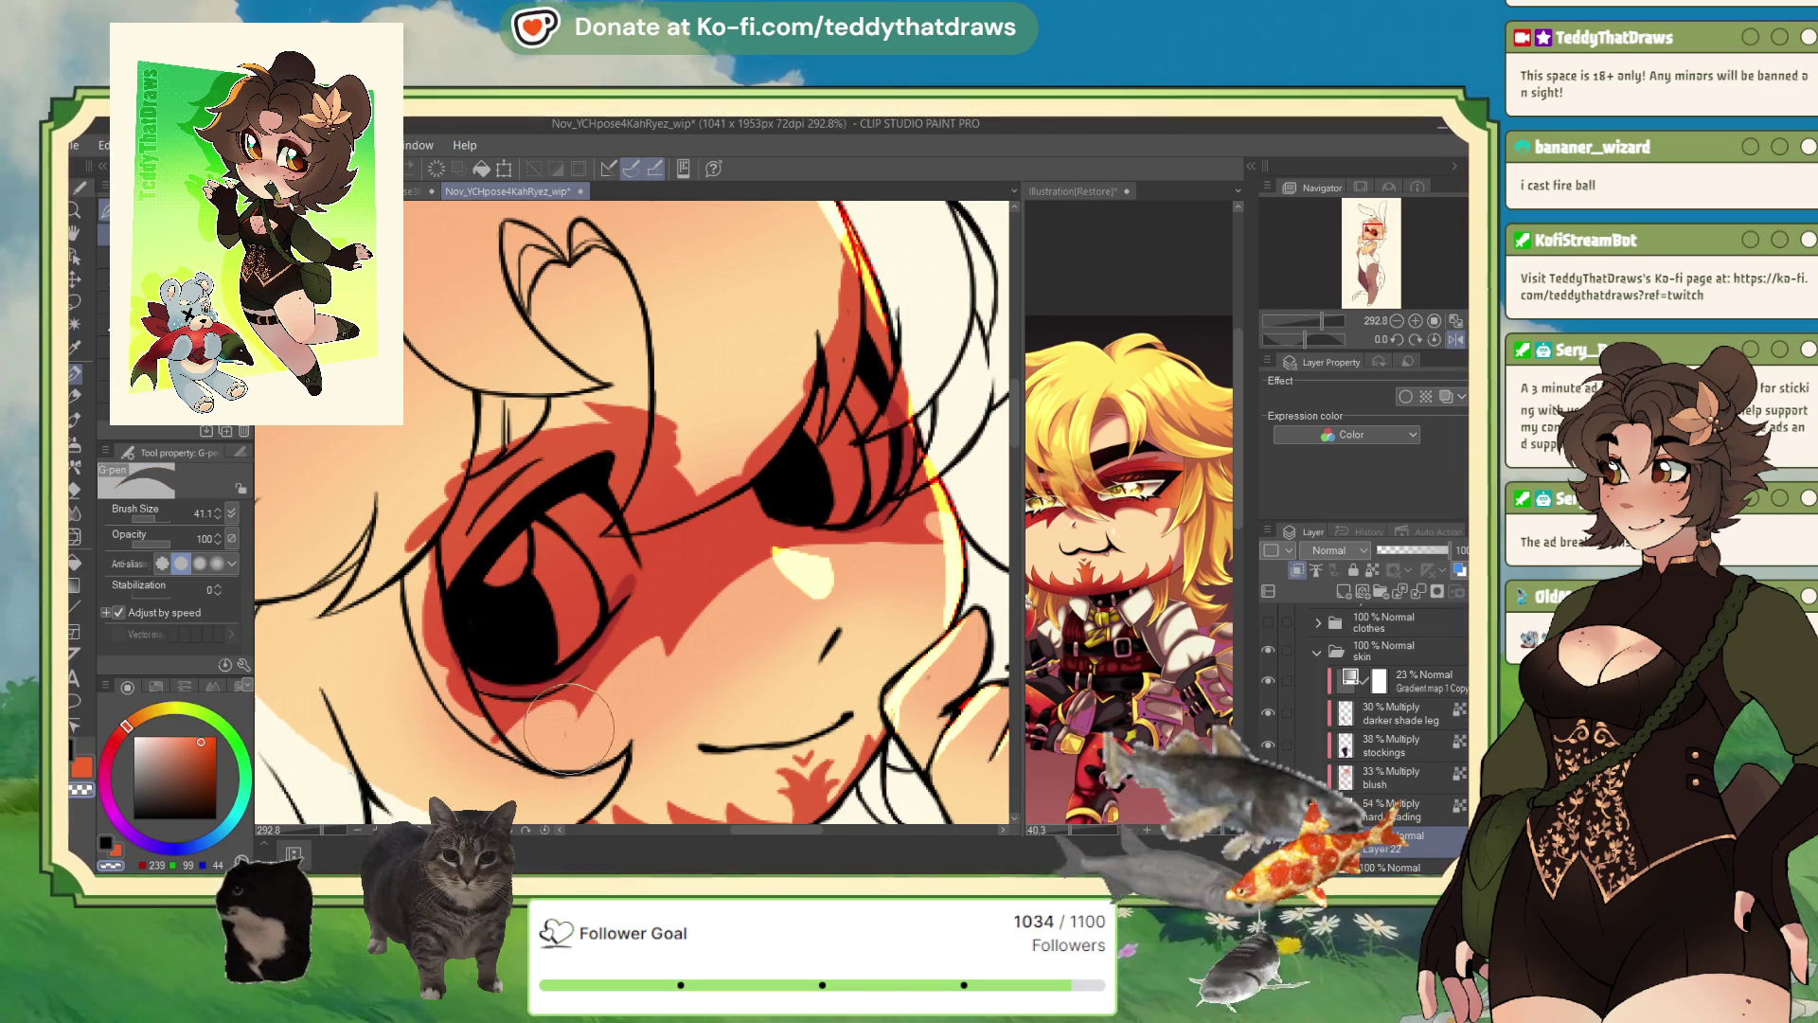
{"action": "scroll", "coordinate": [566, 587], "scroll_direction": "down", "scroll_amount": 3}
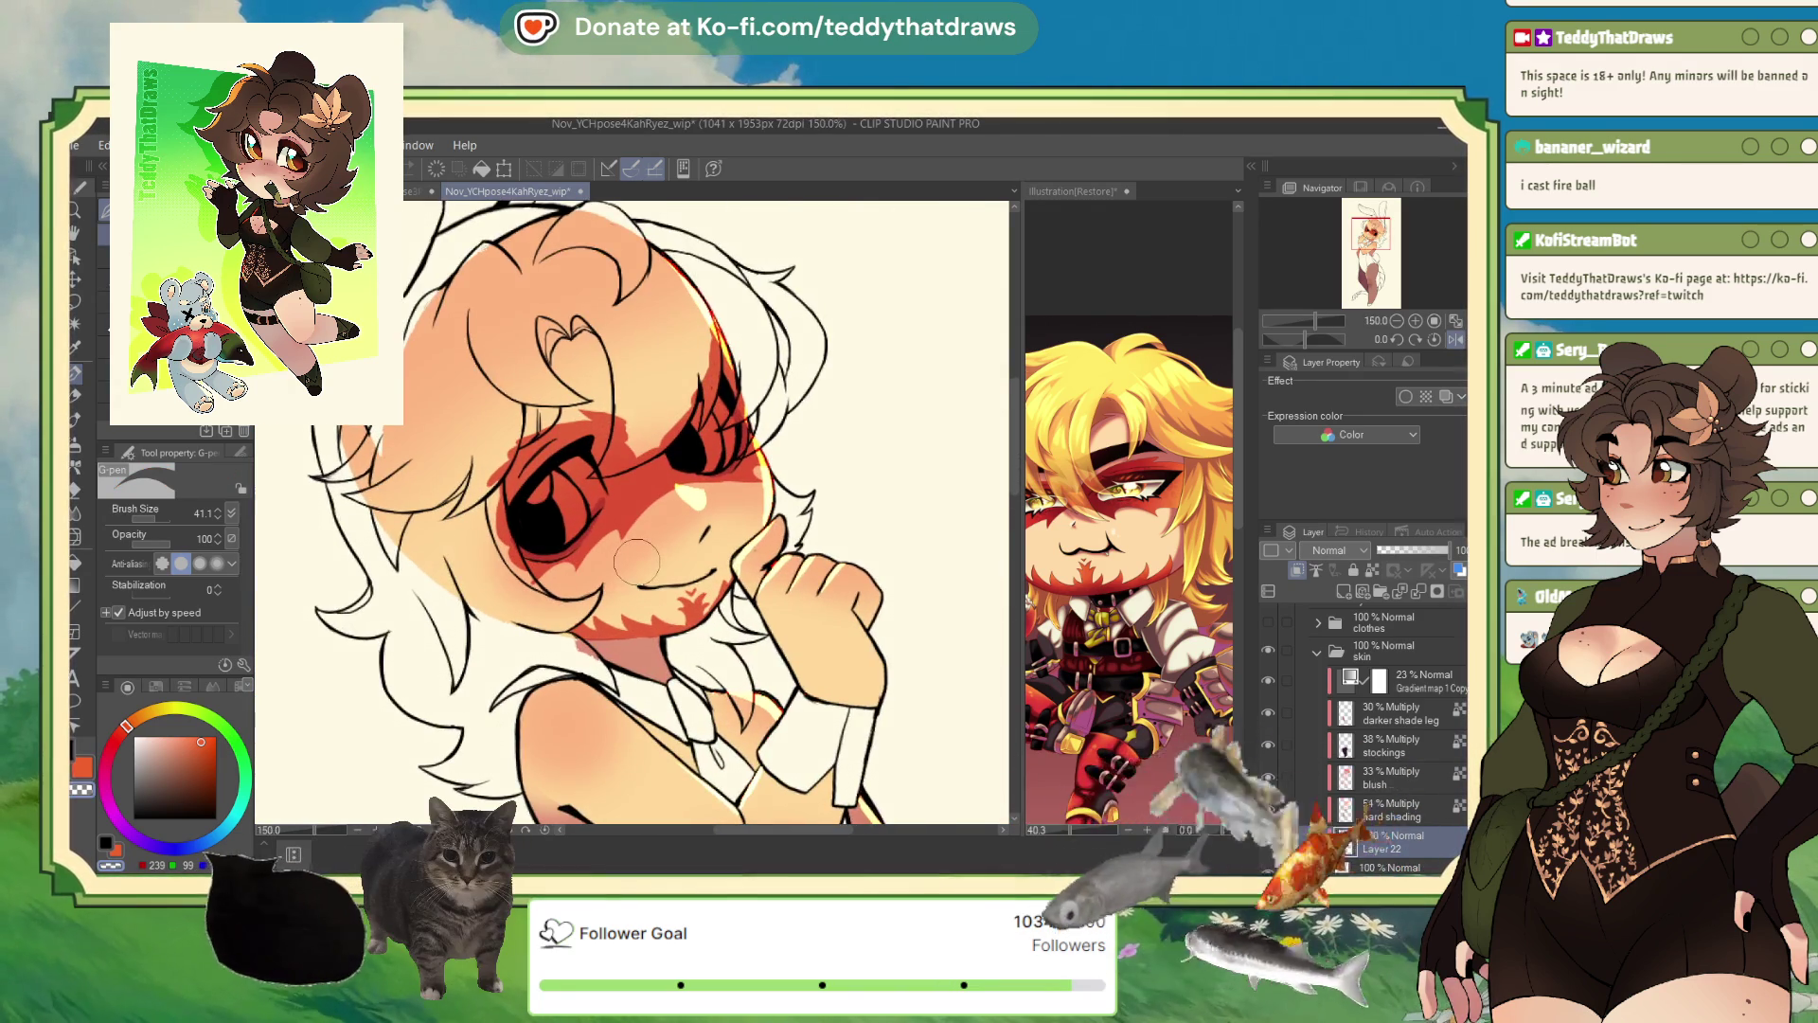
{"action": "scroll", "coordinate": [1392, 748], "scroll_direction": "down", "scroll_amount": 3}
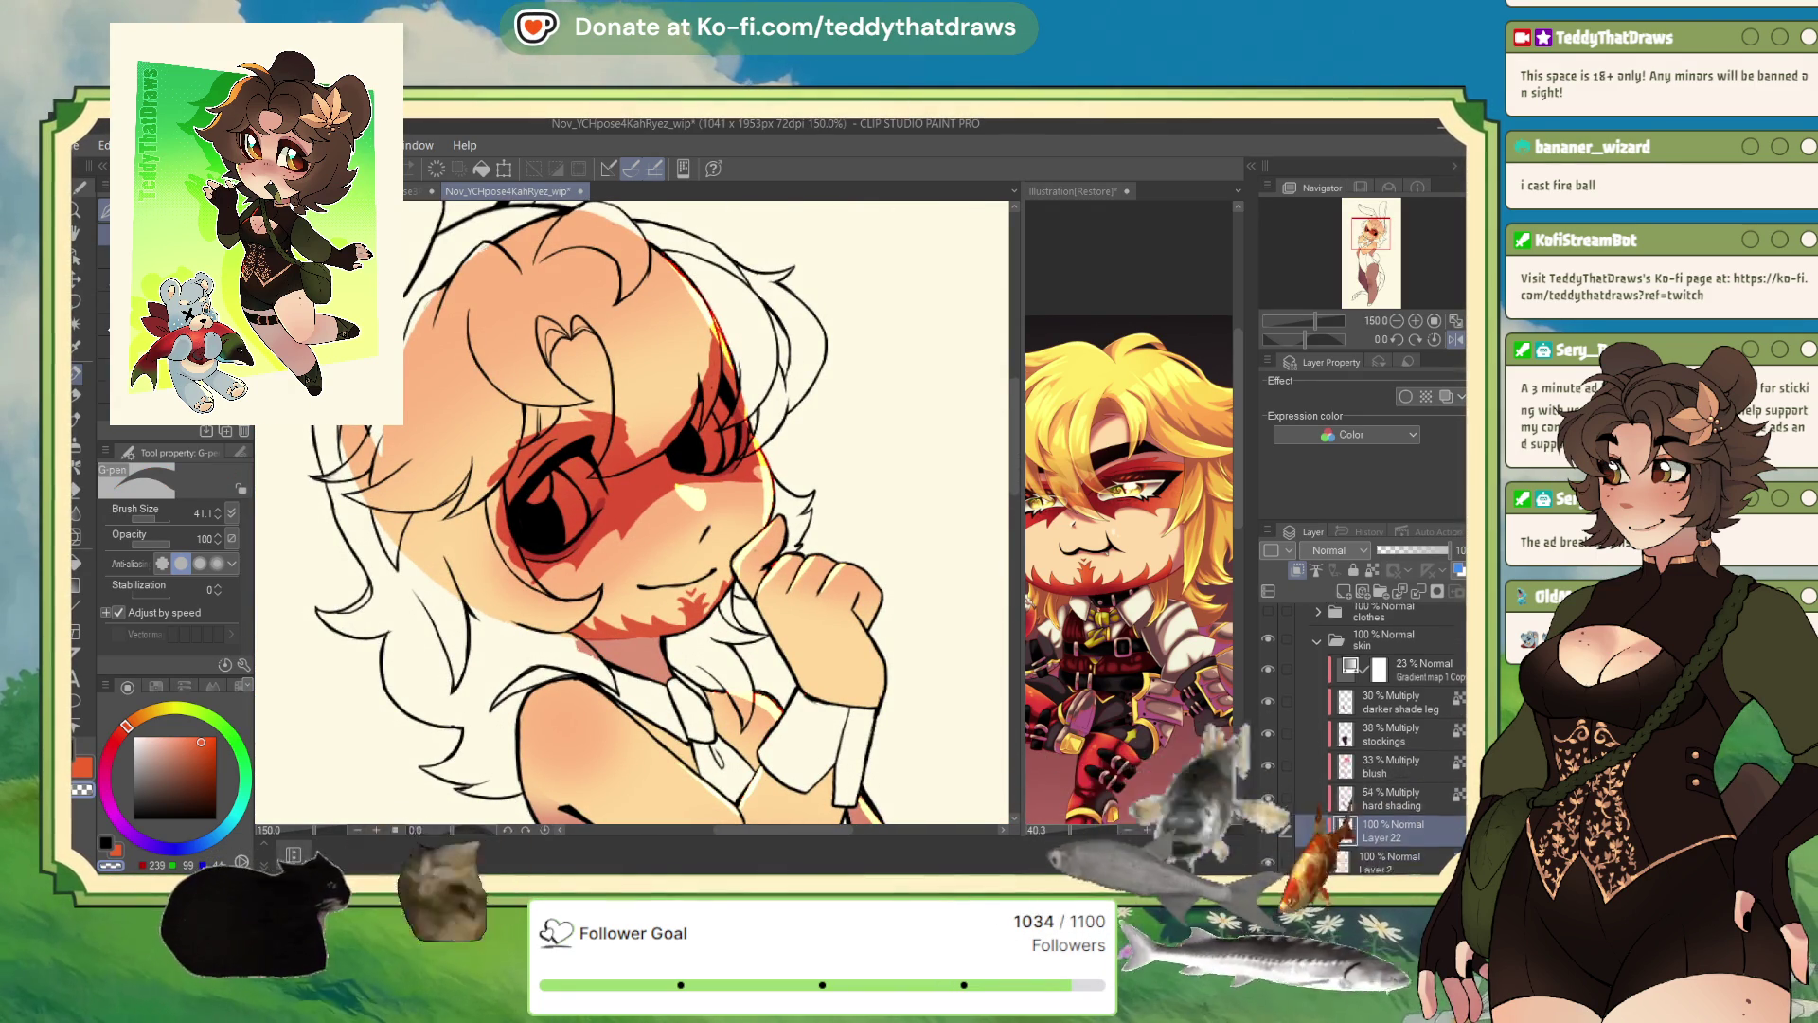
- Move the shading layer to the top of the skin folder and sample a dark red from the reference
{"action": "mouse_move", "coordinate": [1392, 758]}
{"action": "left_mouse_down"}
{"action": "mouse_move", "coordinate": [1384, 621]}
{"action": "mouse_move", "coordinate": [1375, 652]}
{"action": "left_mouse_up"}
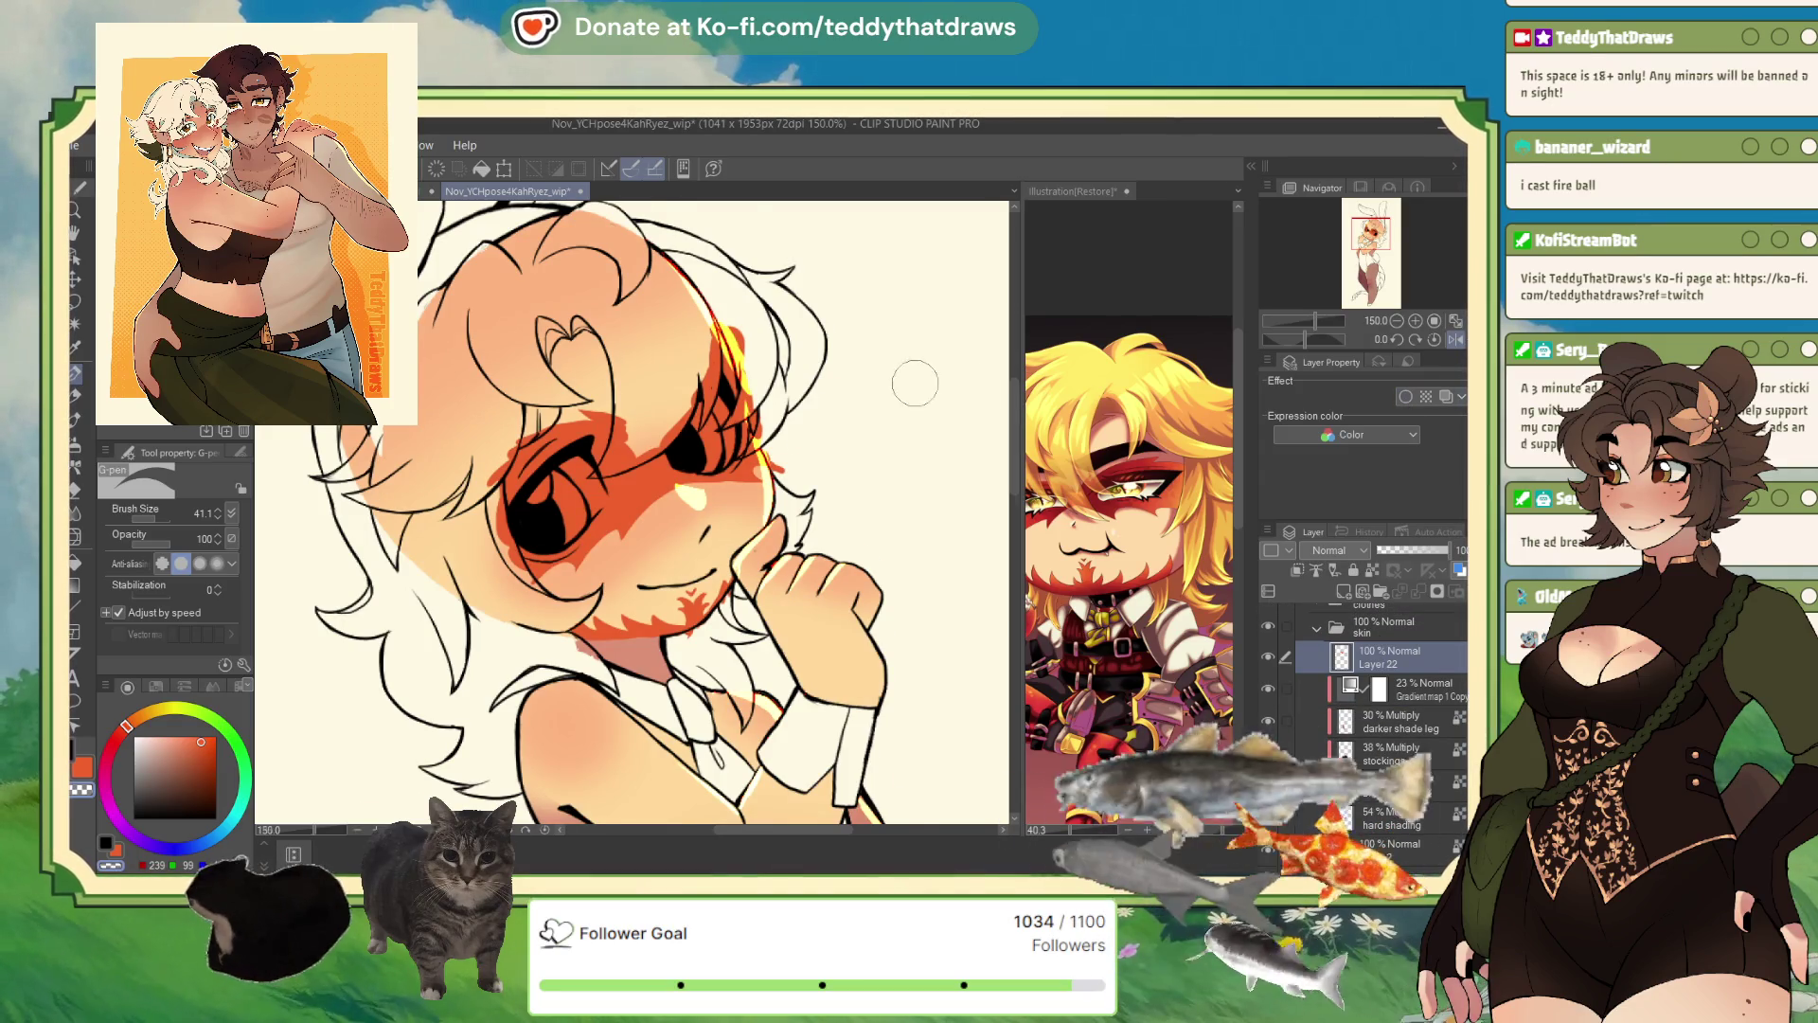
{"action": "scroll", "coordinate": [909, 388], "scroll_direction": "up", "scroll_amount": 2}
{"action": "left_click", "coordinate": [1103, 512]}
{"action": "left_click", "coordinate": [1103, 512], "text": "alt"}
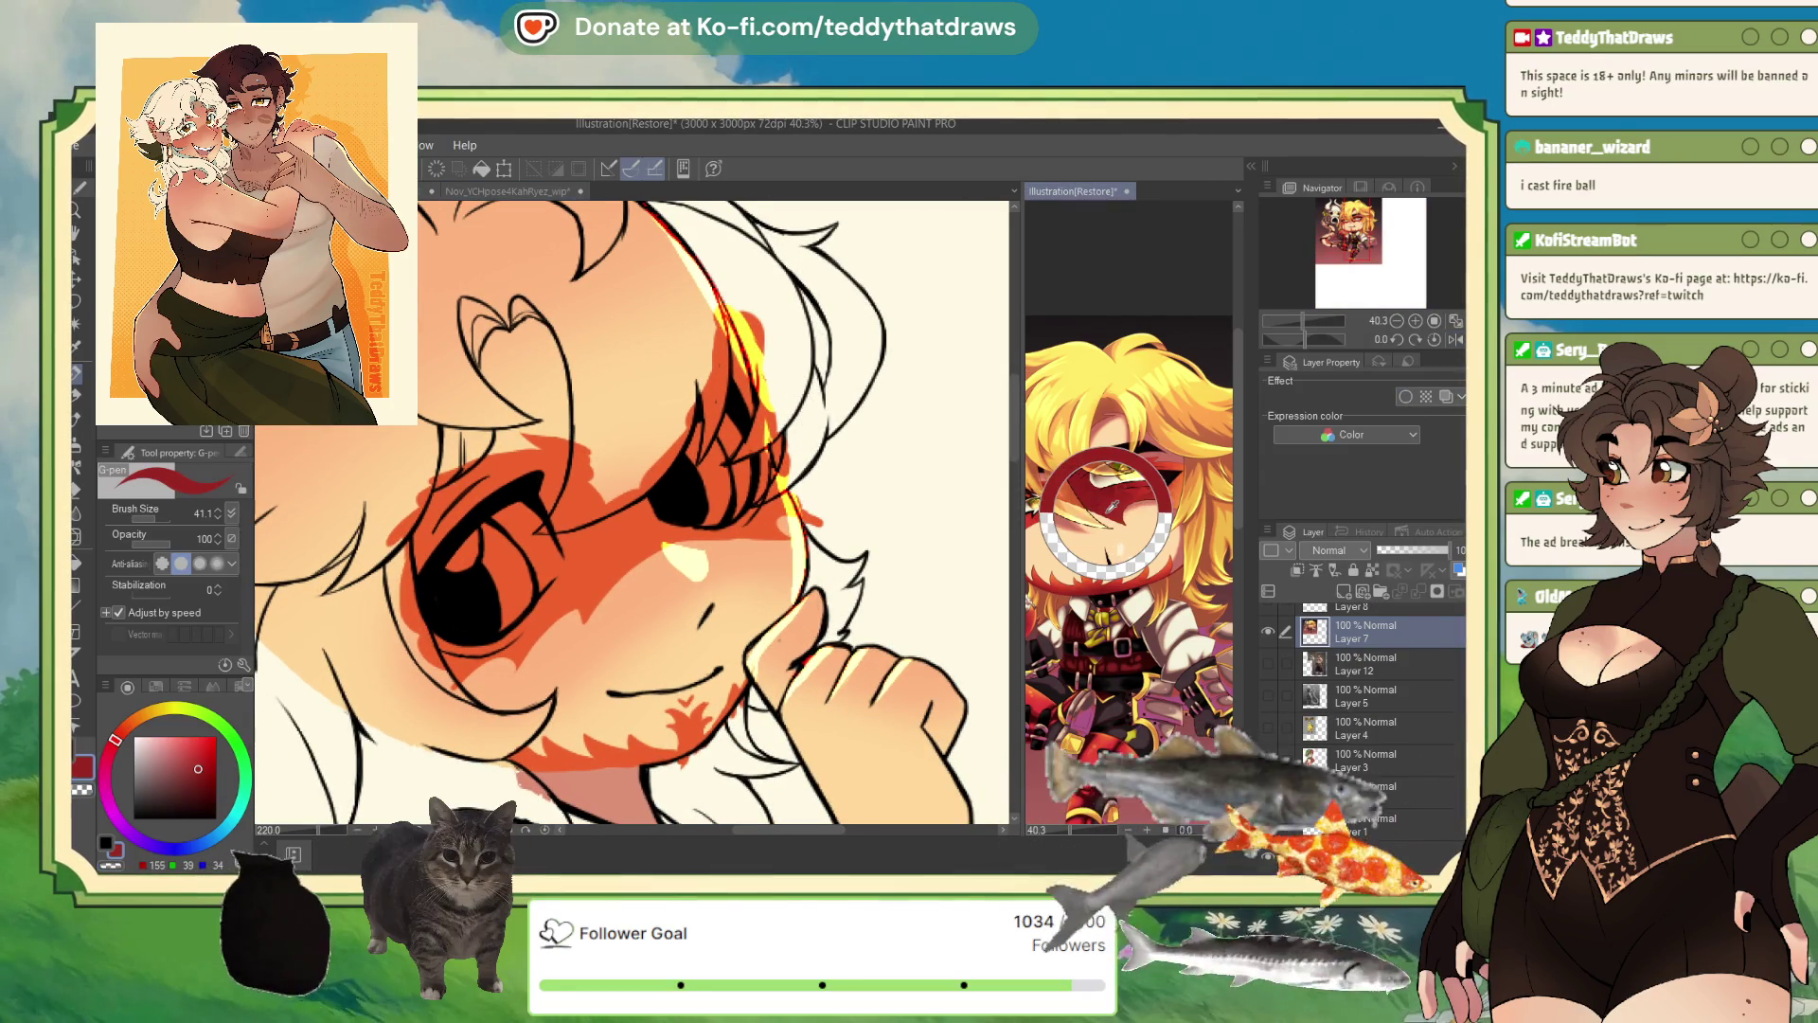
{"action": "left_click", "coordinate": [622, 468]}
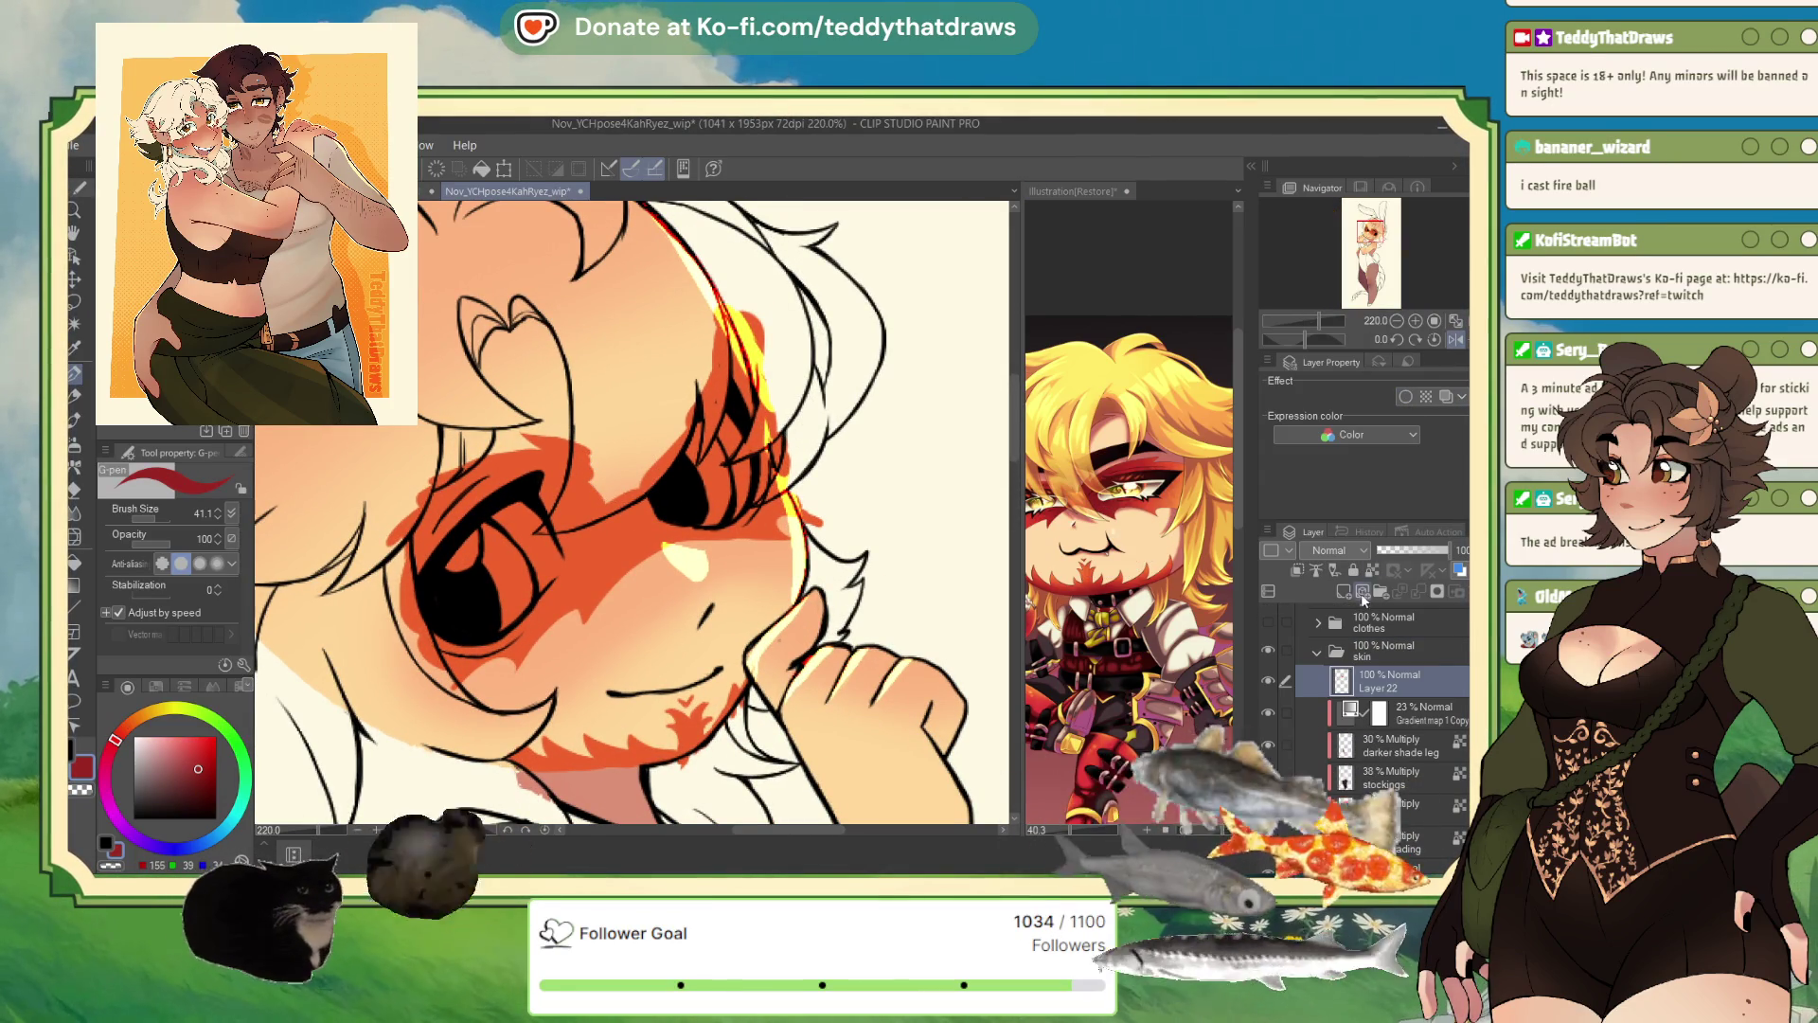
- Airbrush dark red blush around the eye and, at size 50, on the chin
{"action": "key", "text": "b"}
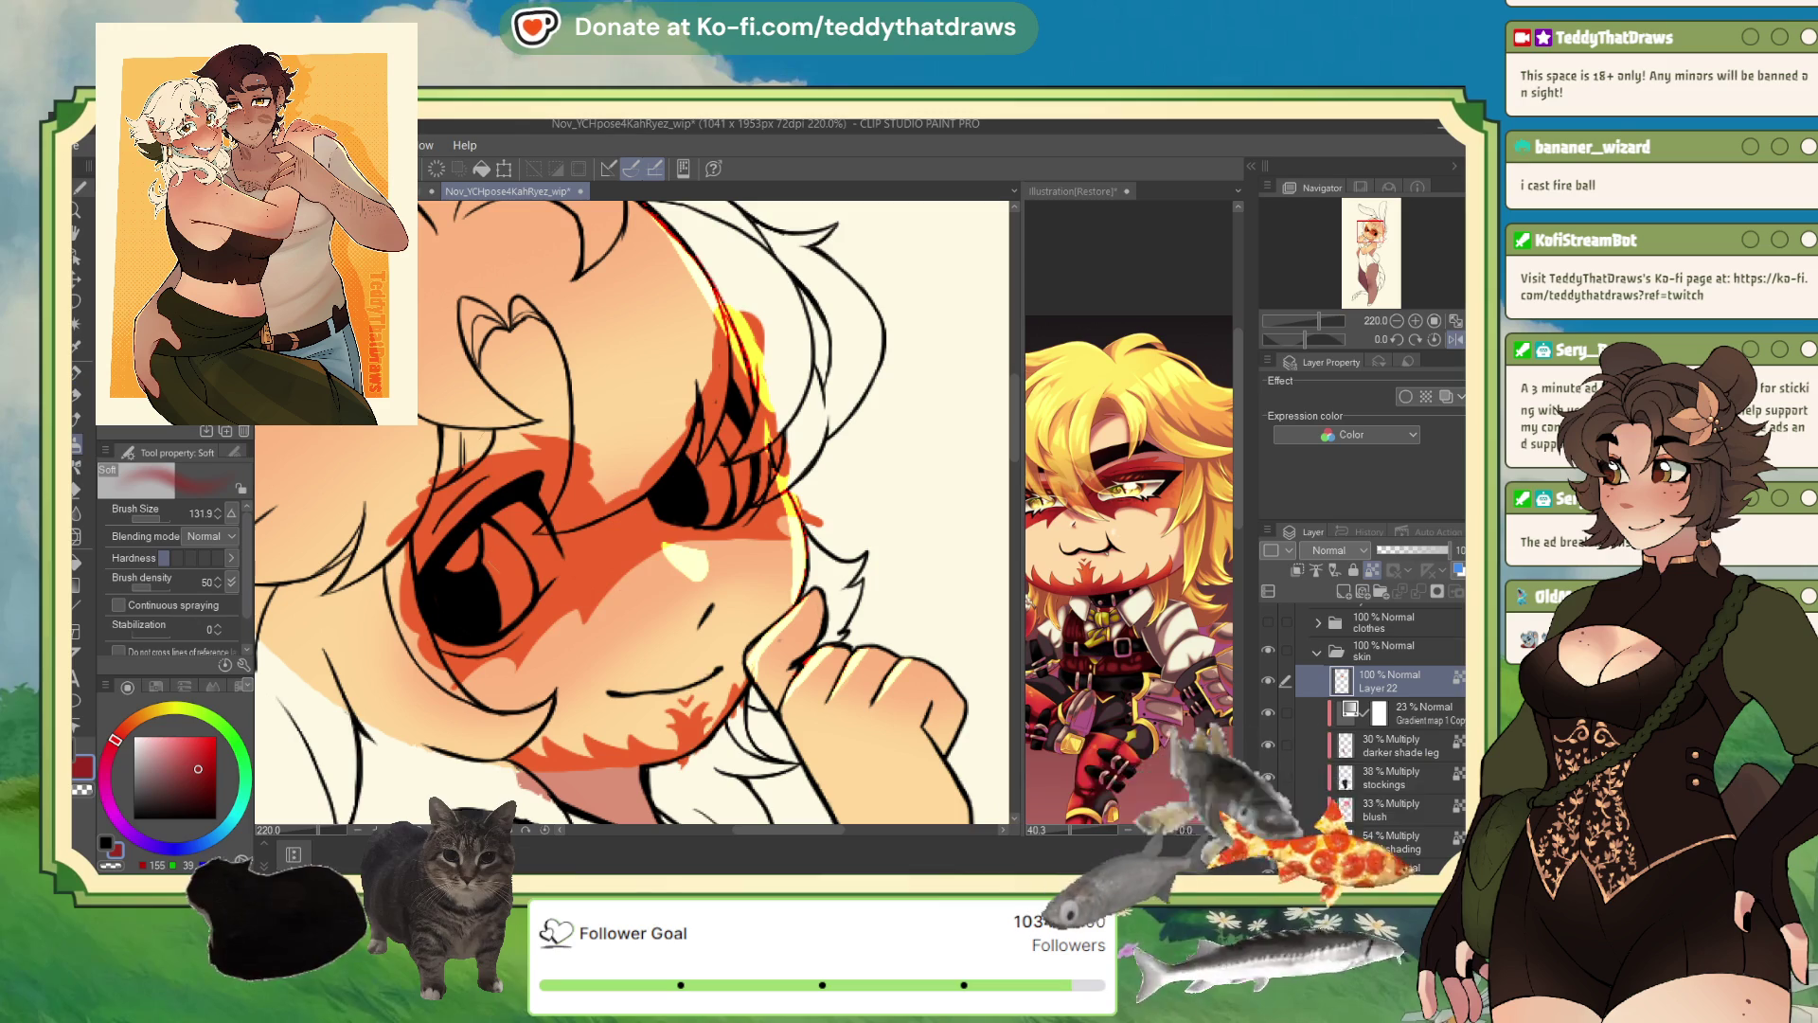
{"action": "mouse_move", "coordinate": [606, 472]}
{"action": "left_mouse_down"}
{"action": "mouse_move", "coordinate": [582, 492]}
{"action": "mouse_move", "coordinate": [606, 525]}
{"action": "left_mouse_up"}
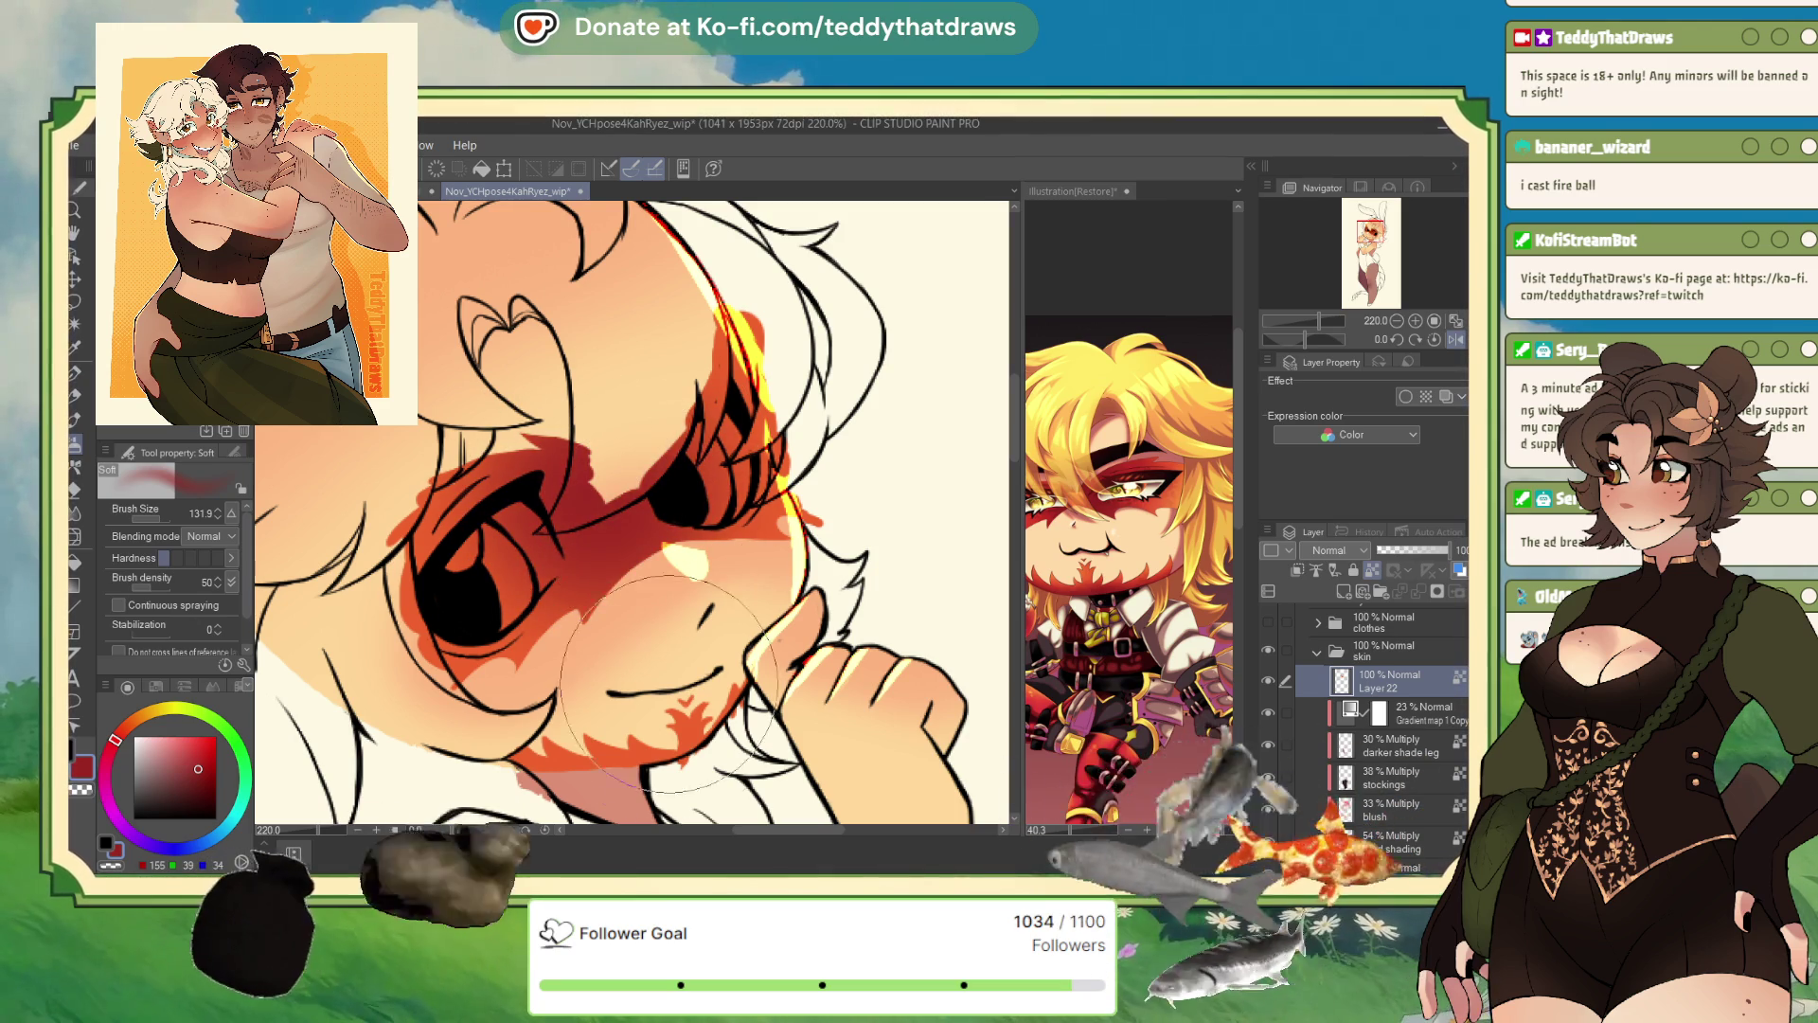
{"action": "scroll", "coordinate": [630, 511], "scroll_direction": "down", "scroll_amount": 3}
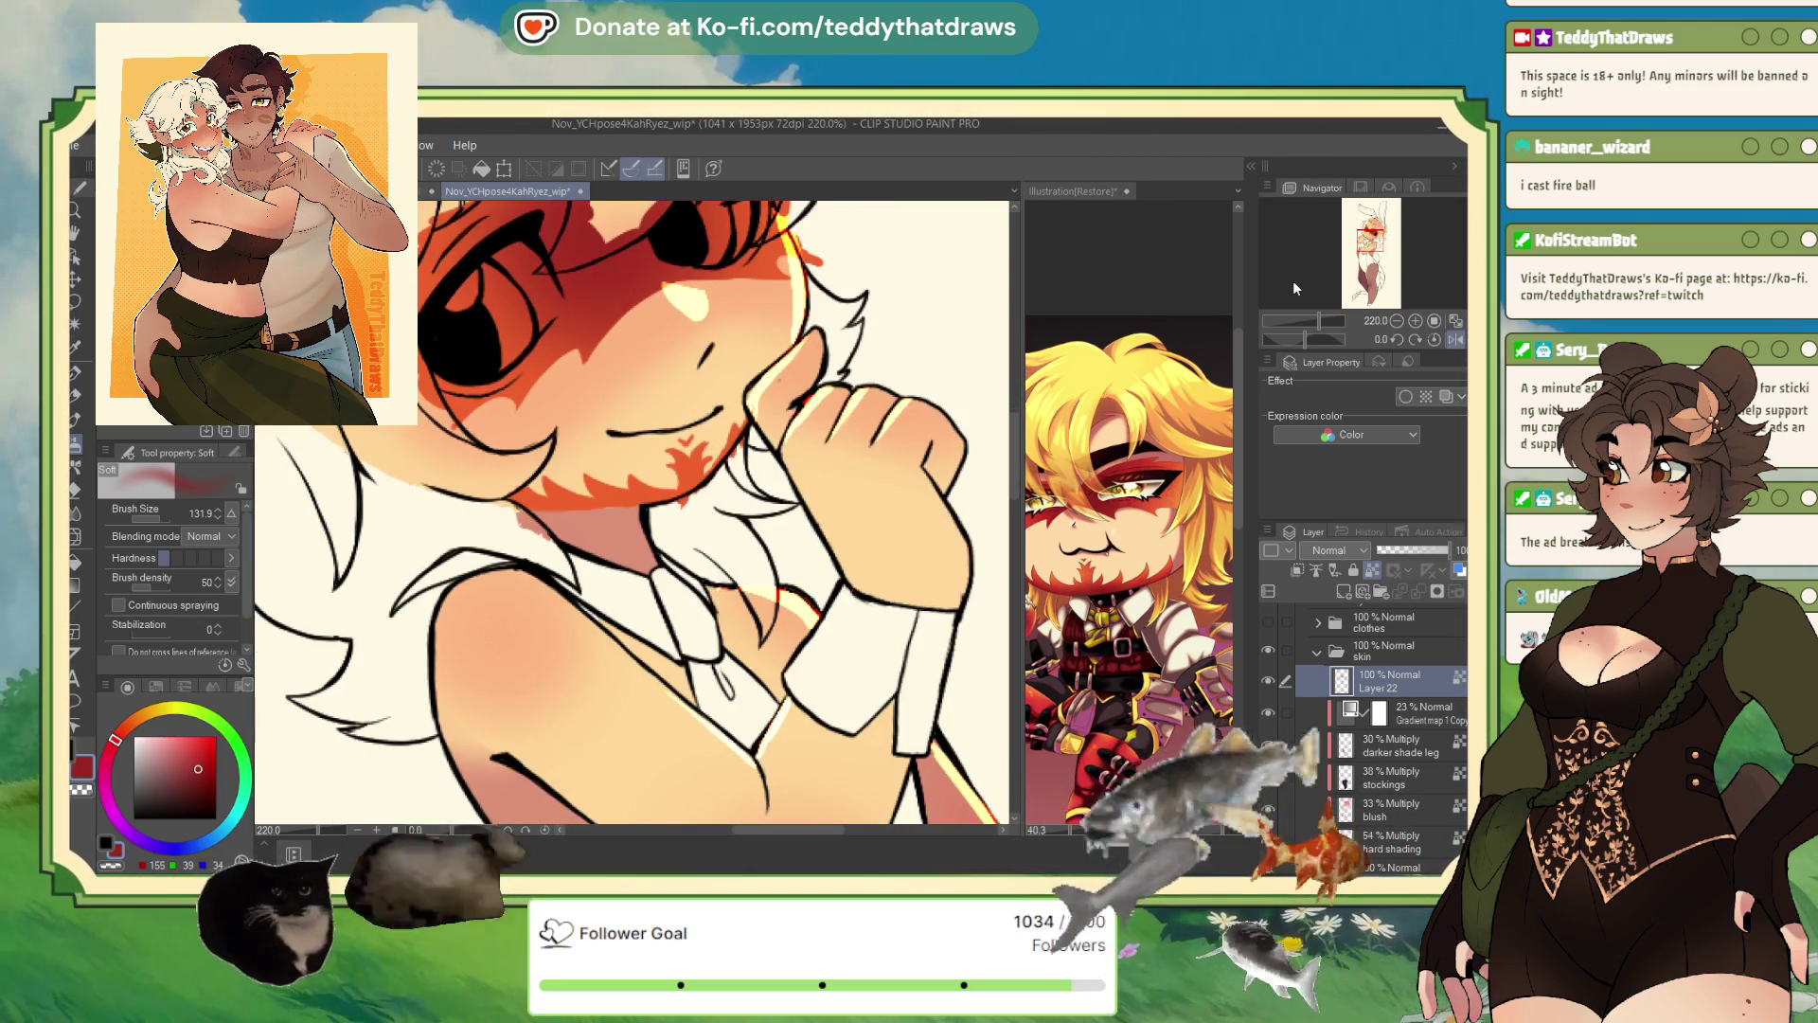
{"action": "left_click", "coordinate": [158, 521]}
{"action": "mouse_move", "coordinate": [679, 459]}
{"action": "left_mouse_down"}
{"action": "mouse_move", "coordinate": [653, 512]}
{"action": "mouse_move", "coordinate": [587, 526]}
{"action": "left_mouse_up"}
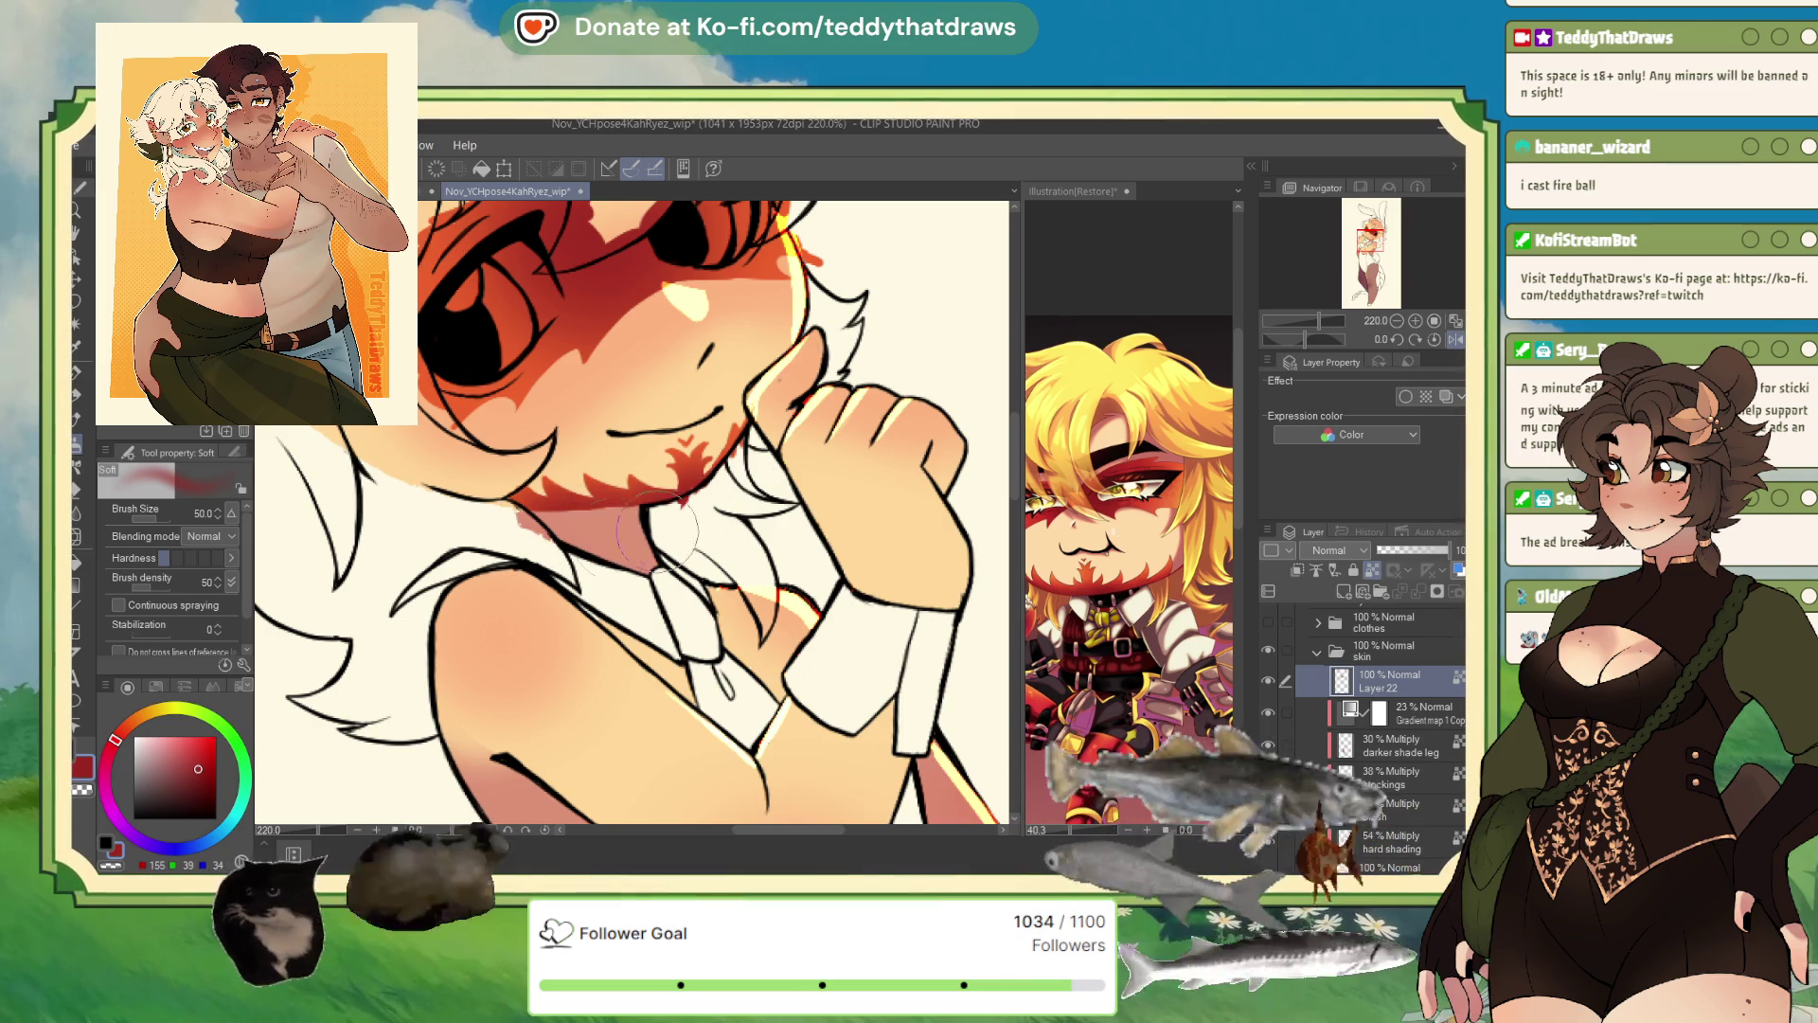
{"action": "scroll", "coordinate": [843, 442], "scroll_direction": "down", "scroll_amount": 3}
{"action": "scroll", "coordinate": [559, 363], "scroll_direction": "up", "scroll_amount": 2}
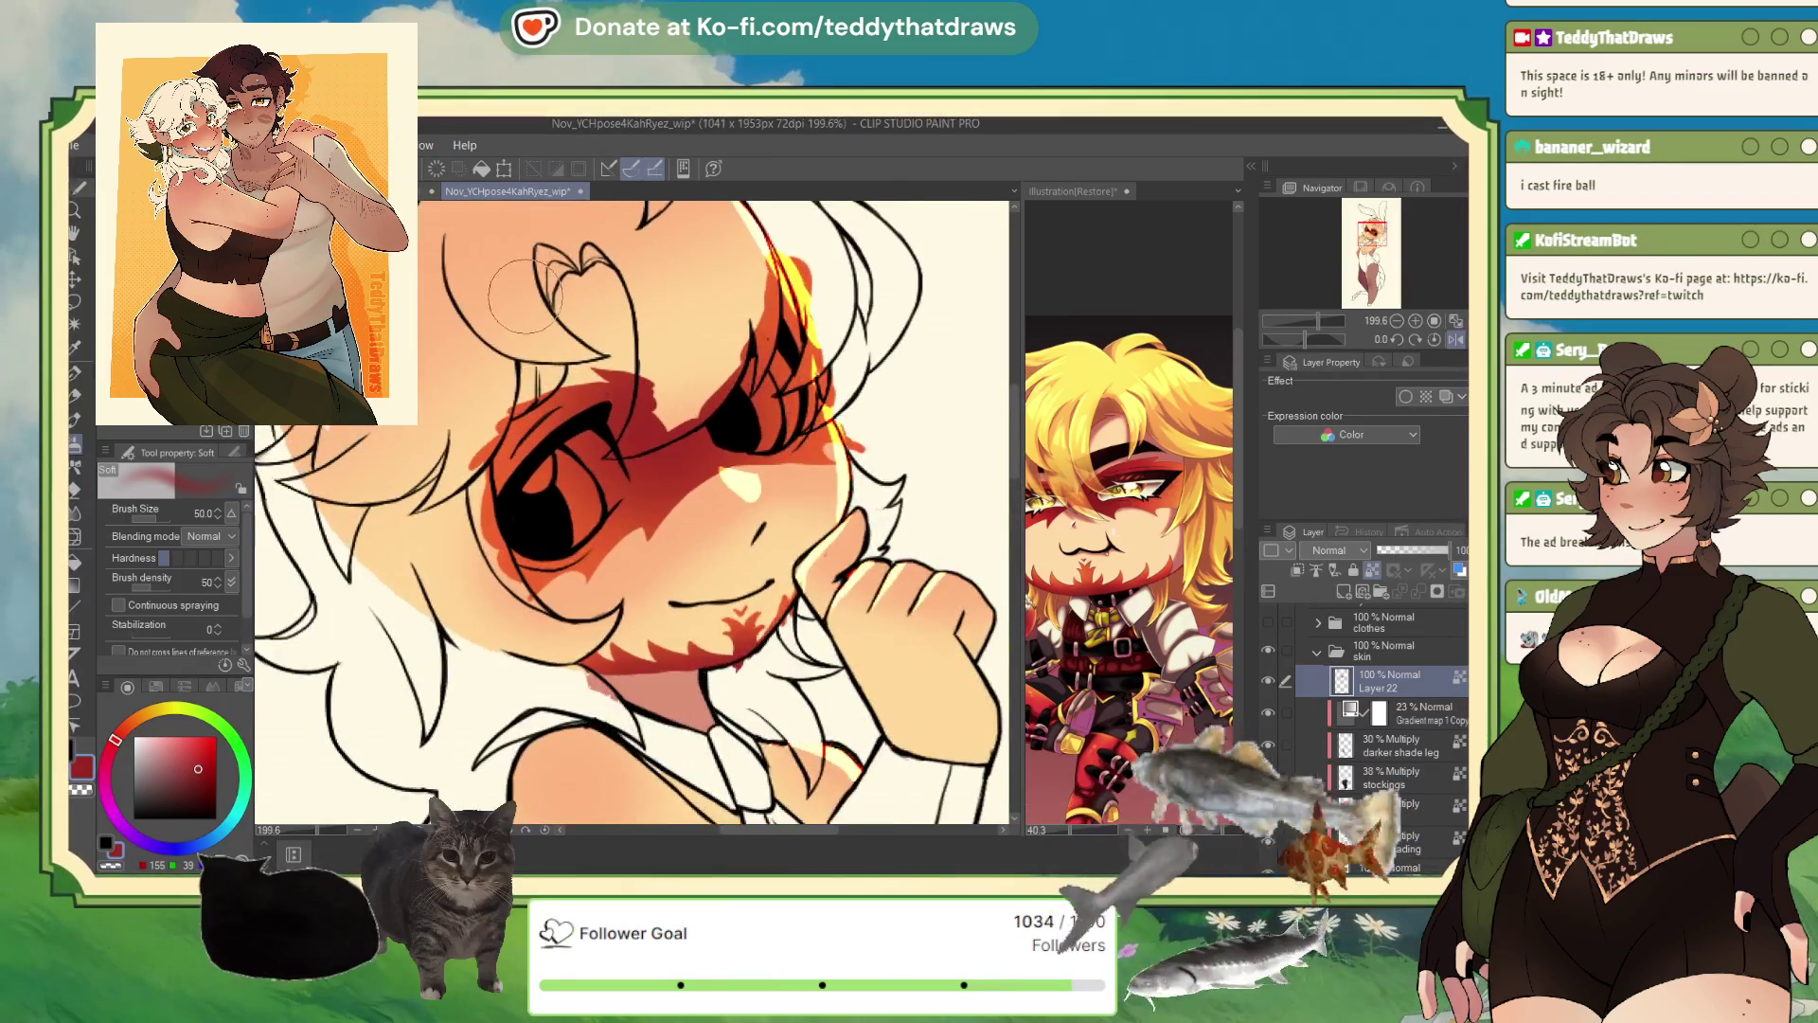
{"action": "scroll", "coordinate": [582, 451], "scroll_direction": "up", "scroll_amount": 3}
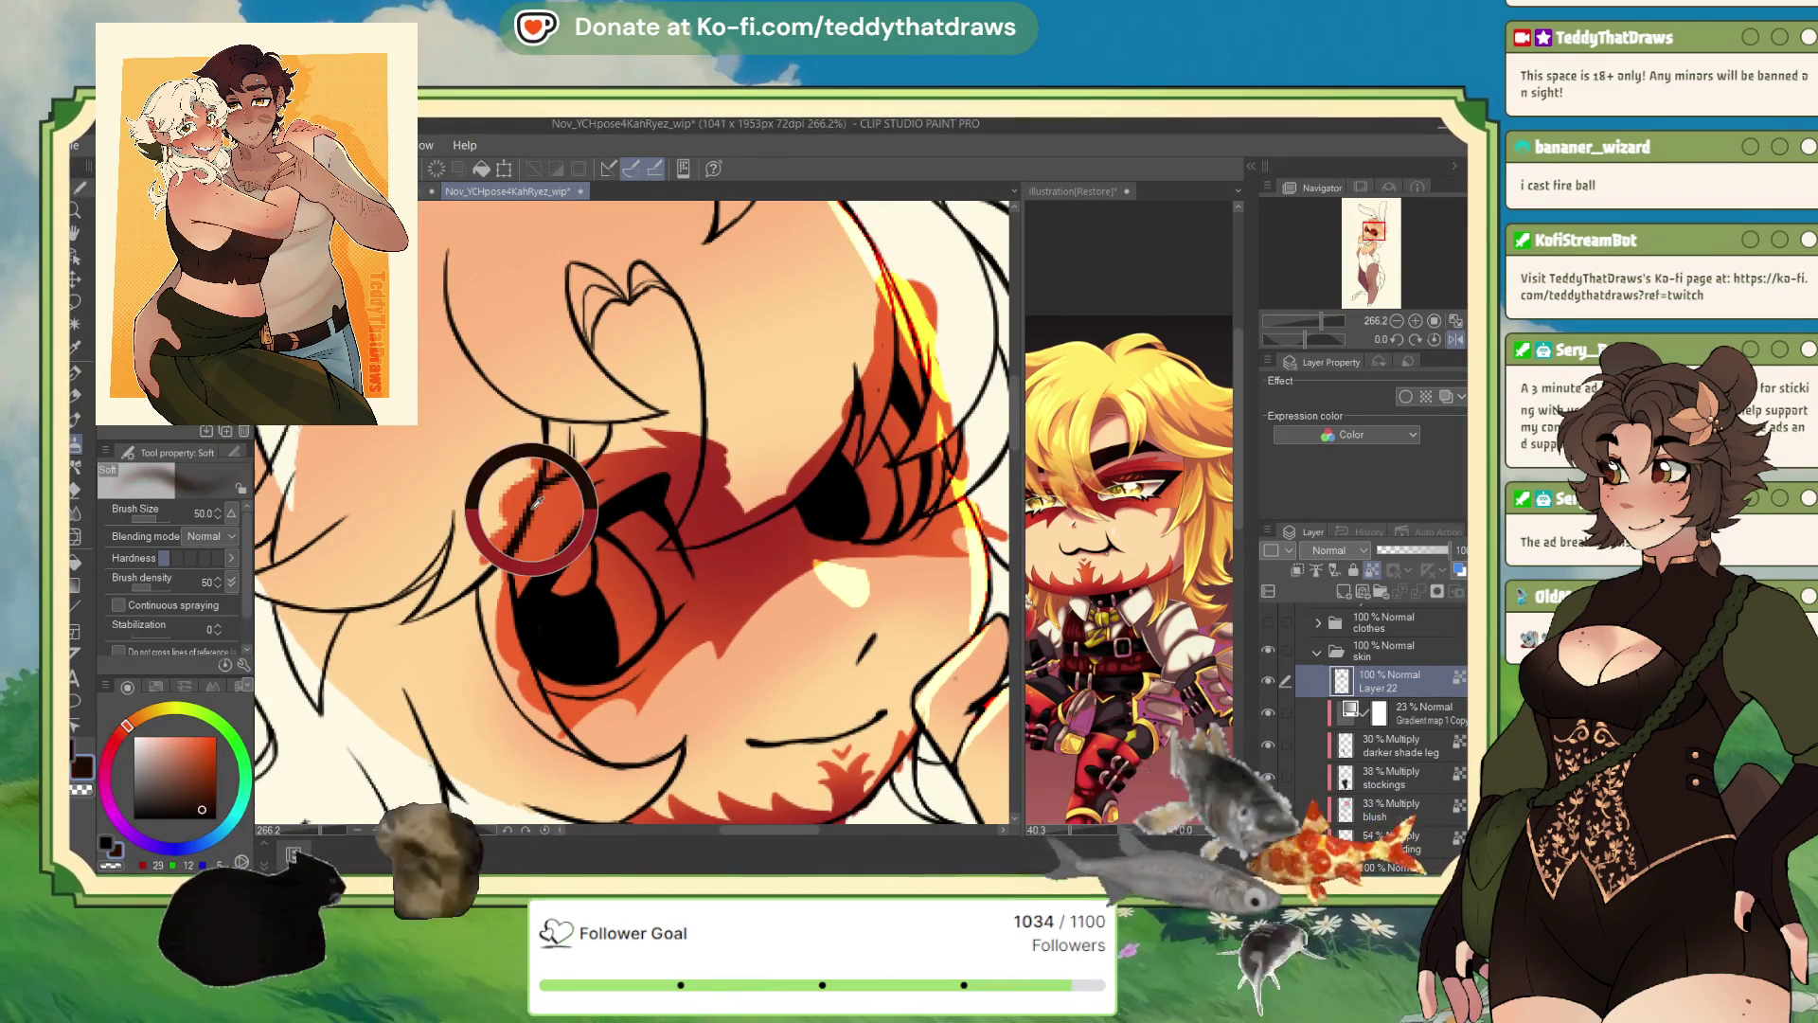
- Sample the orange from the canvas and return to the hard-edged pen
{"action": "left_click", "coordinate": [536, 512], "text": "alt"}
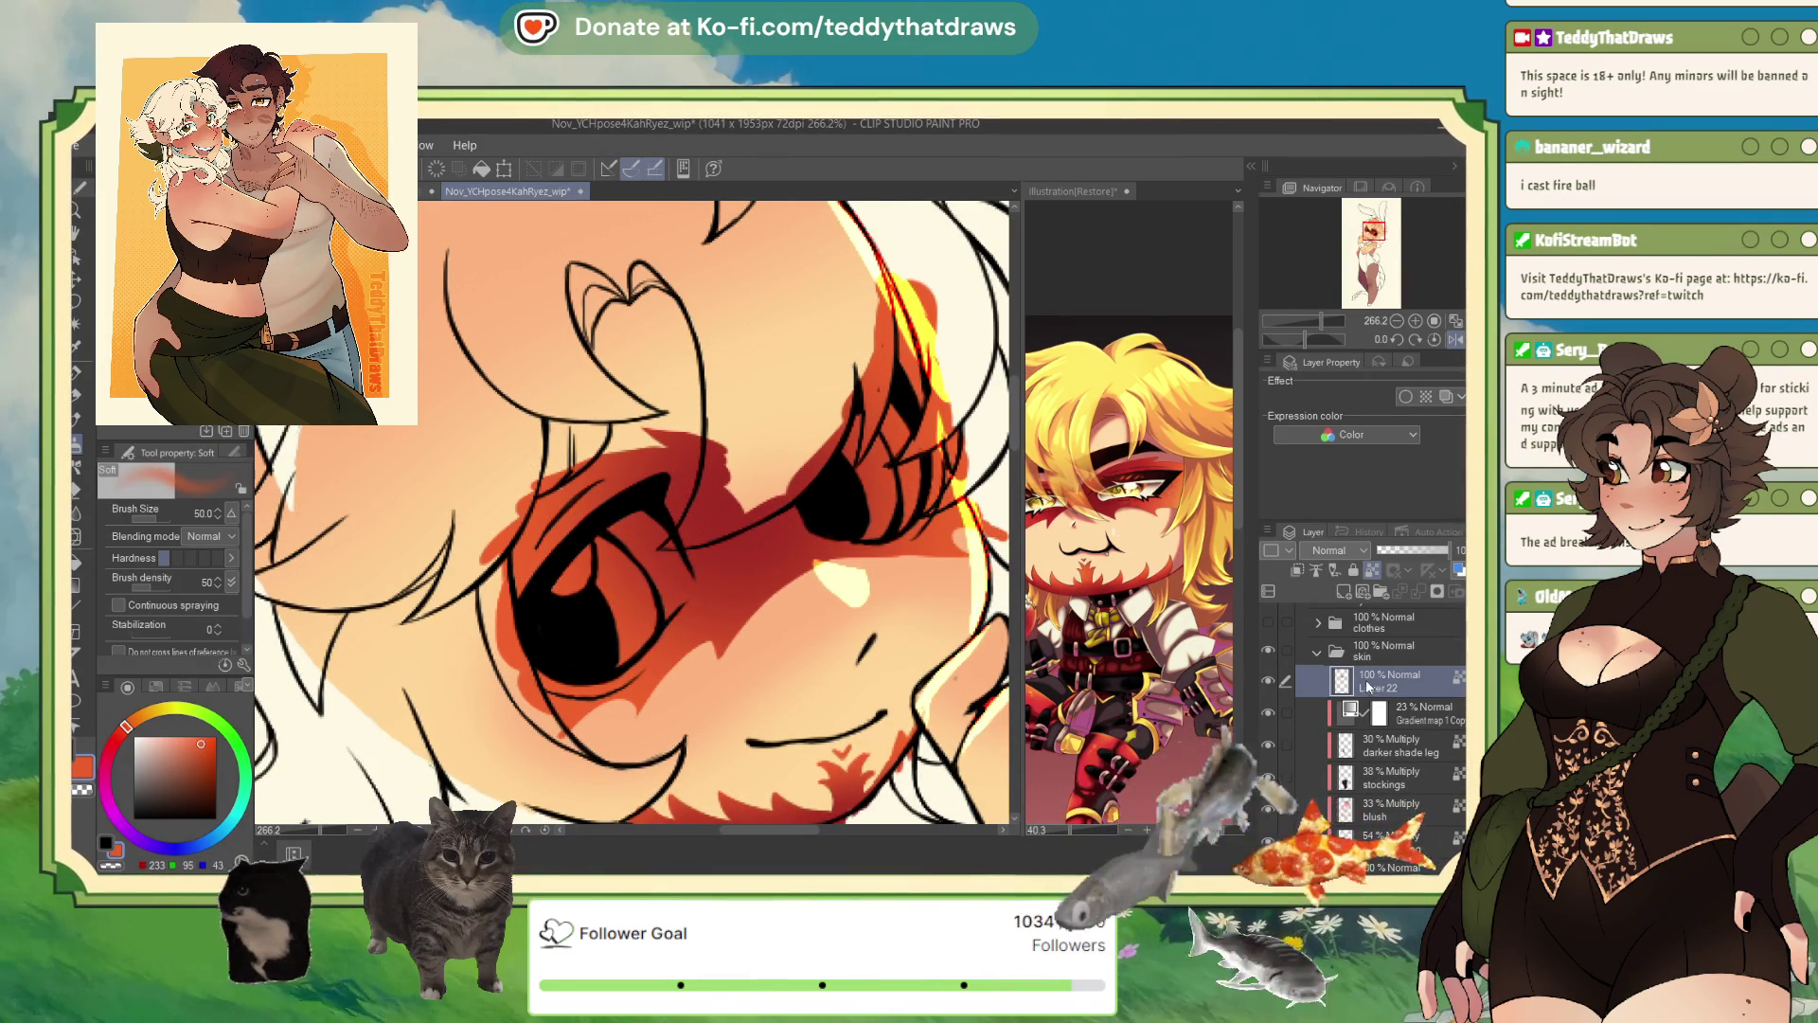
{"action": "left_click", "coordinate": [79, 375]}
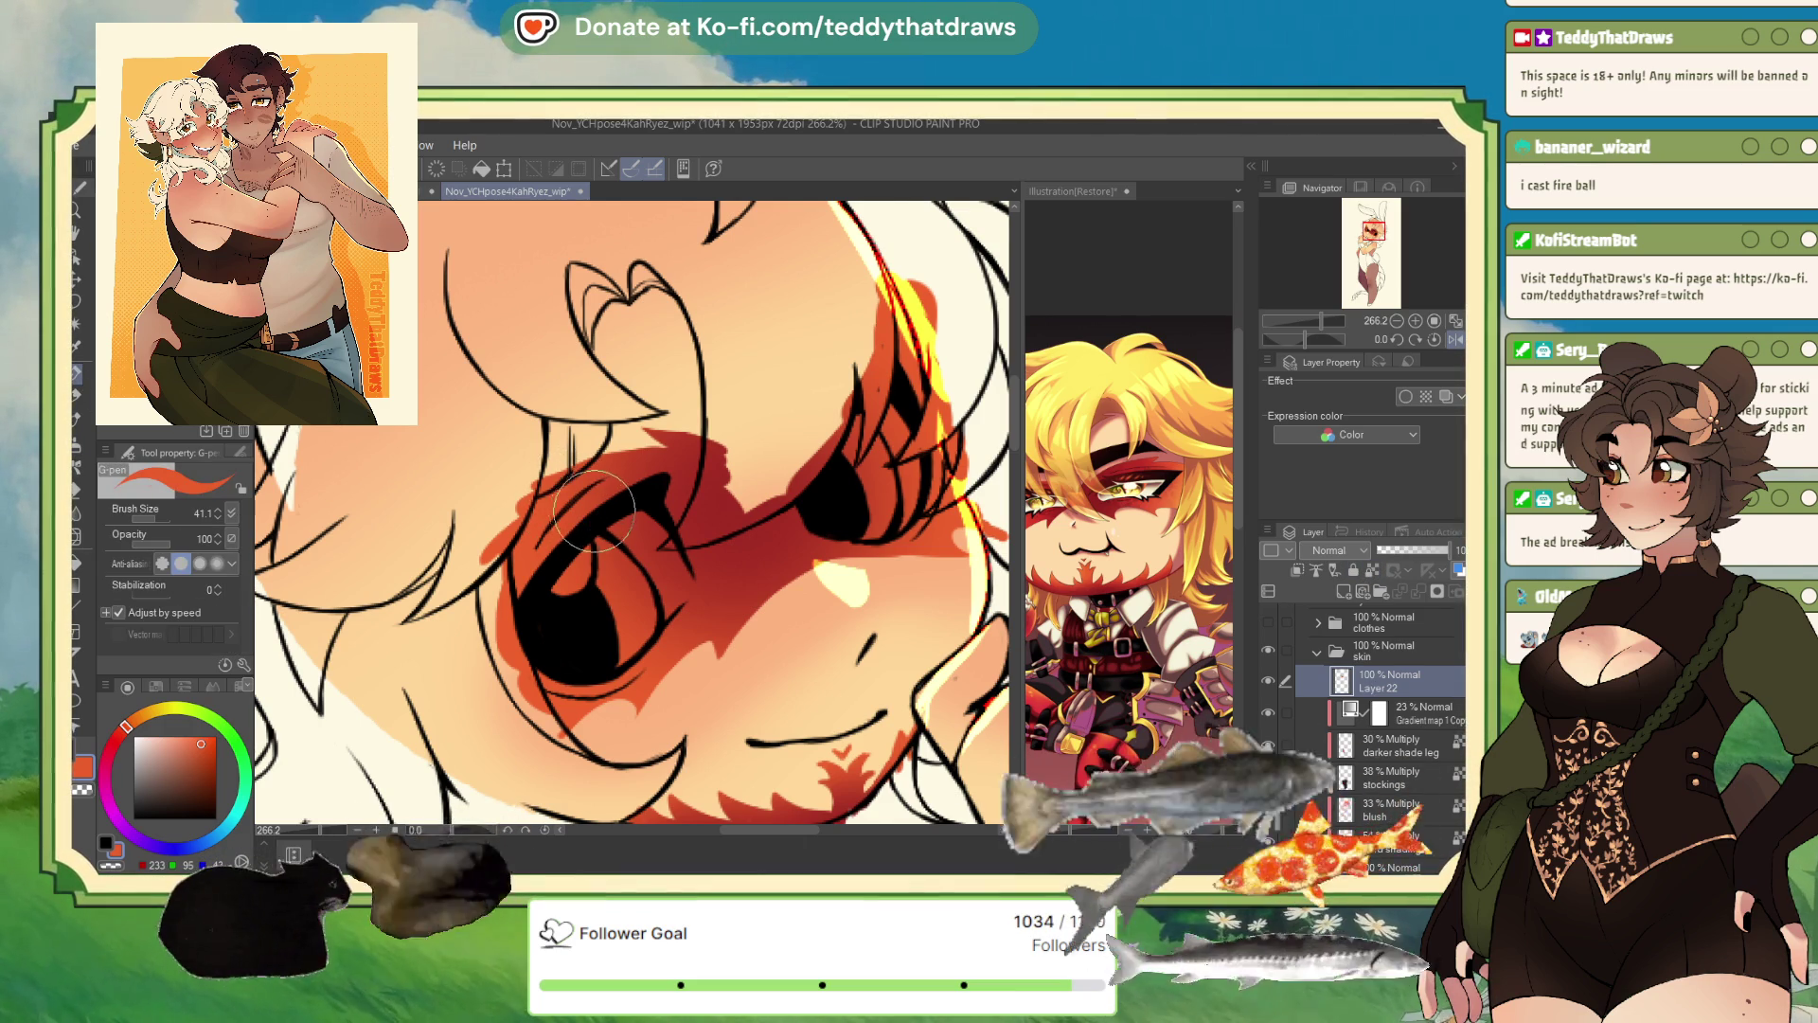
{"action": "scroll", "coordinate": [784, 492], "scroll_direction": "down", "scroll_amount": 4}
{"action": "scroll", "coordinate": [782, 493], "scroll_direction": "down", "scroll_amount": 2}
{"action": "scroll", "coordinate": [795, 437], "scroll_direction": "up", "scroll_amount": 4}
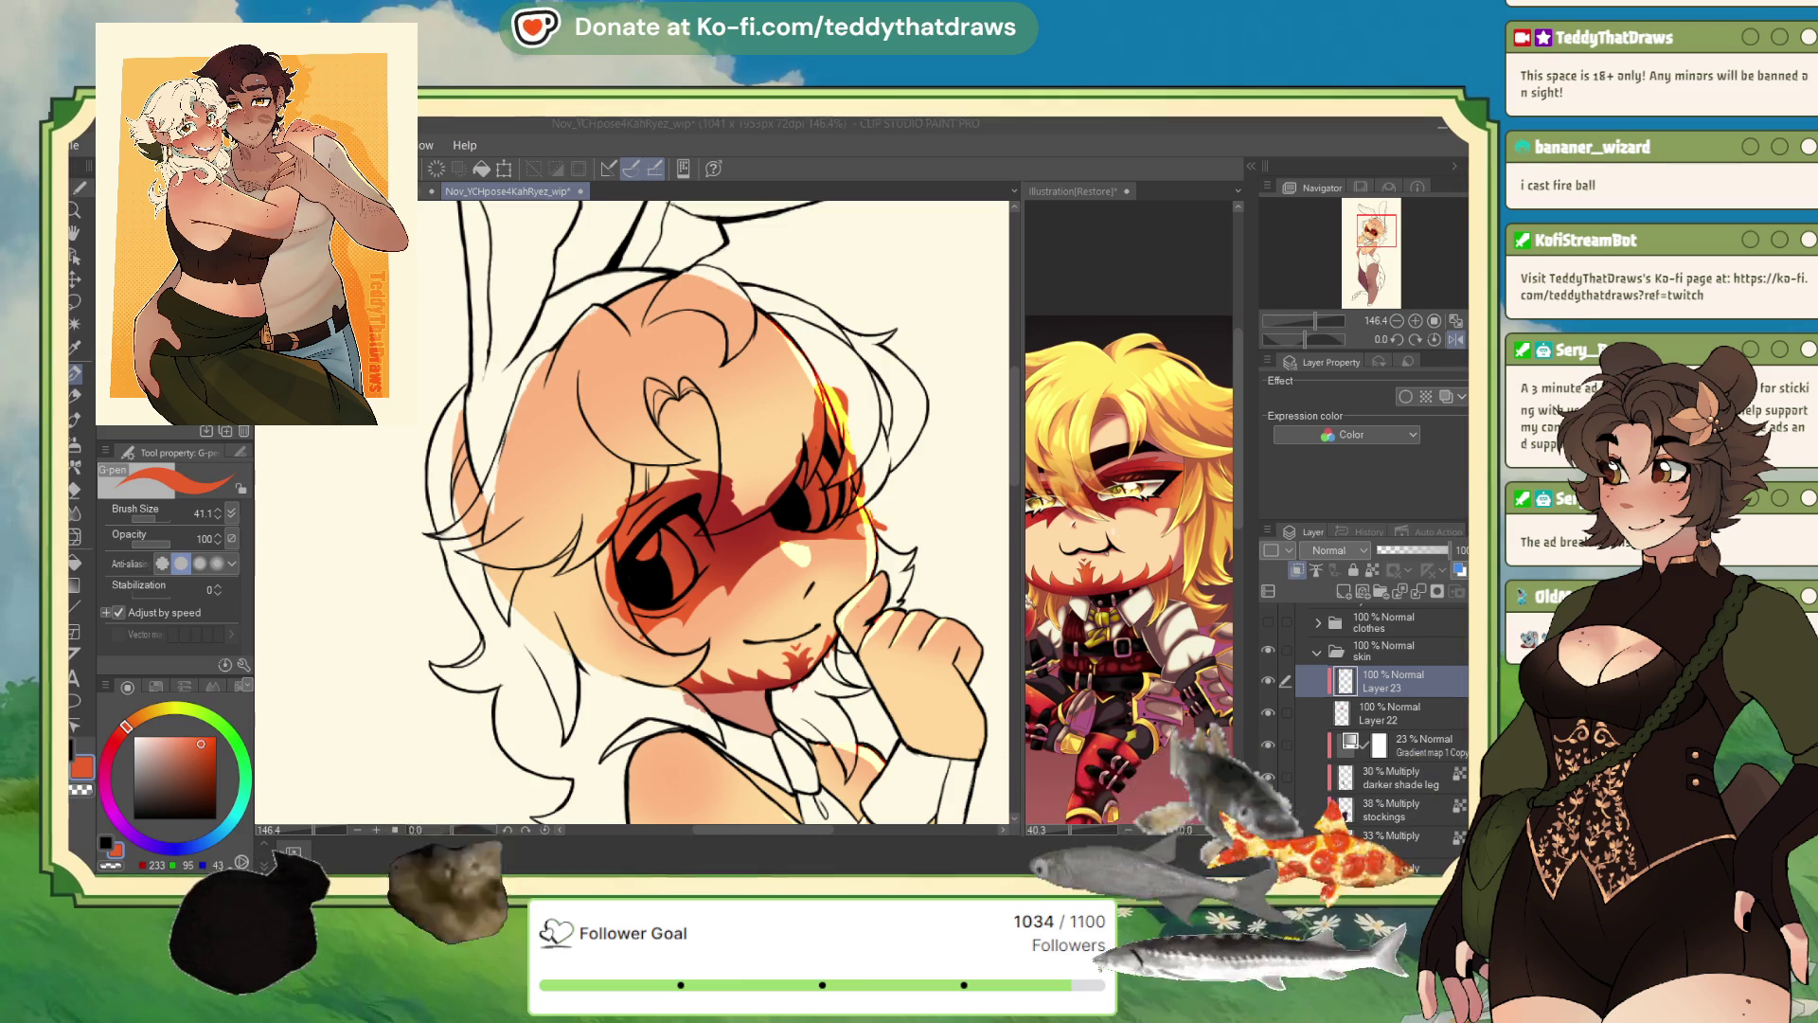
- Stamp the Round Scales High Res texture over the red eye mask, redoing the placement
{"action": "key", "text": "b"}
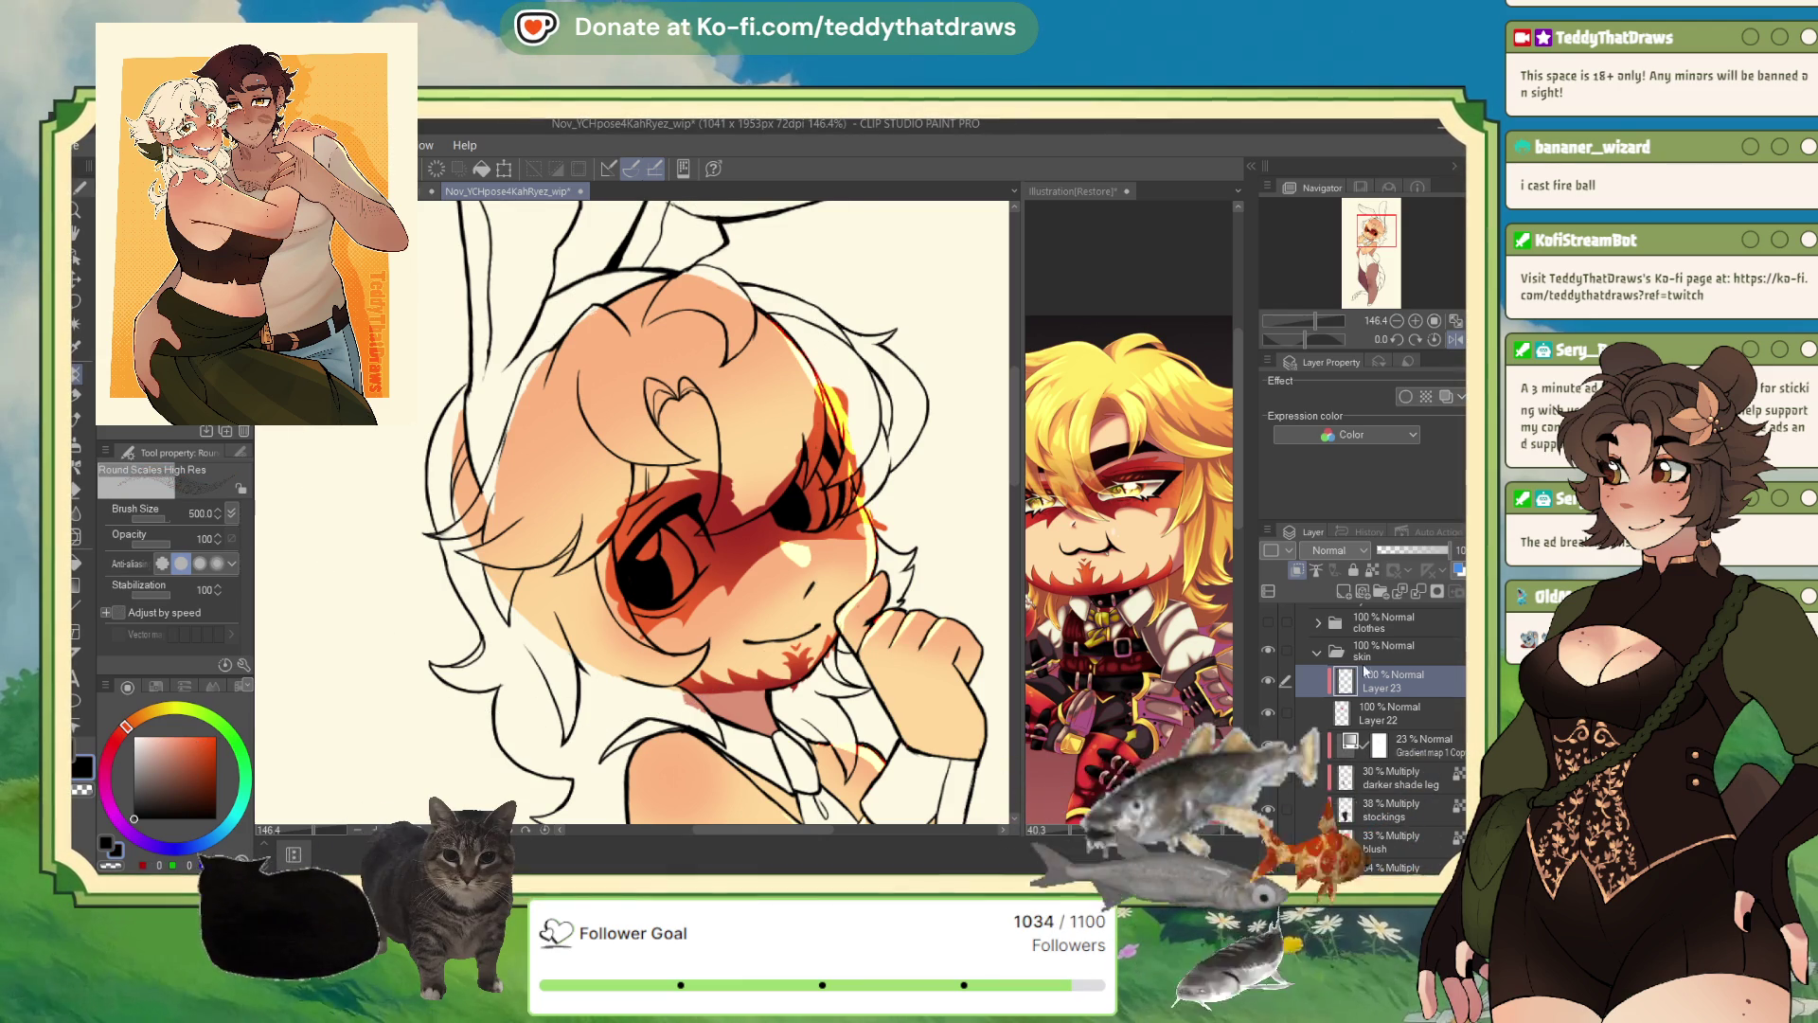
{"action": "left_click_drag", "start_coordinate": [833, 454], "coordinate": [682, 577]}
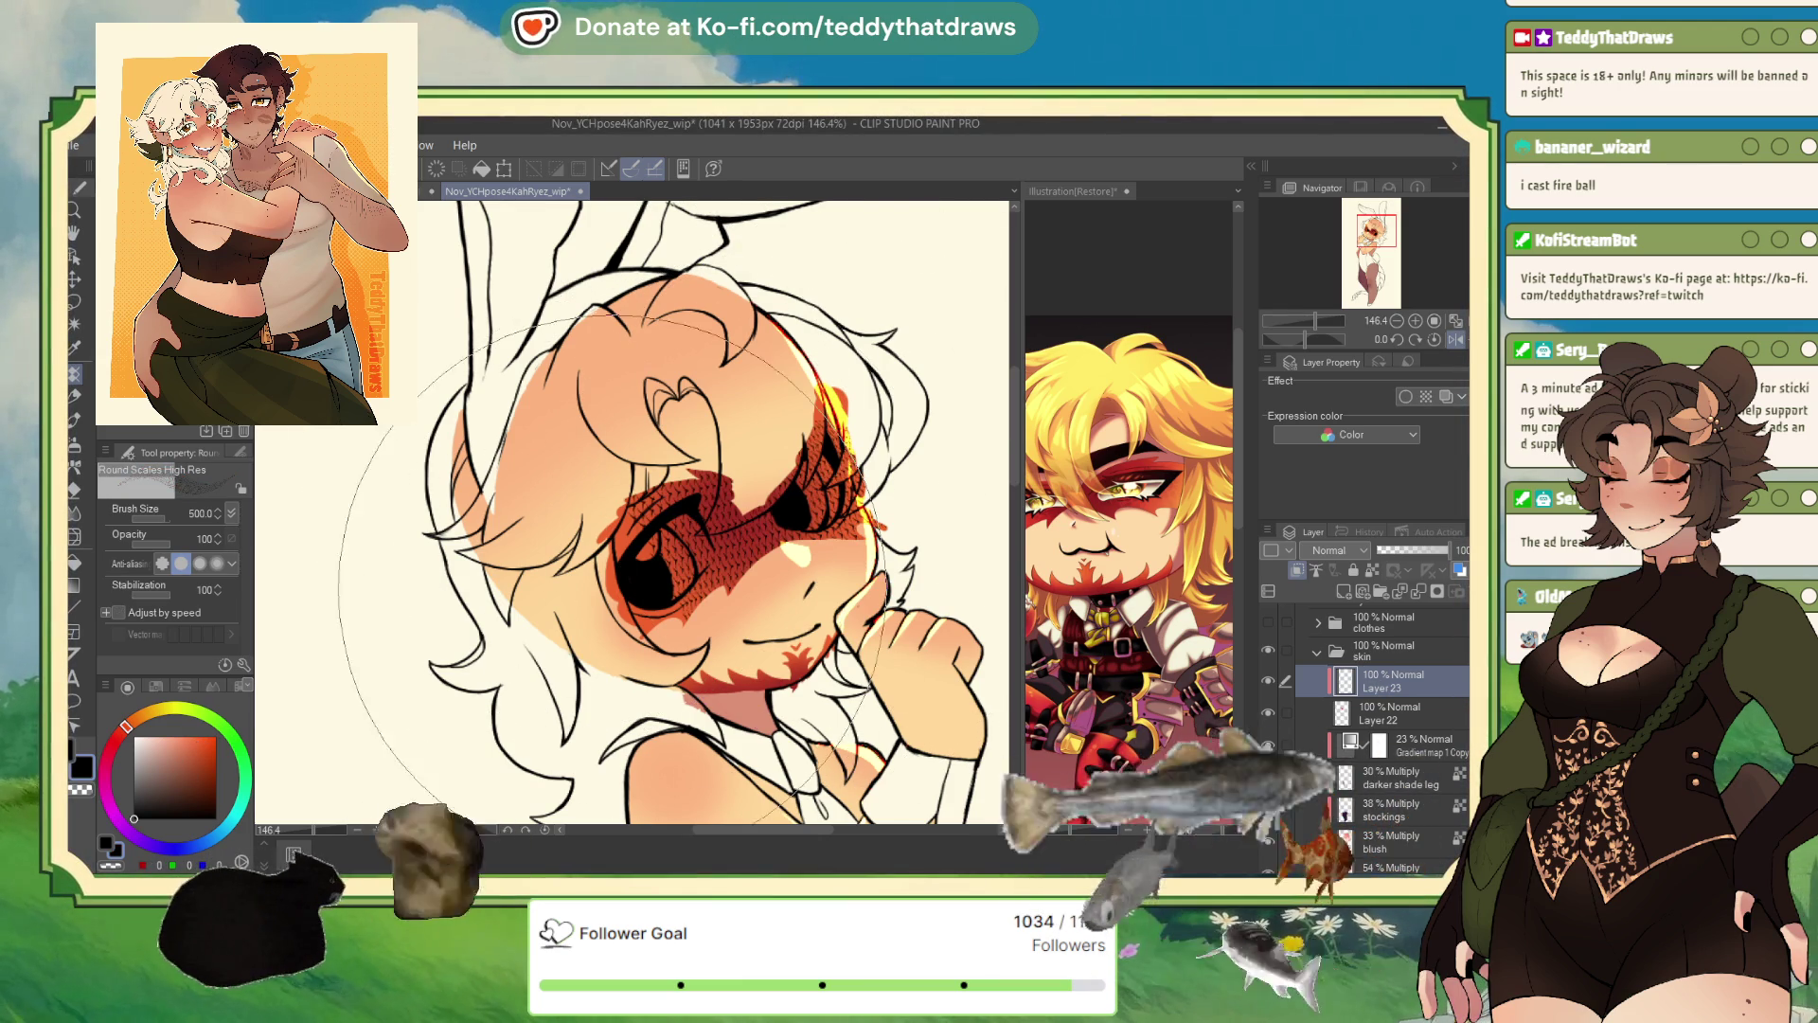
{"action": "key", "text": "ctrl+z"}
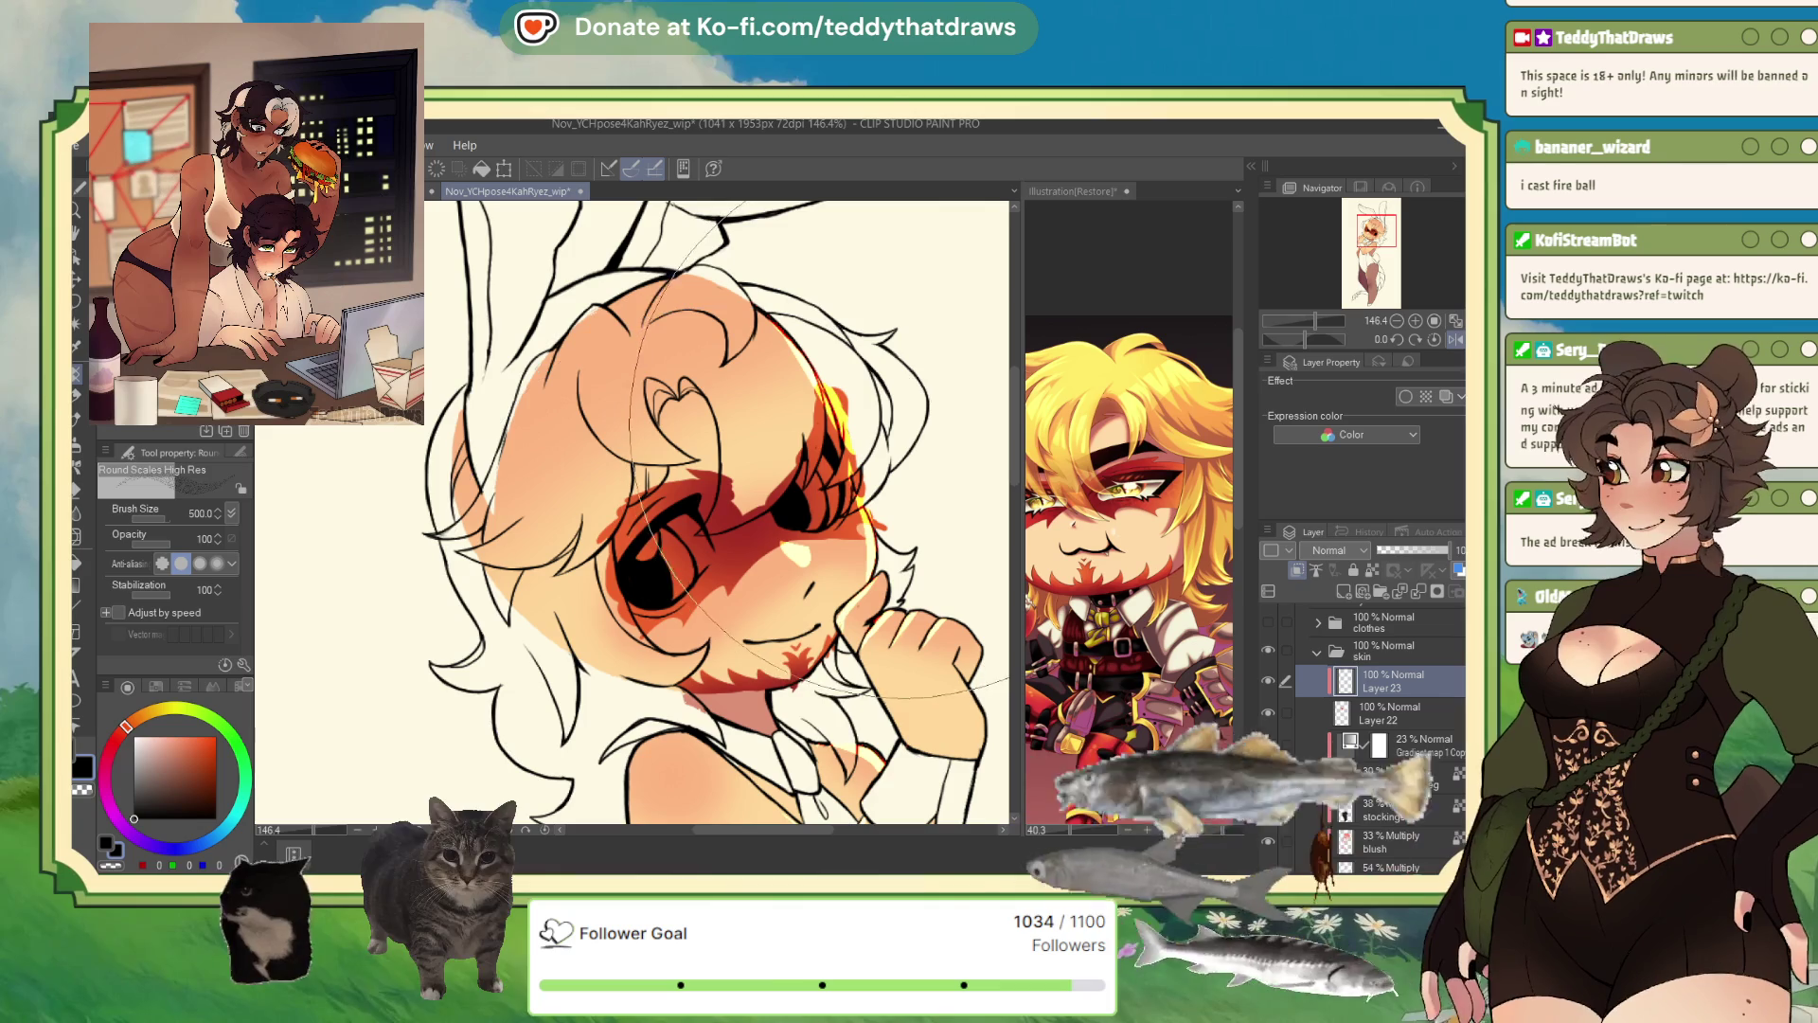
{"action": "left_click", "coordinate": [699, 550]}
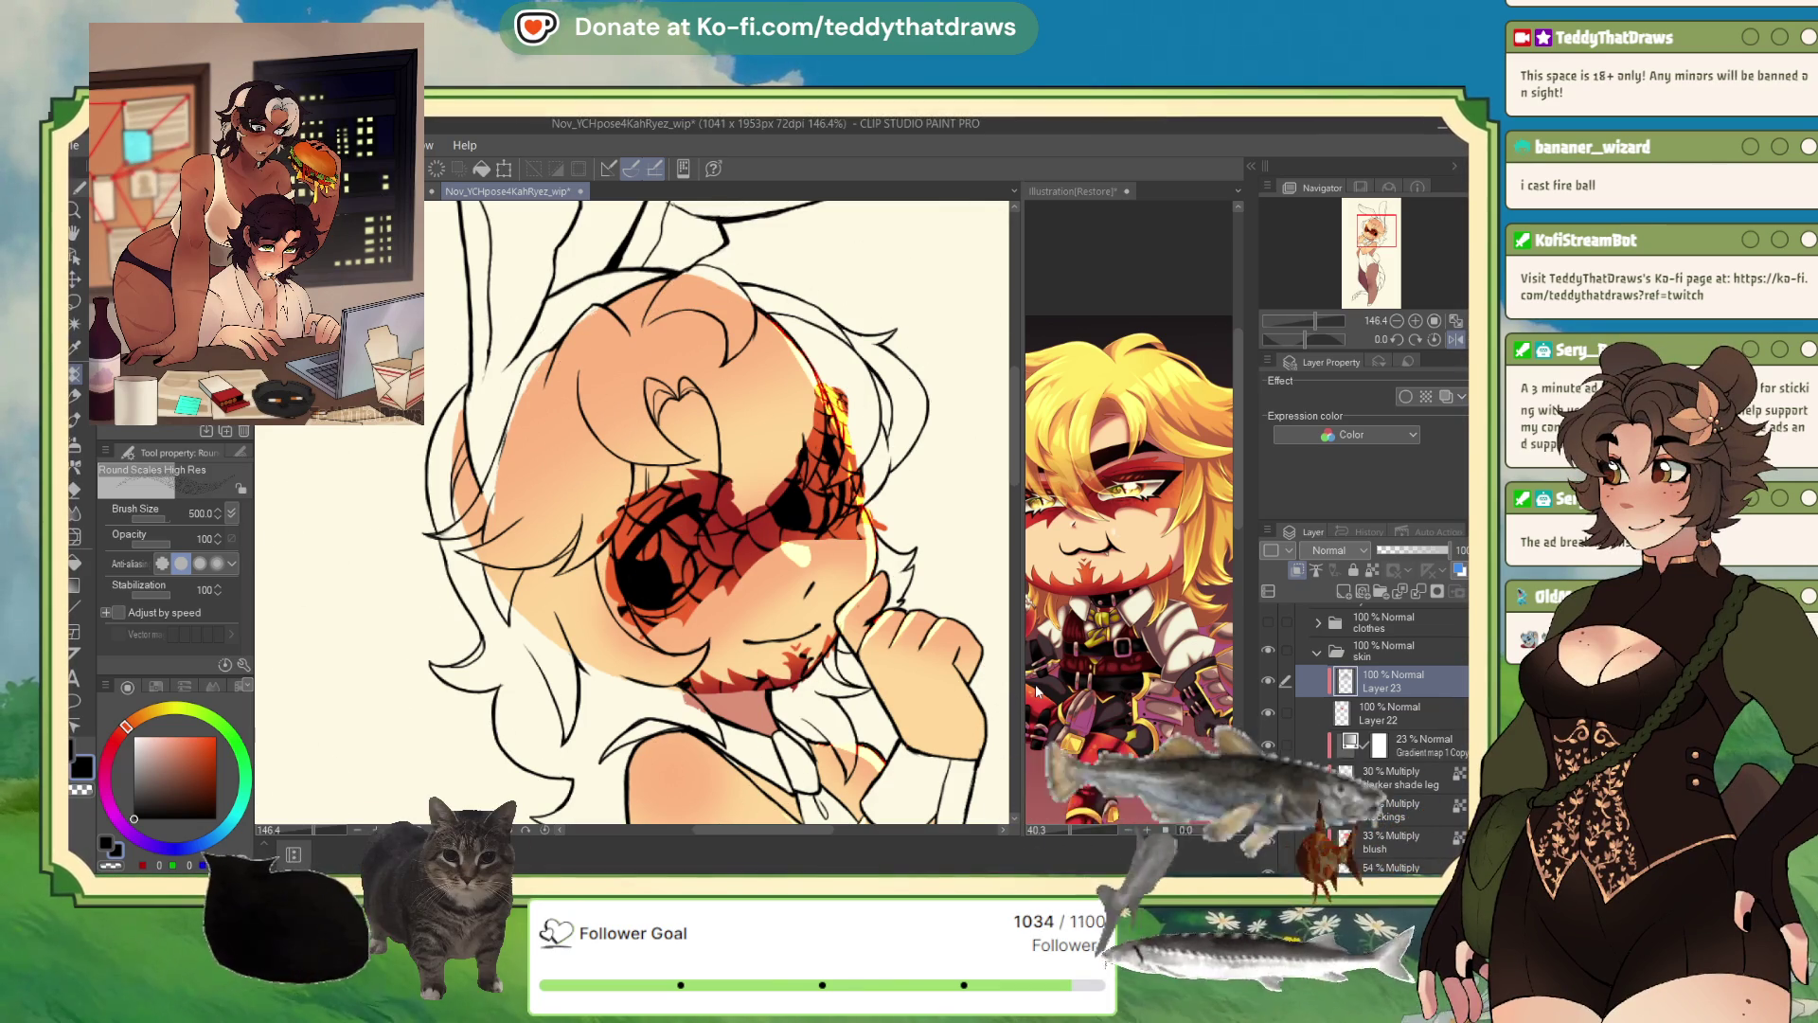
{"action": "key", "text": "ctrl+z"}
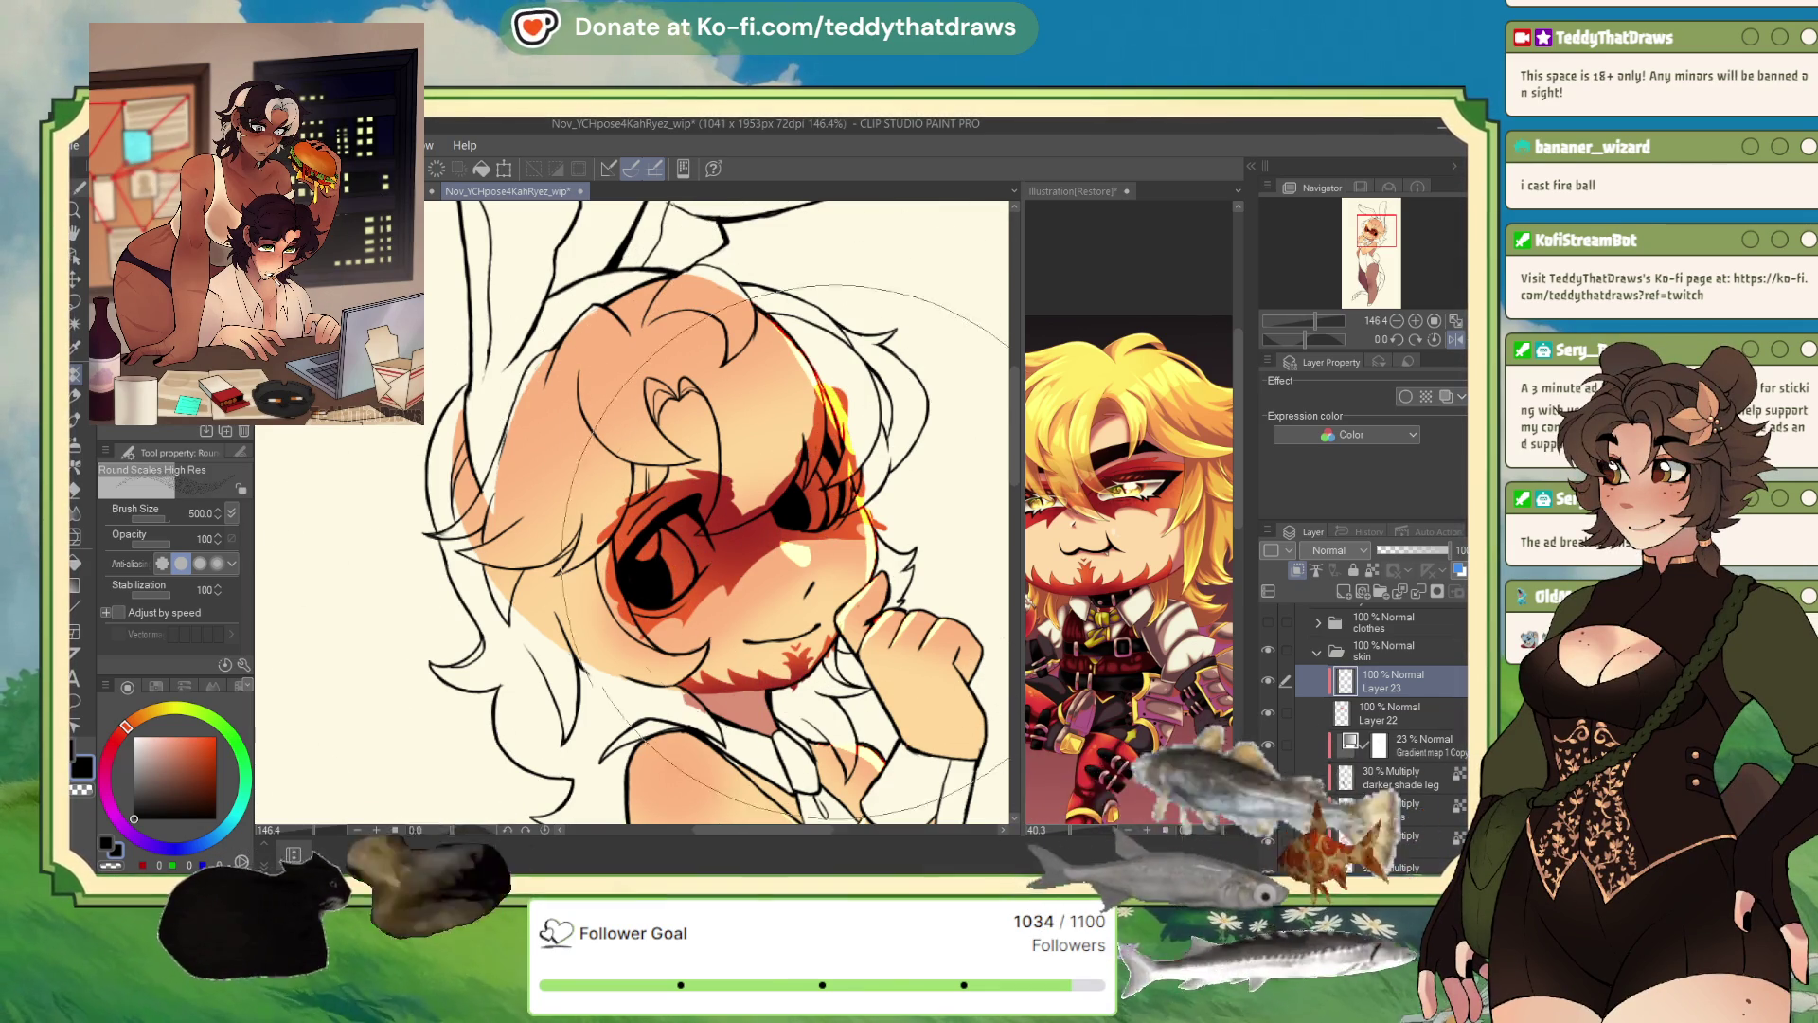
{"action": "key", "text": "ctrl+z"}
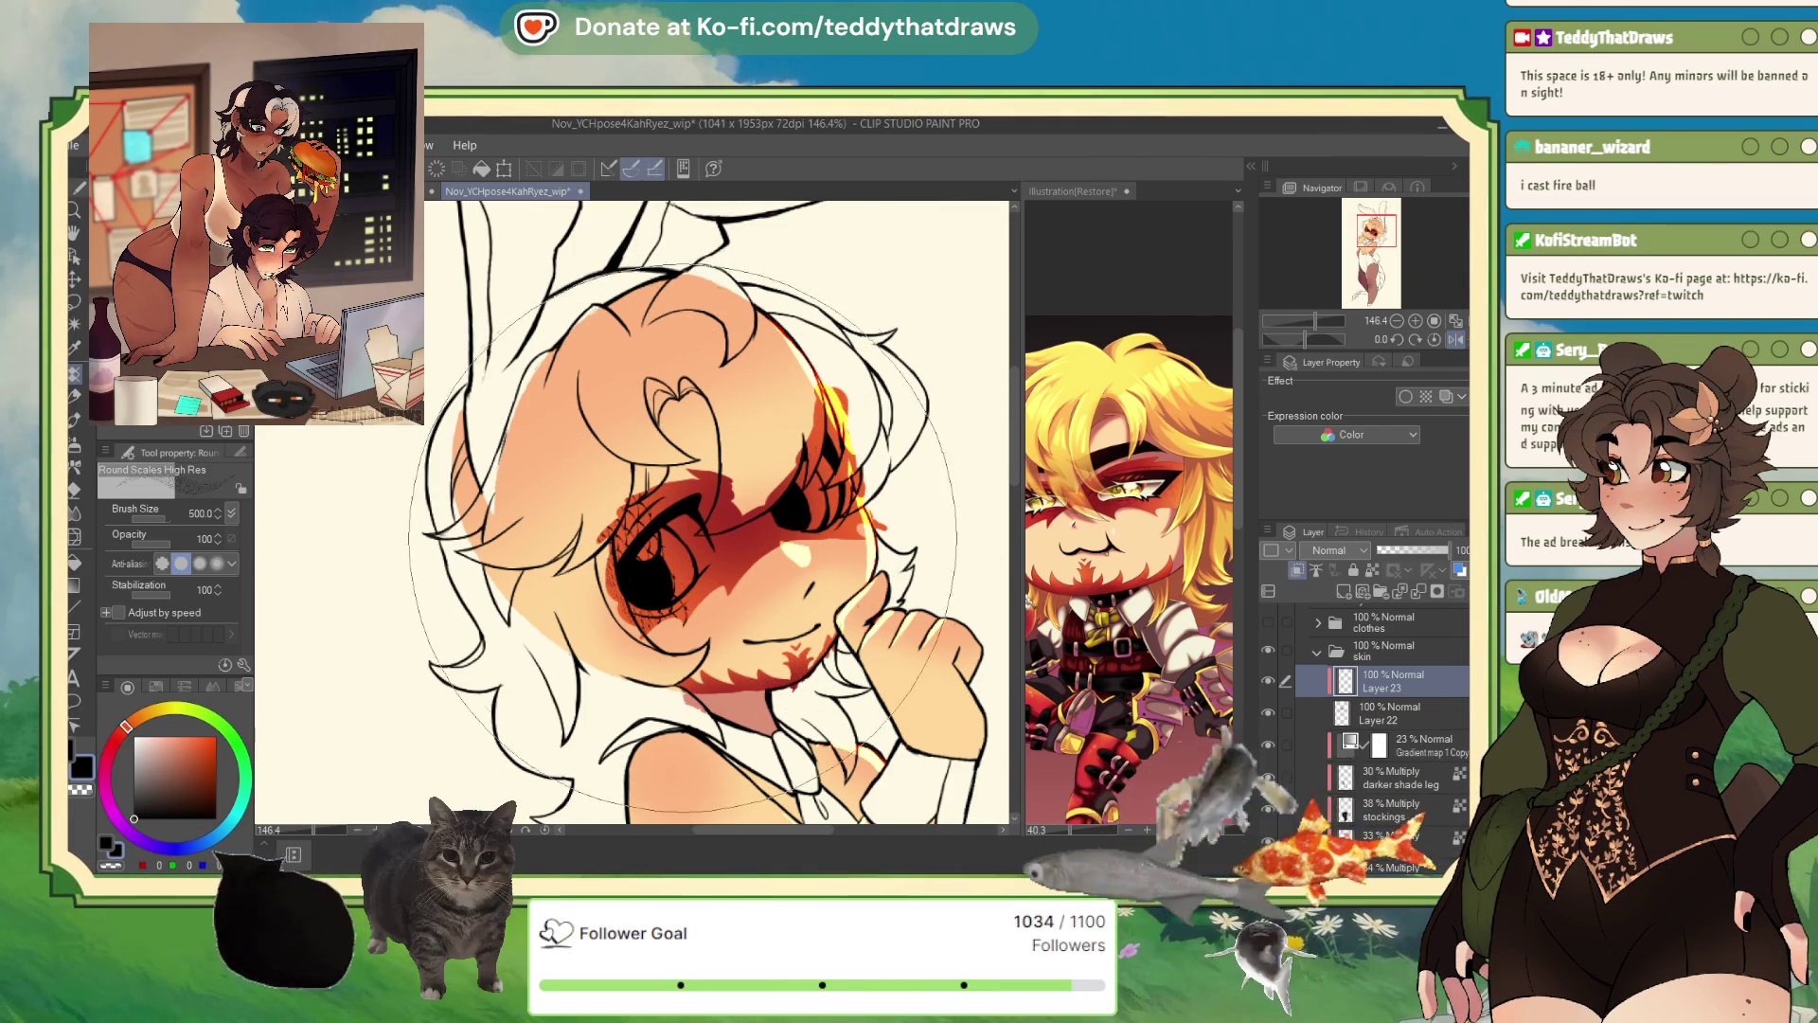
{"action": "left_click", "coordinate": [753, 511]}
{"action": "left_click", "coordinate": [753, 502]}
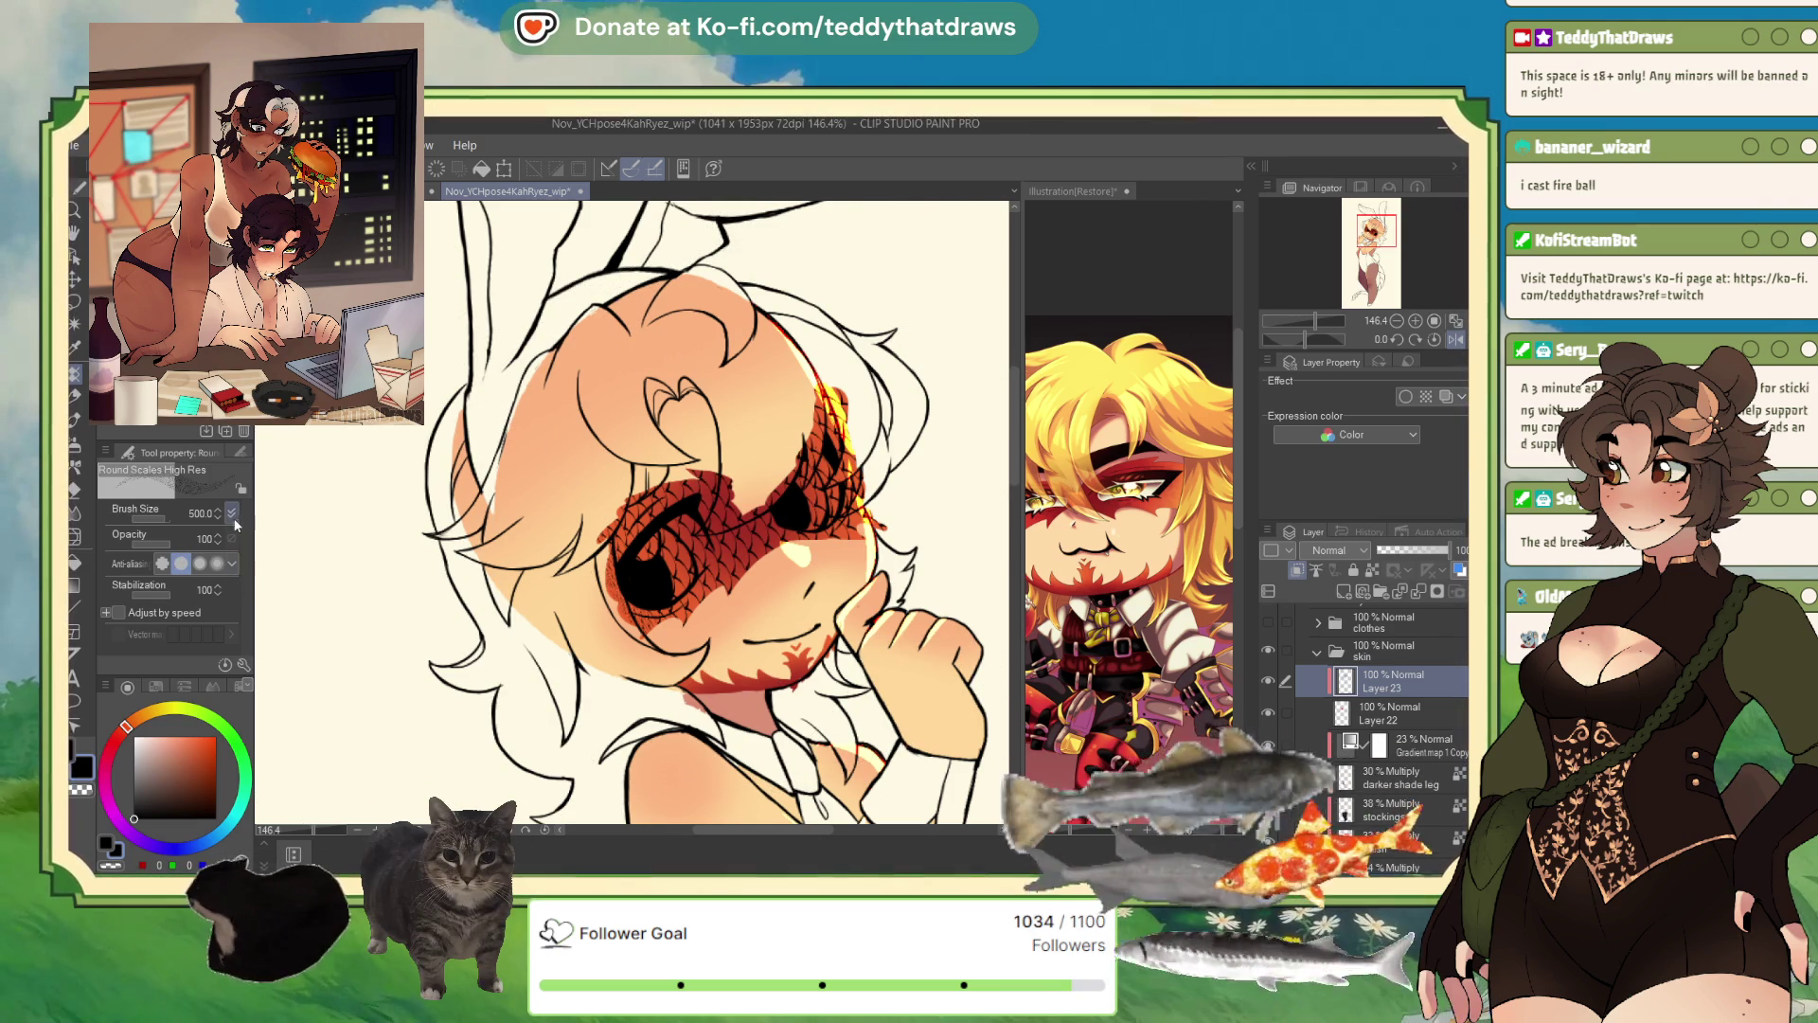
- Set the scale brush to about 287 and pattern scales around the eyes, cheek and chin
{"action": "left_click", "coordinate": [166, 521]}
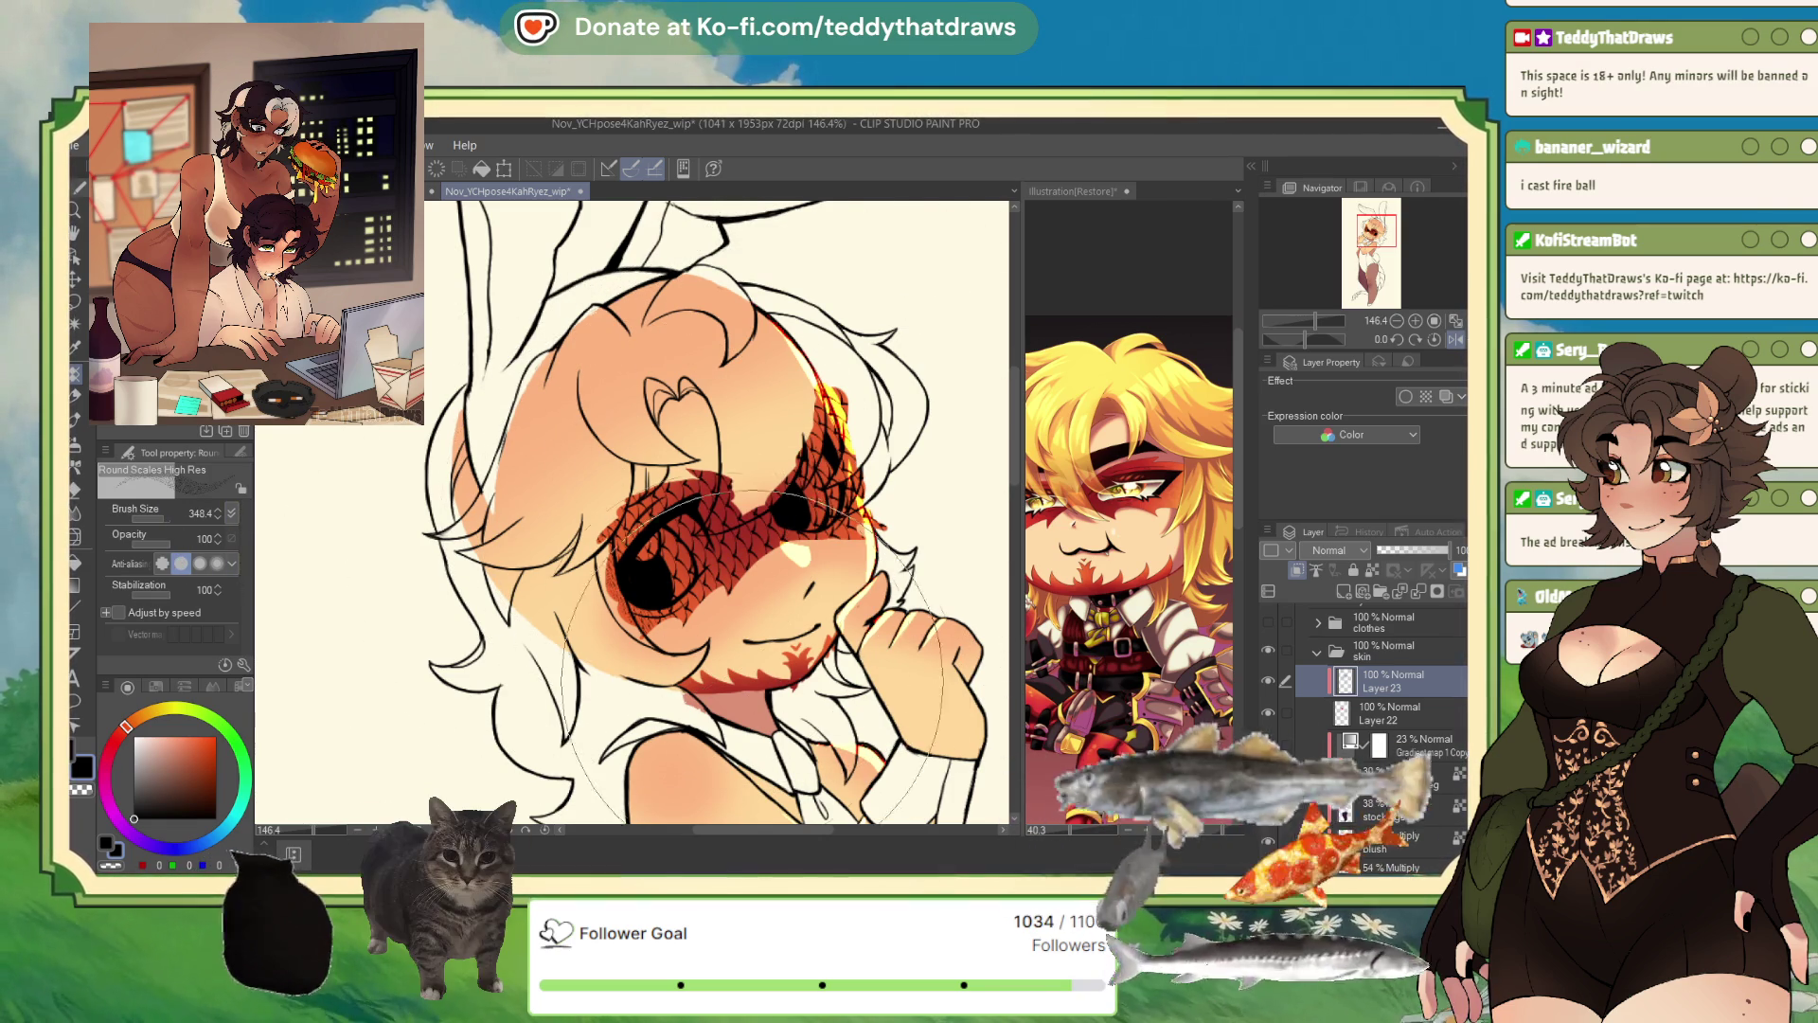
{"action": "left_click", "coordinate": [159, 517]}
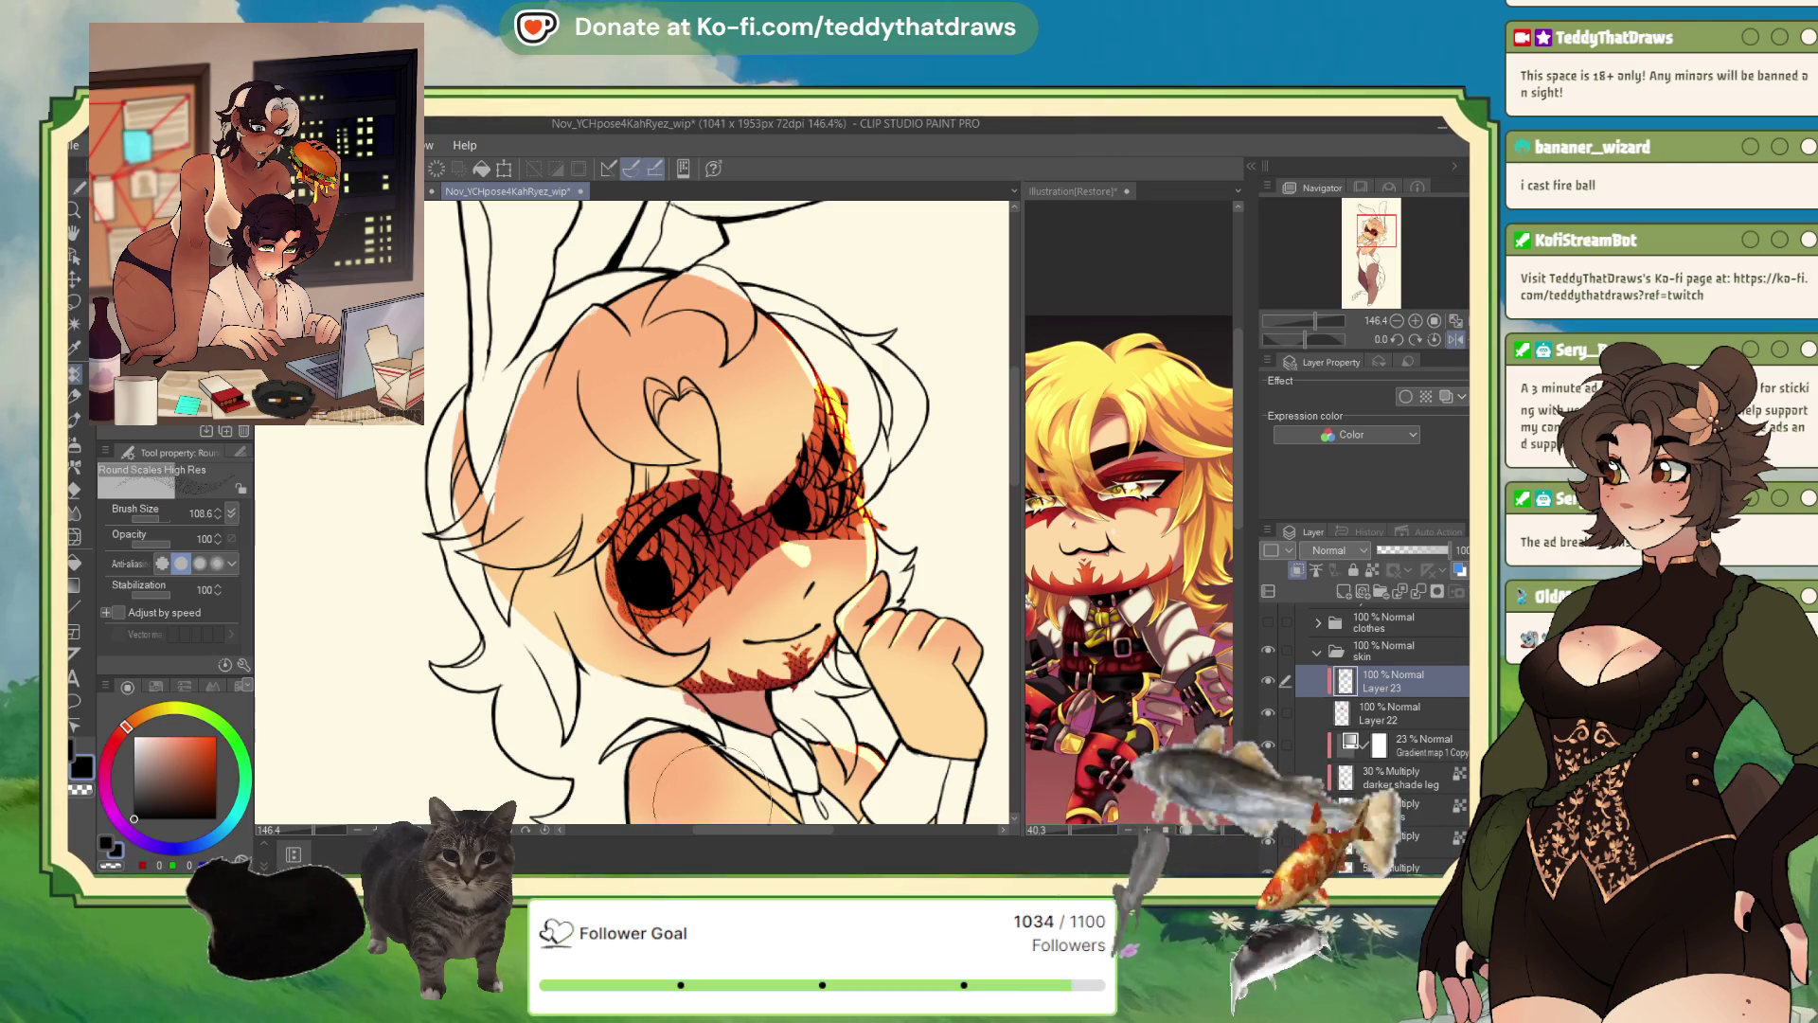
{"action": "left_click", "coordinate": [161, 521]}
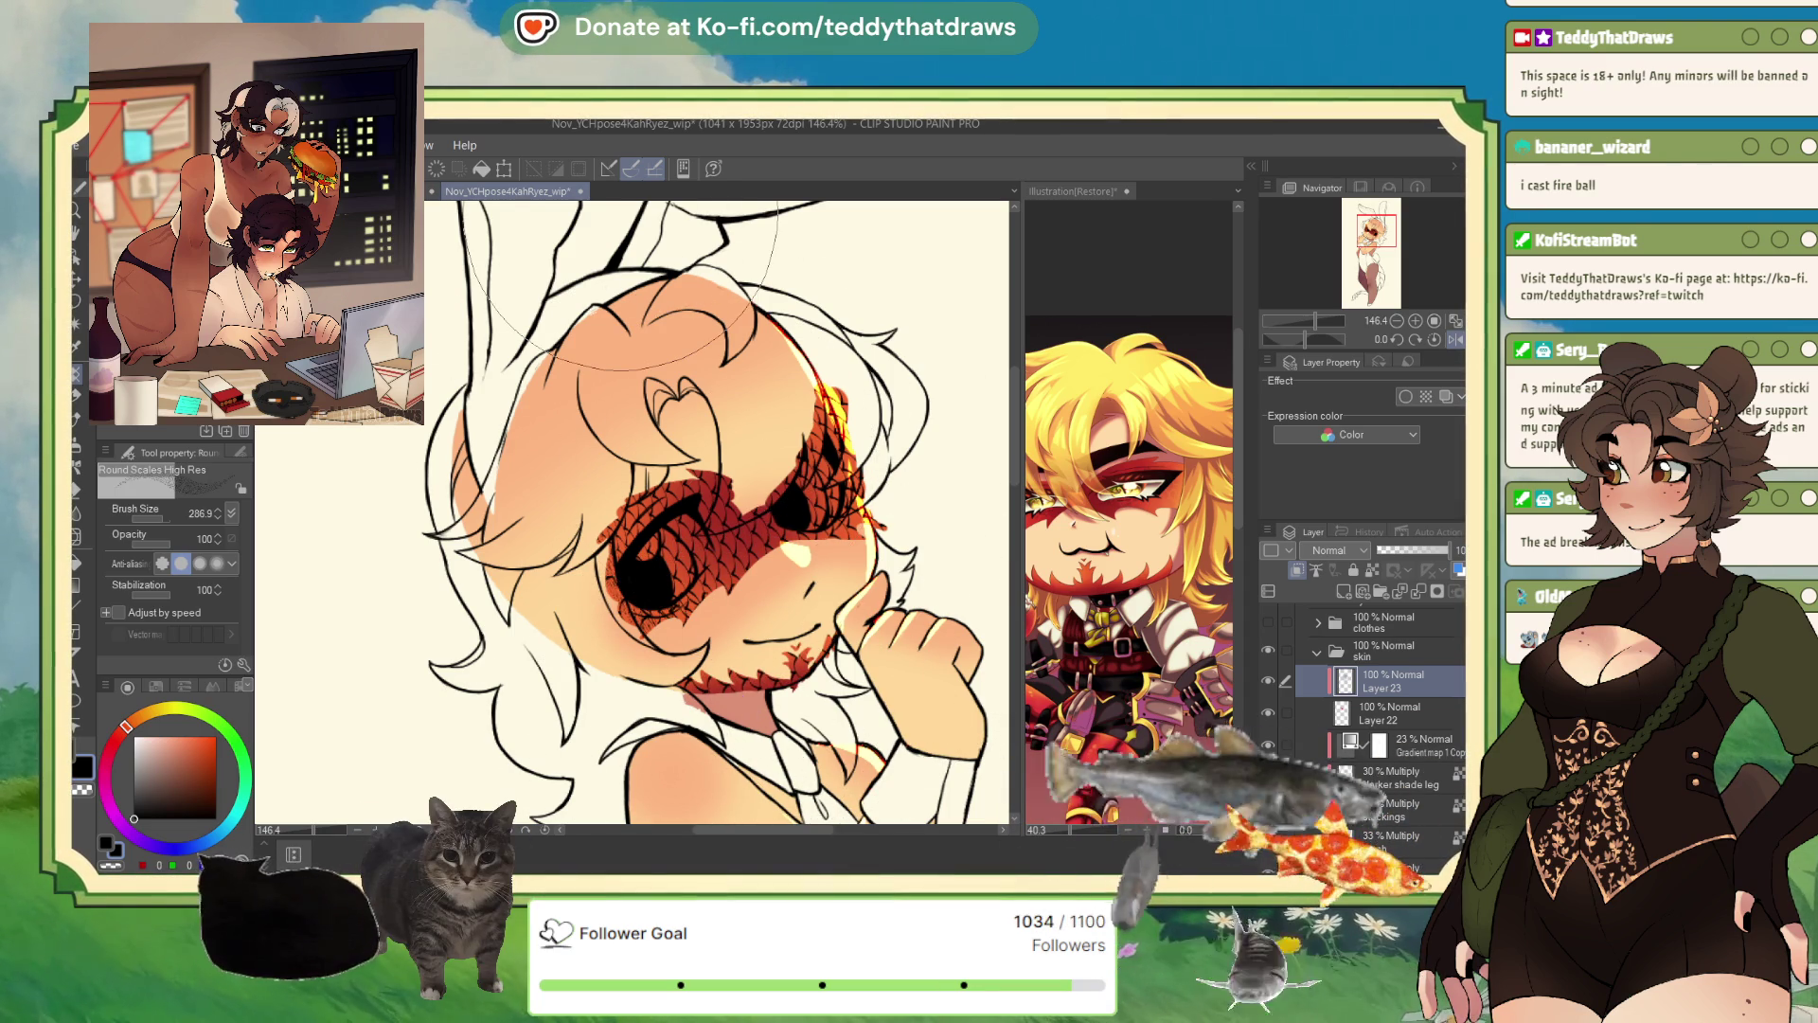
{"action": "mouse_move", "coordinate": [616, 208]}
{"action": "left_mouse_down"}
{"action": "mouse_move", "coordinate": [739, 493]}
{"action": "mouse_move", "coordinate": [852, 379]}
{"action": "mouse_move", "coordinate": [606, 454]}
{"action": "mouse_move", "coordinate": [533, 520]}
{"action": "mouse_move", "coordinate": [719, 530]}
{"action": "left_mouse_up"}
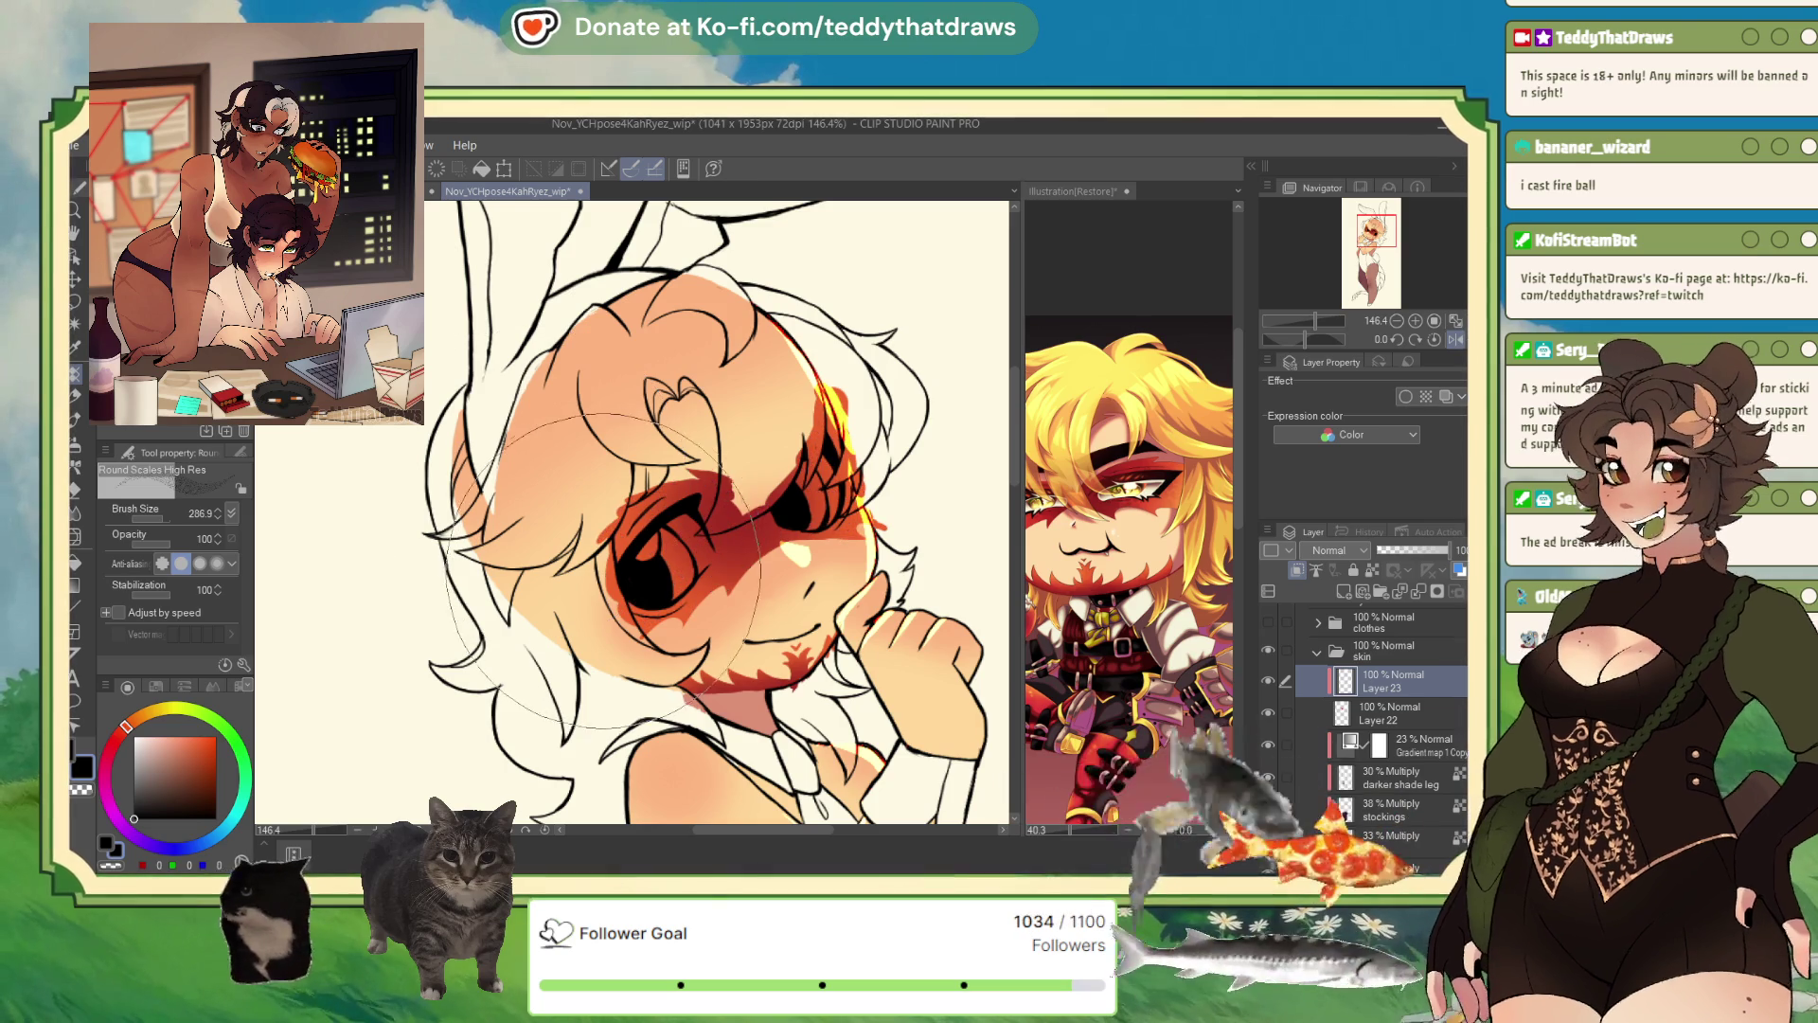
{"action": "mouse_move", "coordinate": [606, 454]}
{"action": "left_mouse_down"}
{"action": "mouse_move", "coordinate": [739, 531]}
{"action": "mouse_move", "coordinate": [846, 447]}
{"action": "left_mouse_up"}
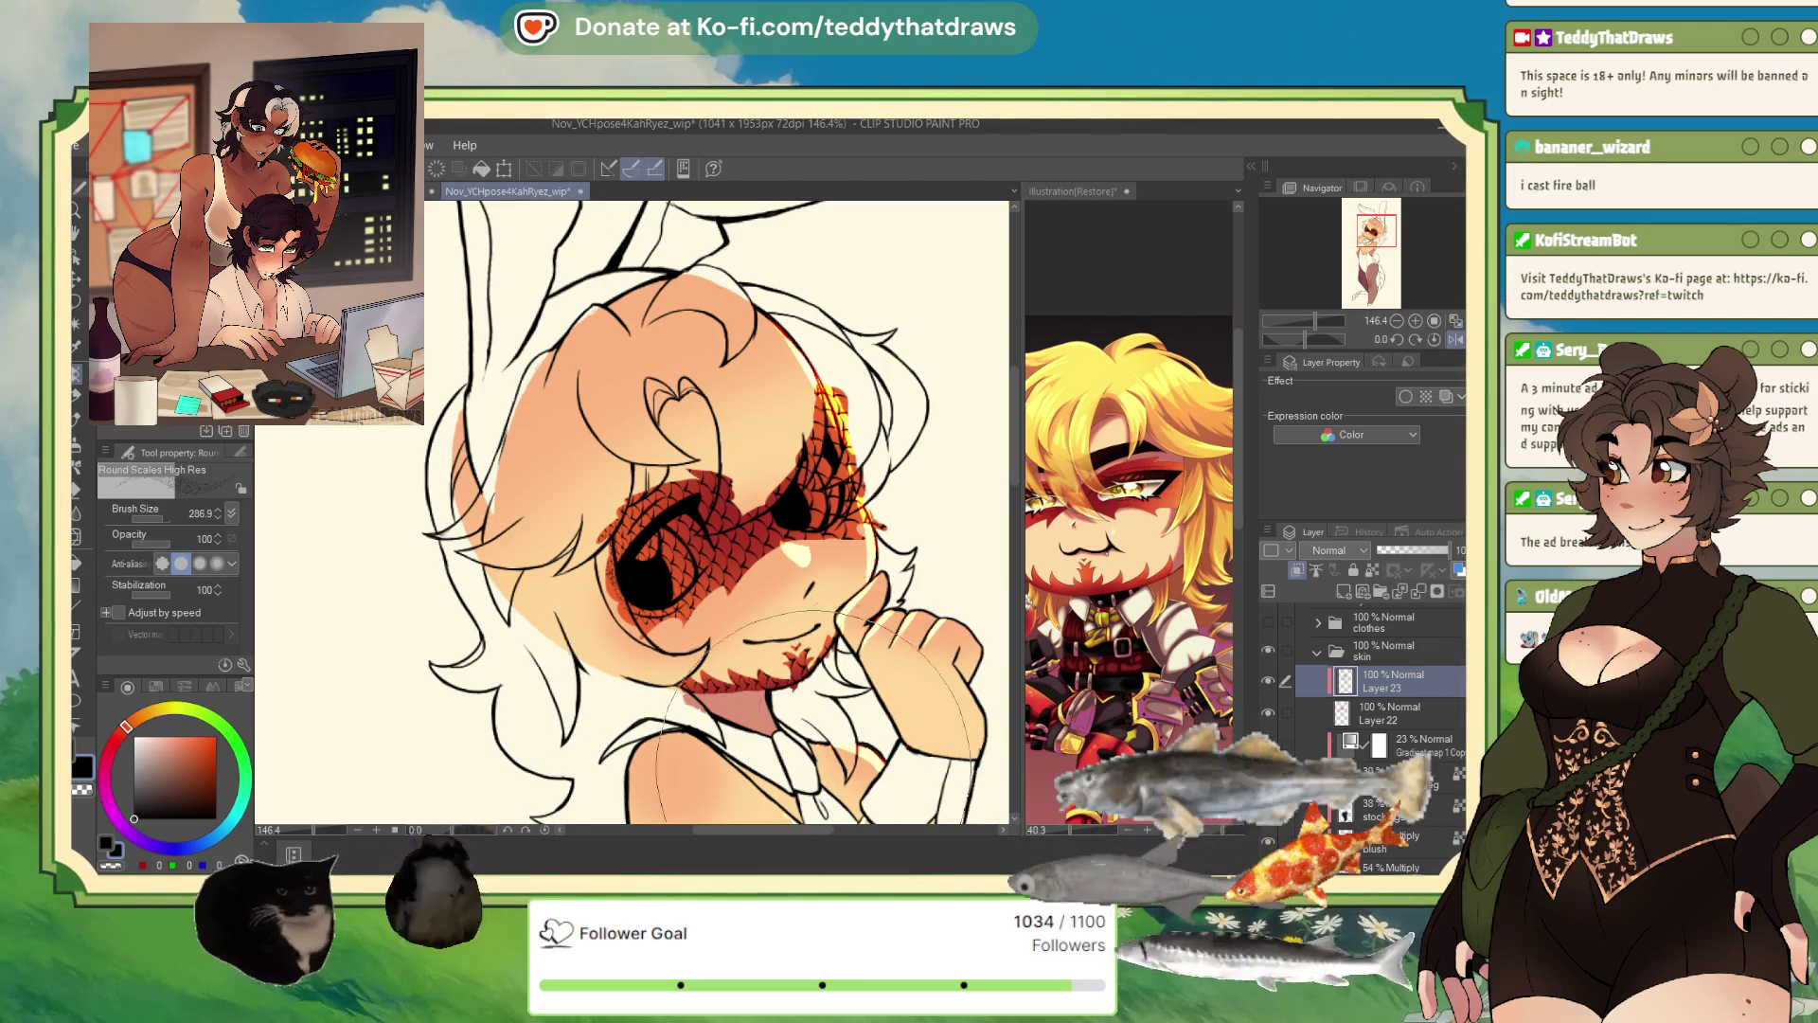
- Lock Layer 23's transparent pixels and paint the reference's orange over the scale markings
{"action": "left_click", "coordinate": [1370, 569]}
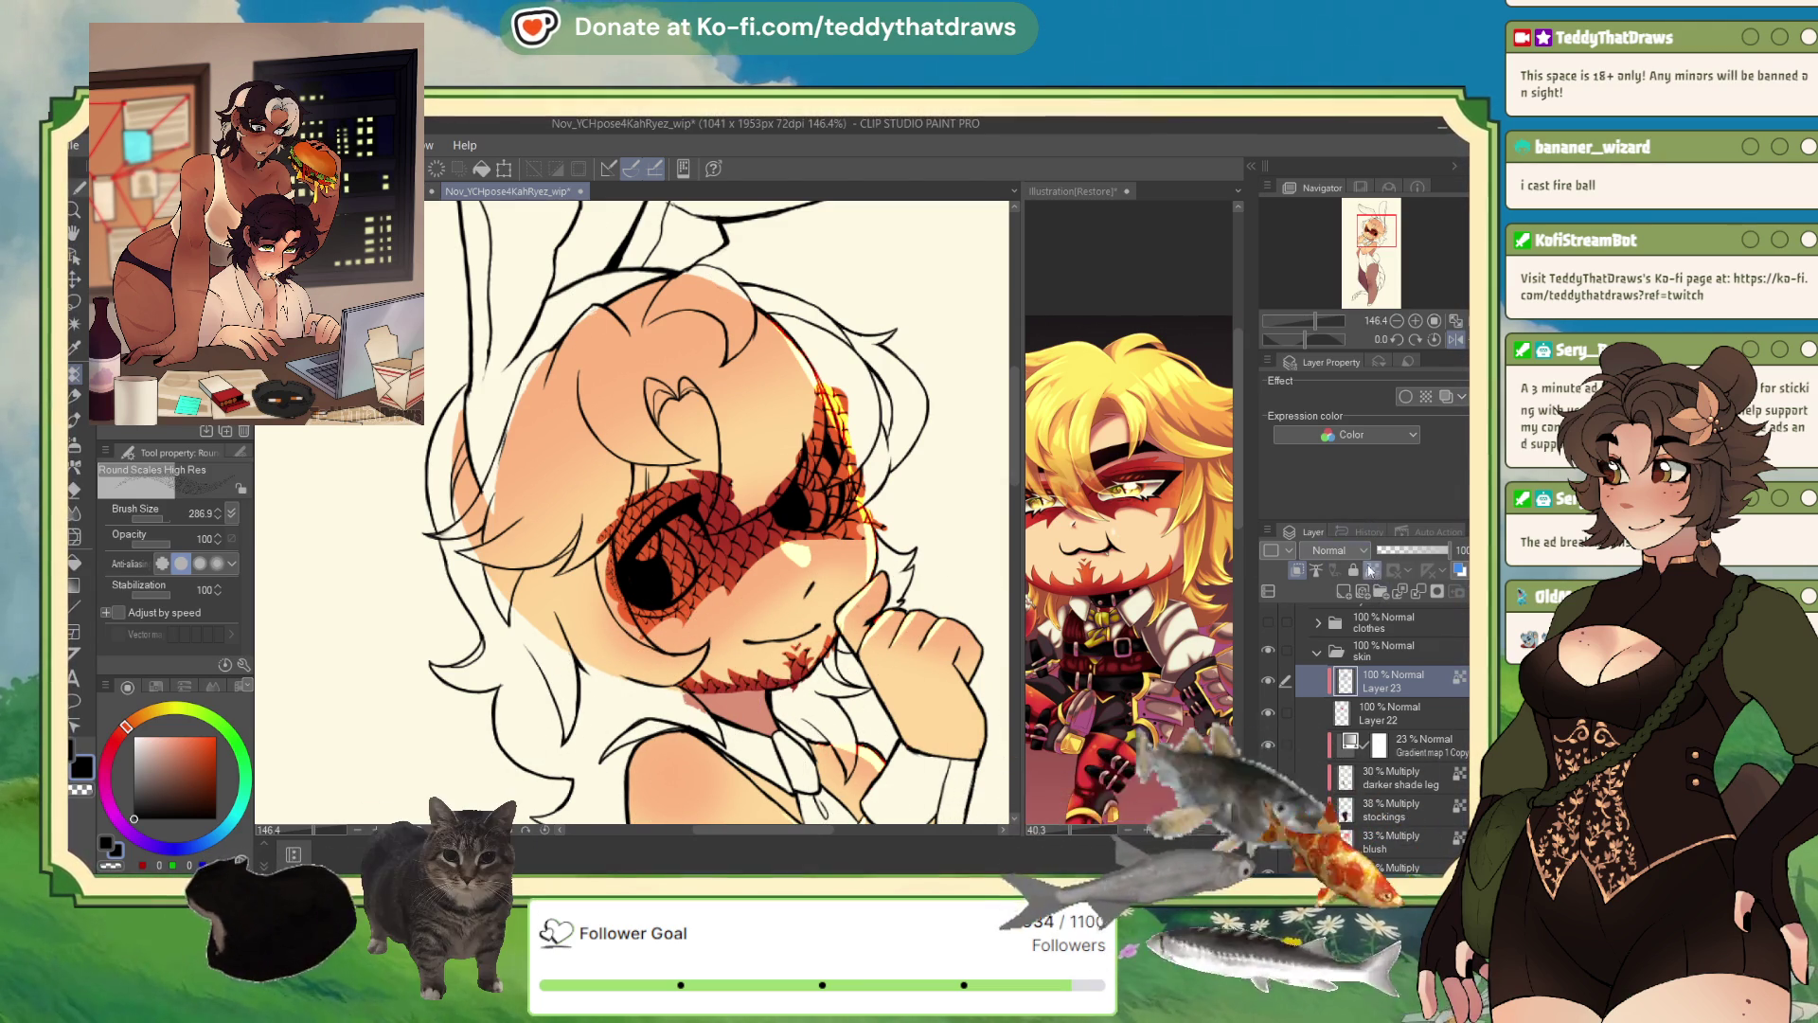
{"action": "left_click", "coordinate": [1094, 573], "text": "alt"}
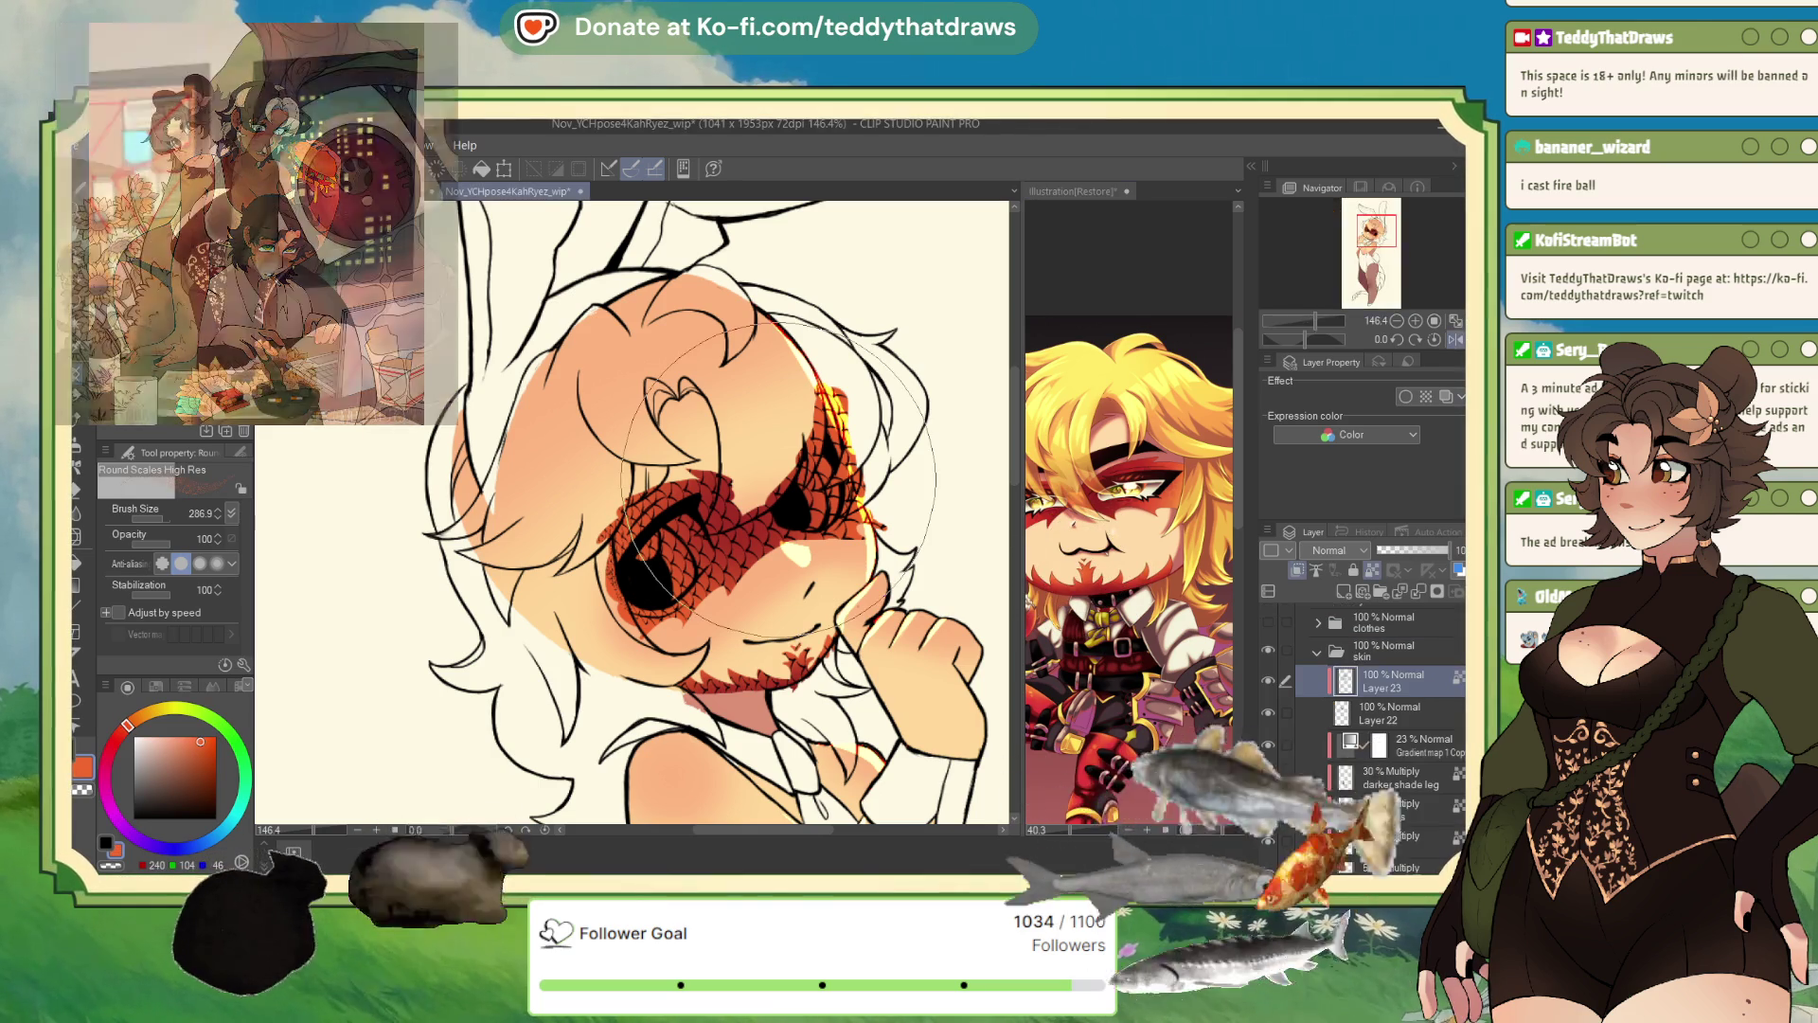
{"action": "left_click_drag", "start_coordinate": [778, 480], "coordinate": [720, 549]}
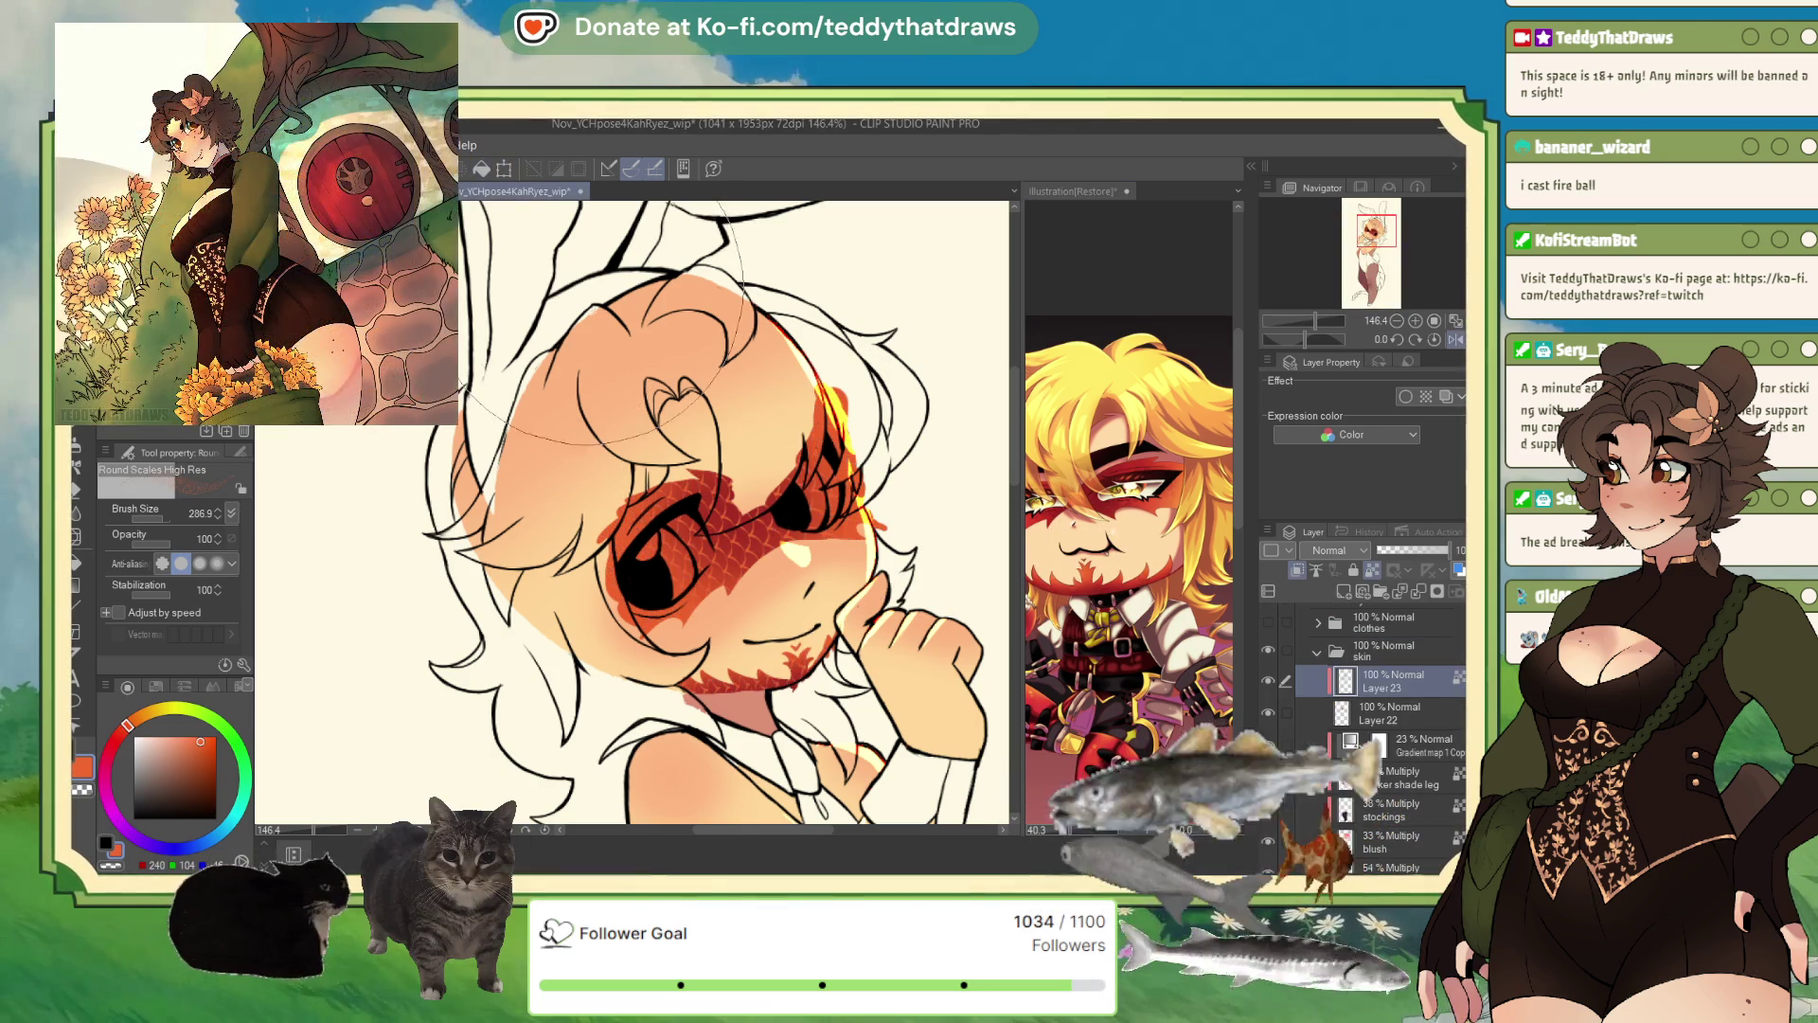
- Lower Layer 23's orange overlay on the face markings to 44% opacity
{"action": "left_click", "coordinate": [1408, 549]}
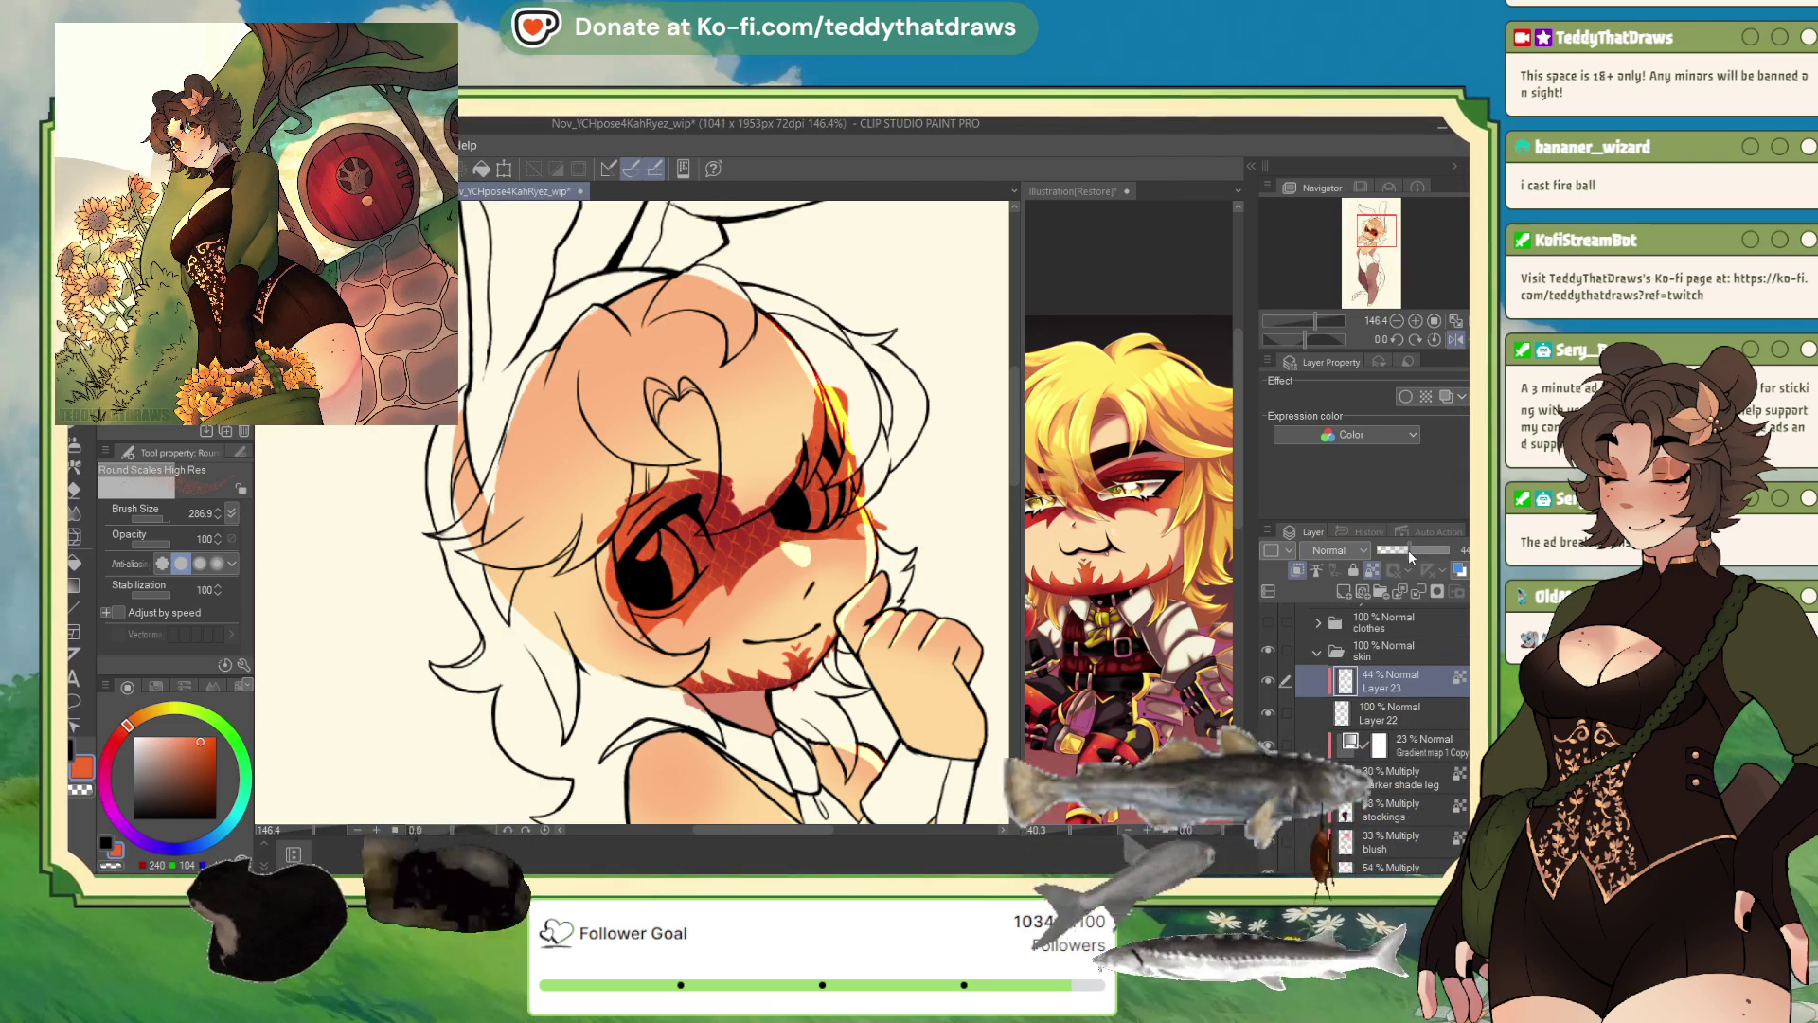
{"action": "left_click", "coordinate": [1455, 322]}
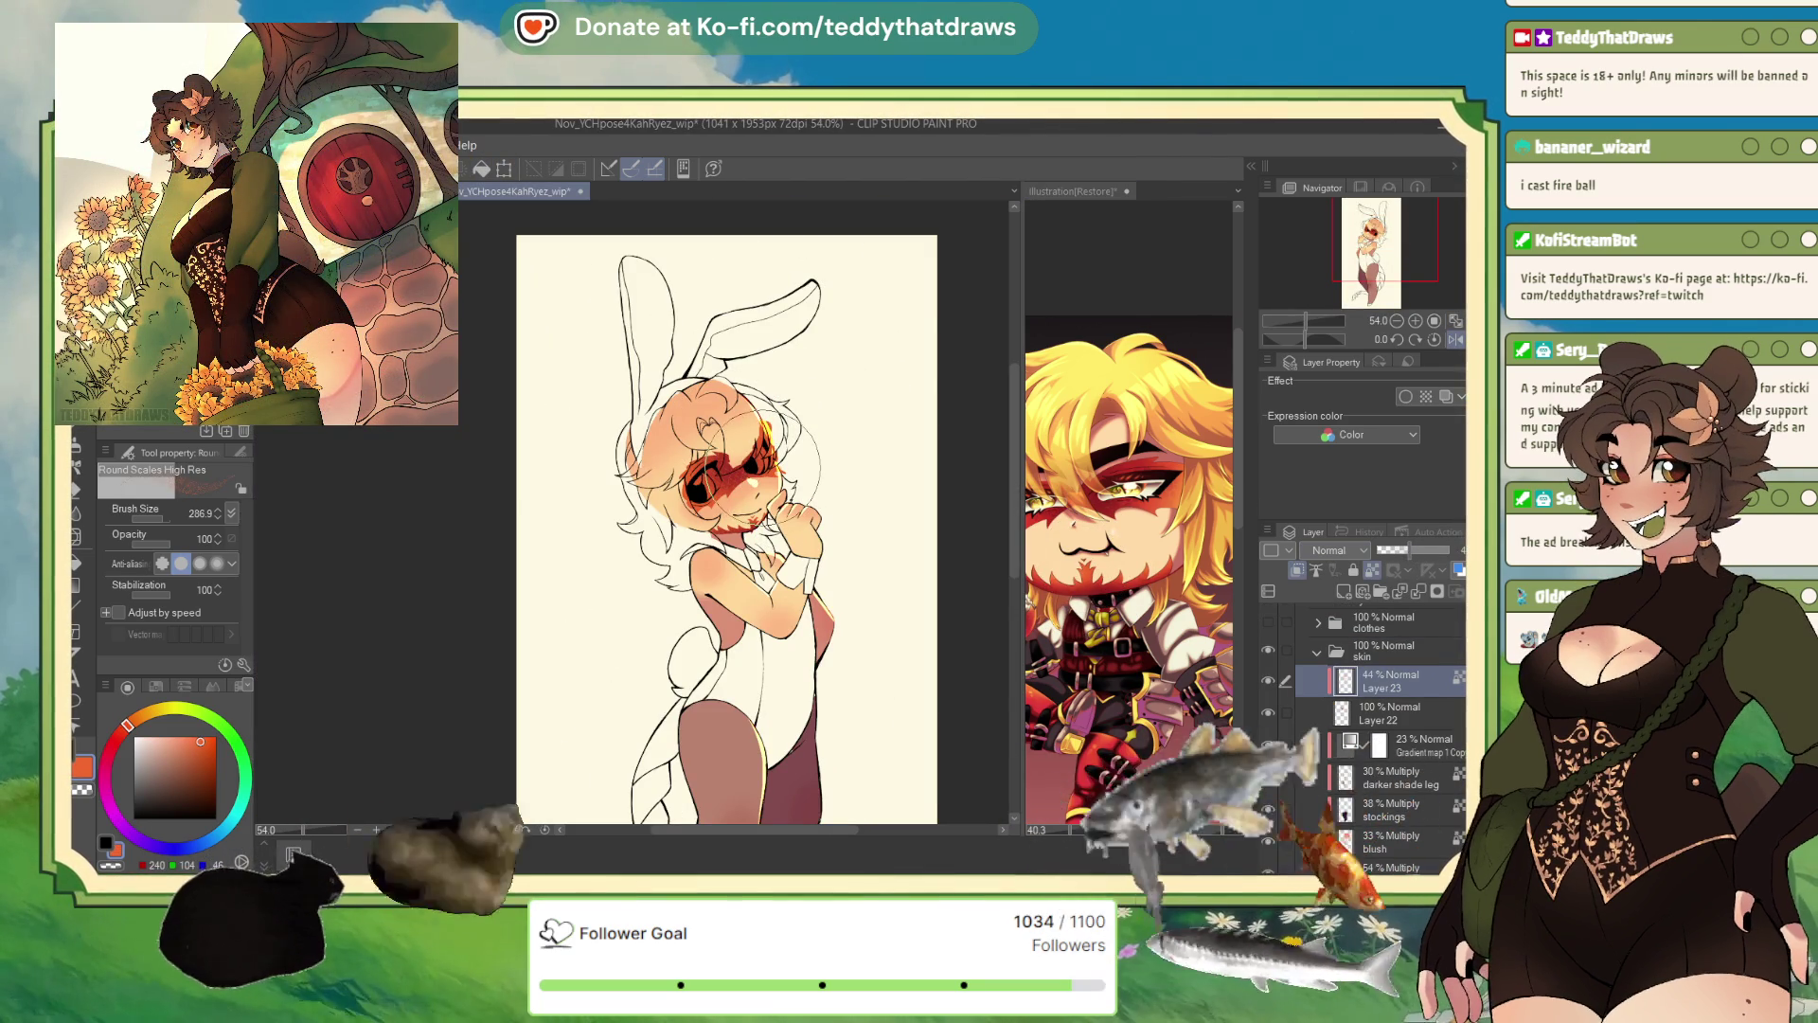
{"action": "scroll", "coordinate": [726, 456], "scroll_direction": "up", "scroll_amount": 5}
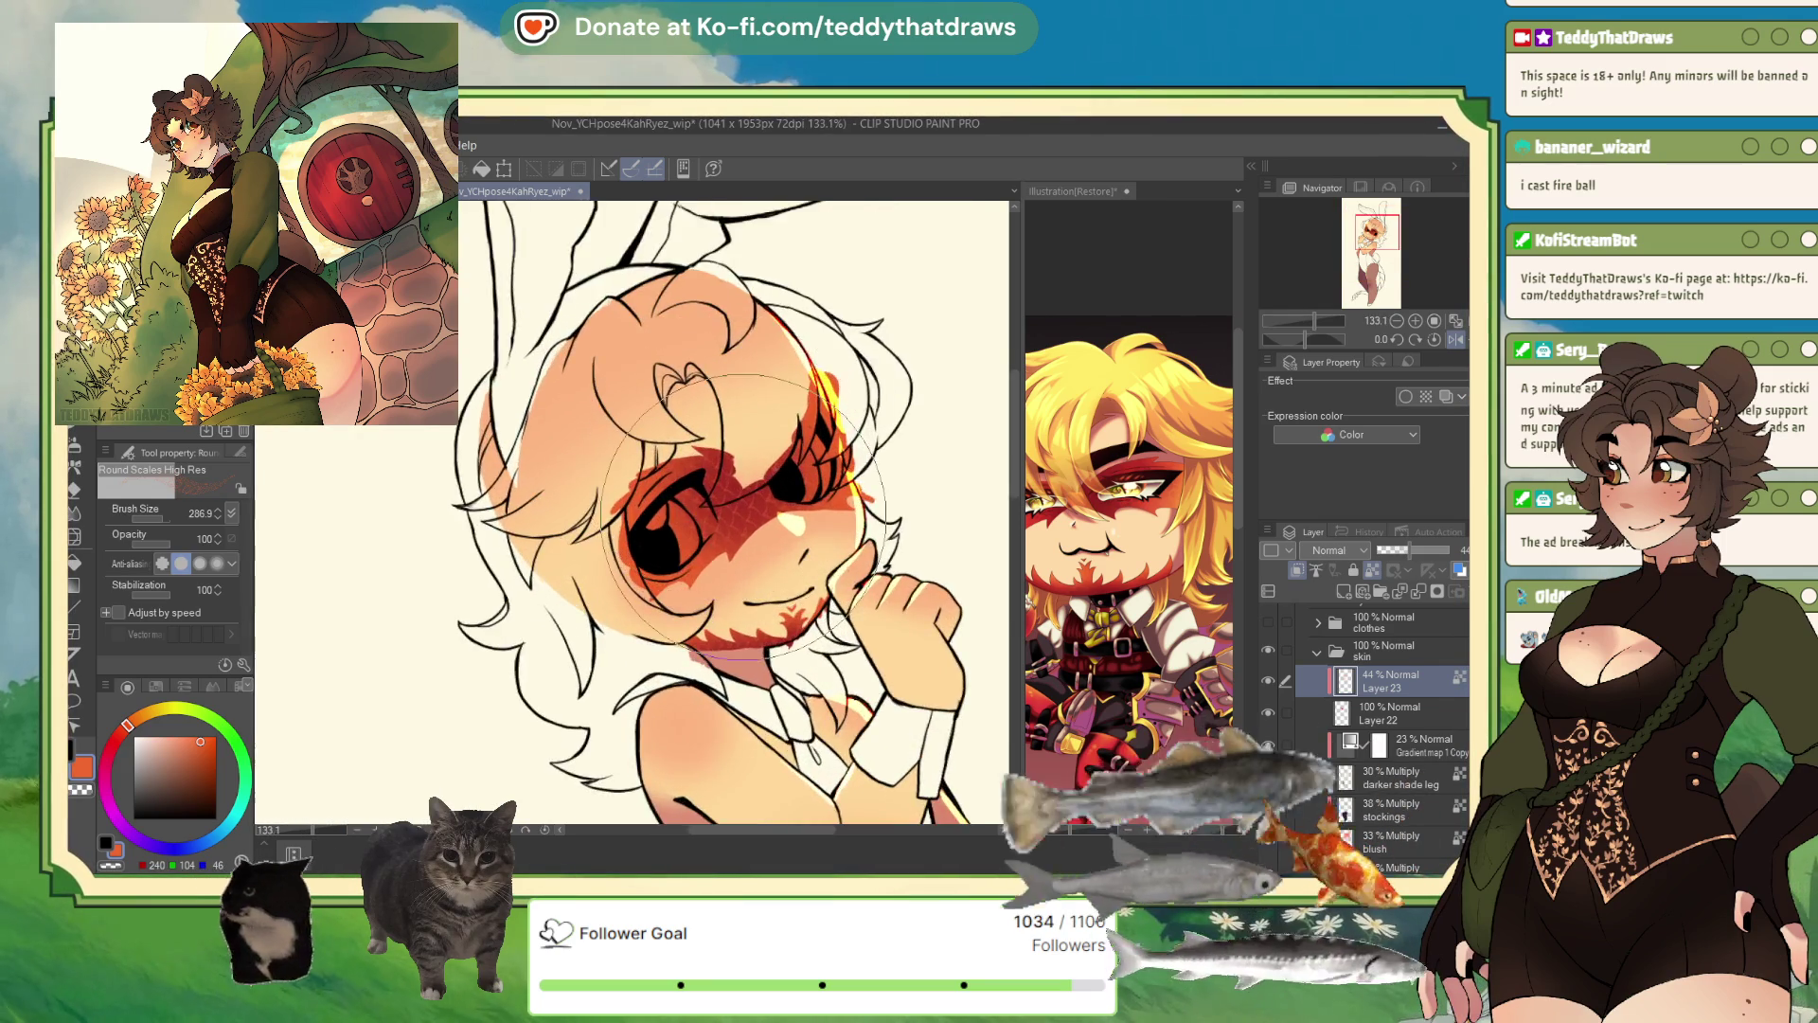
{"action": "scroll", "coordinate": [744, 516], "scroll_direction": "down", "scroll_amount": 4}
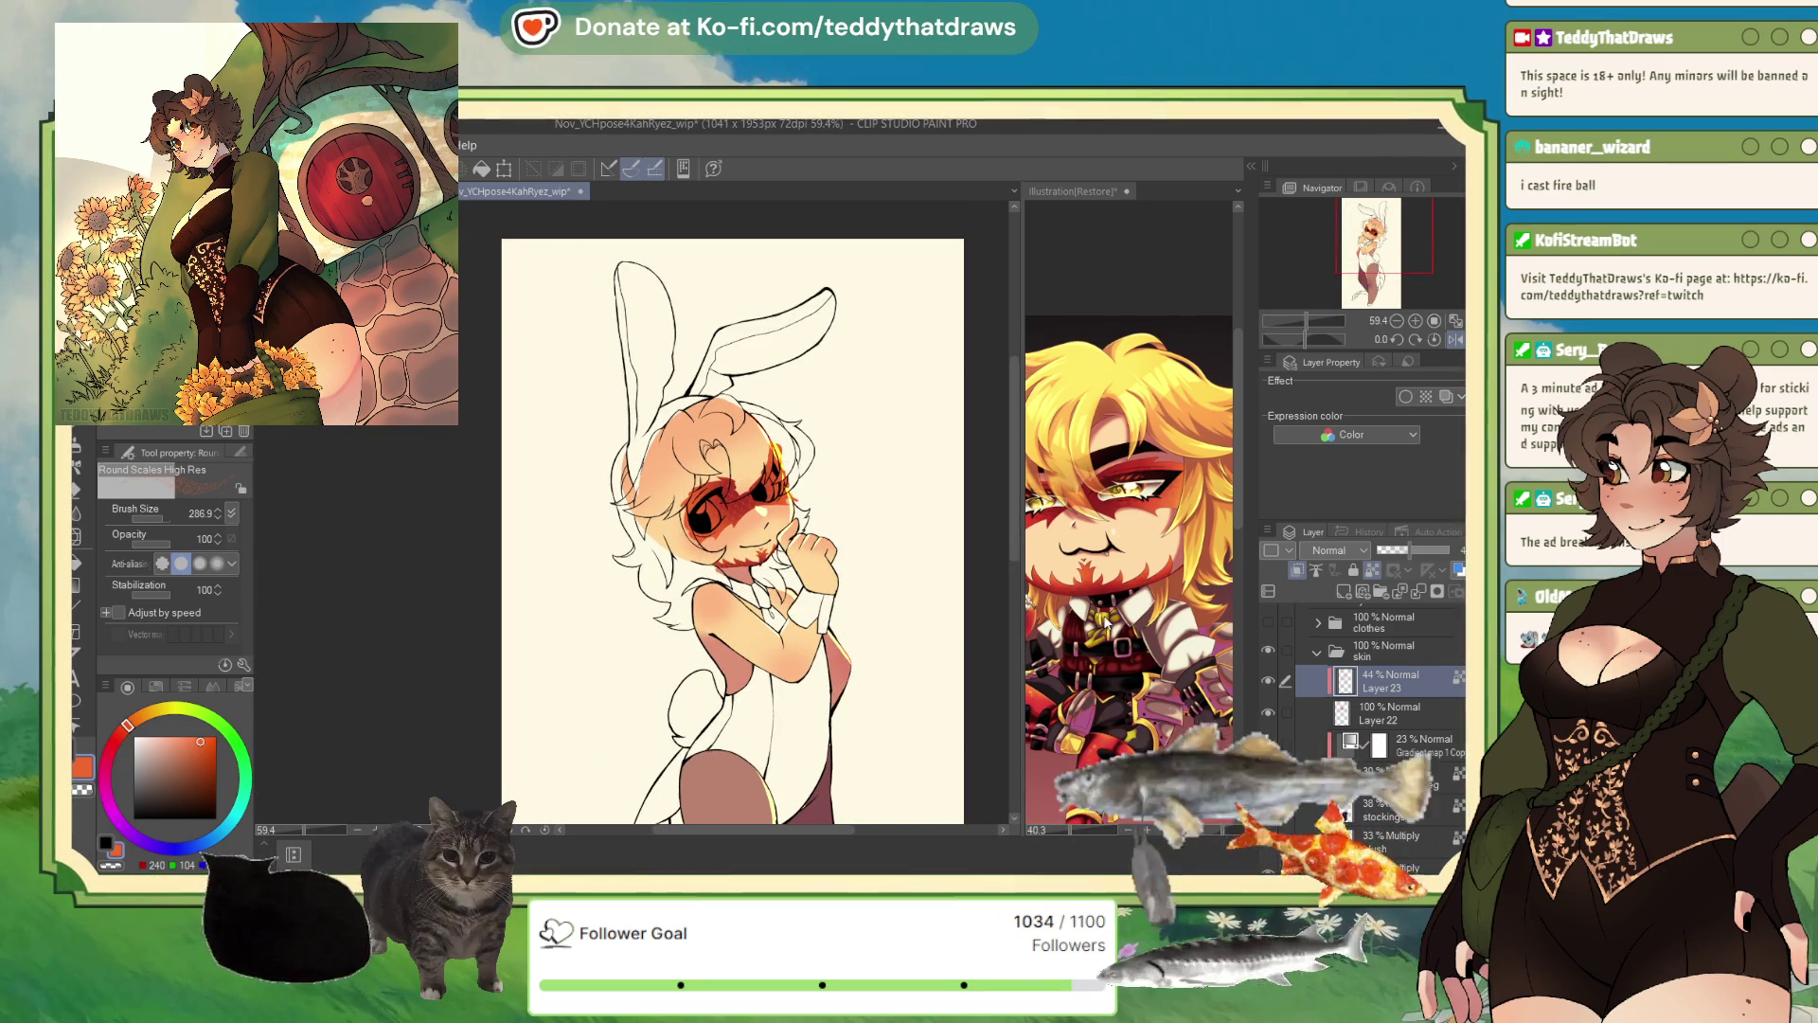
{"action": "scroll", "coordinate": [1106, 620], "scroll_direction": "down", "scroll_amount": 3}
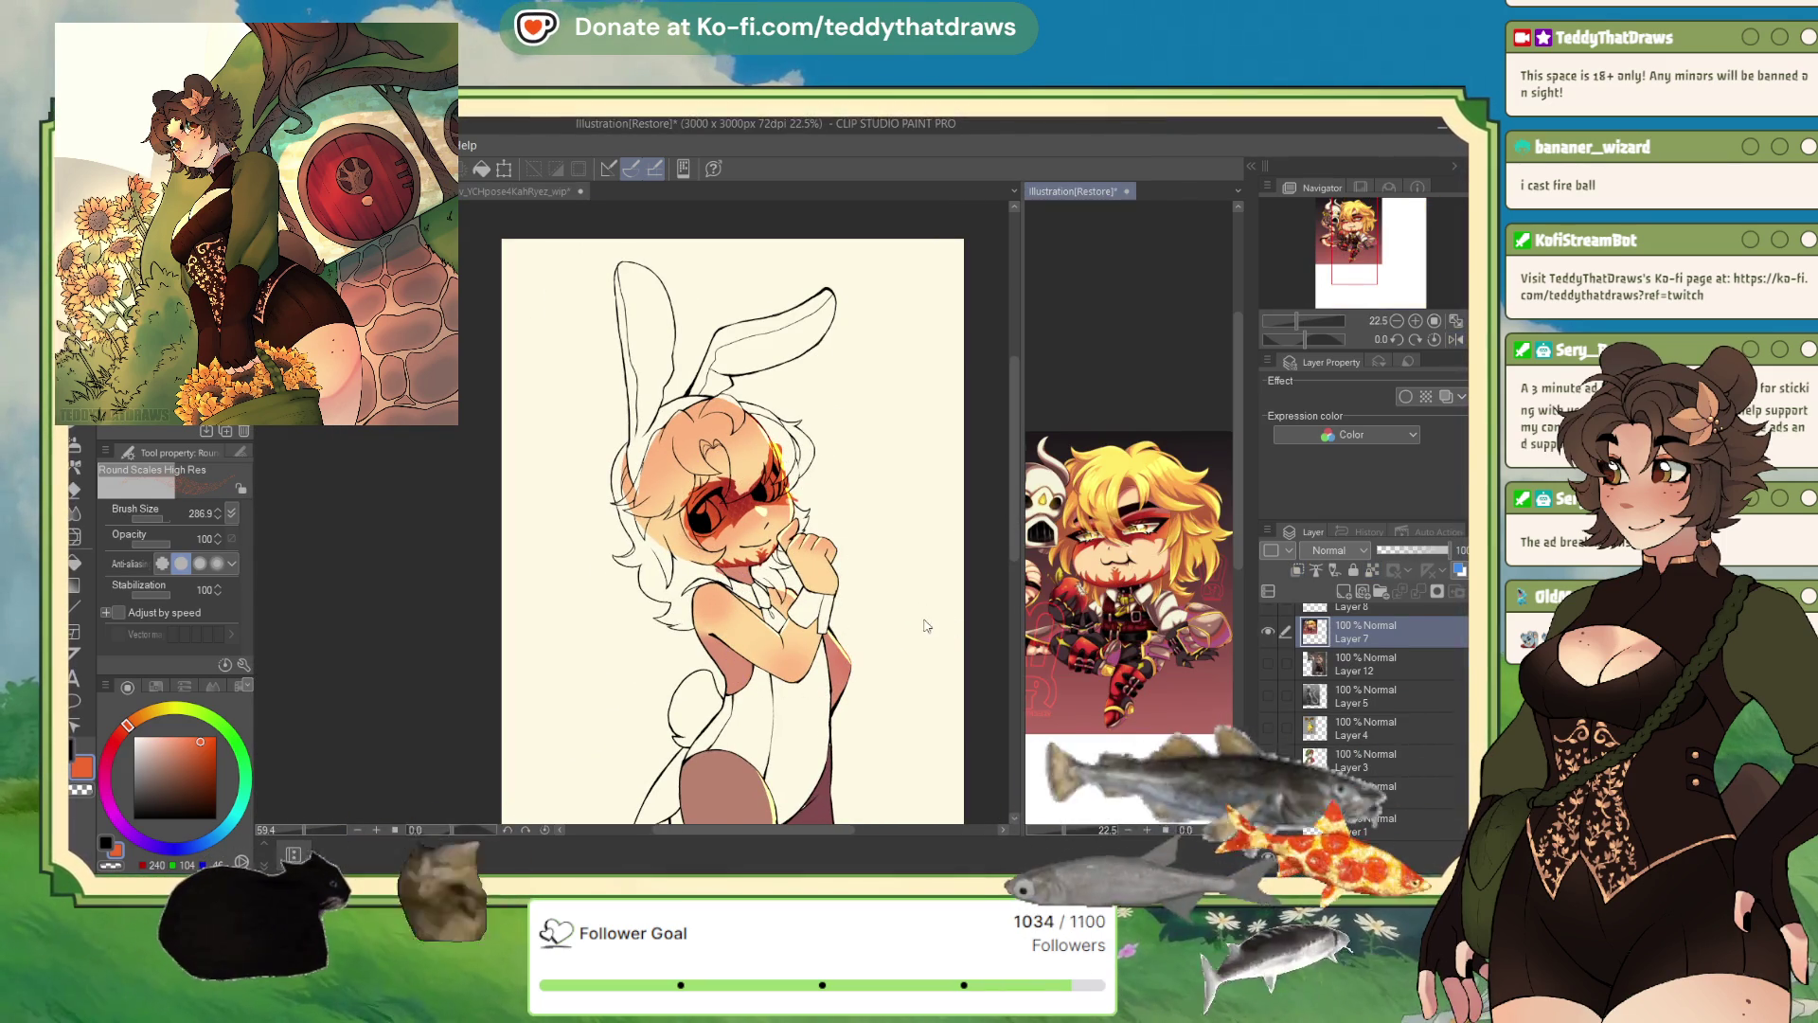
{"action": "scroll", "coordinate": [926, 625], "scroll_direction": "down", "scroll_amount": 2}
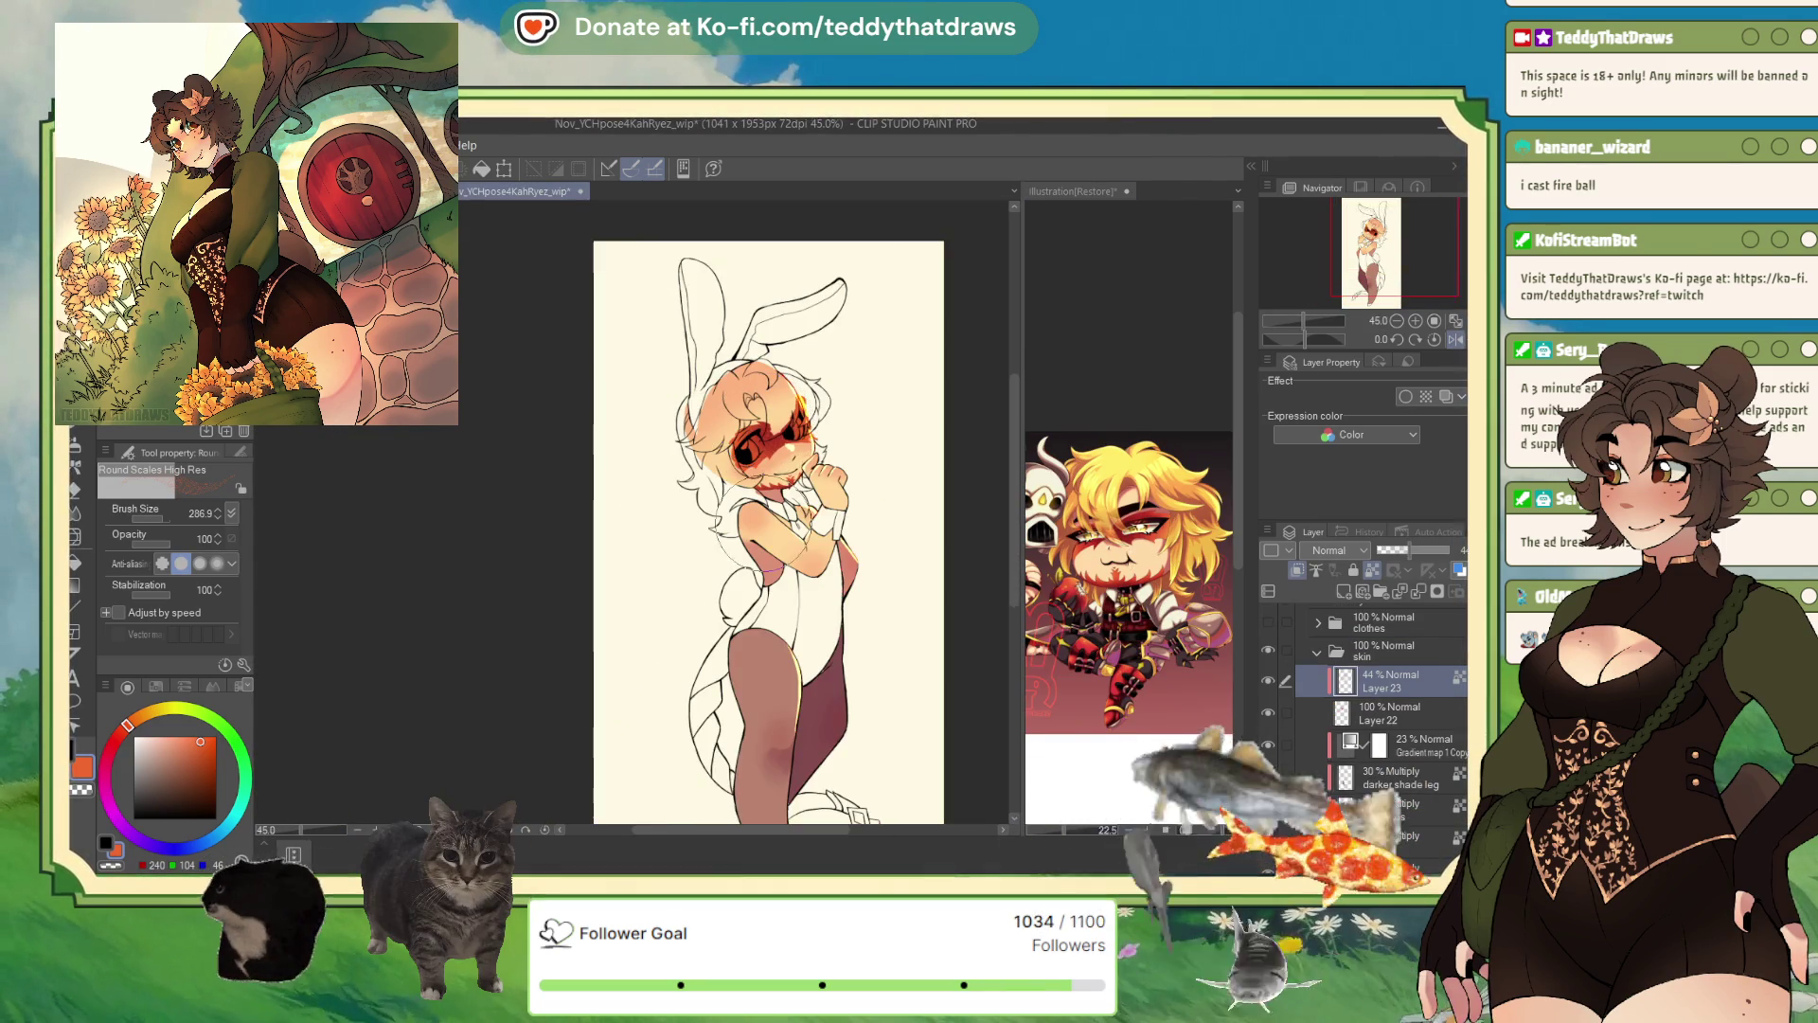
{"action": "scroll", "coordinate": [775, 503], "scroll_direction": "up", "scroll_amount": 2}
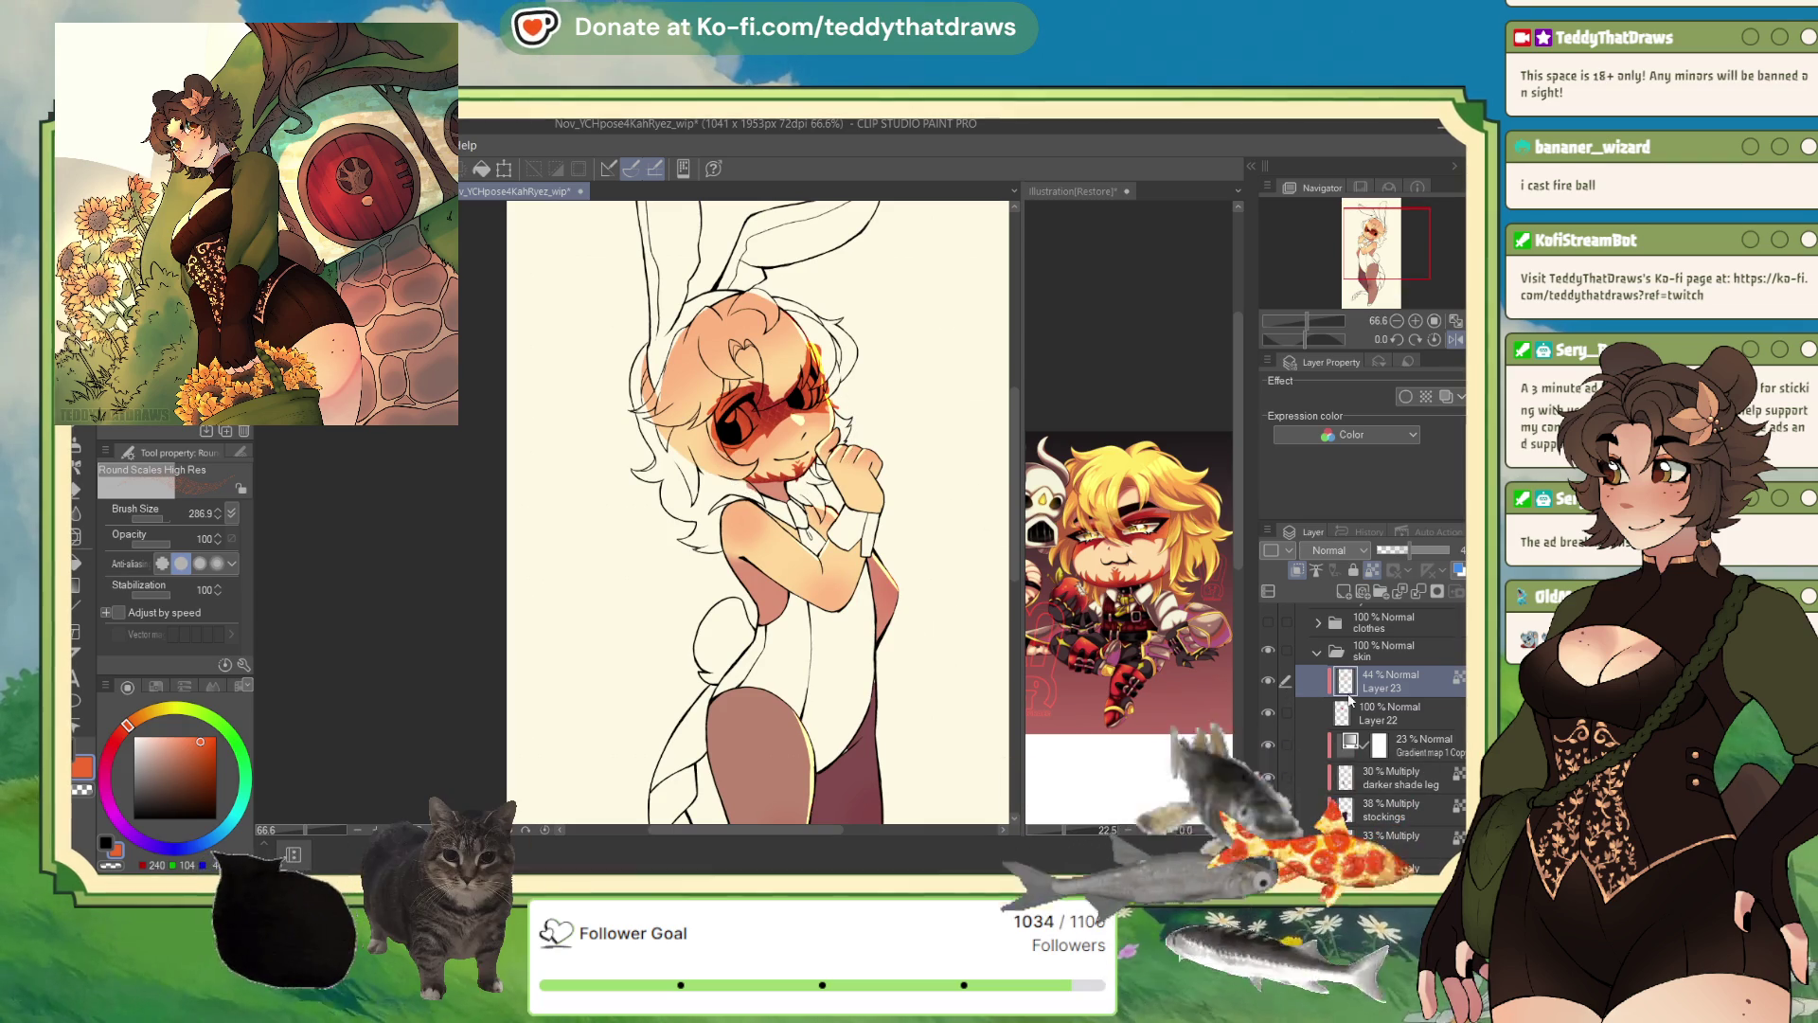
- Collapse the skin group and turn on the clothes folder to reveal the purple bunny suit
{"action": "left_click", "coordinate": [1309, 652]}
{"action": "left_click", "coordinate": [1323, 713]}
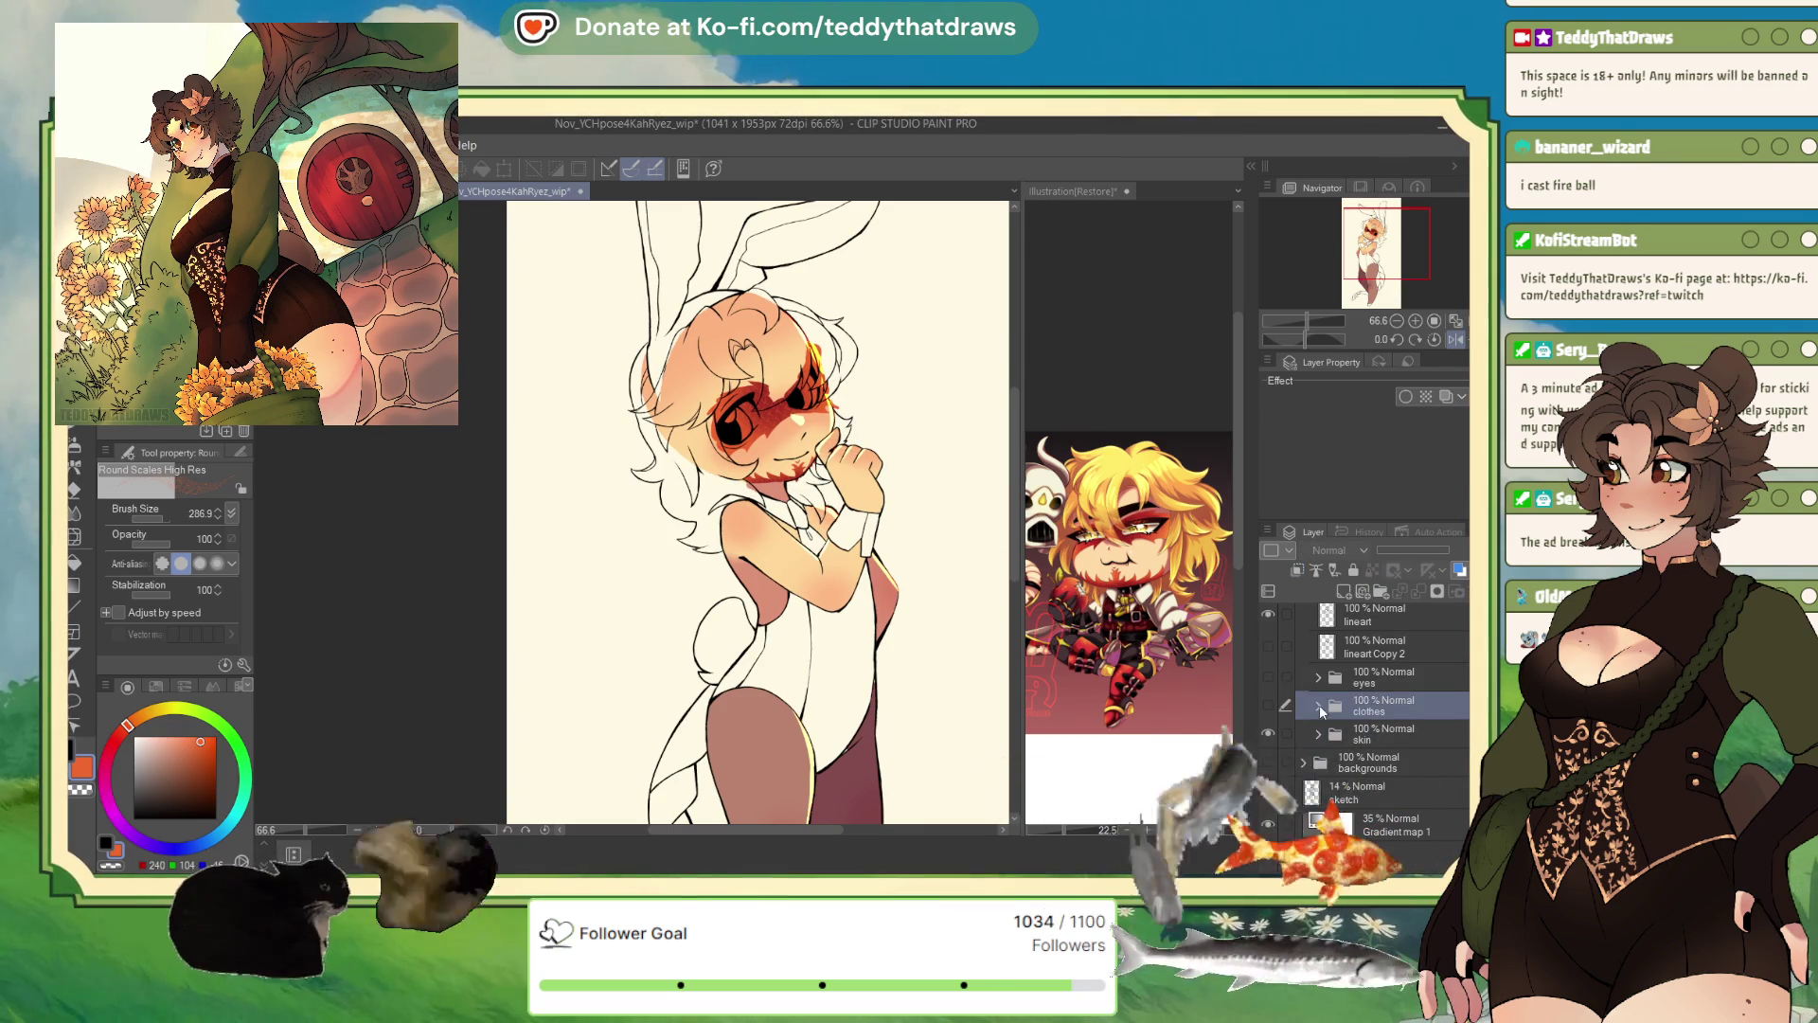
{"action": "left_click", "coordinate": [1266, 705]}
{"action": "left_click", "coordinate": [1317, 707]}
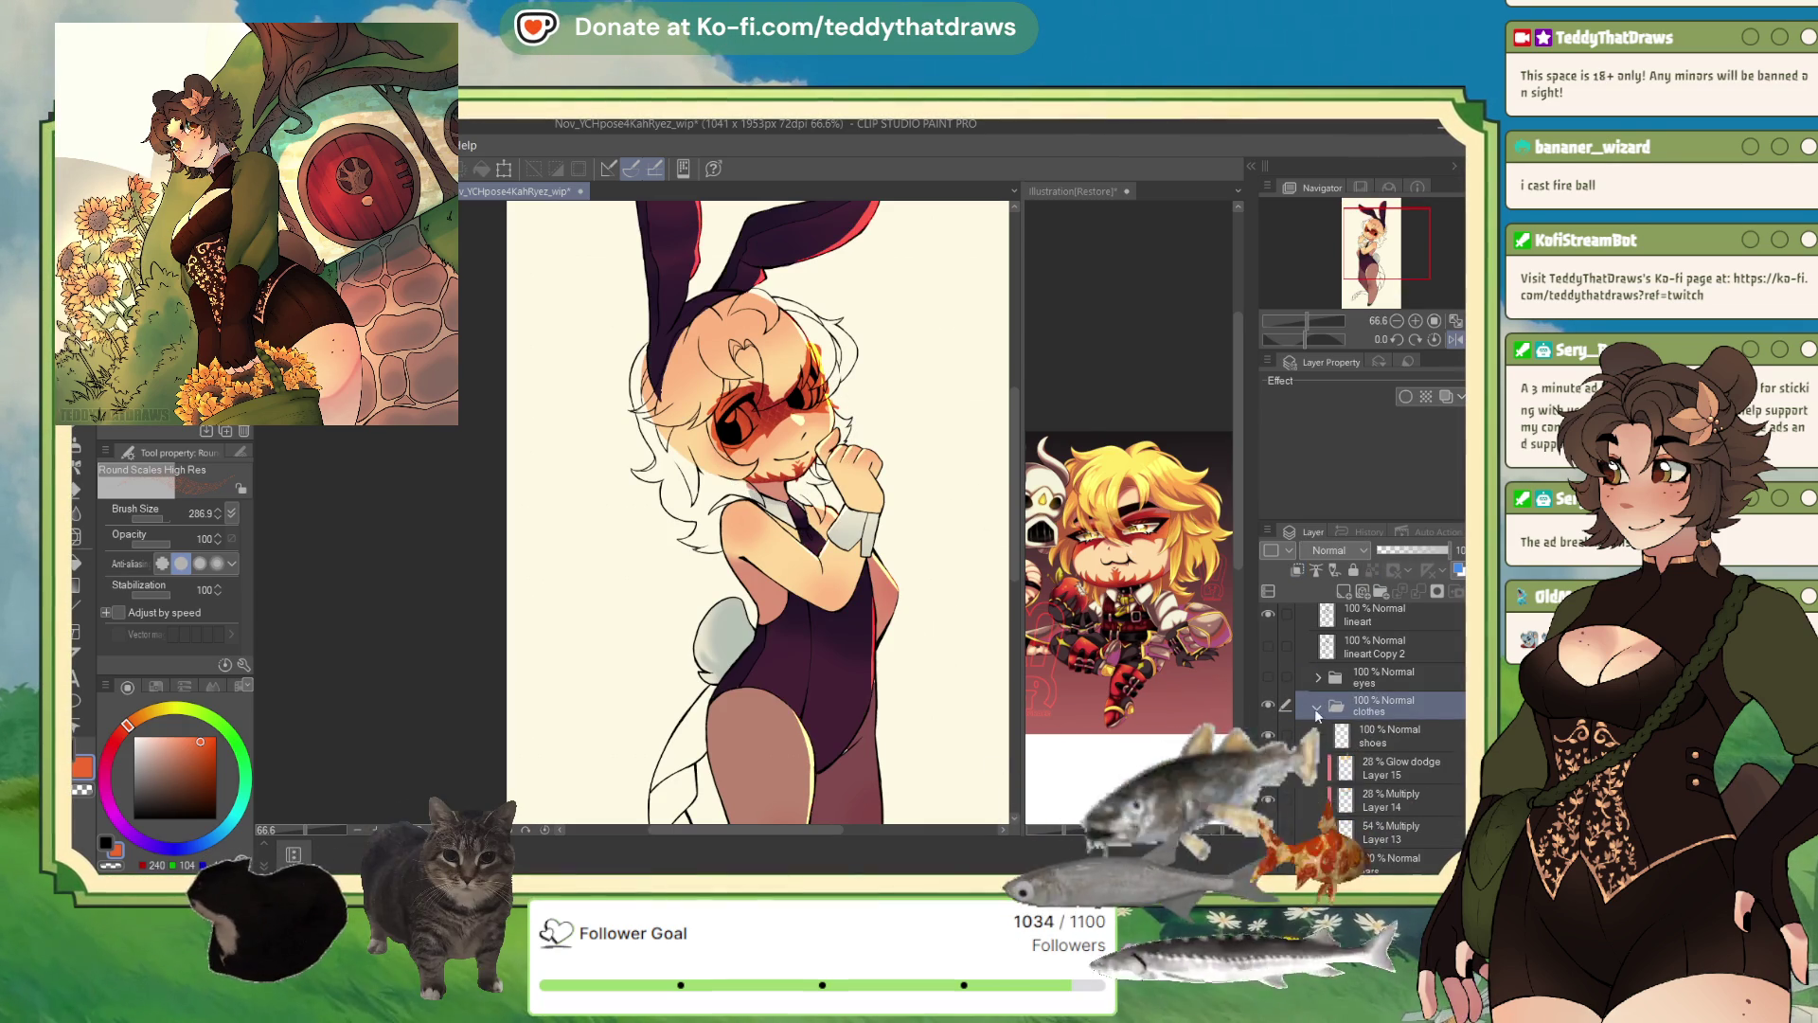
{"action": "scroll", "coordinate": [1358, 684], "scroll_direction": "up", "scroll_amount": 1}
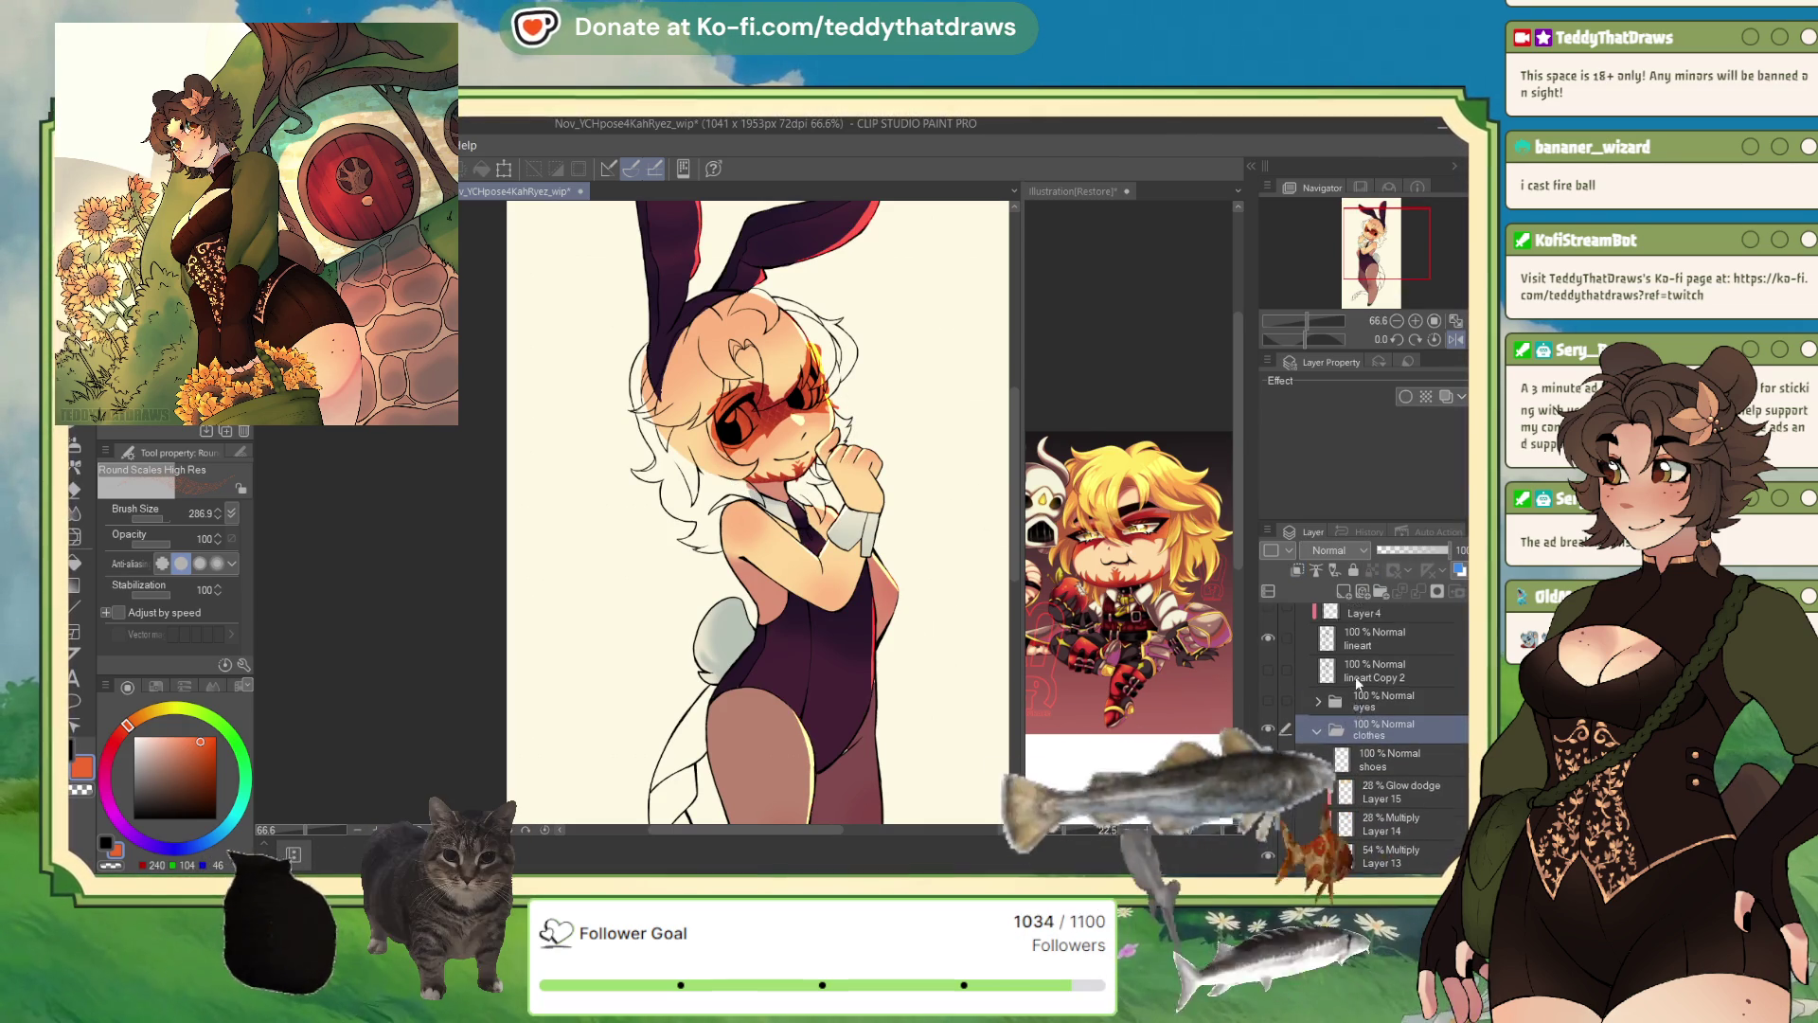
{"action": "scroll", "coordinate": [1358, 684], "scroll_direction": "up", "scroll_amount": 1}
- Turn the eyes folder back on to show the blue eyes, selecting Layer 5 inside it
{"action": "left_click", "coordinate": [1359, 692]}
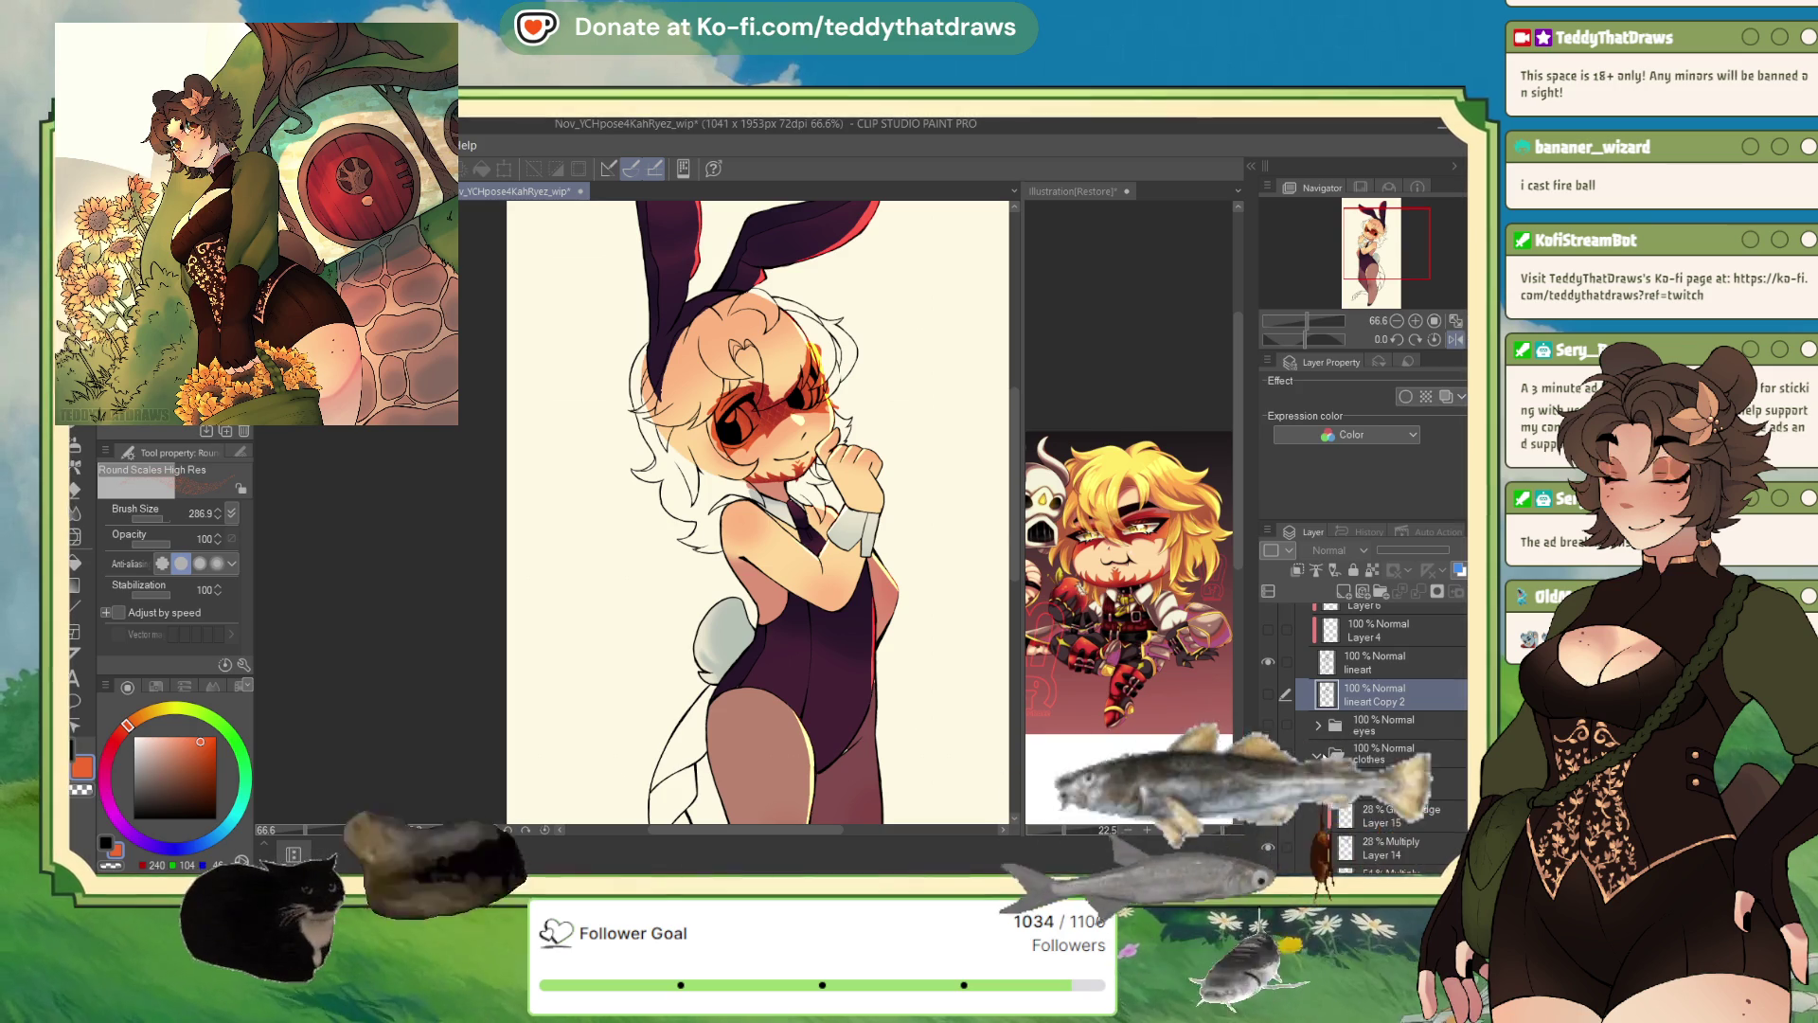
{"action": "left_click", "coordinate": [1267, 725]}
{"action": "left_click", "coordinate": [1318, 725]}
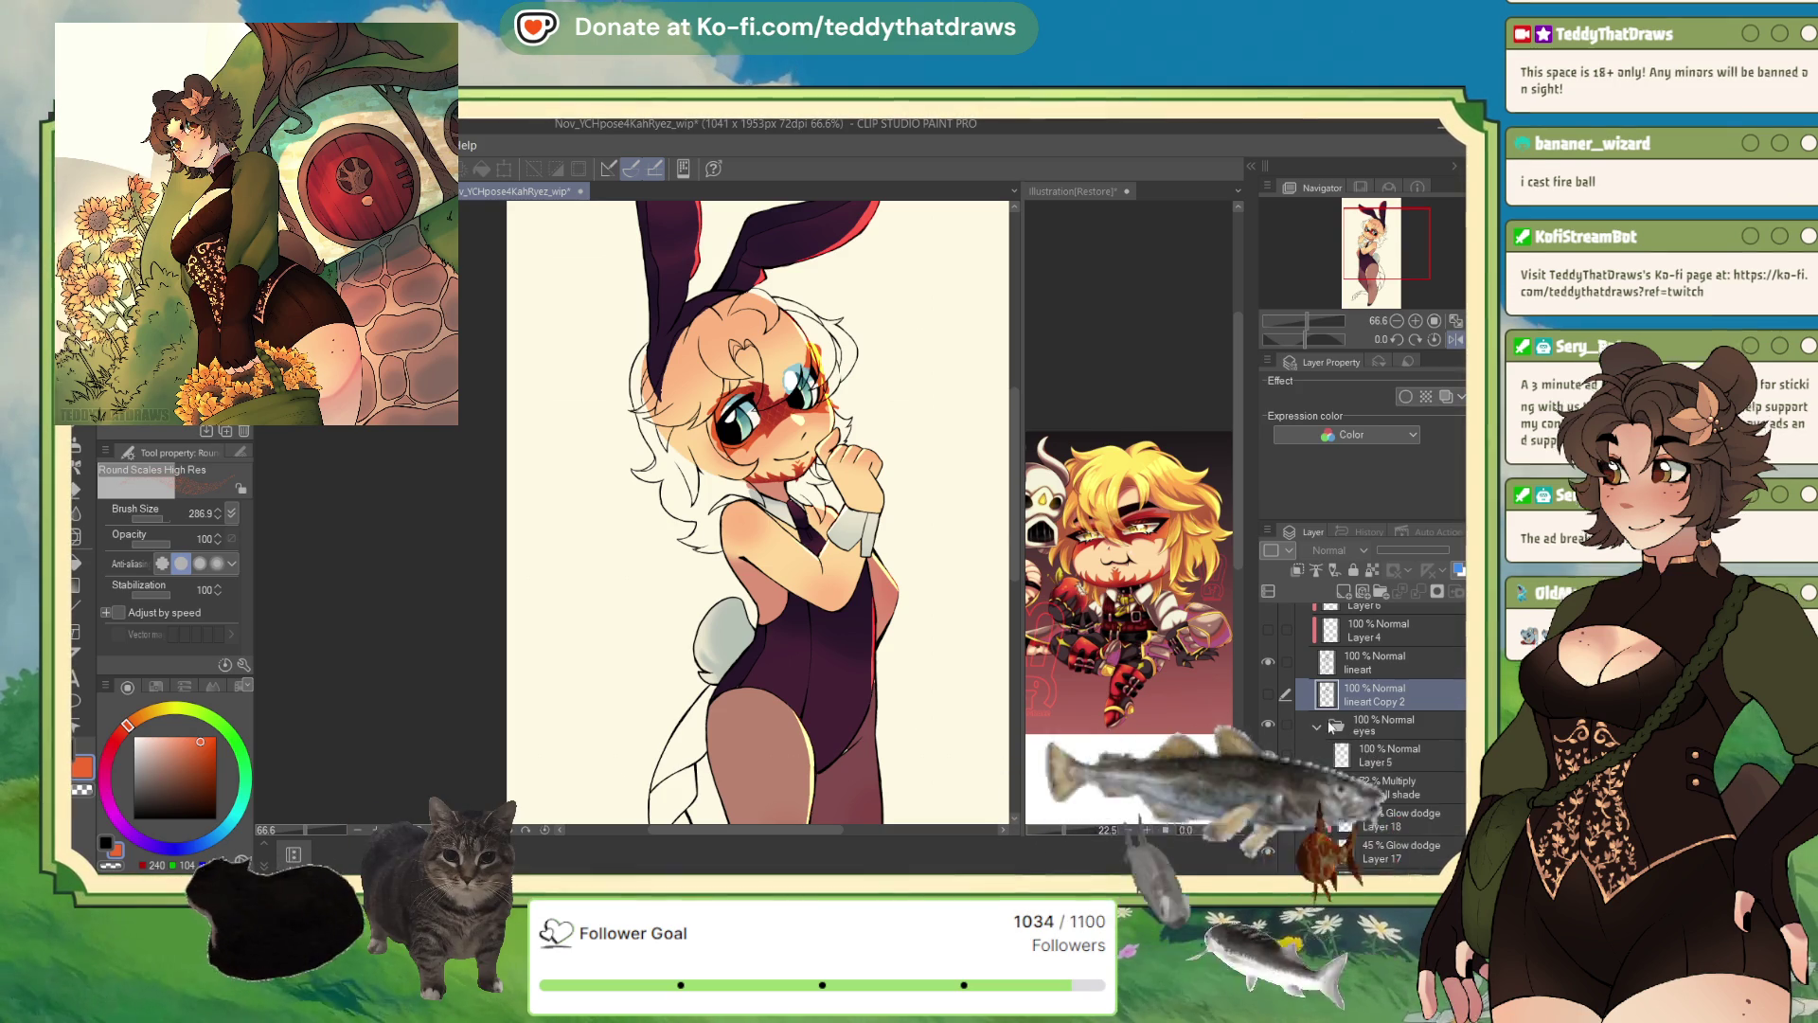
{"action": "left_click", "coordinate": [1383, 755]}
{"action": "scroll", "coordinate": [1383, 755], "scroll_direction": "down", "scroll_amount": 2}
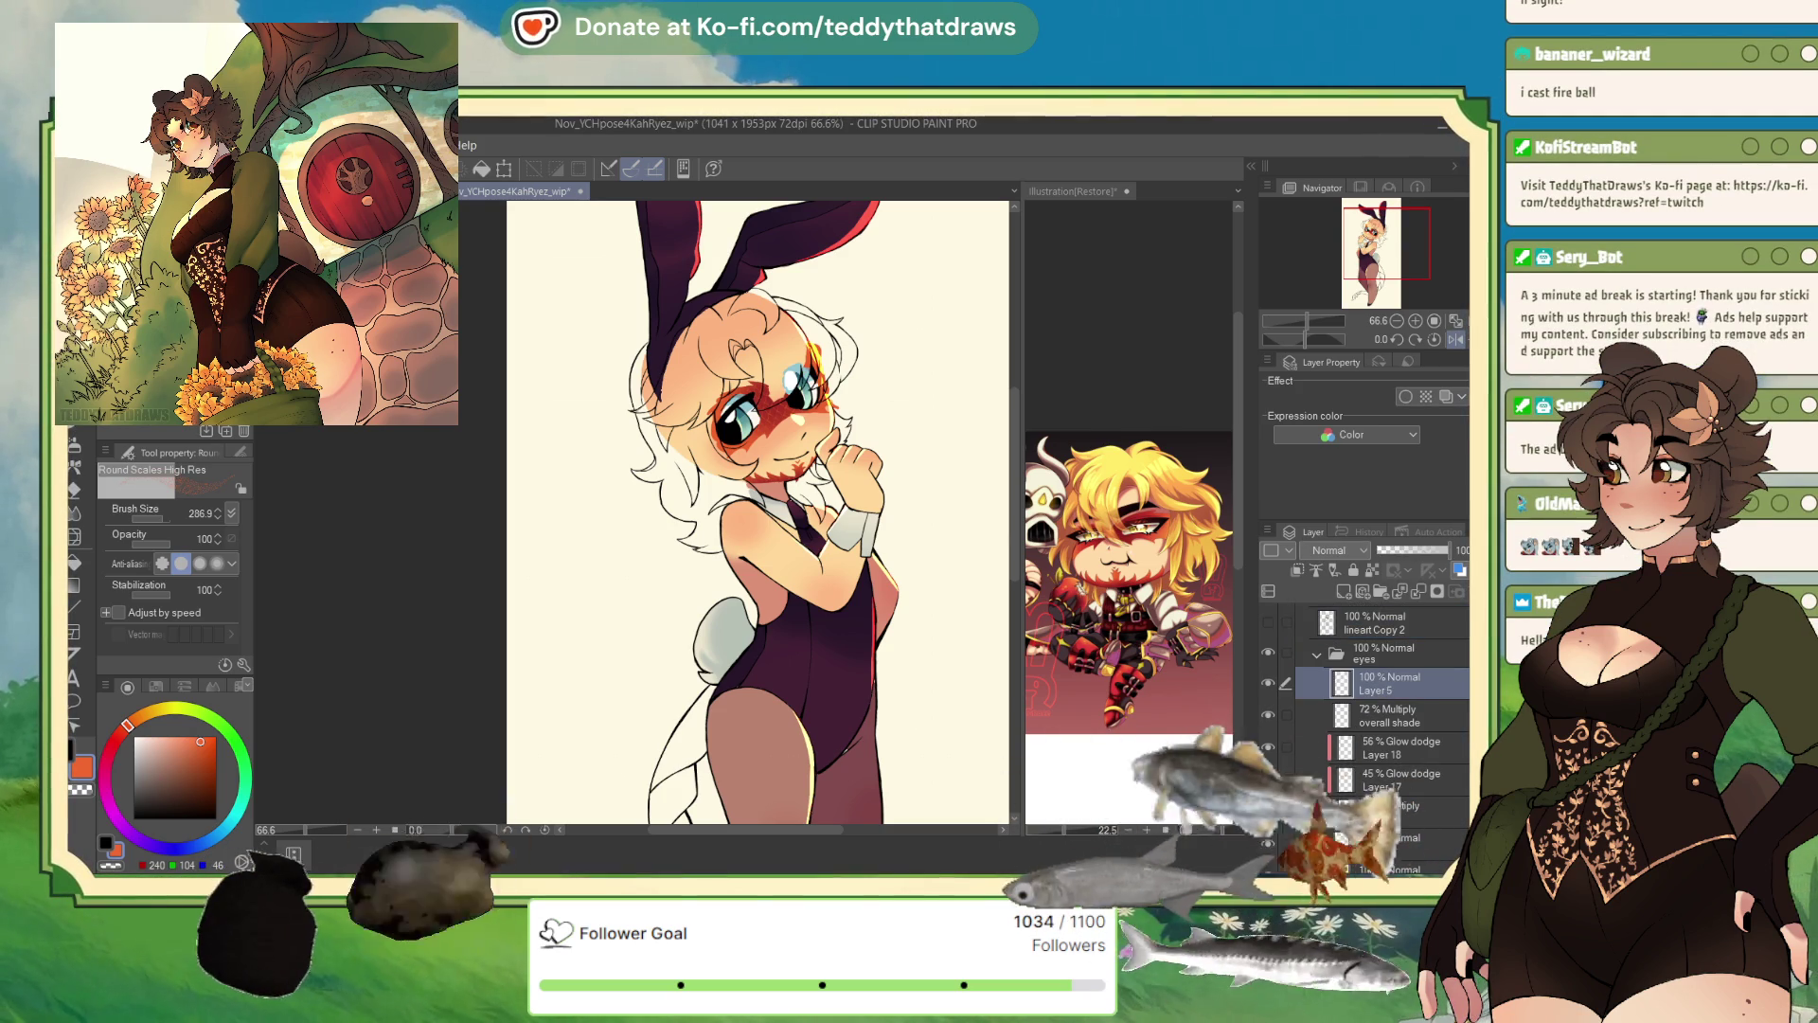
{"action": "scroll", "coordinate": [1383, 826], "scroll_direction": "down", "scroll_amount": 1}
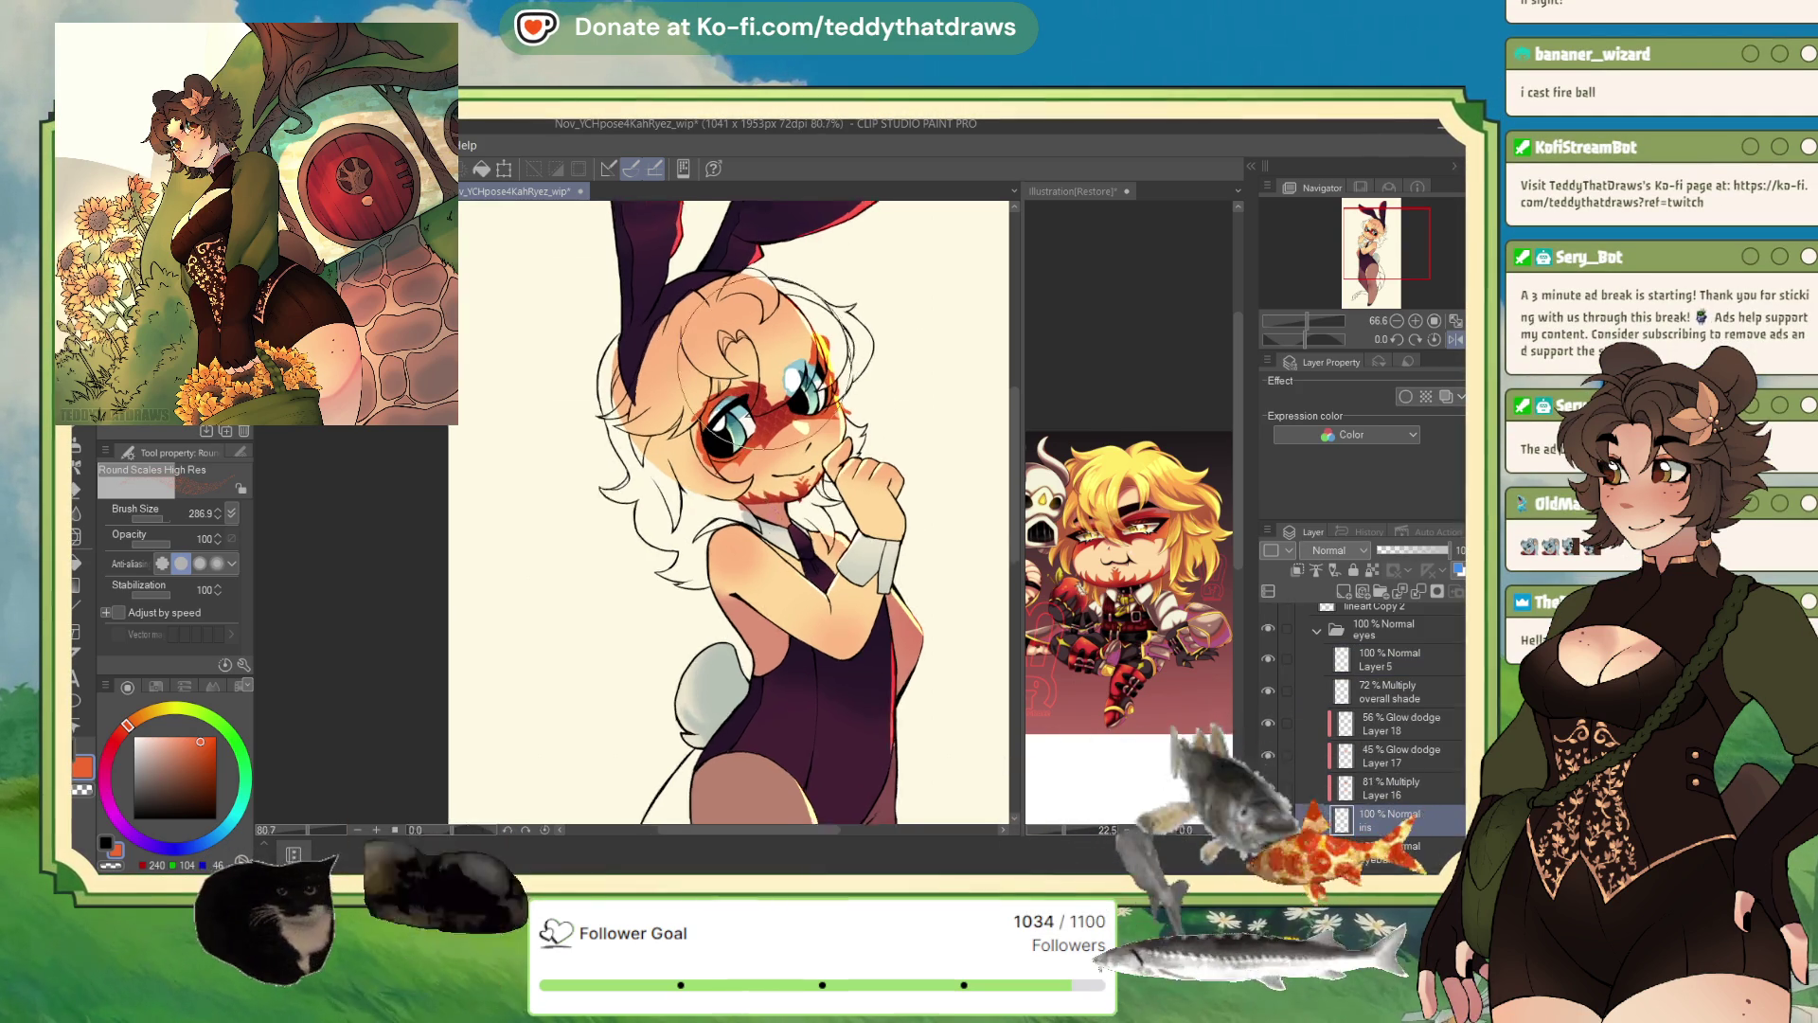
- Try a white highlight in the eye with the pen, then remove it again on Layer 5
{"action": "scroll", "coordinate": [777, 364], "scroll_direction": "up", "scroll_amount": 4}
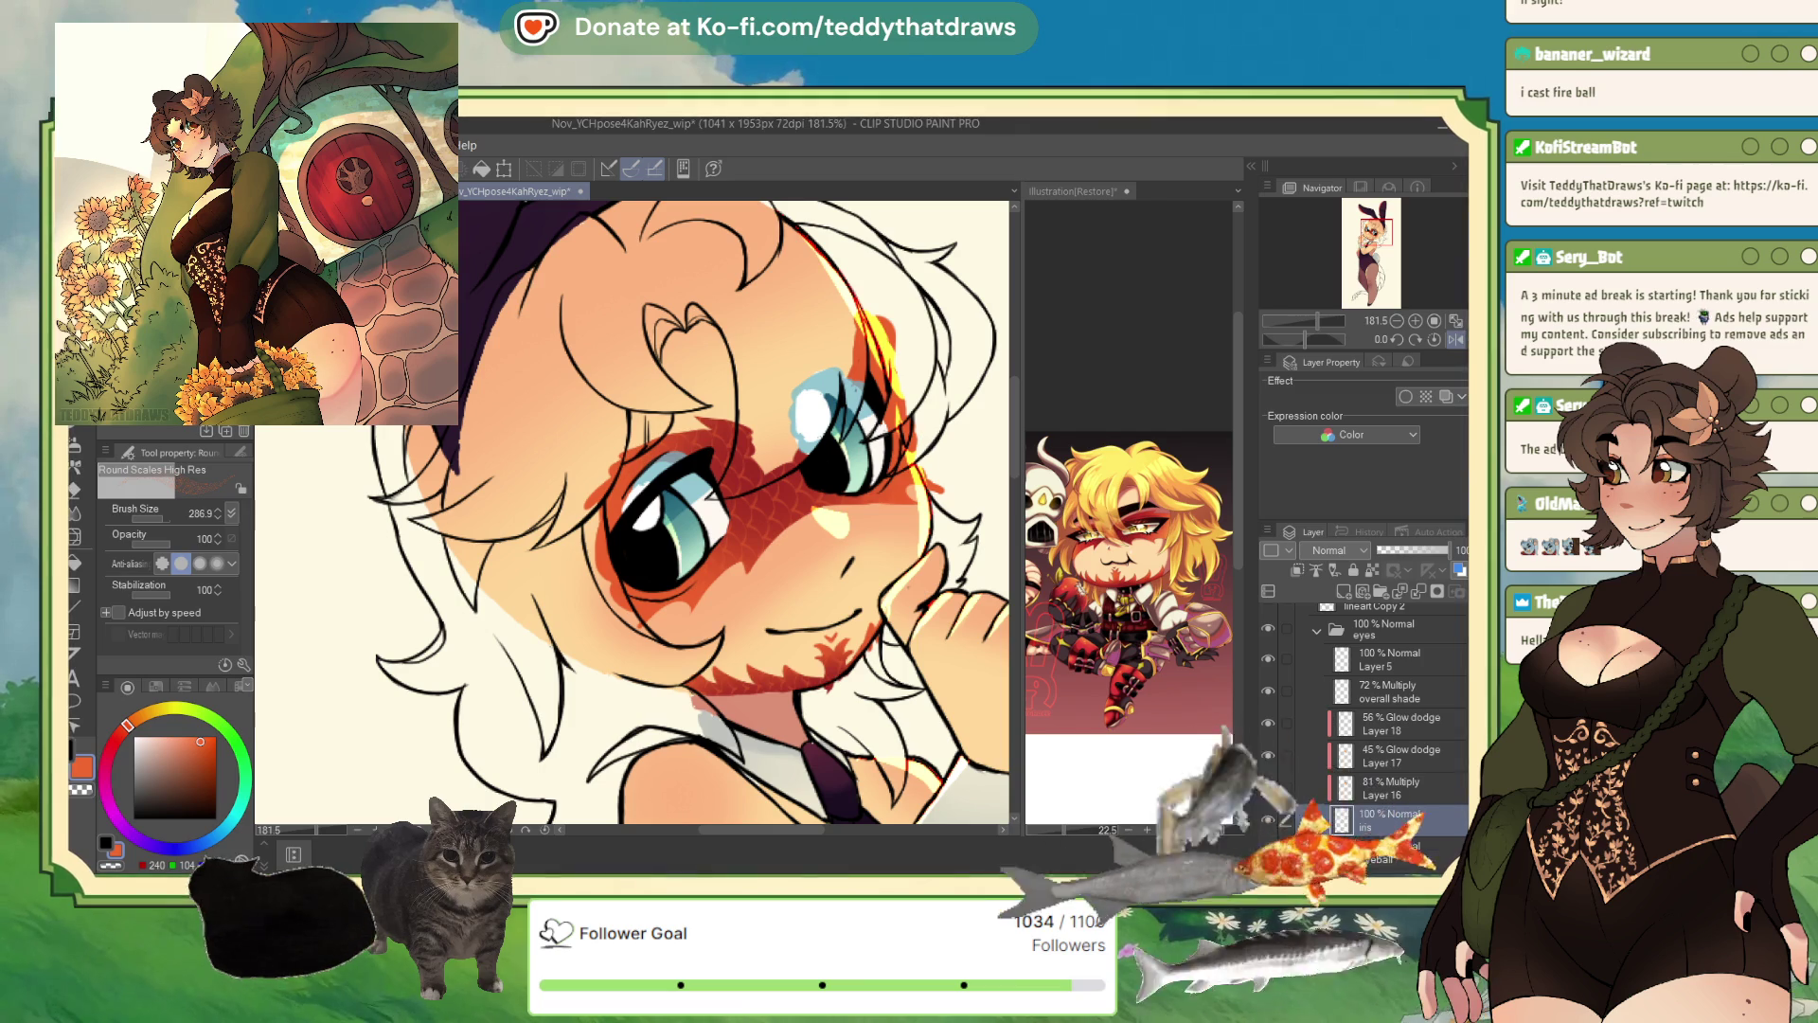
{"action": "key", "text": "p"}
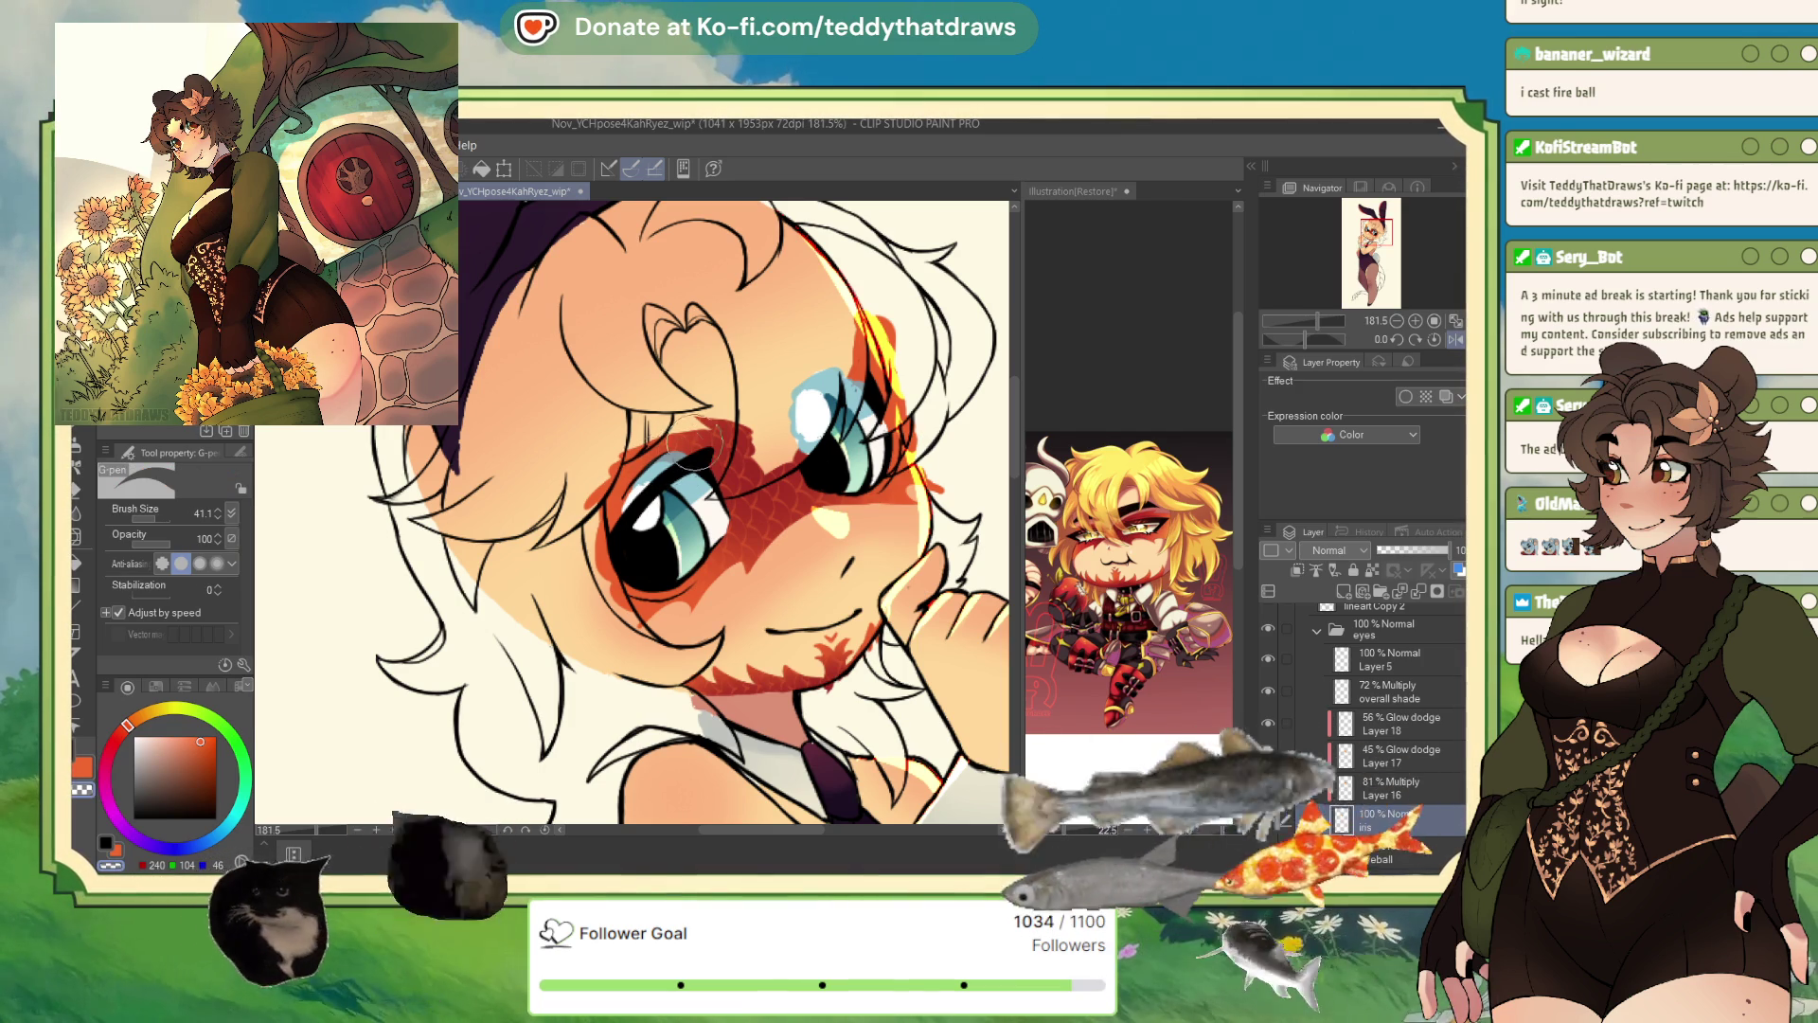
{"action": "left_click_drag", "start_coordinate": [831, 390], "coordinate": [811, 409]}
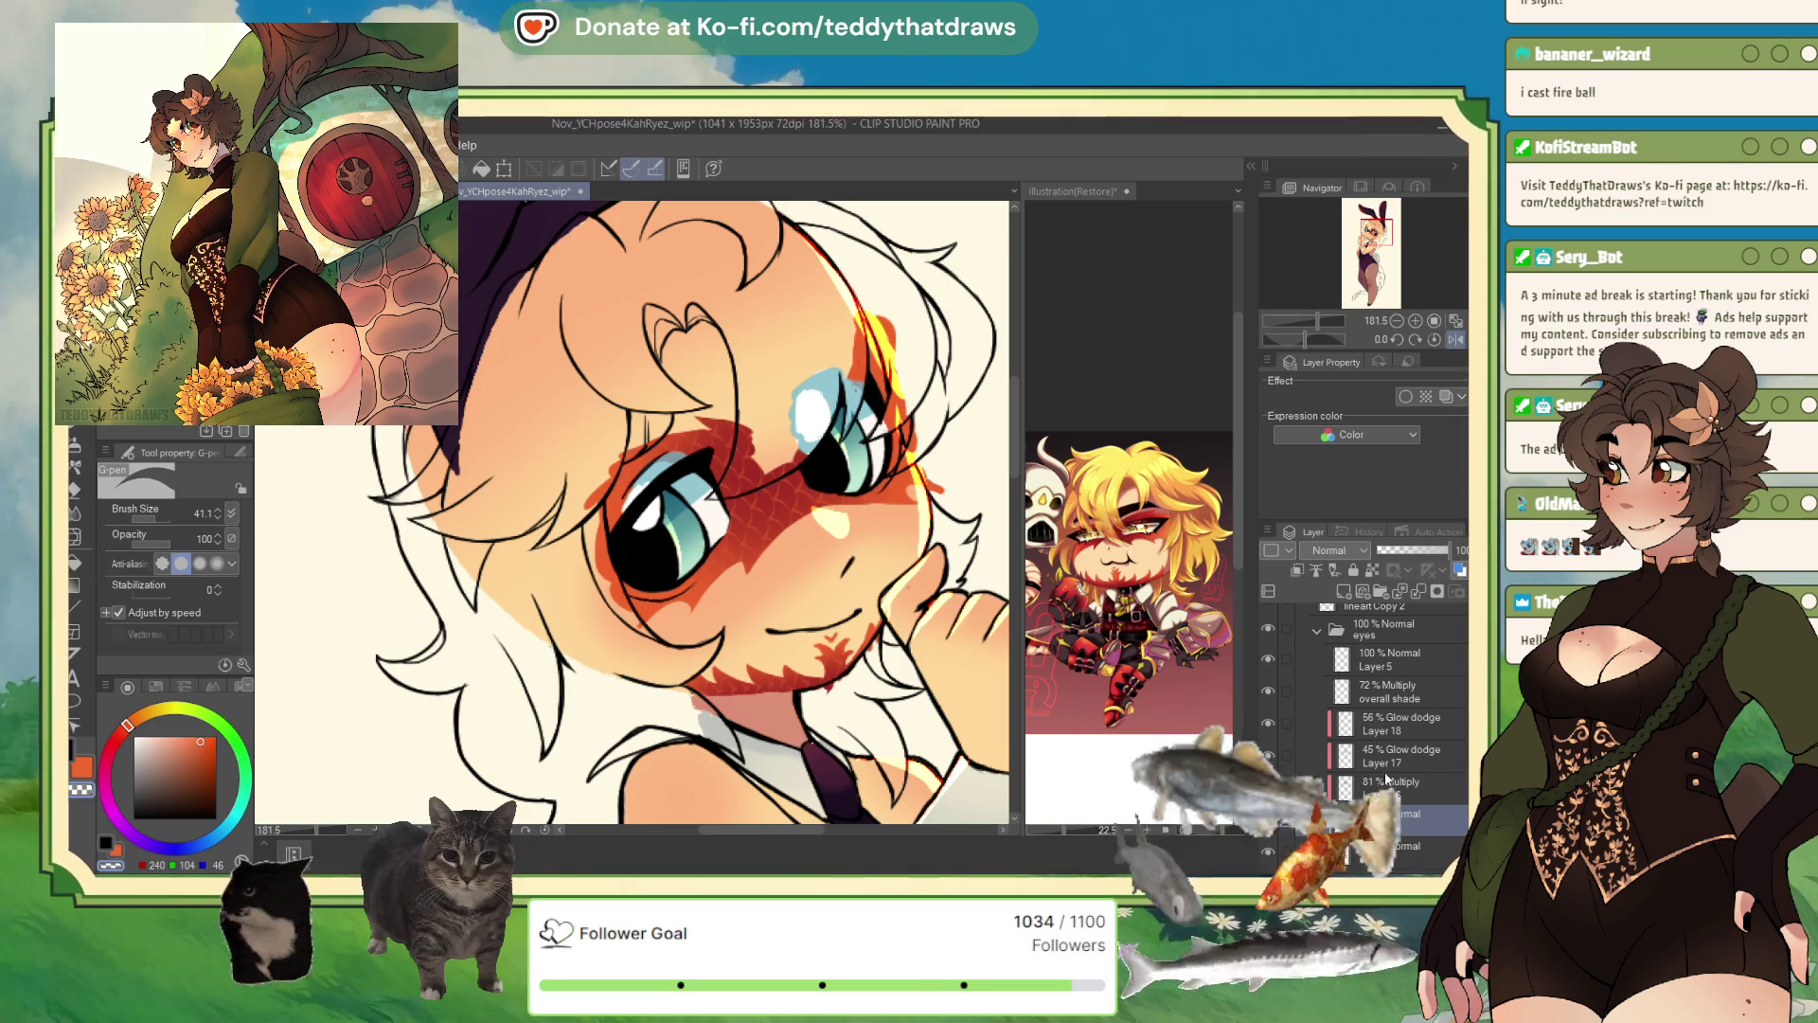
{"action": "left_click", "coordinate": [1400, 853]}
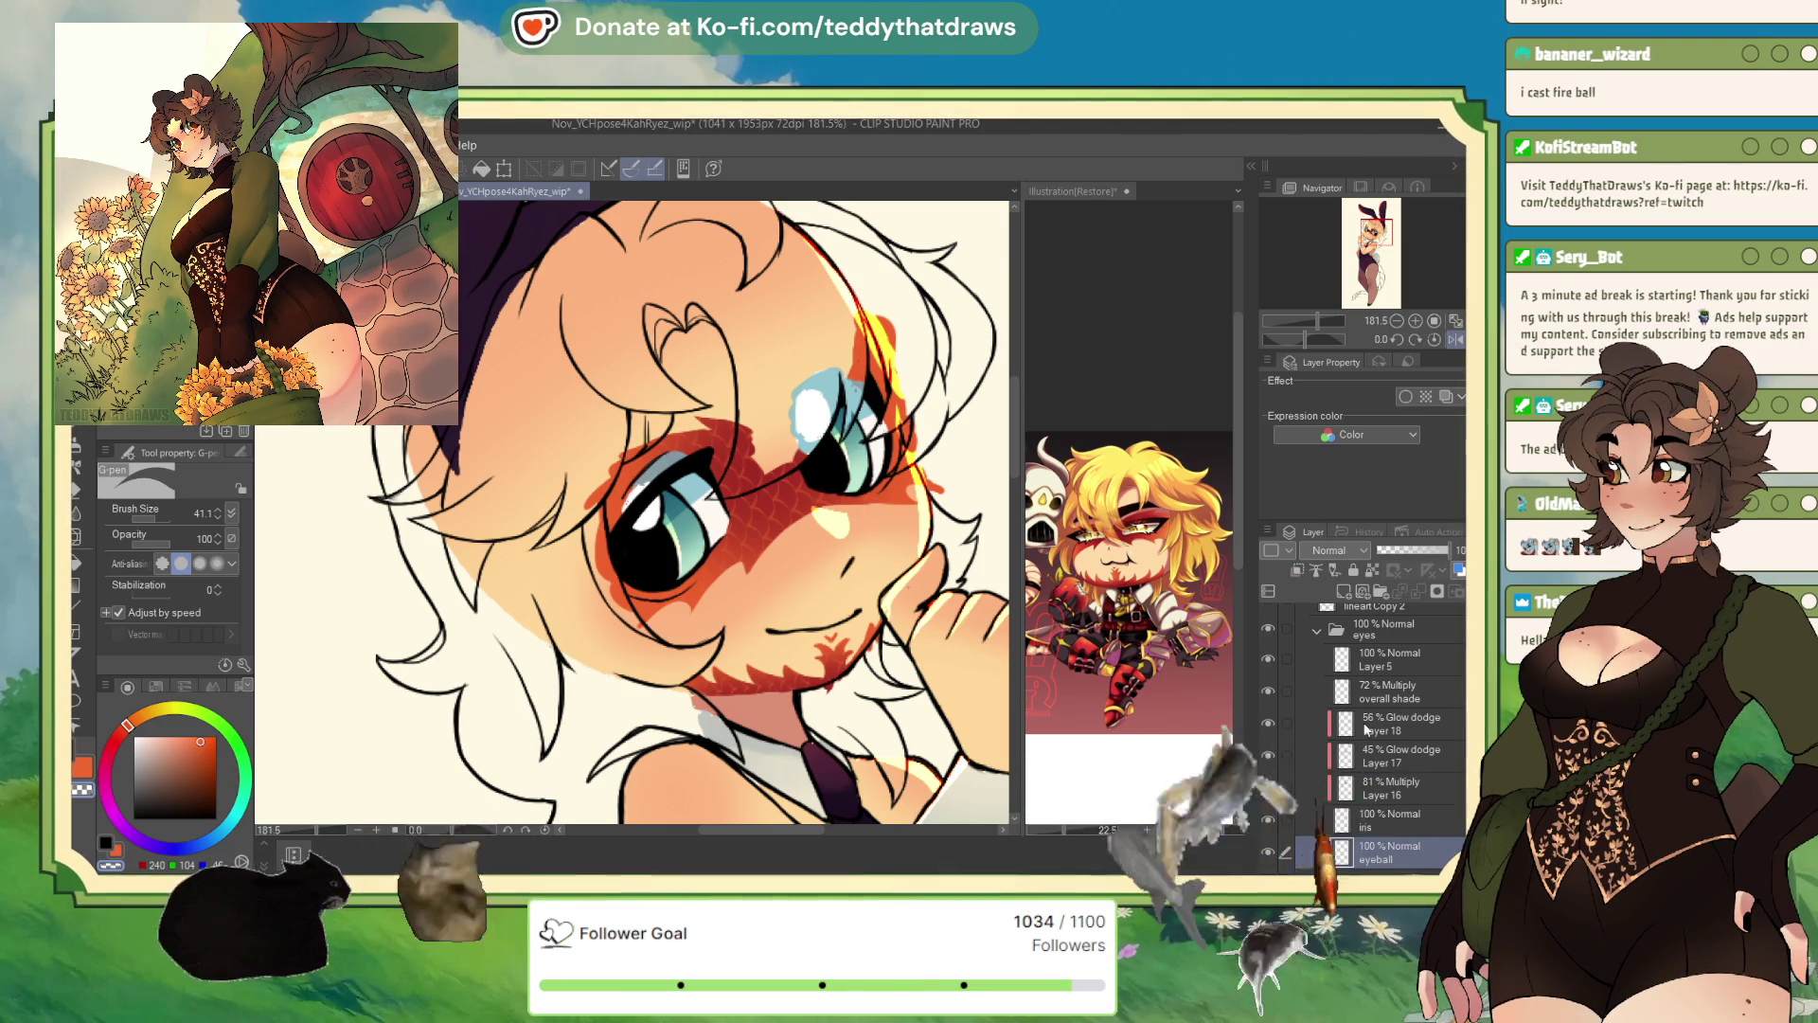
{"action": "scroll", "coordinate": [1392, 719], "scroll_direction": "down", "scroll_amount": 2}
{"action": "scroll", "coordinate": [1390, 681], "scroll_direction": "up", "scroll_amount": 2}
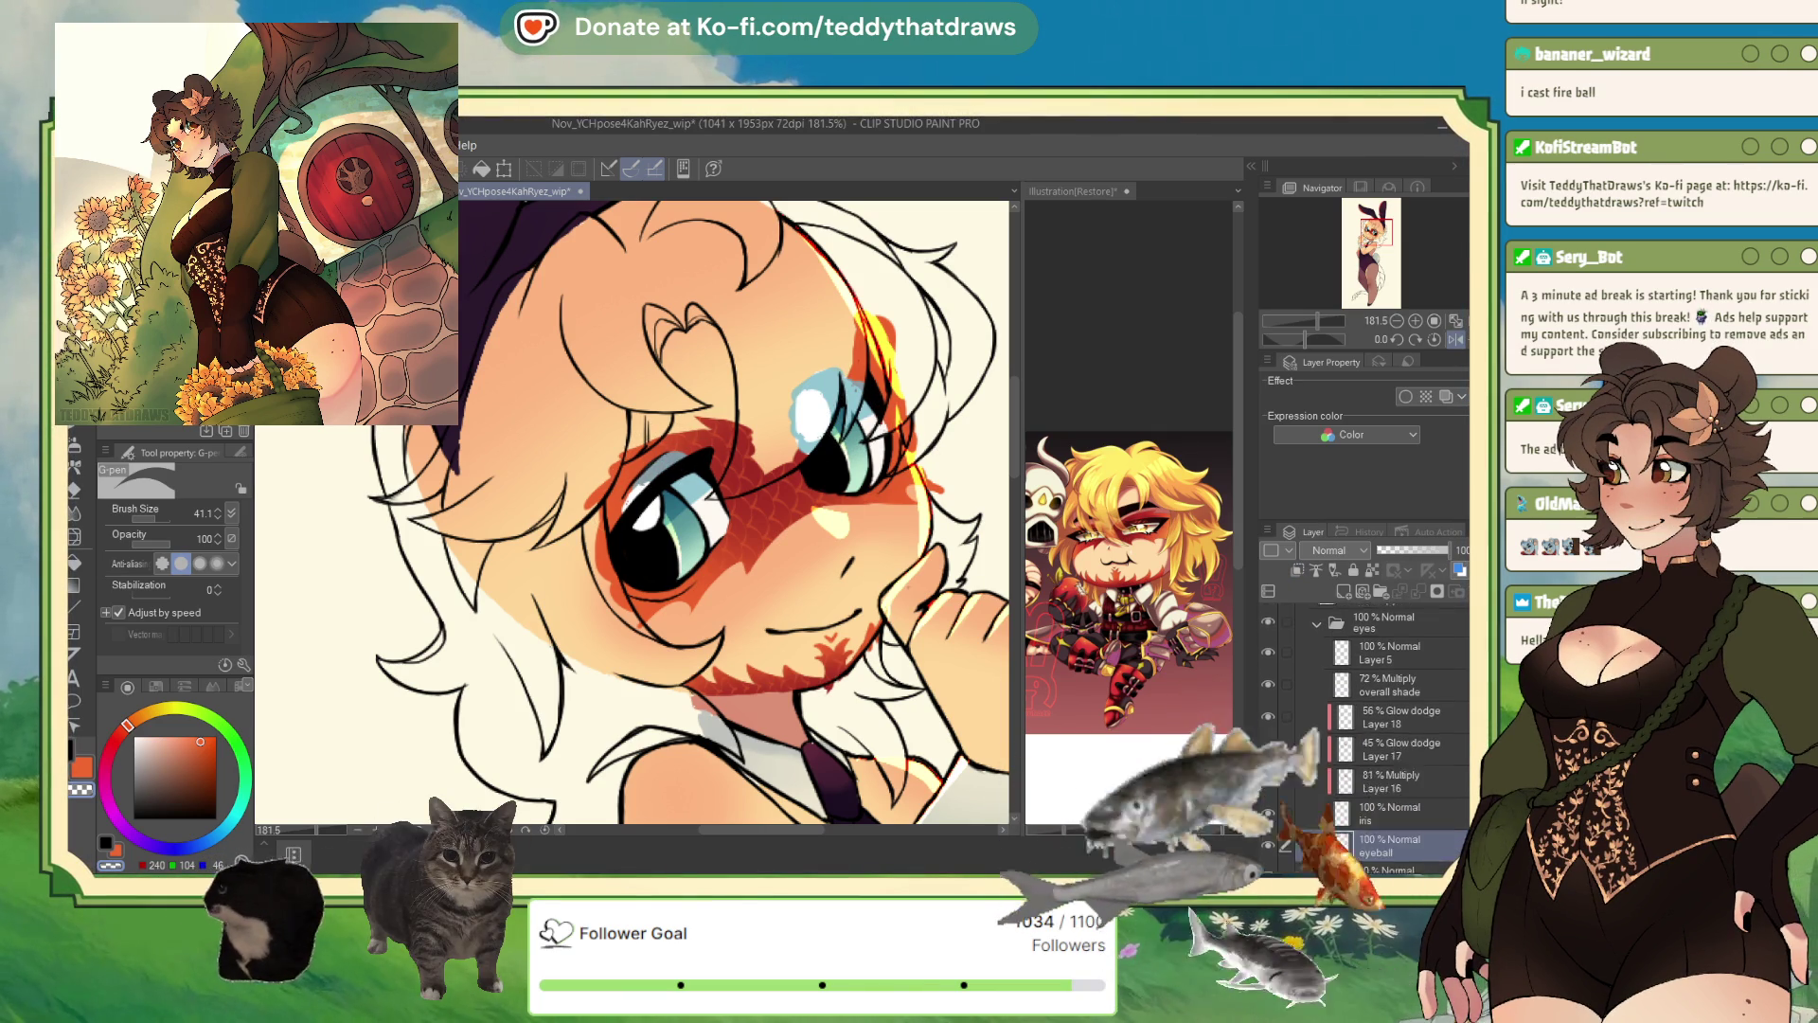
{"action": "left_click", "coordinate": [1389, 695]}
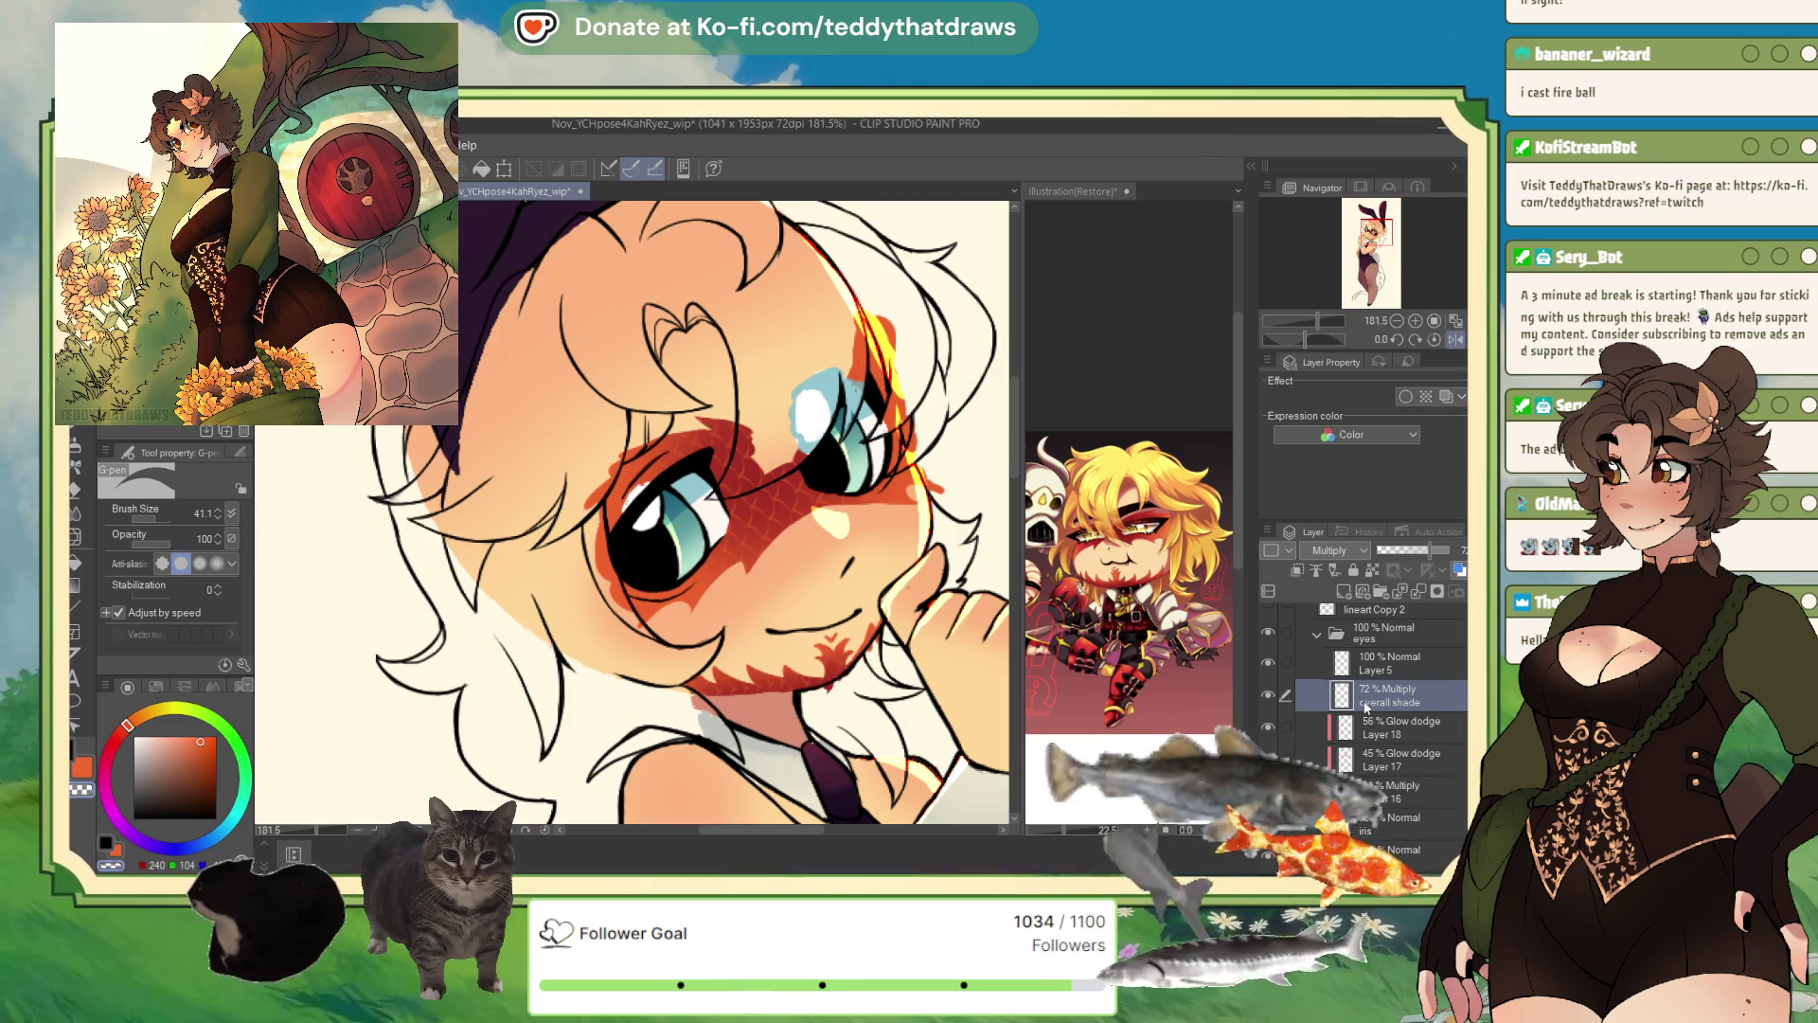
{"action": "left_click", "coordinate": [1390, 667]}
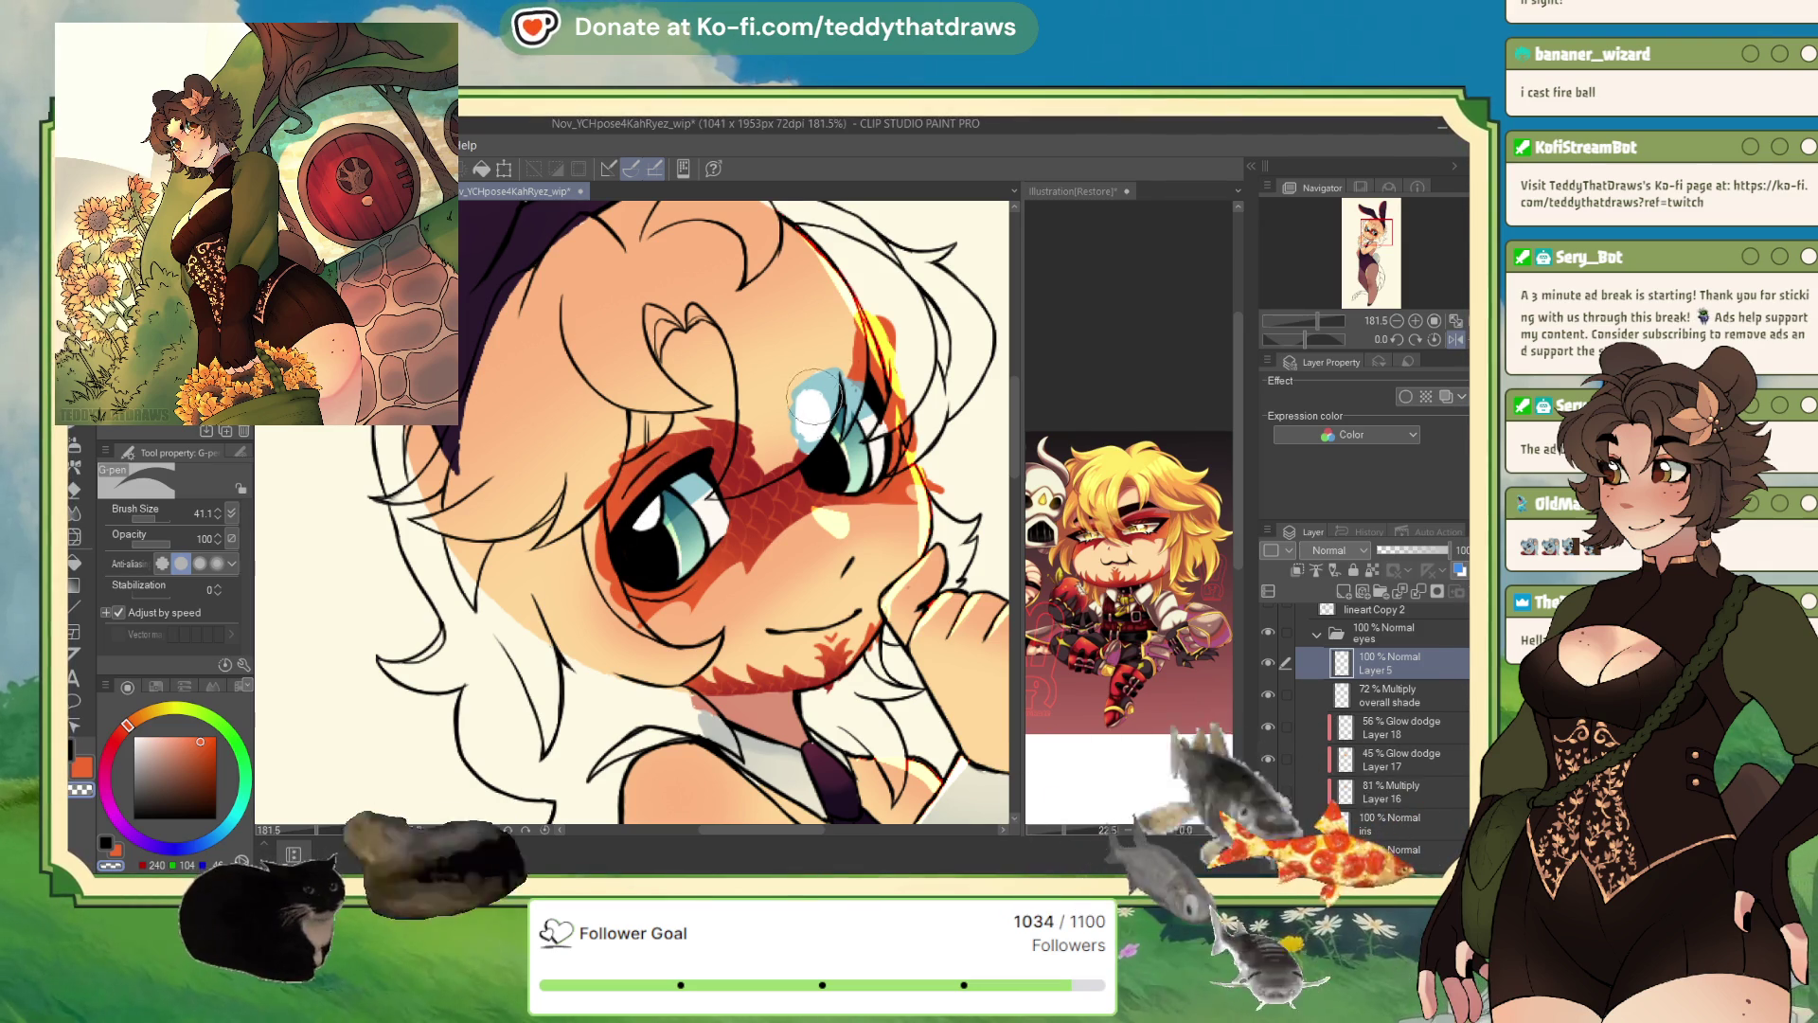
{"action": "left_click_drag", "start_coordinate": [807, 417], "coordinate": [825, 408]}
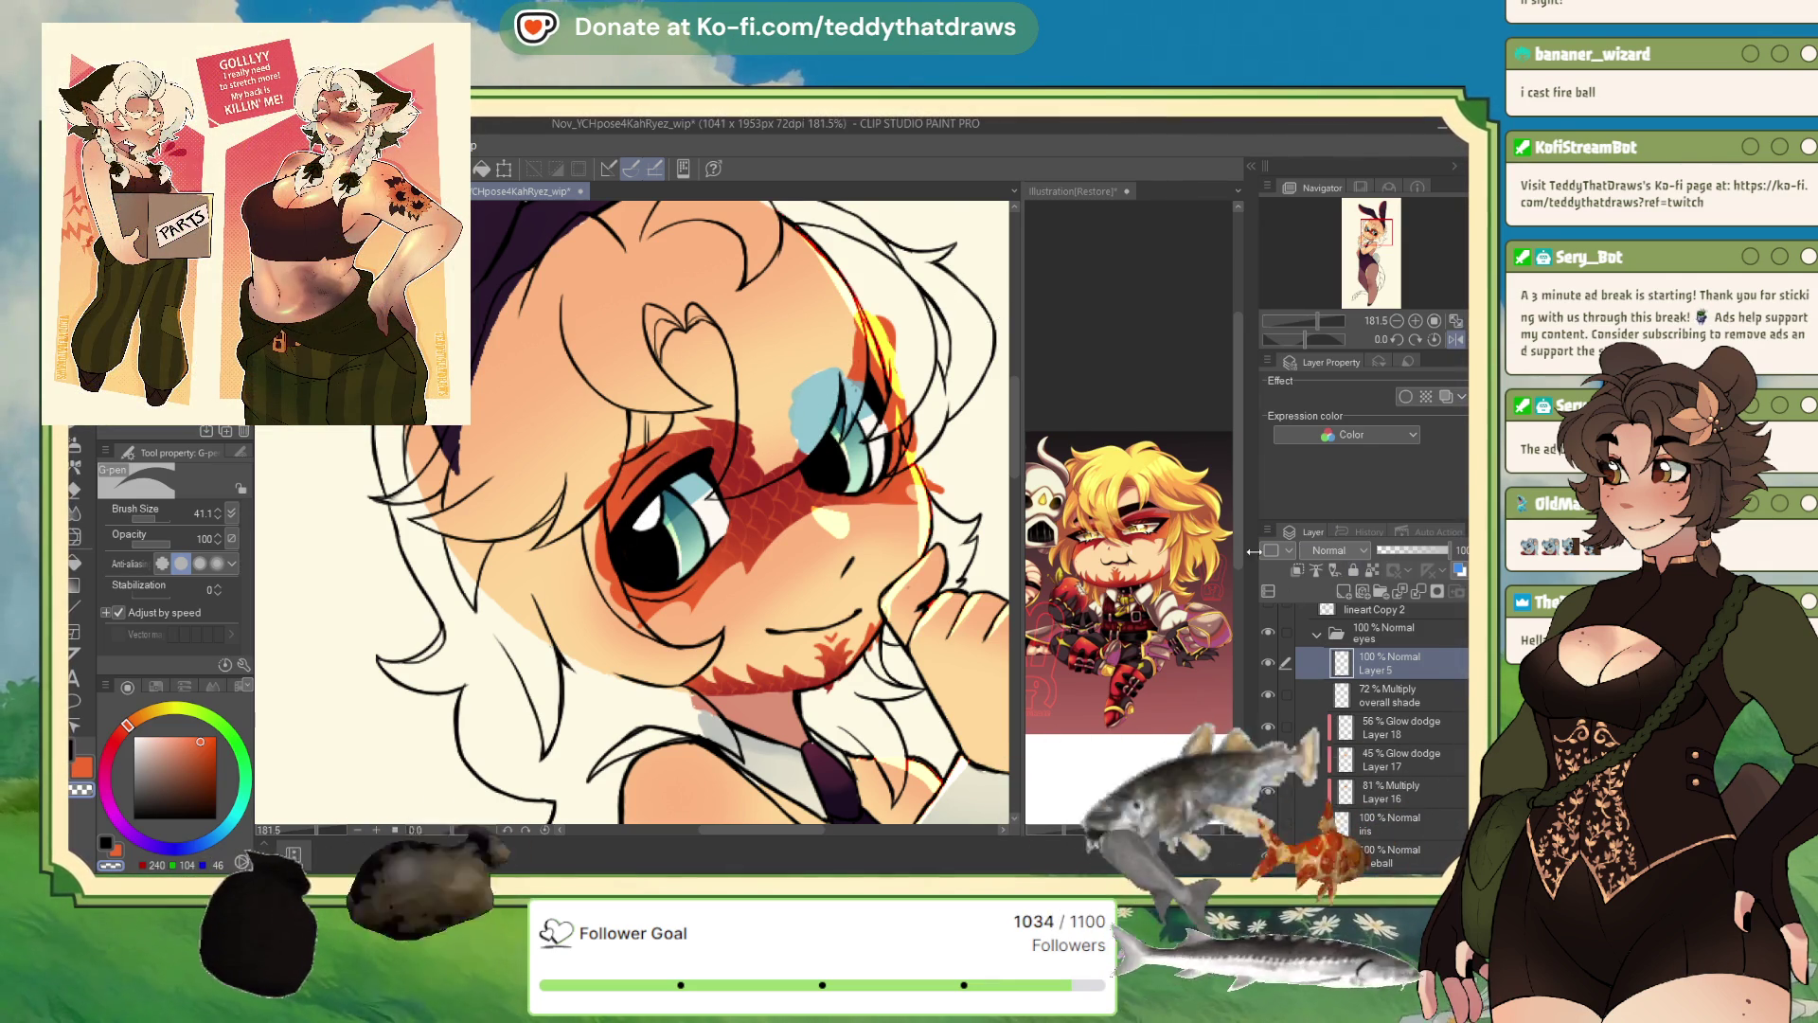
- Select the iris layer and sample yellow from the chibi reference's hair, shifting it toward orange
{"action": "scroll", "coordinate": [879, 453], "scroll_direction": "down", "scroll_amount": 4}
{"action": "scroll", "coordinate": [879, 452], "scroll_direction": "up", "scroll_amount": 2}
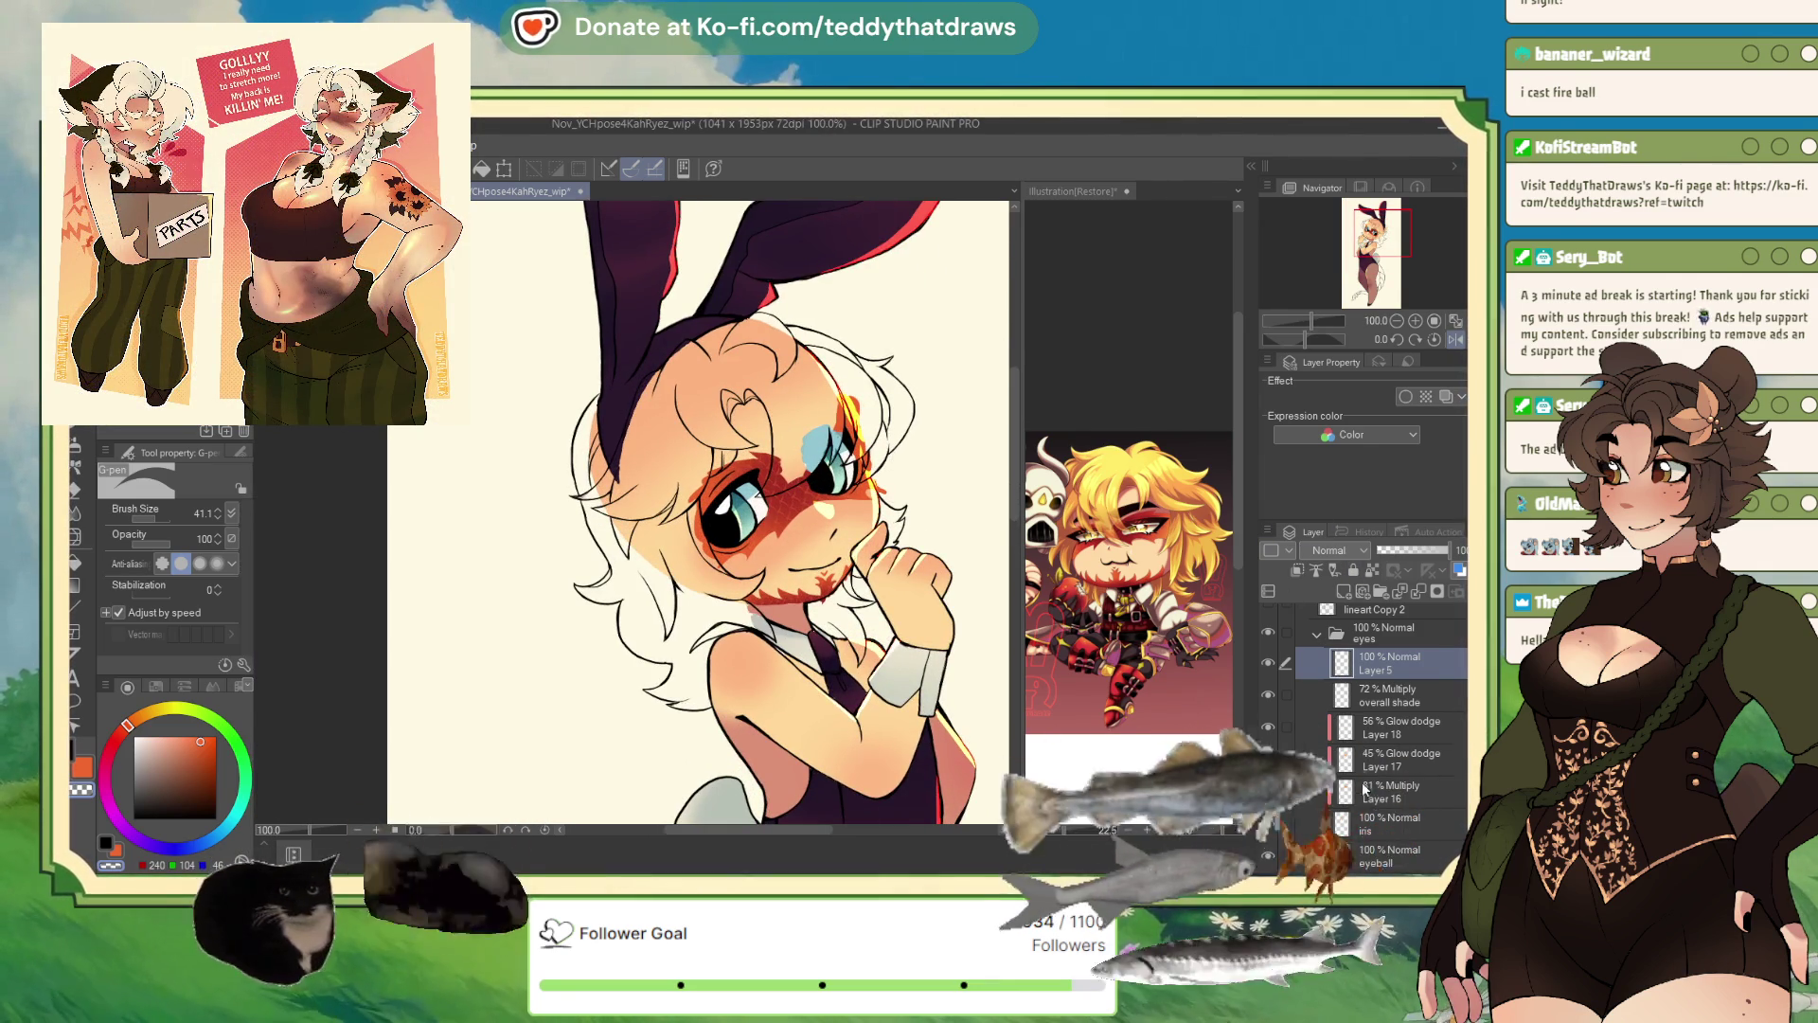
{"action": "left_click", "coordinate": [1368, 824]}
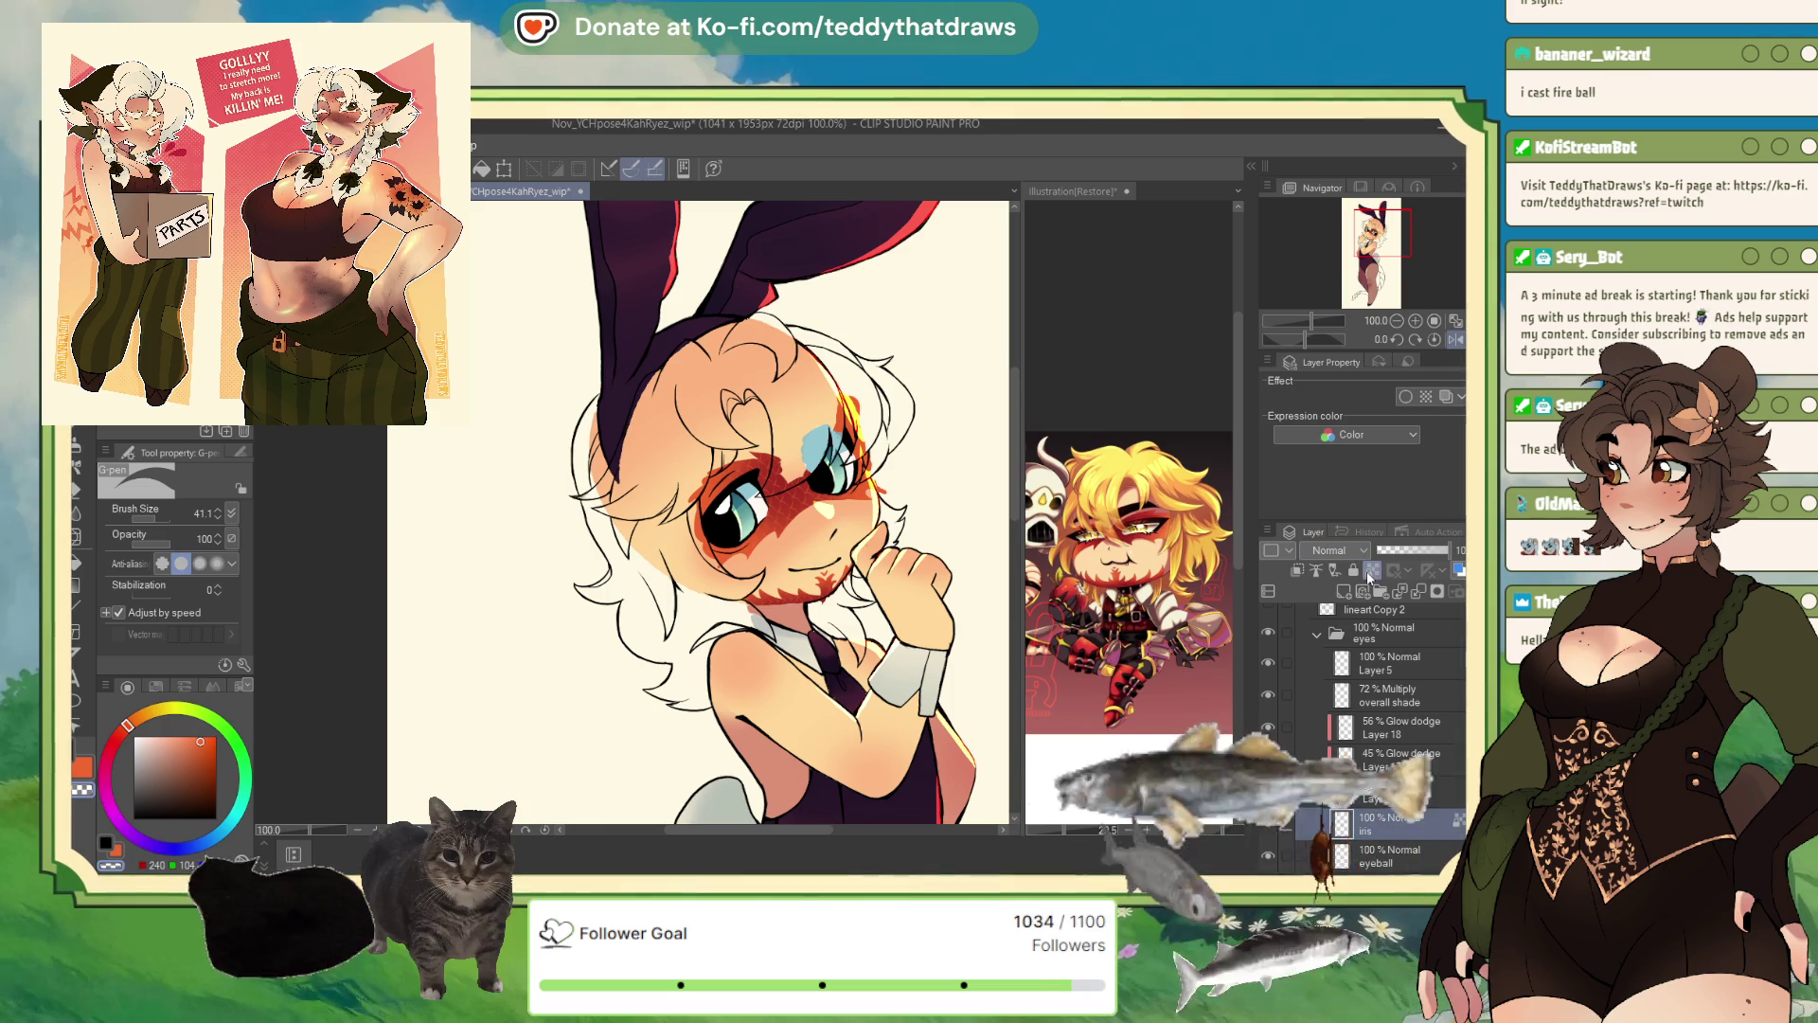
{"action": "left_click", "coordinate": [1110, 450]}
{"action": "left_click", "coordinate": [1110, 450], "text": "alt"}
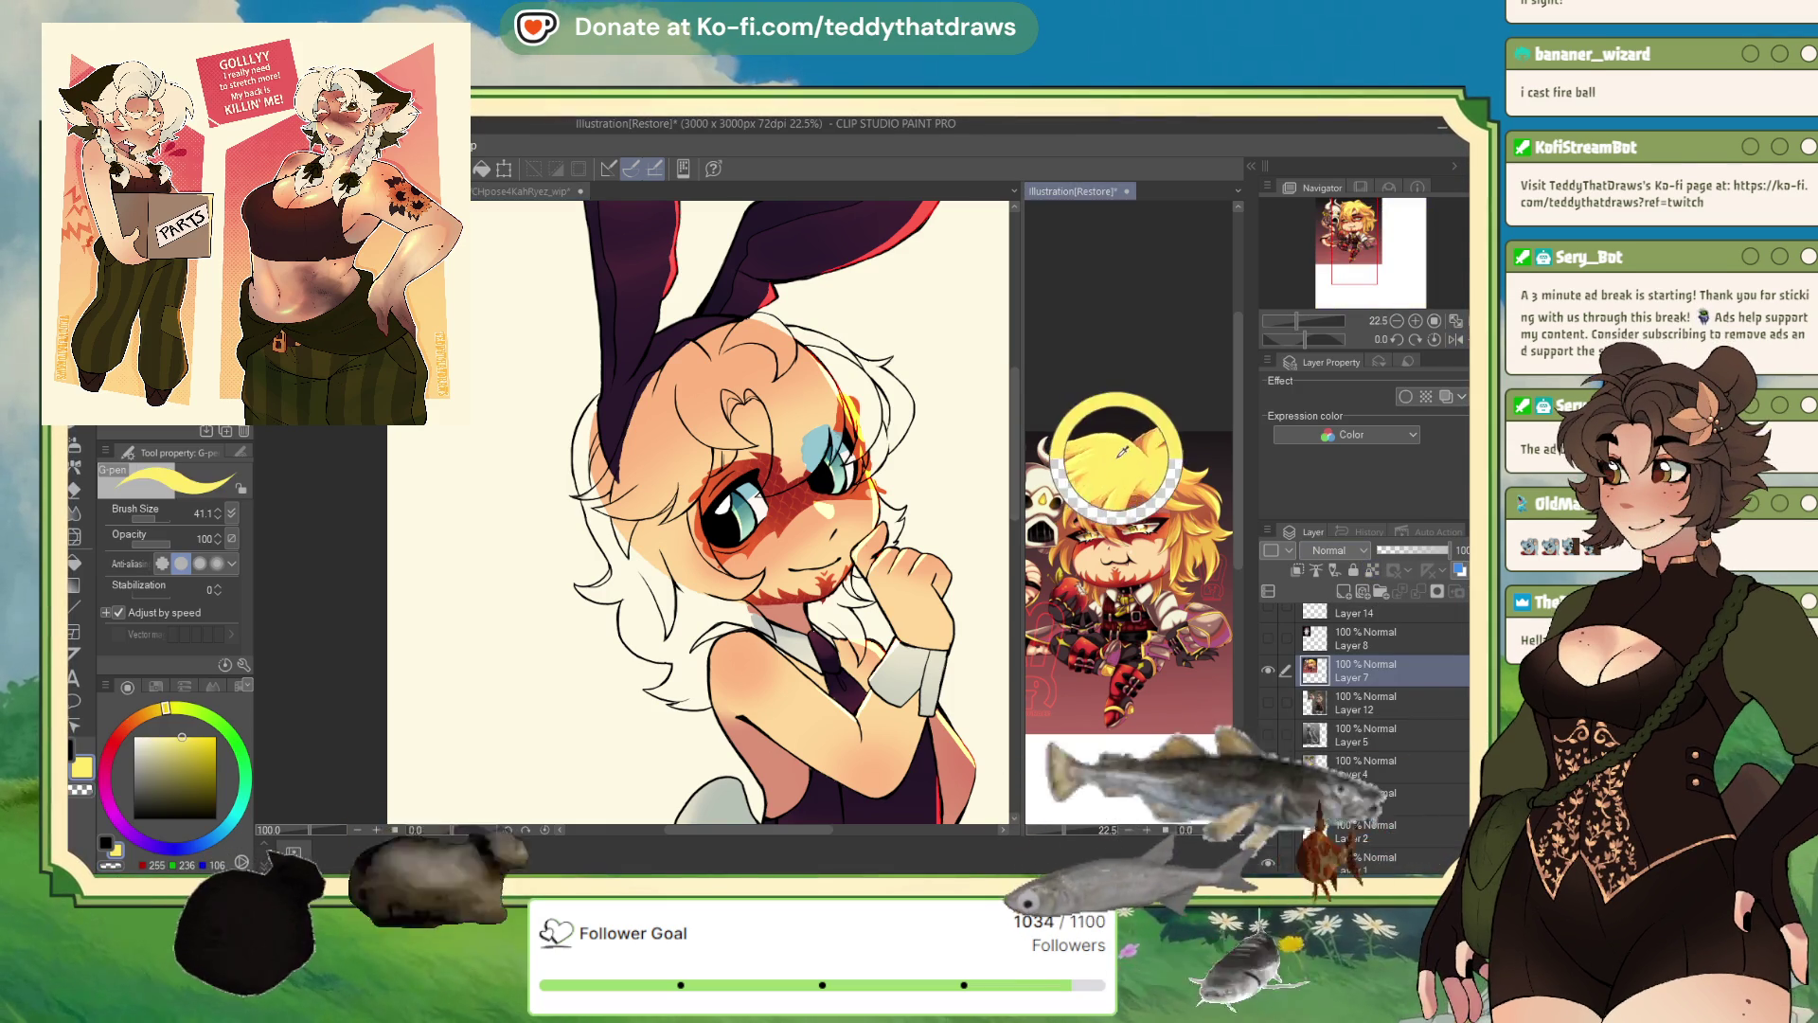
{"action": "scroll", "coordinate": [486, 435], "scroll_direction": "up", "scroll_amount": 2}
{"action": "left_click", "coordinate": [148, 711]}
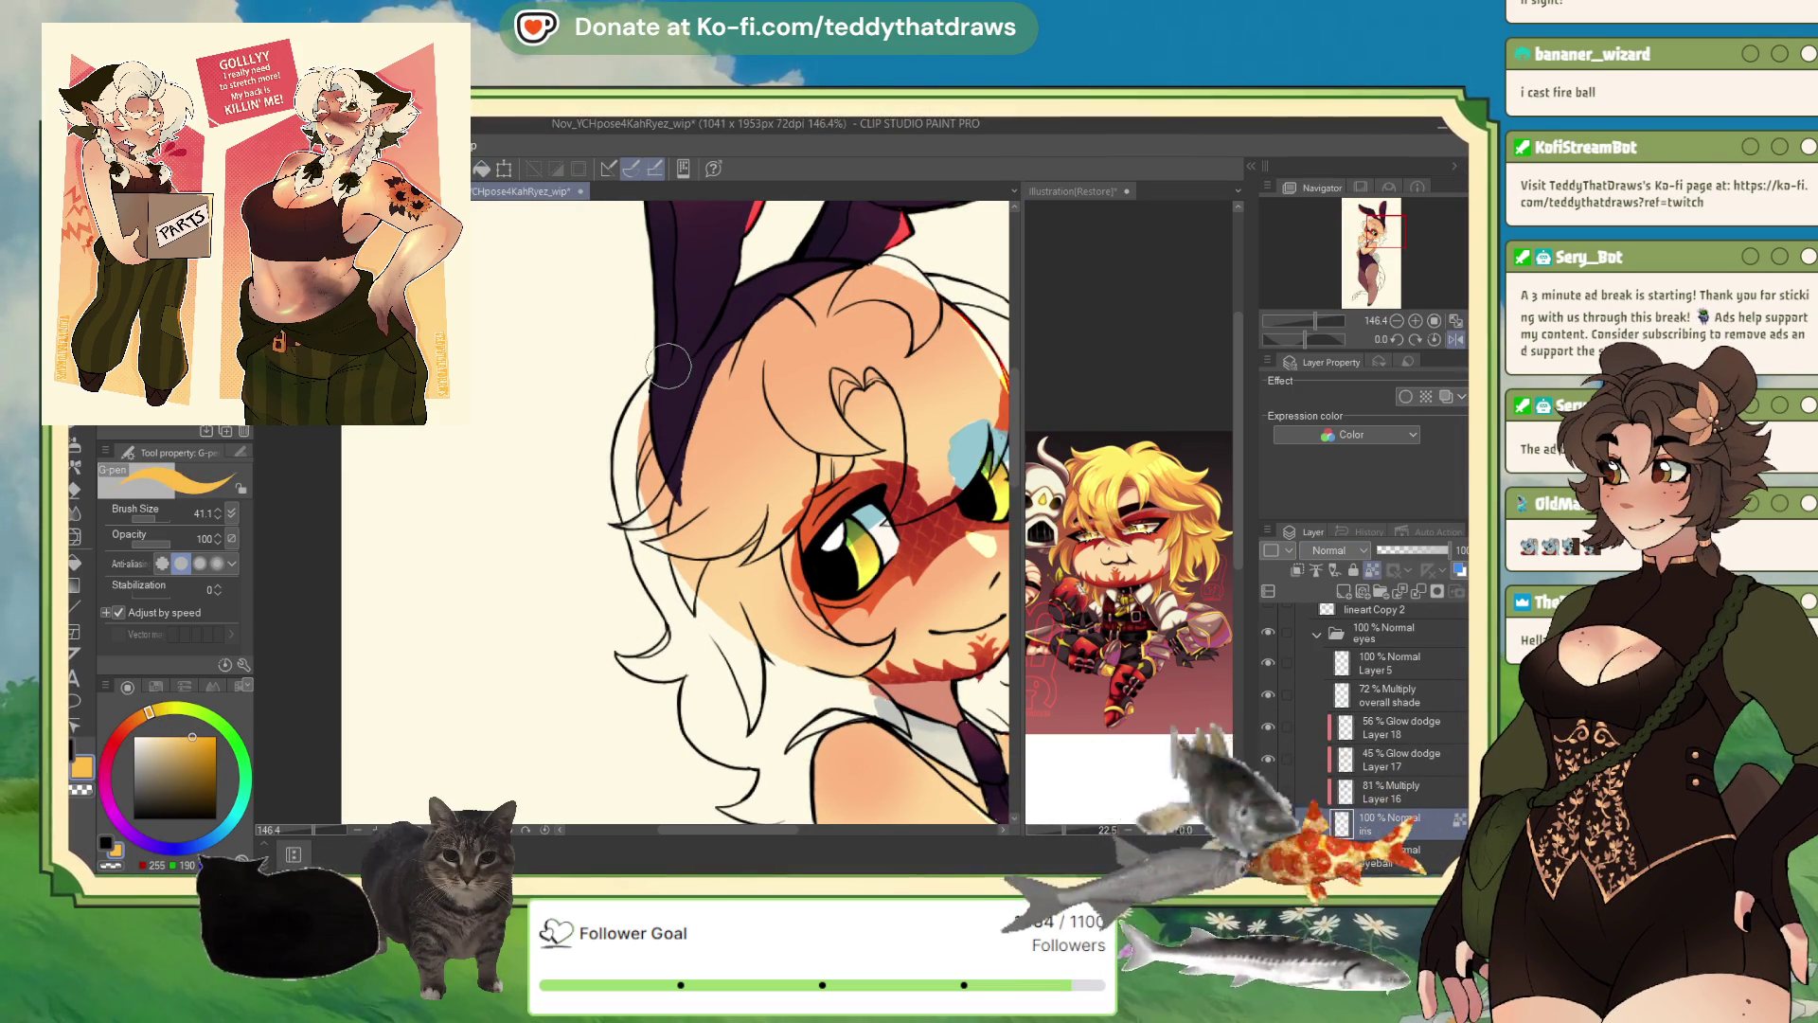
{"action": "scroll", "coordinate": [848, 313], "scroll_direction": "up", "scroll_amount": 2}
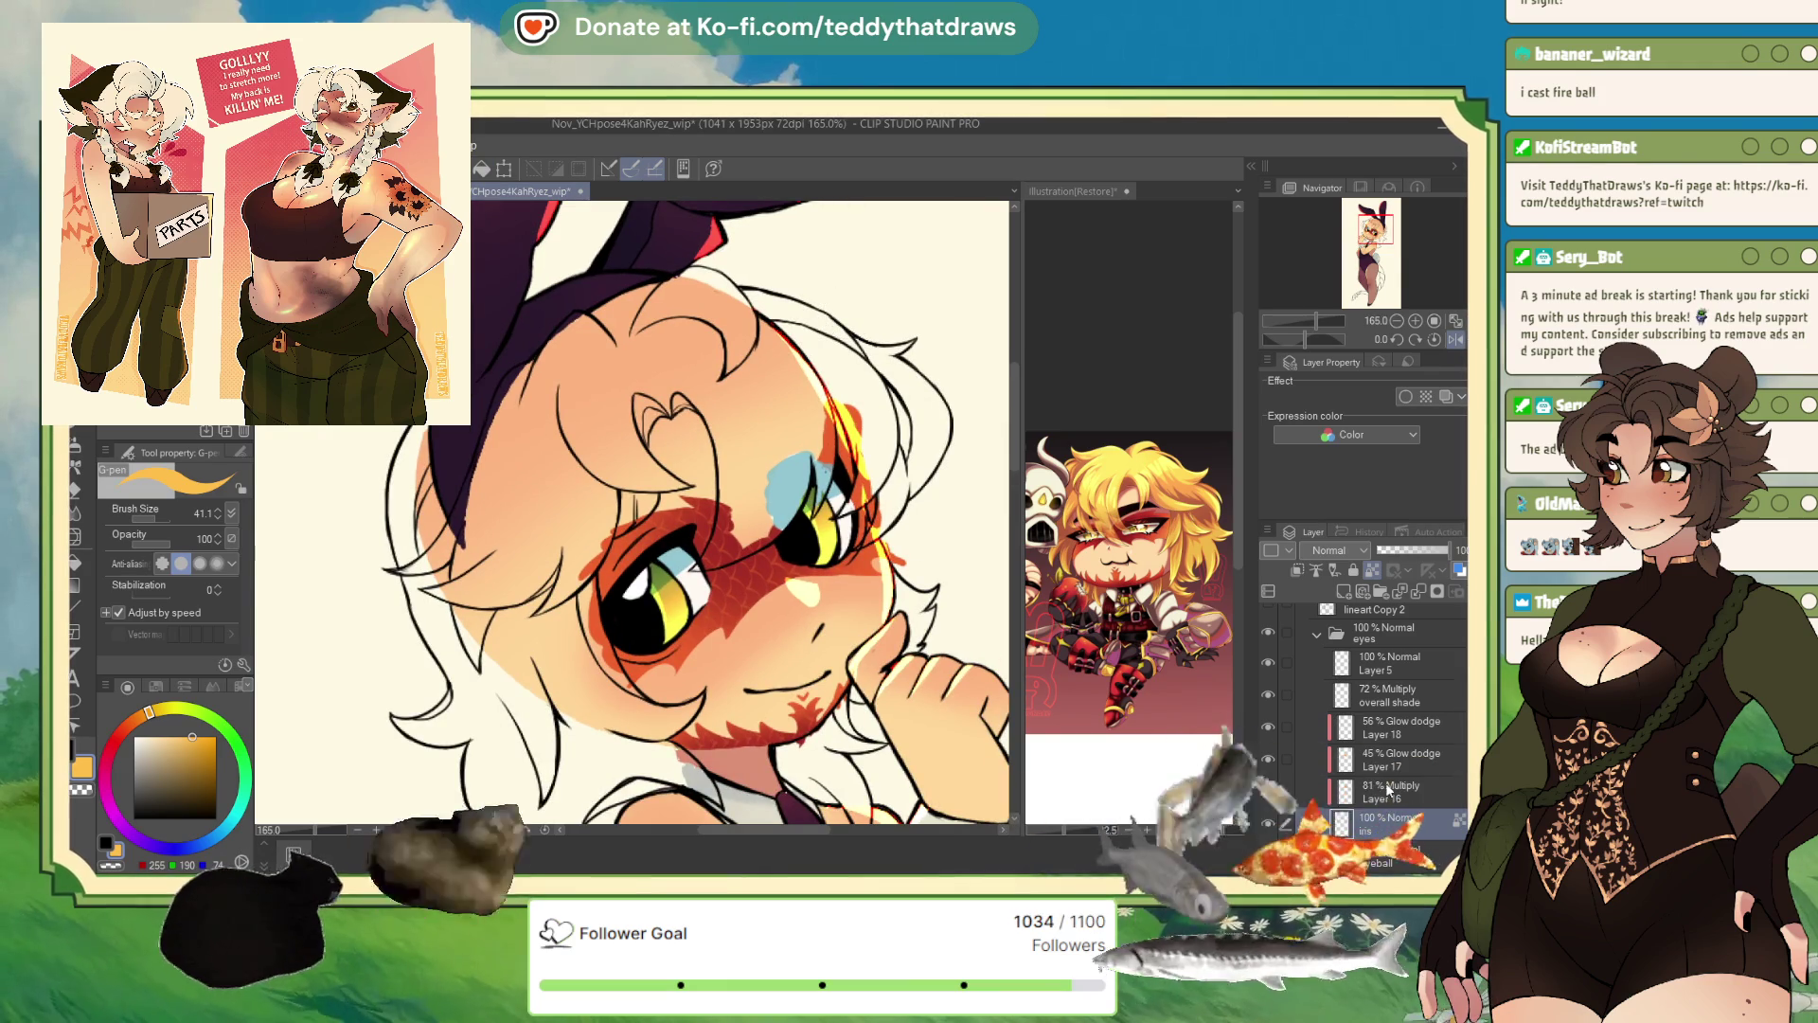
- Adjust the drawing colour from muted red to red-orange, ending on 45% Glow dodge Layer 17
{"action": "left_click", "coordinate": [1384, 784]}
{"action": "left_click", "coordinate": [117, 735]}
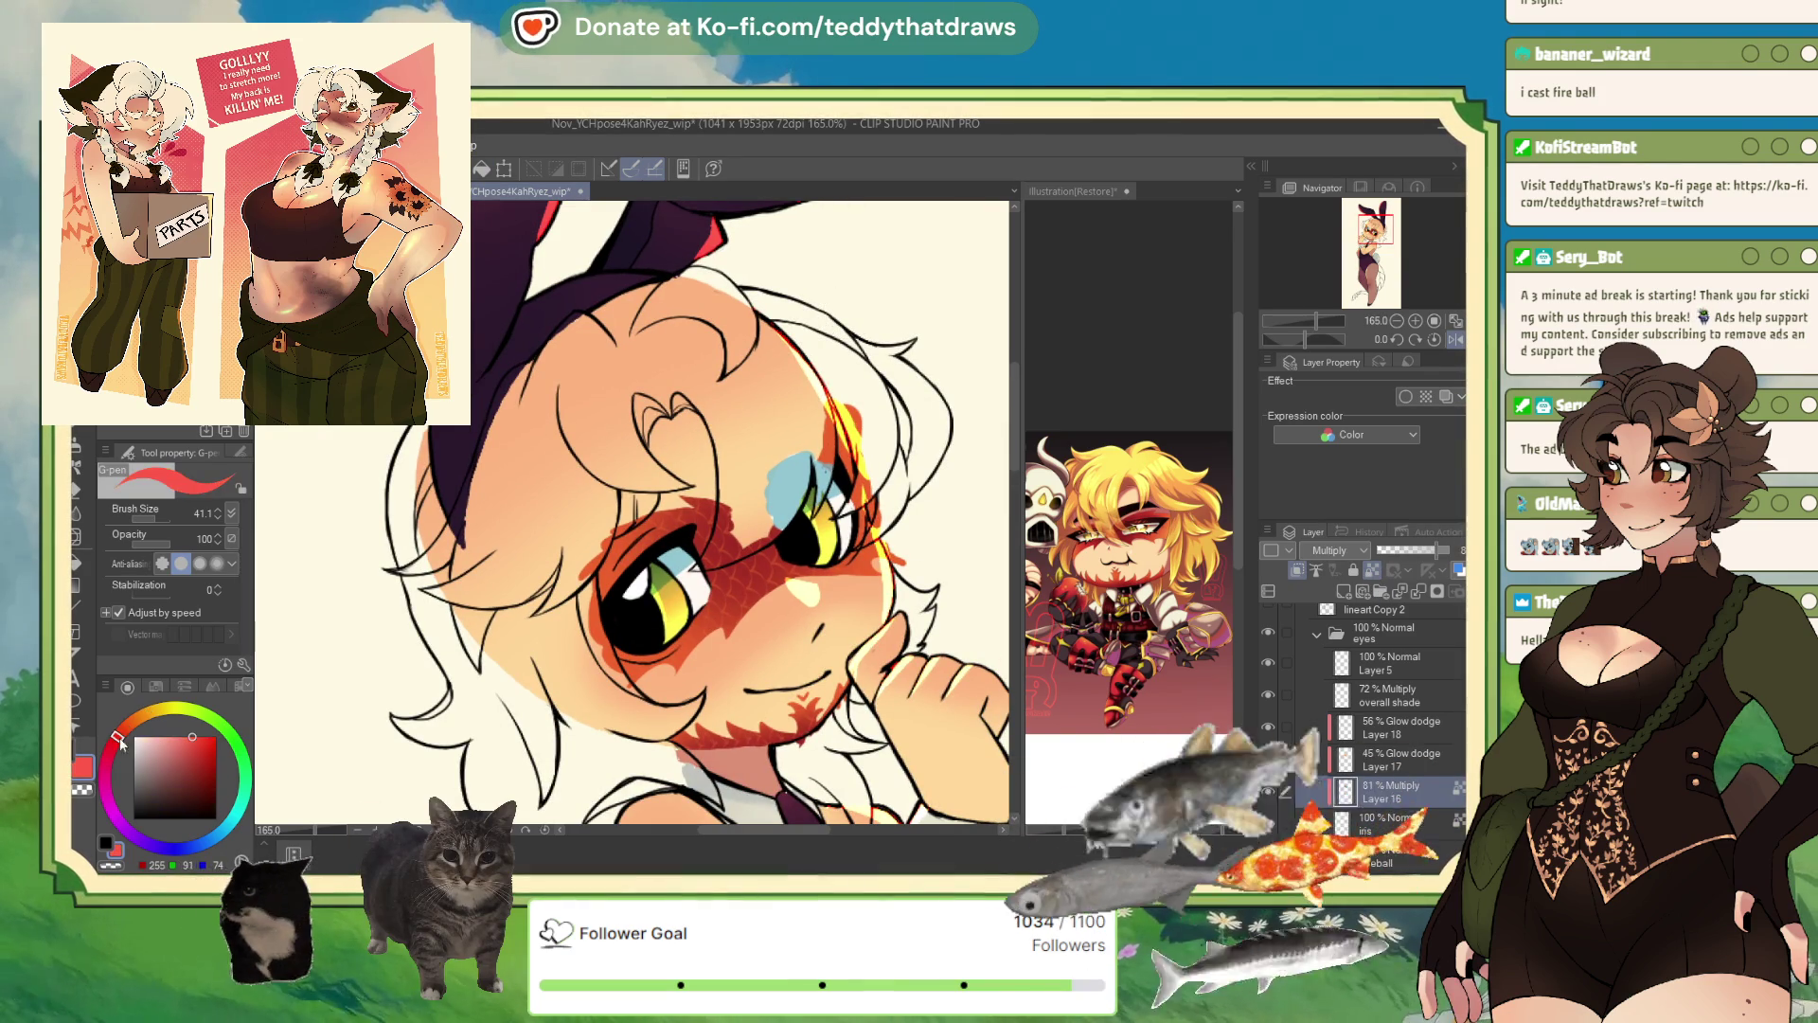
{"action": "left_click", "coordinate": [178, 752]}
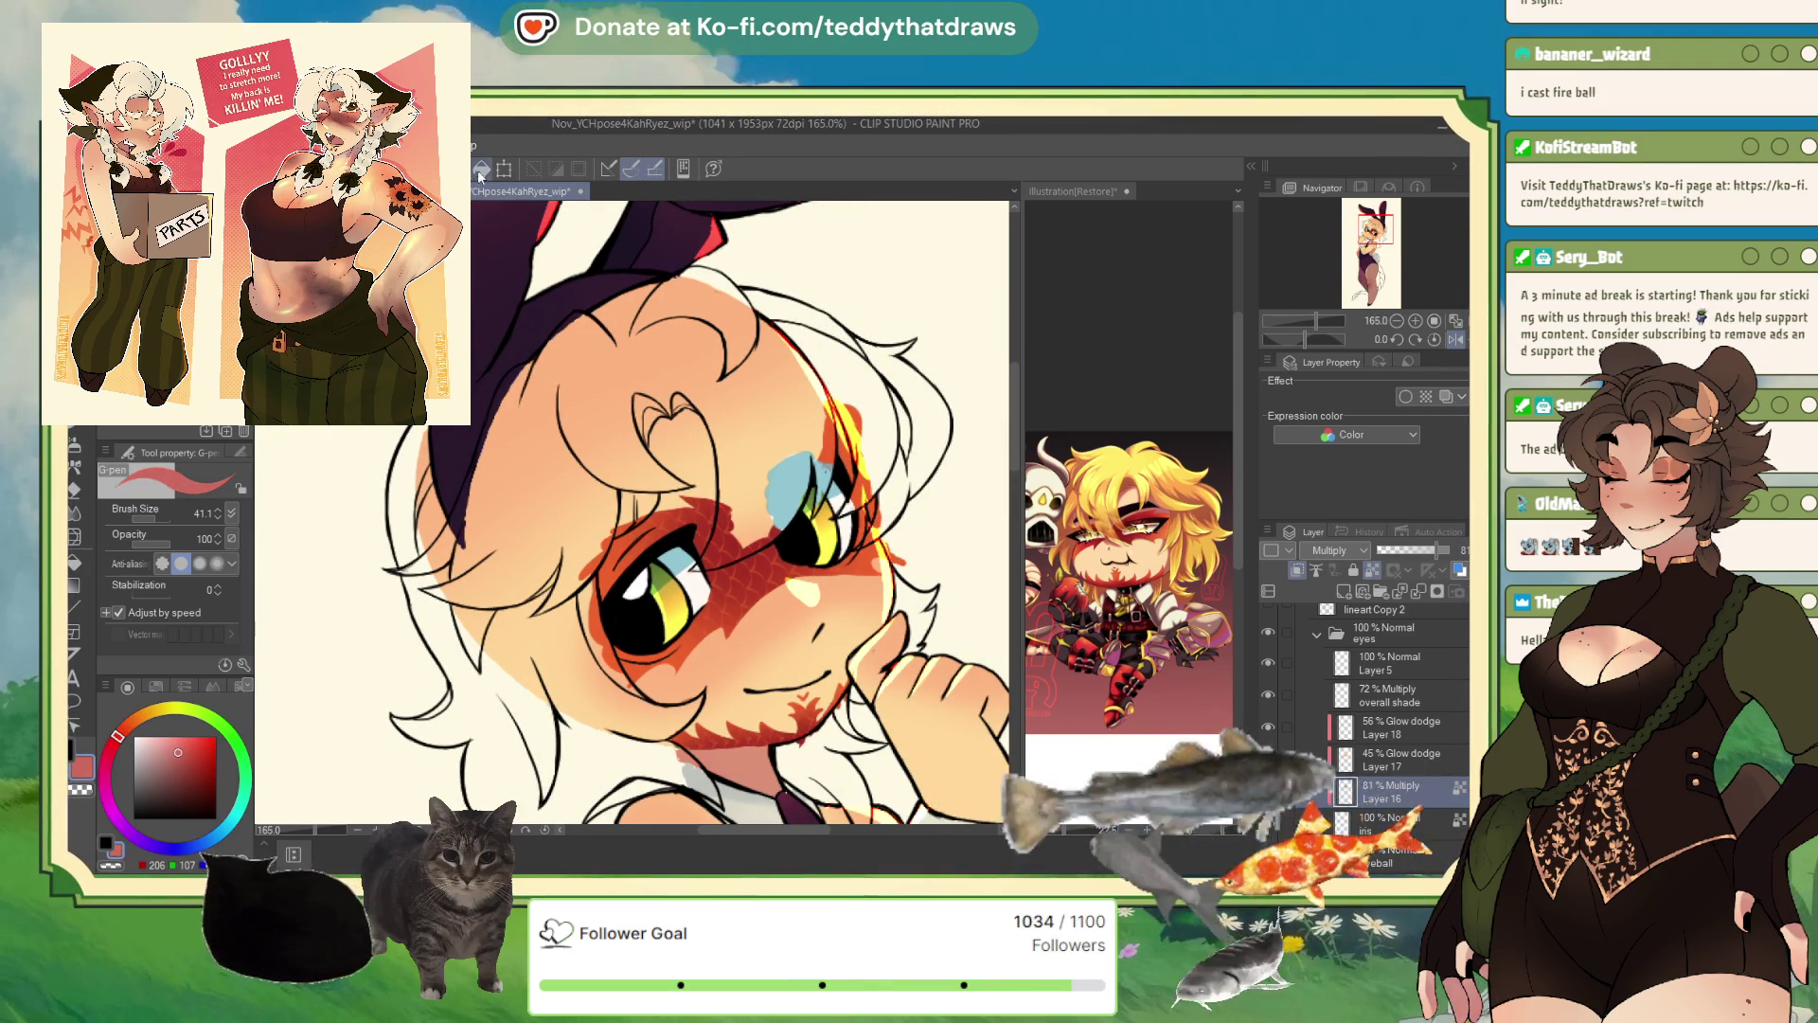
{"action": "left_click", "coordinate": [124, 727]}
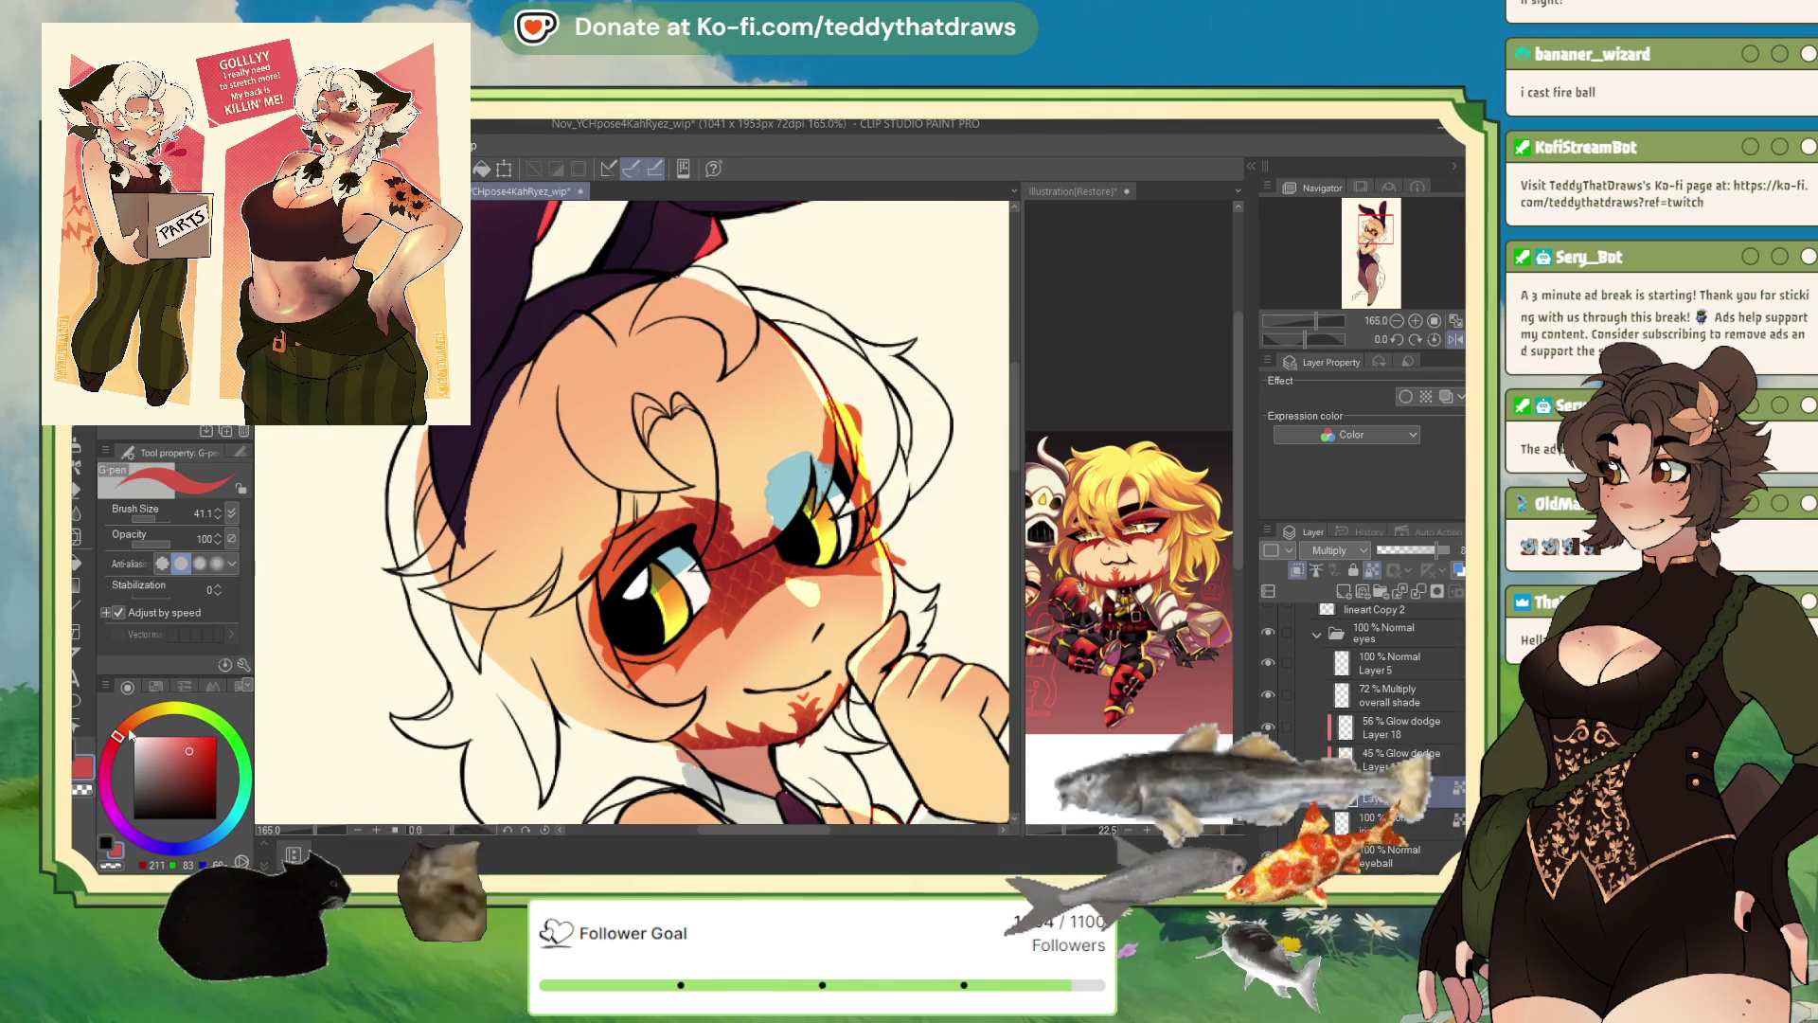
{"action": "left_click", "coordinate": [190, 750]}
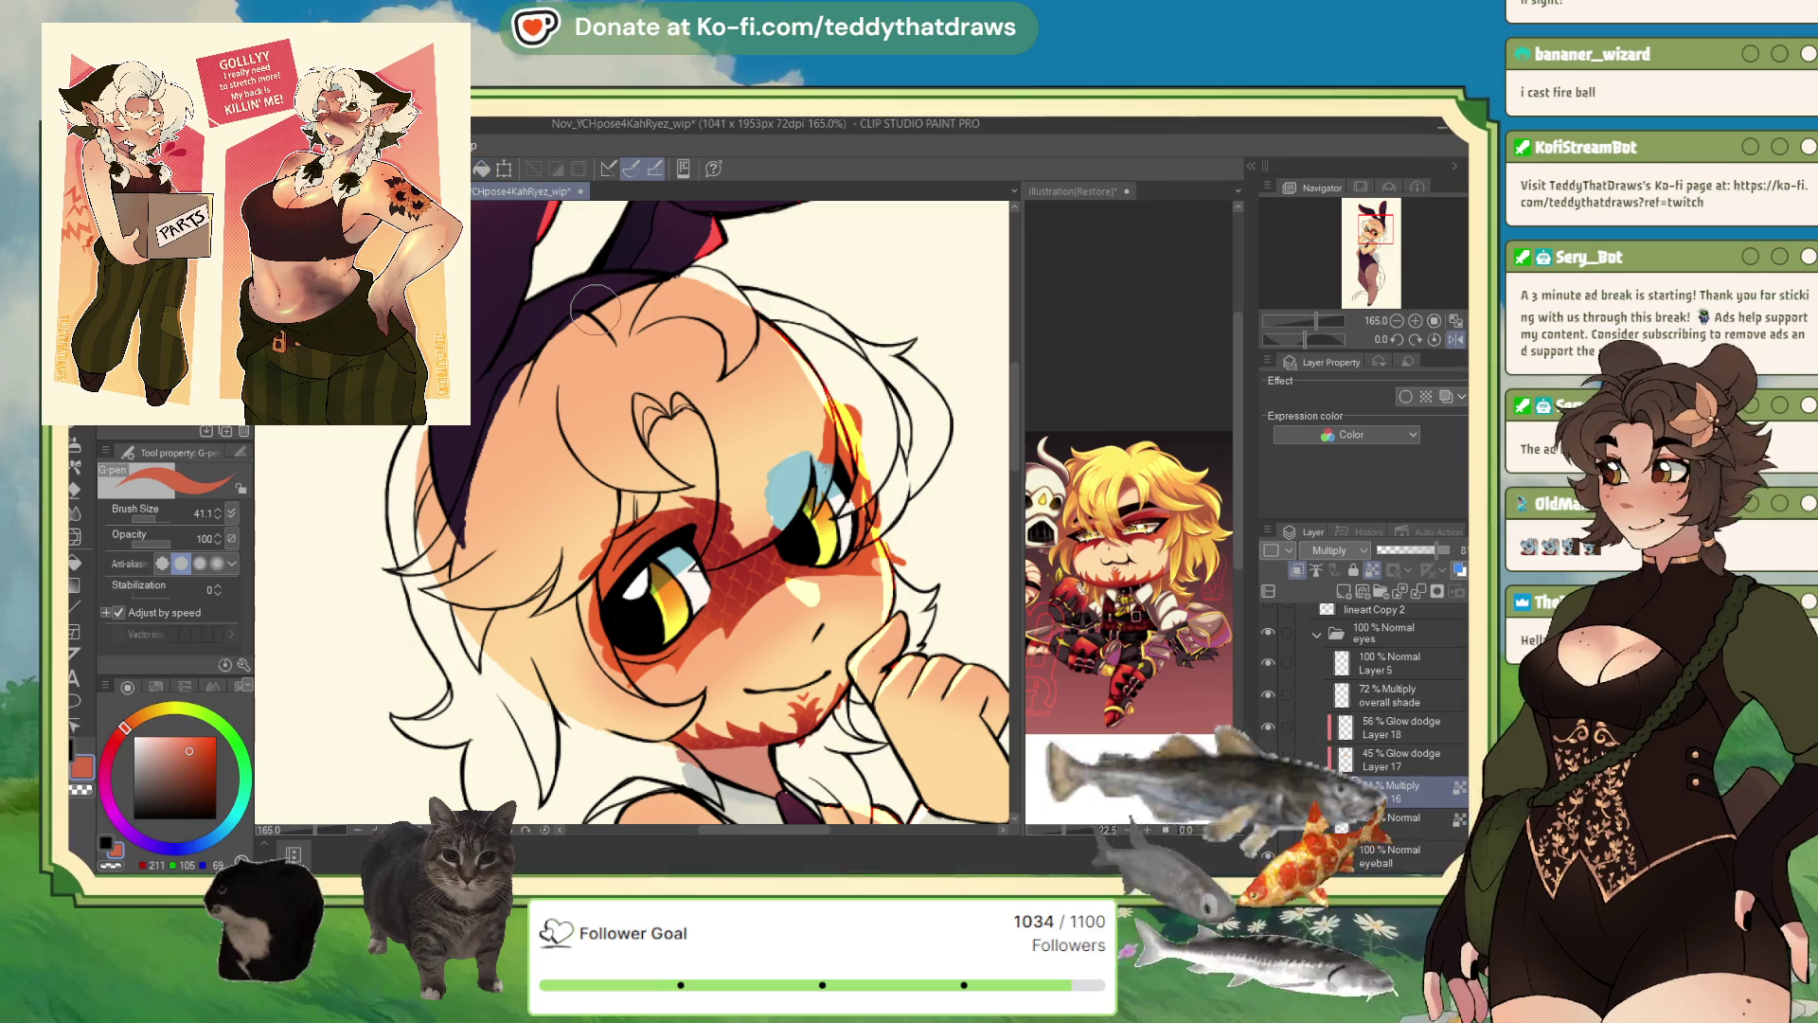
{"action": "left_click", "coordinate": [1402, 767]}
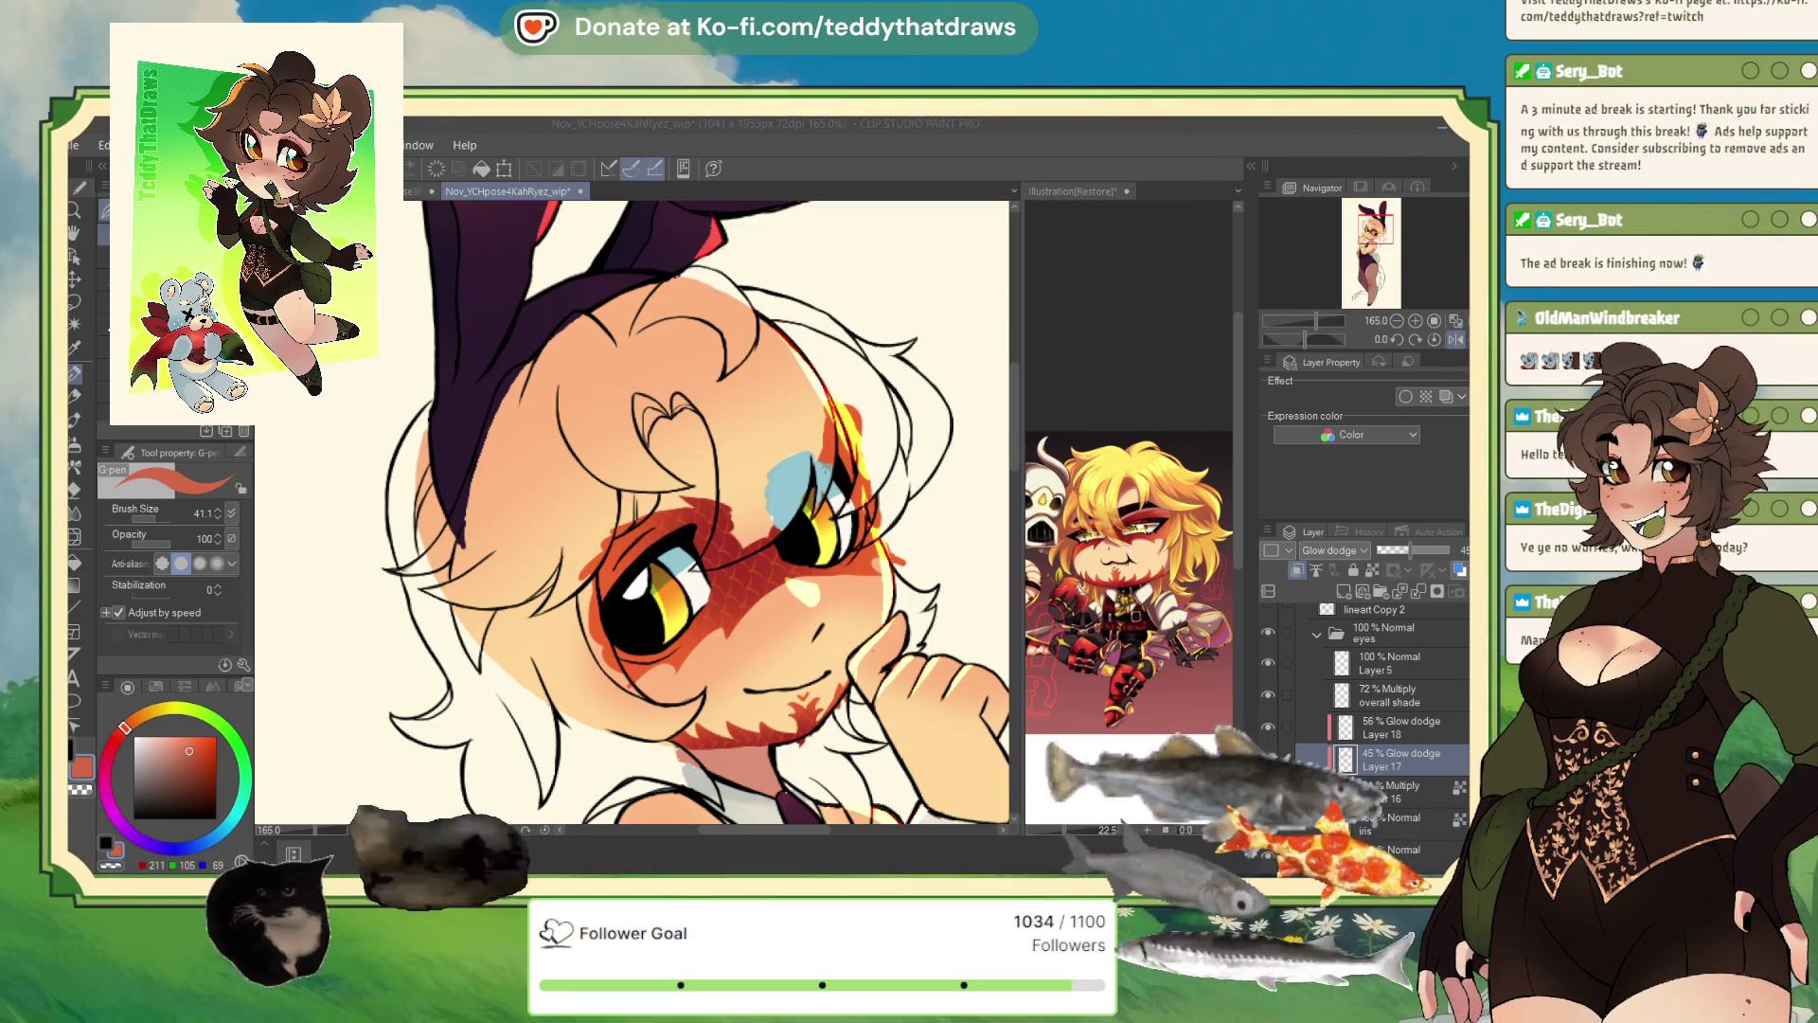
{"action": "key", "text": "ctrl+Tab"}
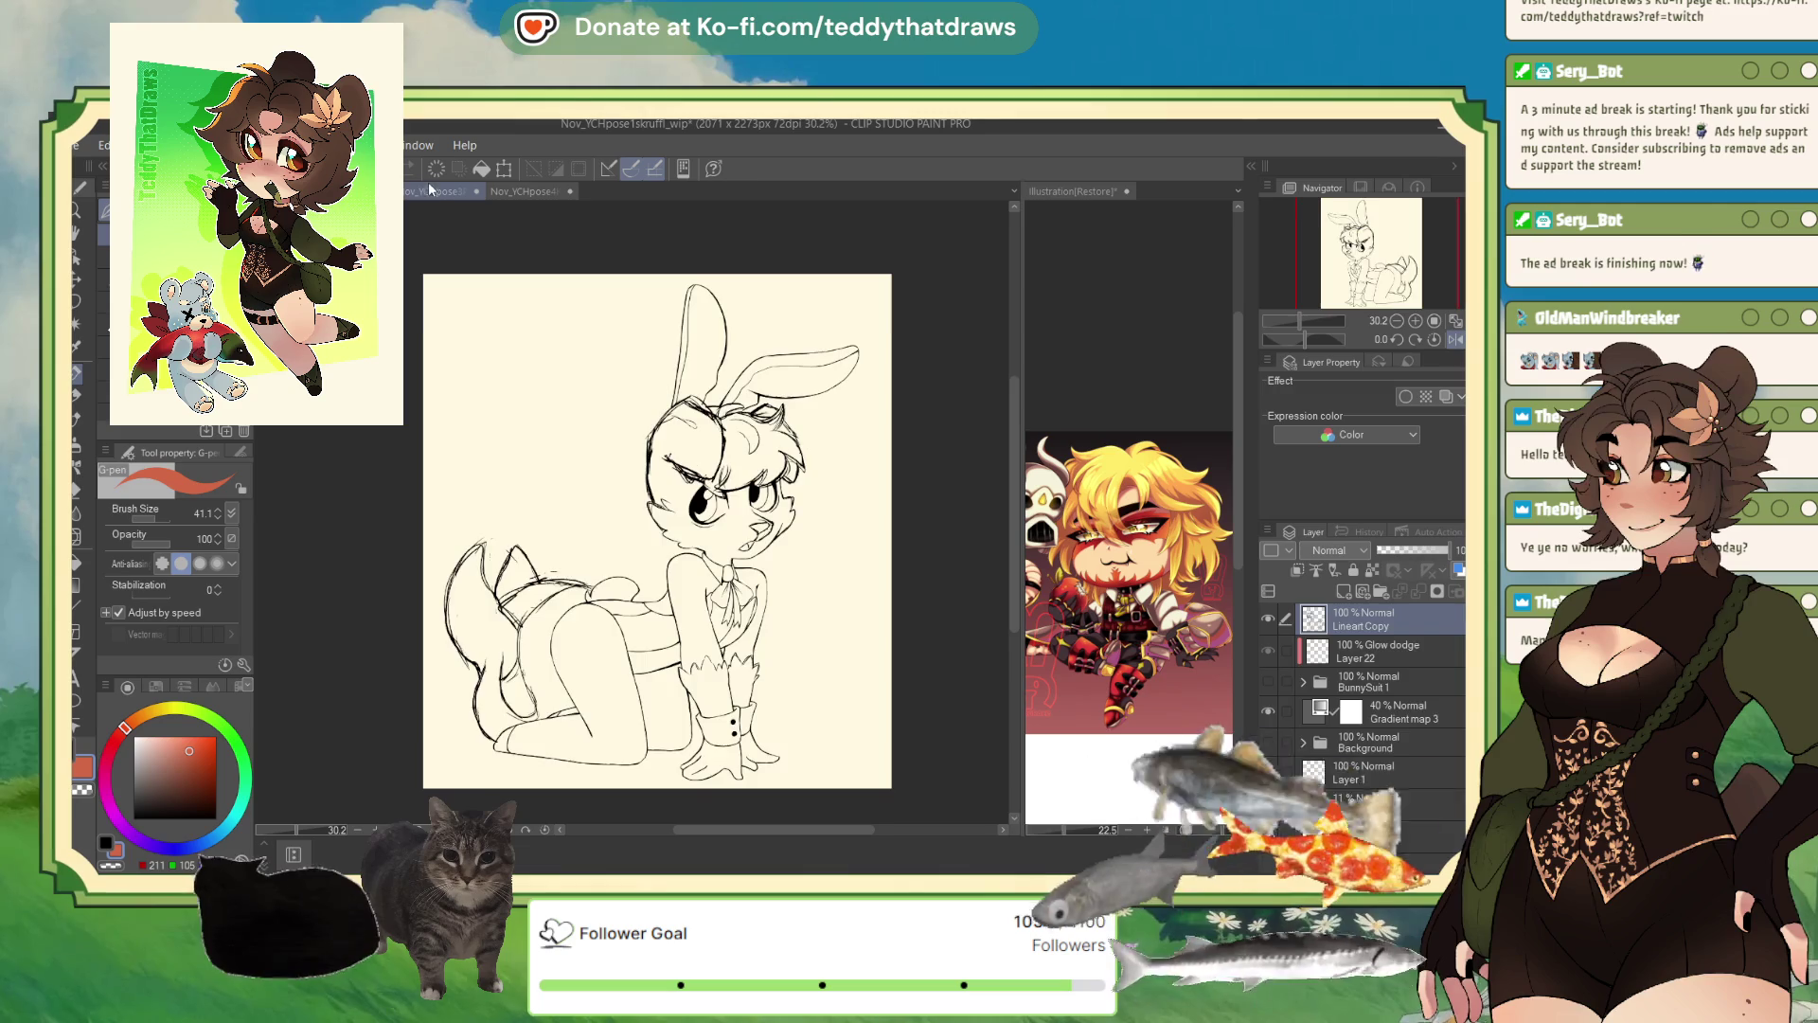
{"action": "key", "text": "ctrl+Tab"}
{"action": "key", "text": "ctrl+Tab"}
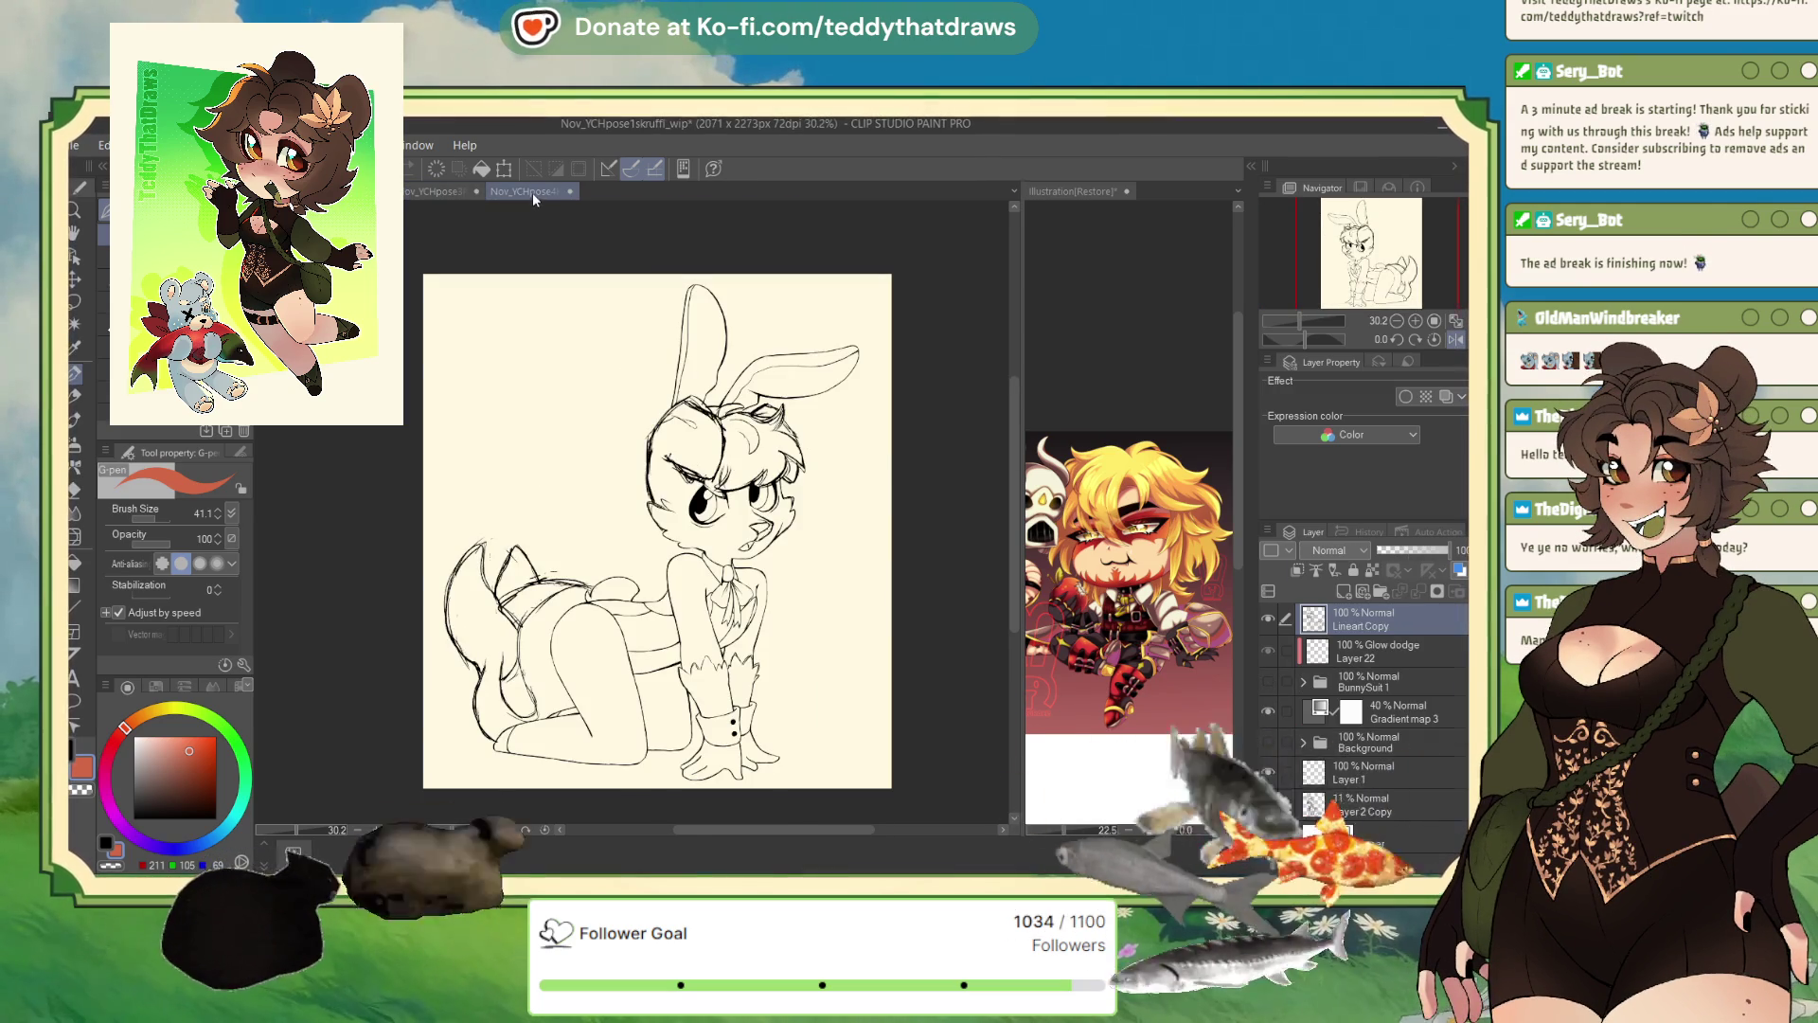
{"action": "left_click", "coordinate": [533, 192]}
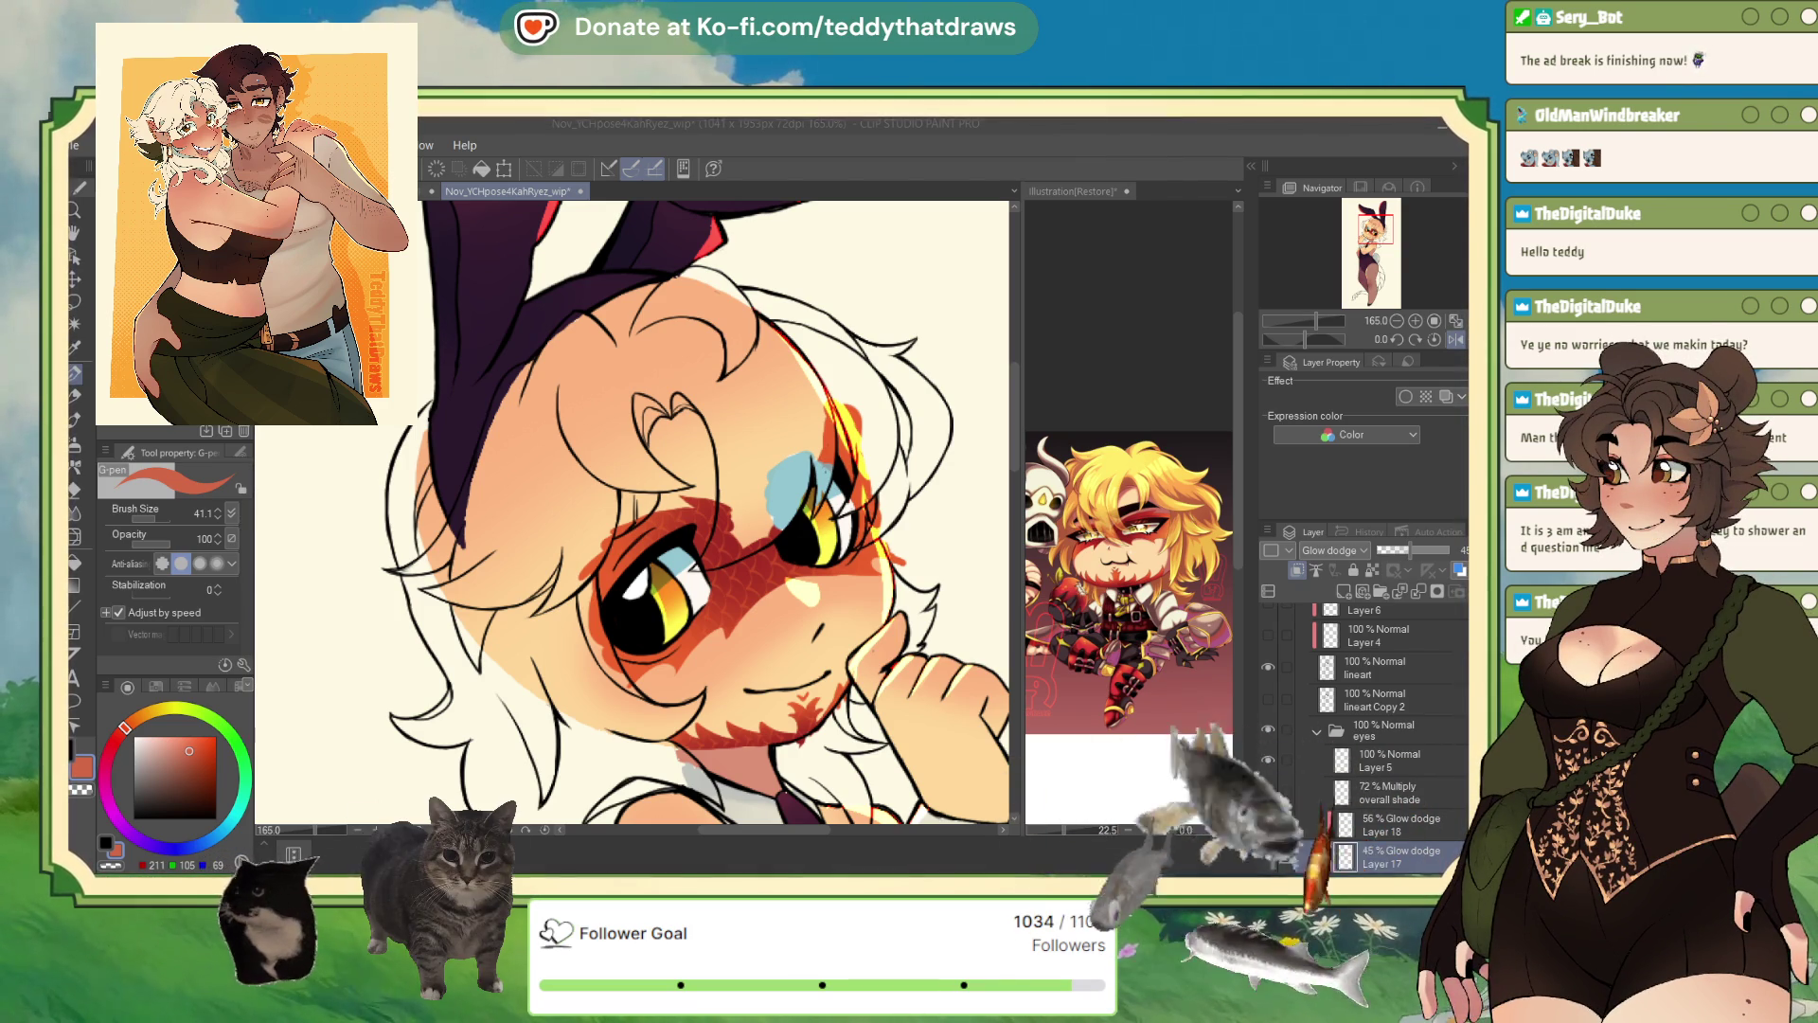
- Pan and zoom the view onto the character's face
{"action": "left_click_drag", "start_coordinate": [682, 530], "coordinate": [663, 483]}
{"action": "scroll", "coordinate": [835, 347], "scroll_direction": "down", "scroll_amount": 5}
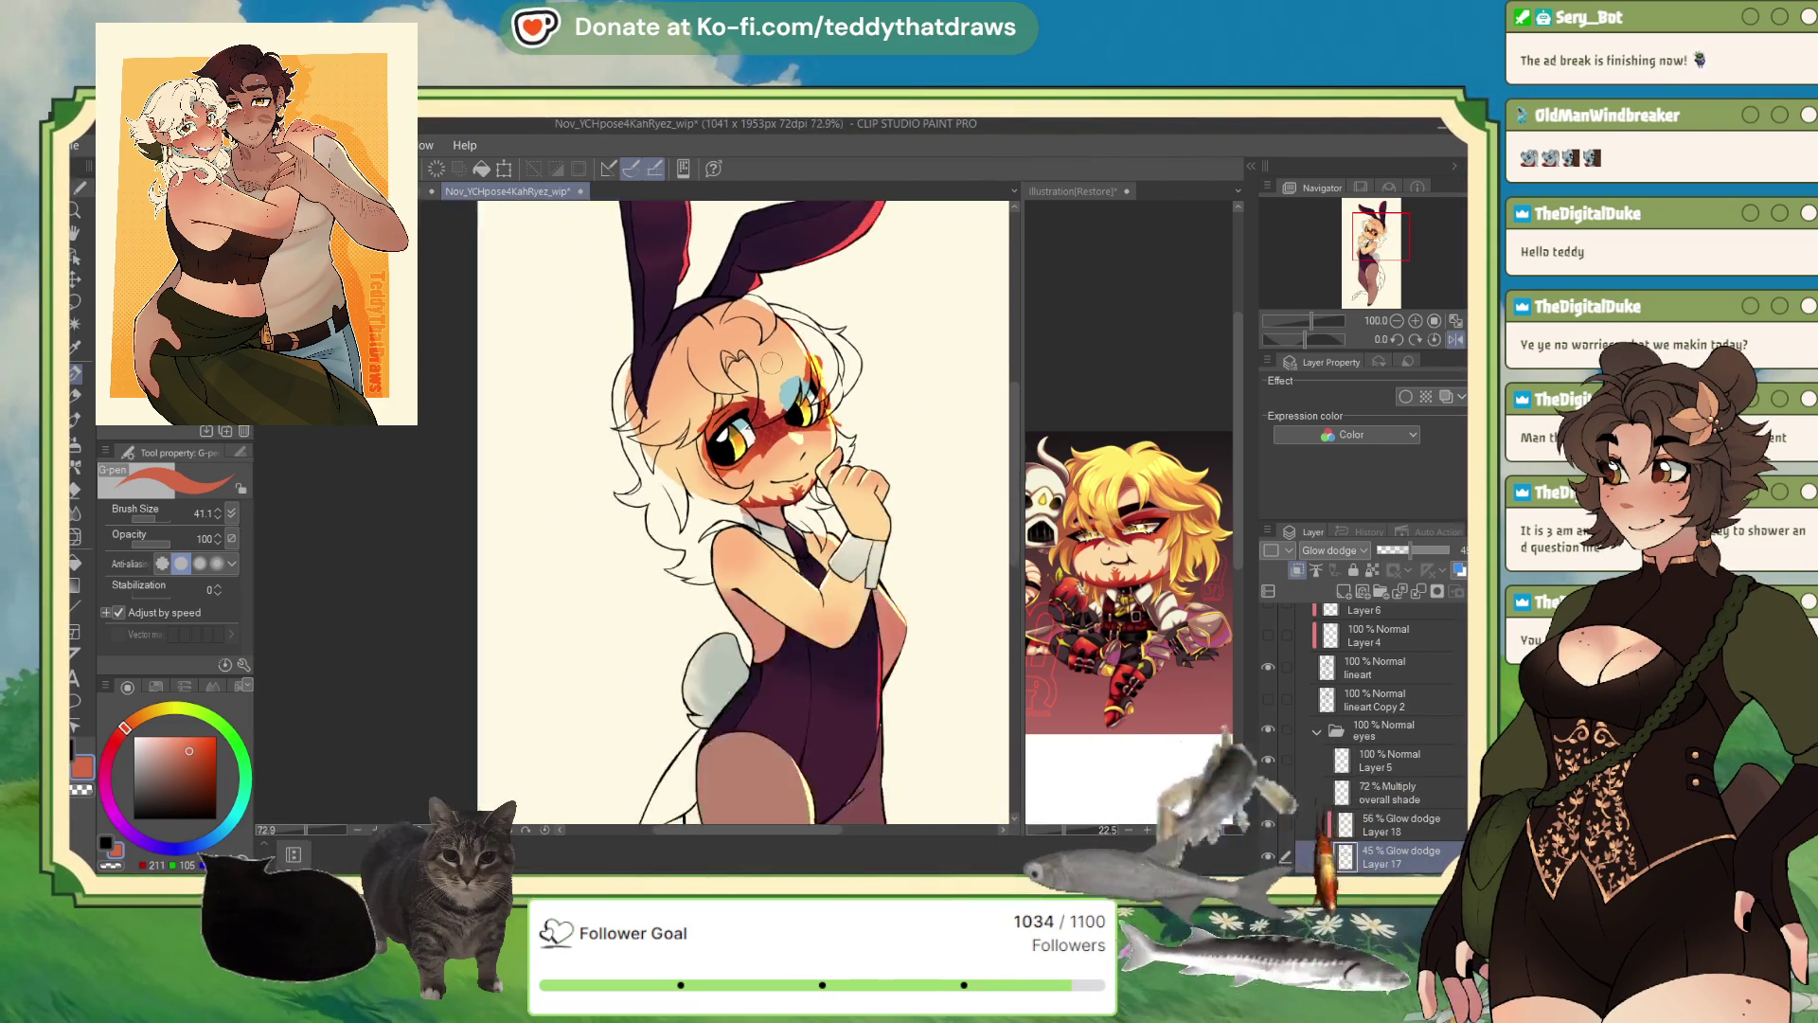
{"action": "scroll", "coordinate": [825, 328], "scroll_direction": "up", "scroll_amount": 4}
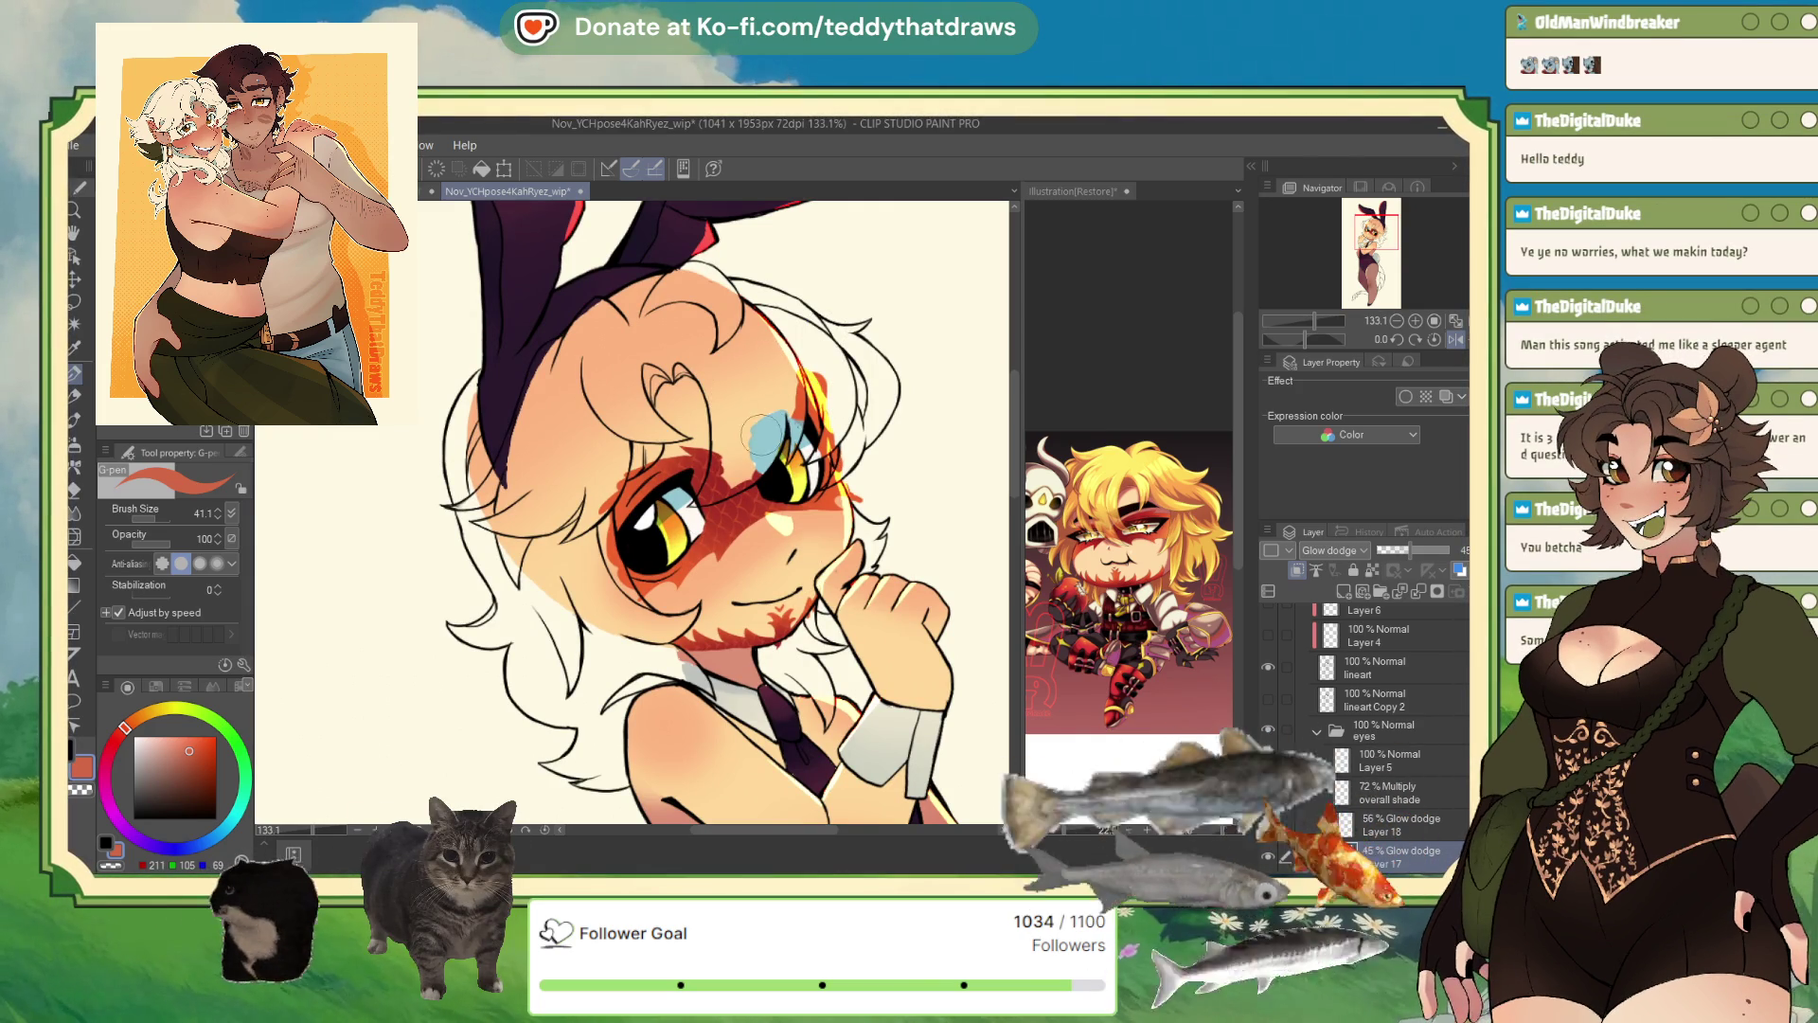
{"action": "scroll", "coordinate": [765, 430], "scroll_direction": "down", "scroll_amount": 1}
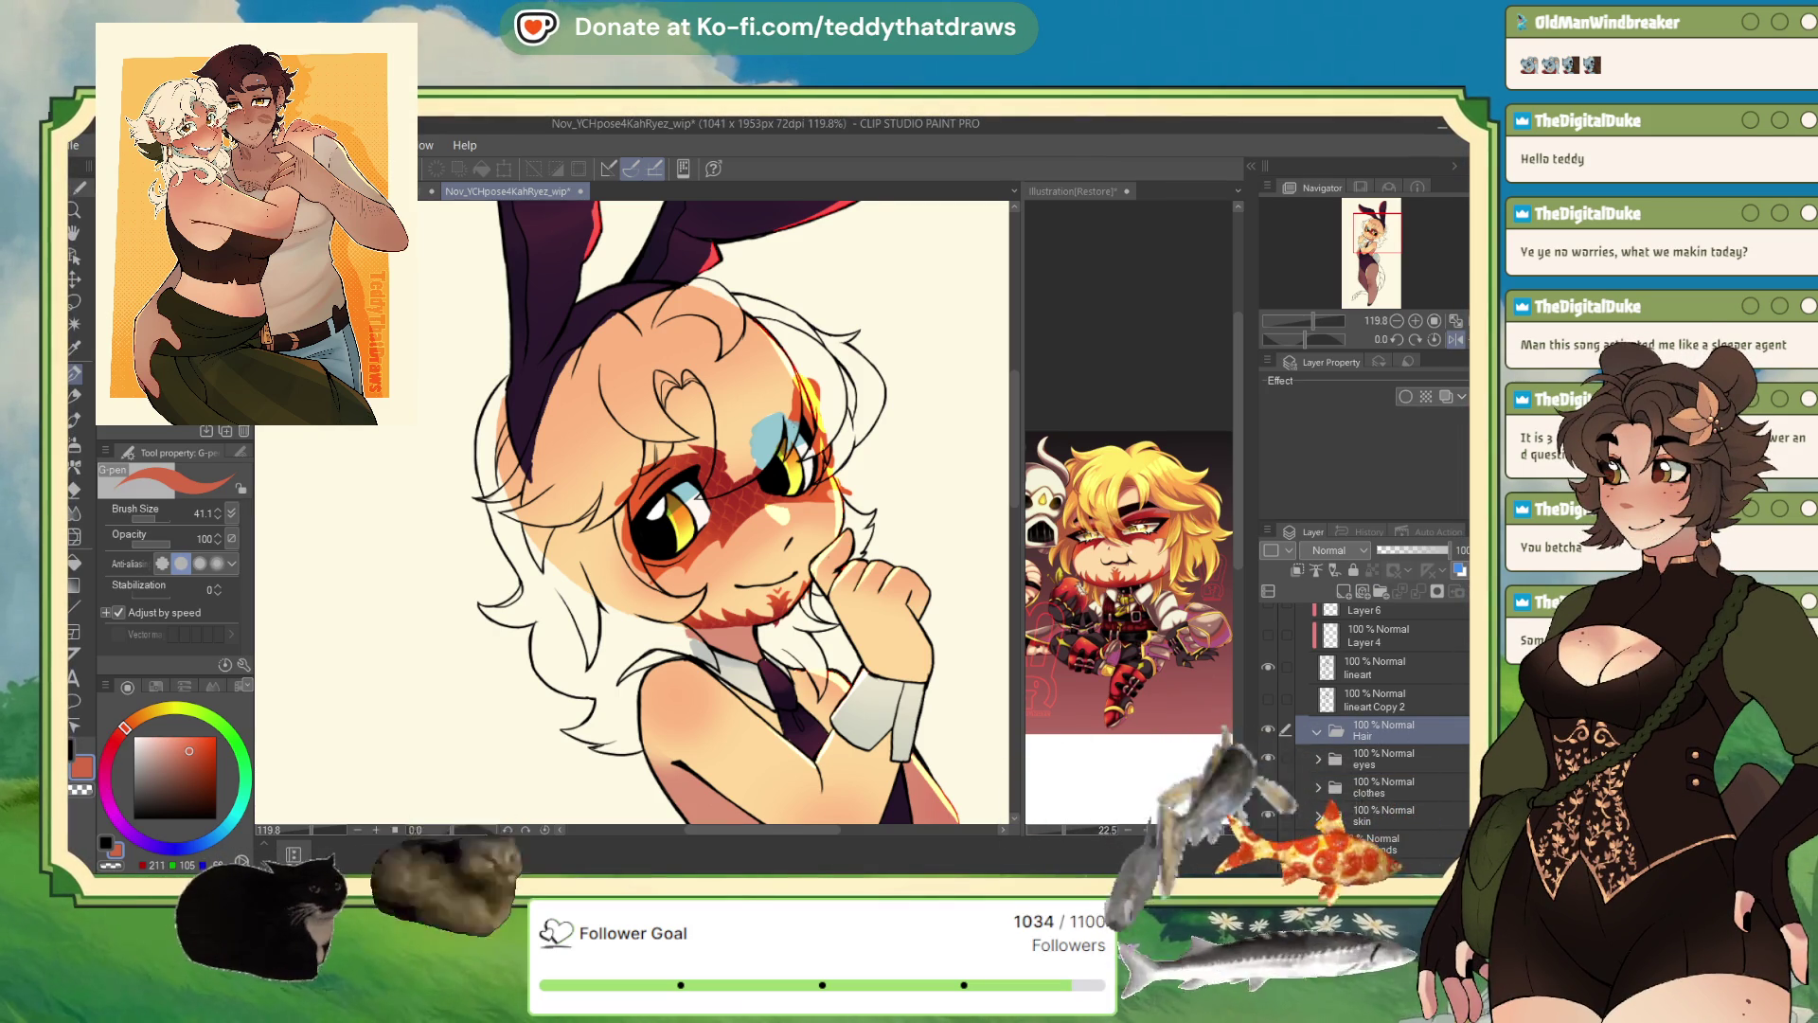
- Undo back to bare lineart with a new hair layer, and sample pale yellow from the reference hair
{"action": "key", "text": "ctrl+z"}
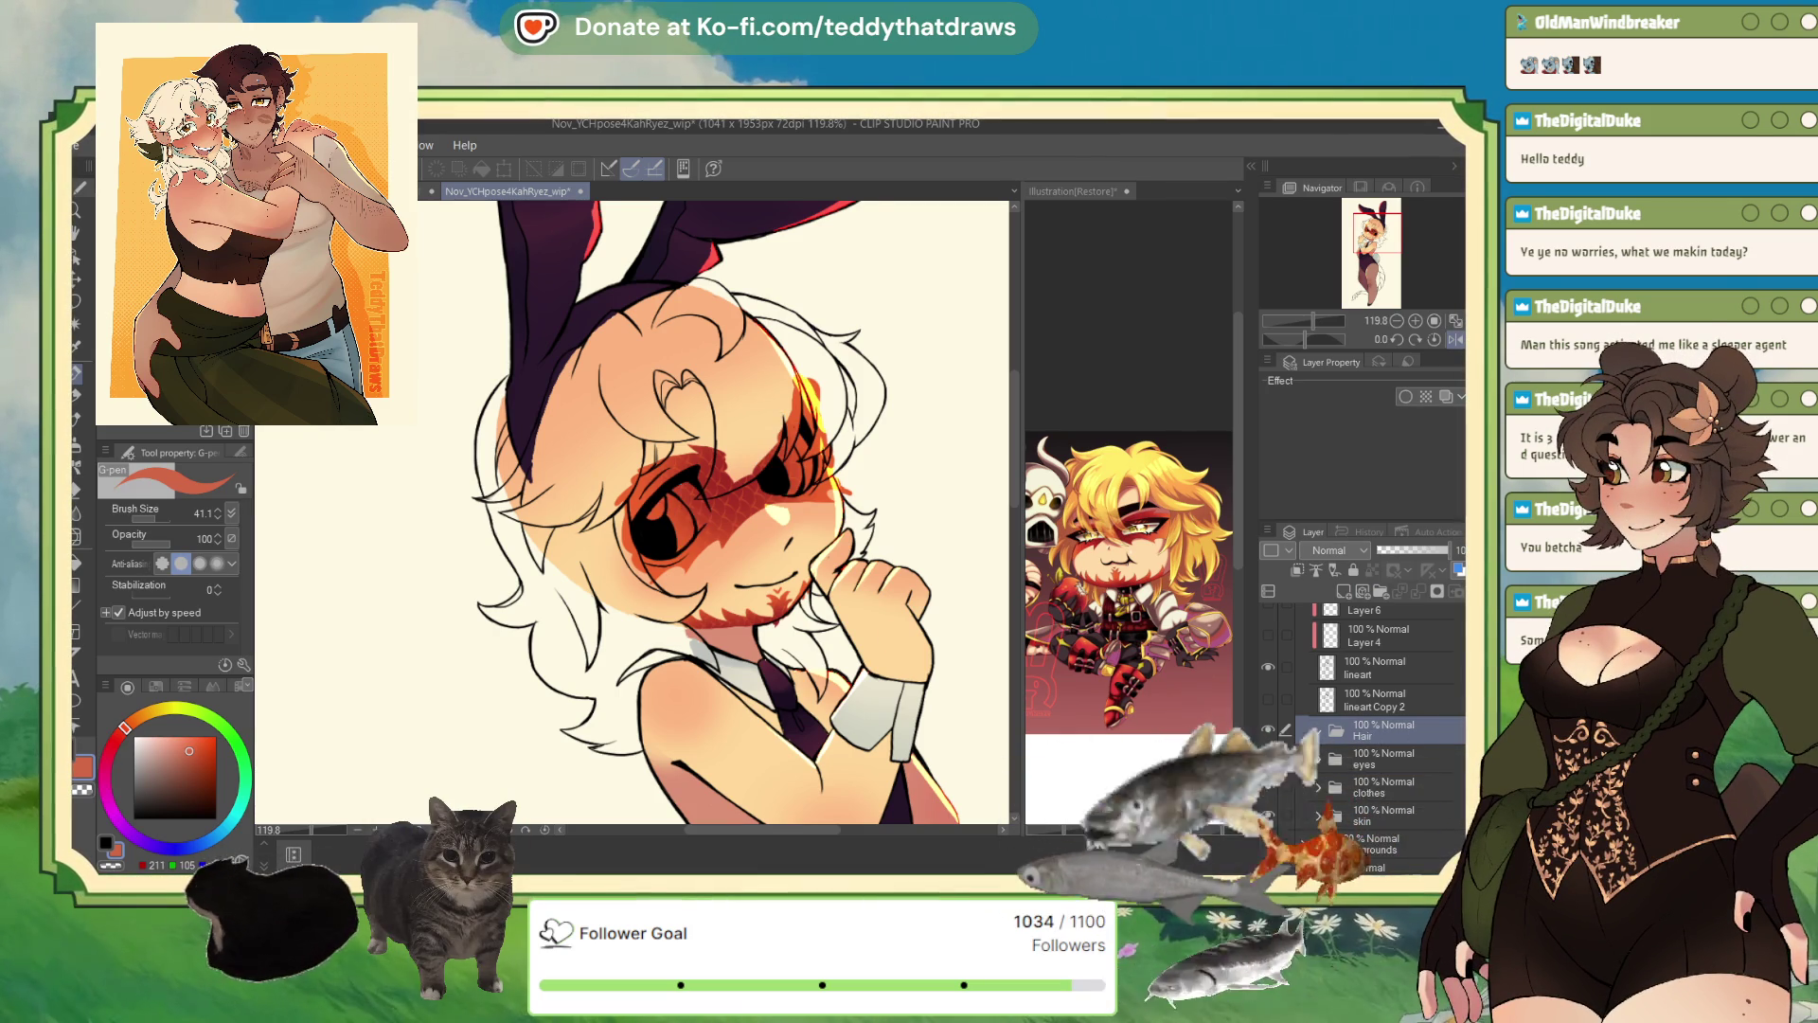
{"action": "key", "text": "ctrl+z"}
{"action": "key", "text": "ctrl+z"}
{"action": "key", "text": "ctrl+z"}
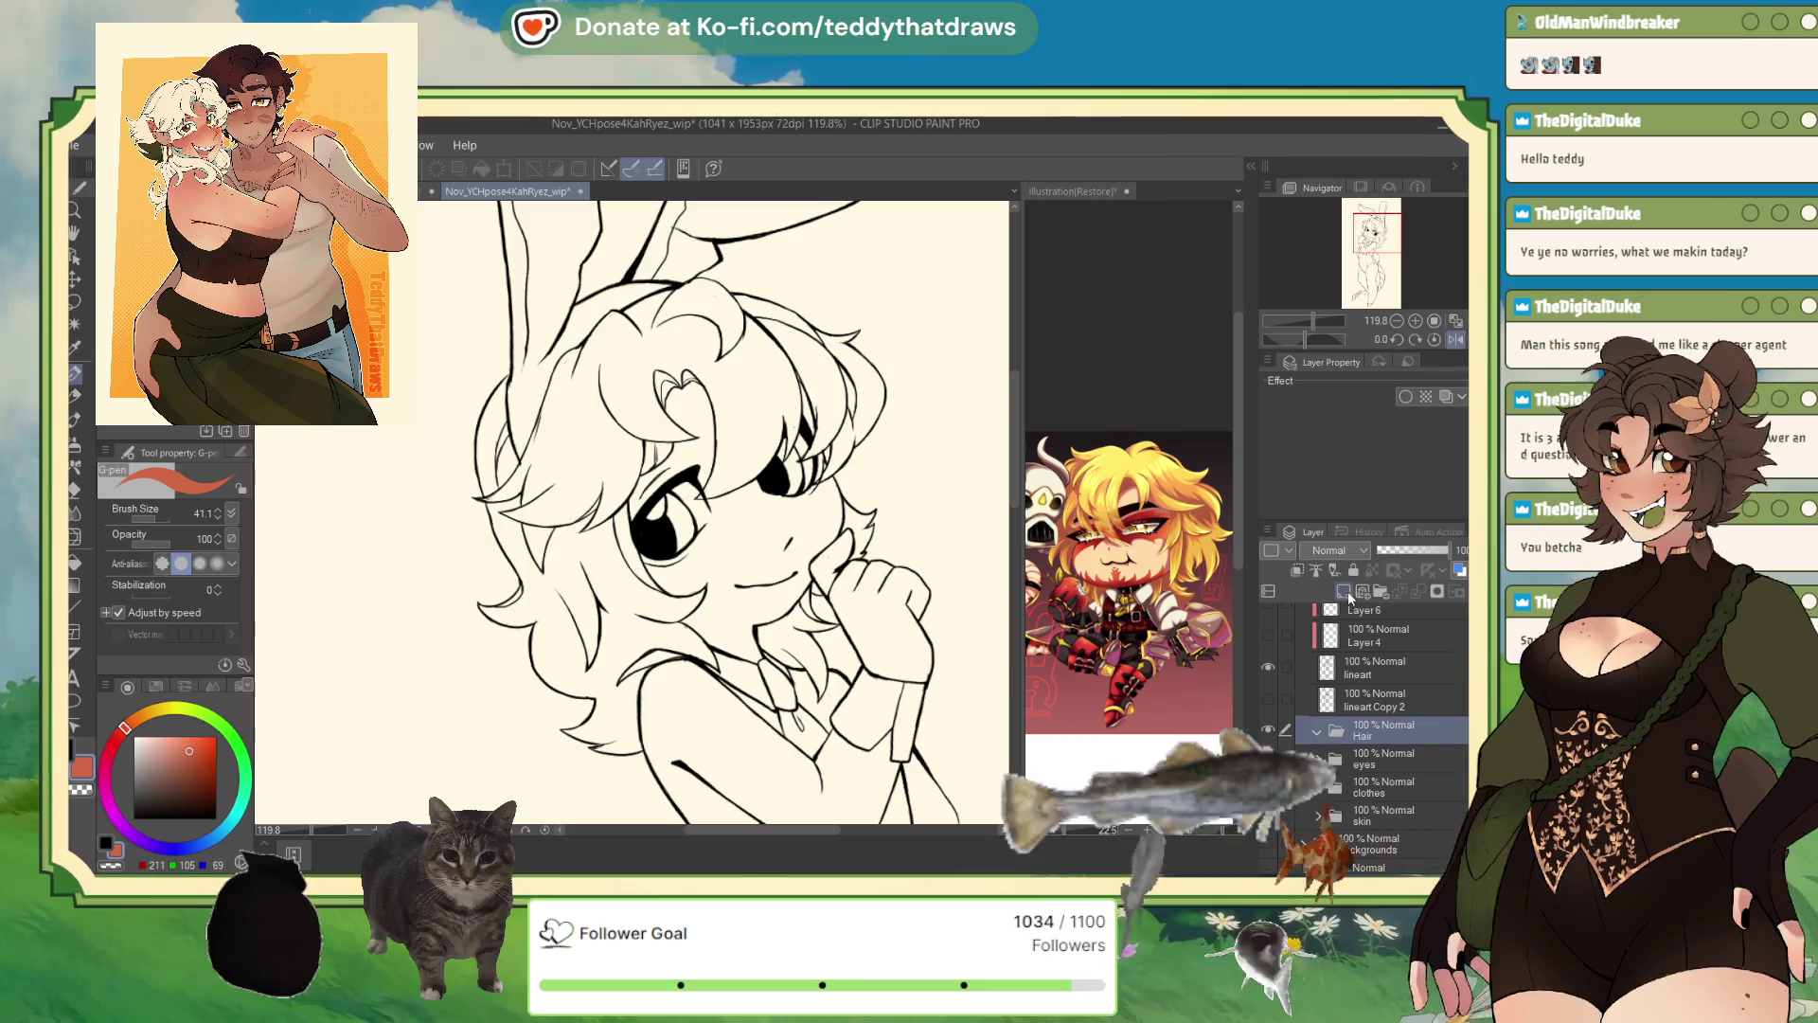
{"action": "left_click", "coordinate": [1122, 471], "text": "alt"}
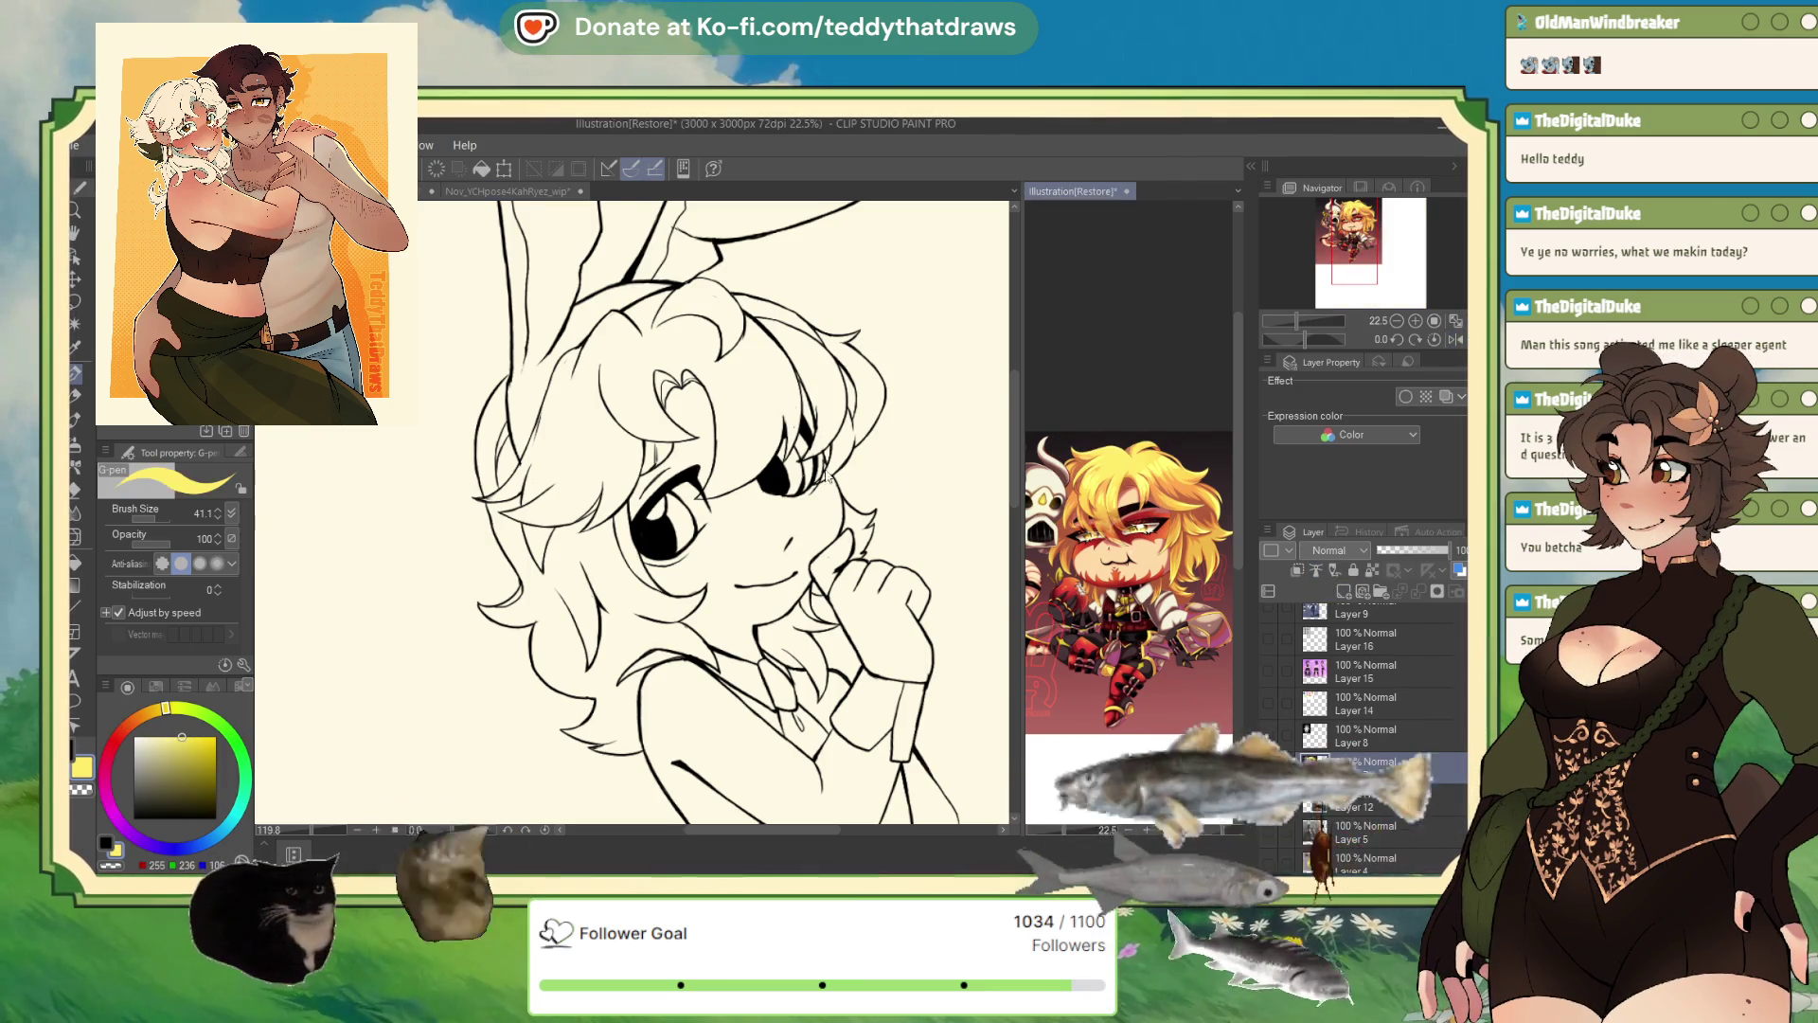
{"action": "scroll", "coordinate": [702, 429], "scroll_direction": "down", "scroll_amount": 1}
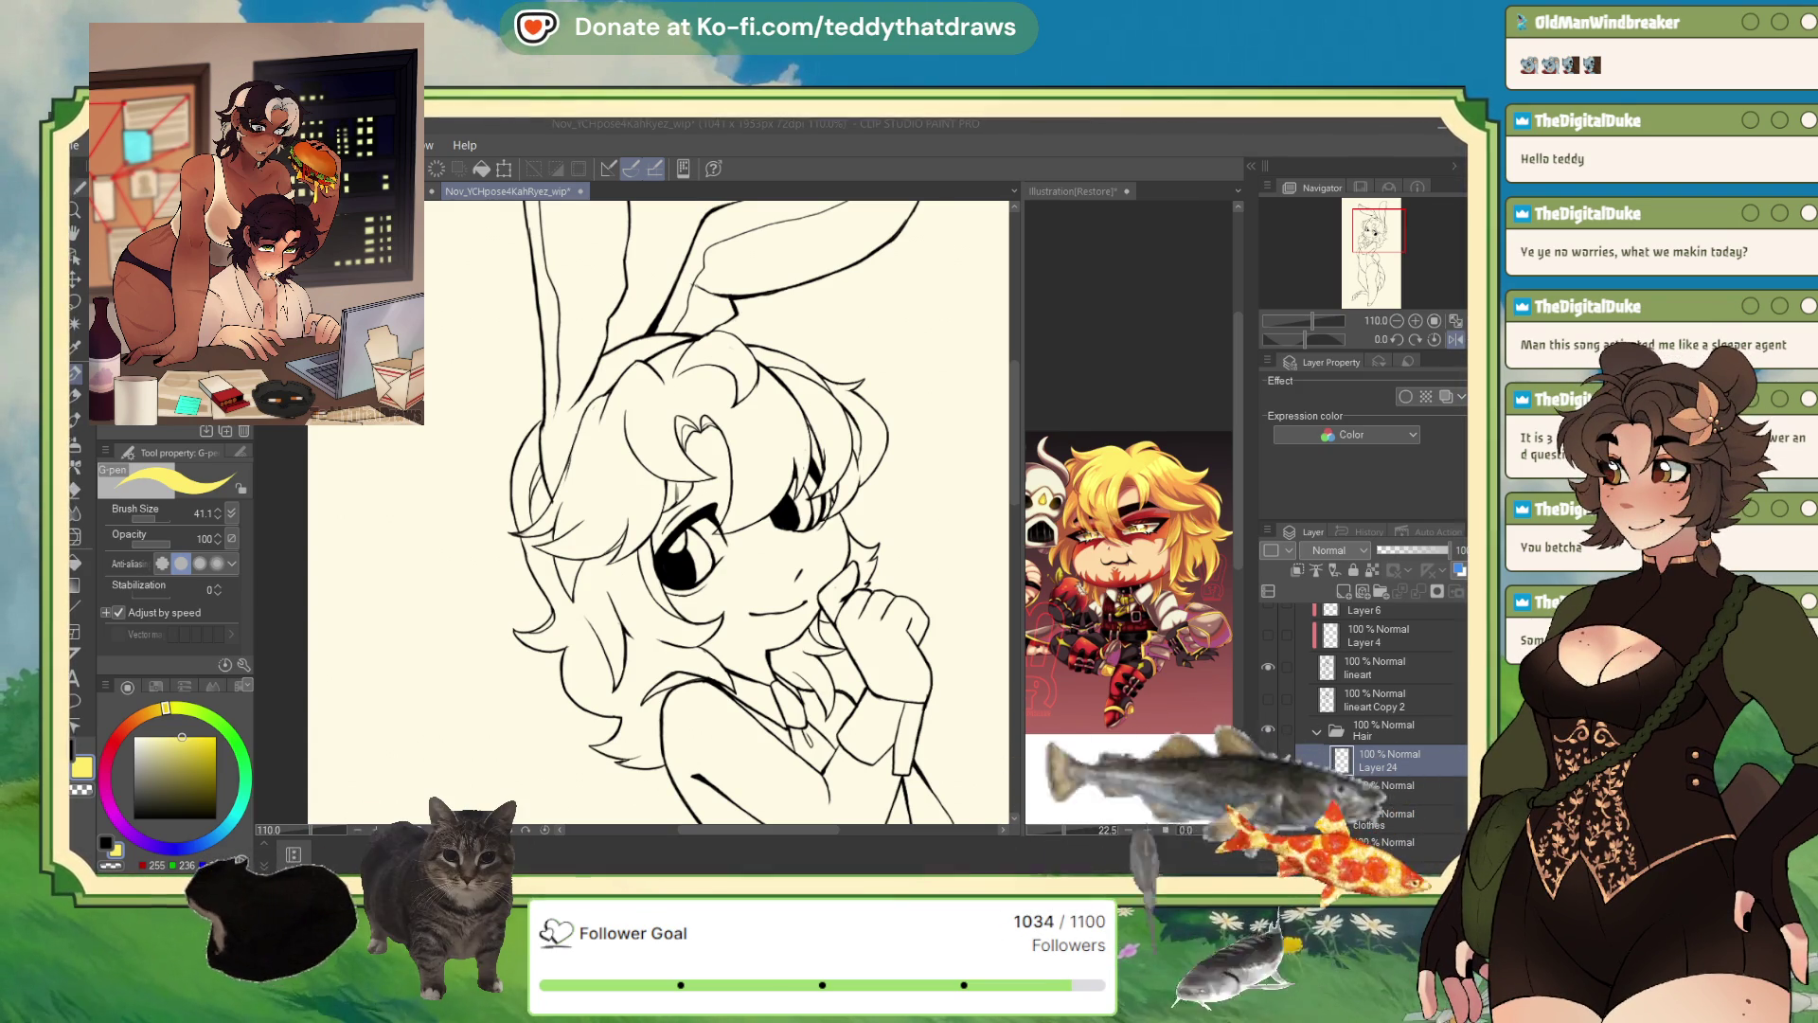
- Set the colour to orange and auto-select the main, lower-left, top and right-side hair areas
{"action": "key", "text": "g"}
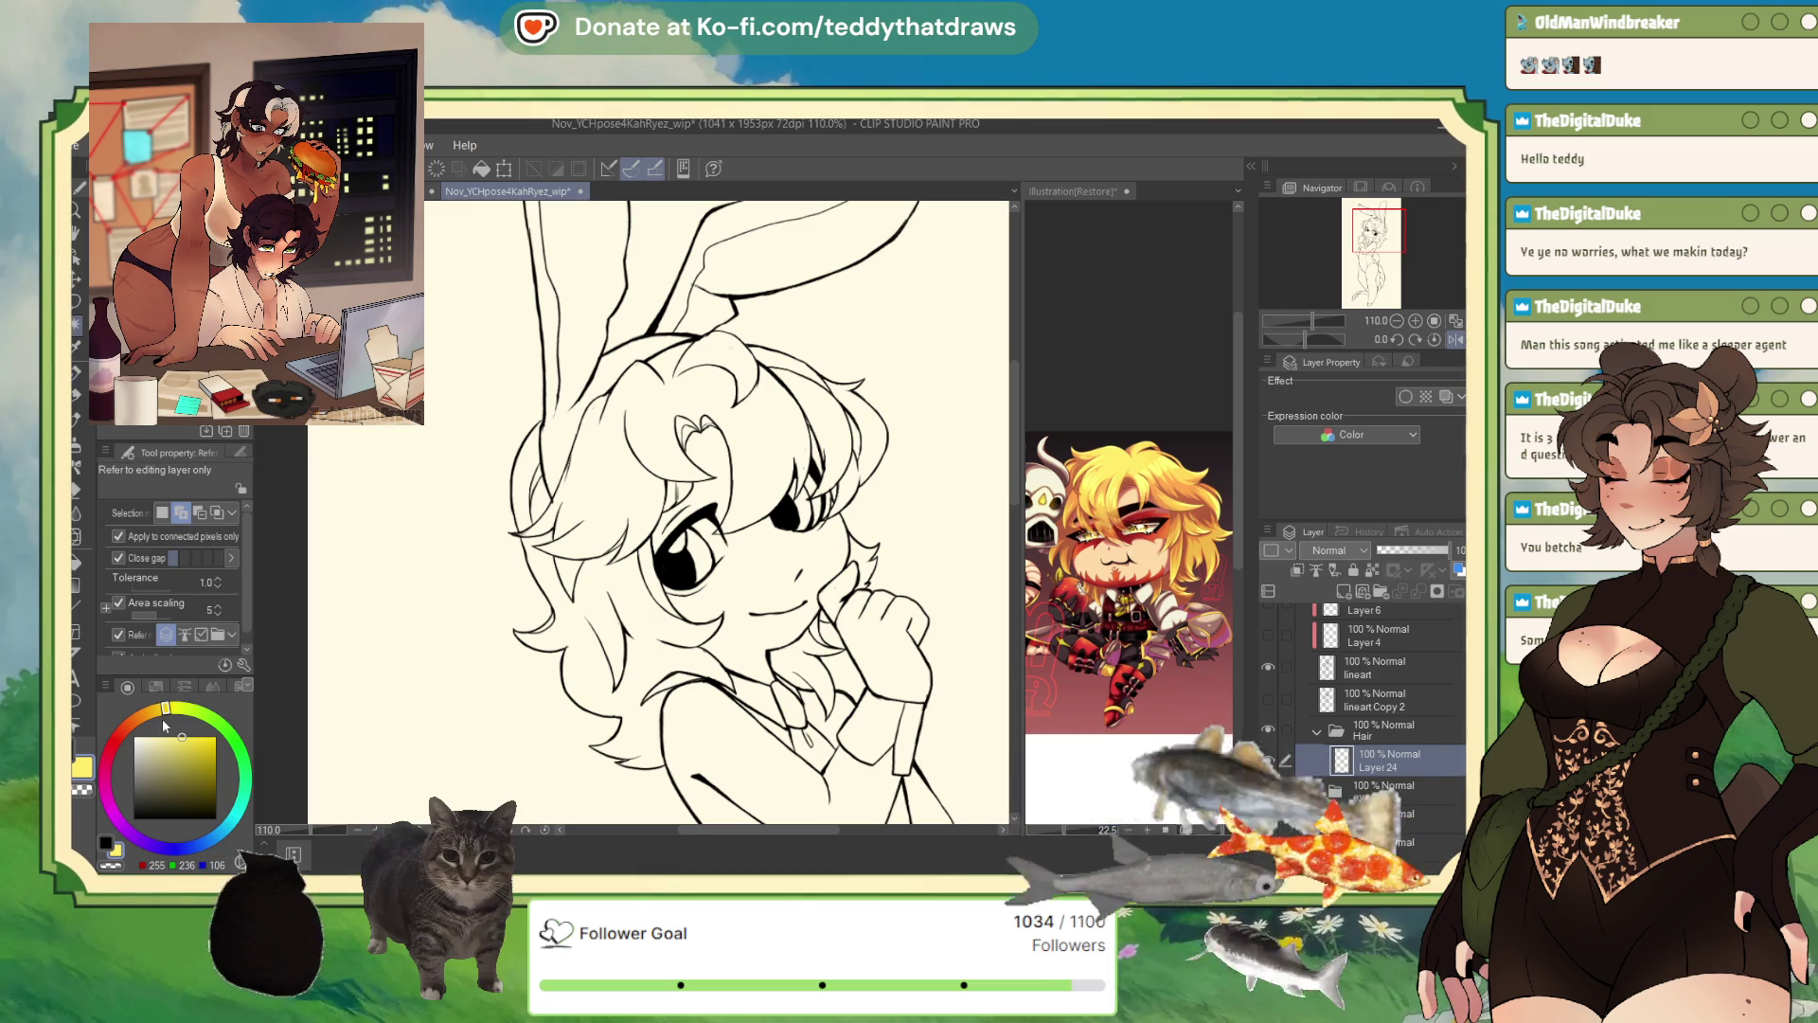
{"action": "left_click_drag", "start_coordinate": [164, 725], "coordinate": [152, 717]}
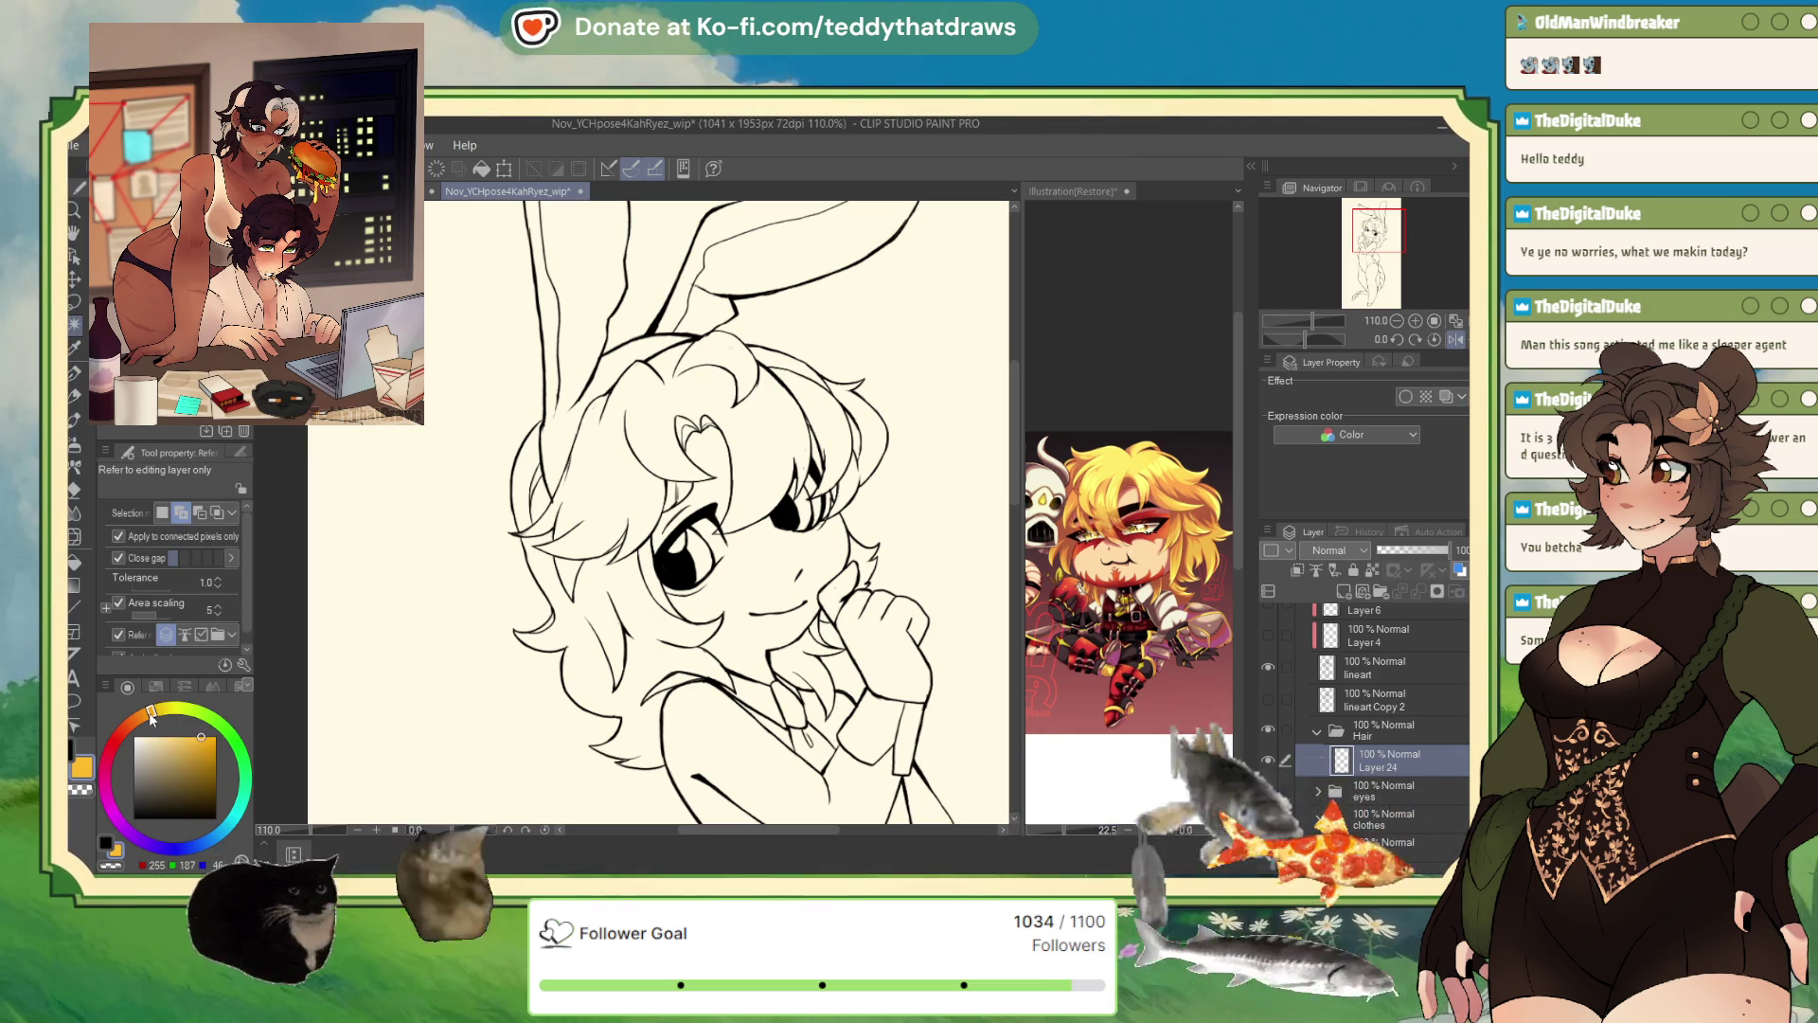
{"action": "left_click", "coordinate": [625, 483]}
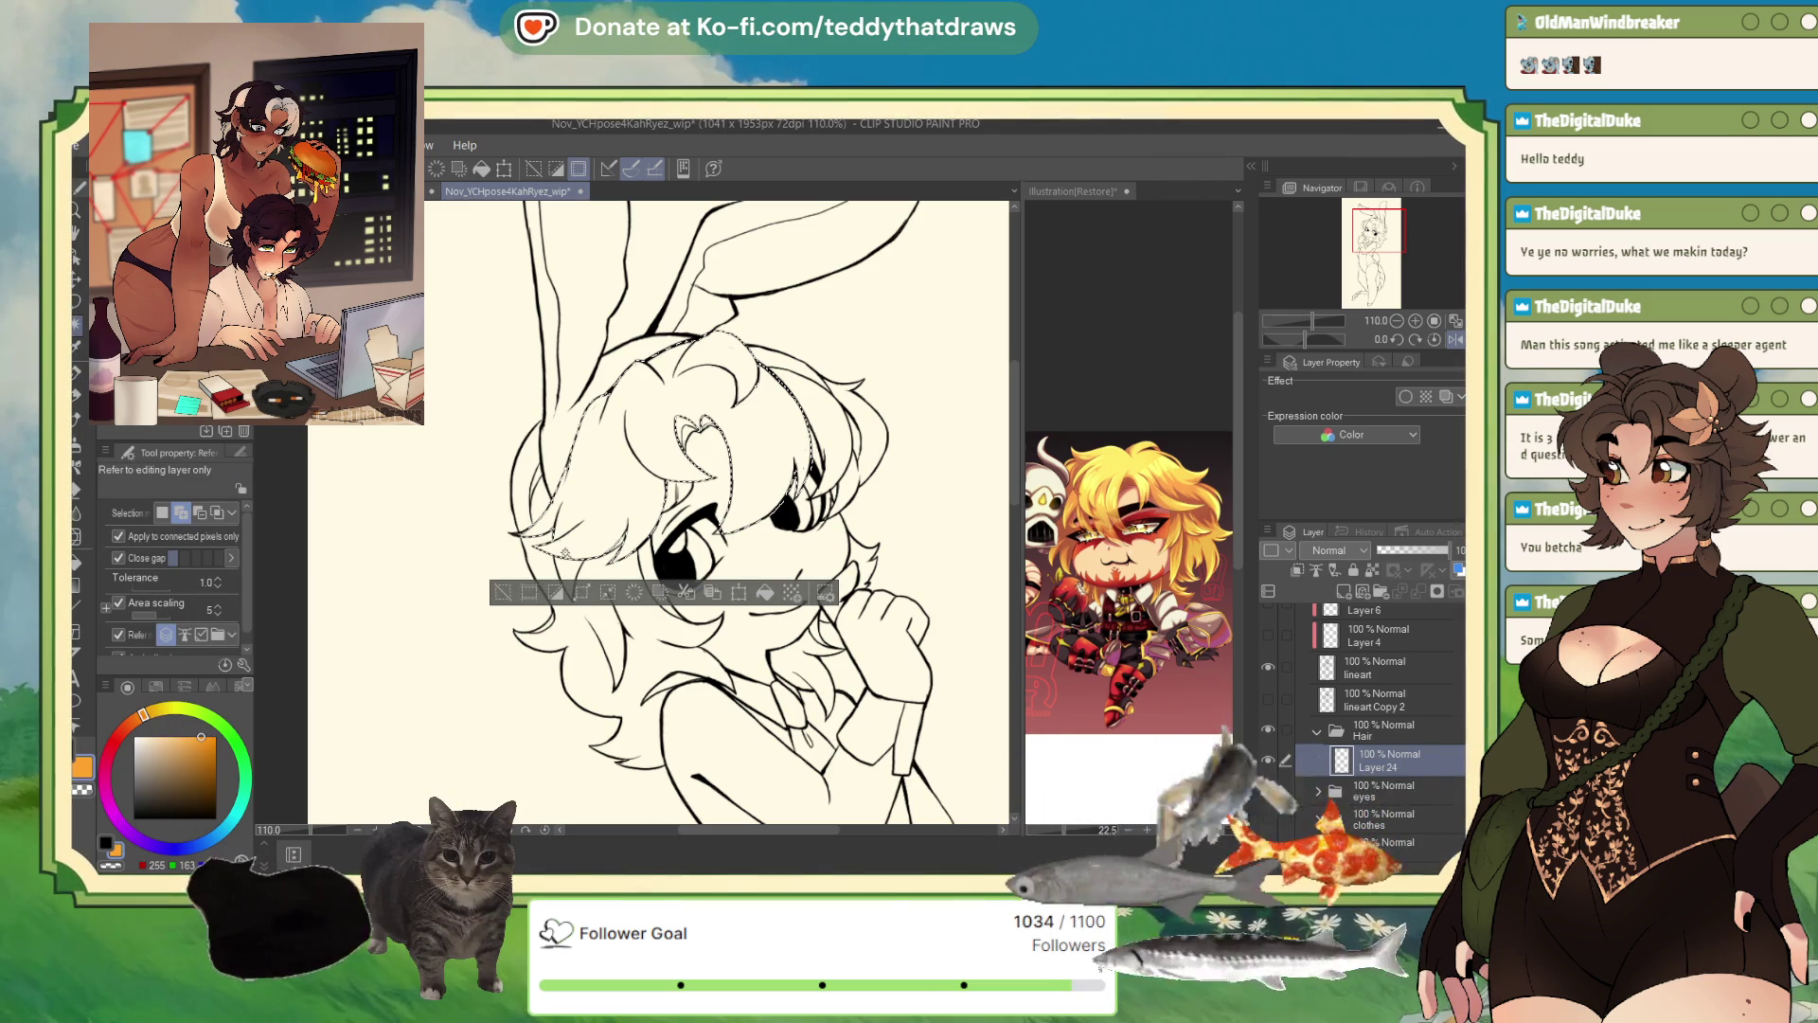
{"action": "left_click", "coordinate": [539, 532]}
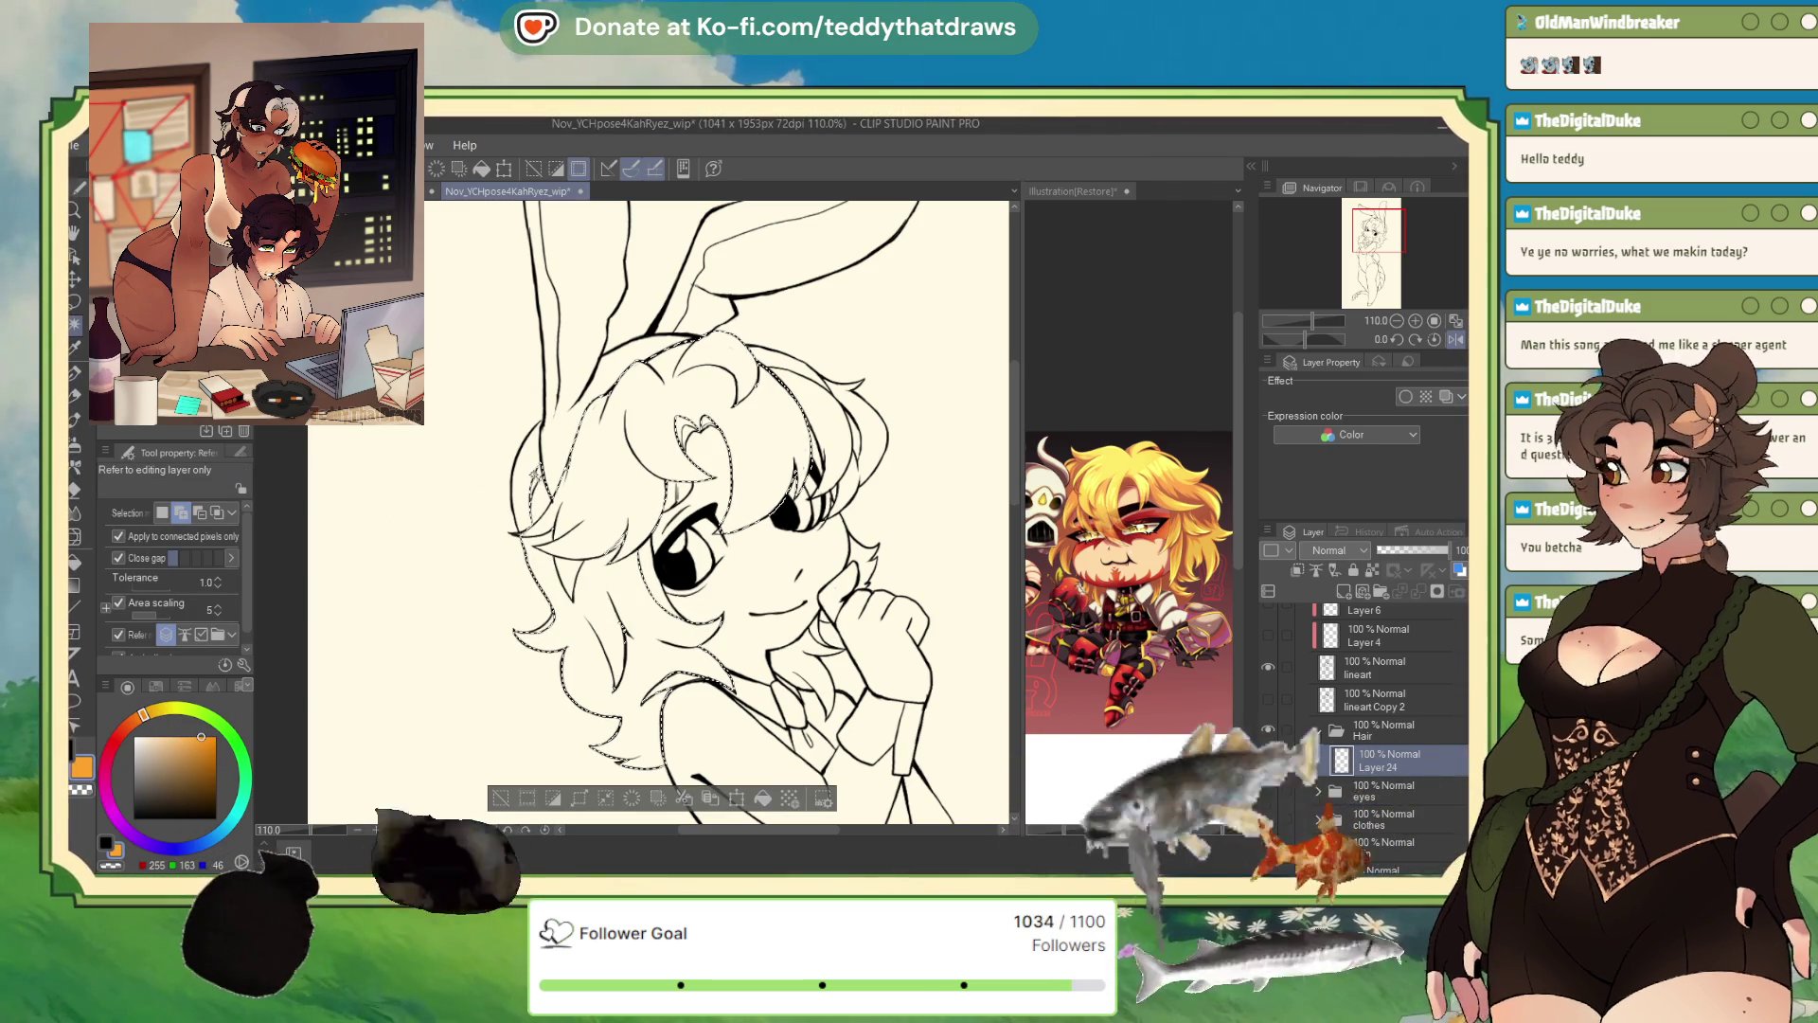
{"action": "left_click", "coordinate": [704, 368]}
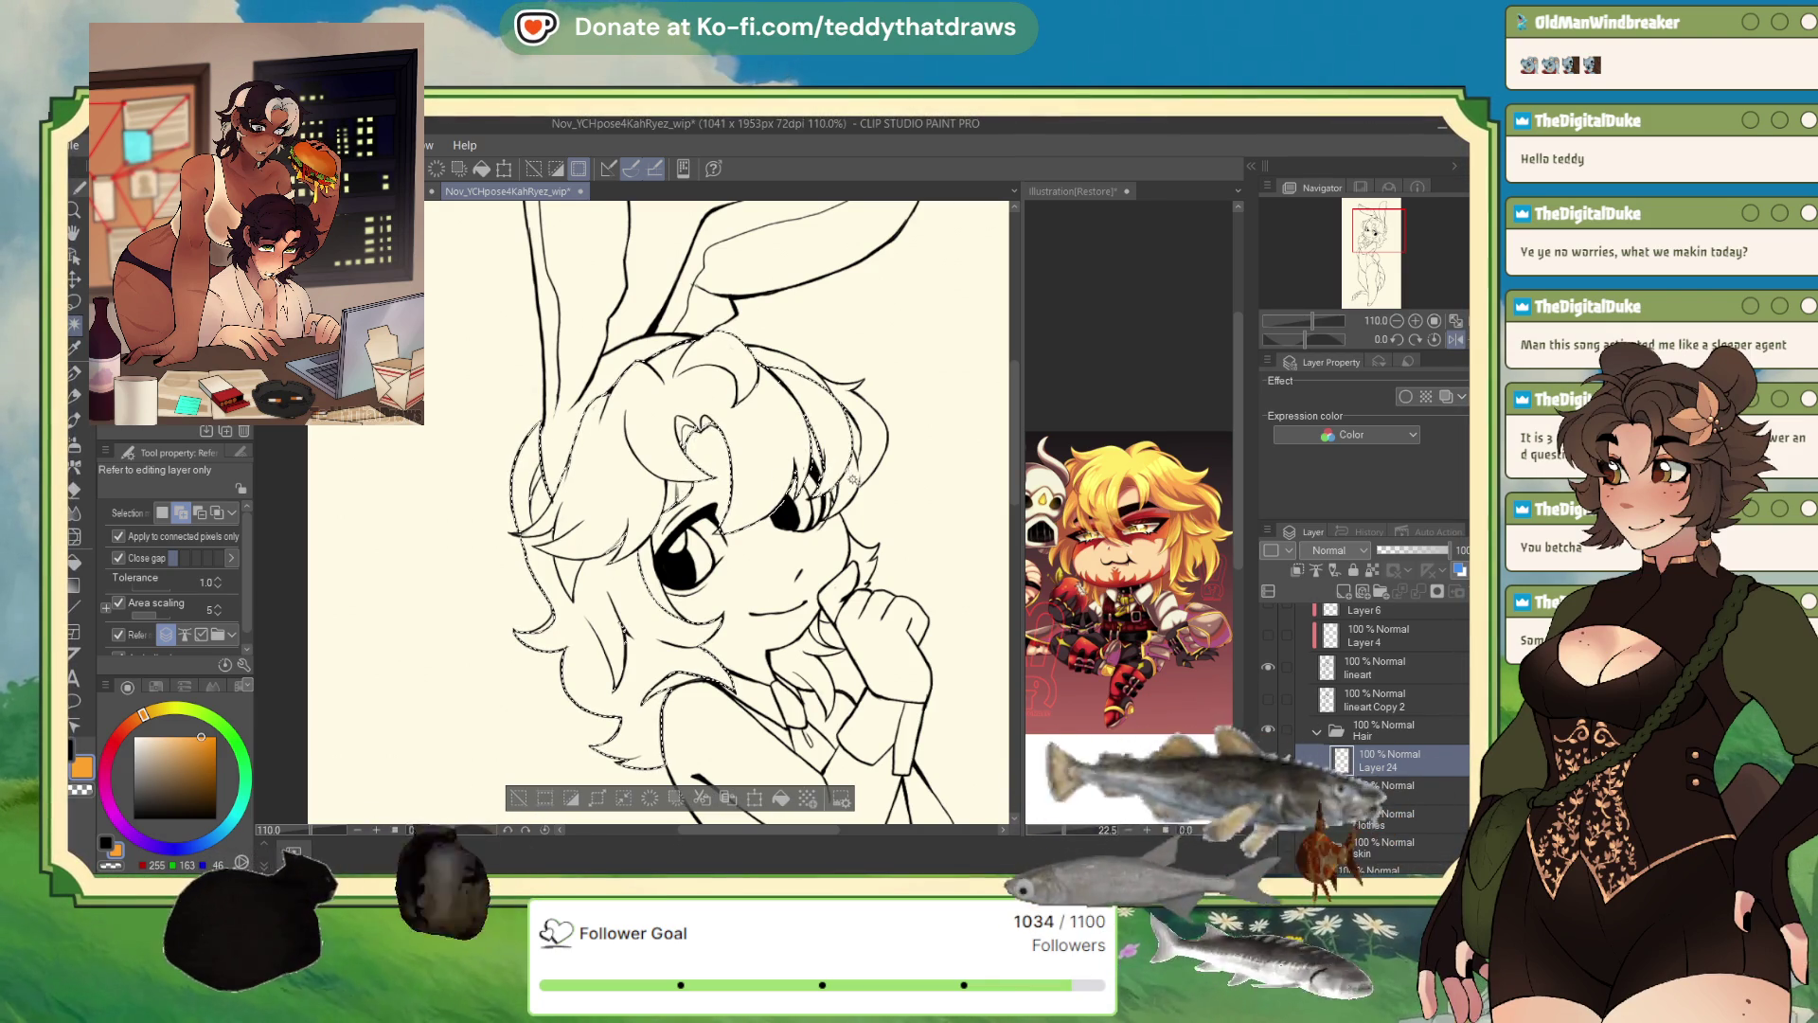
{"action": "left_click", "coordinate": [853, 480]}
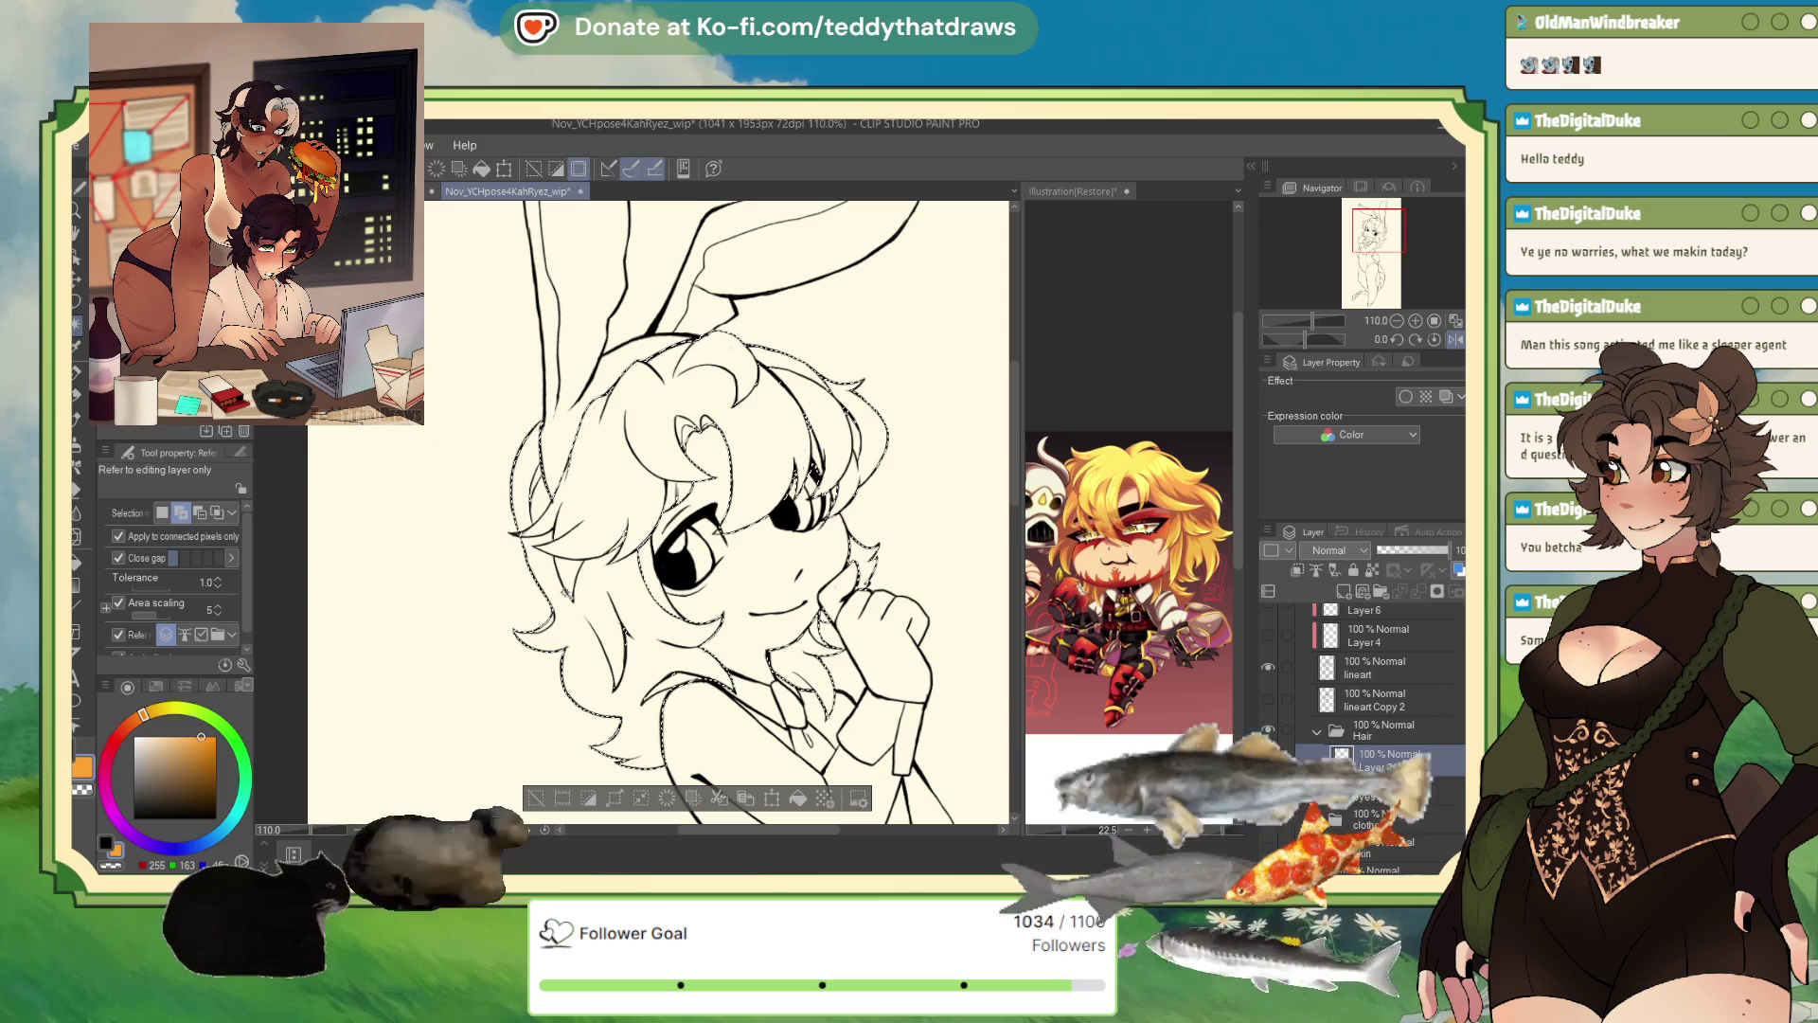
{"action": "key", "text": "m"}
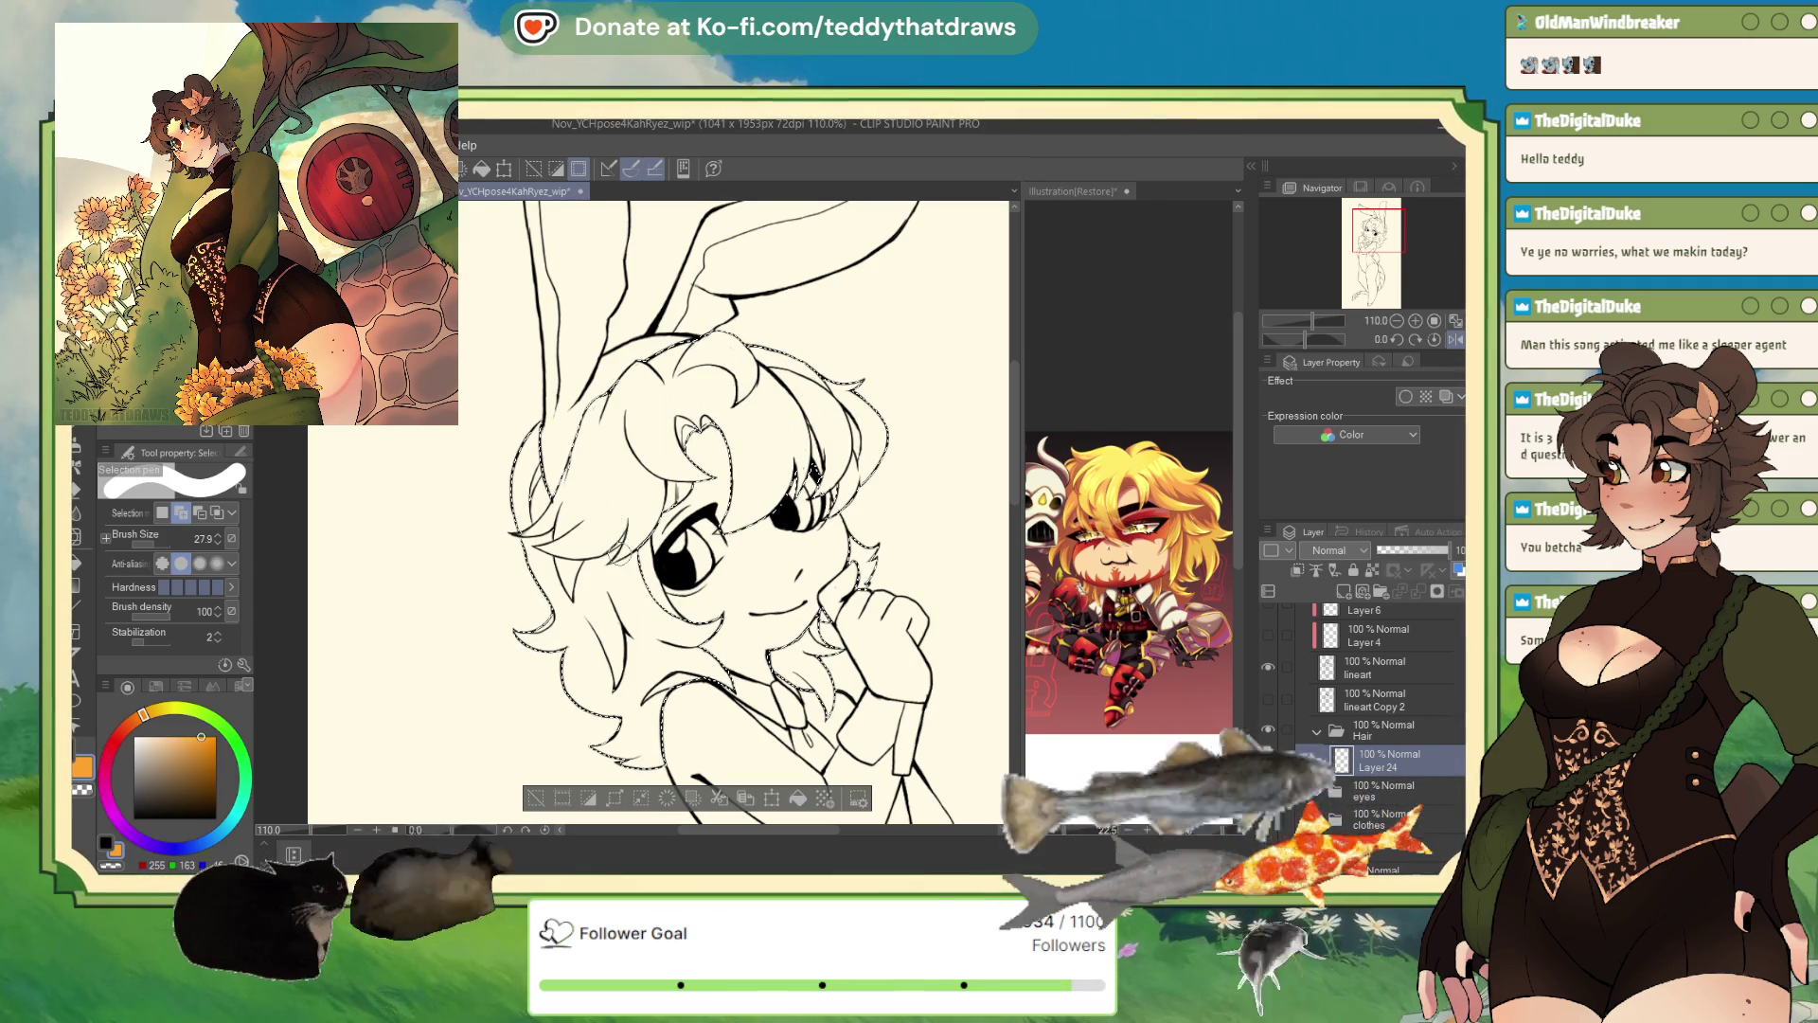
{"action": "key", "text": "w"}
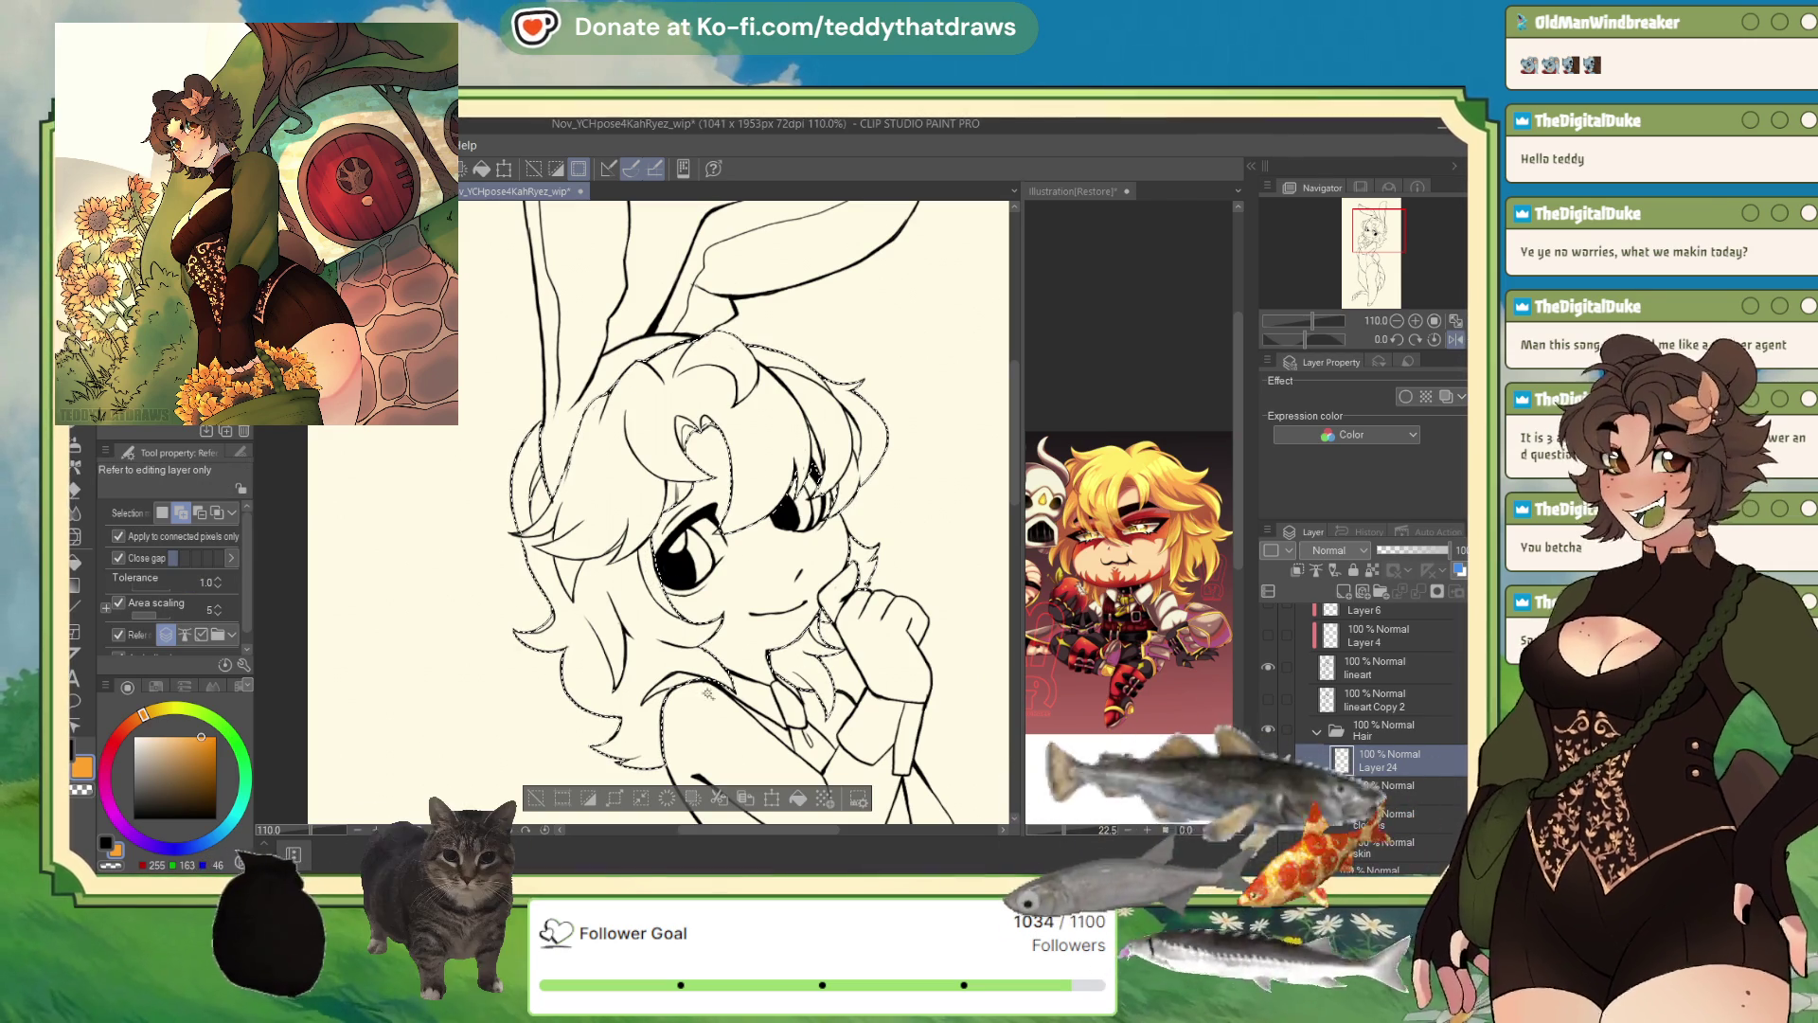
- Fill the hair selection with orange, keeping hair Layer 24 as the active layer
{"action": "key", "text": "alt+BackSpace"}
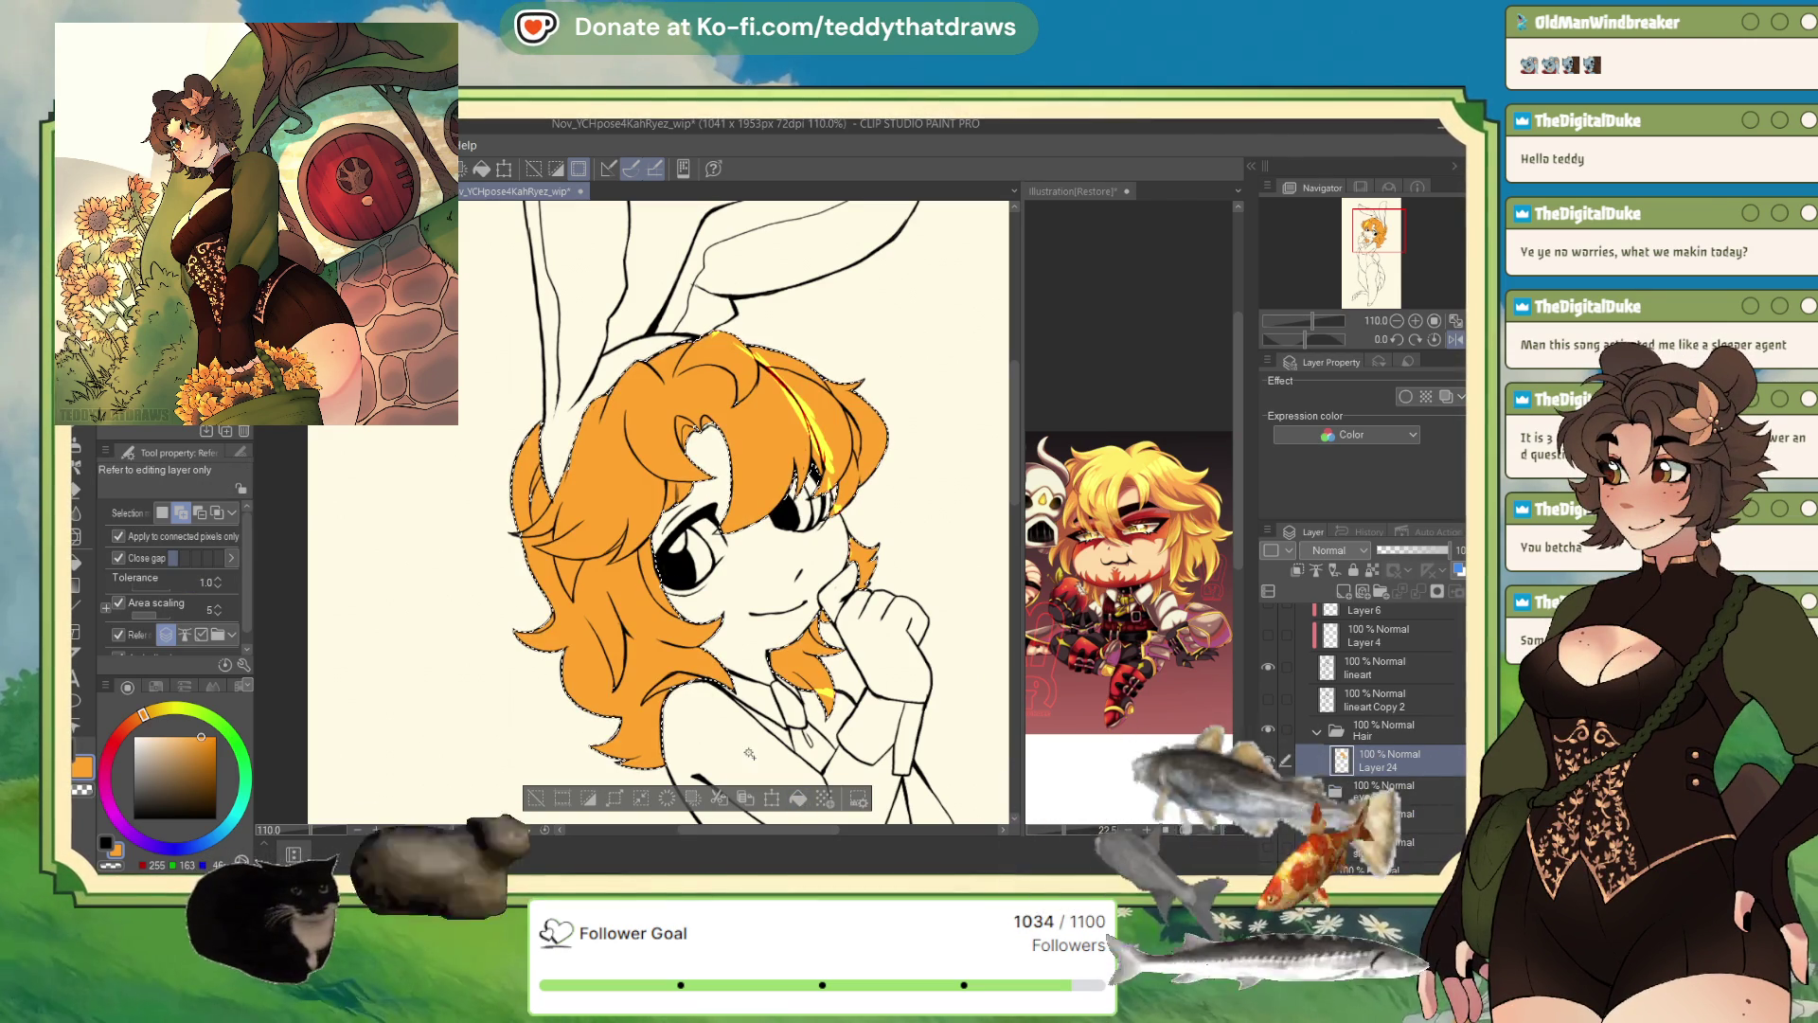
{"action": "scroll", "coordinate": [1382, 662], "scroll_direction": "up", "scroll_amount": 4}
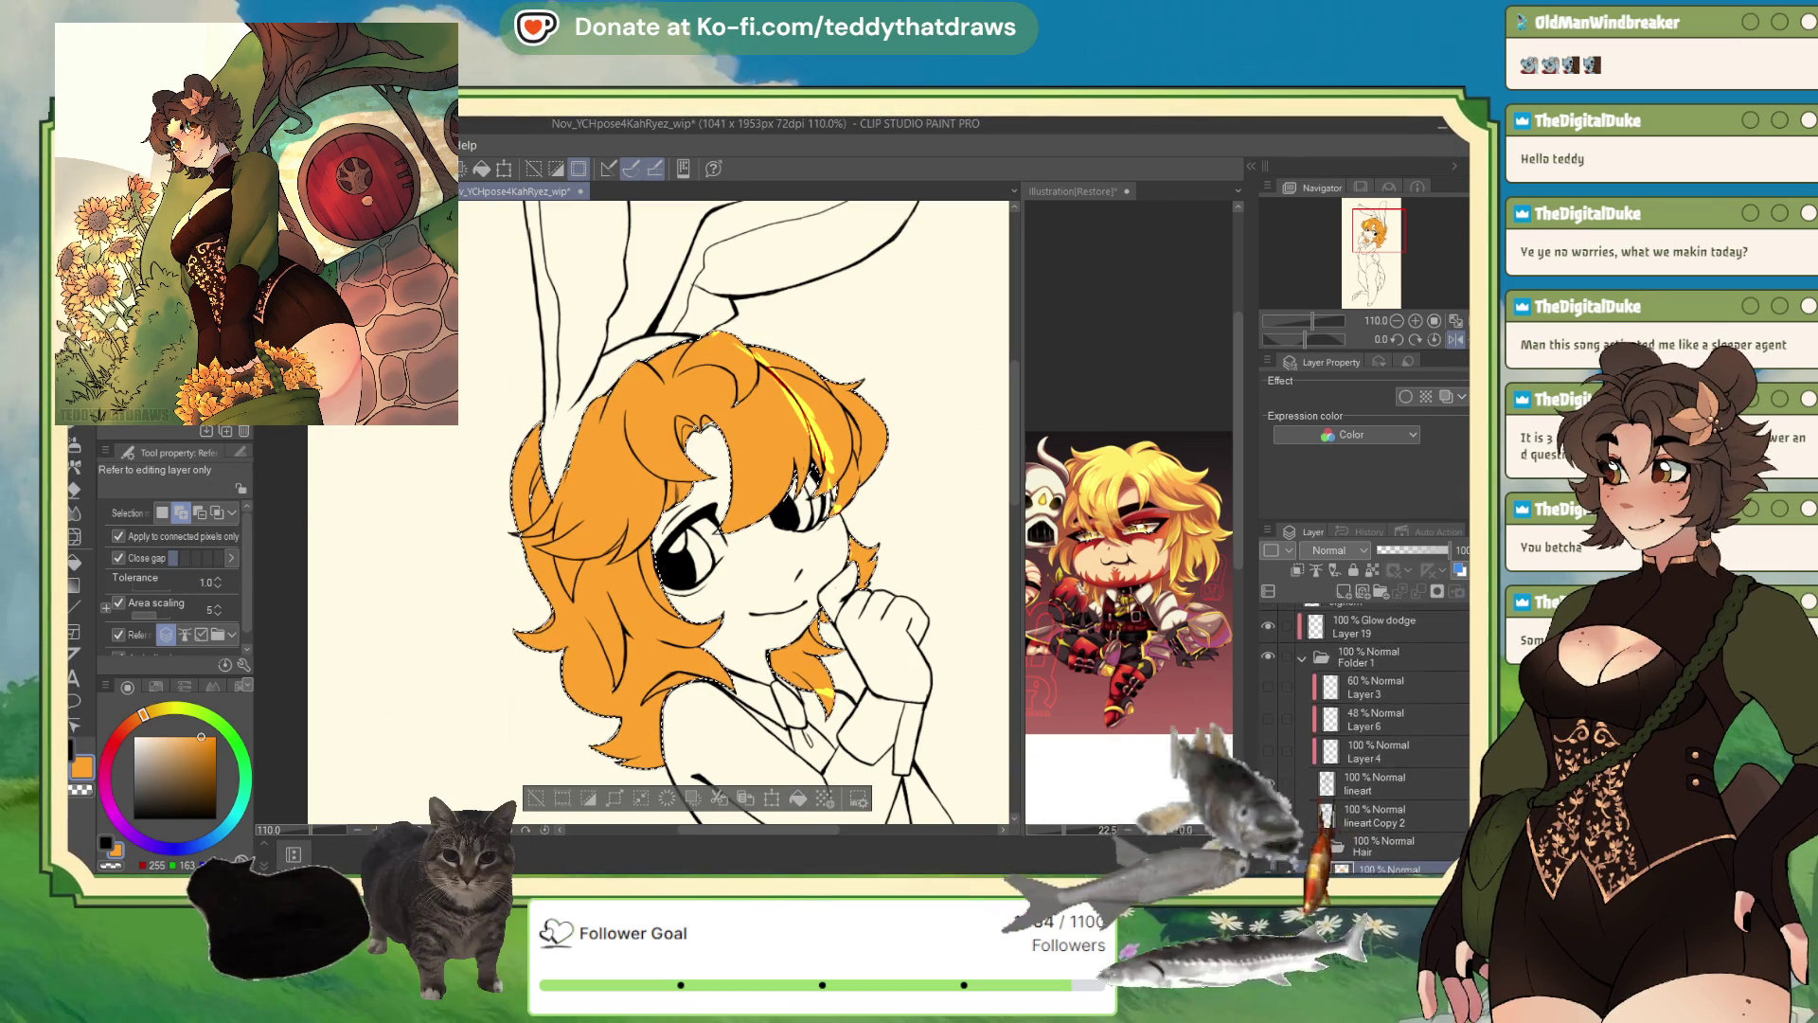
{"action": "left_click", "coordinate": [1400, 683]}
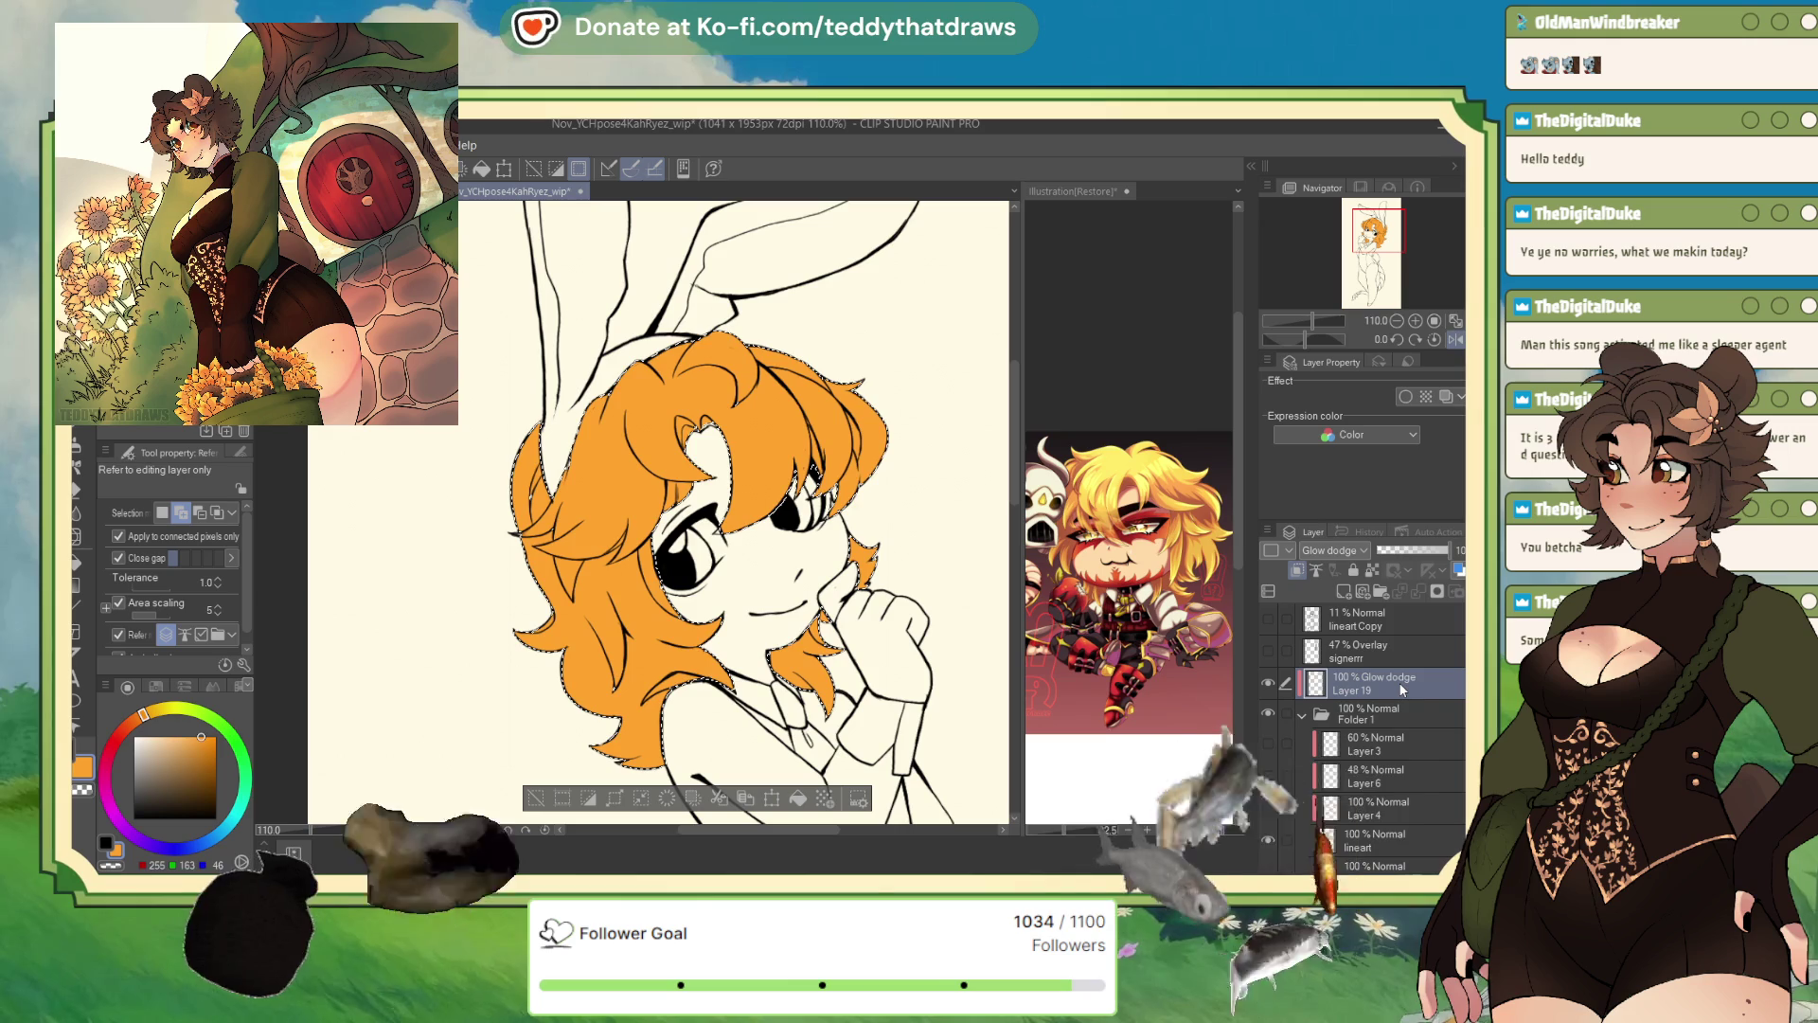
{"action": "scroll", "coordinate": [1424, 628], "scroll_direction": "down", "scroll_amount": 4}
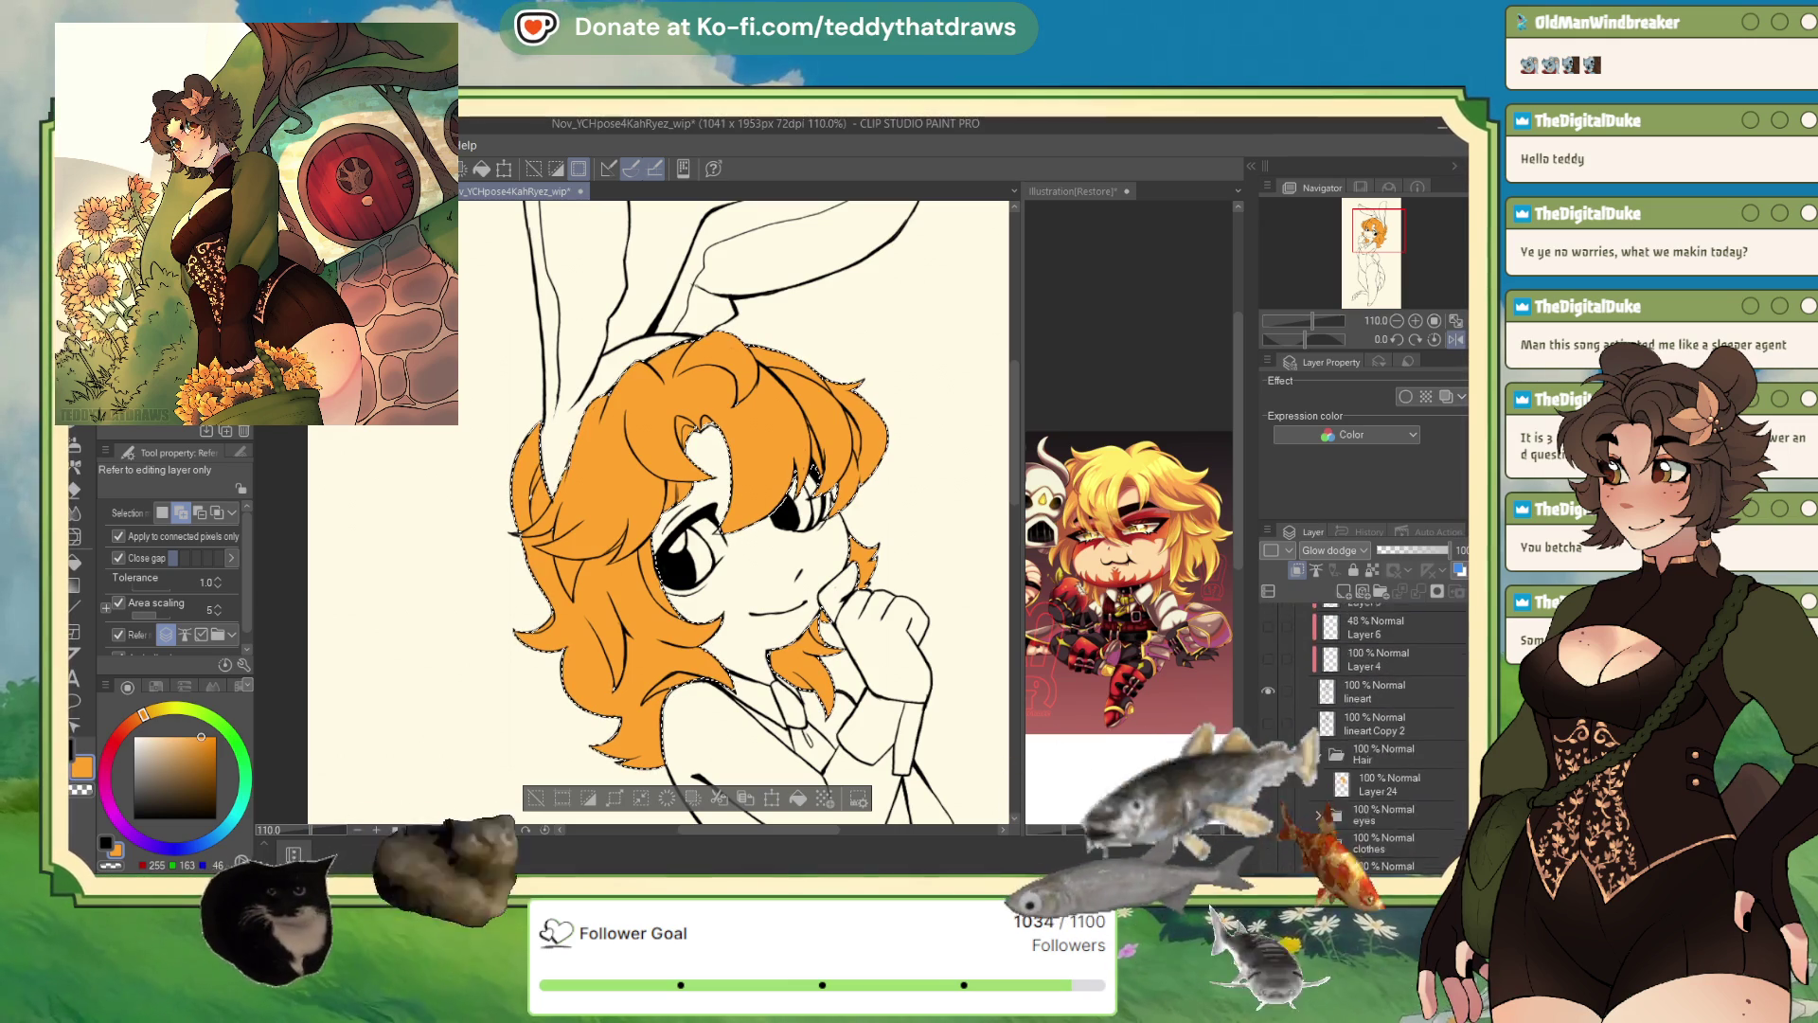
{"action": "scroll", "coordinate": [1402, 710], "scroll_direction": "down", "scroll_amount": 1}
{"action": "left_click", "coordinate": [1402, 708]}
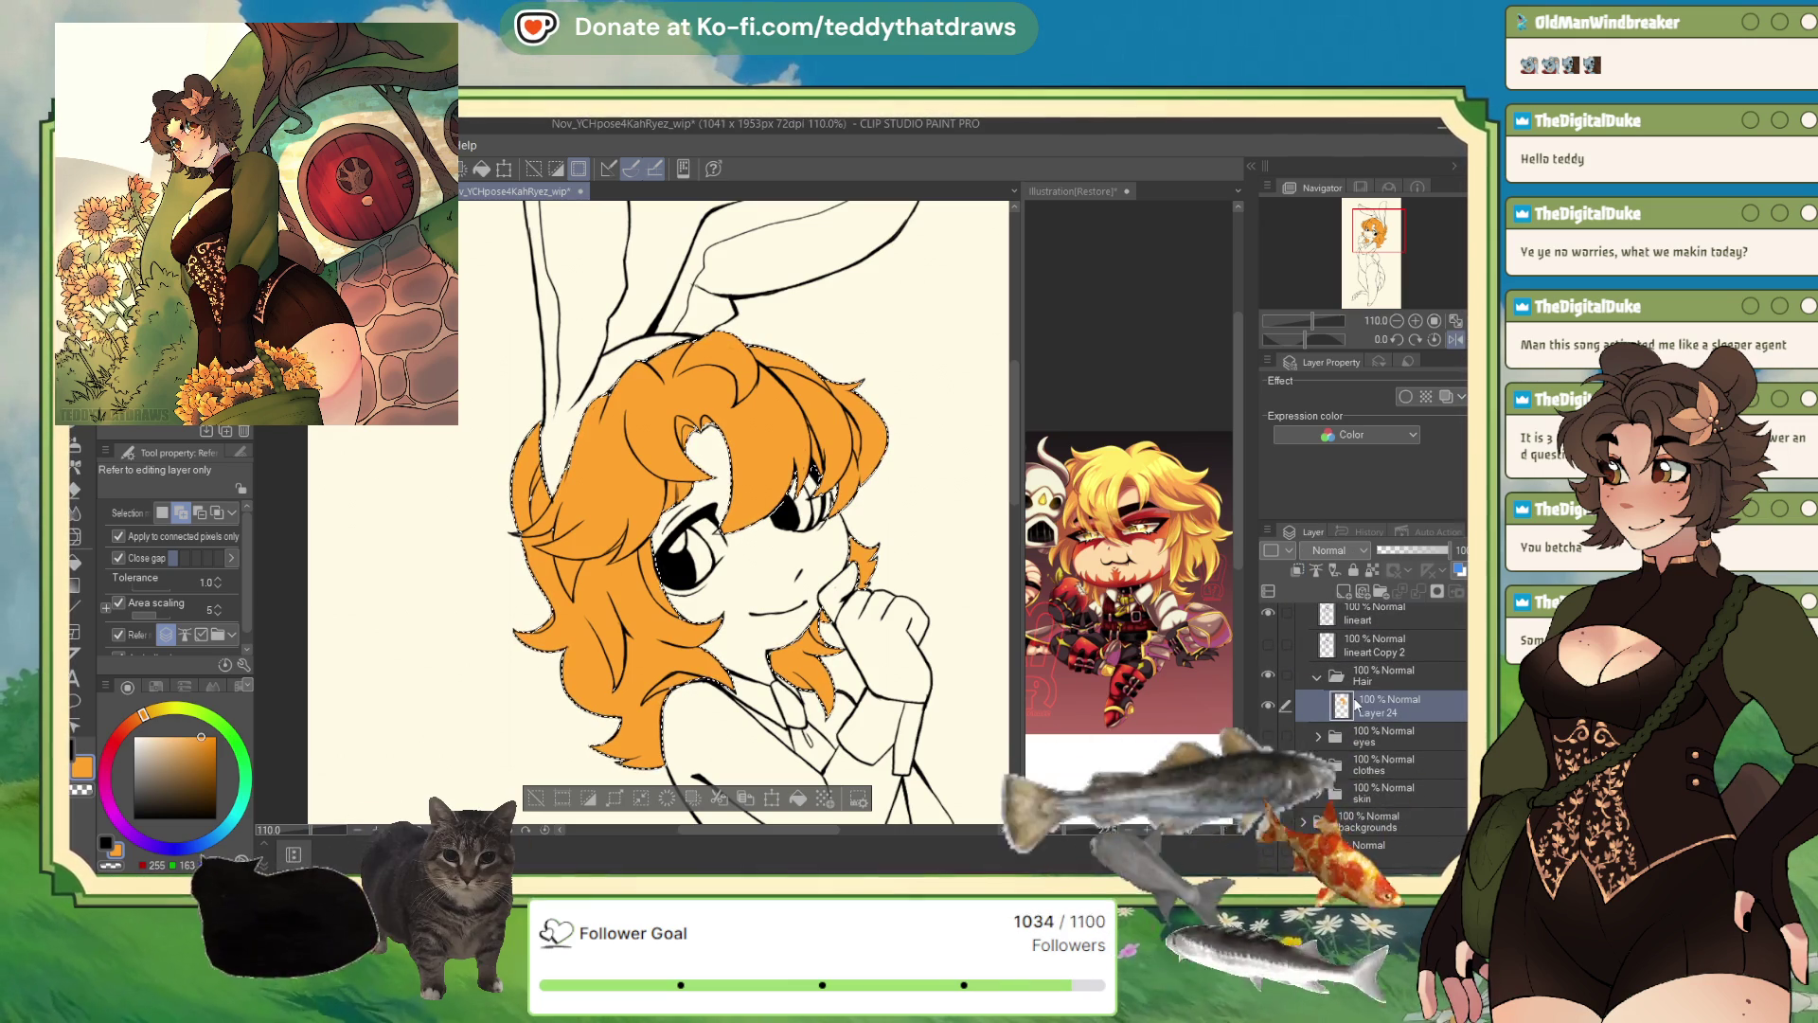
- Touch up the hair selection edges with a size 4.9 selection pen, then deselect
{"action": "key", "text": "m"}
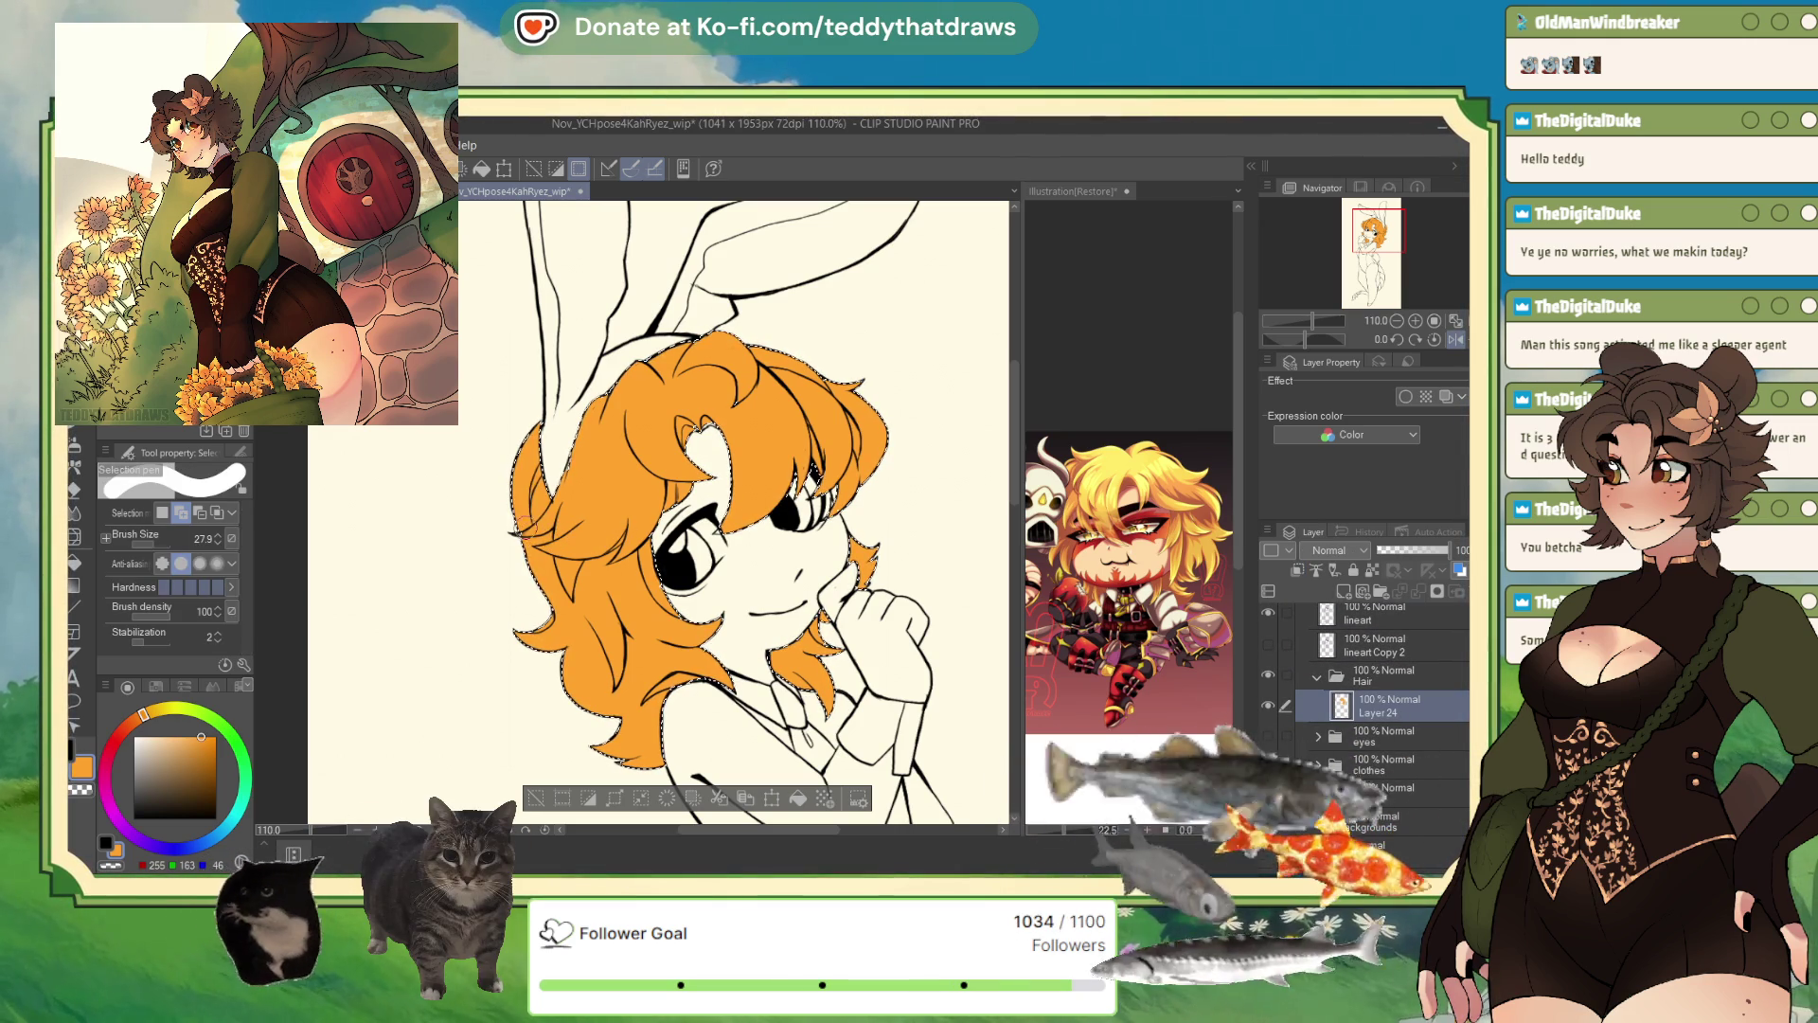
{"action": "left_click", "coordinate": [216, 538]}
{"action": "scroll", "coordinate": [537, 455], "scroll_direction": "up", "scroll_amount": 3}
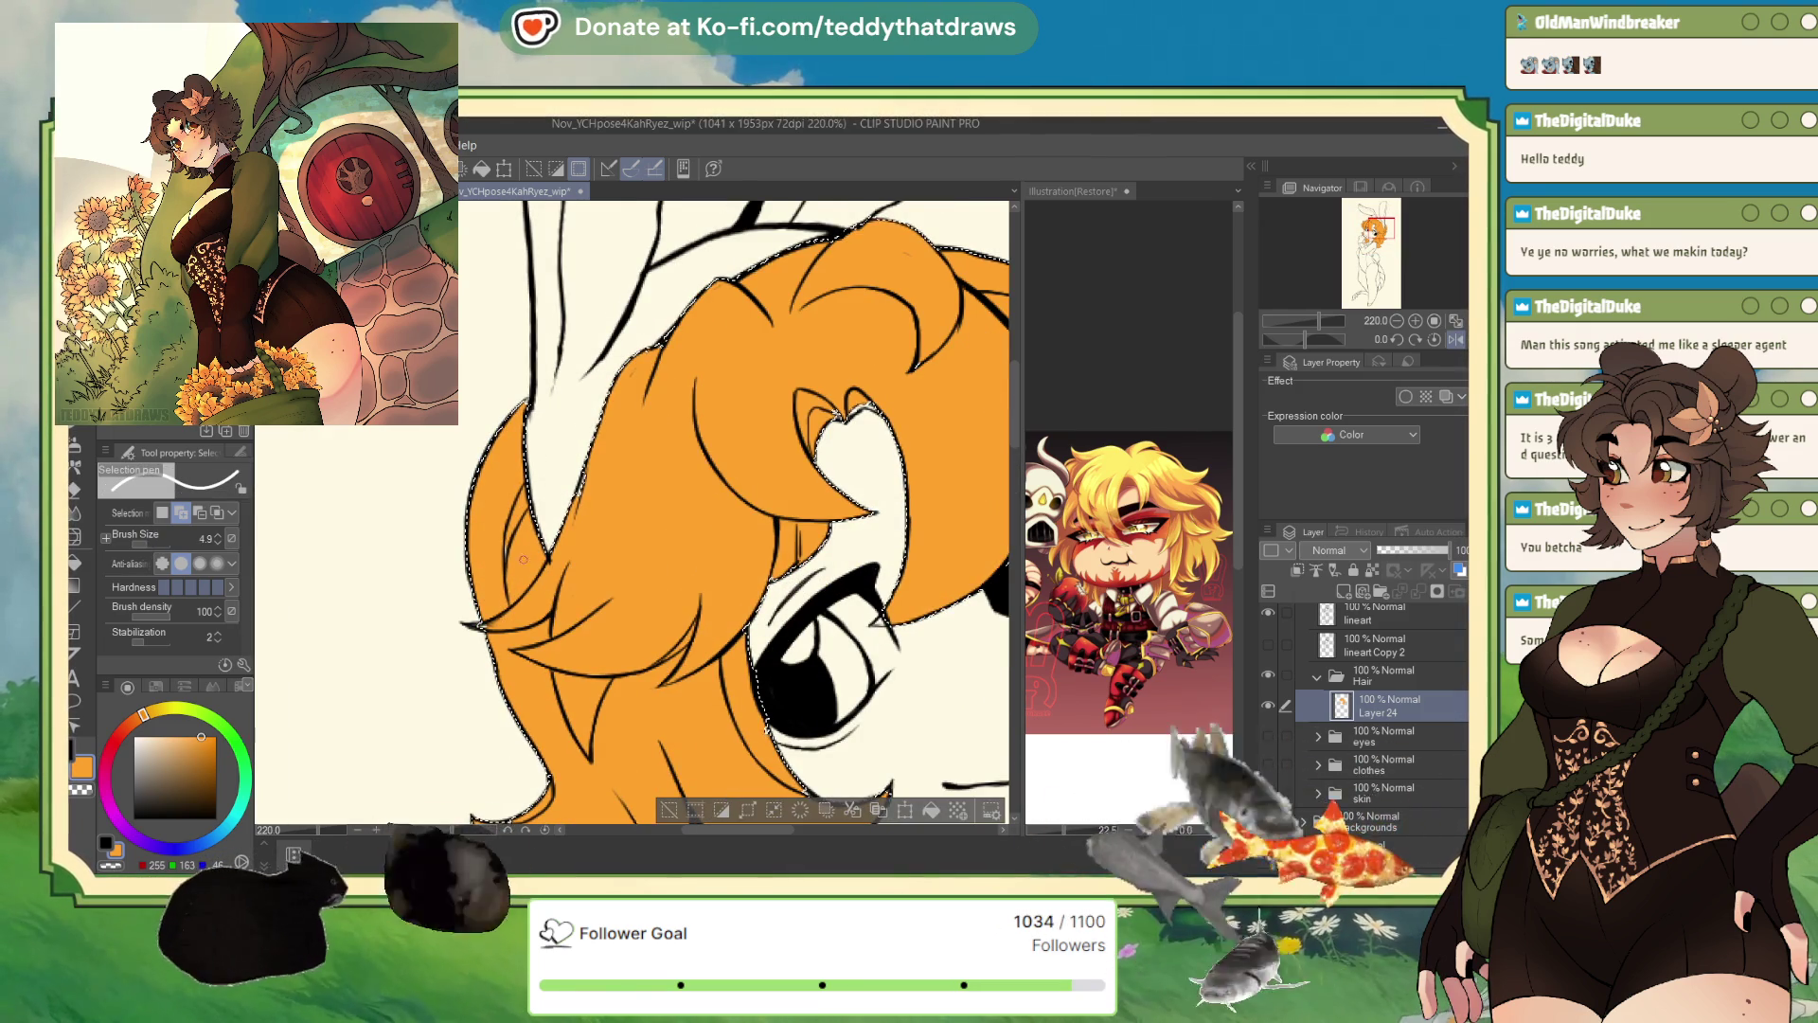
{"action": "scroll", "coordinate": [506, 597], "scroll_direction": "up", "scroll_amount": 2}
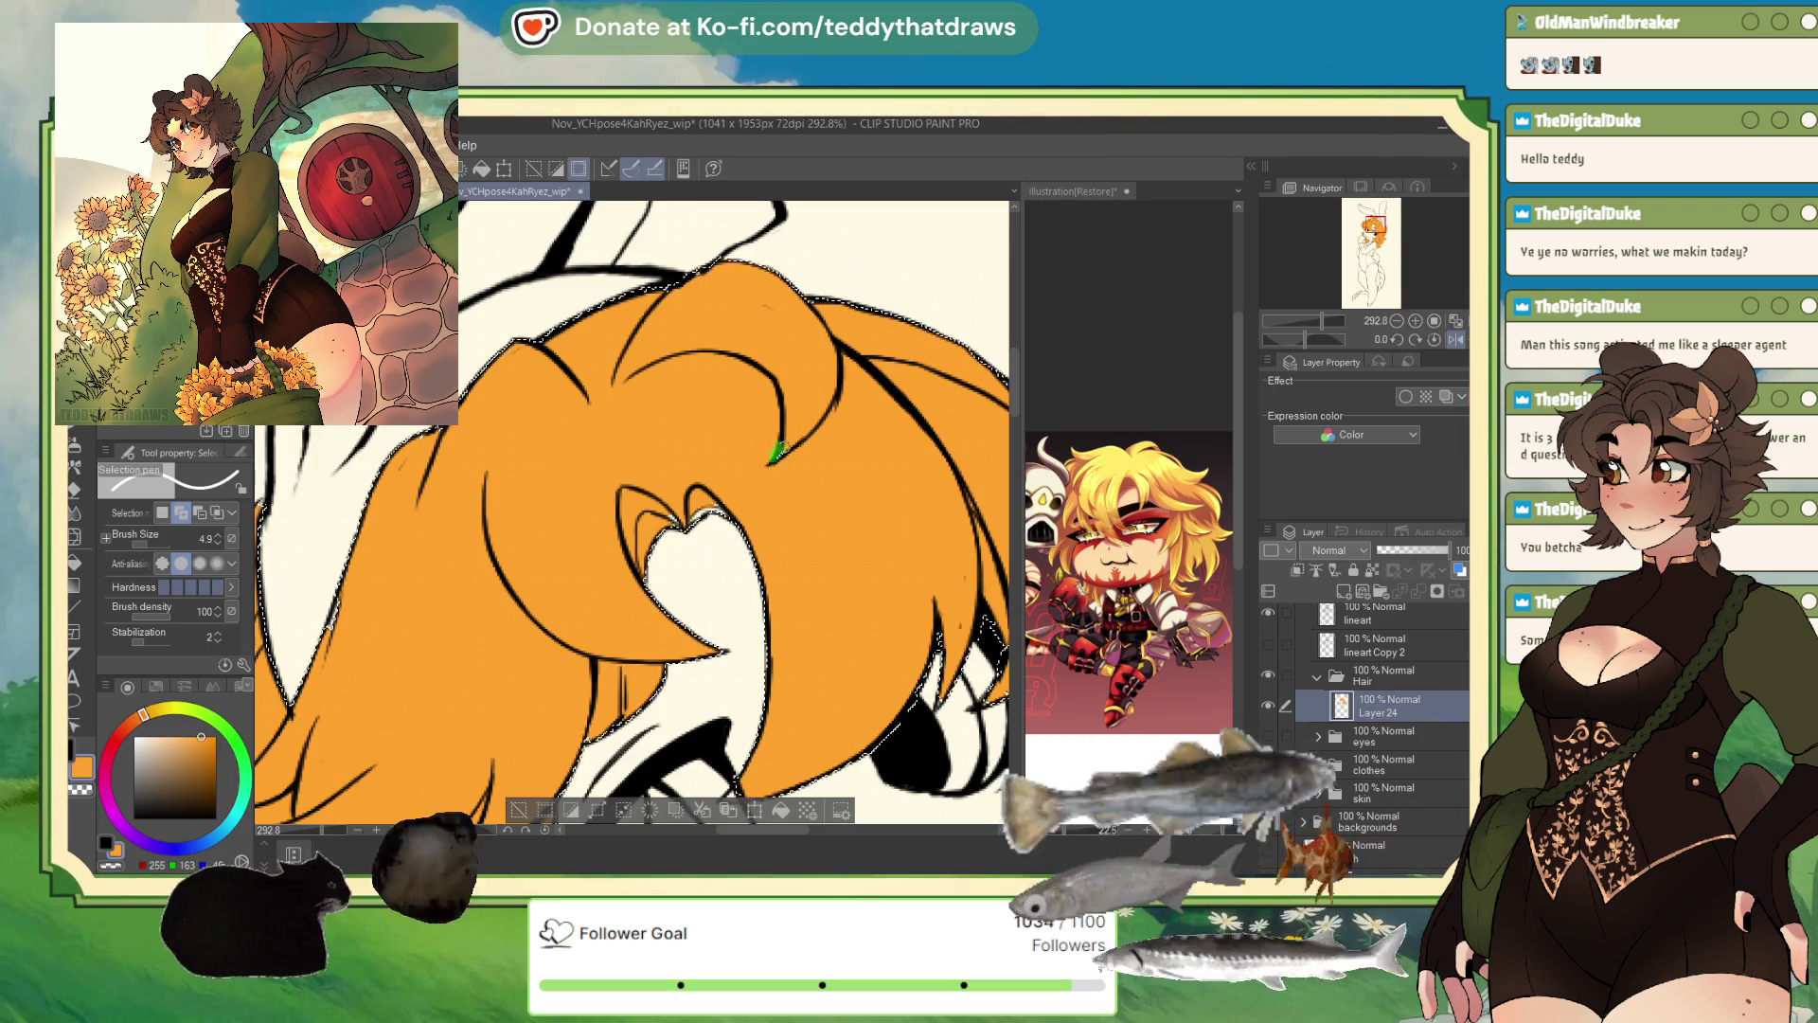
{"action": "scroll", "coordinate": [808, 439], "scroll_direction": "down", "scroll_amount": 3}
{"action": "scroll", "coordinate": [850, 559], "scroll_direction": "up", "scroll_amount": 2}
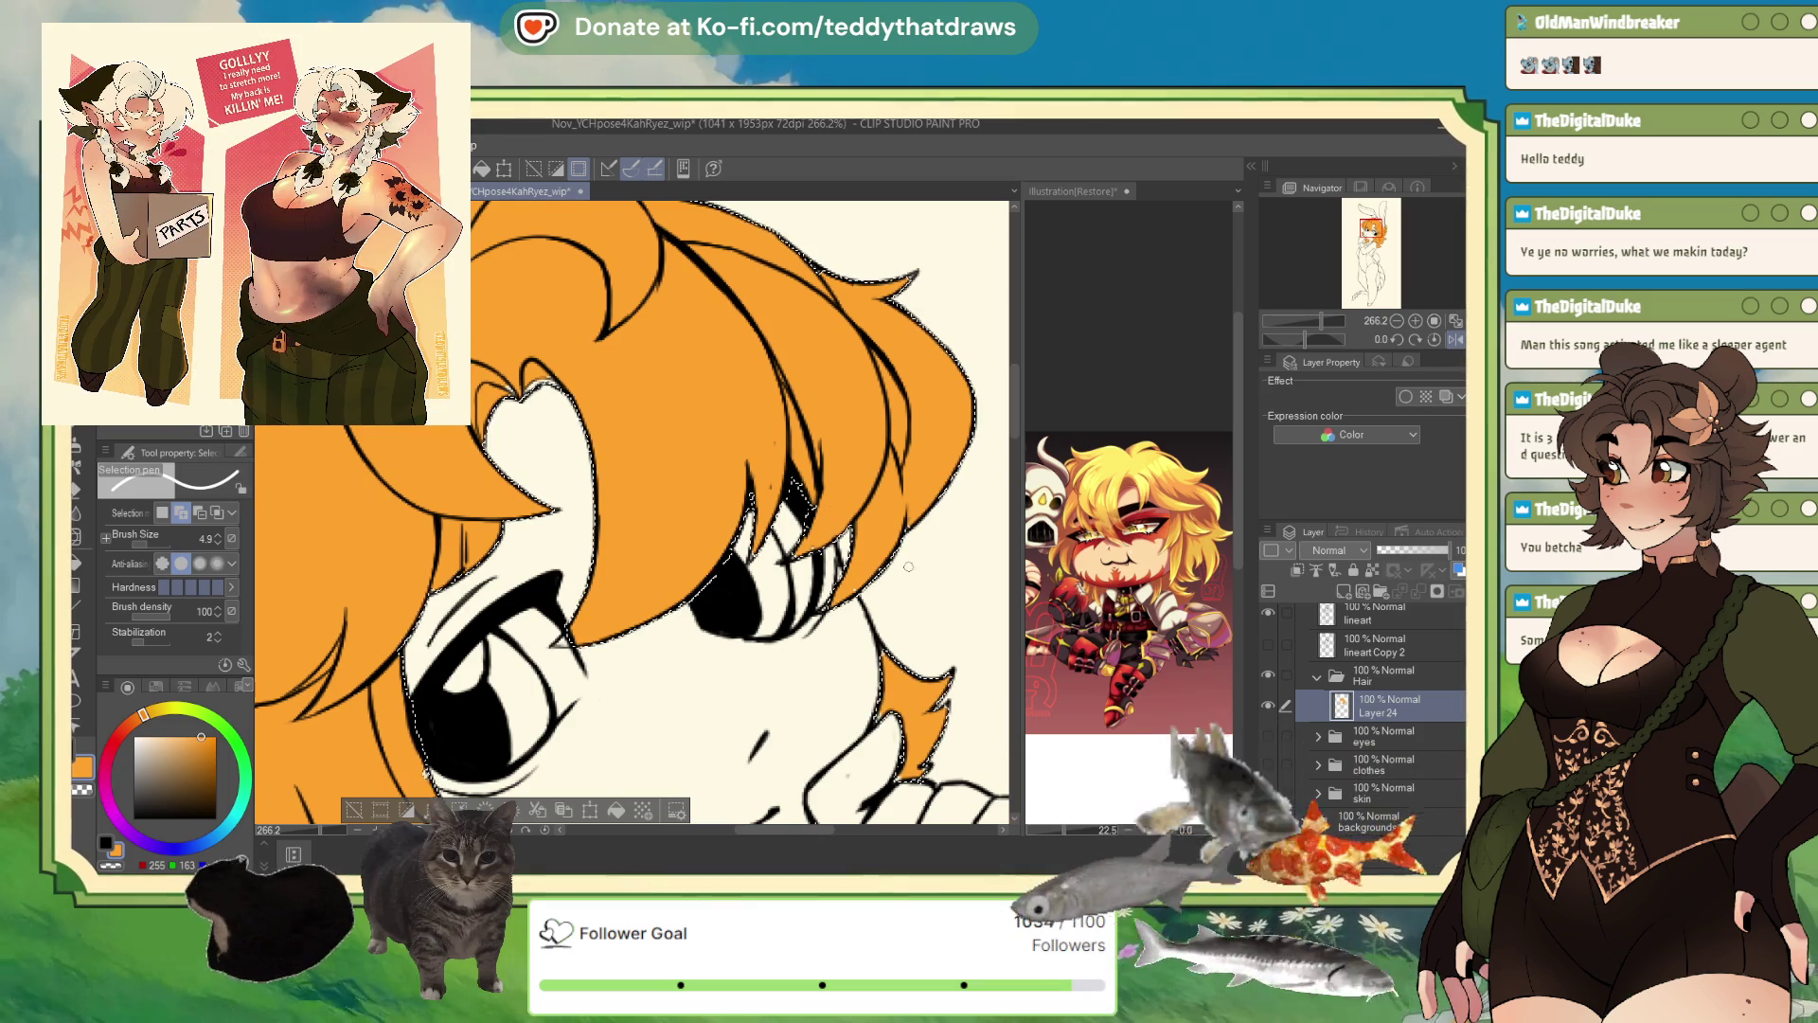
{"action": "scroll", "coordinate": [640, 808], "scroll_direction": "down", "scroll_amount": 4}
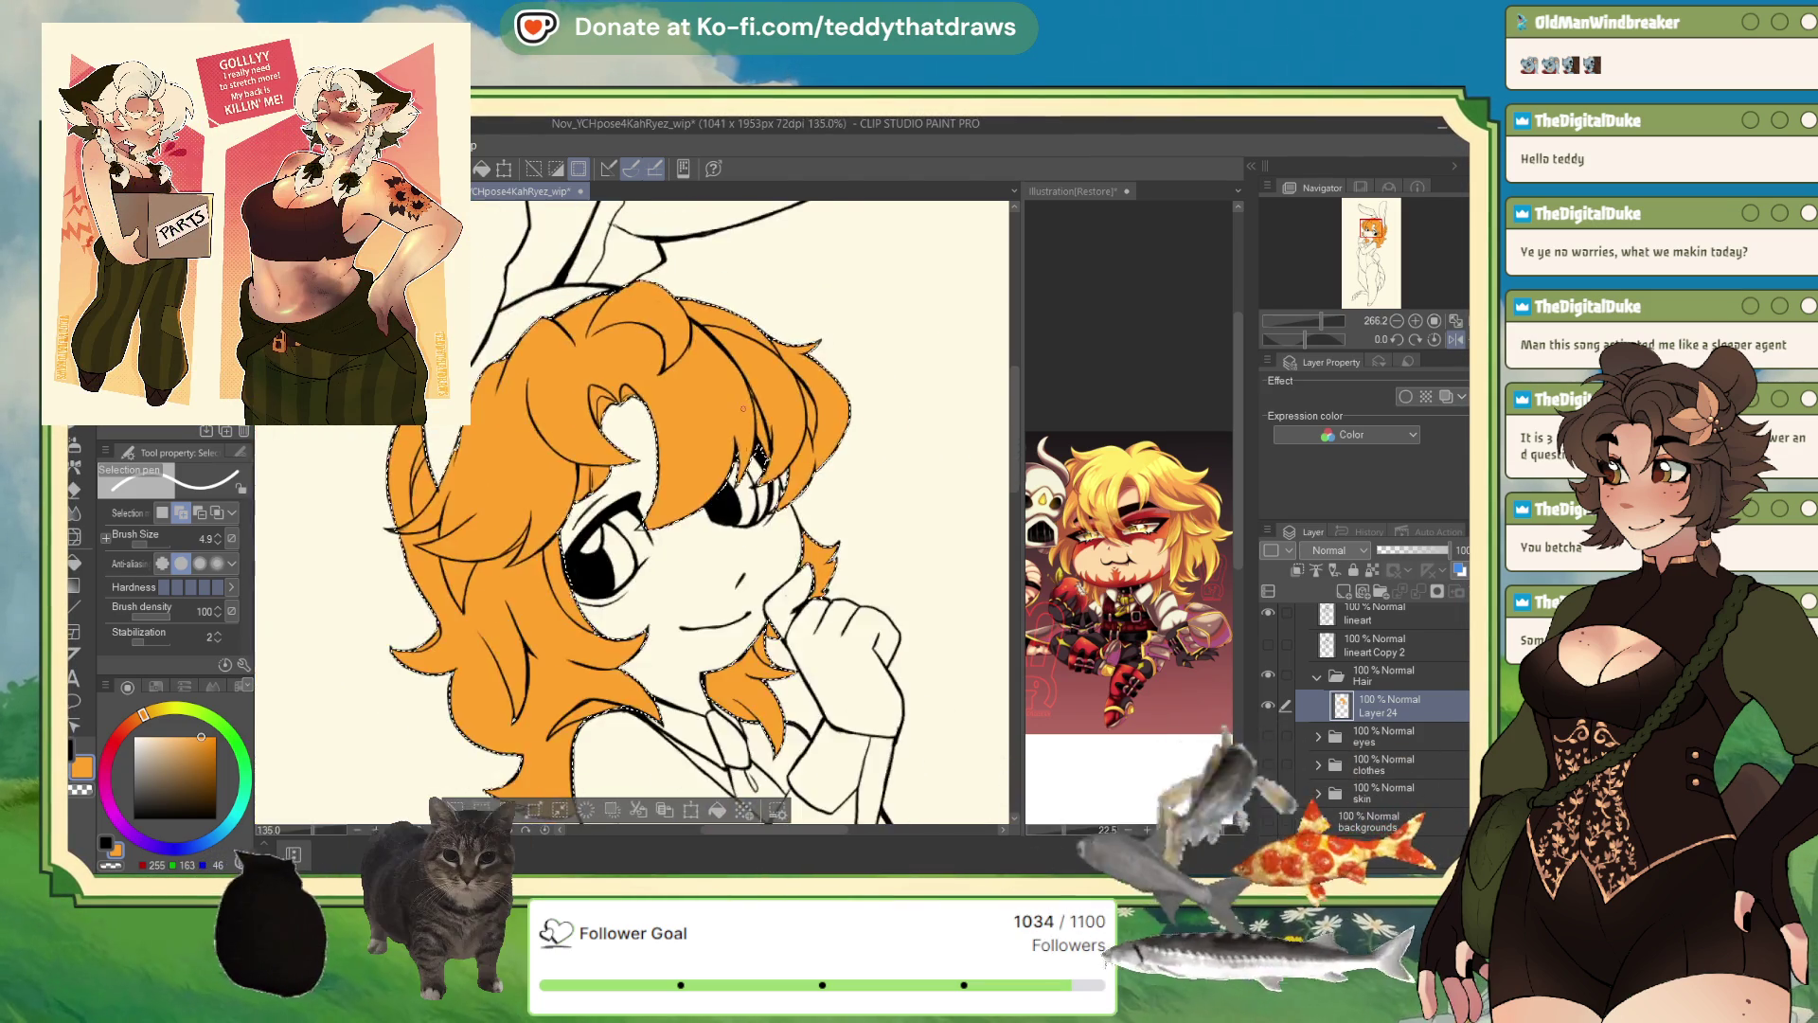
{"action": "scroll", "coordinate": [521, 653], "scroll_direction": "up", "scroll_amount": 3}
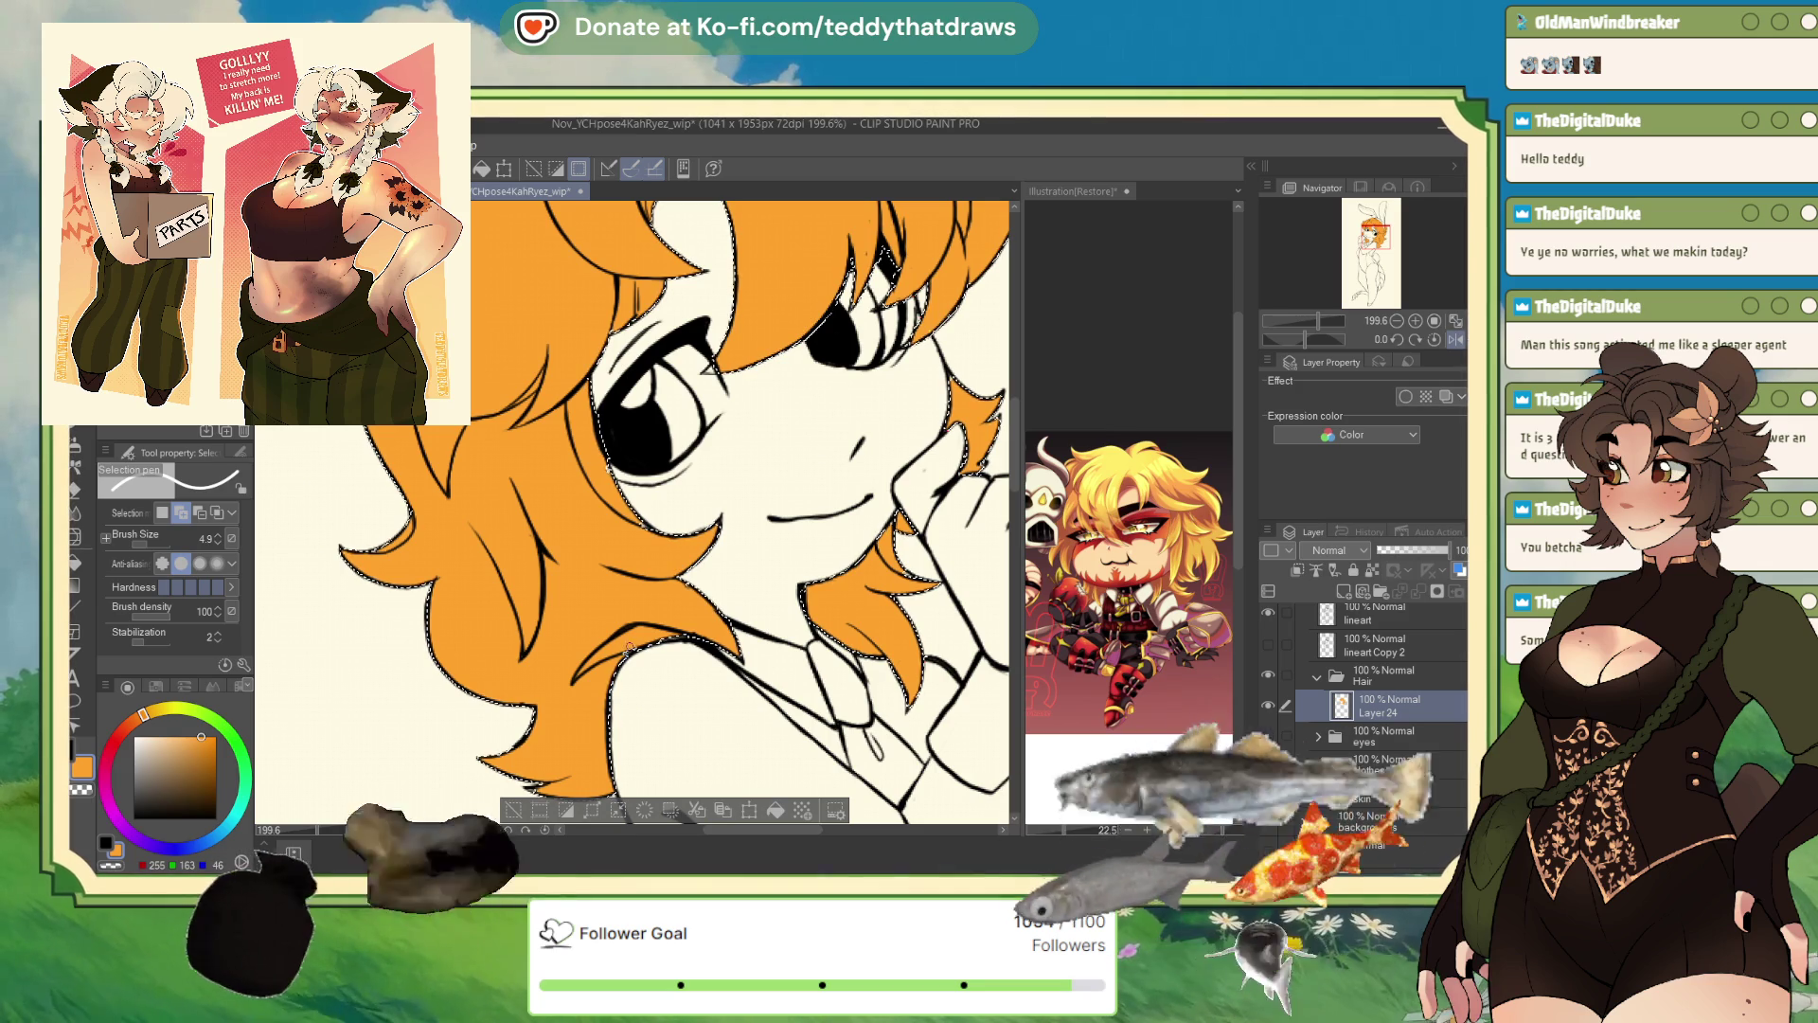
{"action": "key", "text": "ctrl+d"}
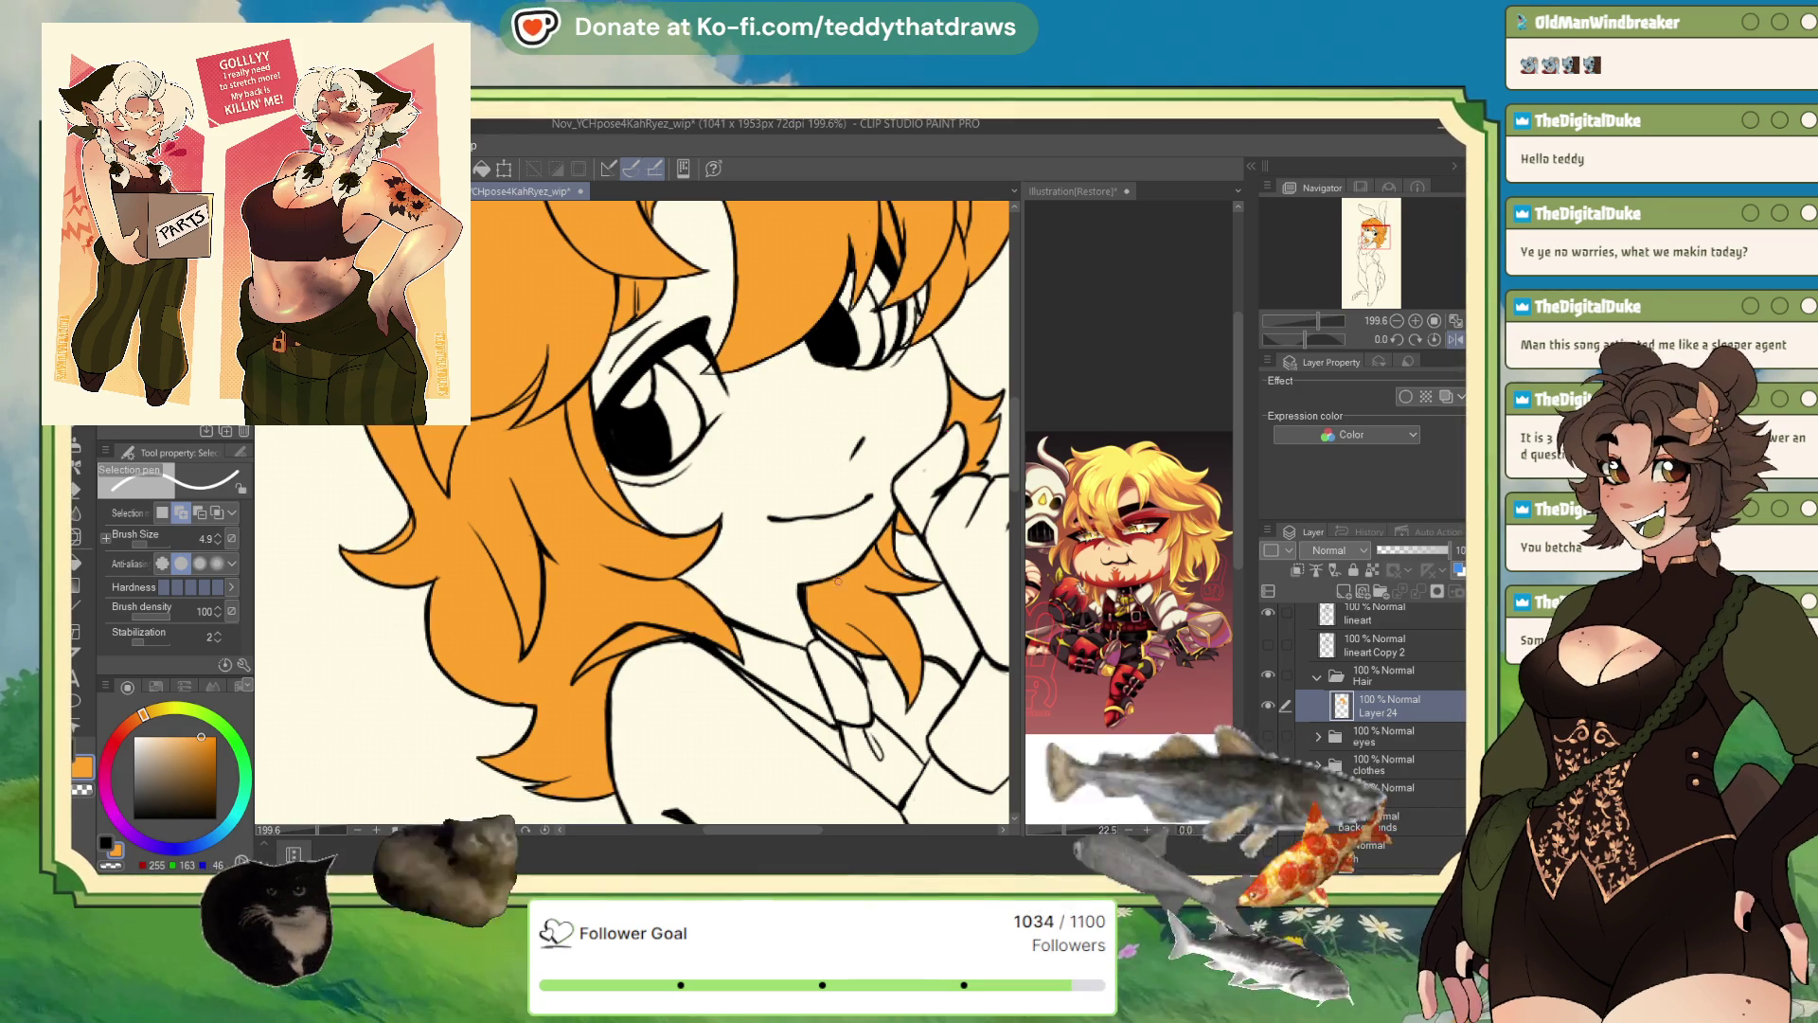
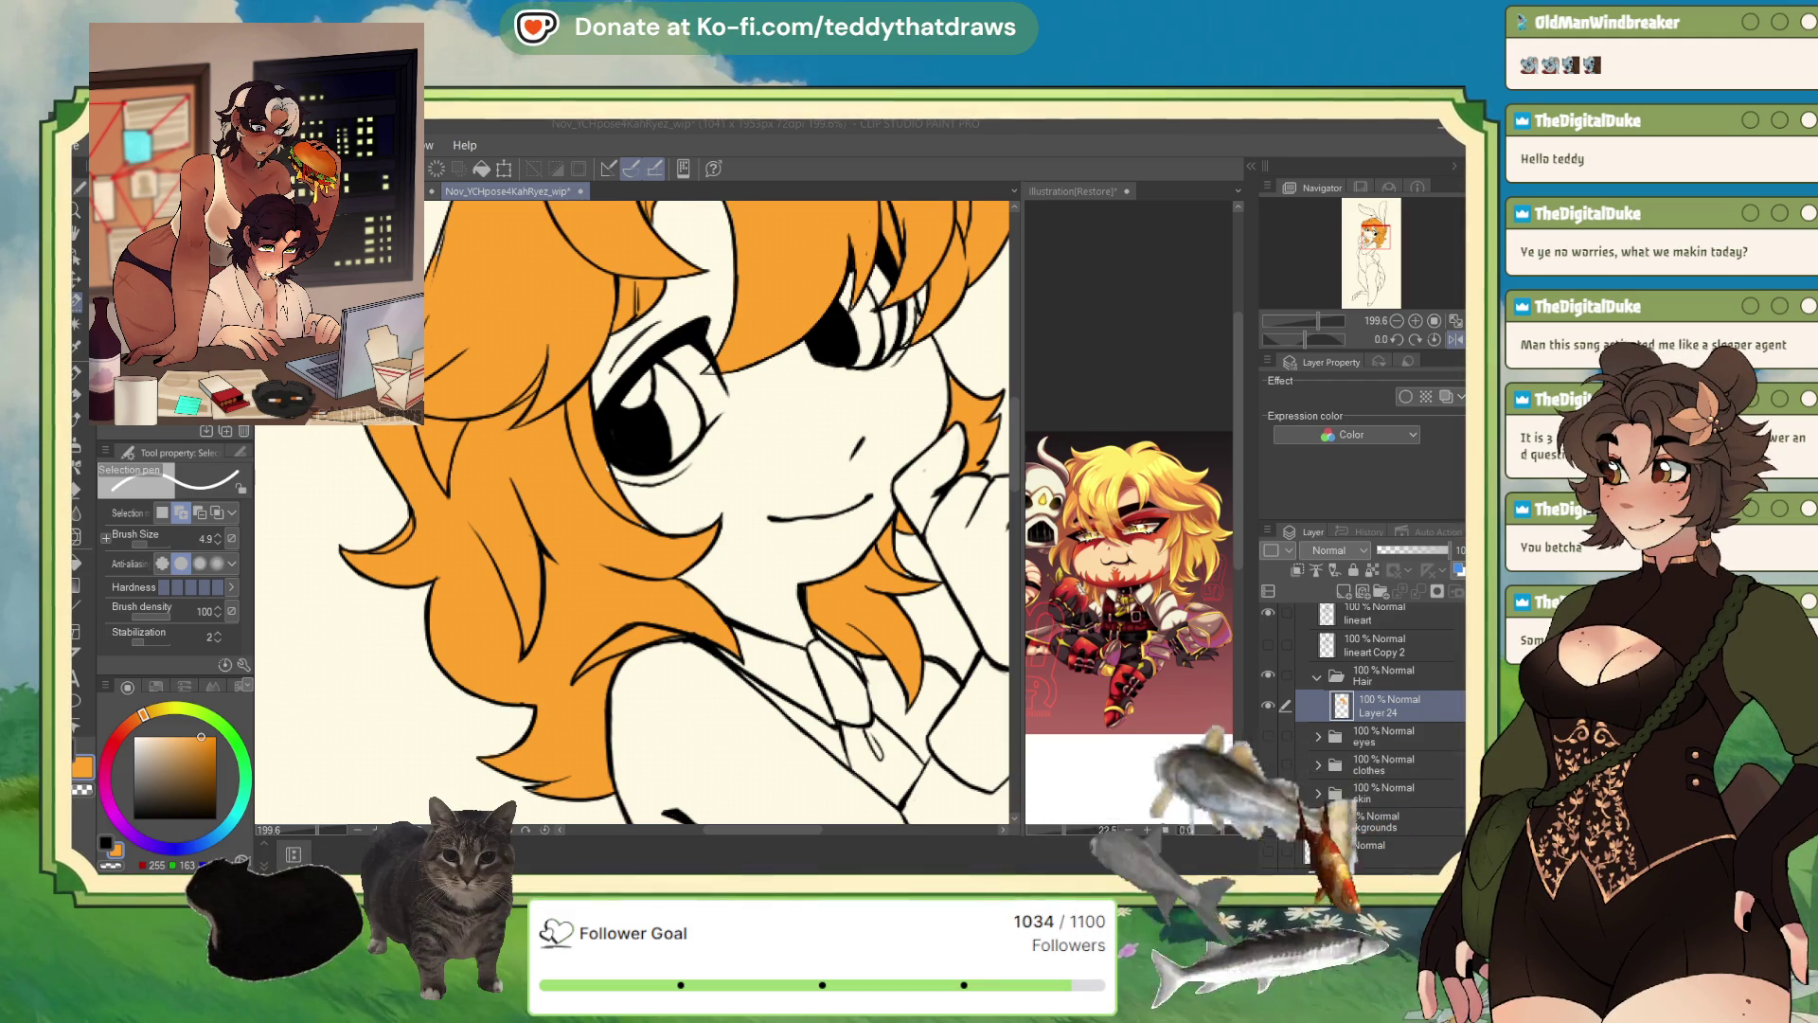
- Lock transparency on hair Layer 24 and refill it with a muted tan colour
{"action": "scroll", "coordinate": [765, 372], "scroll_direction": "down", "scroll_amount": 3}
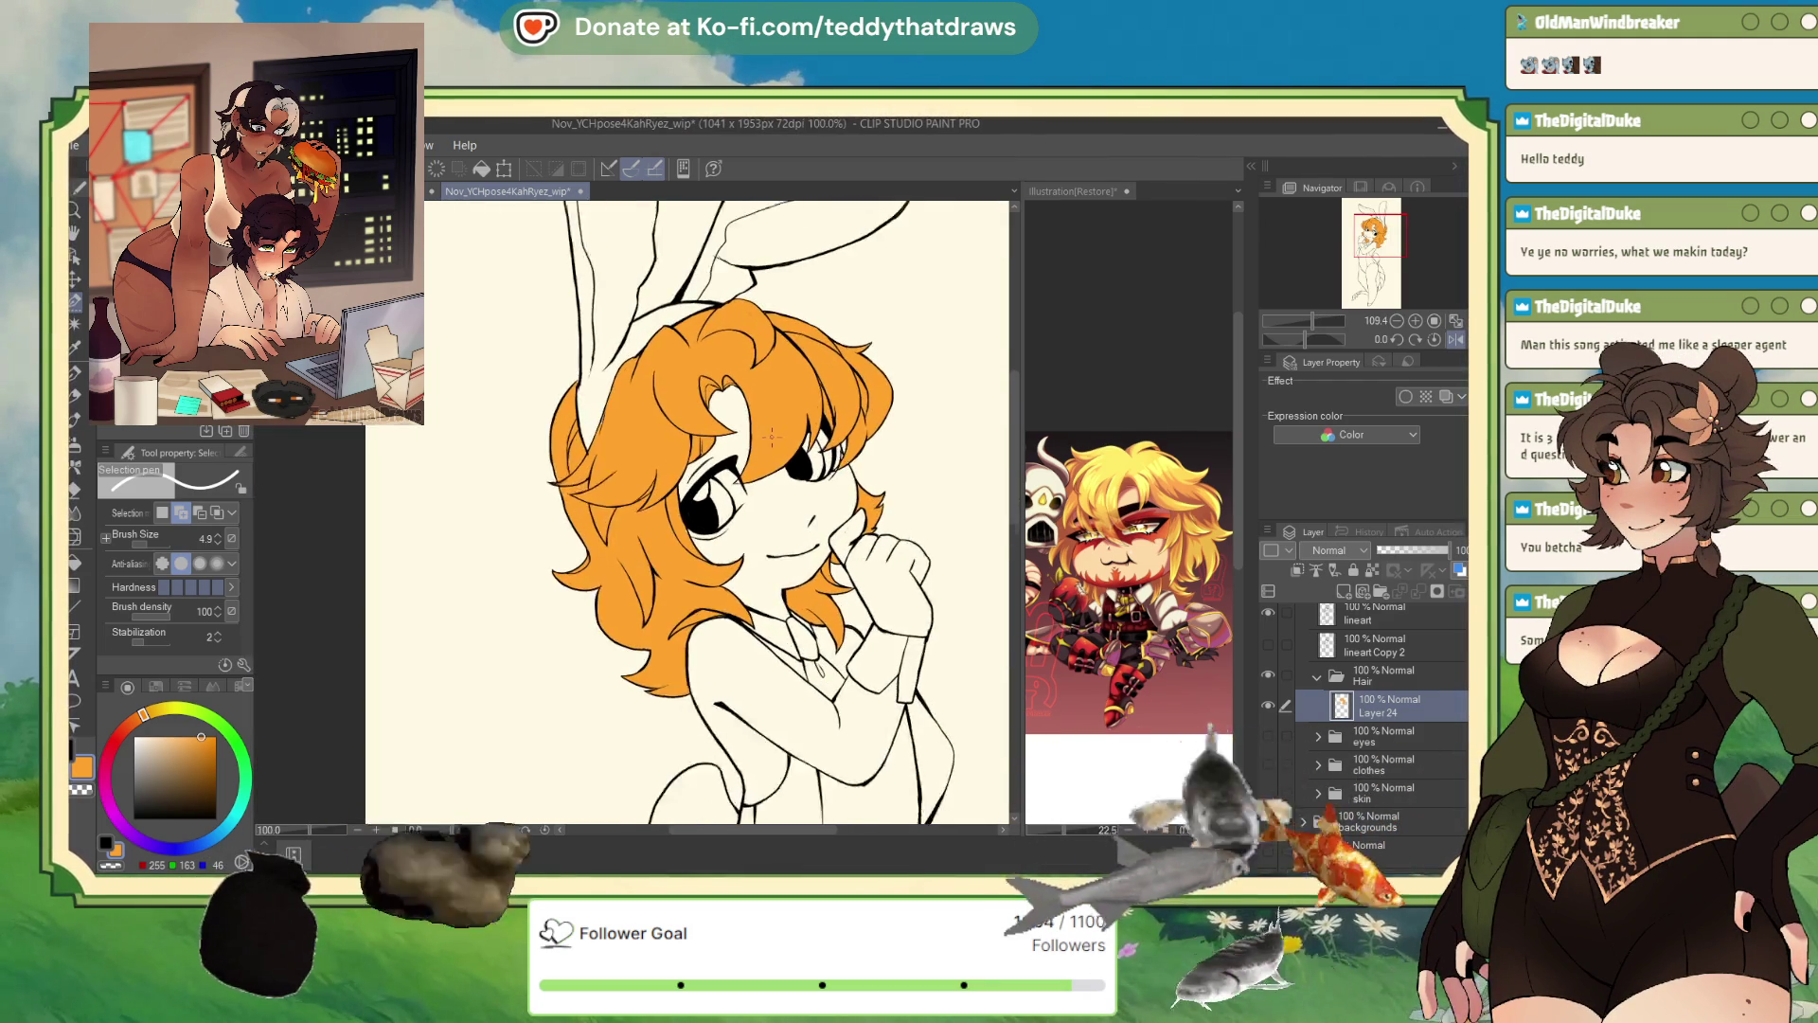
{"action": "scroll", "coordinate": [765, 372], "scroll_direction": "up", "scroll_amount": 2}
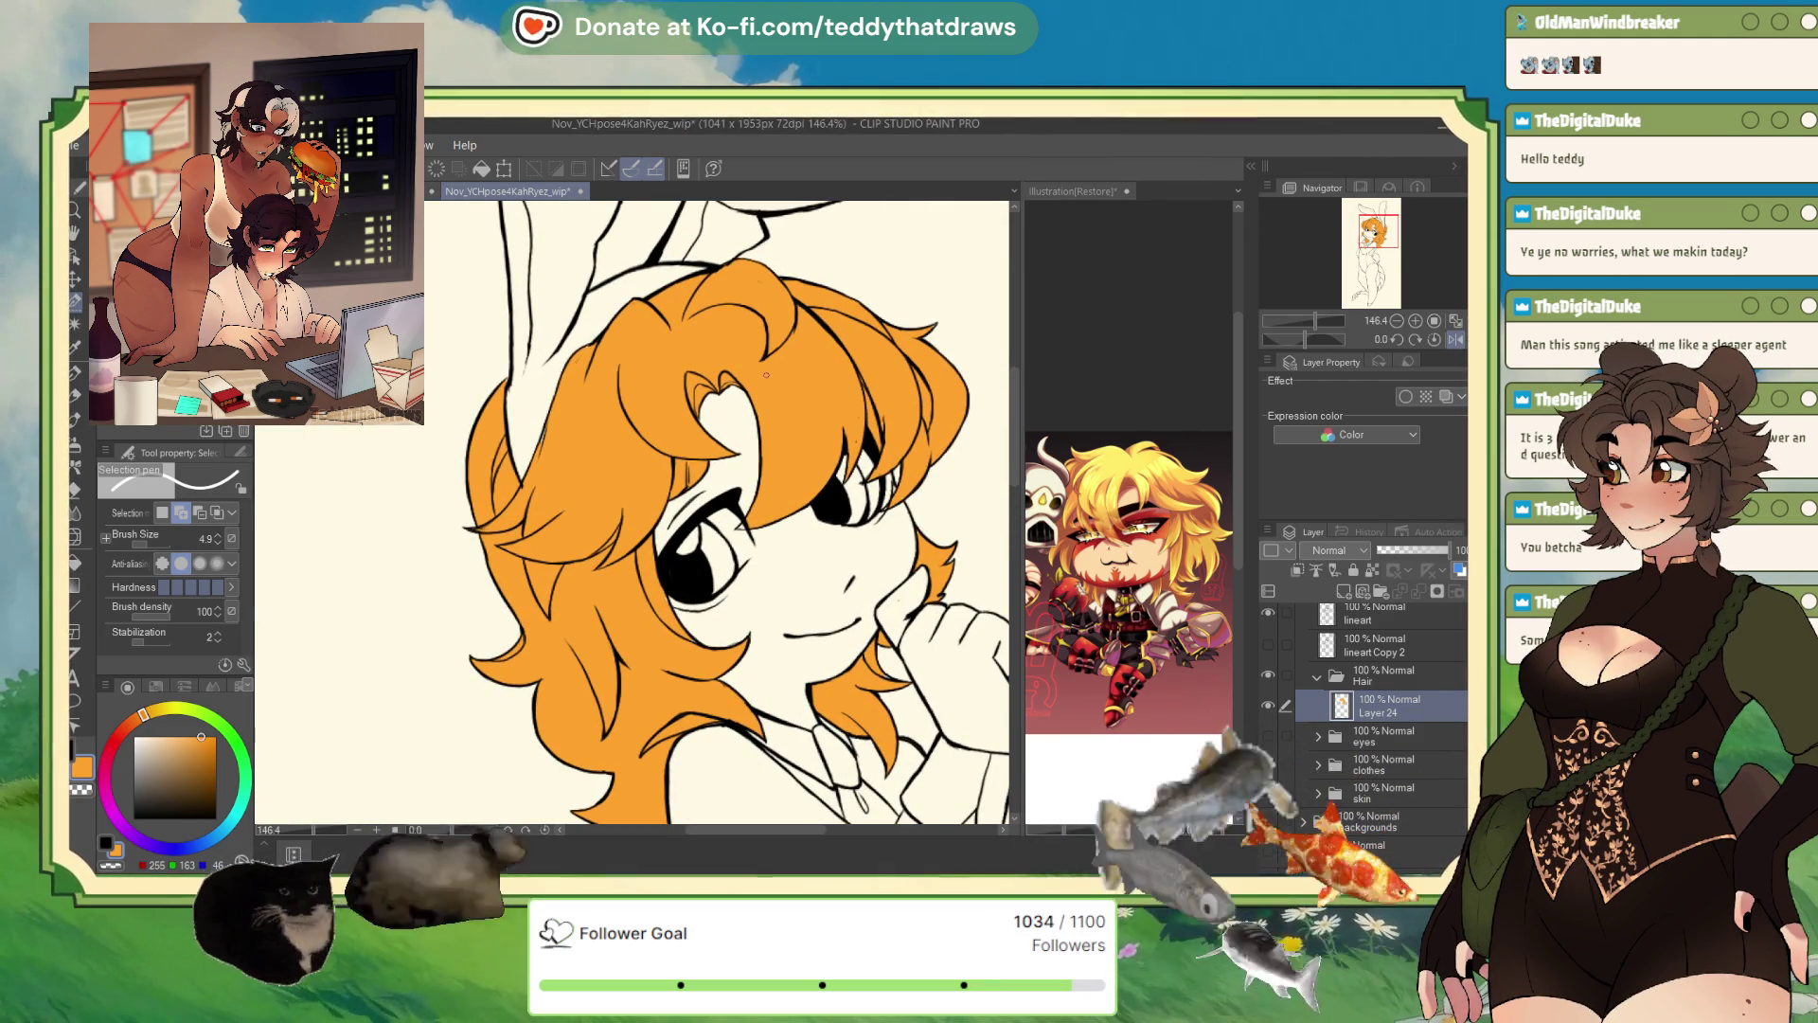
{"action": "left_click", "coordinate": [1372, 569]}
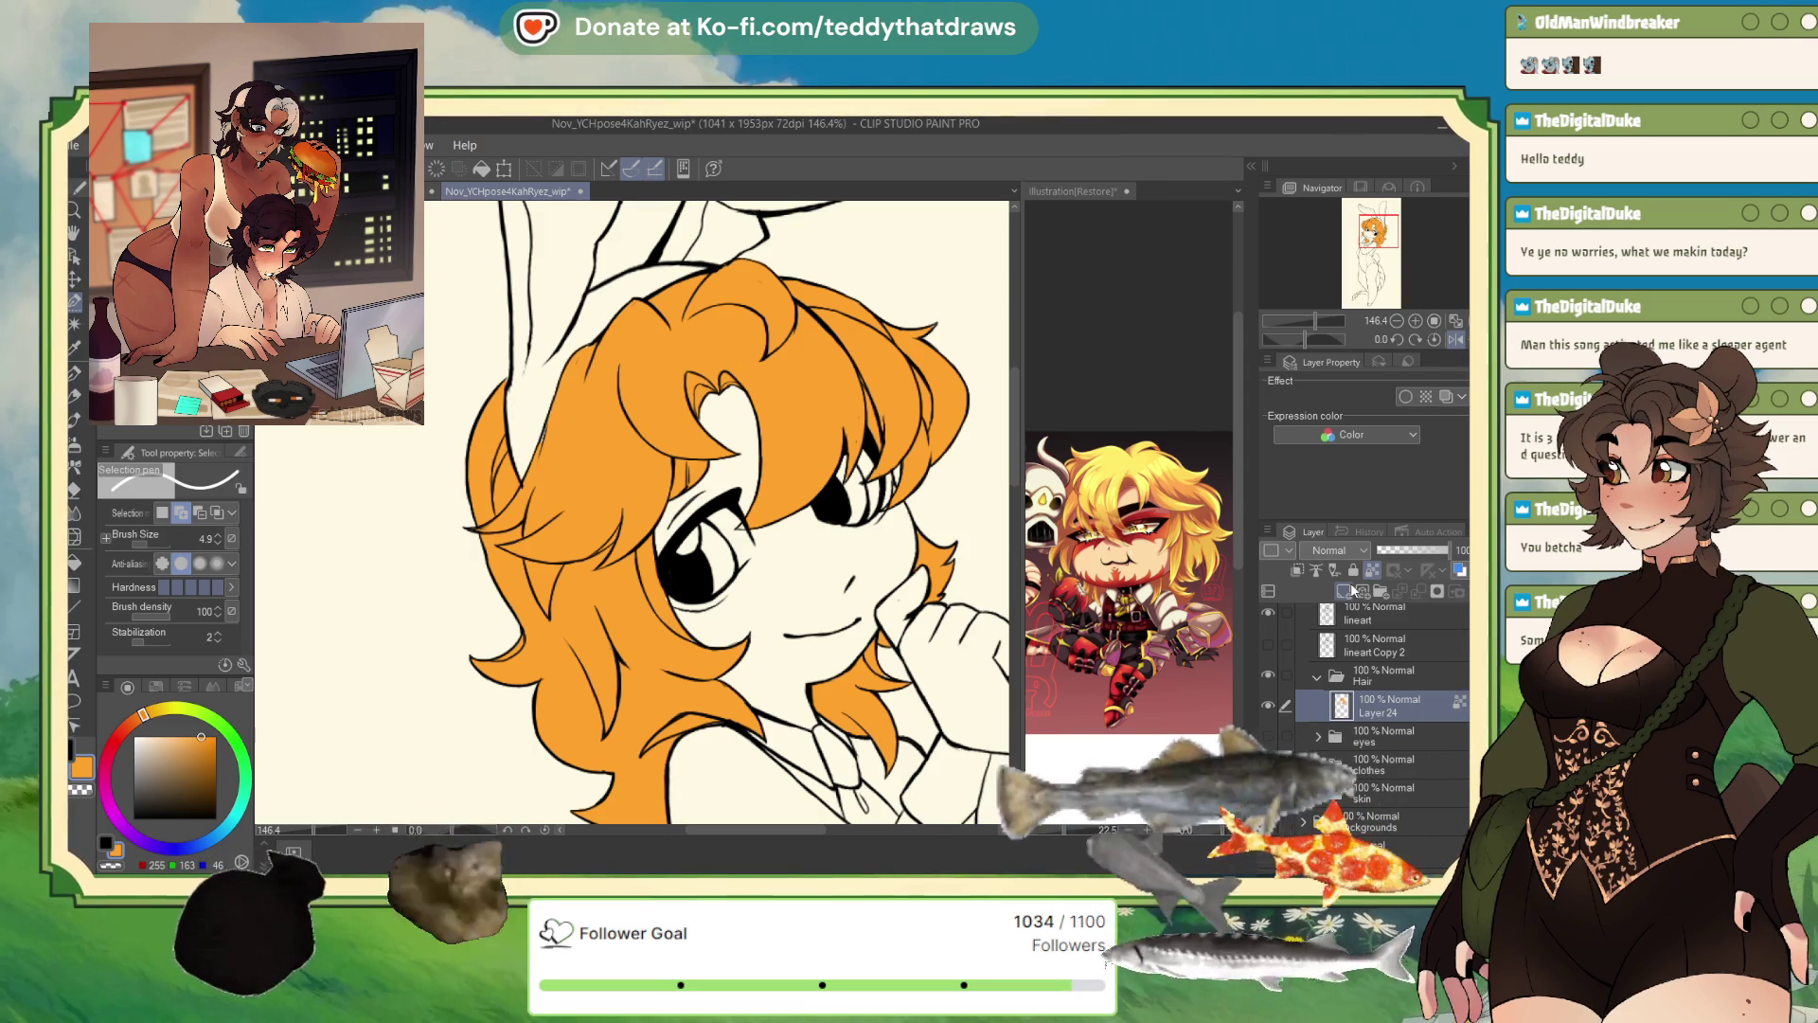
{"action": "left_click", "coordinate": [187, 753]}
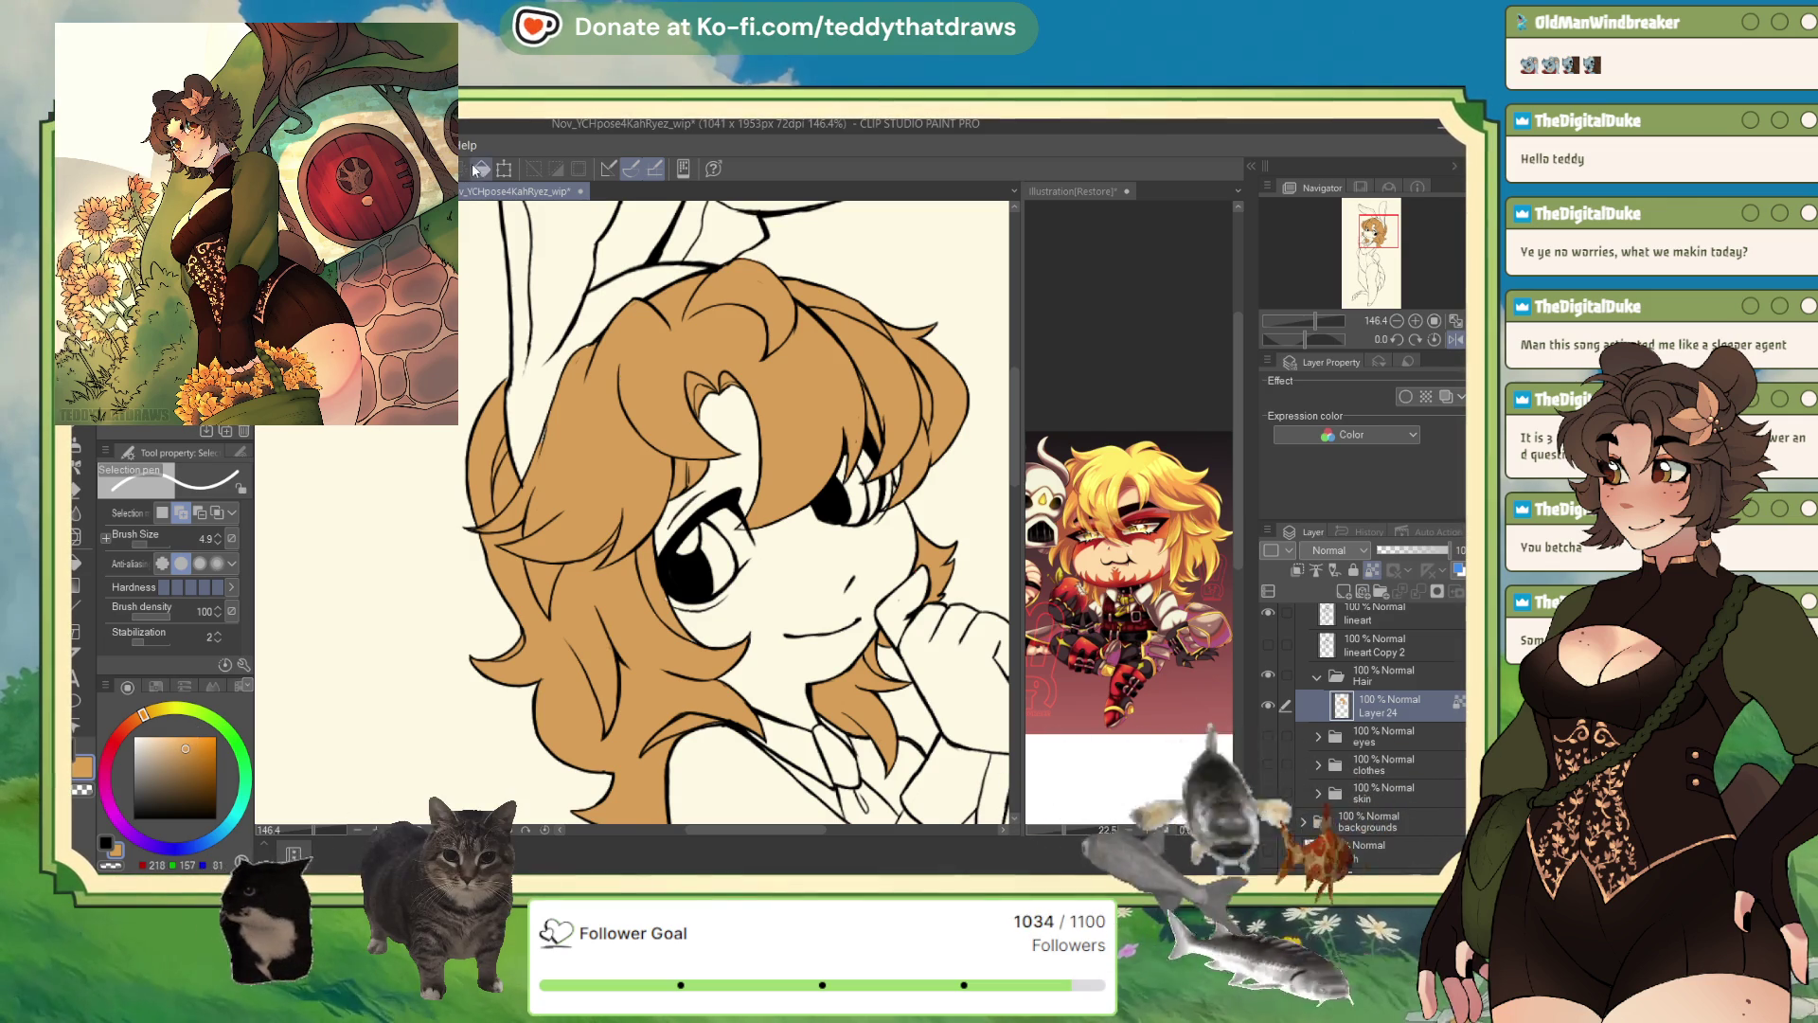
{"action": "scroll", "coordinate": [661, 566], "scroll_direction": "up", "scroll_amount": 6}
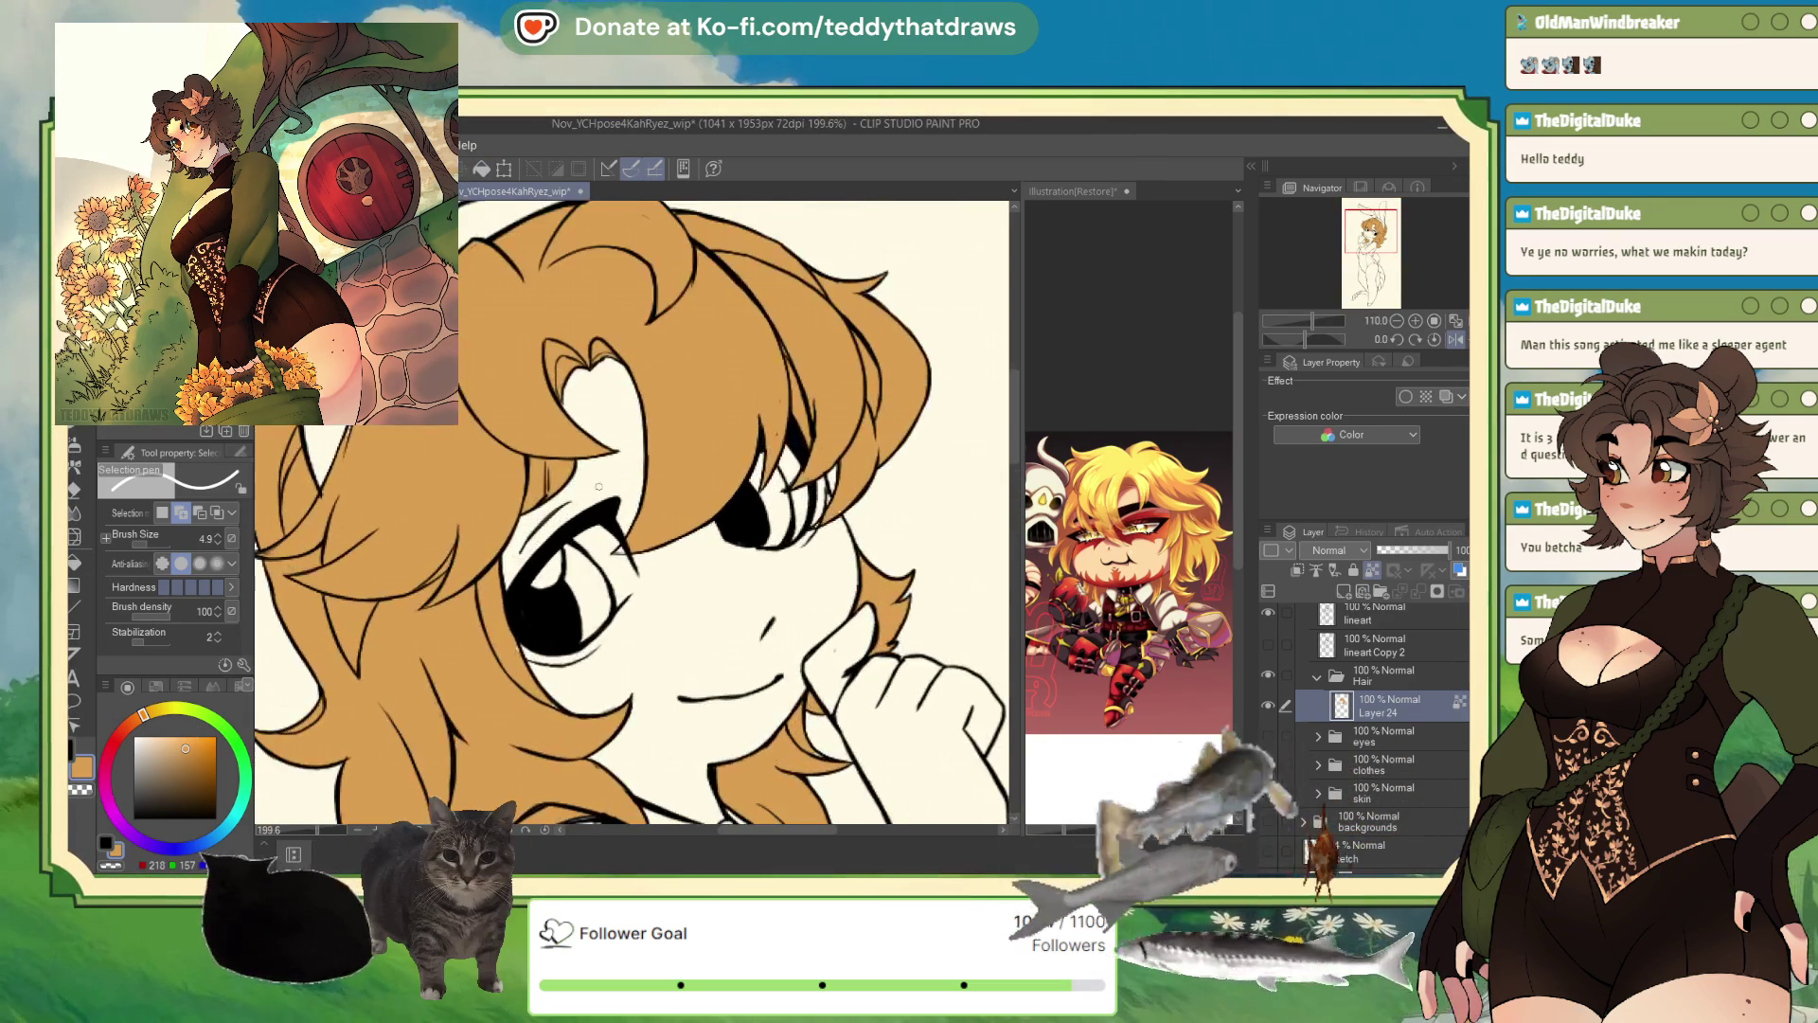
{"action": "scroll", "coordinate": [661, 565], "scroll_direction": "up", "scroll_amount": 1}
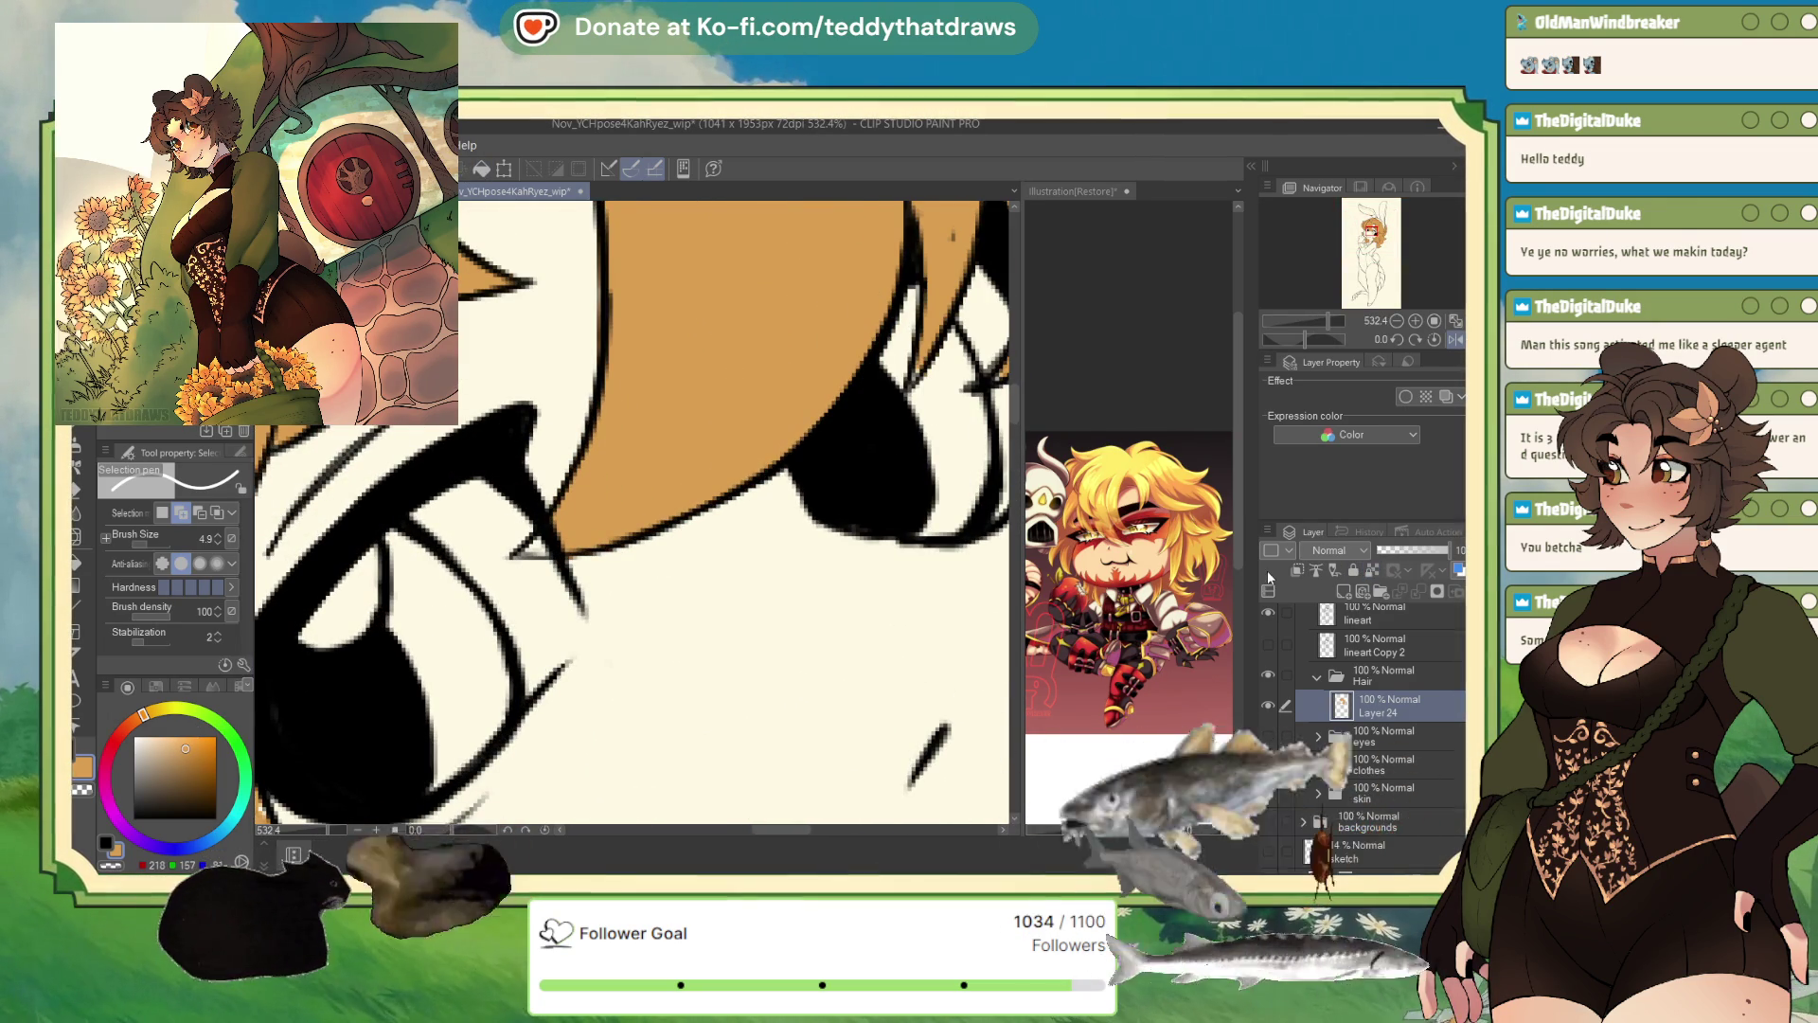
- Clear the eye-corner selection, switch to the G-pen, and toggle between the lineart layers and hair Layer 24
{"action": "left_click_drag", "start_coordinate": [538, 542], "coordinate": [541, 549]}
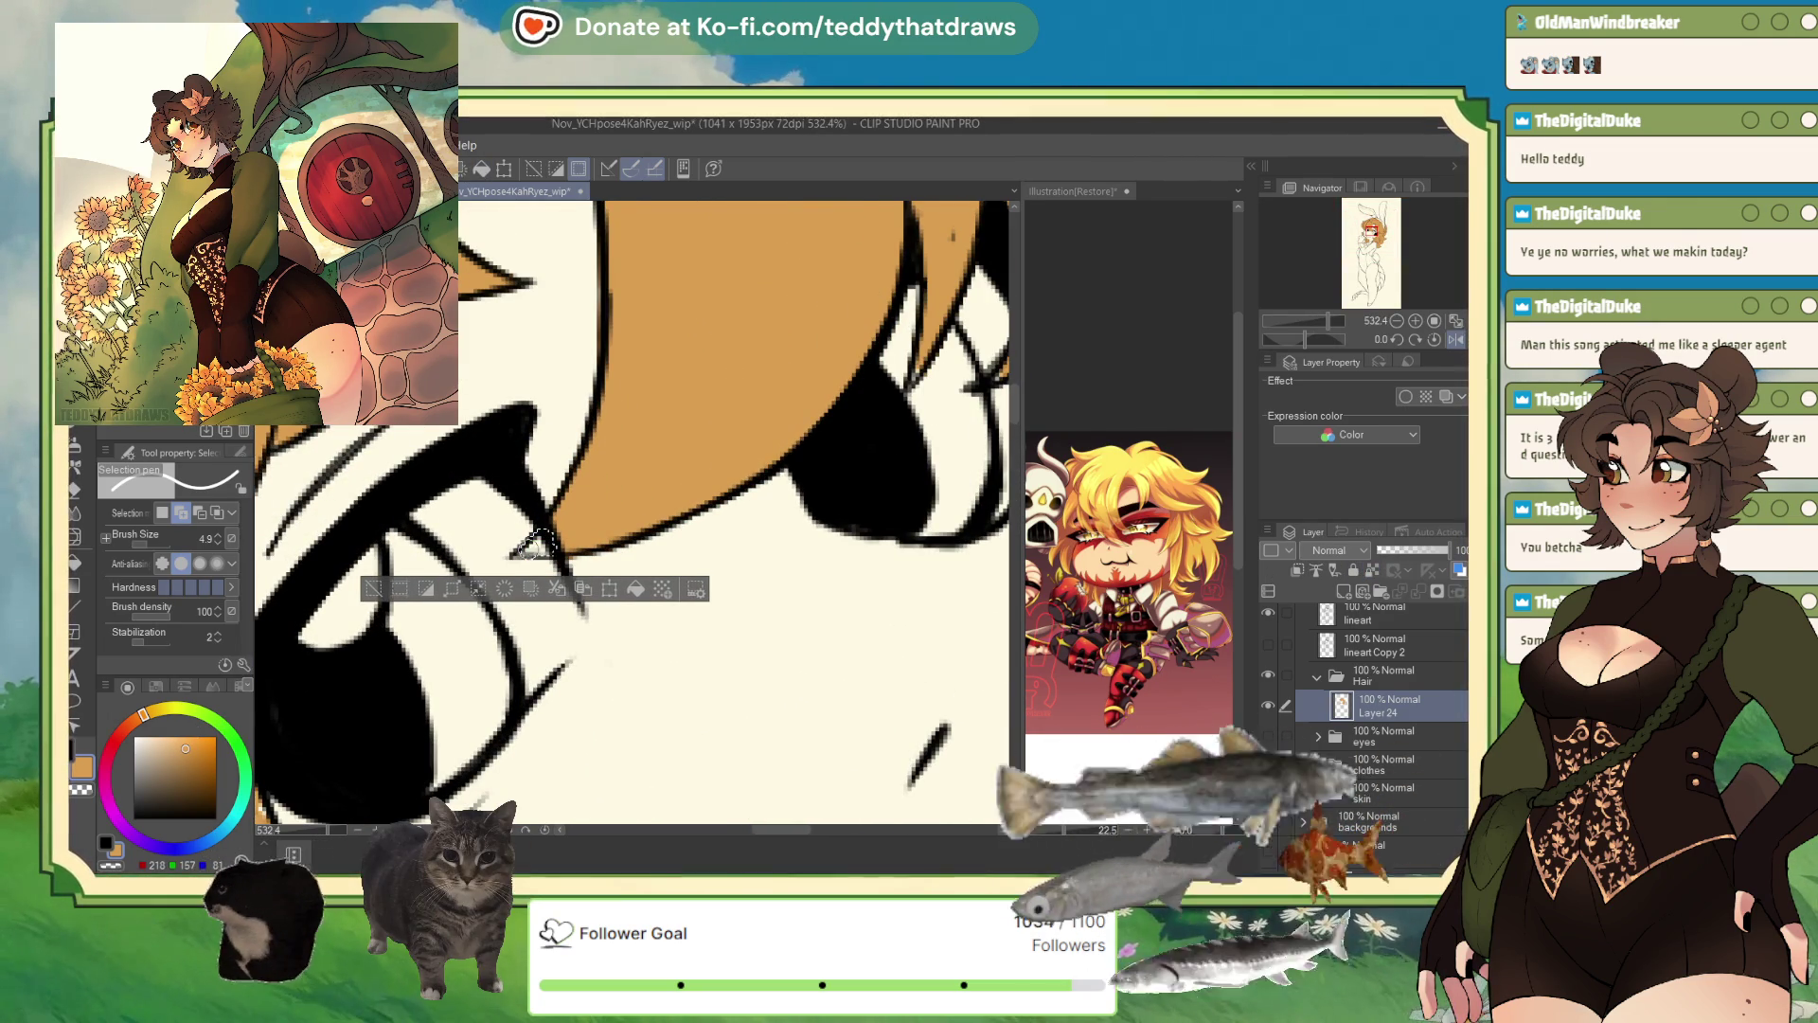
{"action": "key", "text": "ctrl+d"}
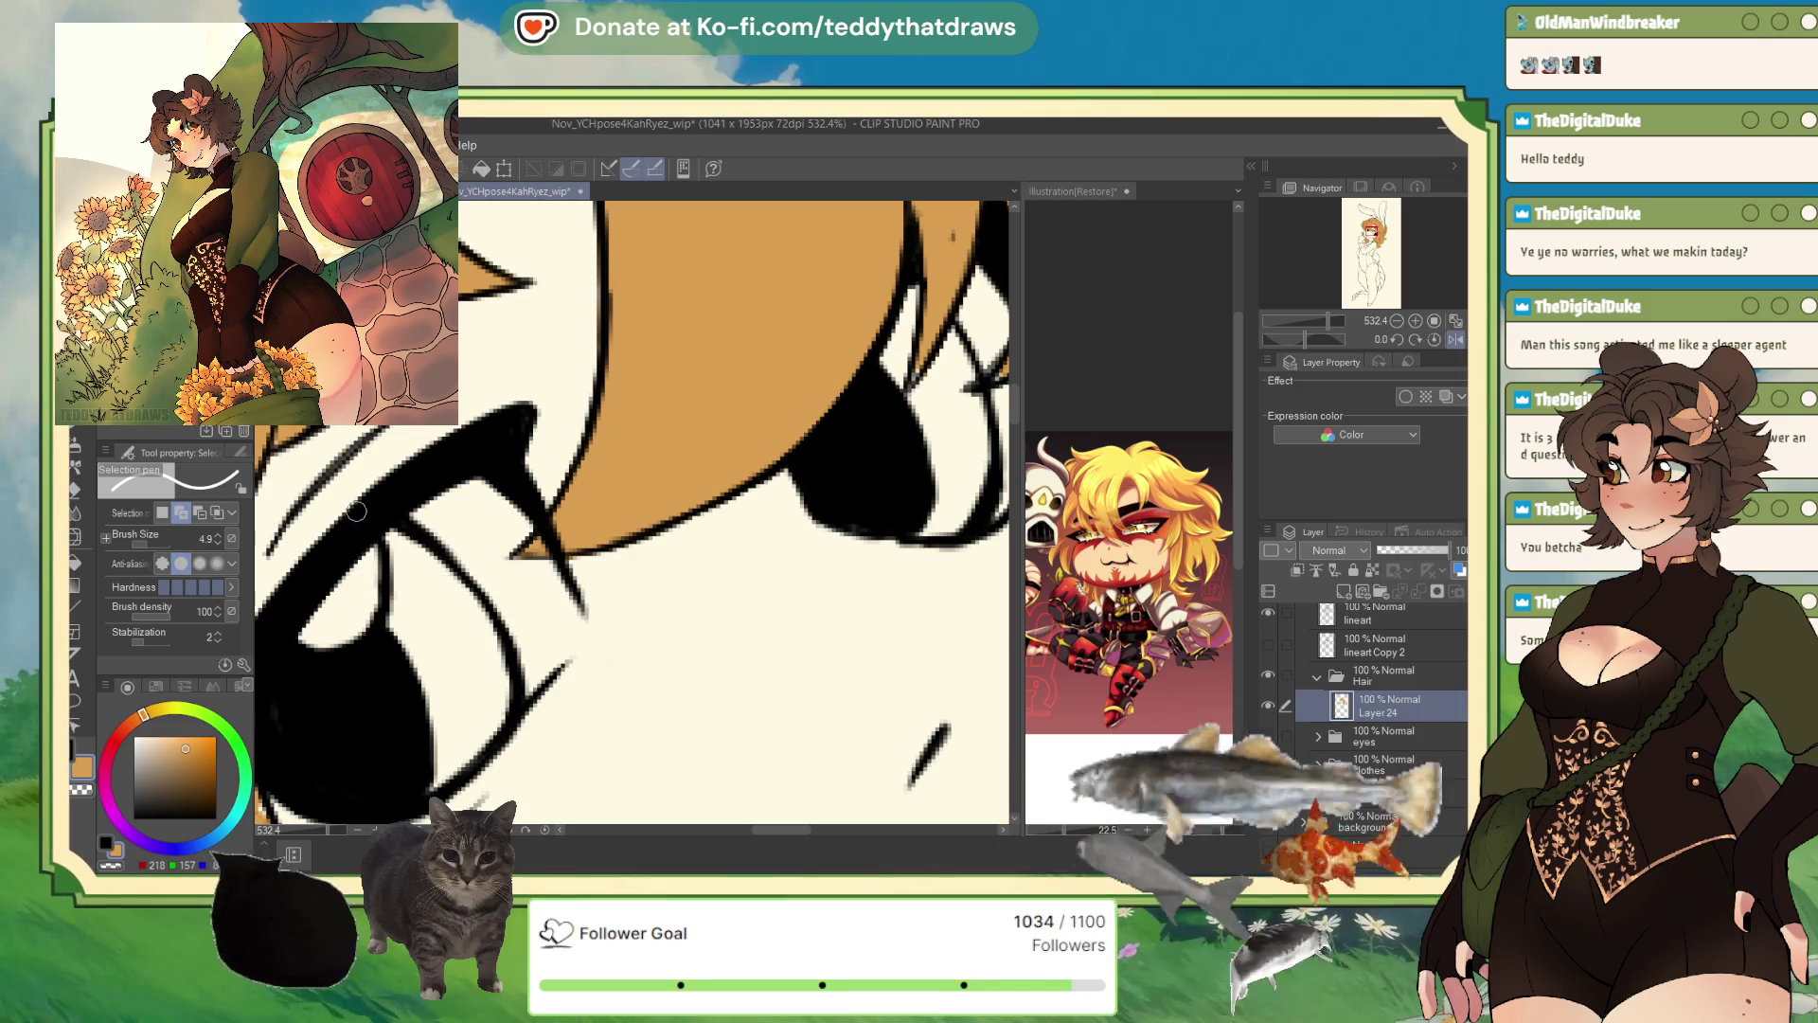
{"action": "key", "text": "p"}
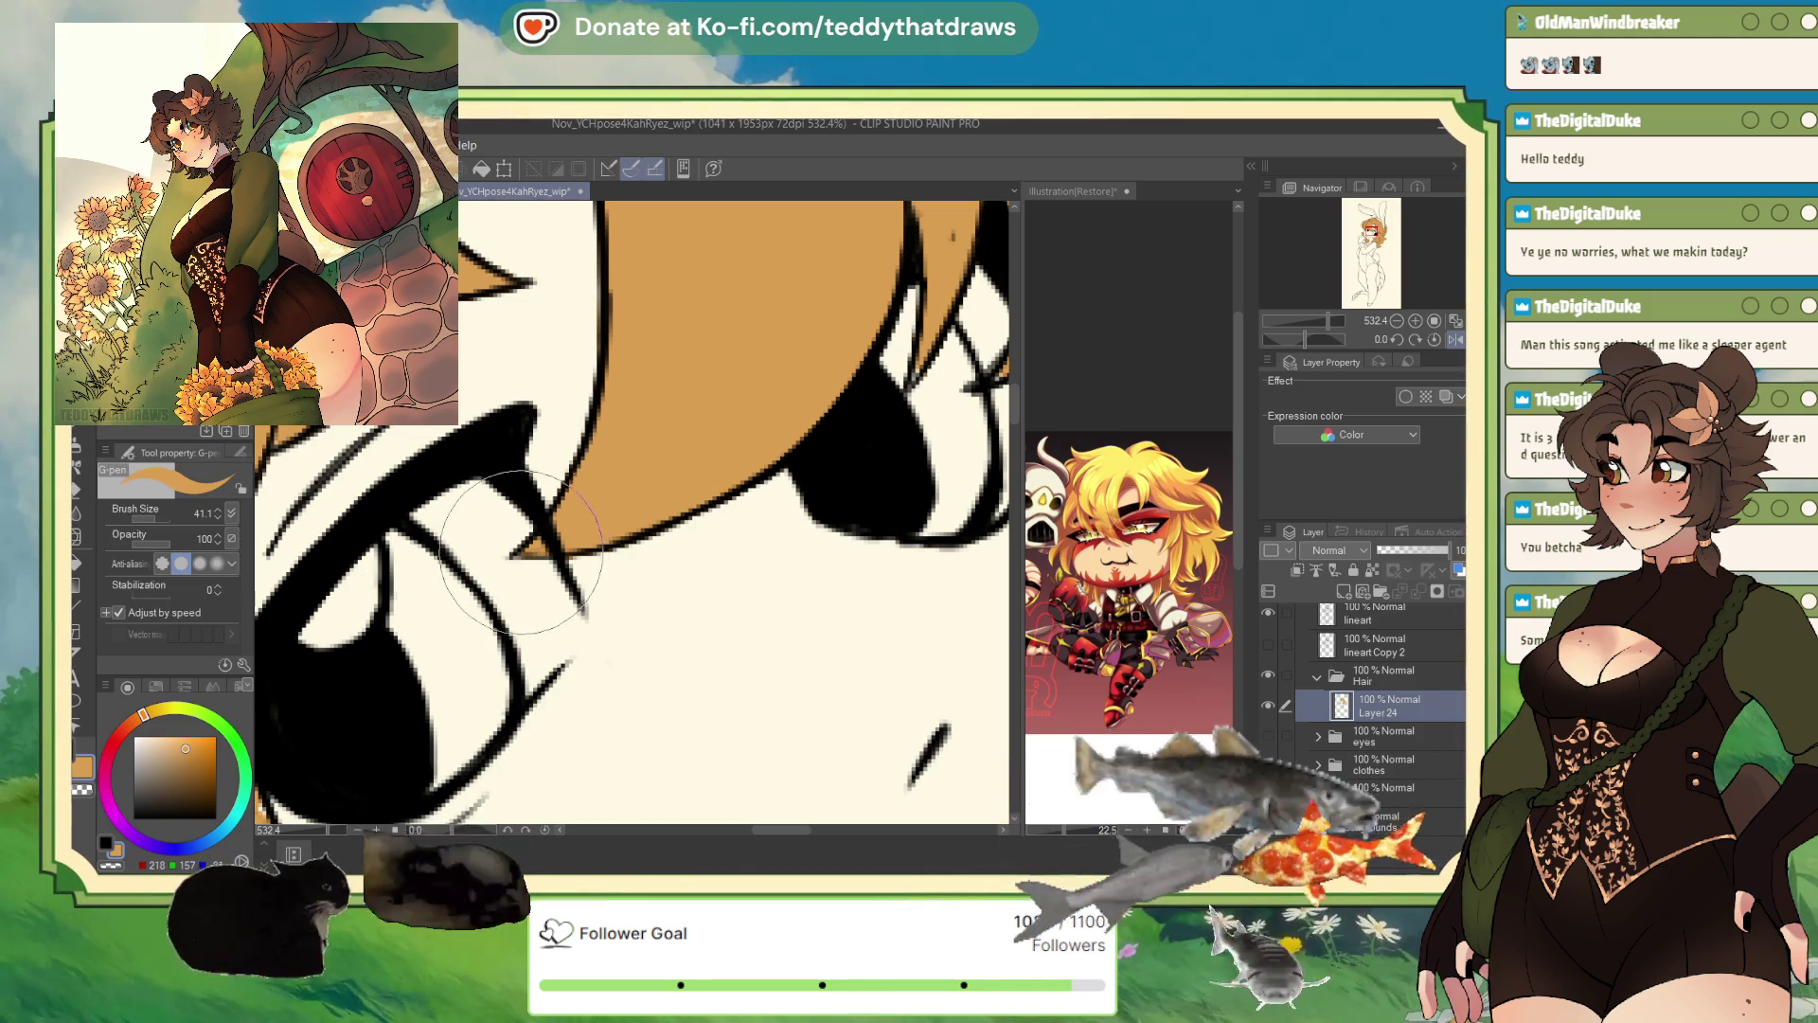
{"action": "left_click", "coordinate": [1374, 644]}
{"action": "left_click", "coordinate": [1384, 625]}
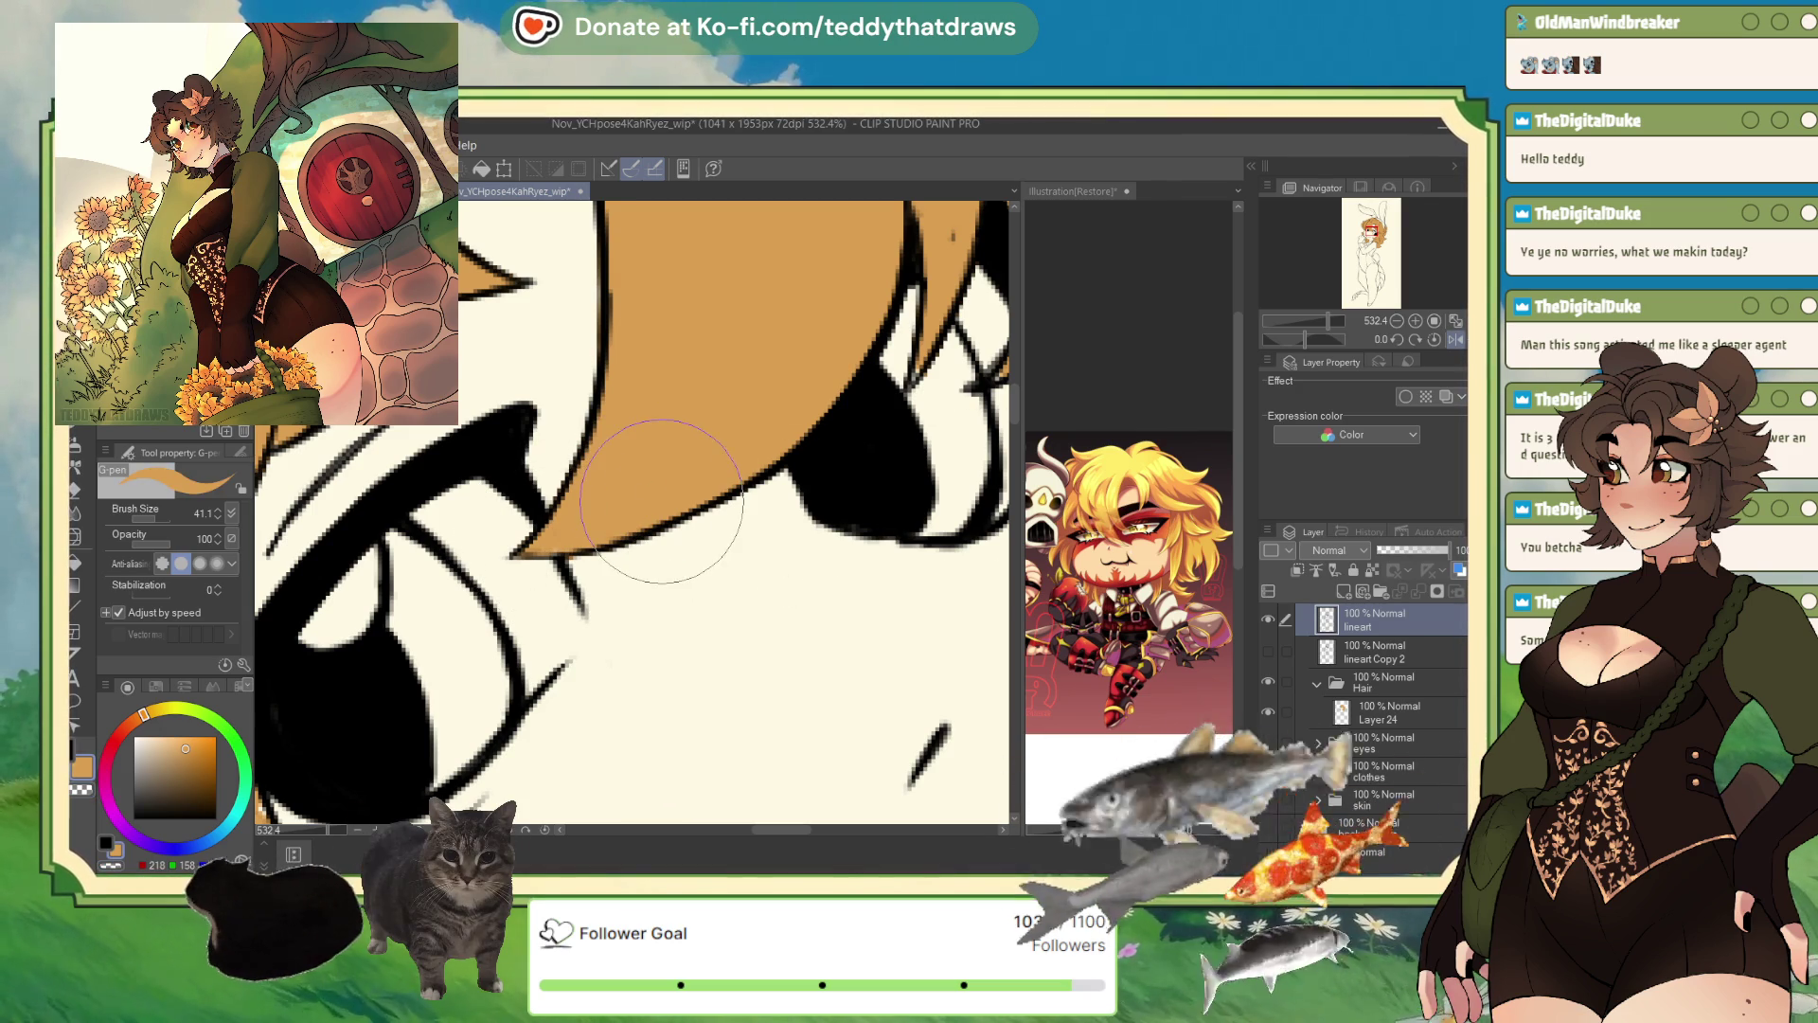
{"action": "left_click", "coordinate": [1385, 712]}
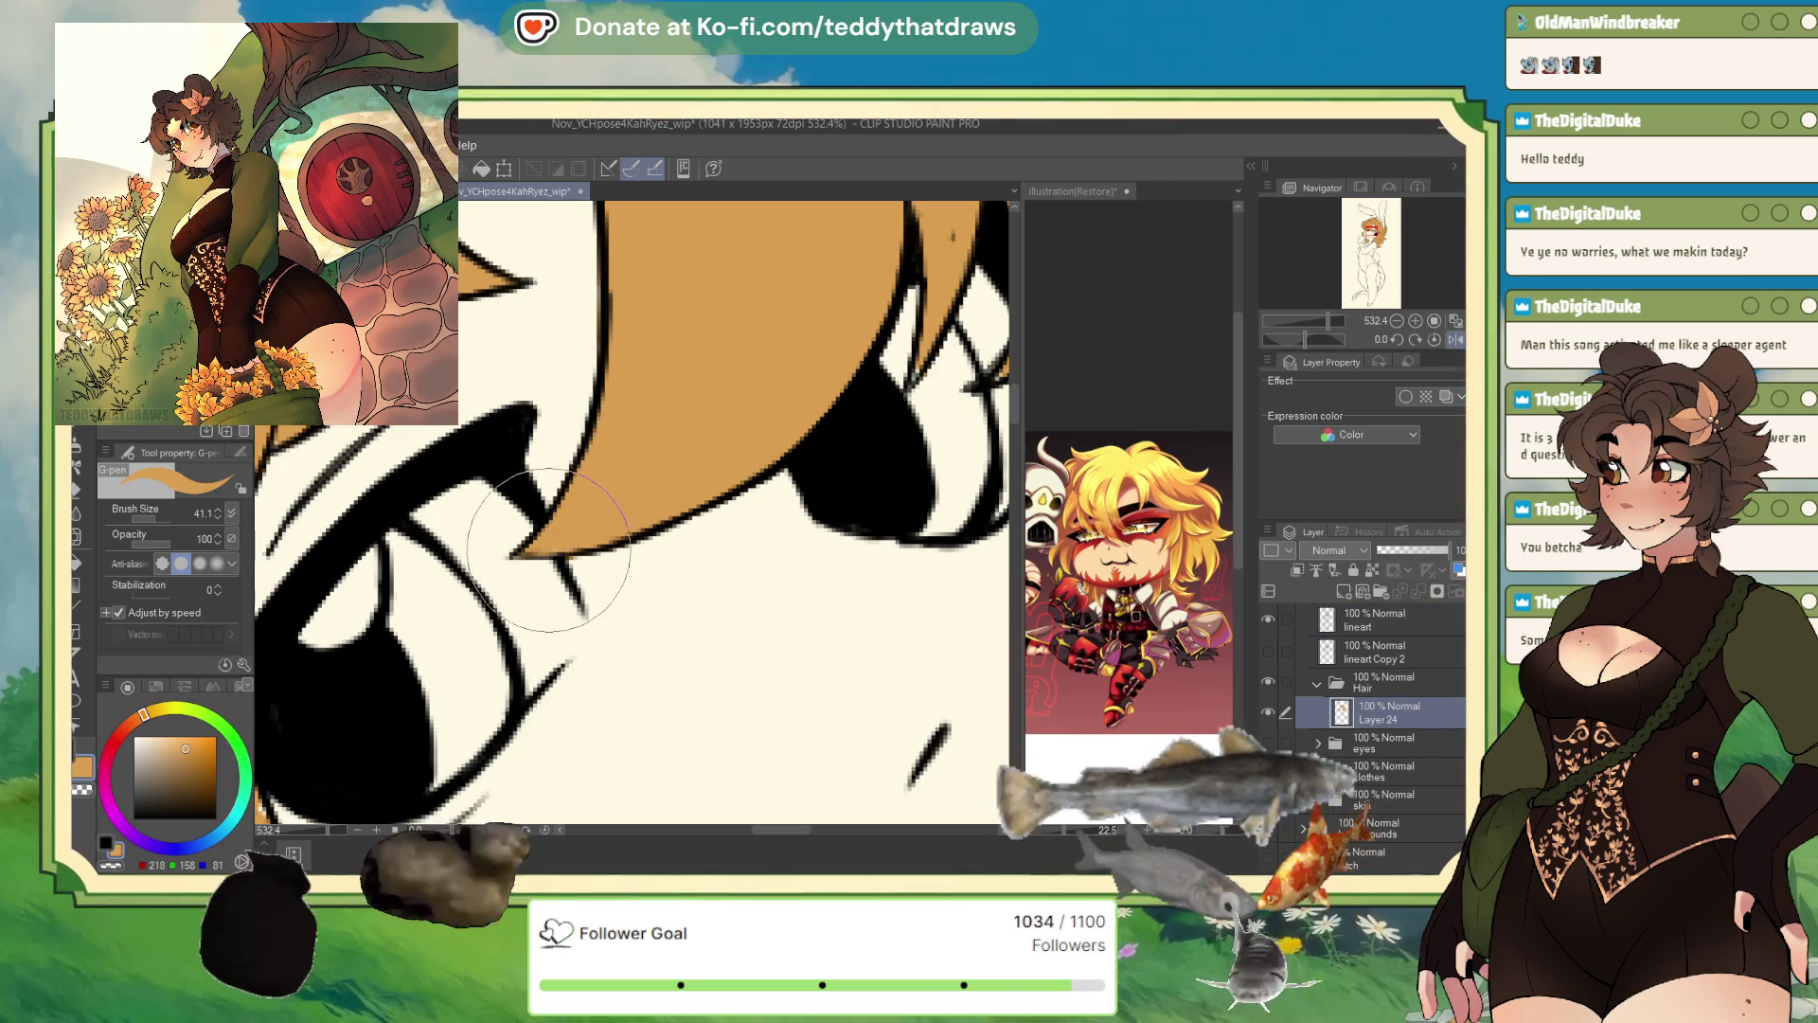
{"action": "scroll", "coordinate": [587, 519], "scroll_direction": "down", "scroll_amount": 5}
{"action": "scroll", "coordinate": [587, 519], "scroll_direction": "up", "scroll_amount": 4}
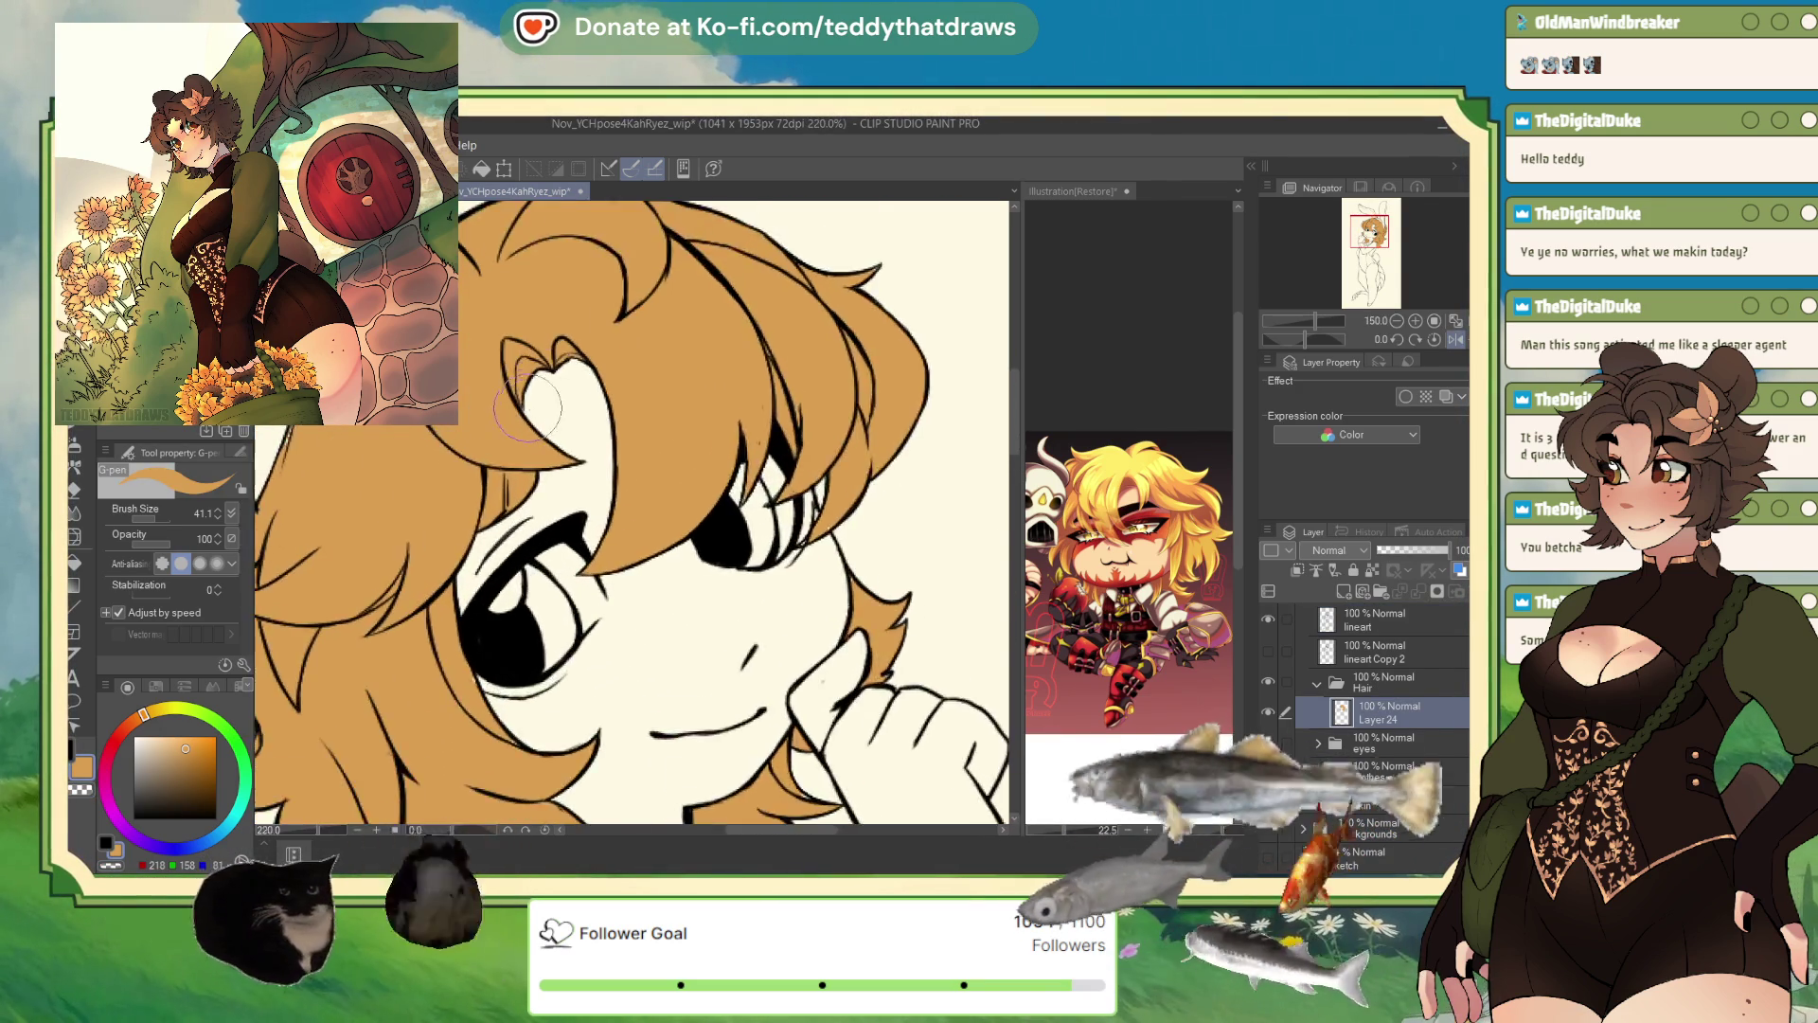
{"action": "left_click", "coordinate": [1372, 621]}
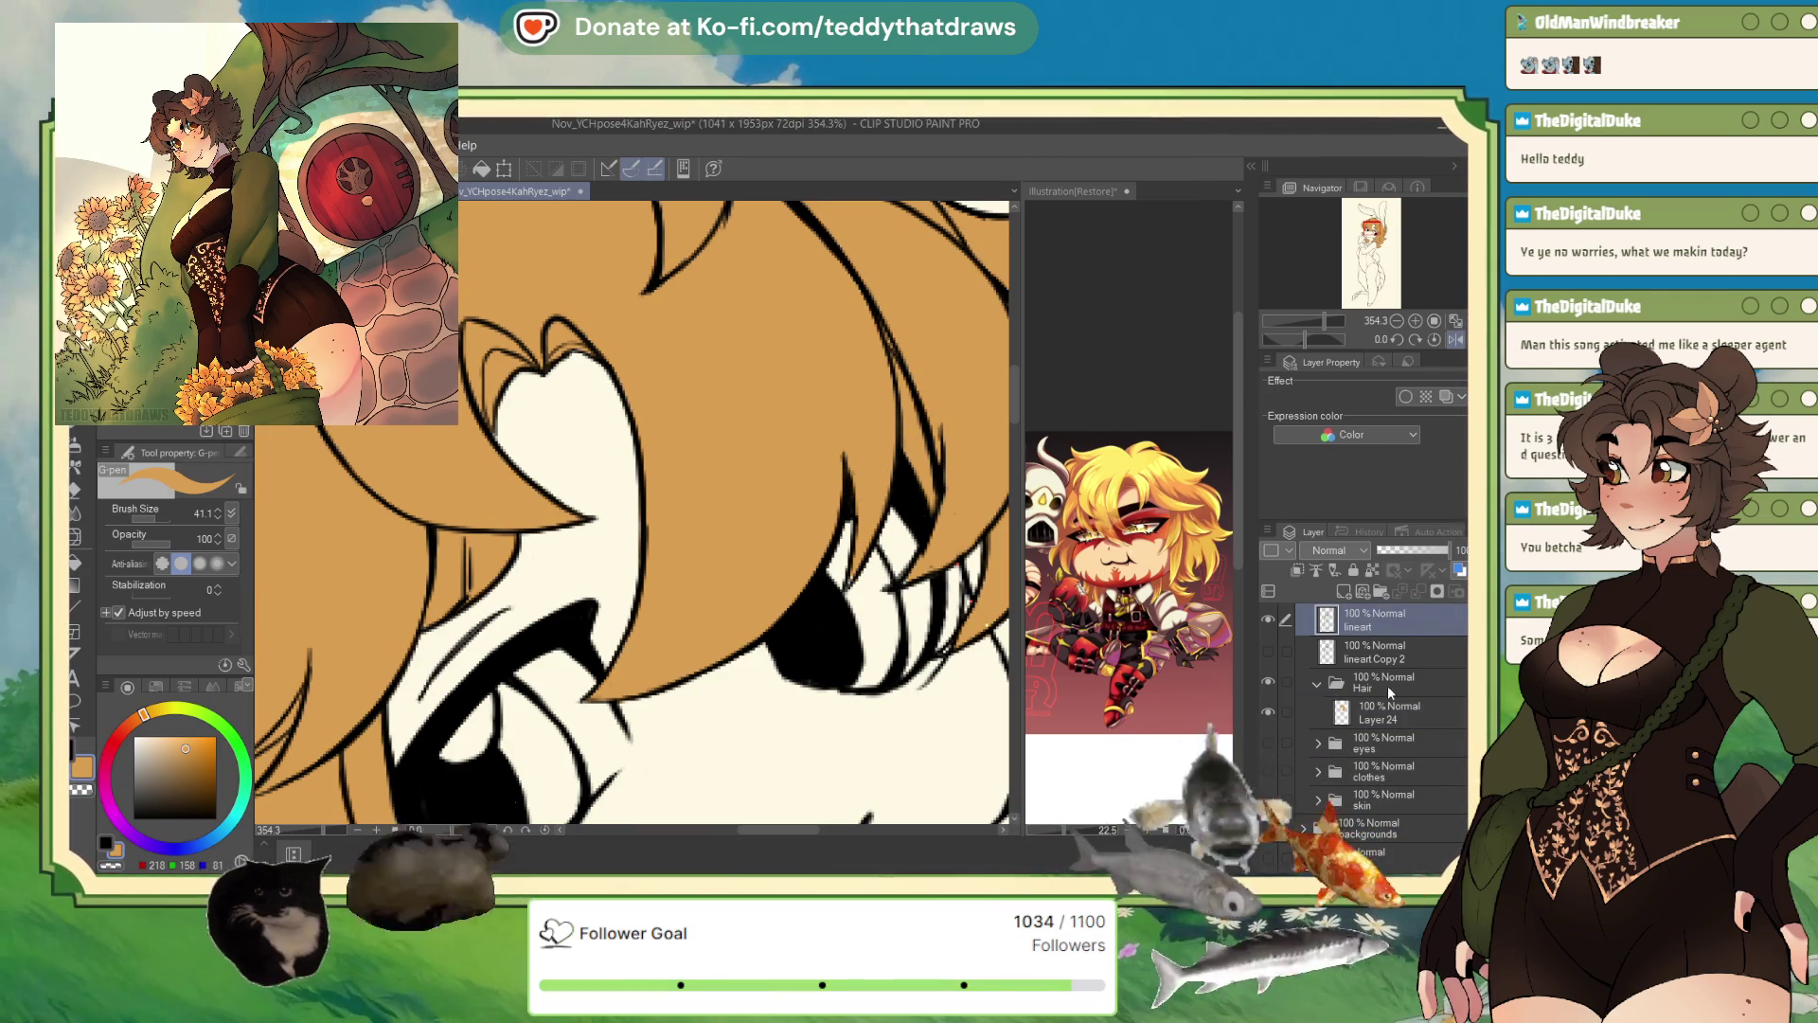
{"action": "left_click", "coordinate": [1386, 712]}
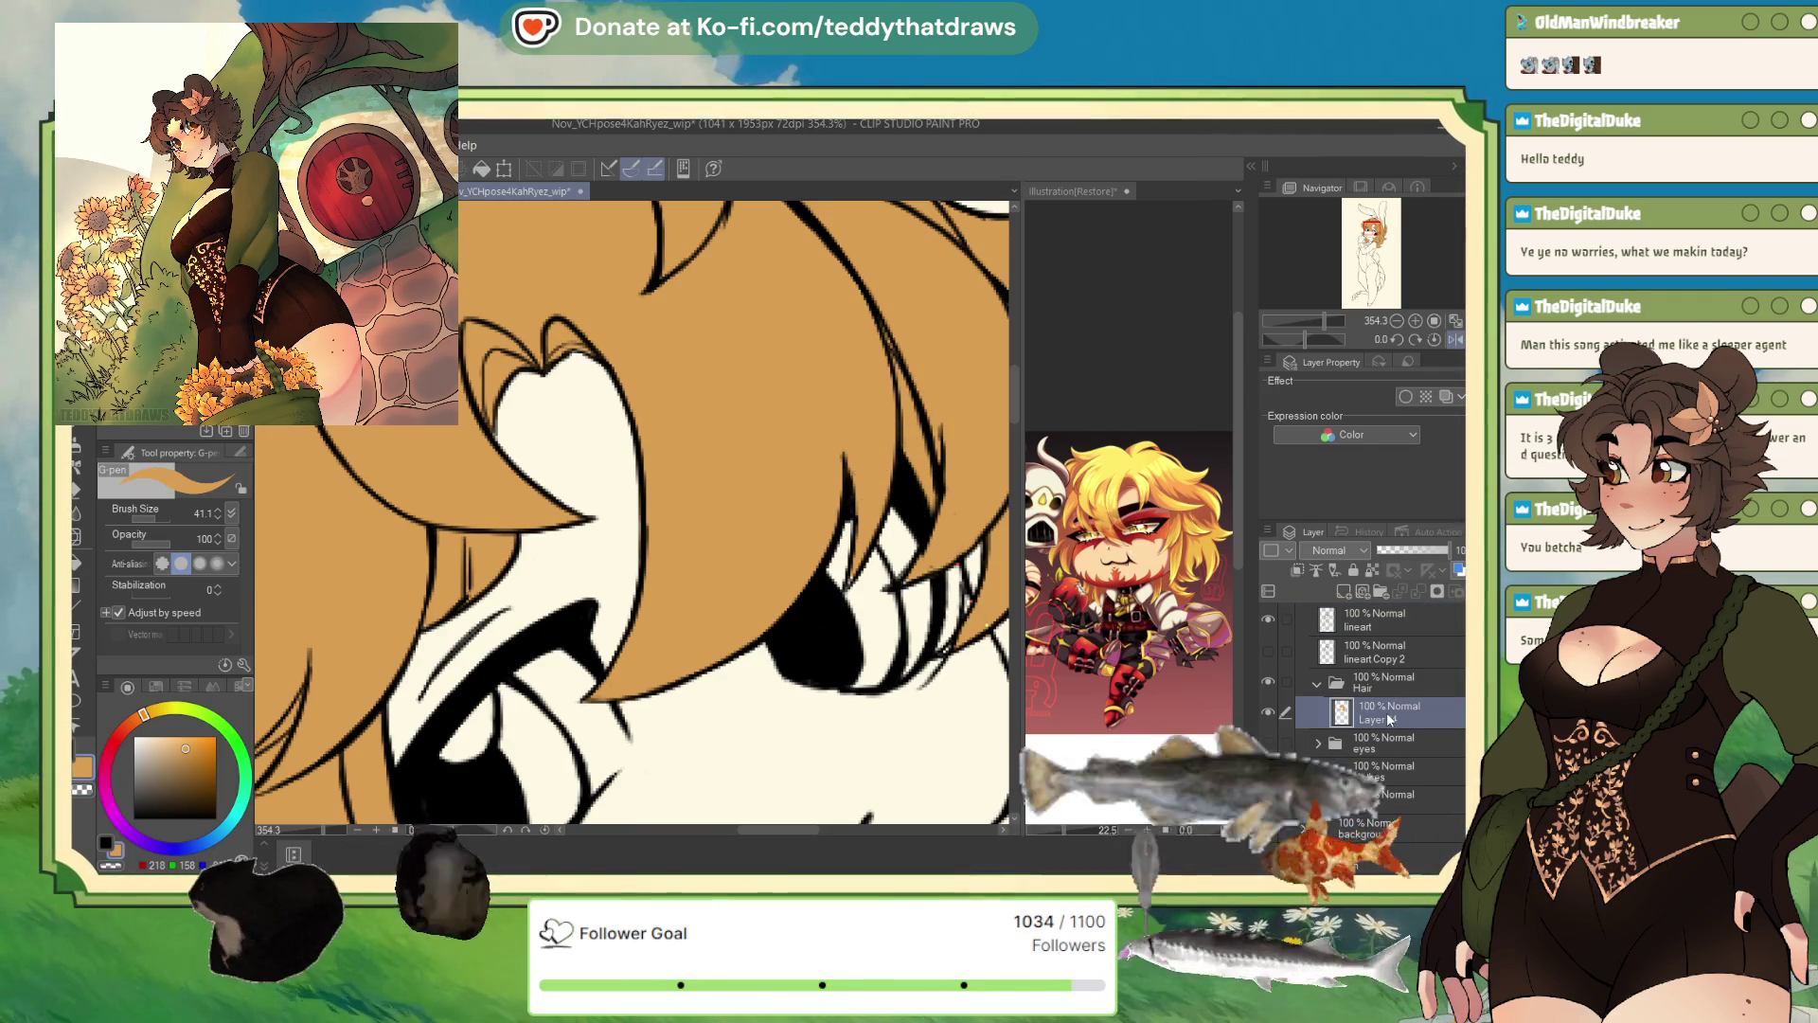
- Set the pen size to 15.6 and paint small tan fixes where the bangs meet the eye corner
{"action": "left_click", "coordinate": [137, 518]}
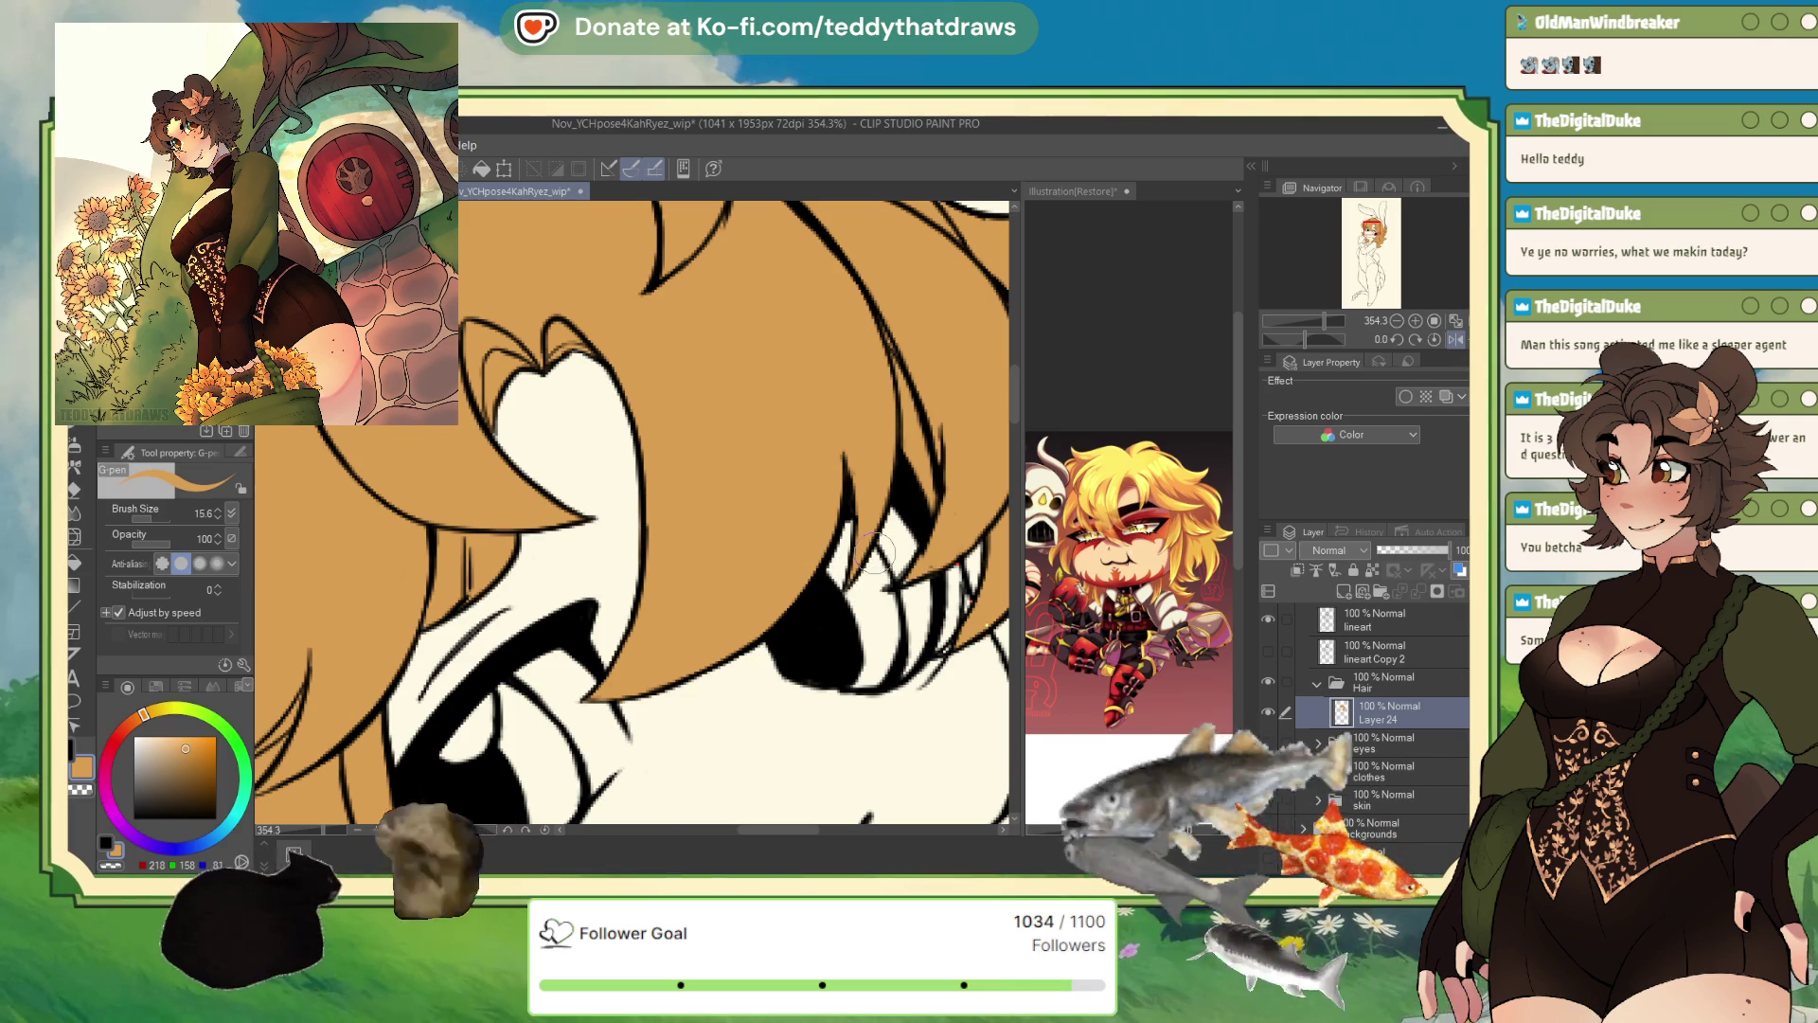
{"action": "scroll", "coordinate": [698, 490], "scroll_direction": "down", "scroll_amount": 5}
{"action": "scroll", "coordinate": [699, 491], "scroll_direction": "up", "scroll_amount": 6}
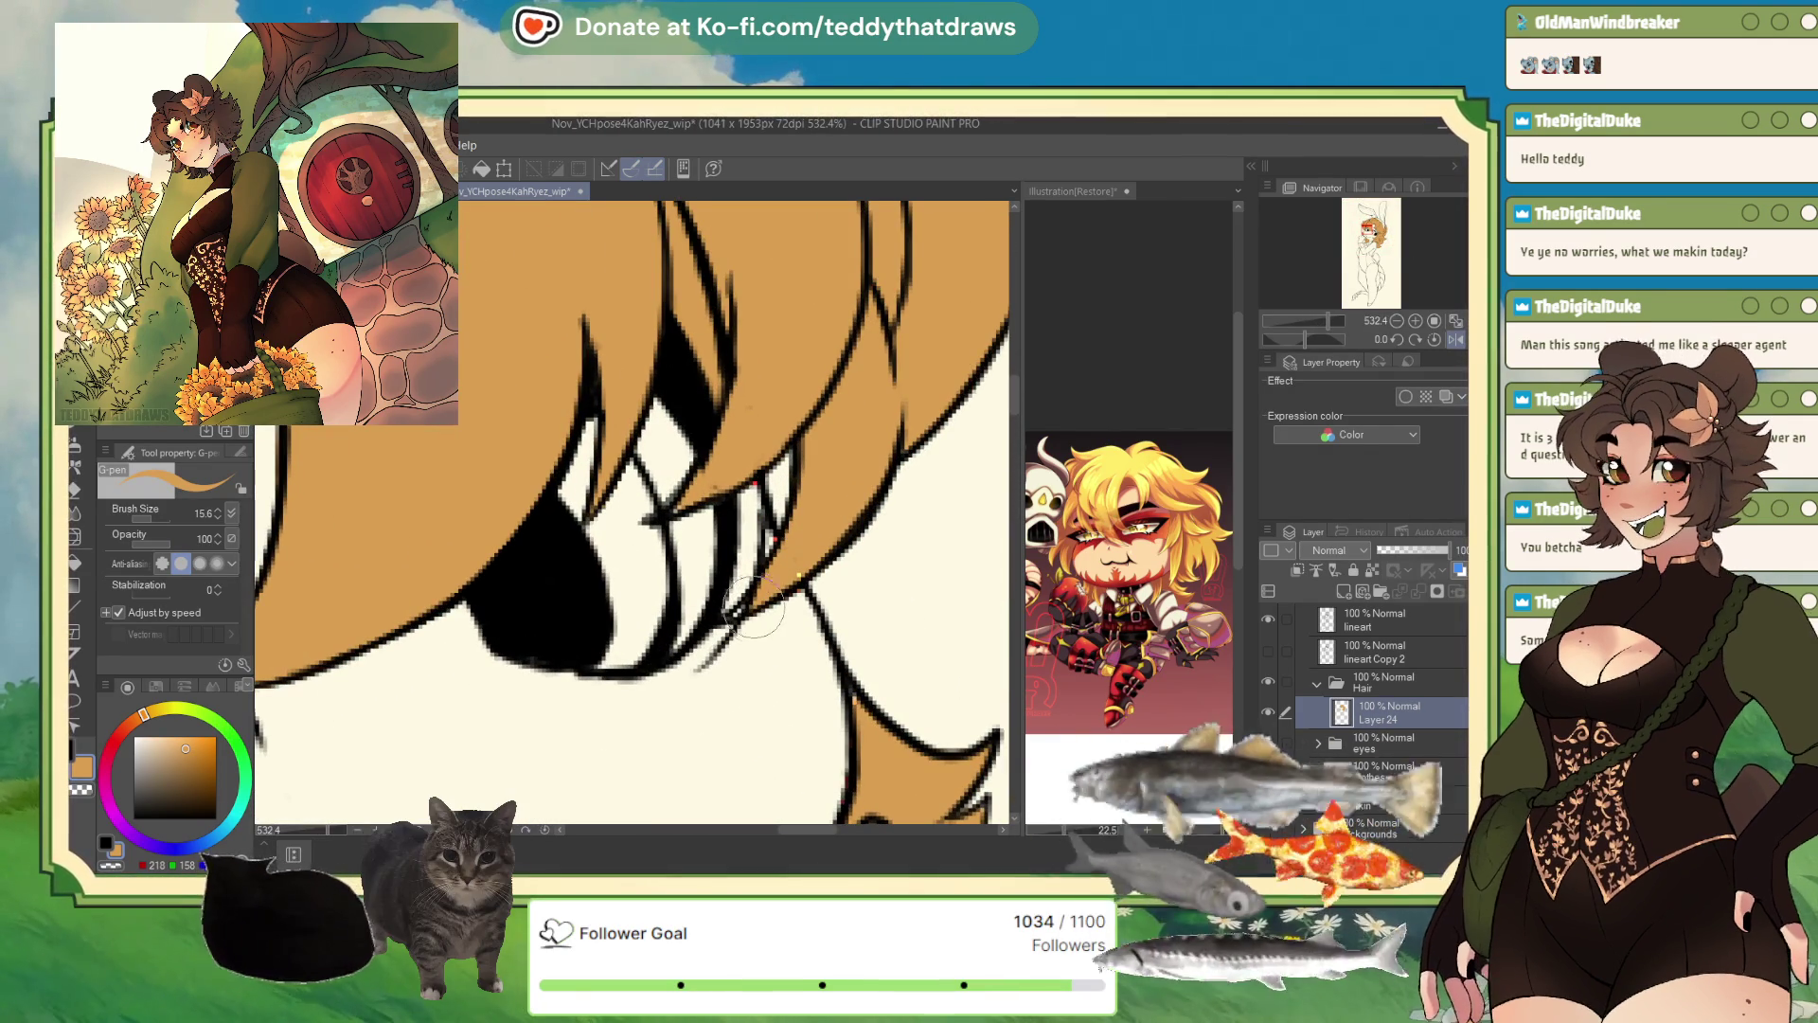
{"action": "left_click", "coordinate": [117, 869]}
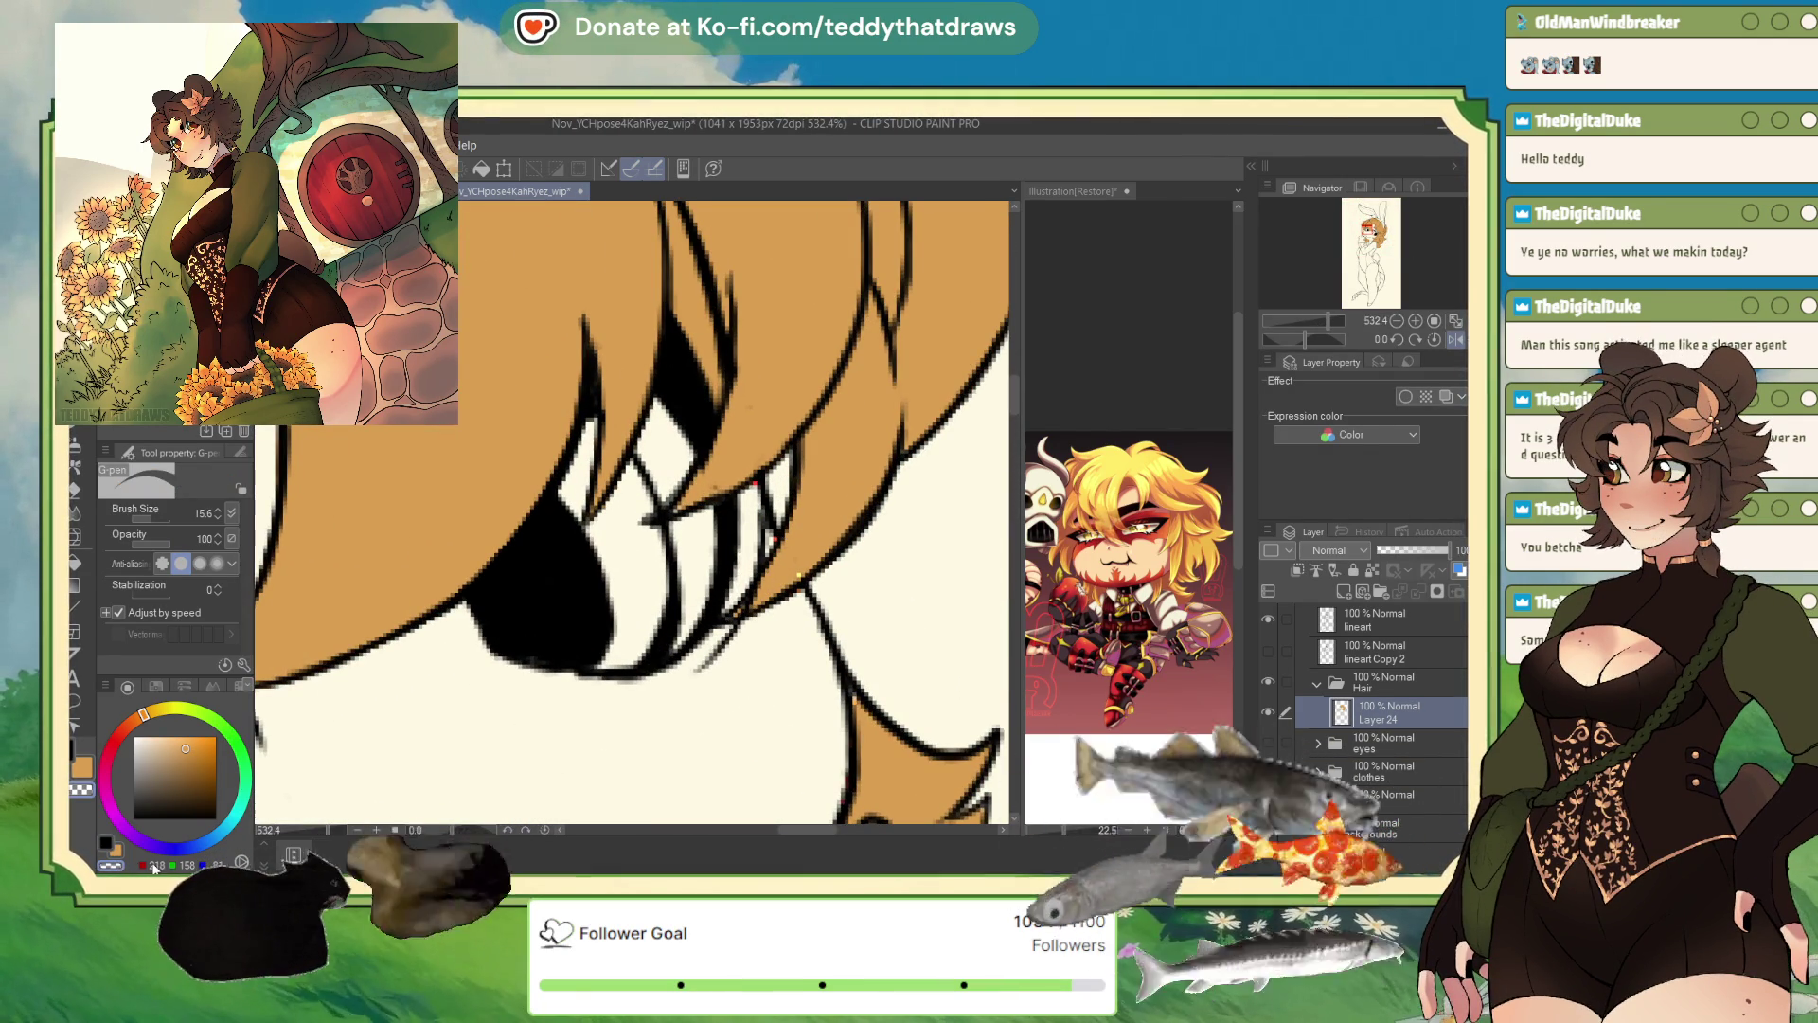
{"action": "left_click", "coordinate": [742, 584], "text": "ctrl+shift"}
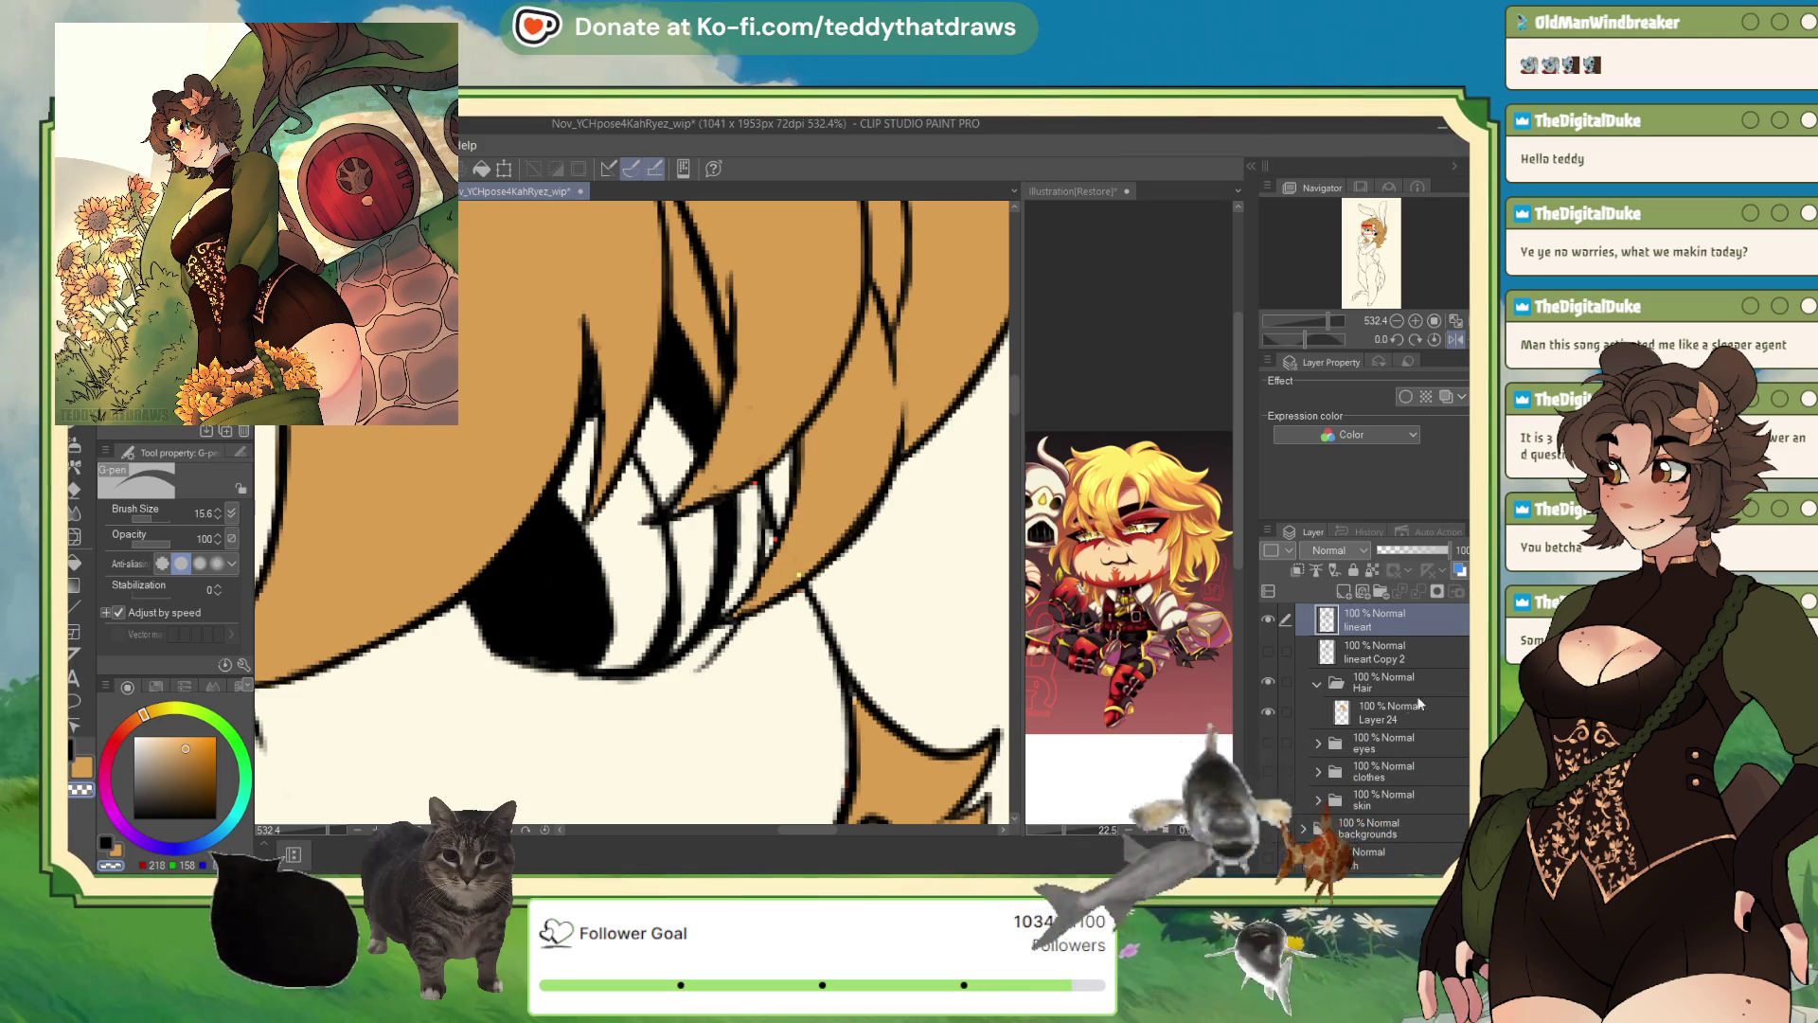
{"action": "scroll", "coordinate": [1437, 628], "scroll_direction": "up", "scroll_amount": 3}
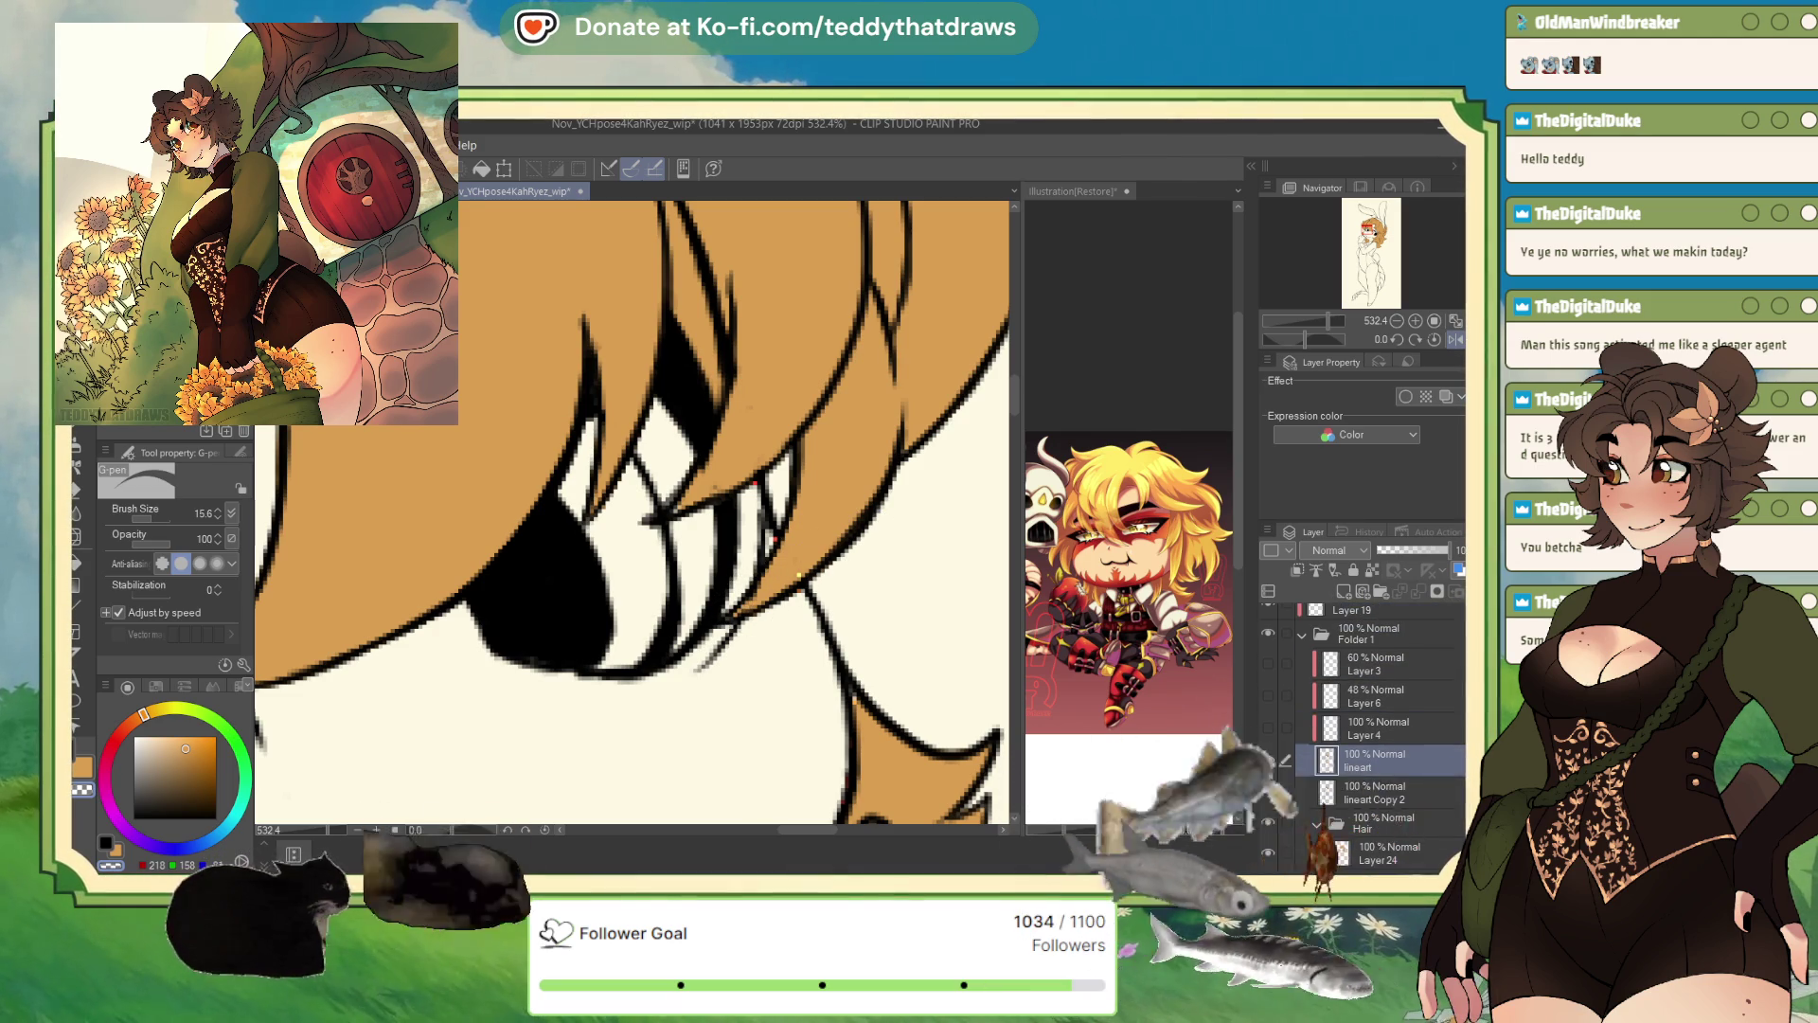
{"action": "scroll", "coordinate": [1411, 662], "scroll_direction": "up", "scroll_amount": 2}
- Make Layer 3 inside Folder 1 the active layer
{"action": "left_click", "coordinate": [1395, 690]}
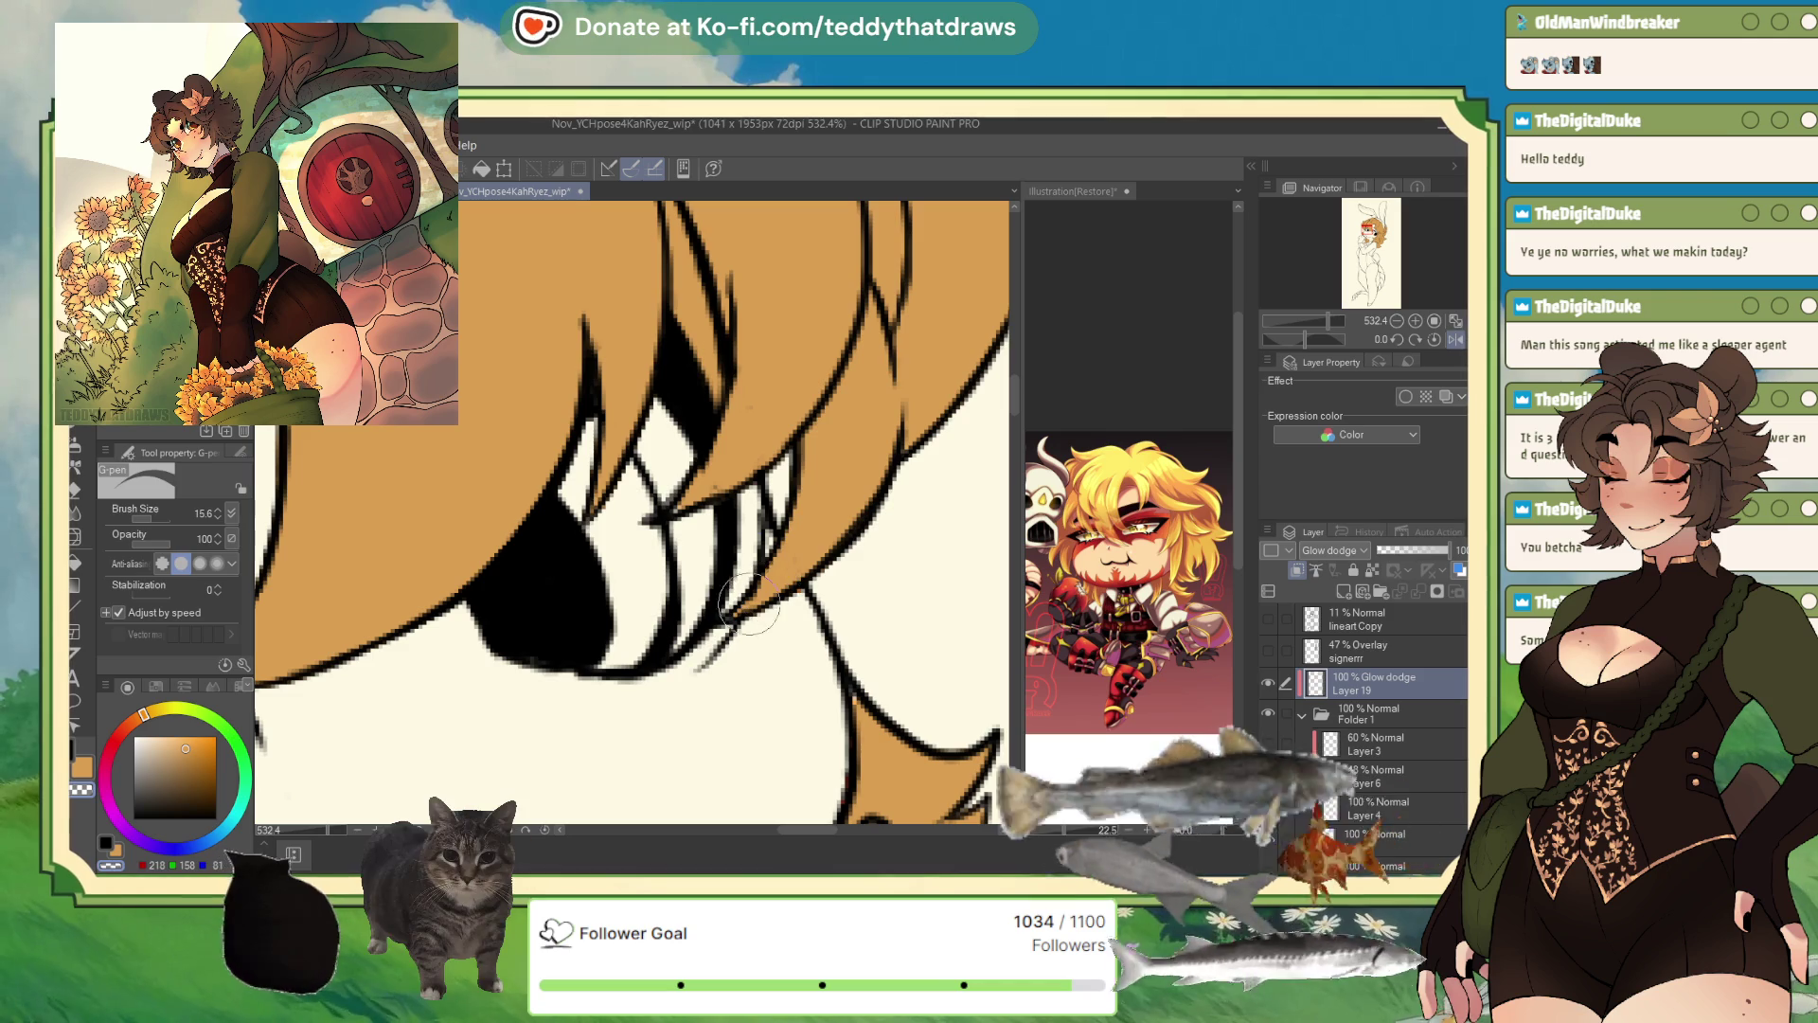
{"action": "scroll", "coordinate": [777, 456], "scroll_direction": "down", "scroll_amount": 5}
{"action": "scroll", "coordinate": [777, 457], "scroll_direction": "down", "scroll_amount": 2}
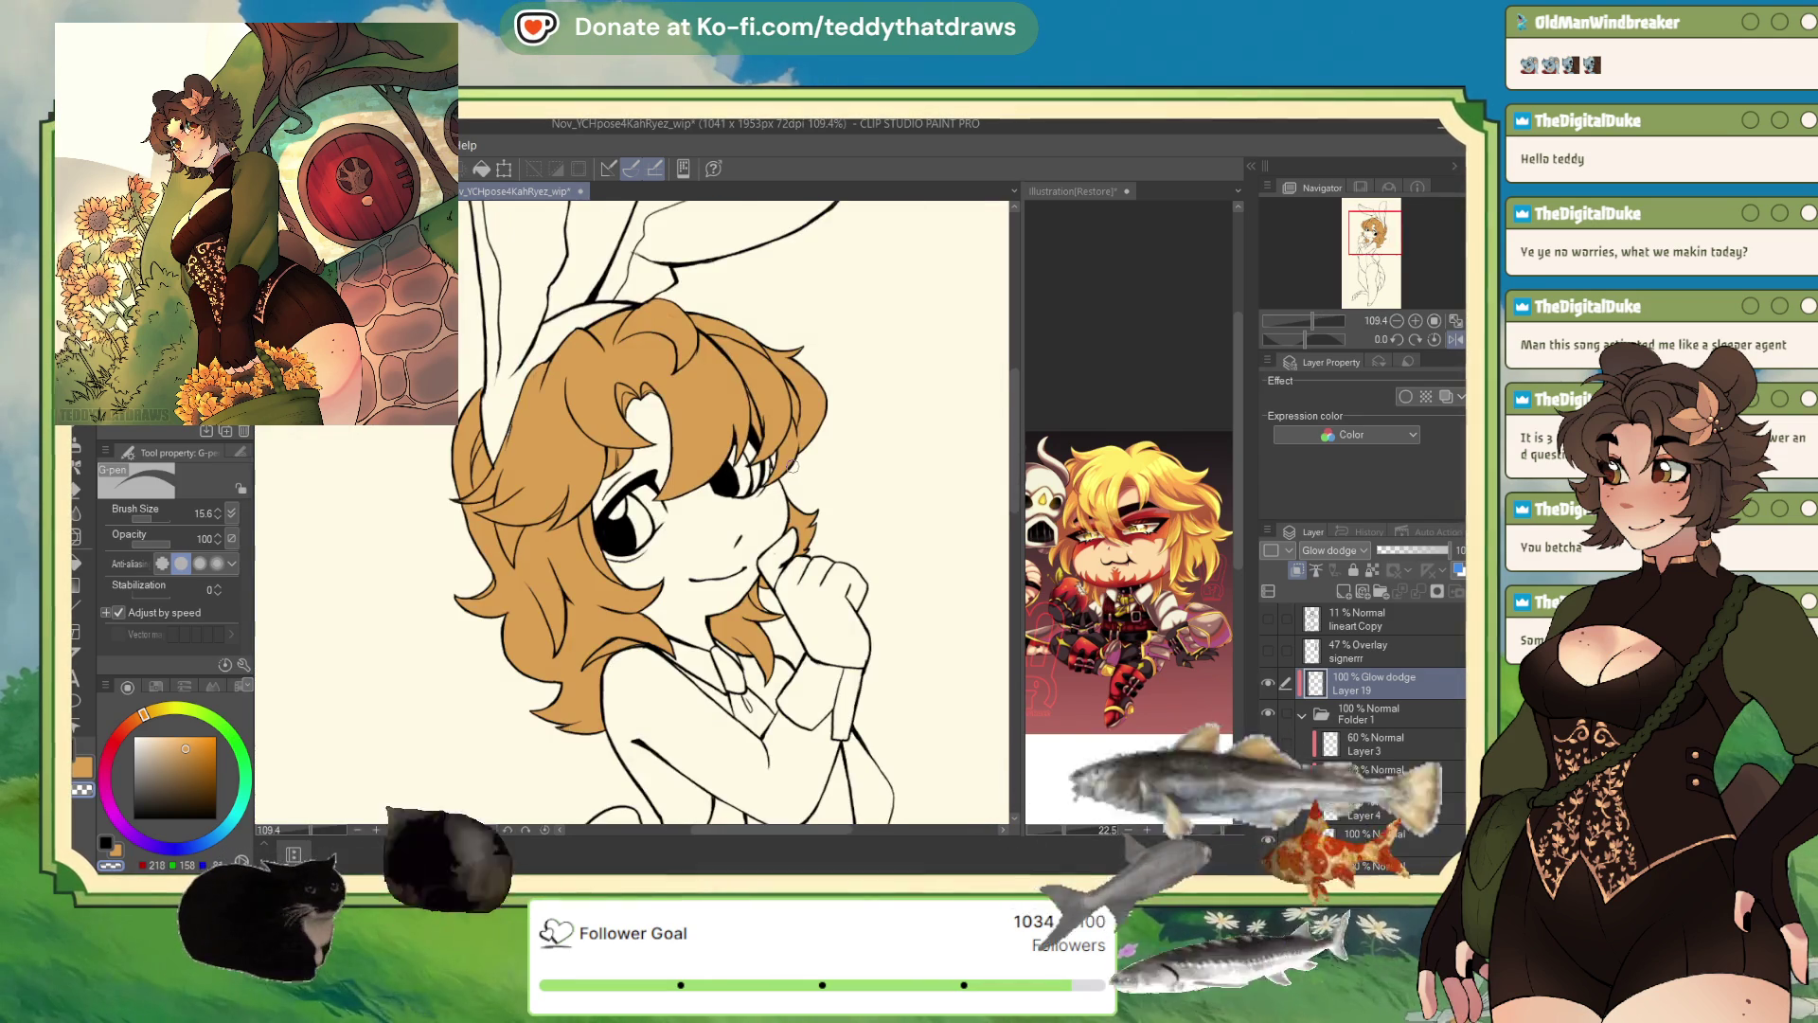
{"action": "scroll", "coordinate": [688, 488], "scroll_direction": "up", "scroll_amount": 2}
{"action": "scroll", "coordinate": [688, 489], "scroll_direction": "down", "scroll_amount": 4}
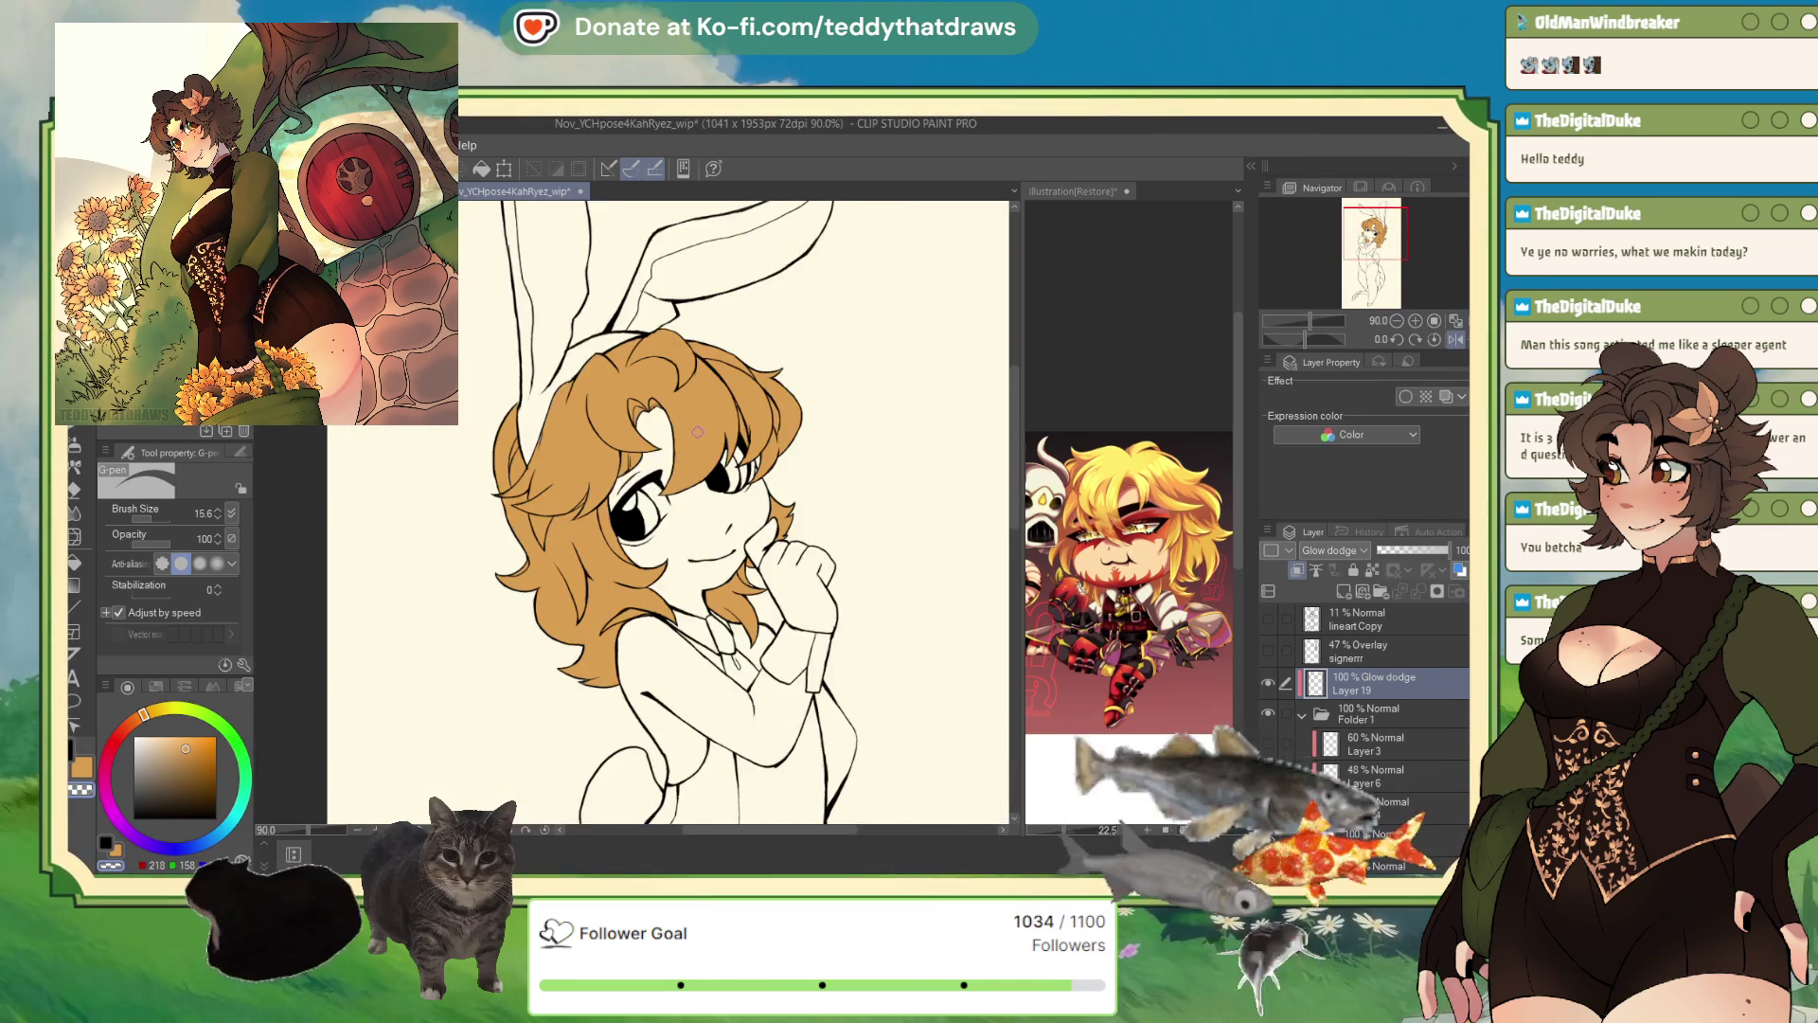
{"action": "scroll", "coordinate": [724, 391], "scroll_direction": "up", "scroll_amount": 2}
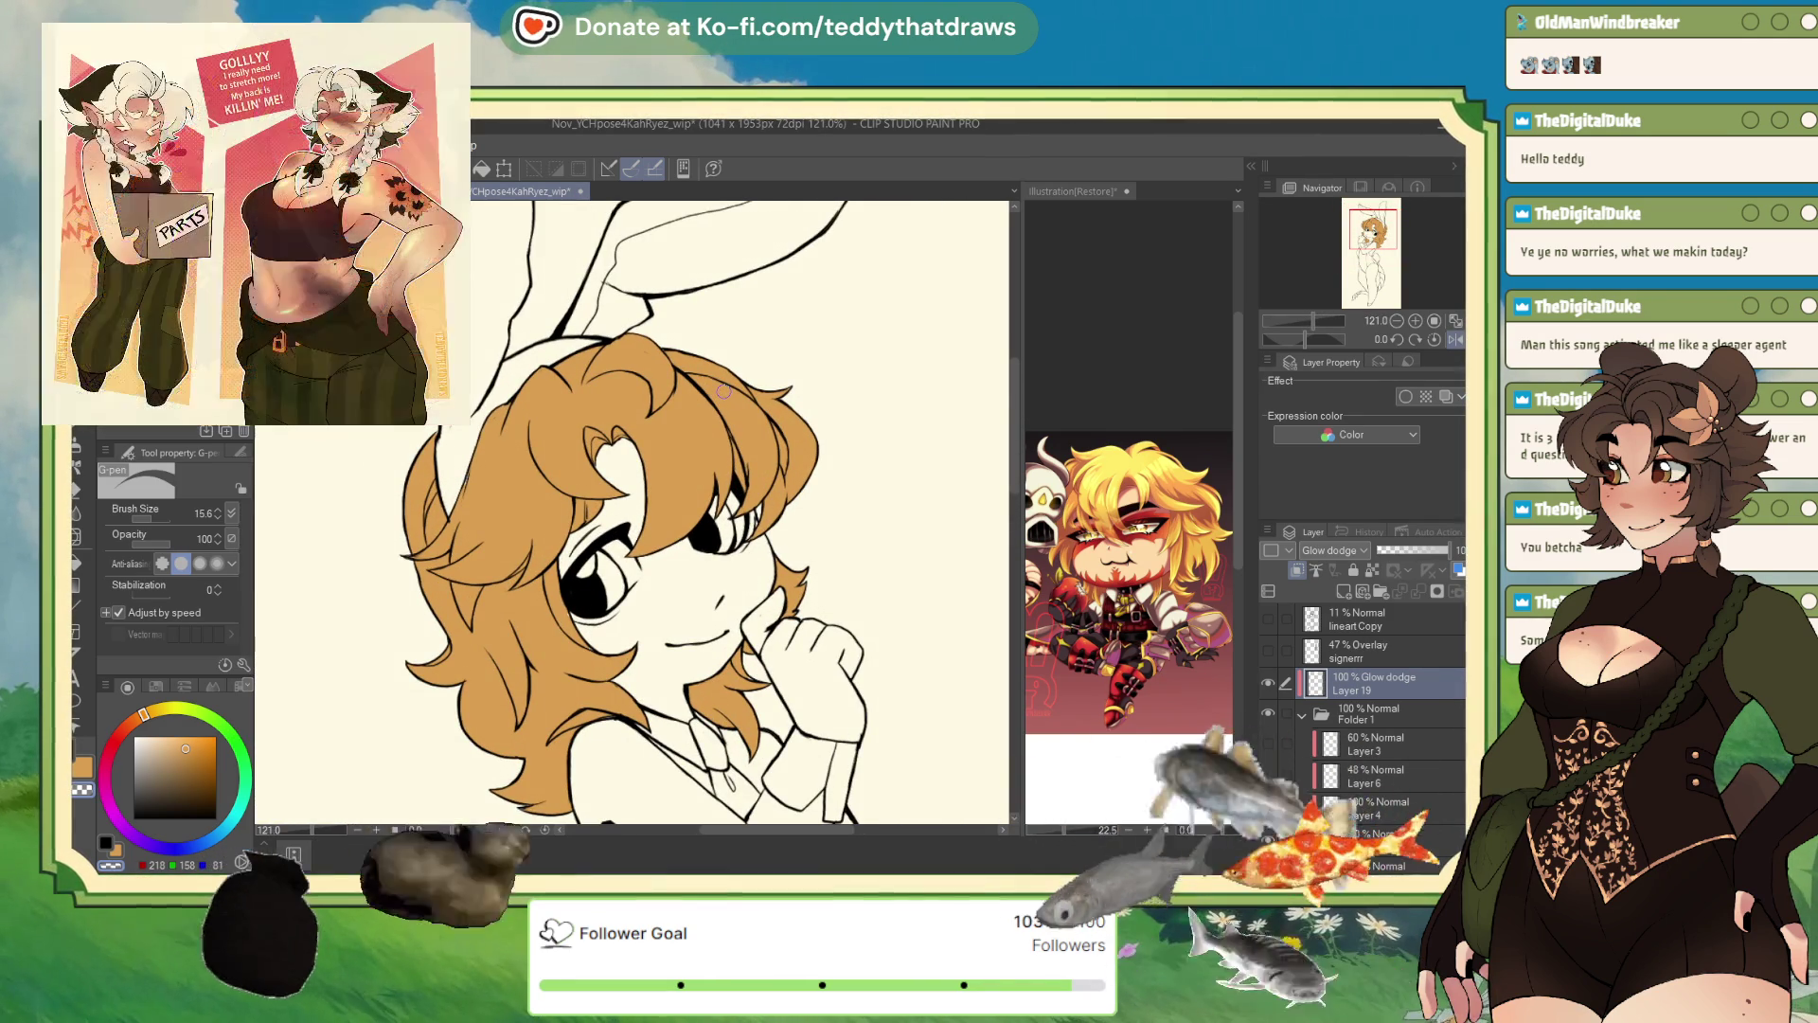
{"action": "left_click", "coordinate": [1382, 744]}
{"action": "scroll", "coordinate": [1382, 744], "scroll_direction": "down", "scroll_amount": 5}
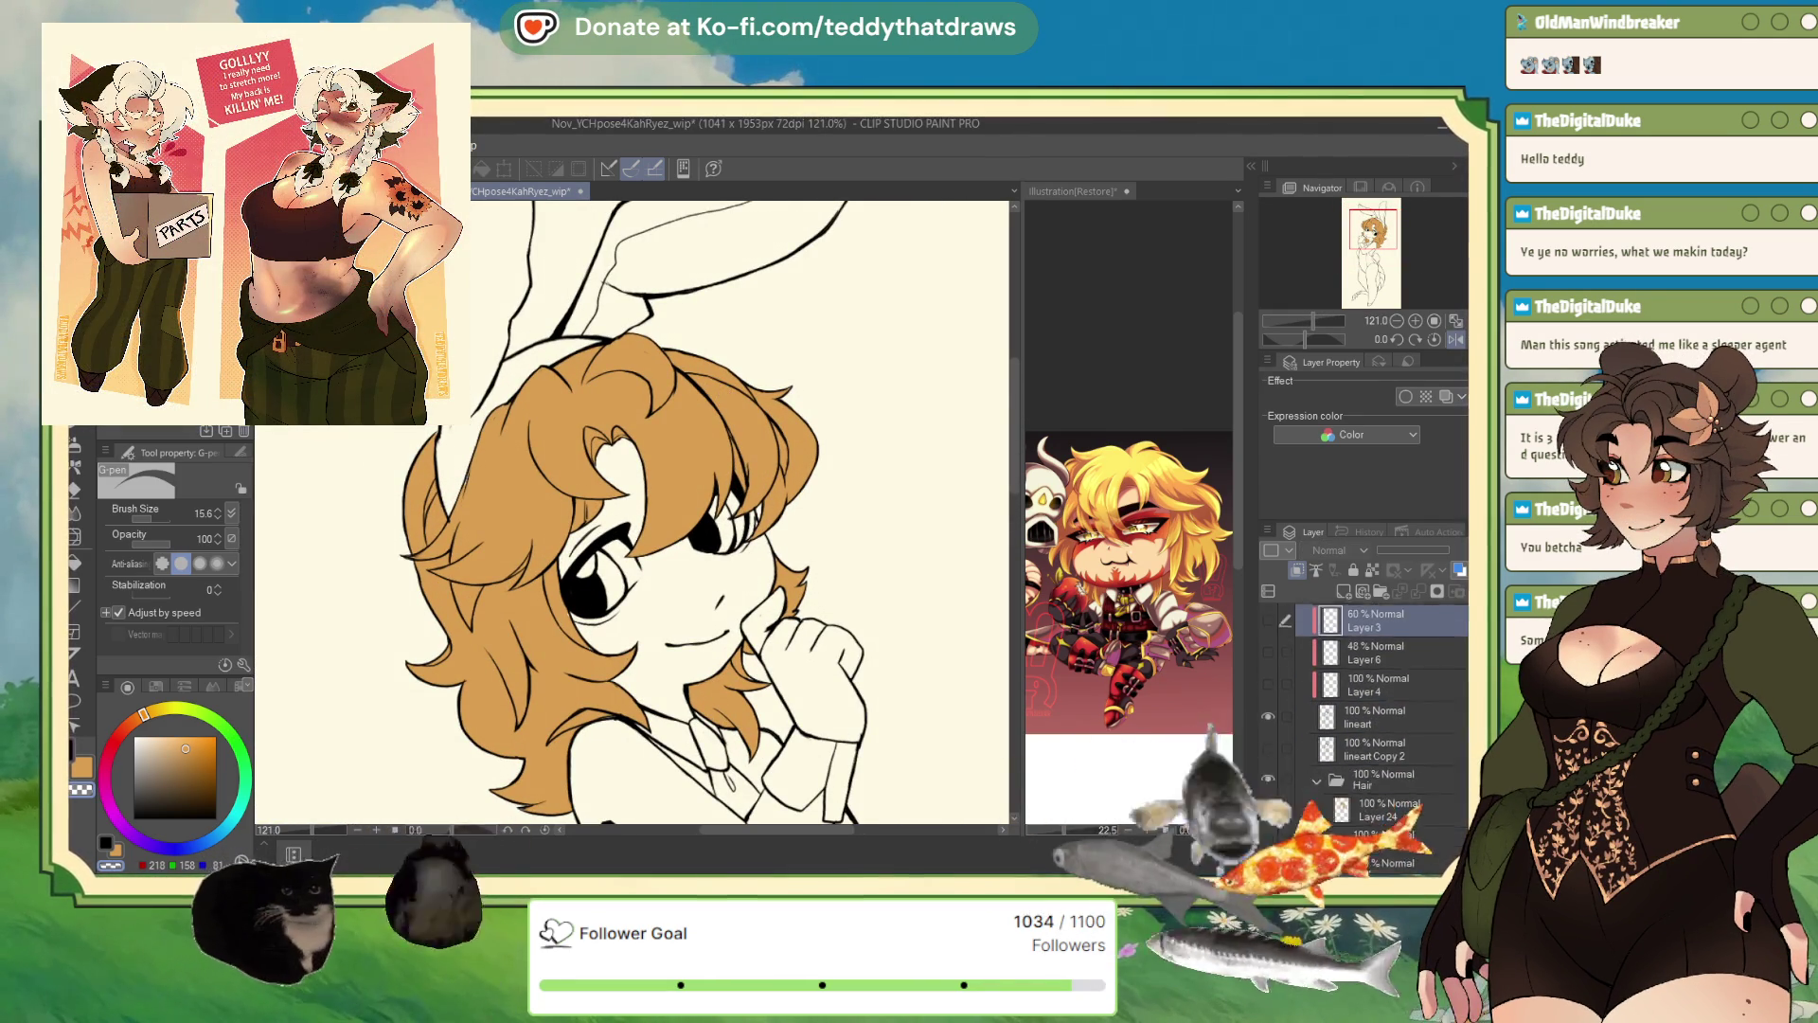
- Add a new layer above hair Layer 24, clip it to the layer below, and set it to Multiply
{"action": "left_click", "coordinate": [1387, 753]}
{"action": "left_click", "coordinate": [1341, 592]}
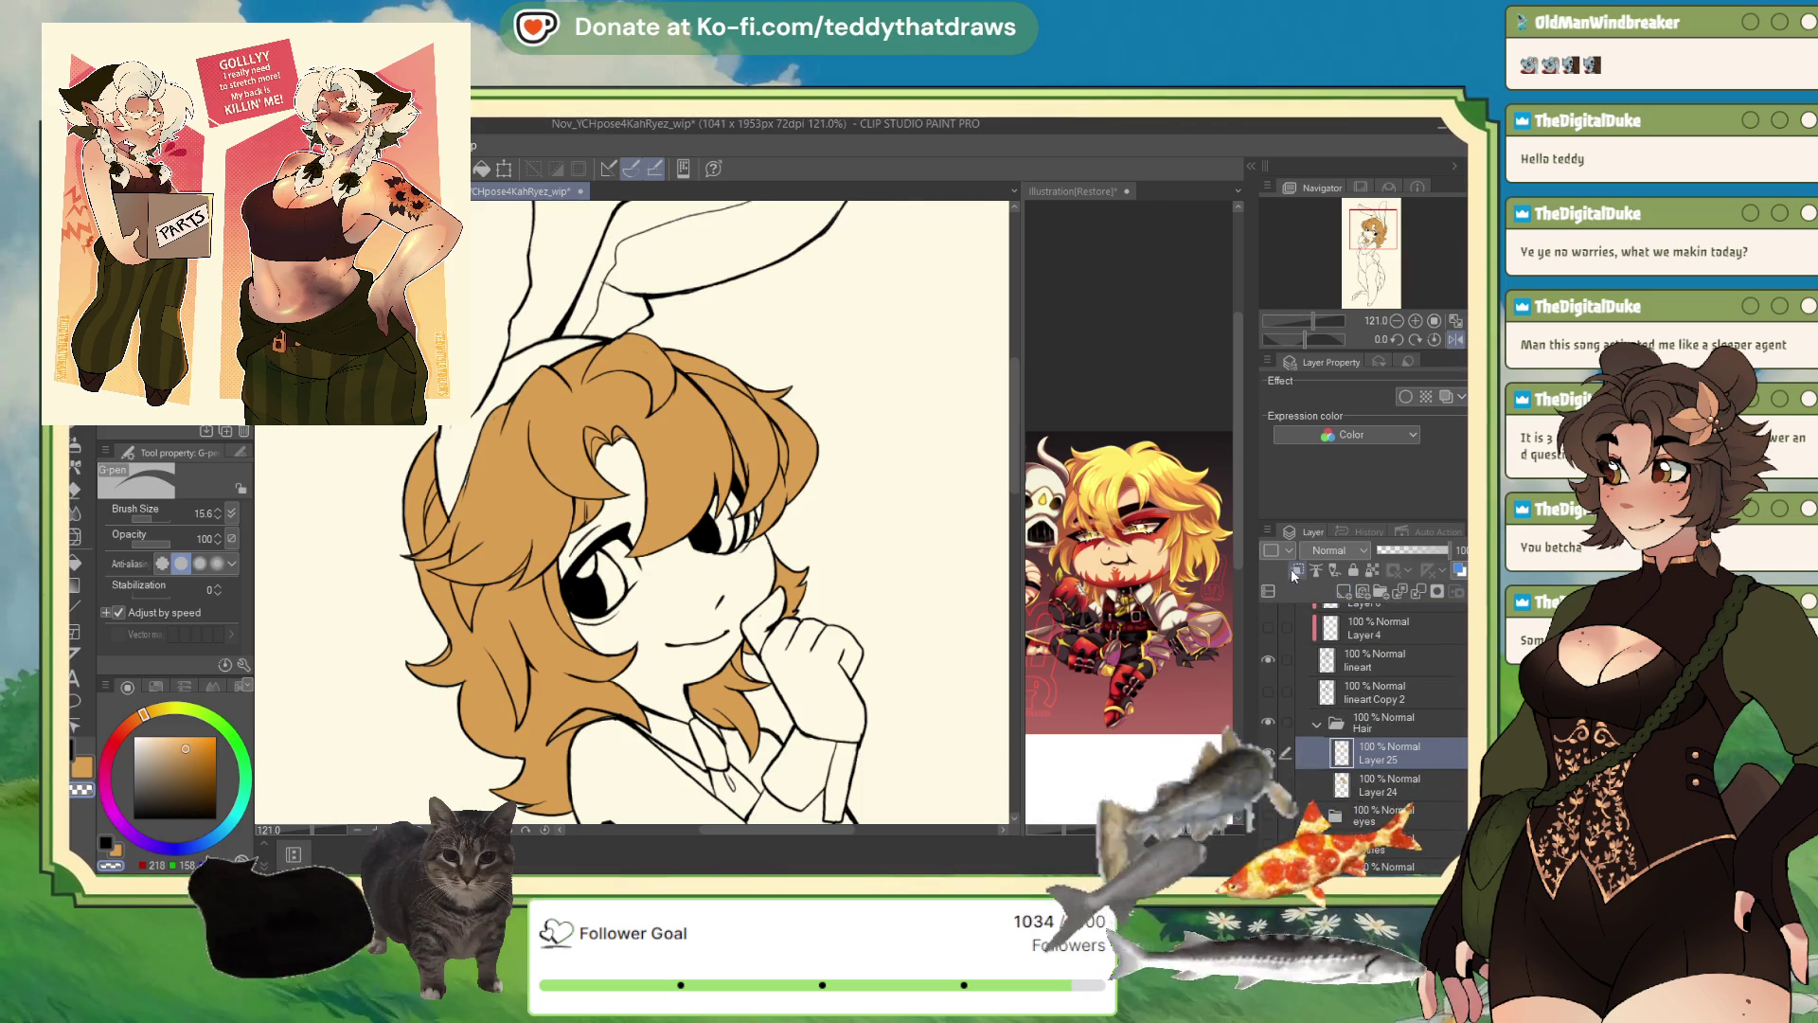
{"action": "left_click", "coordinate": [1297, 569]}
{"action": "left_click", "coordinate": [1335, 550]}
{"action": "left_click", "coordinate": [1333, 515]}
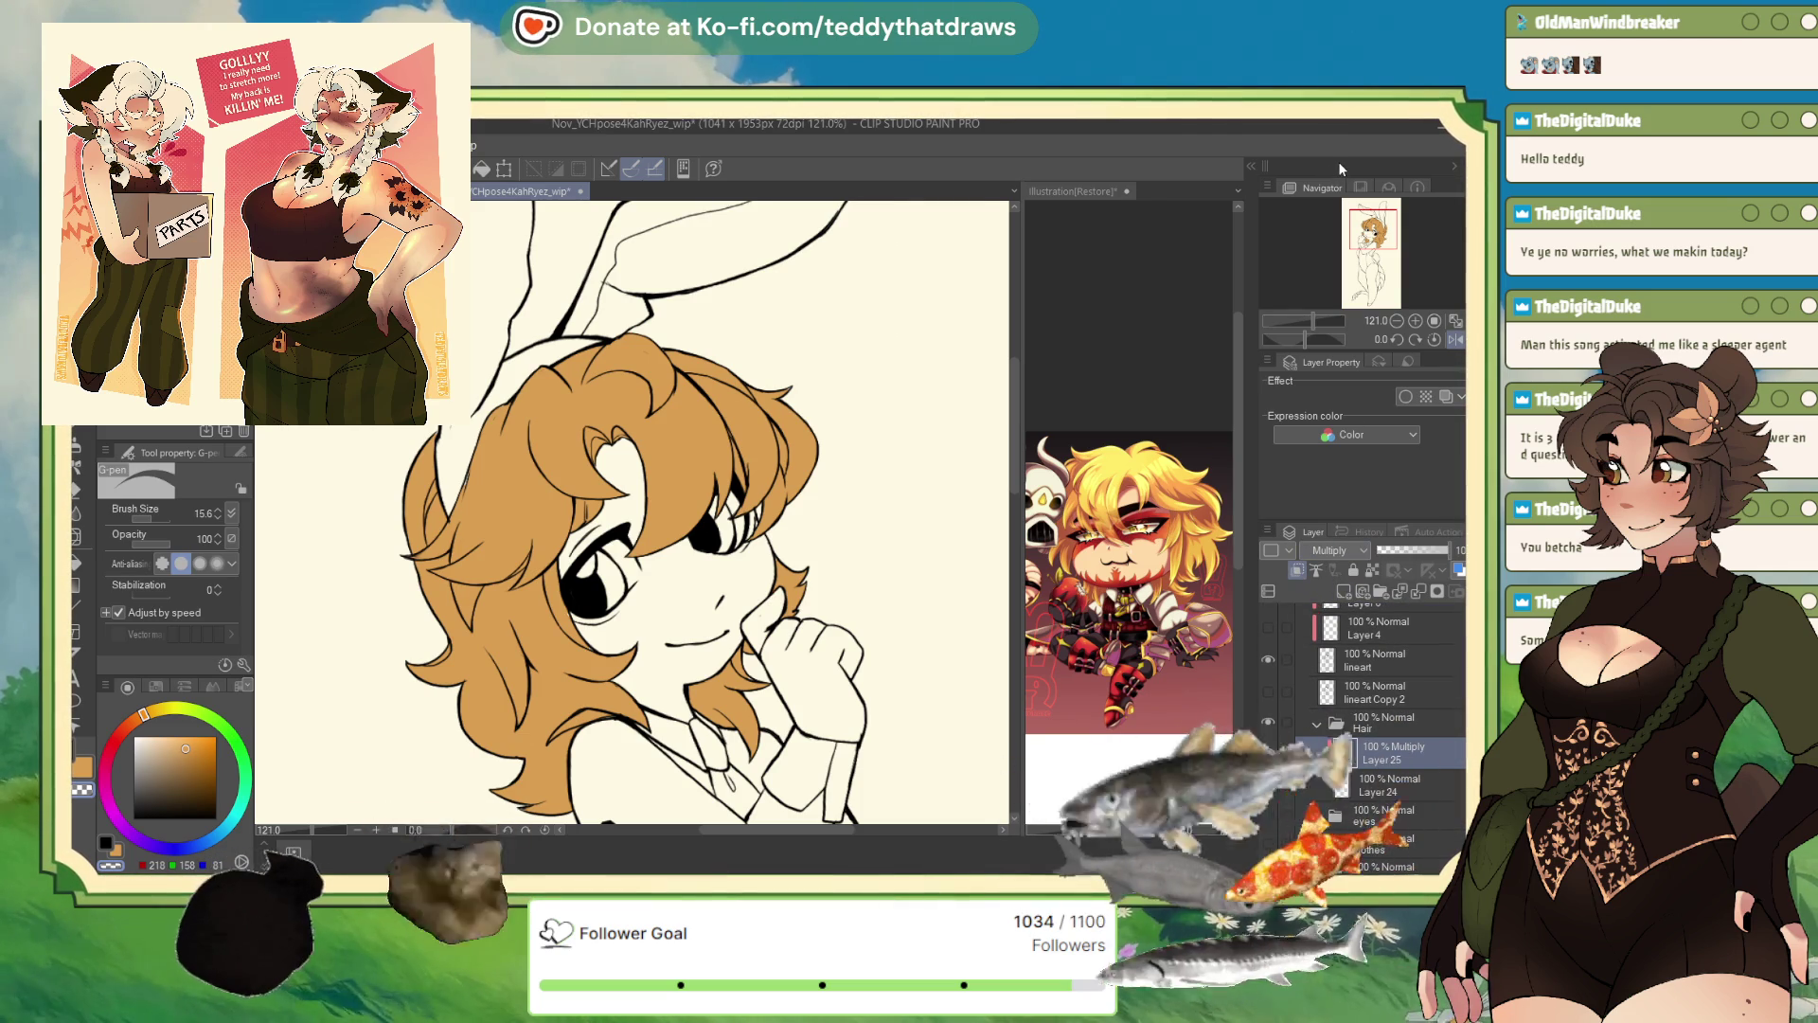
- Fill-select the hair area beside the eye, then switch to the Selection pen
{"action": "key", "text": "g"}
{"action": "left_click", "coordinate": [565, 608]}
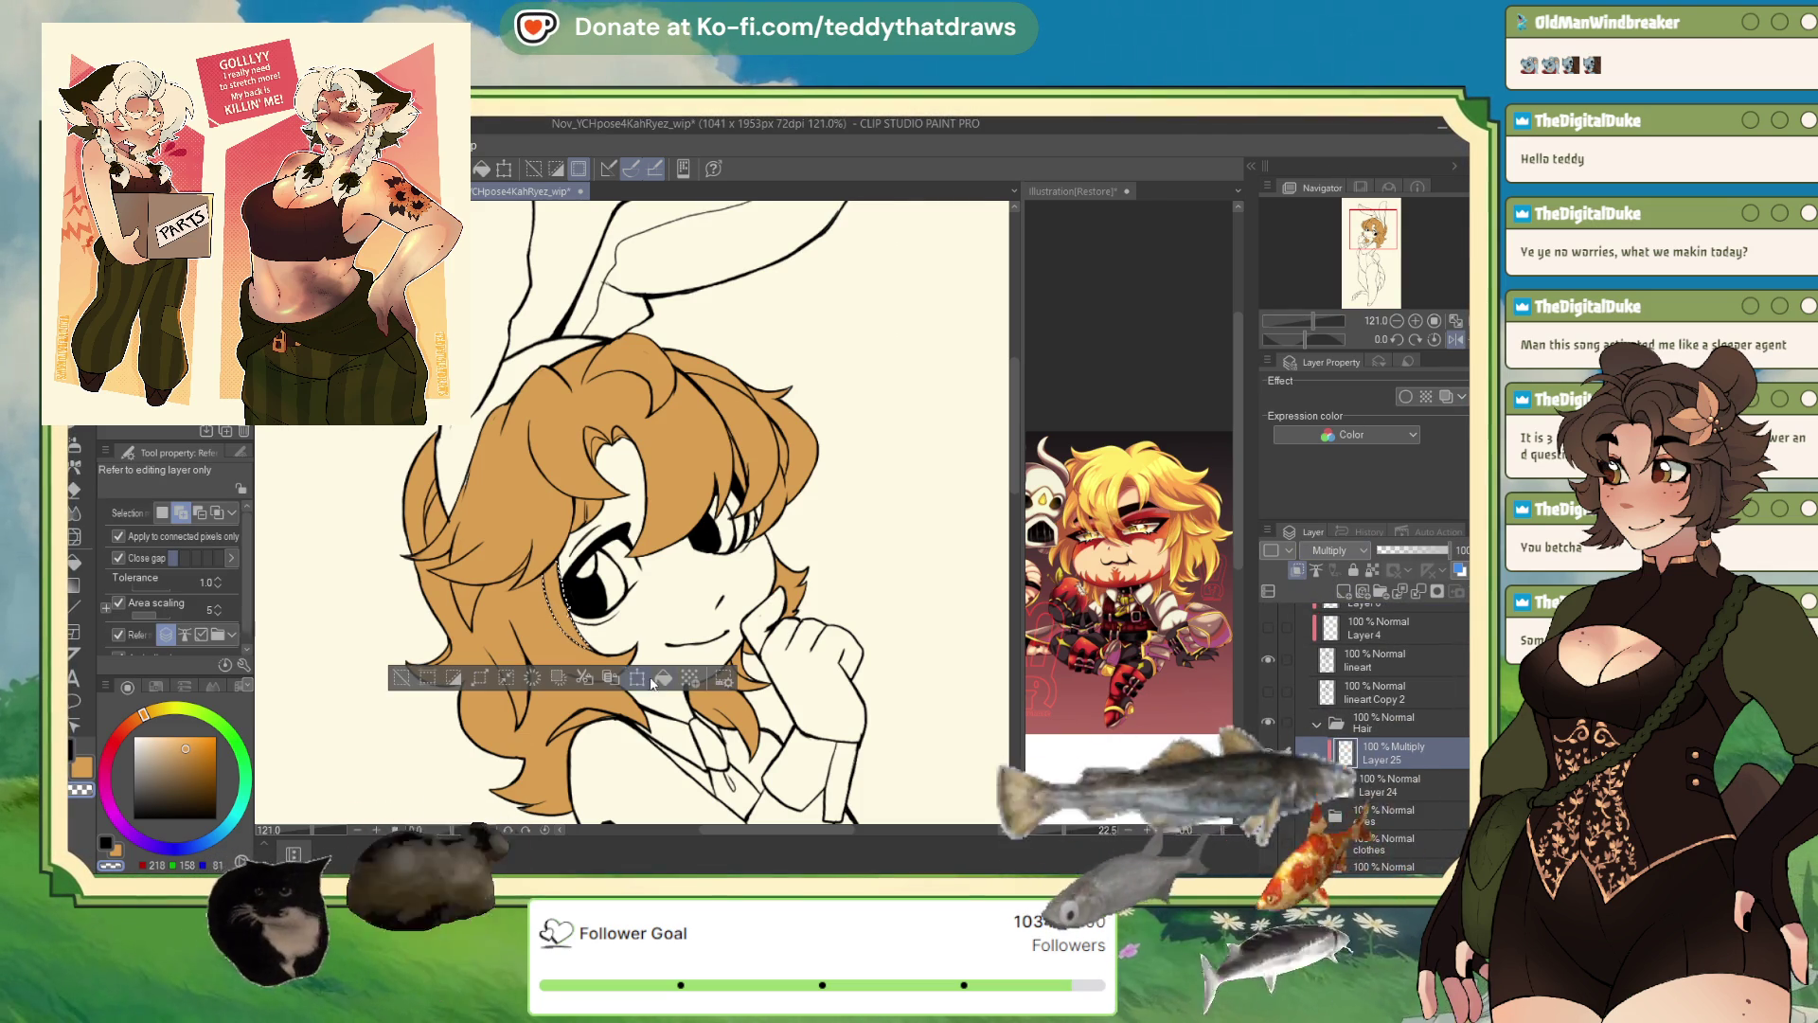
{"action": "scroll", "coordinate": [492, 627], "scroll_direction": "down", "scroll_amount": 1}
{"action": "scroll", "coordinate": [491, 627], "scroll_direction": "up", "scroll_amount": 5}
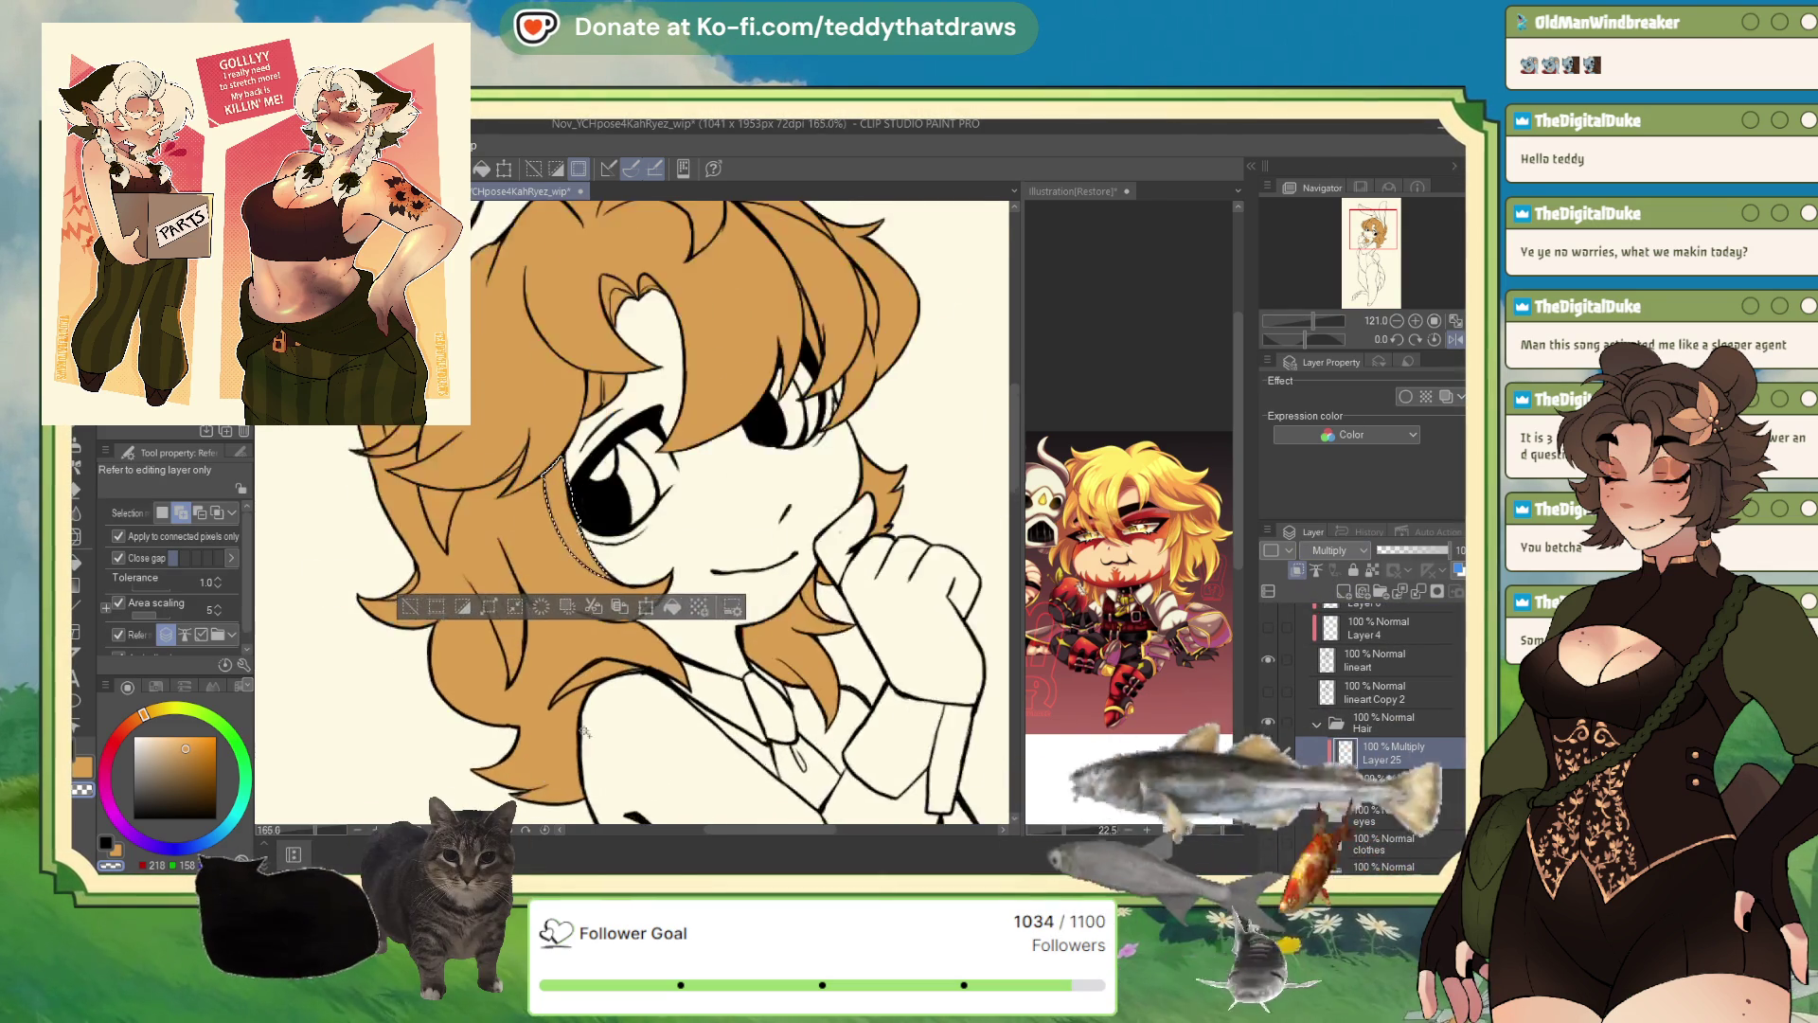
{"action": "scroll", "coordinate": [328, 544], "scroll_direction": "up", "scroll_amount": 2}
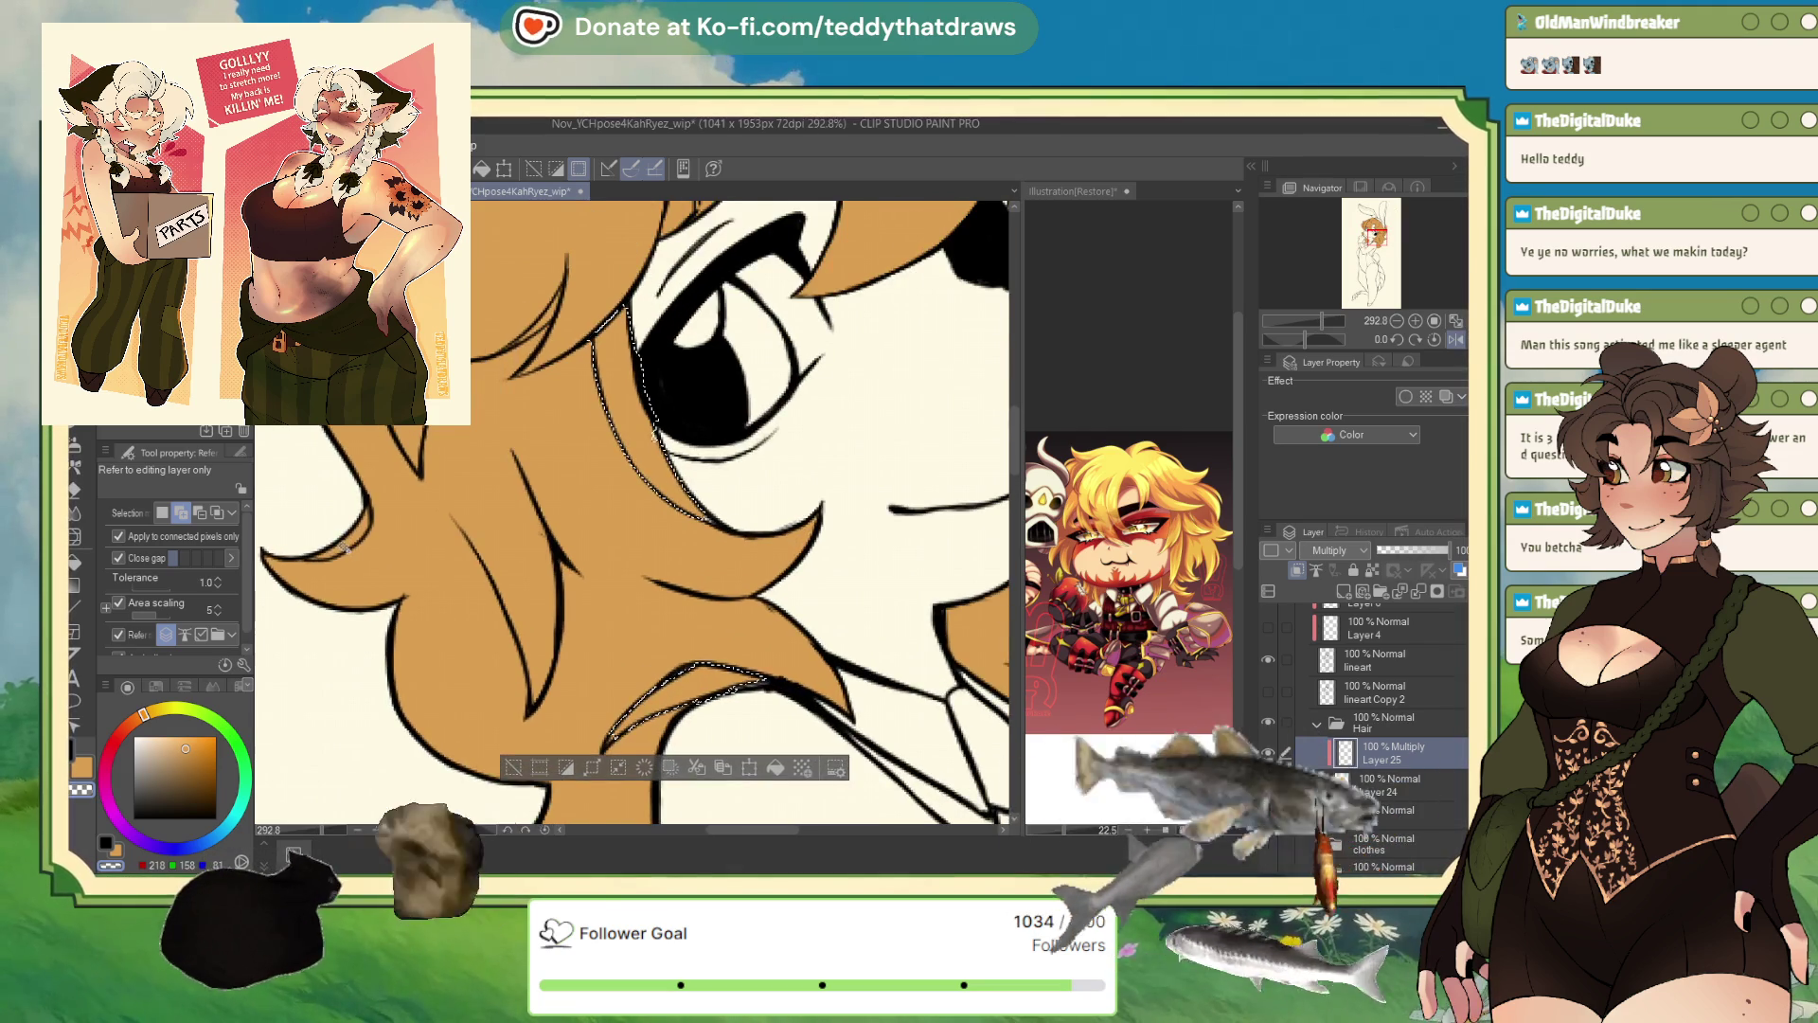
{"action": "scroll", "coordinate": [474, 502], "scroll_direction": "down", "scroll_amount": 2}
{"action": "scroll", "coordinate": [598, 466], "scroll_direction": "up", "scroll_amount": 3}
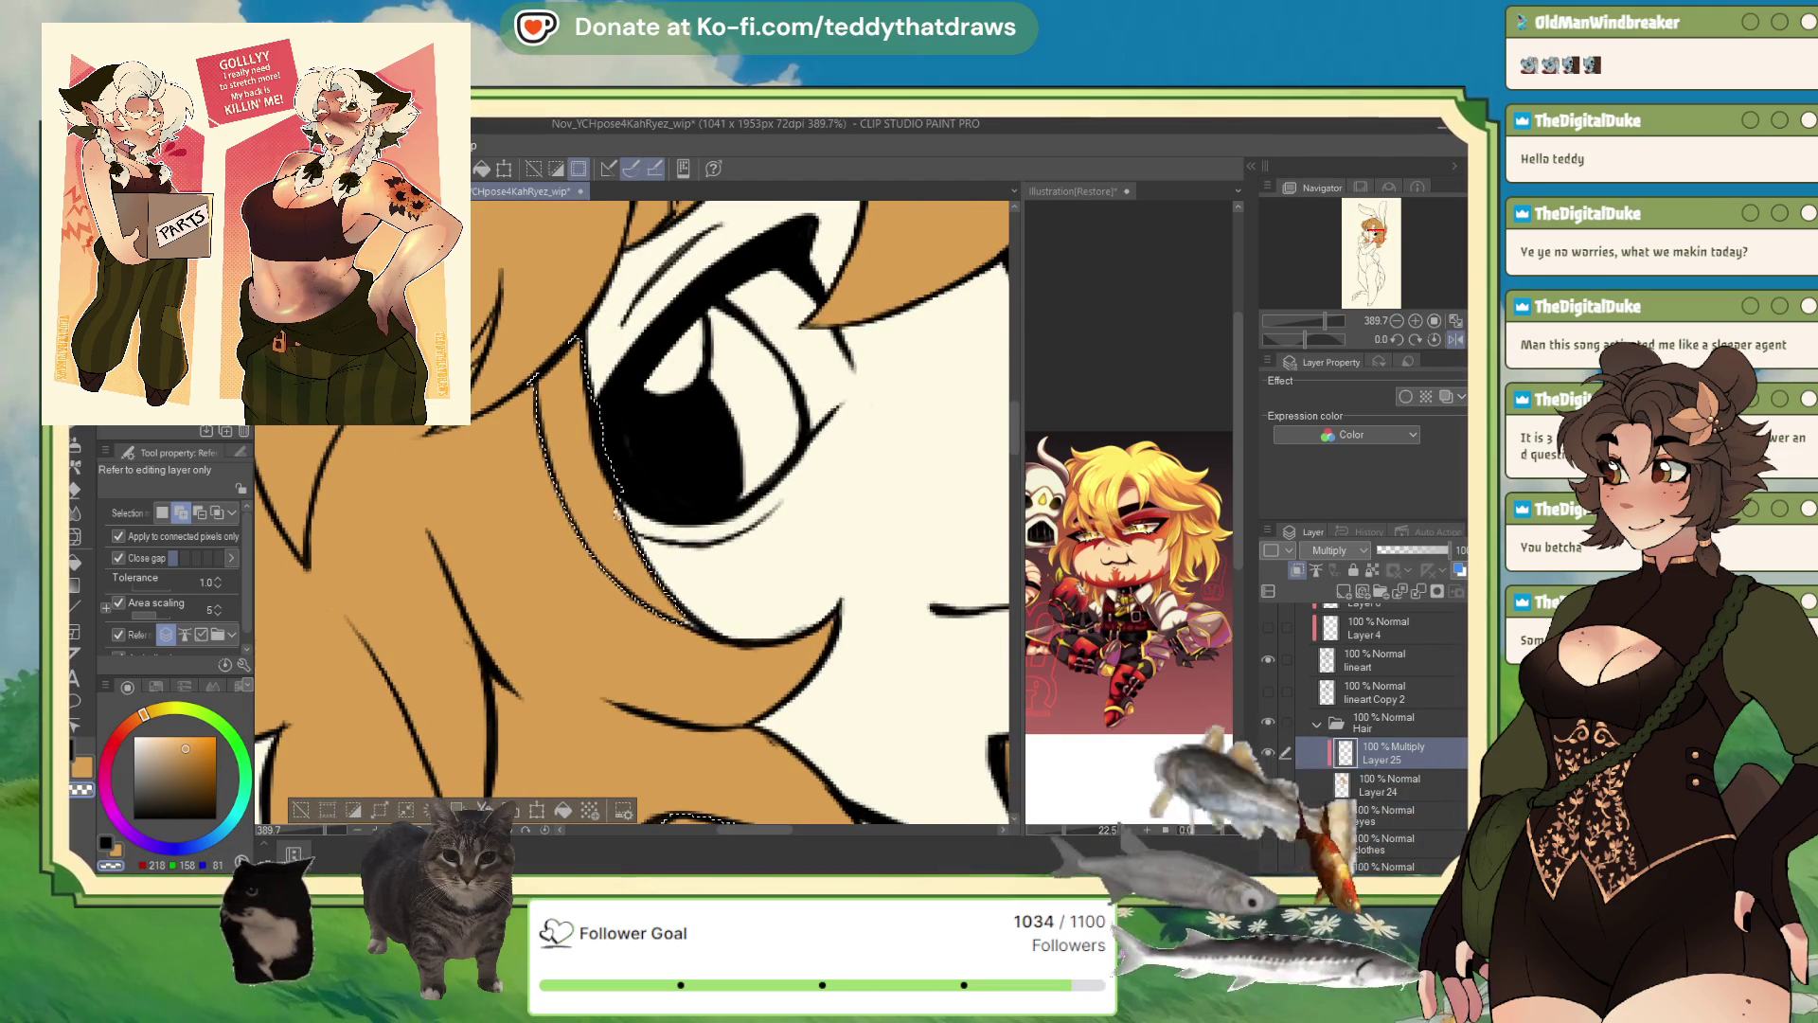
{"action": "key", "text": "m"}
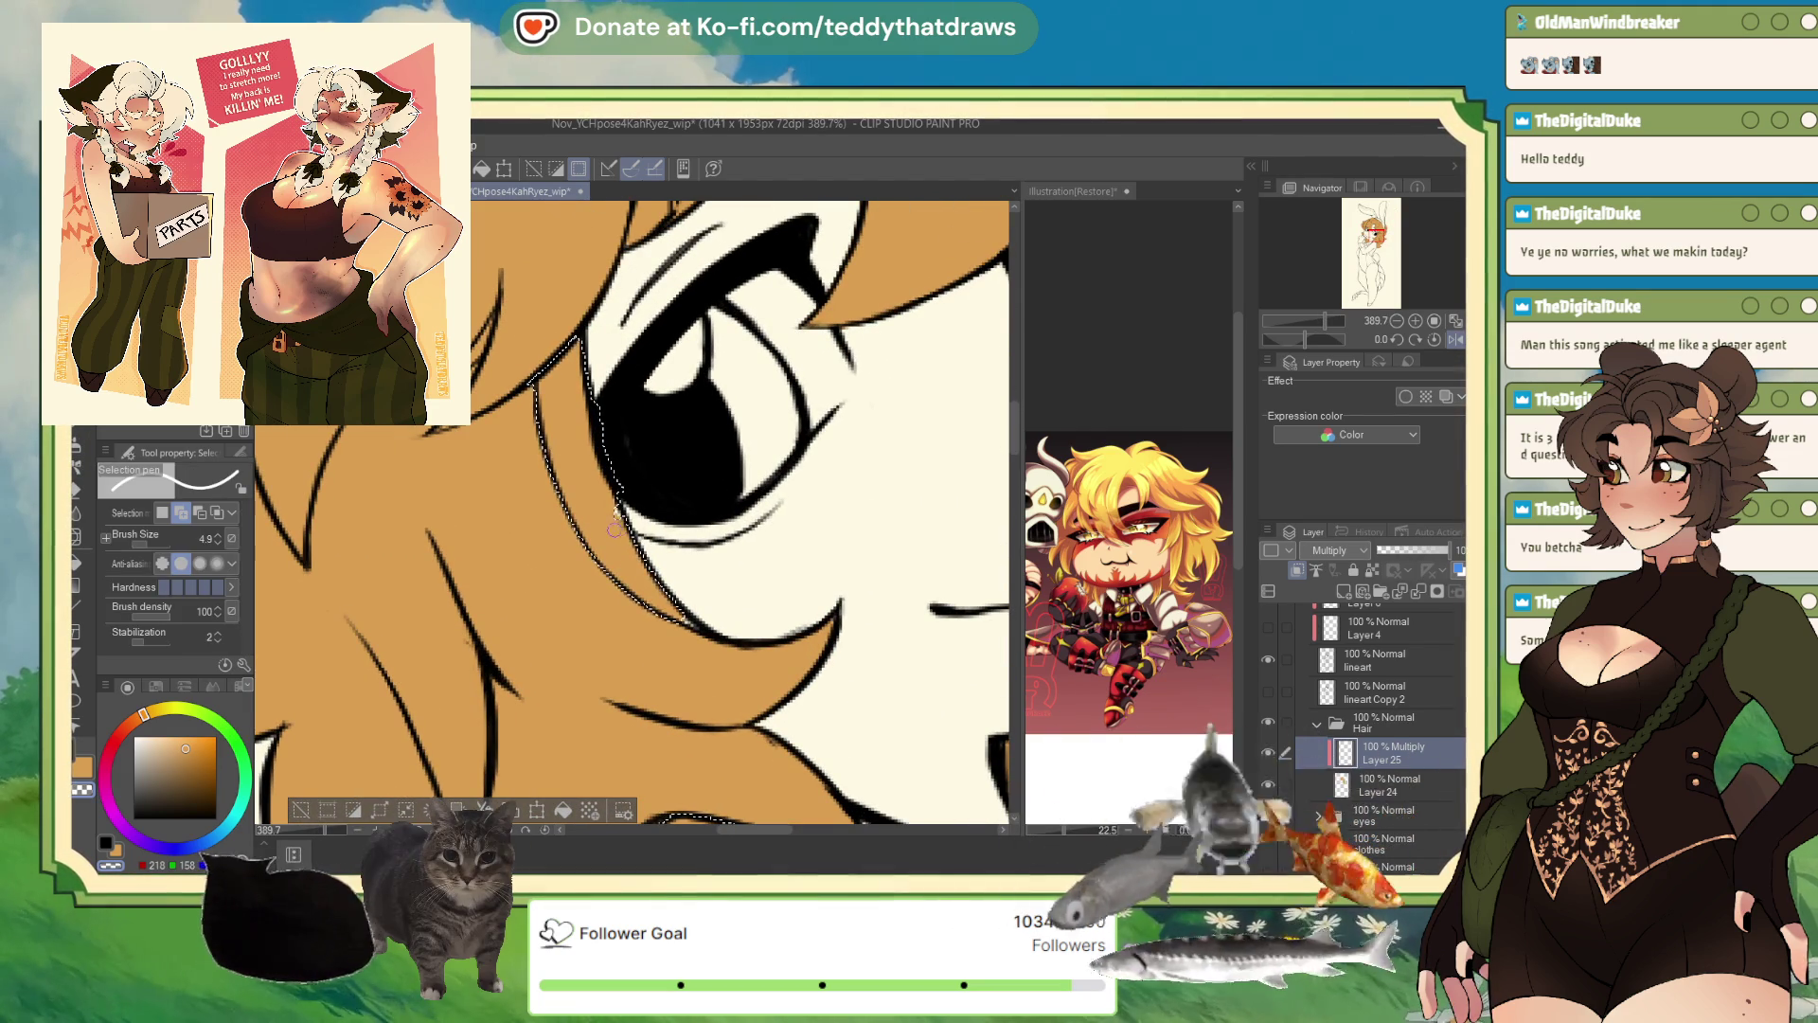